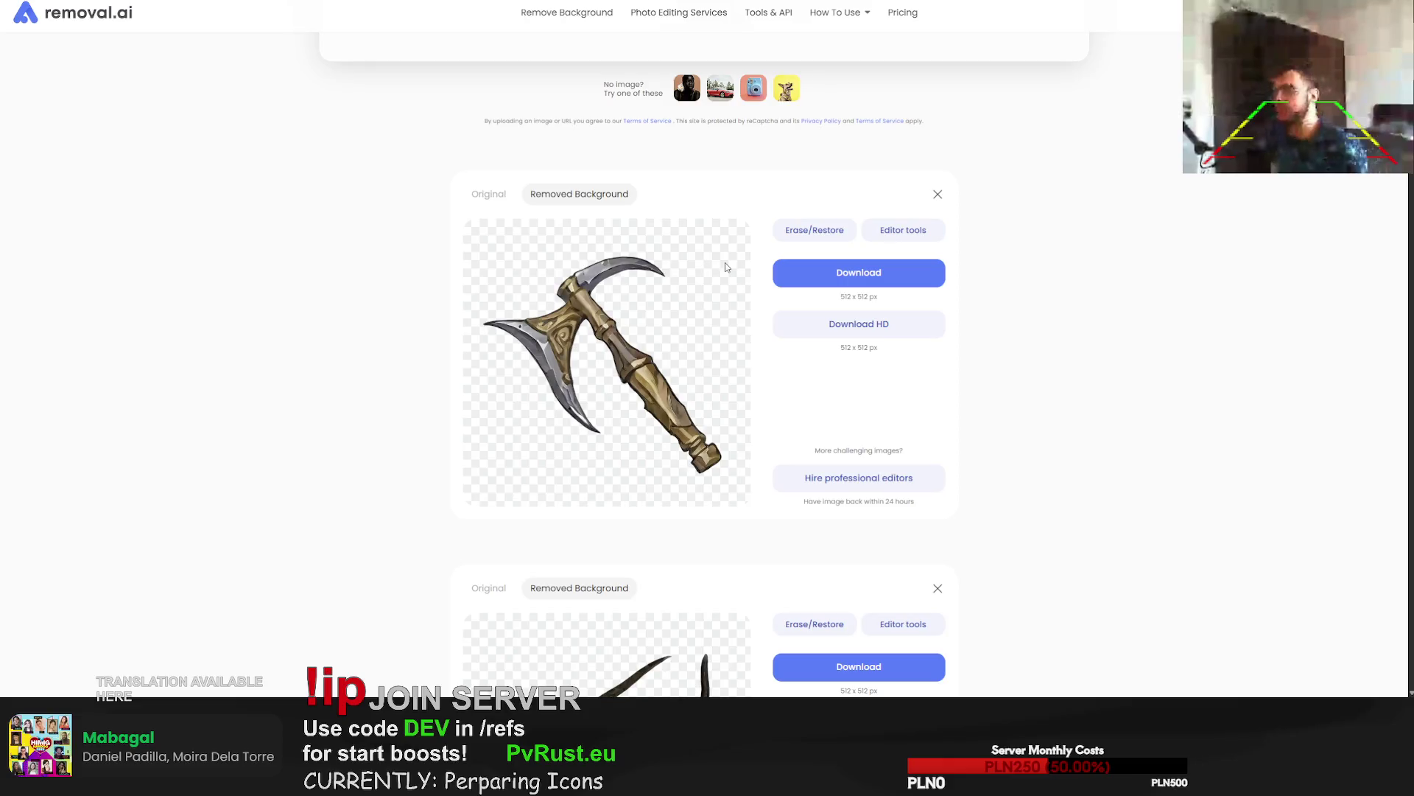
Leave the finished axe cut-out and switch to the Stable Diffusion page showing the dynamite icon.
mouse_move(815, 280)
left_mouse_down()
mouse_move(810, 309)
mouse_move(1407, 310)
left_mouse_up()
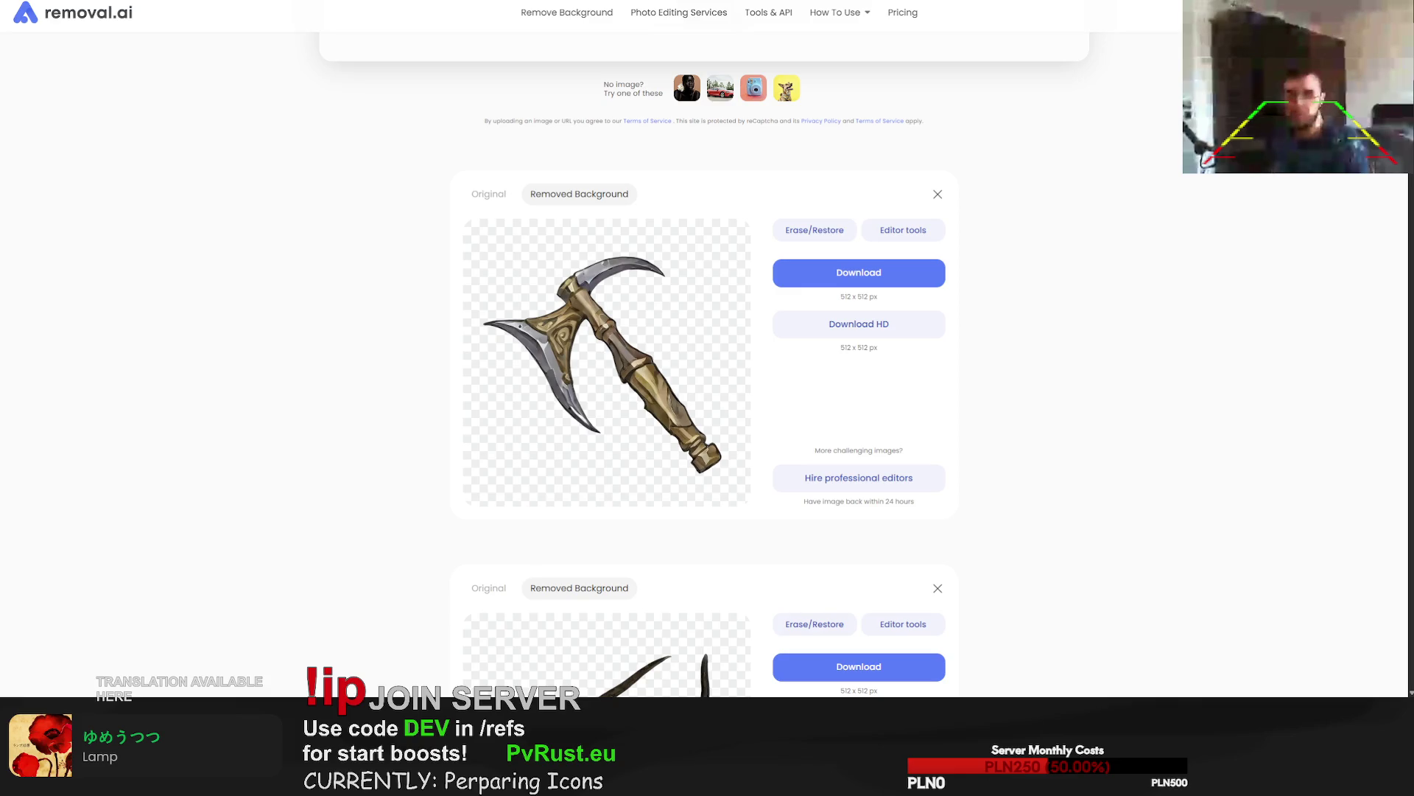
key("alt+Tab")
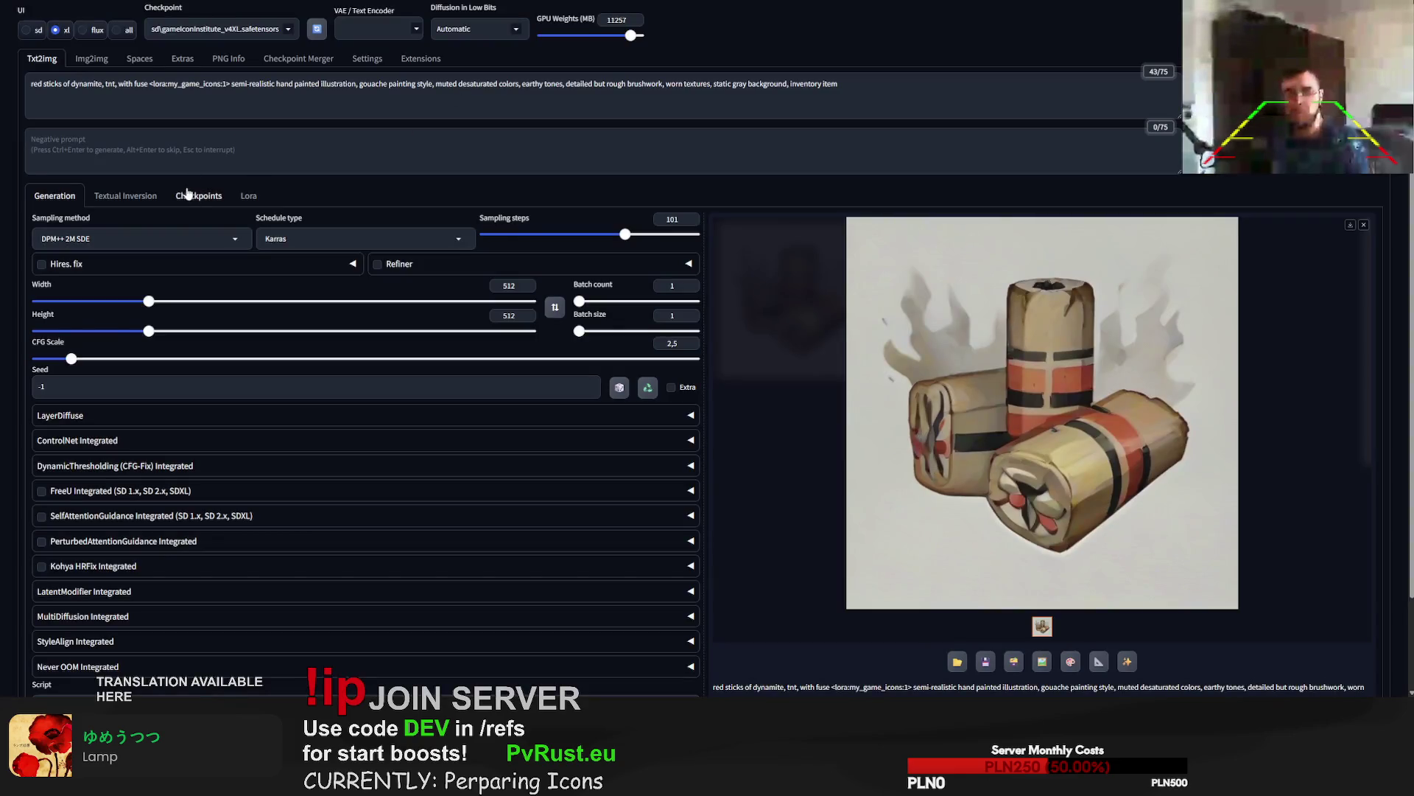
Select the dynamite subject words in the prompt, then open a new browser tab.
left_click_drag(148, 83, 1, 86)
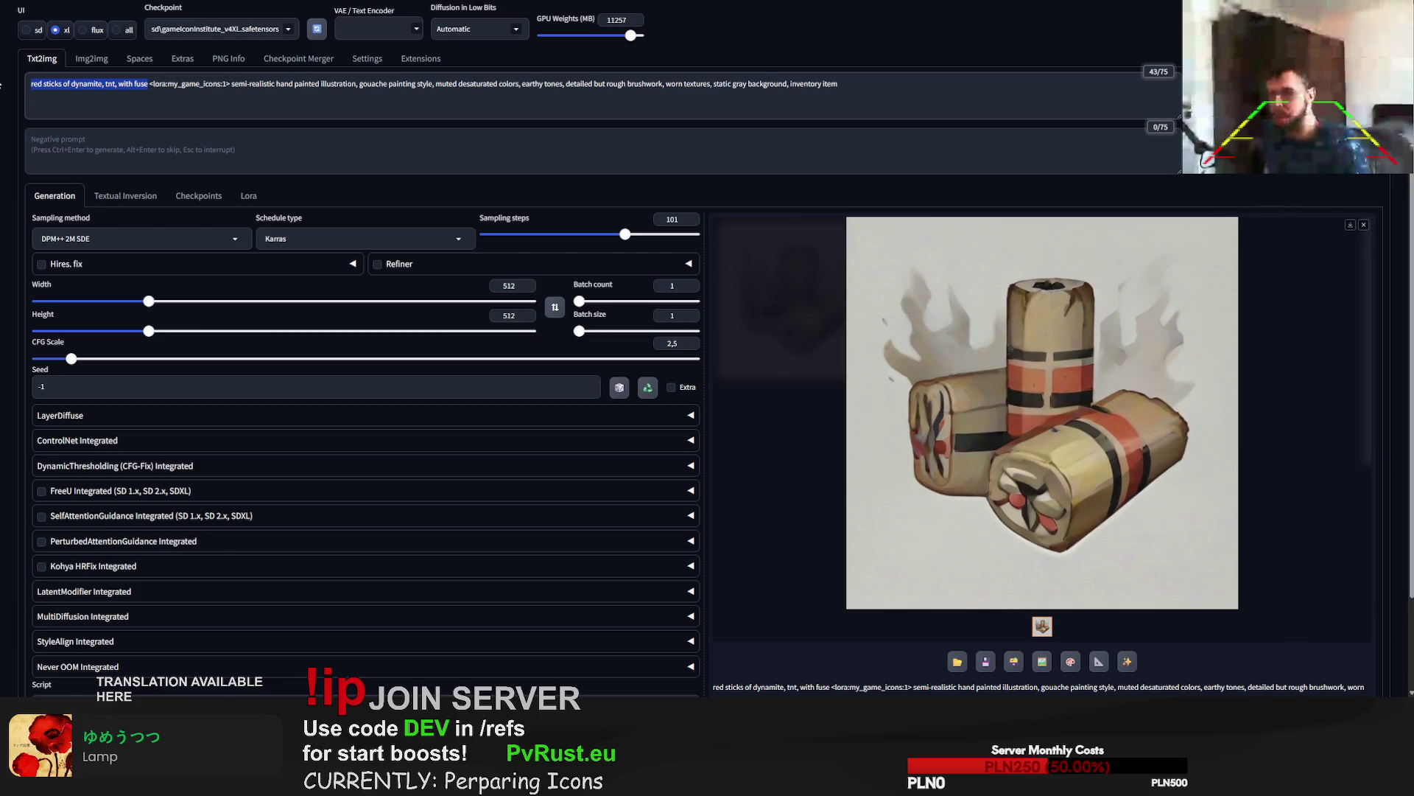
key("ctrl+t")
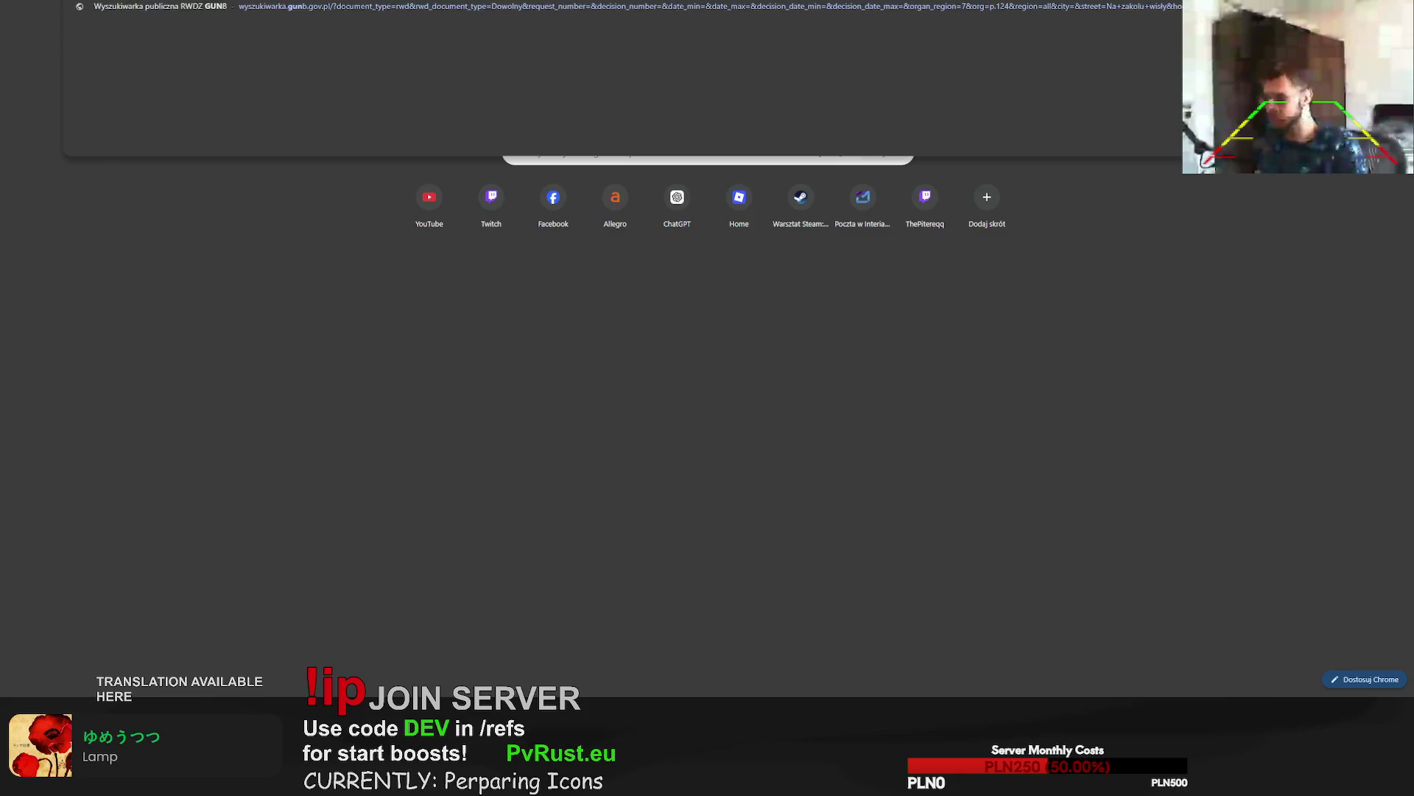
Browse Google Images results for 'gunpowder sack', then return to the Stable Diffusion tab.
key("Escape")
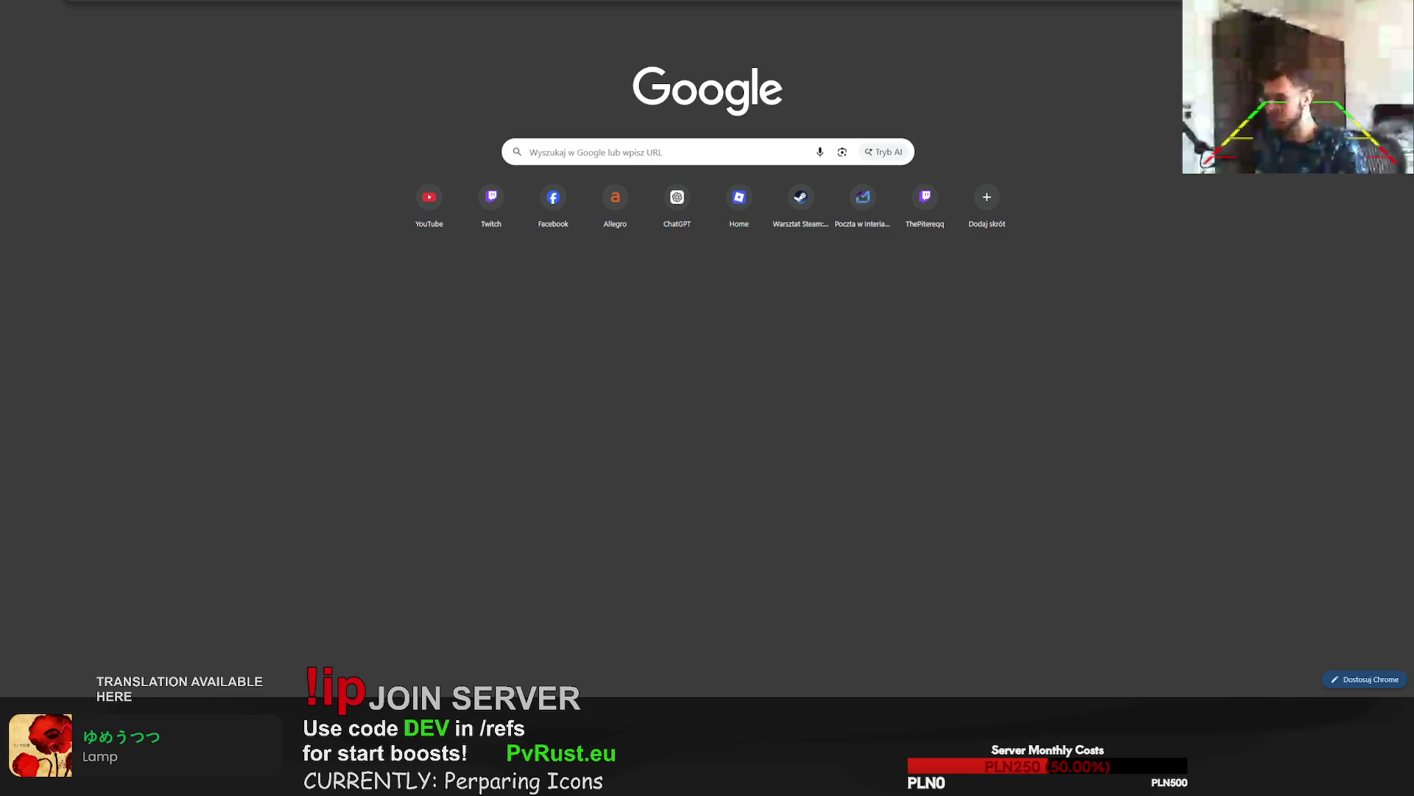
key("Return")
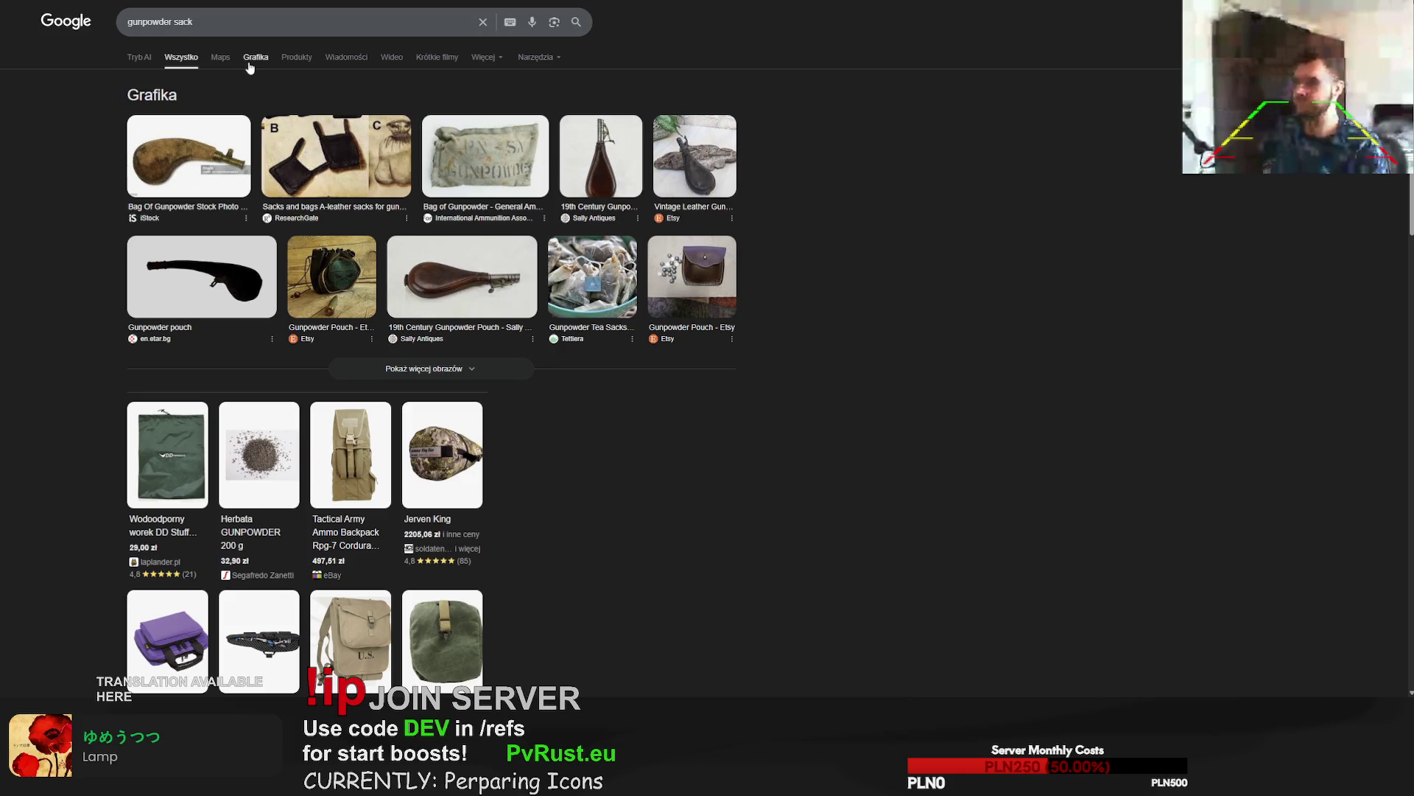
left_click(250, 59)
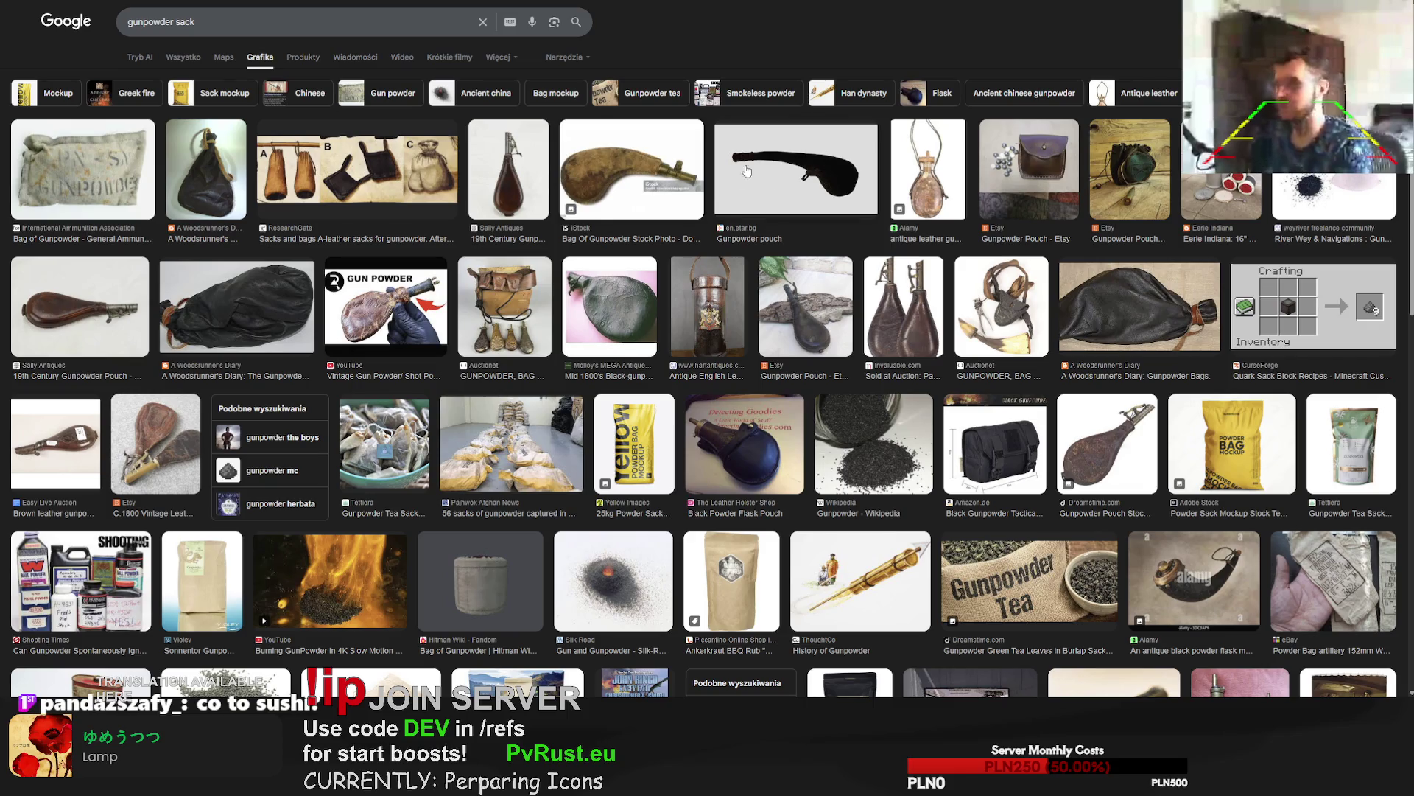
key("ctrl+Tab")
key("ctrl+Tab")
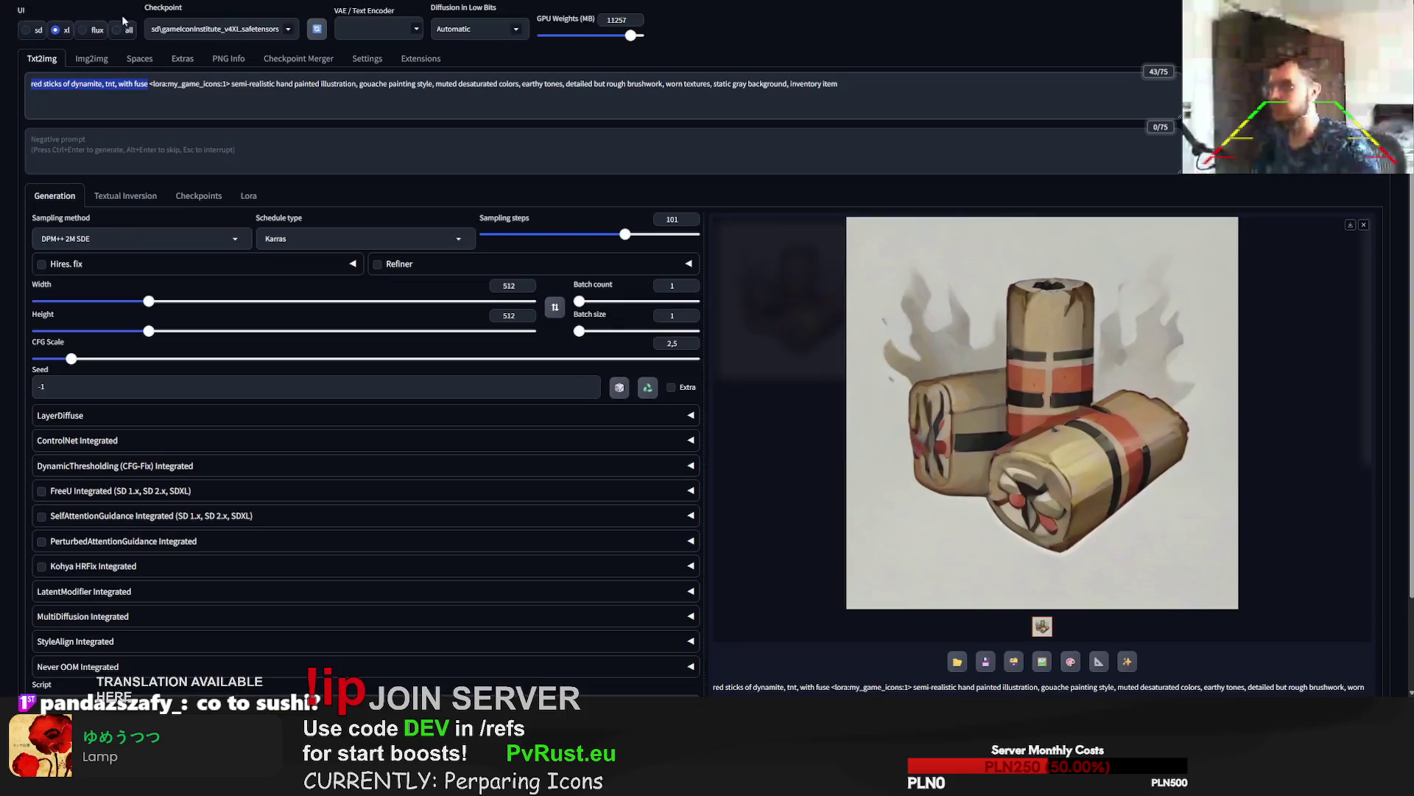
Replace the dynamite prompt subject with 'gunpowder pouch', start generating, and return to image results.
left_click_drag(148, 84, 31, 84)
type("gunpowder pouch")
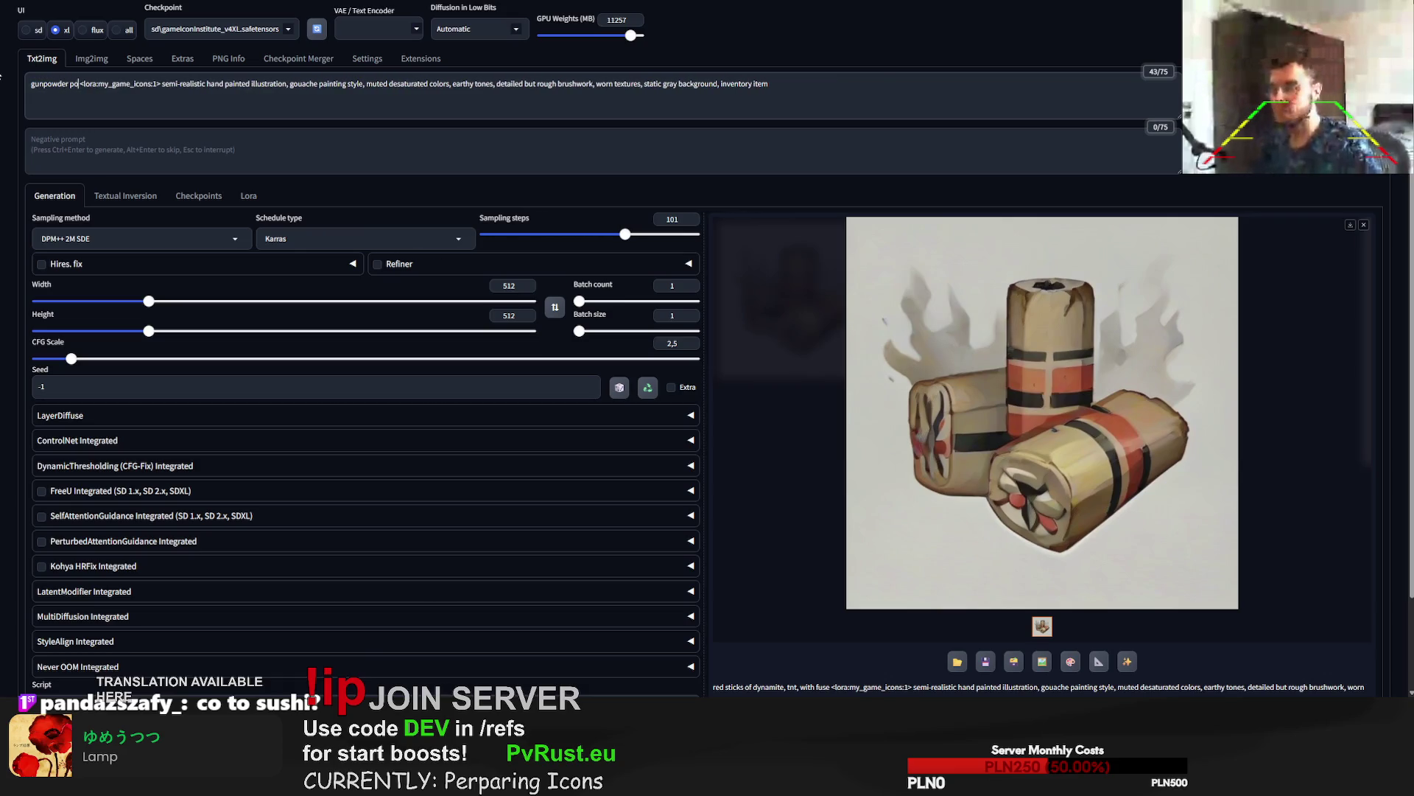
key("ctrl+Return")
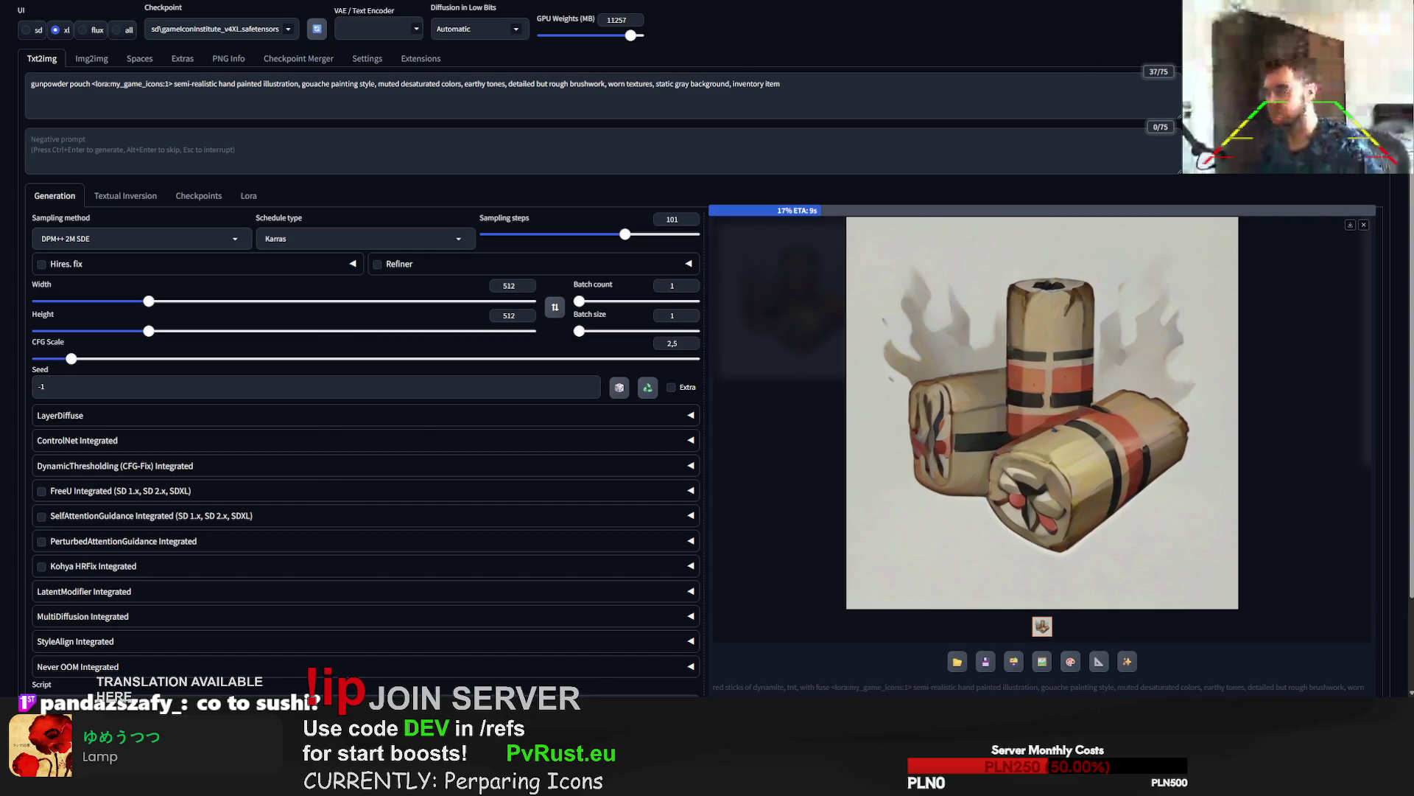
key("alt+Tab")
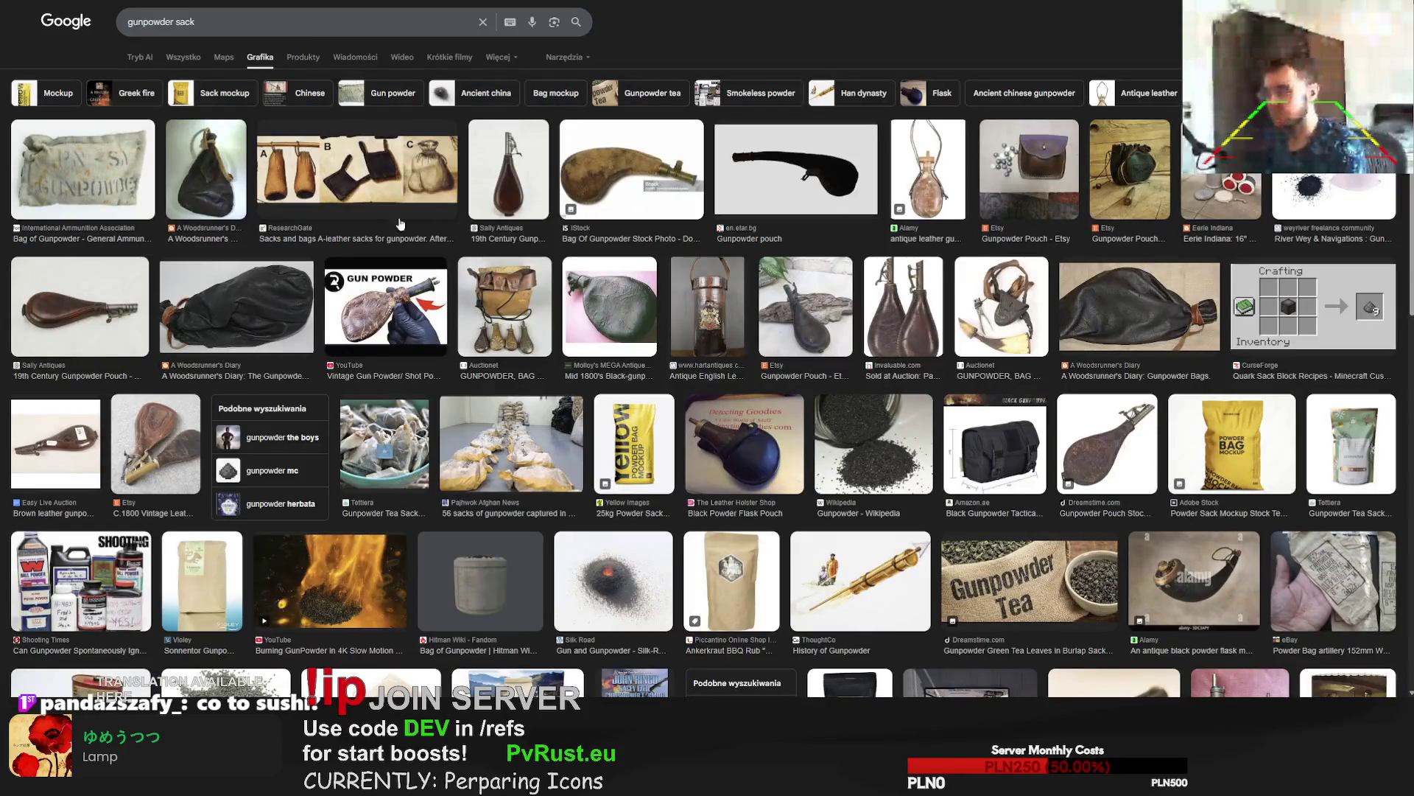
Preview the 19th Century Gunpowder Pouch and Dreamstime leather flask photos, then move to the next tab.
left_click(96, 313)
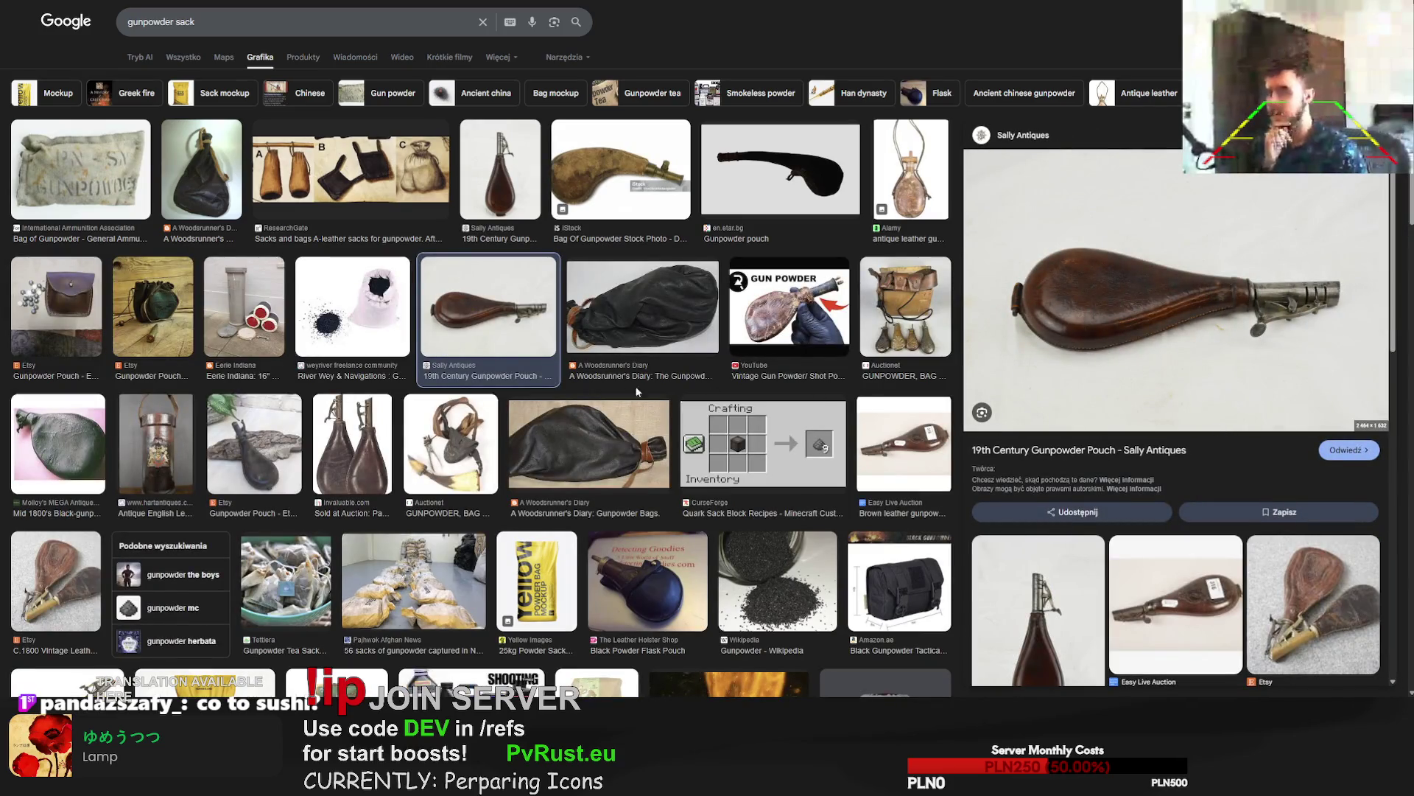
scroll(1046, 473, "down", 5)
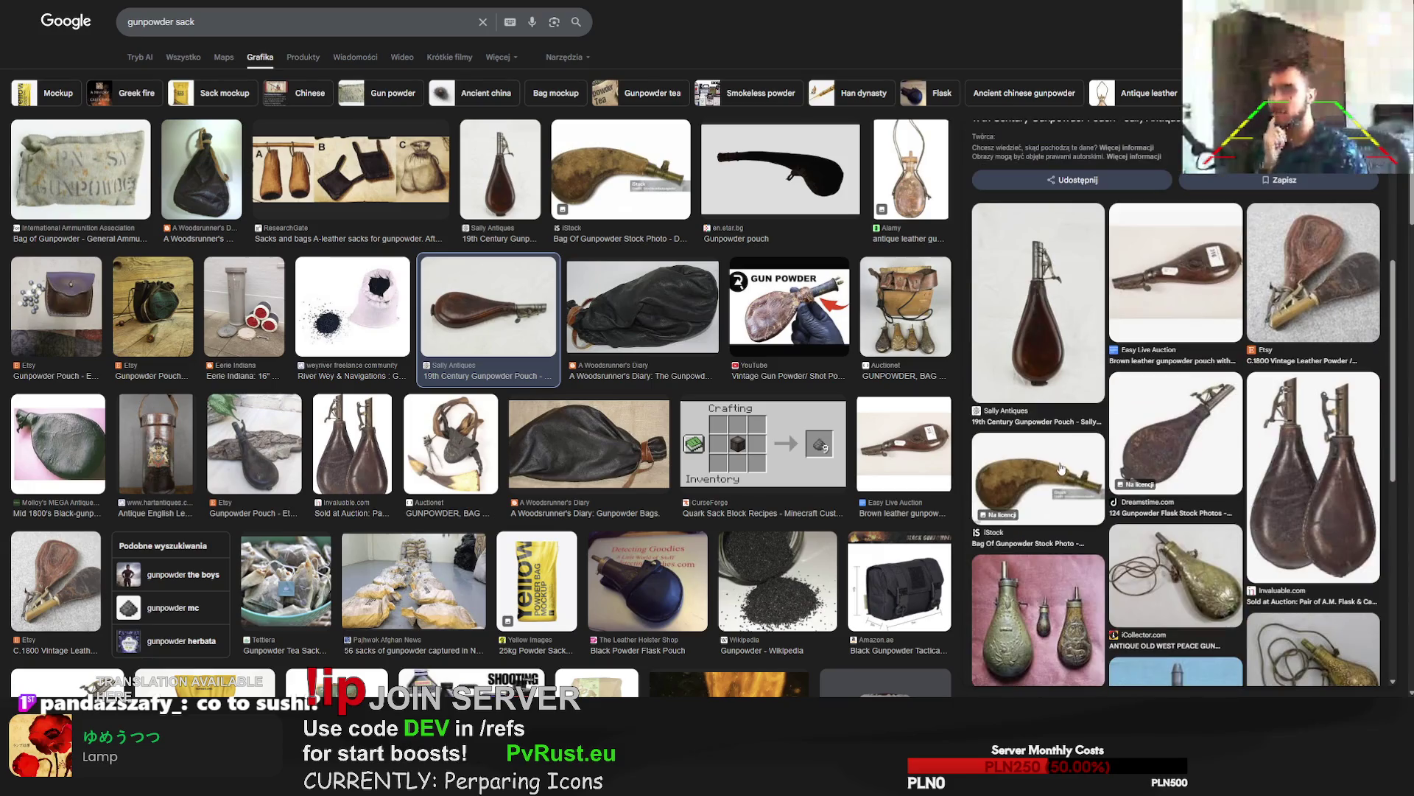
left_click(1183, 440)
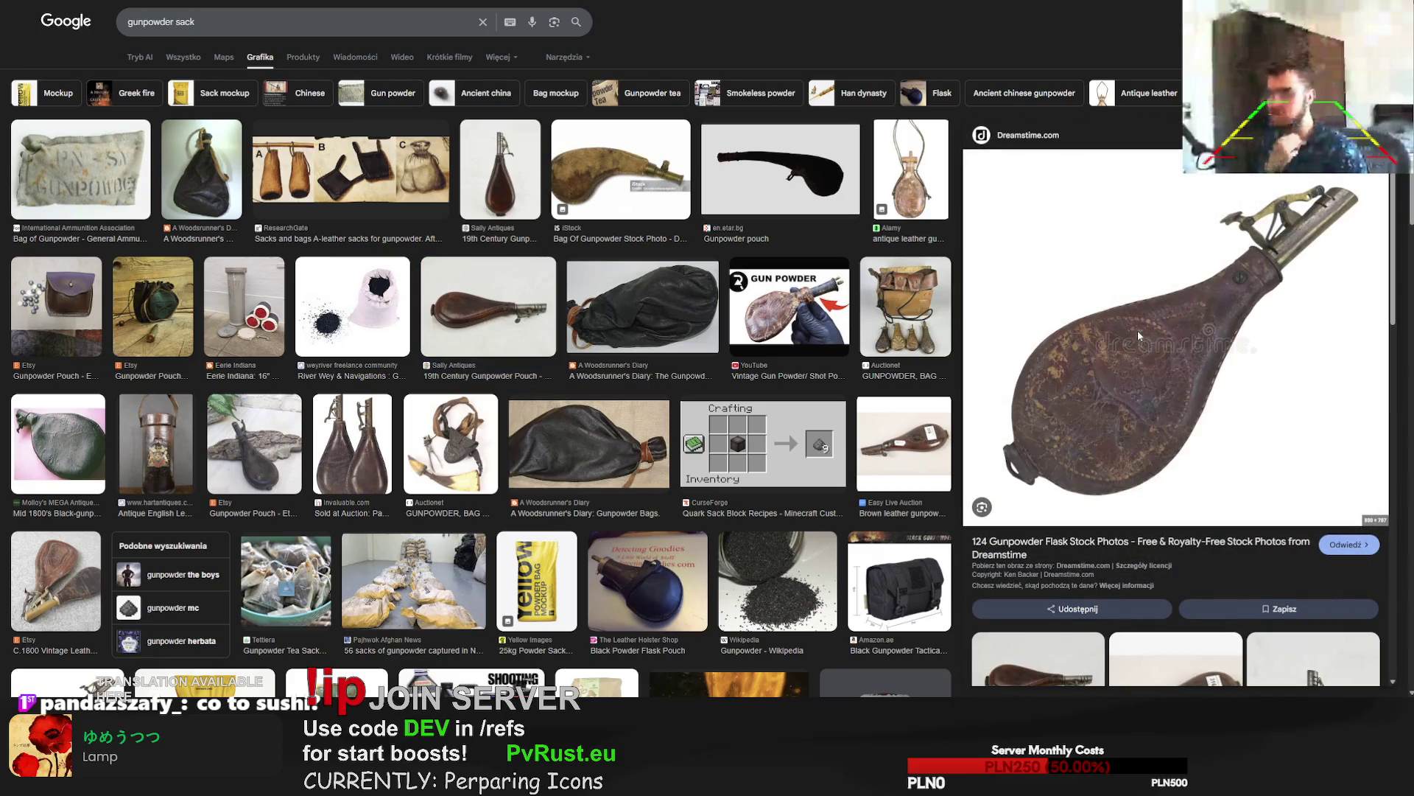
key("ctrl+Tab")
key("ctrl+Tab")
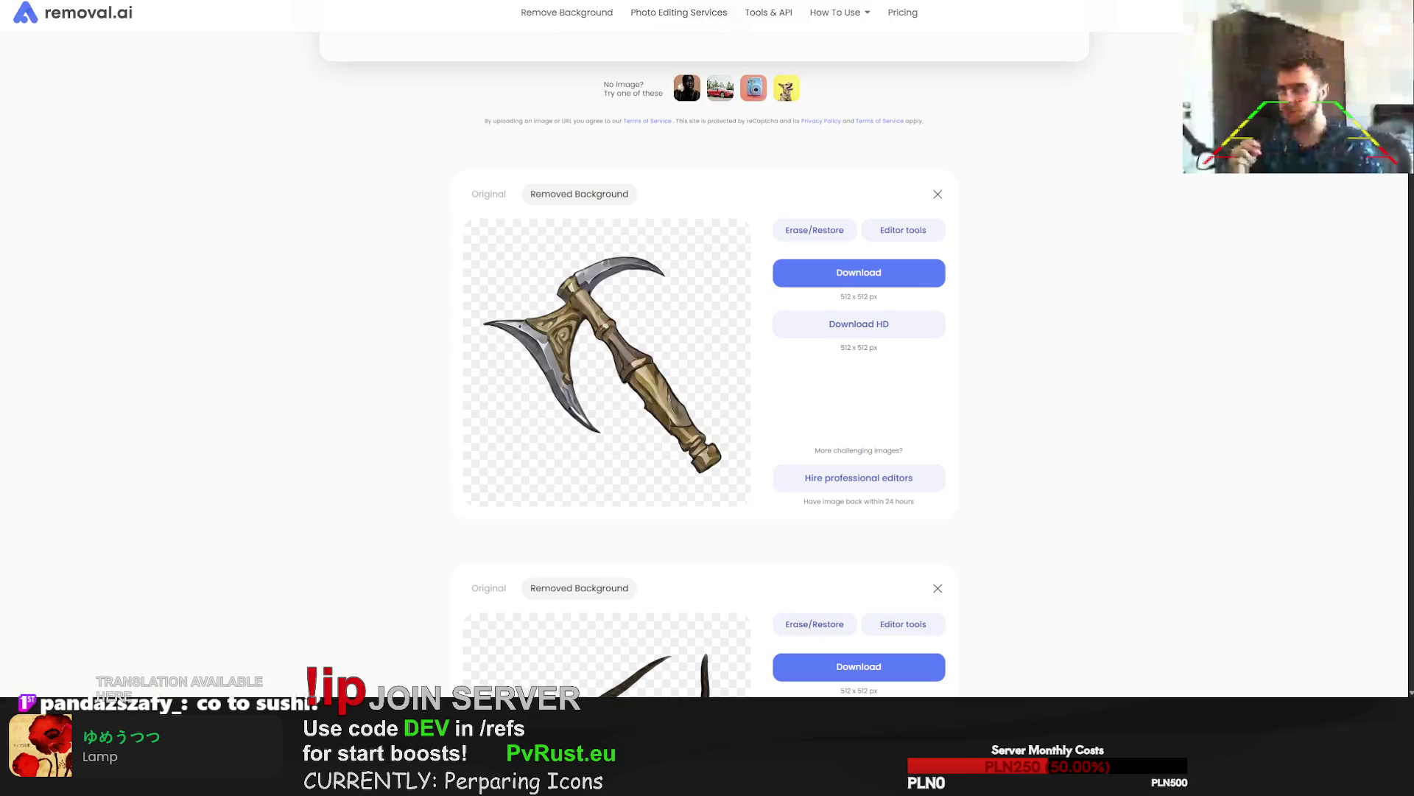
Paste the flask photo into Img2img and replace its prompt with the gunpowder pouch prompt.
left_click(111, 62)
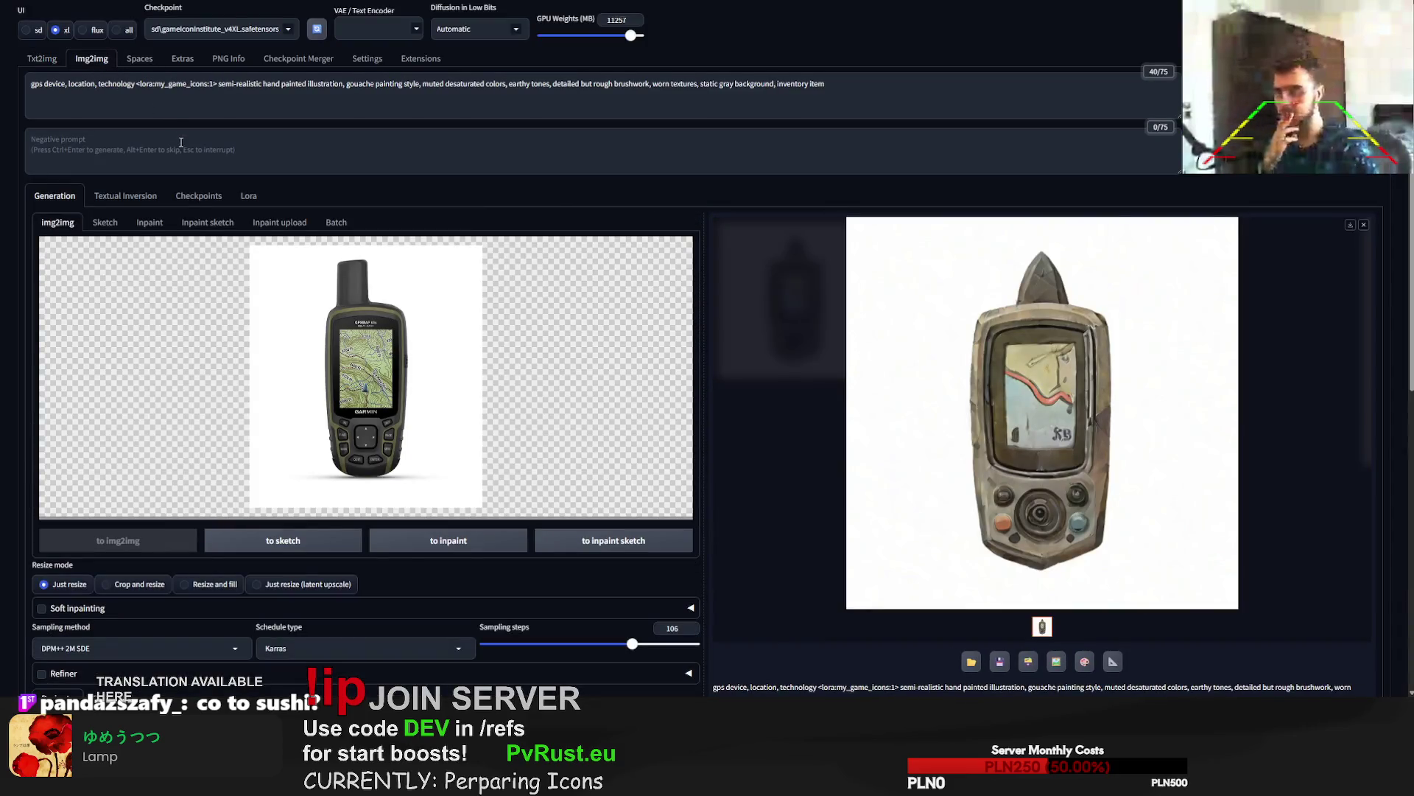
key("ctrl+v")
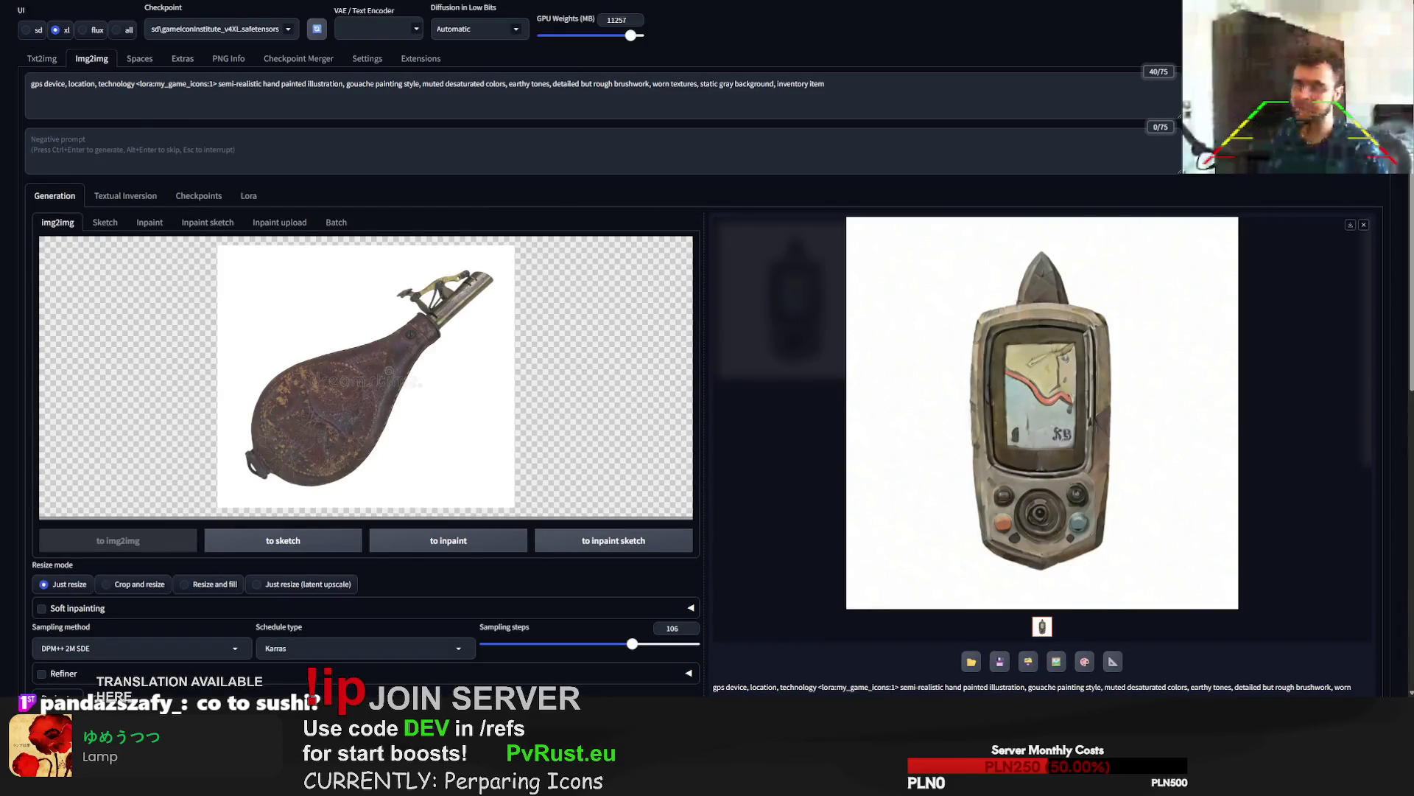
left_click(42, 58)
left_click(87, 96)
key("ctrl+a")
key("ctrl+c")
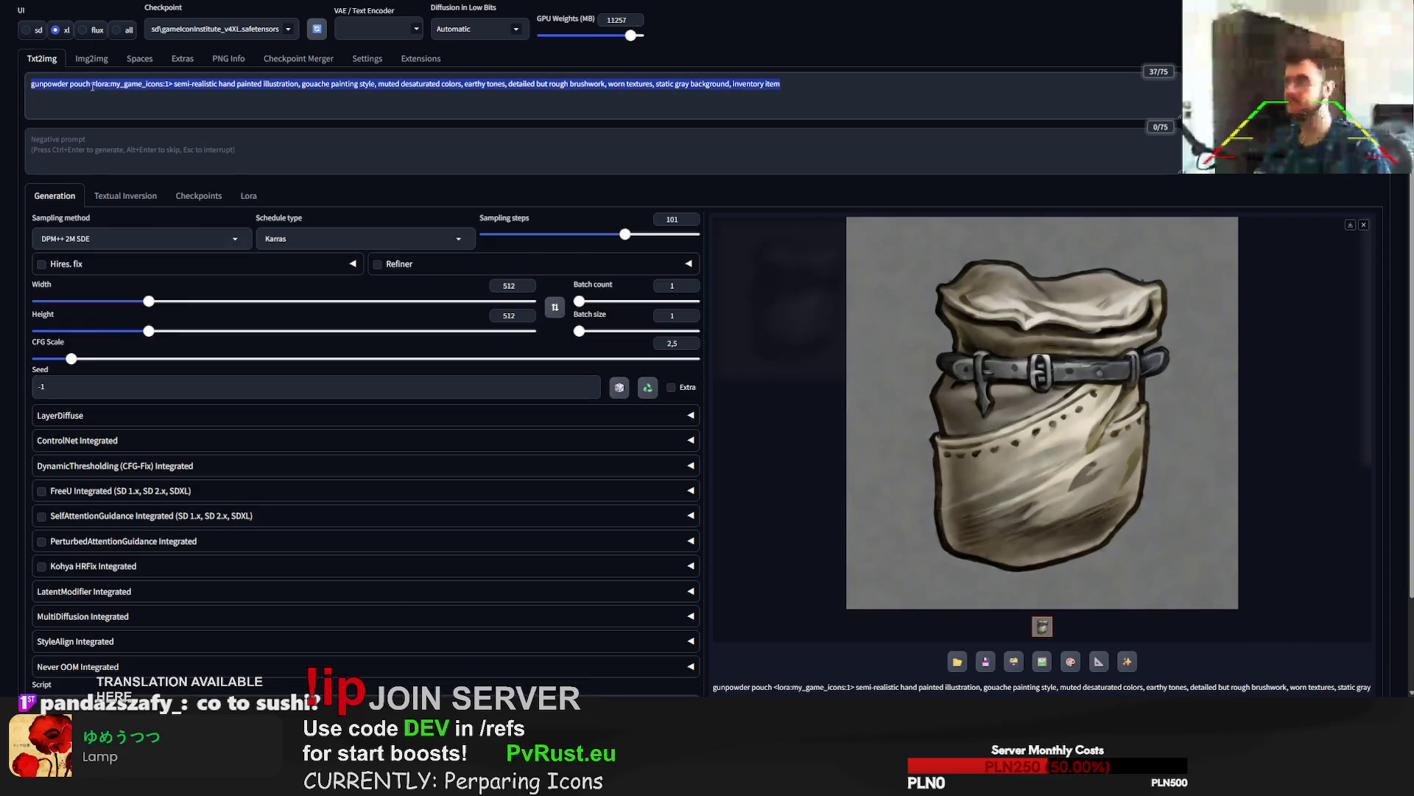
left_click(92, 59)
left_click(87, 95)
key("ctrl+a")
key("ctrl+v")
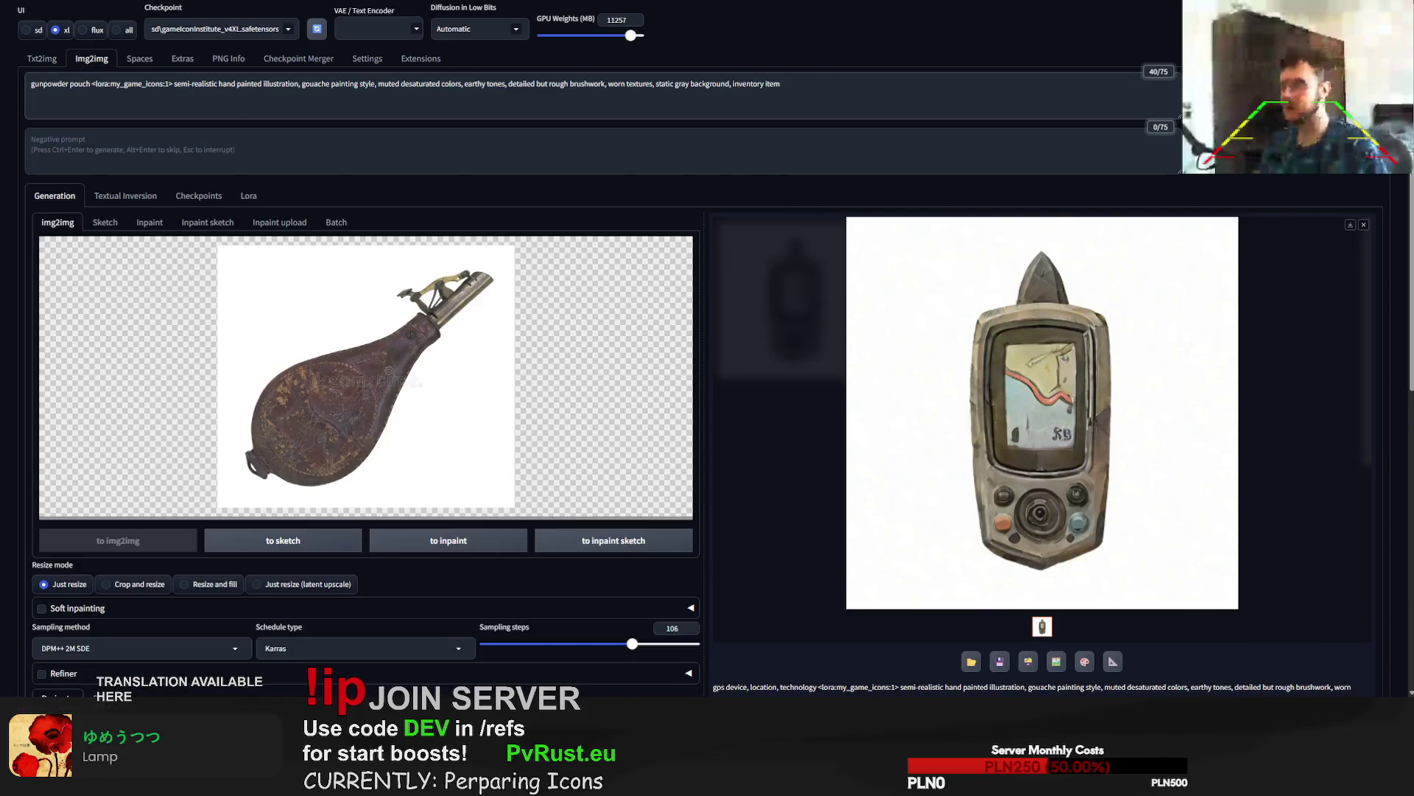
Generate the painted pouch icon from the flask photo and compare it with the text-to-image result.
key("ctrl+Return")
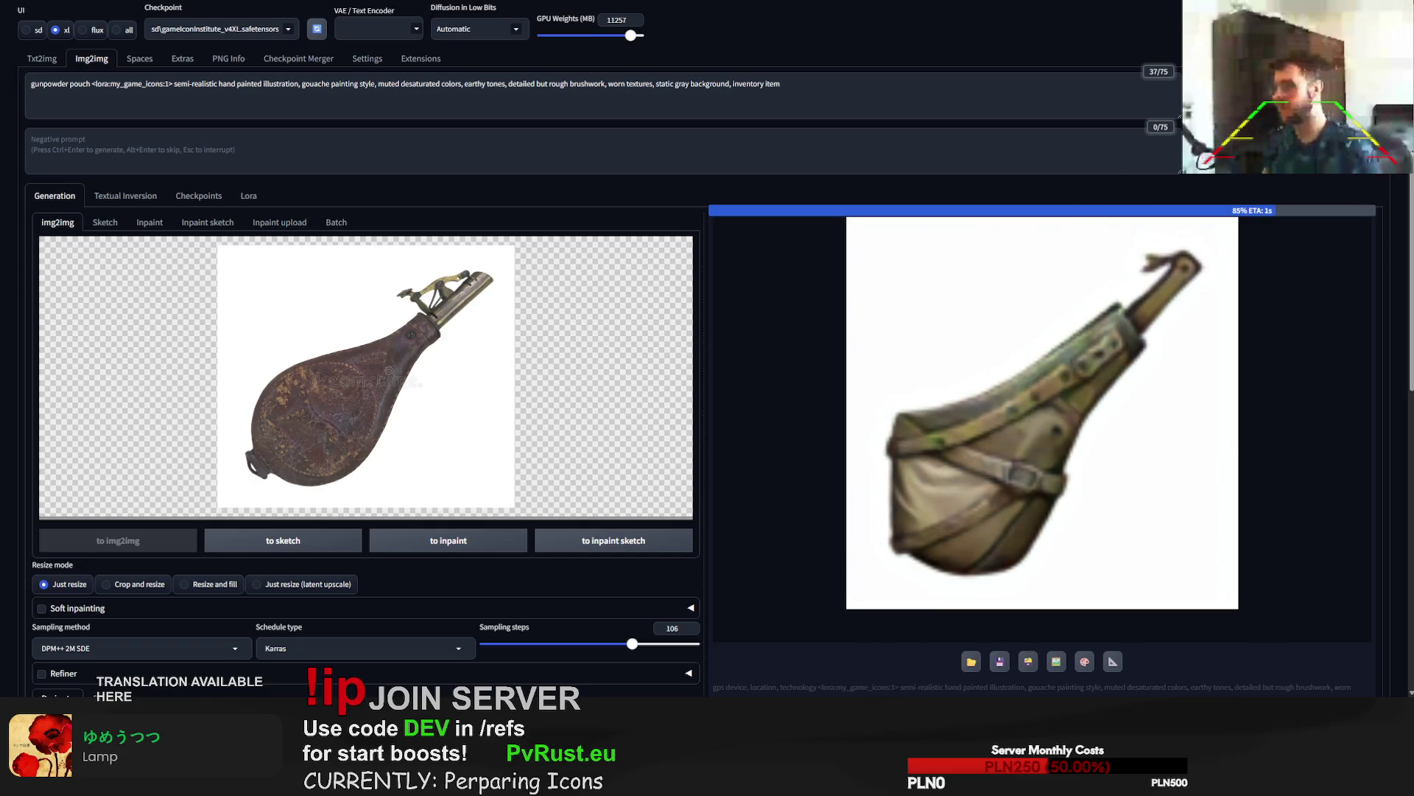
scroll(333, 632, "down", 3)
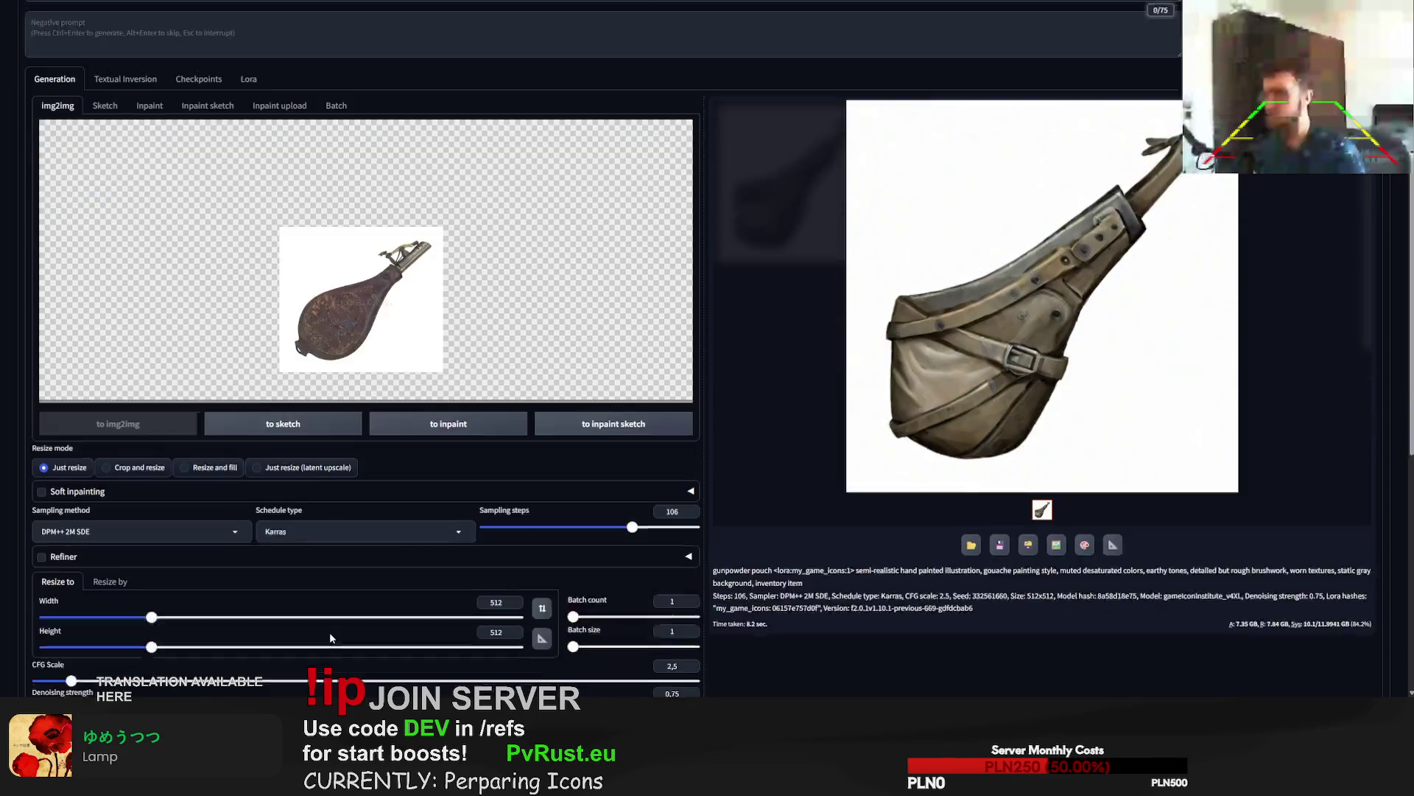
scroll(338, 617, "up", 3)
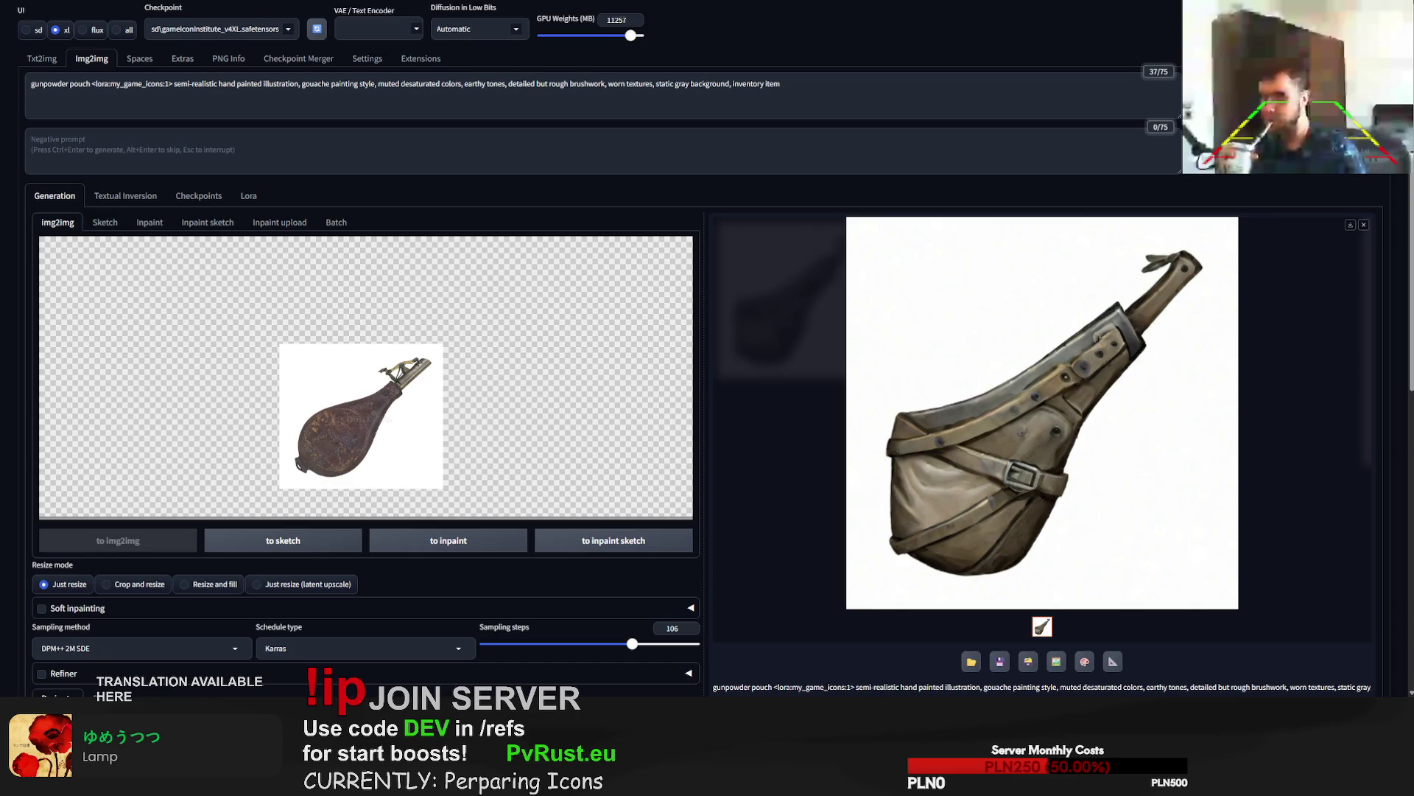
key("ctrl+Tab")
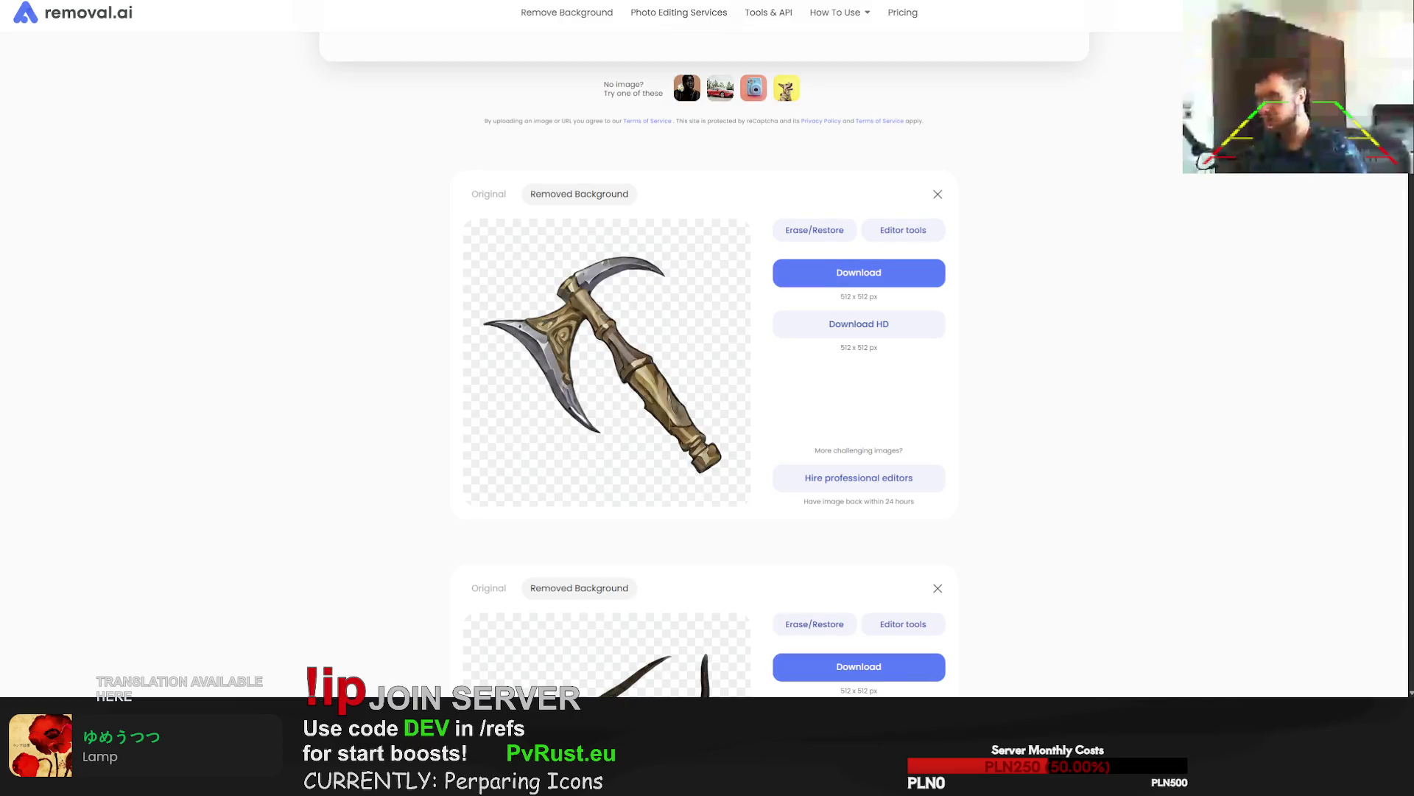
key("ctrl+shift+Tab")
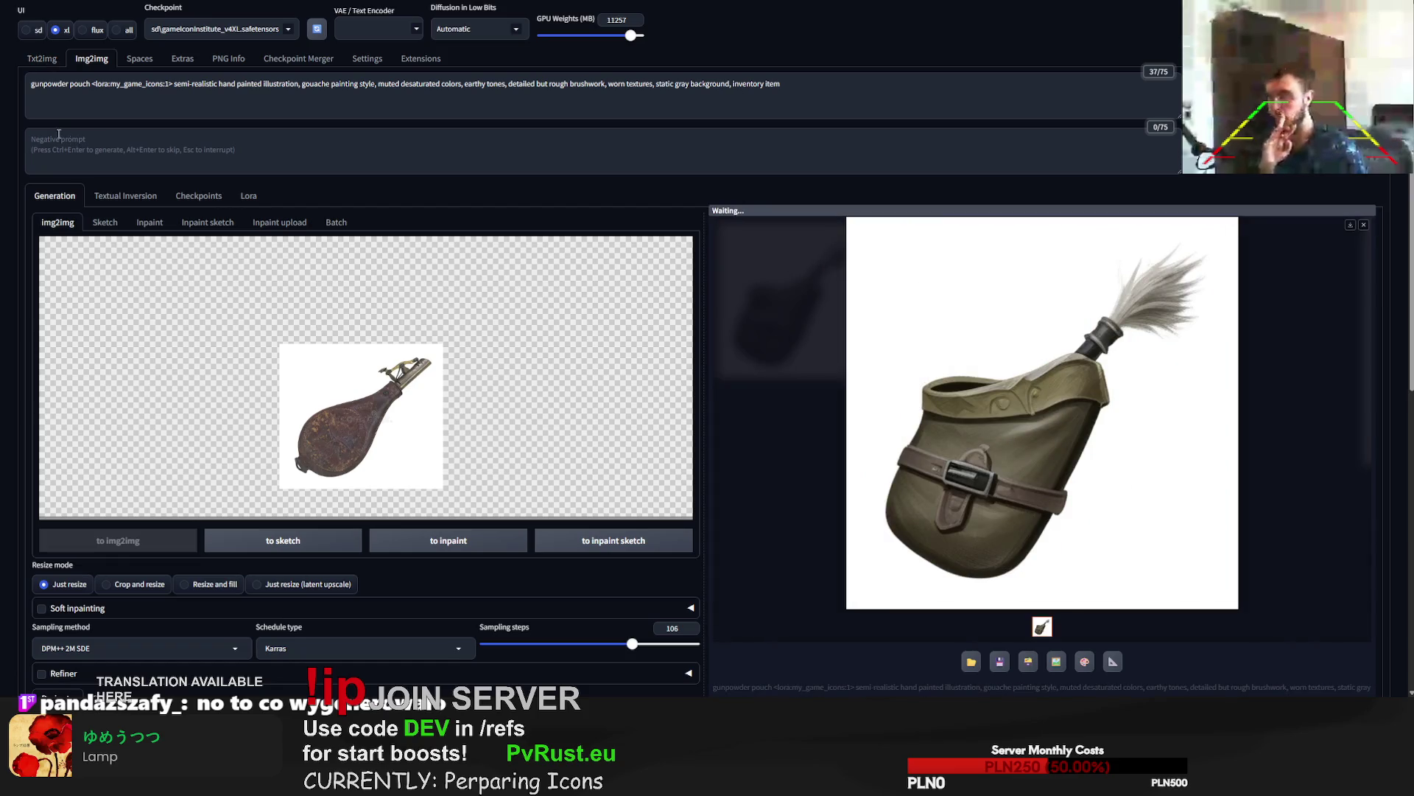
left_click(52, 66)
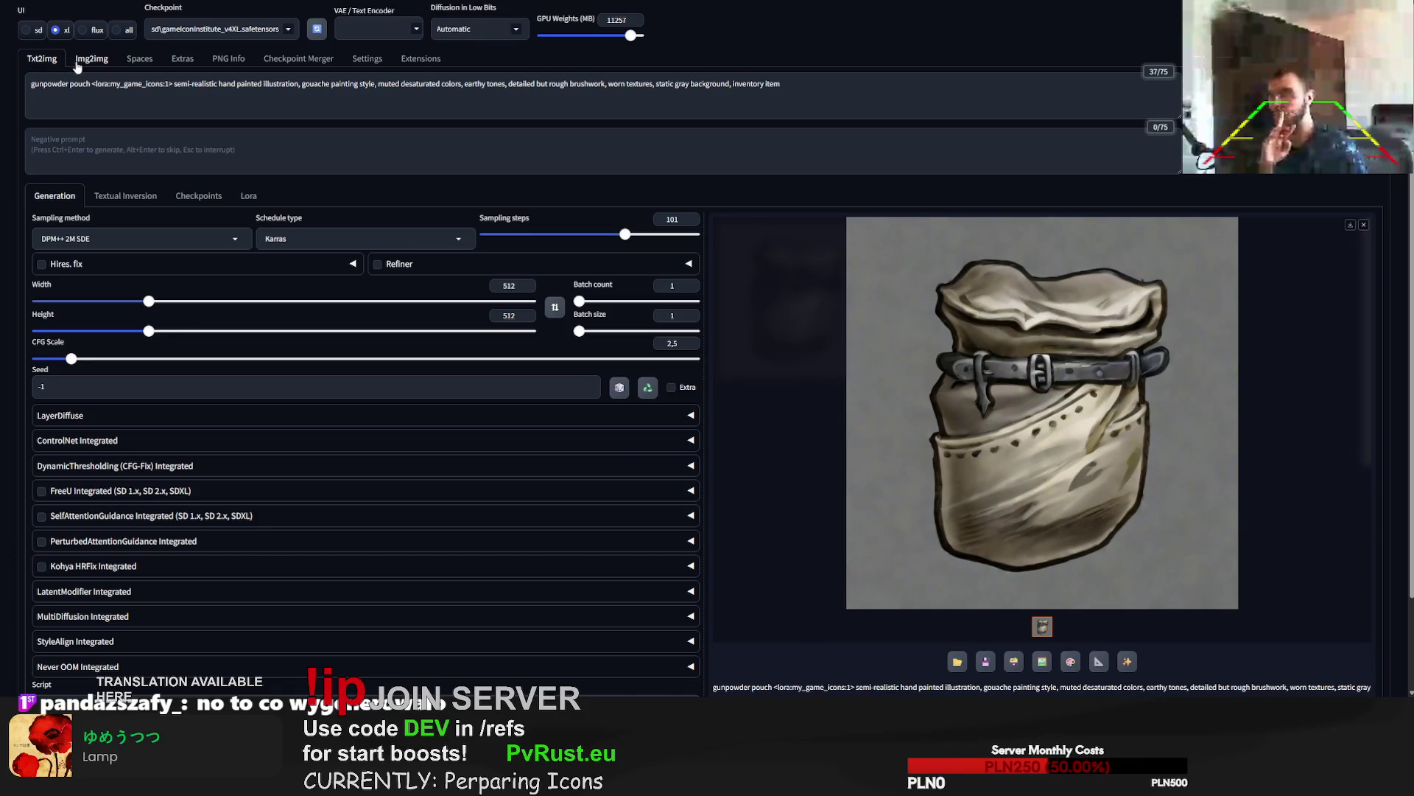
left_click(89, 63)
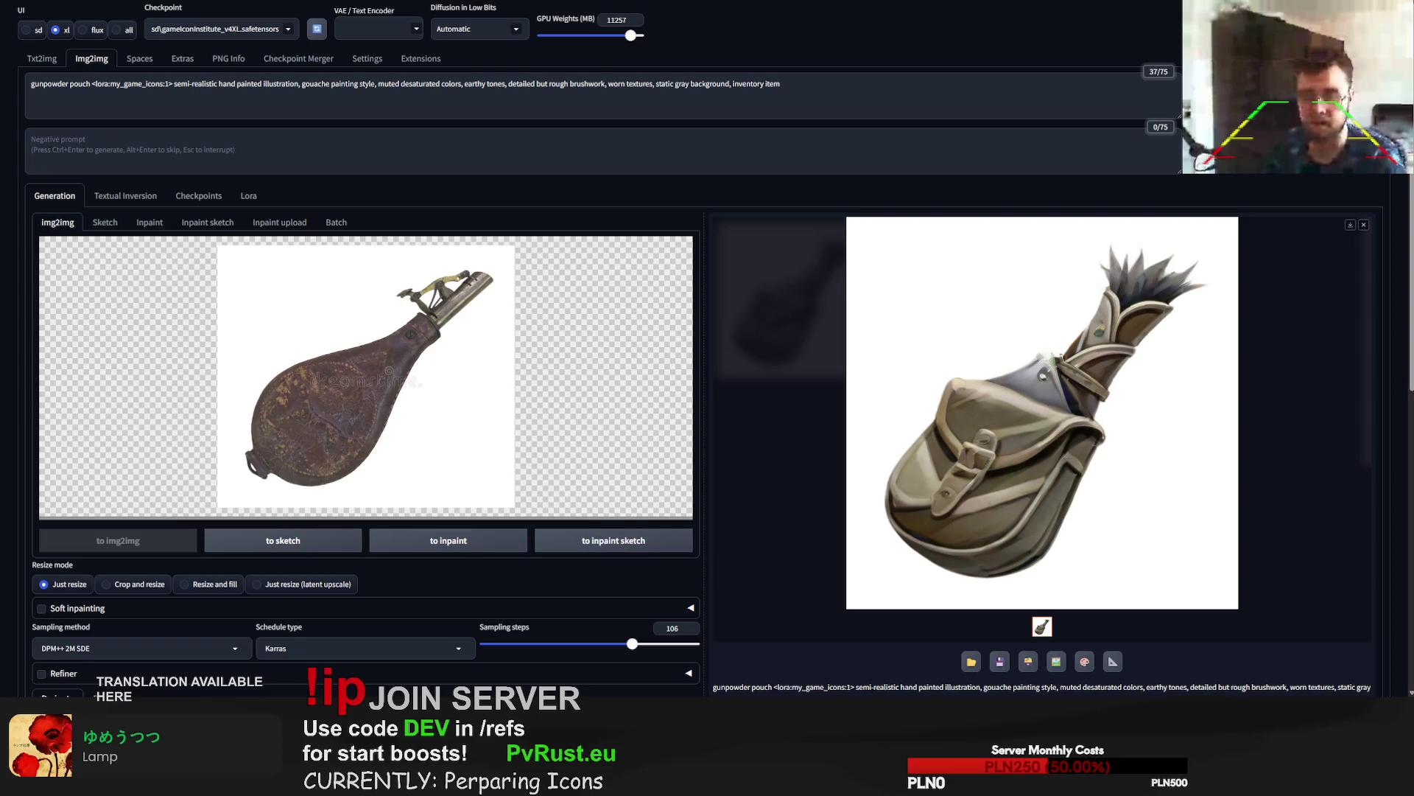
key("ctrl+Tab")
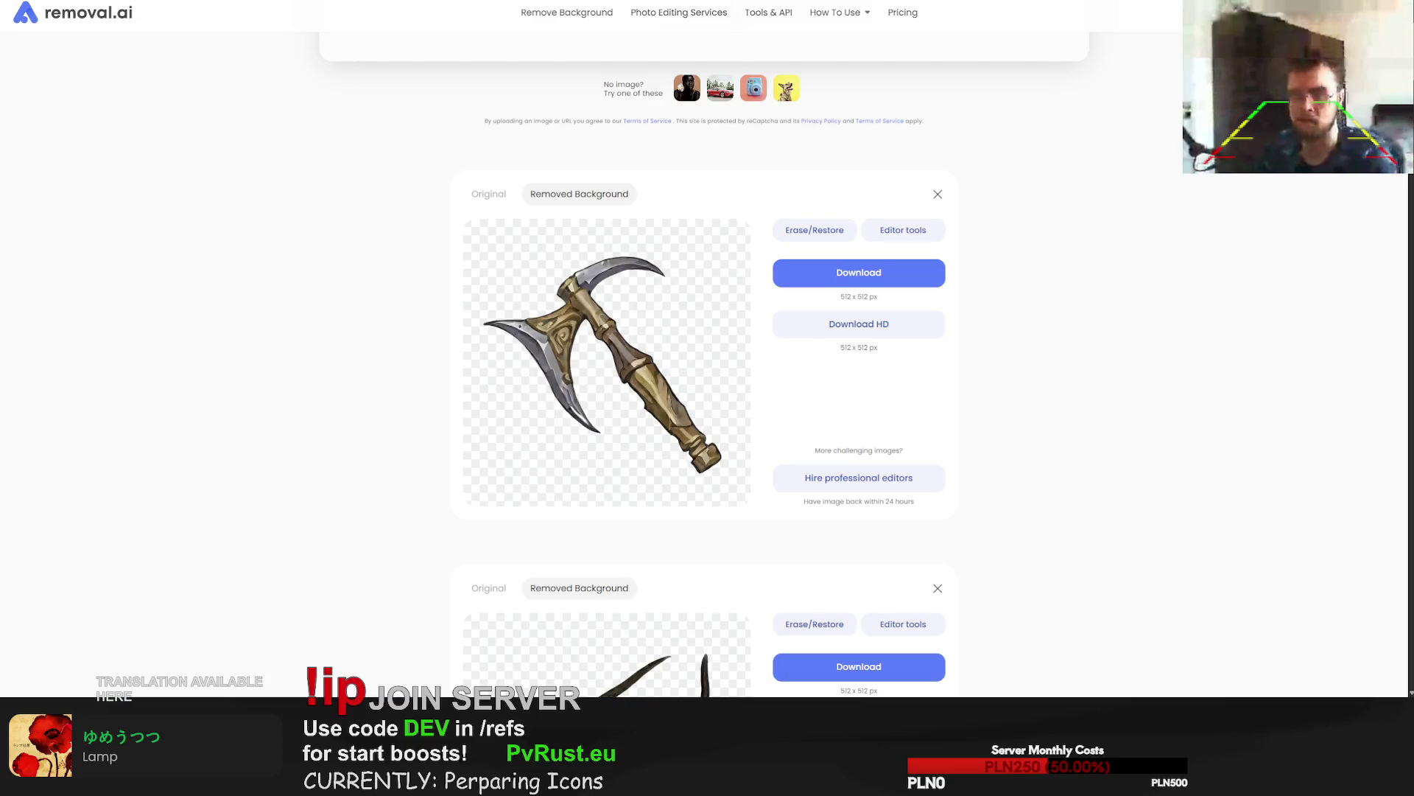
Remove backgrounds from the knife and wolf ring images and download the wolf ring cut-out.
left_click_drag(737, 353, 780, 333)
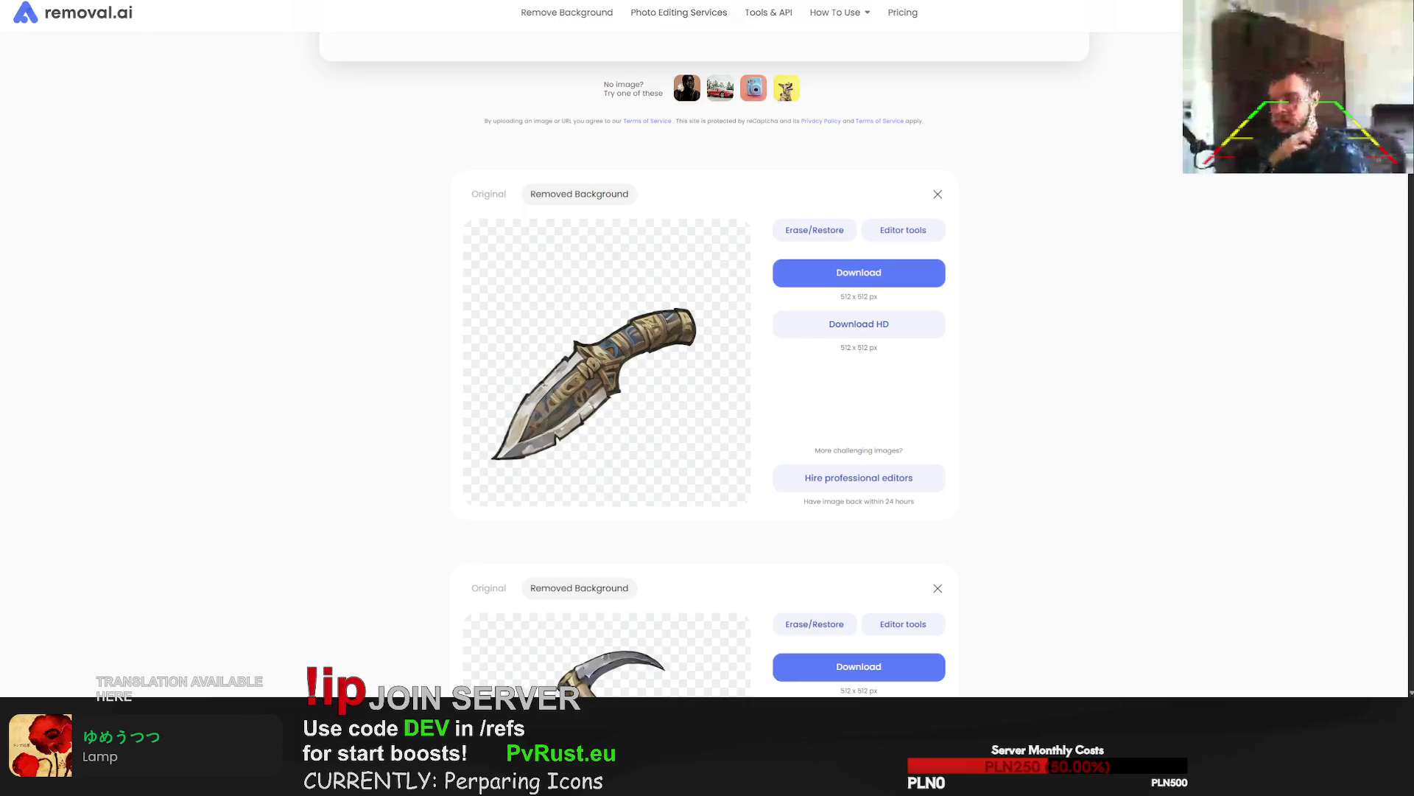
left_click_drag(0, 398, 628, 388)
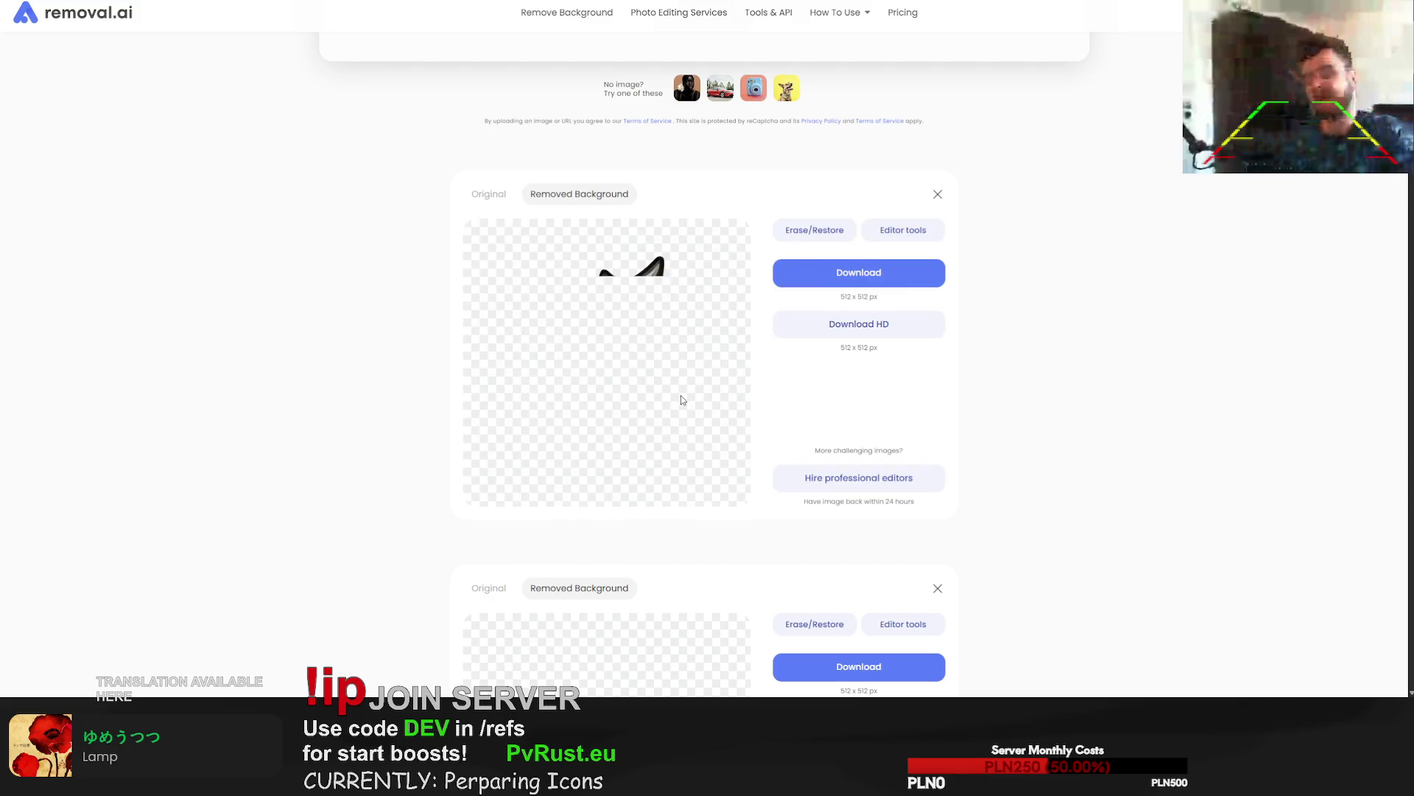
left_click(848, 281)
Cut out and download the pendant icon, then upload the jellyfish image.
left_click_drag(1413, 354, 698, 348)
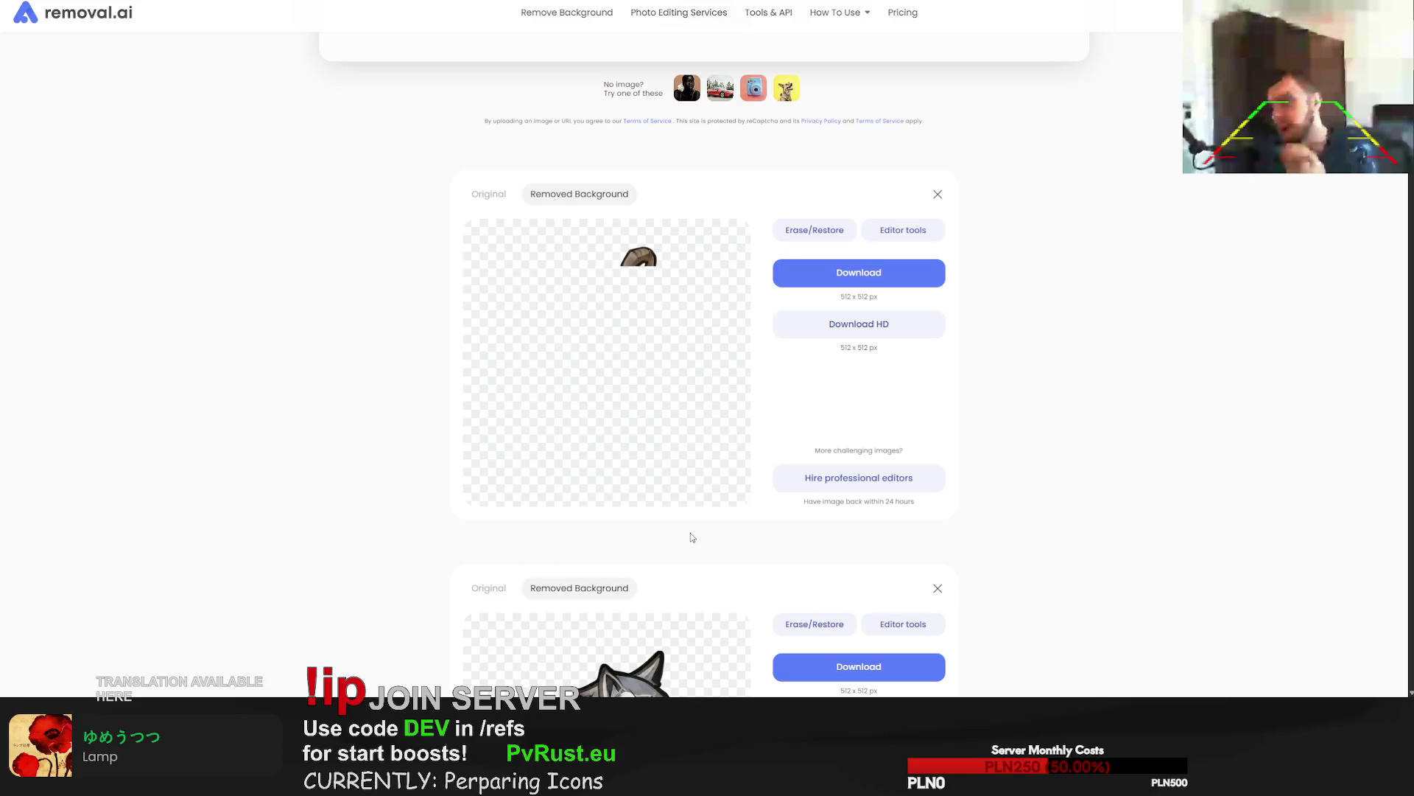
left_click(890, 274)
left_click_drag(1407, 369, 726, 370)
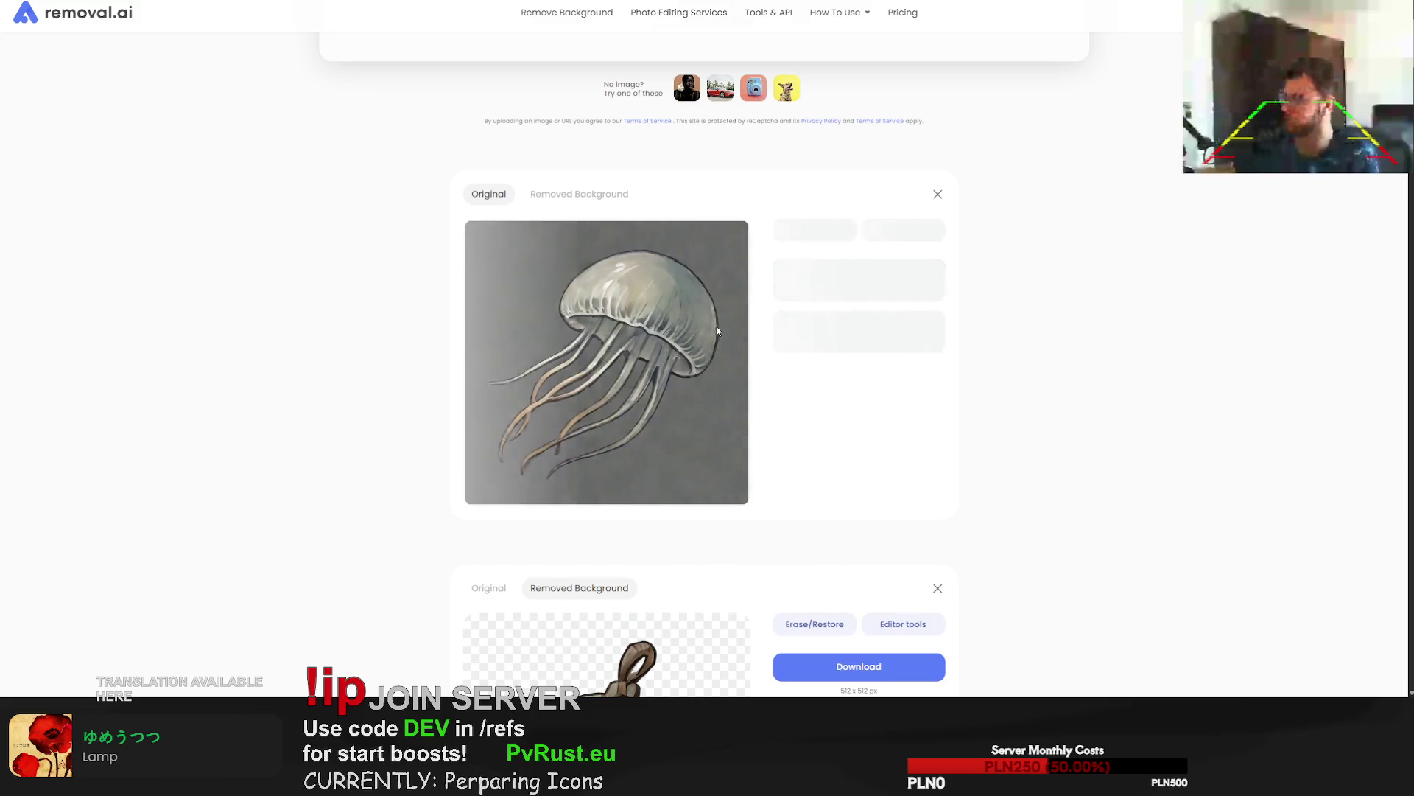
Download the jellyfish cut-out, upload the next icon image, and download its finished cut-out.
scroll(717, 306, "up", 3)
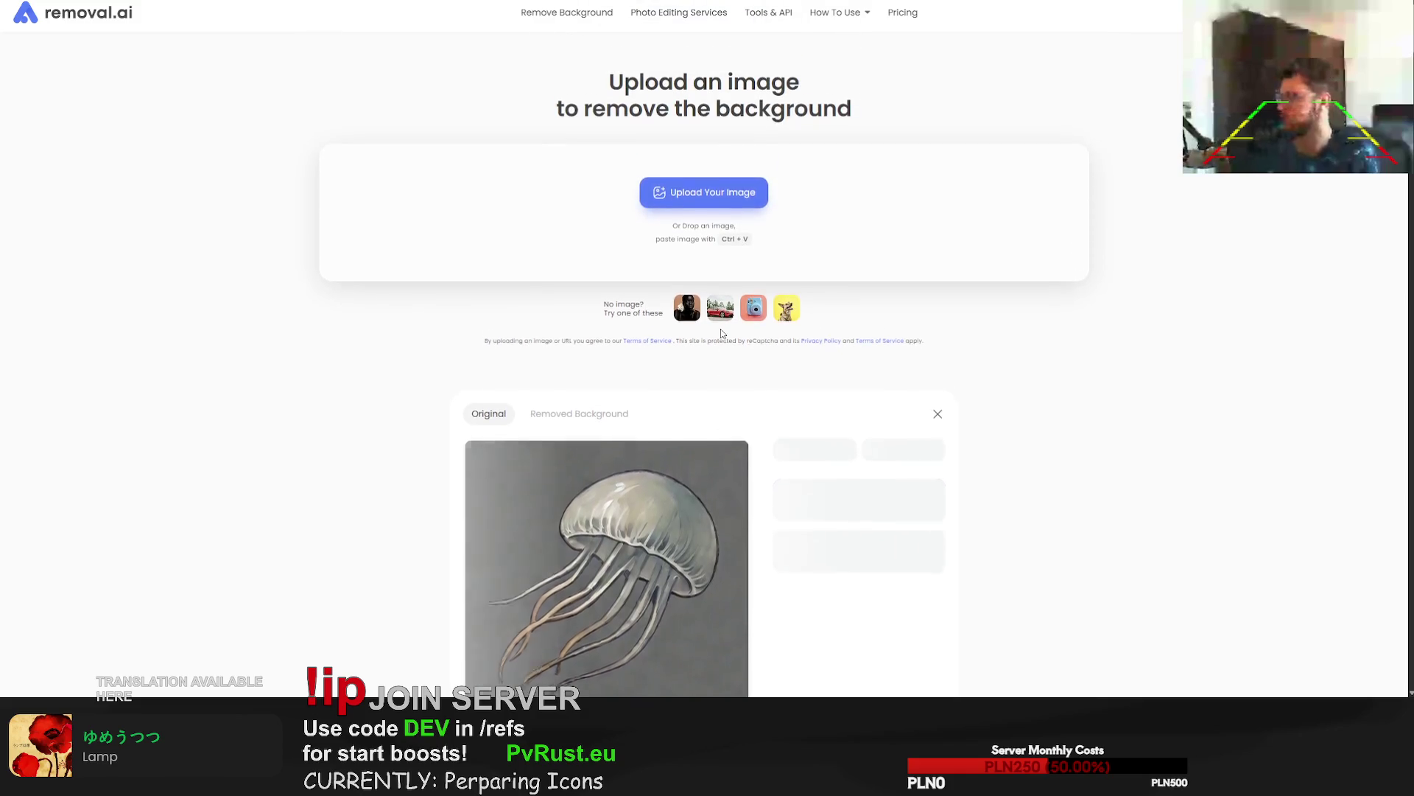
scroll(771, 260, "down", 2)
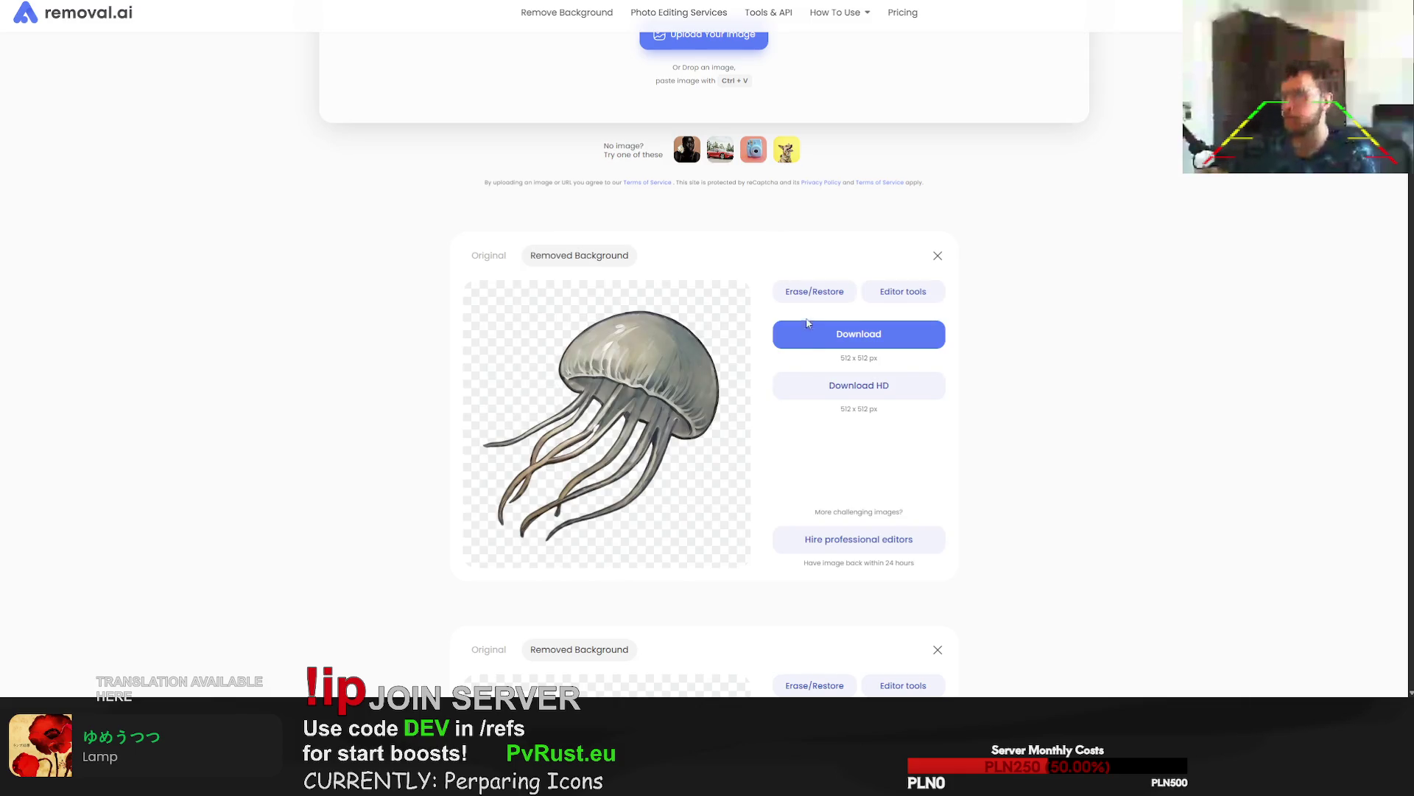
left_click(857, 338)
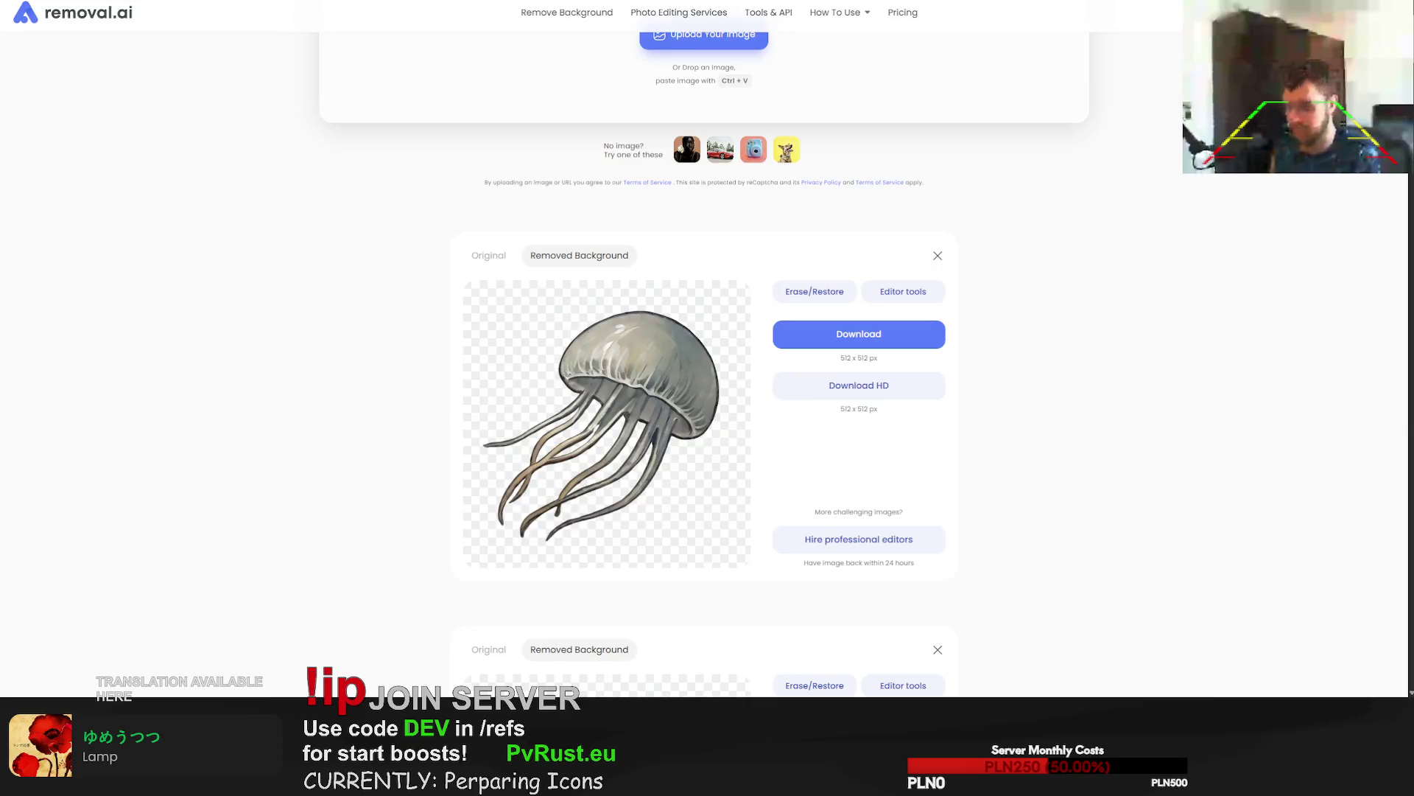
left_click_drag(1413, 383, 735, 408)
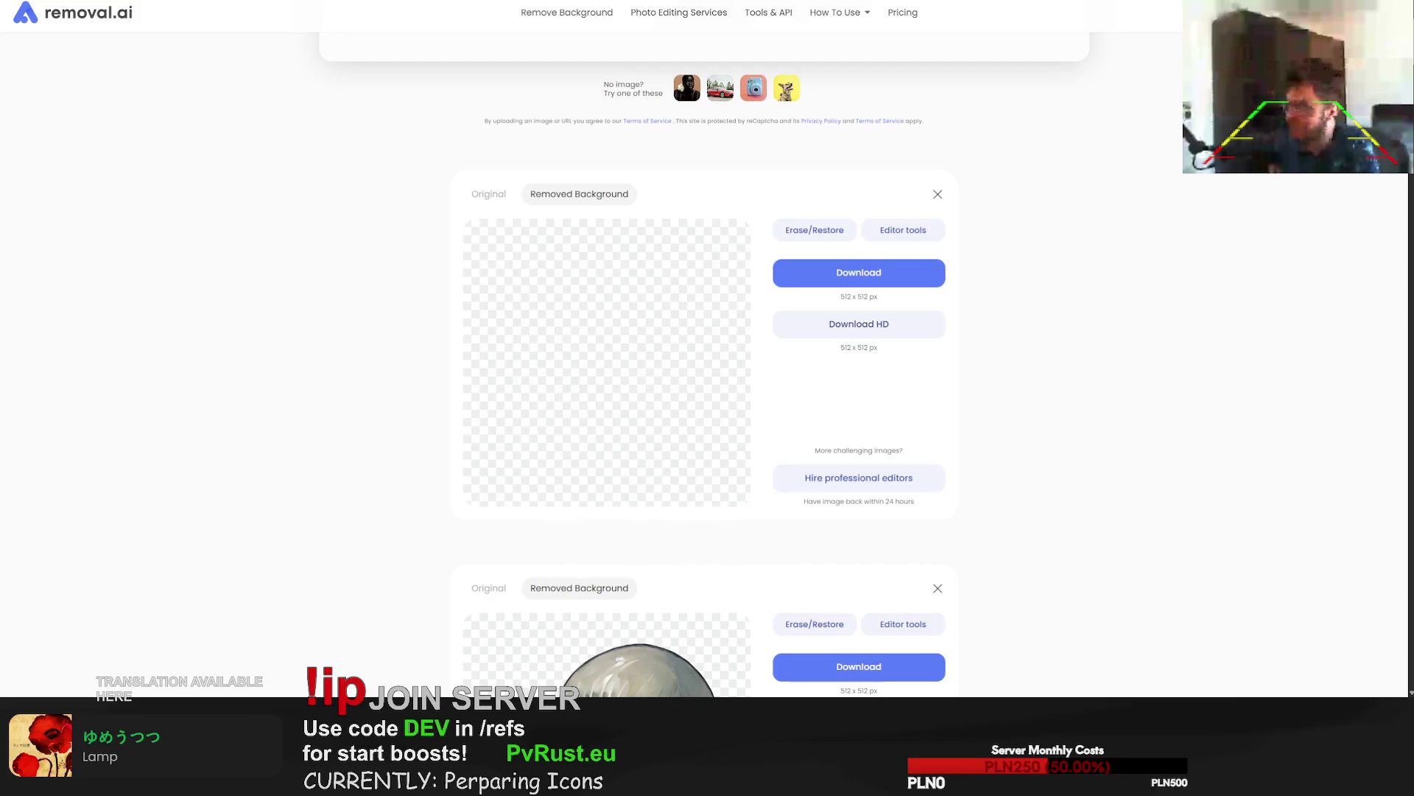
left_click(884, 291)
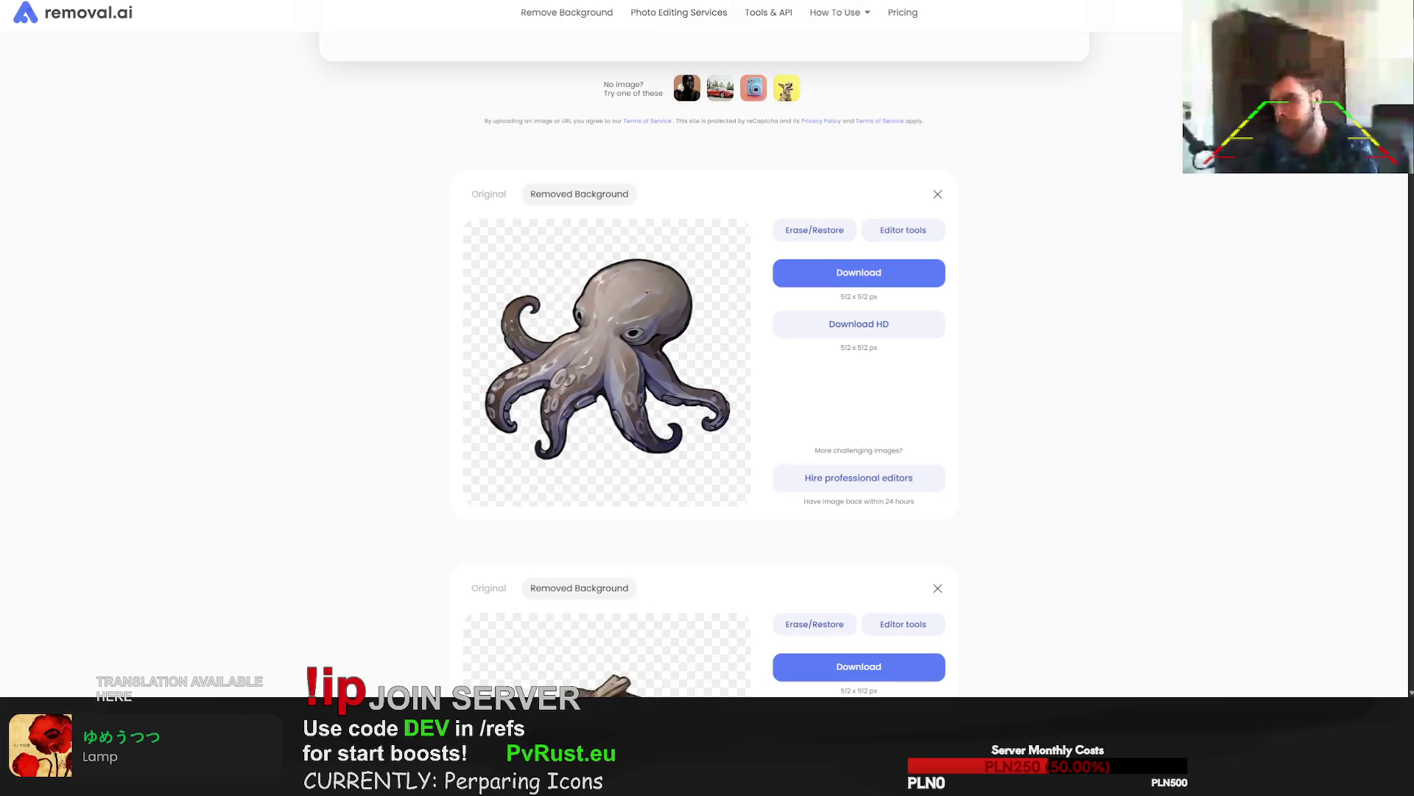
Upload the pickaxe image to removal.ai for background removal.
left_click_drag(1411, 354, 704, 352)
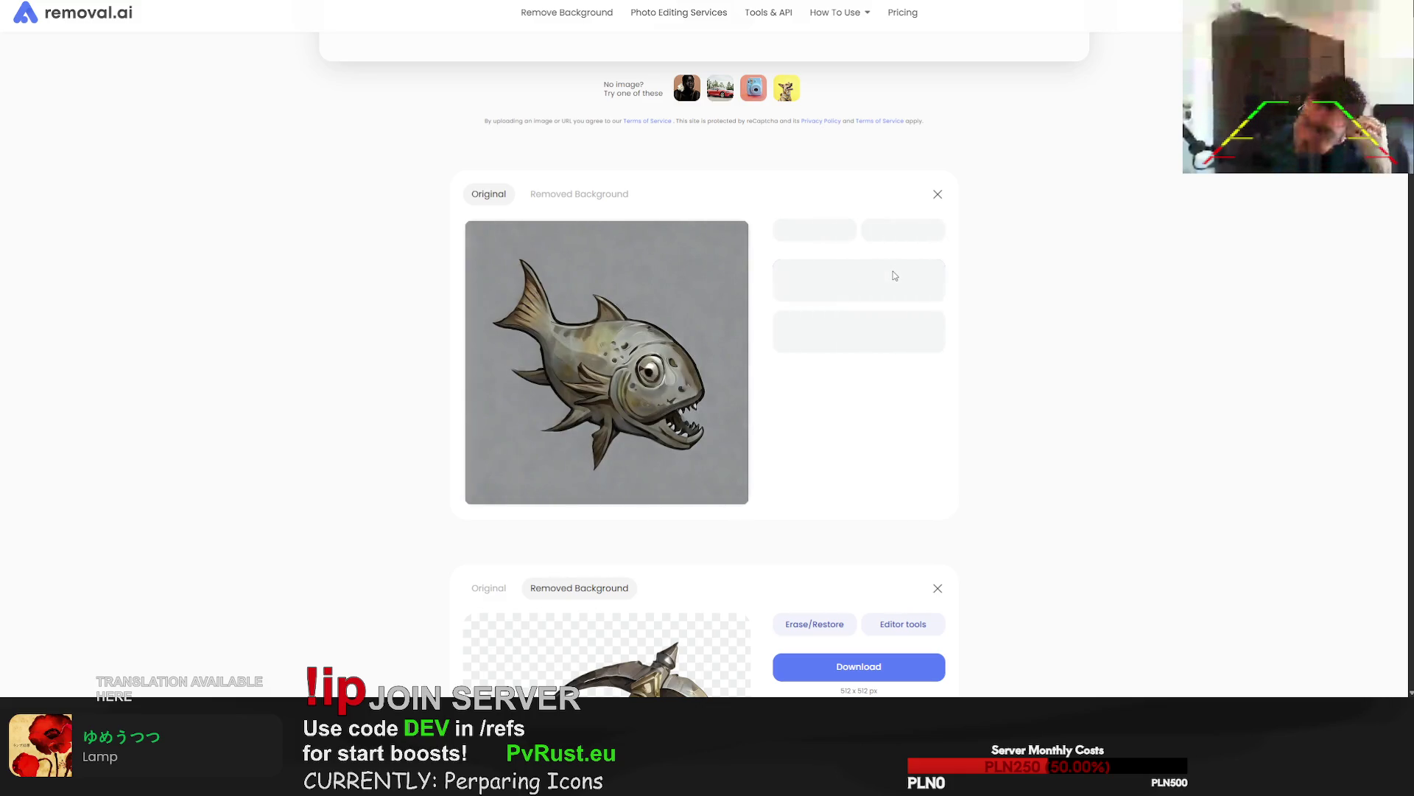
Download the fish and pie cut-outs, and upload the dumplings, bucket and candy bag images.
left_click(894, 274)
left_click_drag(1413, 295, 693, 300)
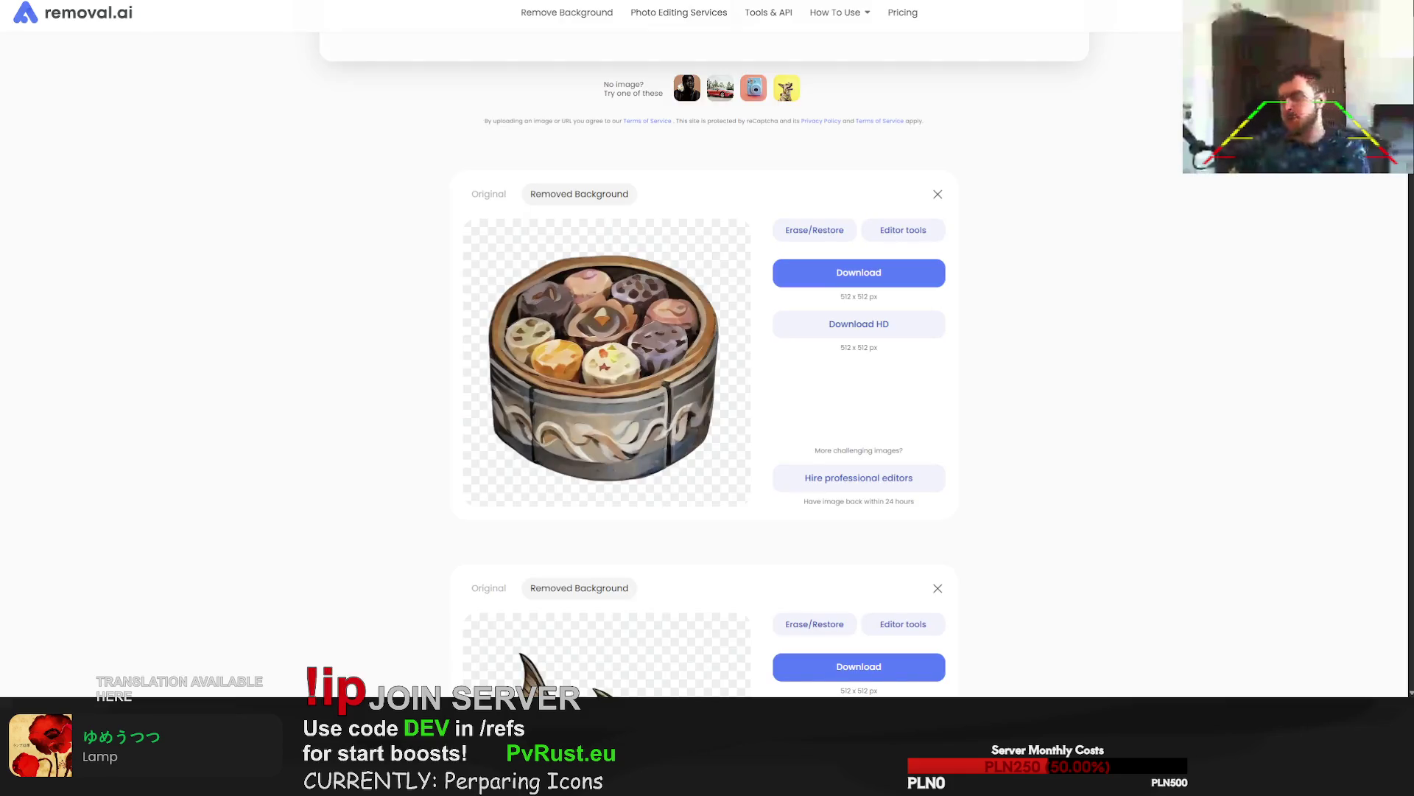
left_click_drag(0, 322, 614, 322)
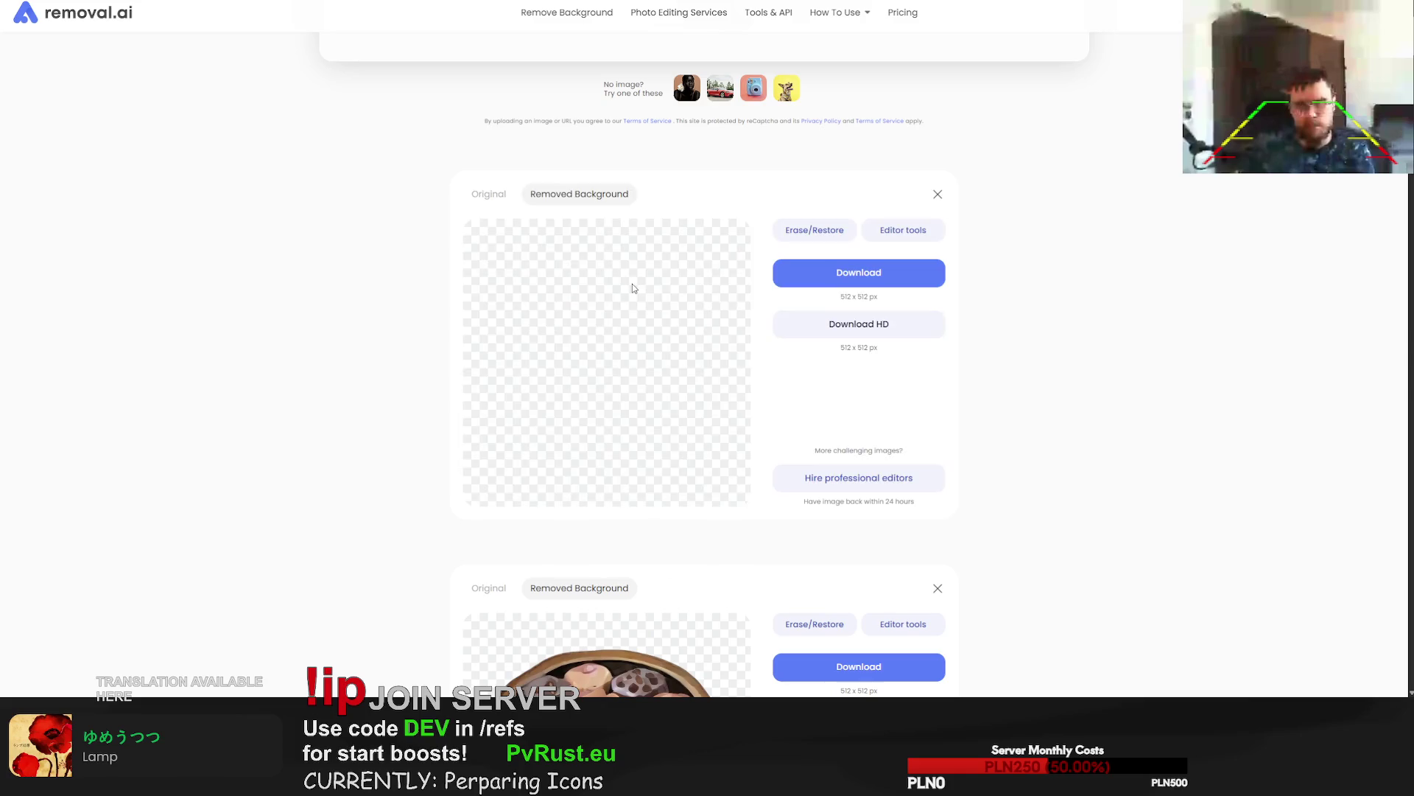
left_click(873, 272)
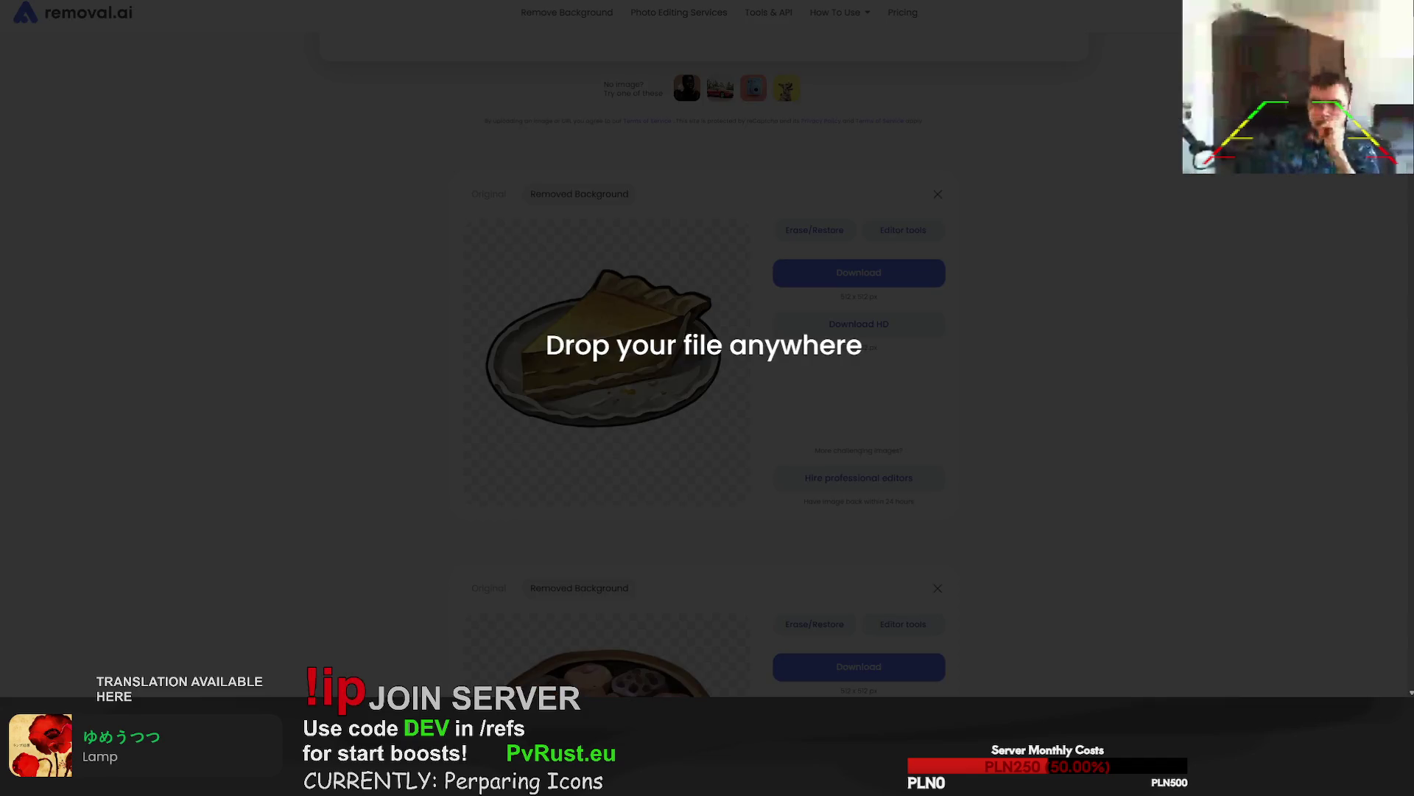
left_click_drag(884, 397, 700, 394)
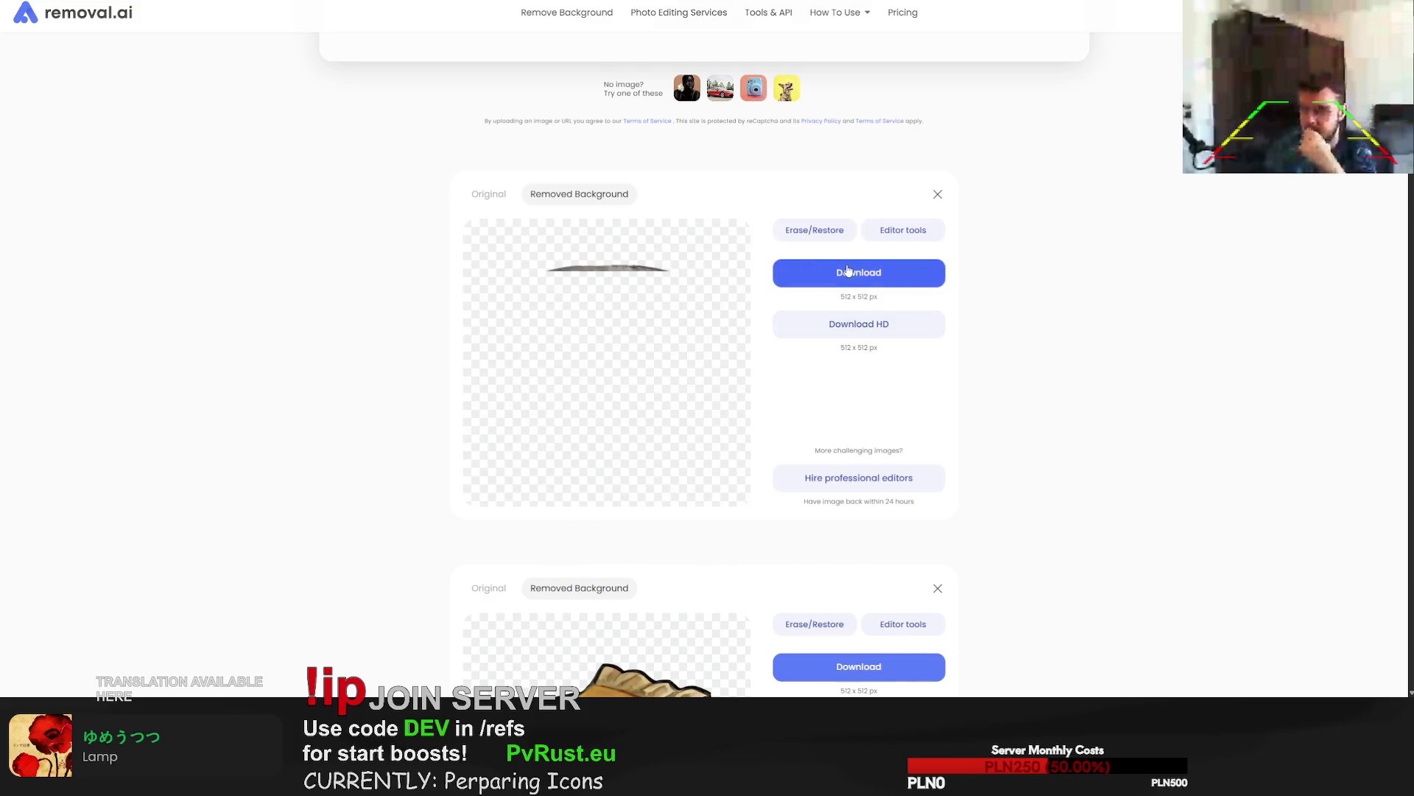
key("ctrl+v")
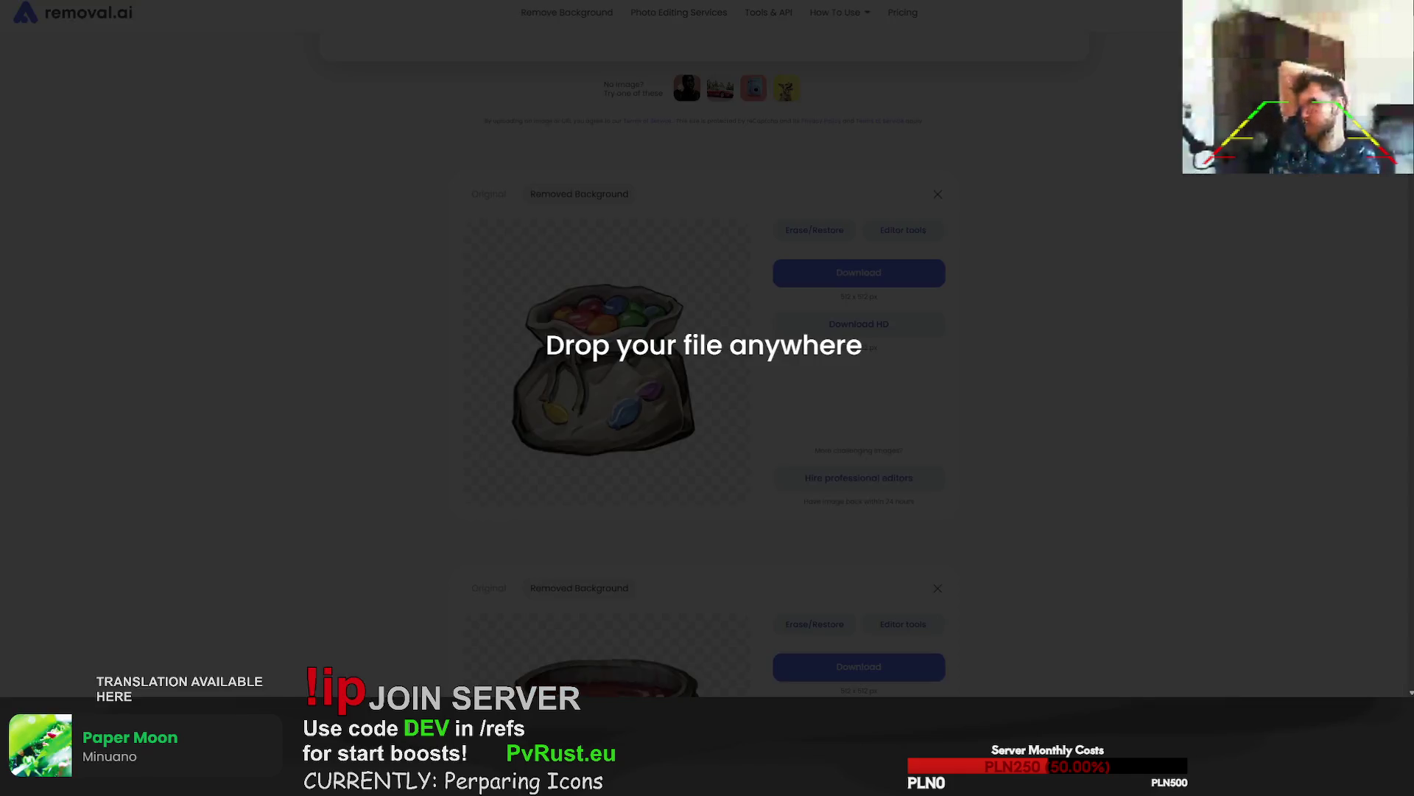
Upload the bottles, sandwich, rolls, barrel and goblet images, downloading the barrel and goblet cut-outs.
left_click_drag(708, 398, 653, 388)
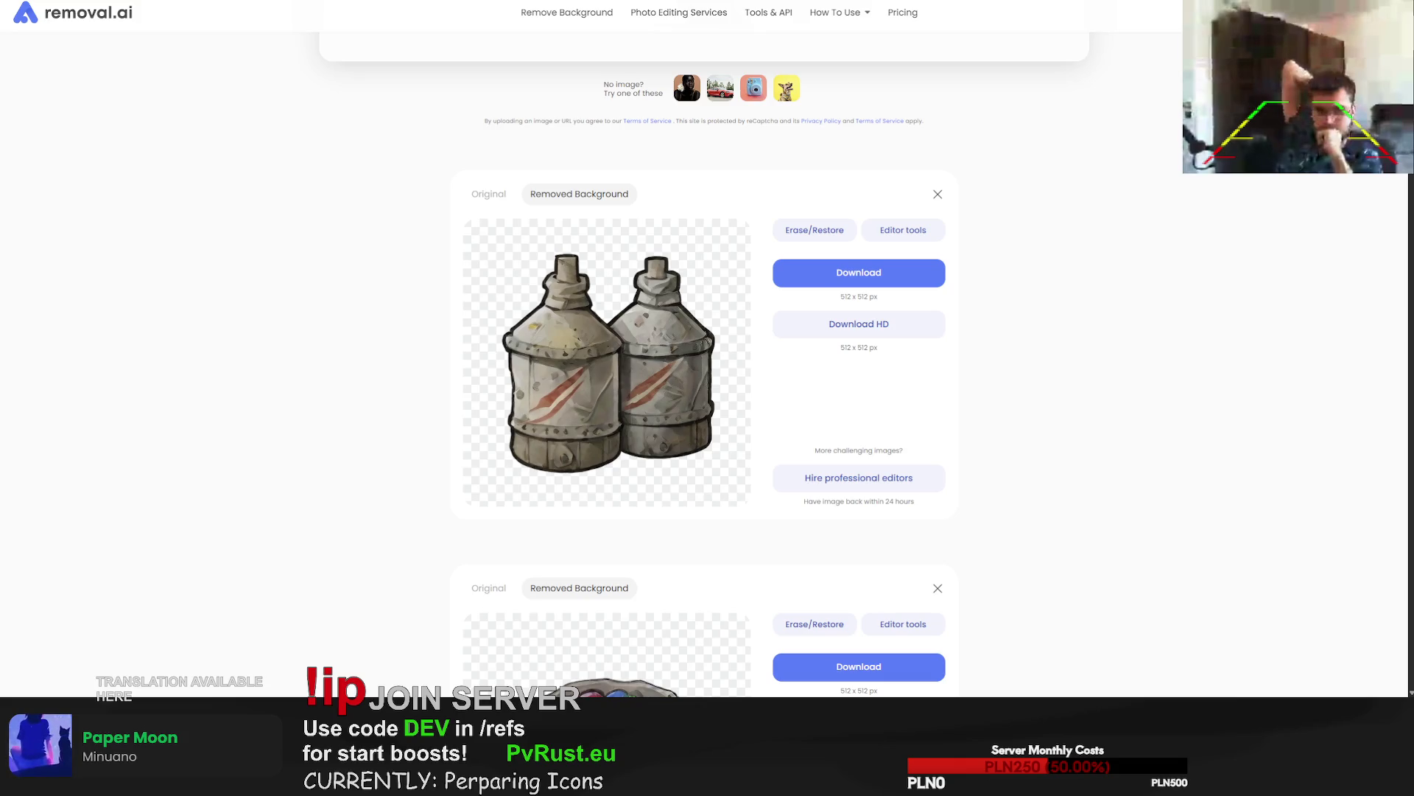
left_click_drag(1178, 369, 694, 368)
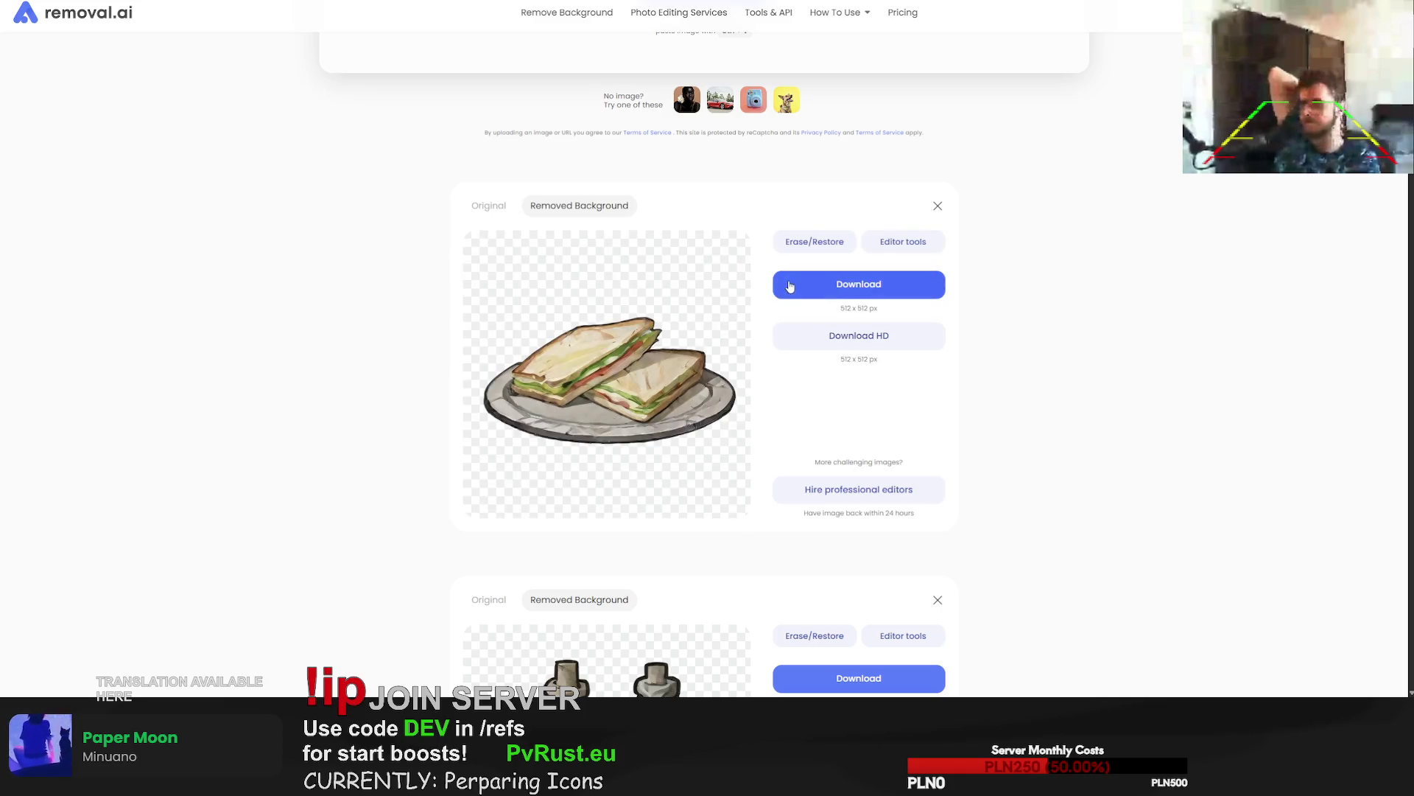
mouse_move(863, 277)
left_mouse_down()
mouse_move(931, 299)
mouse_move(699, 361)
mouse_move(668, 383)
left_mouse_up()
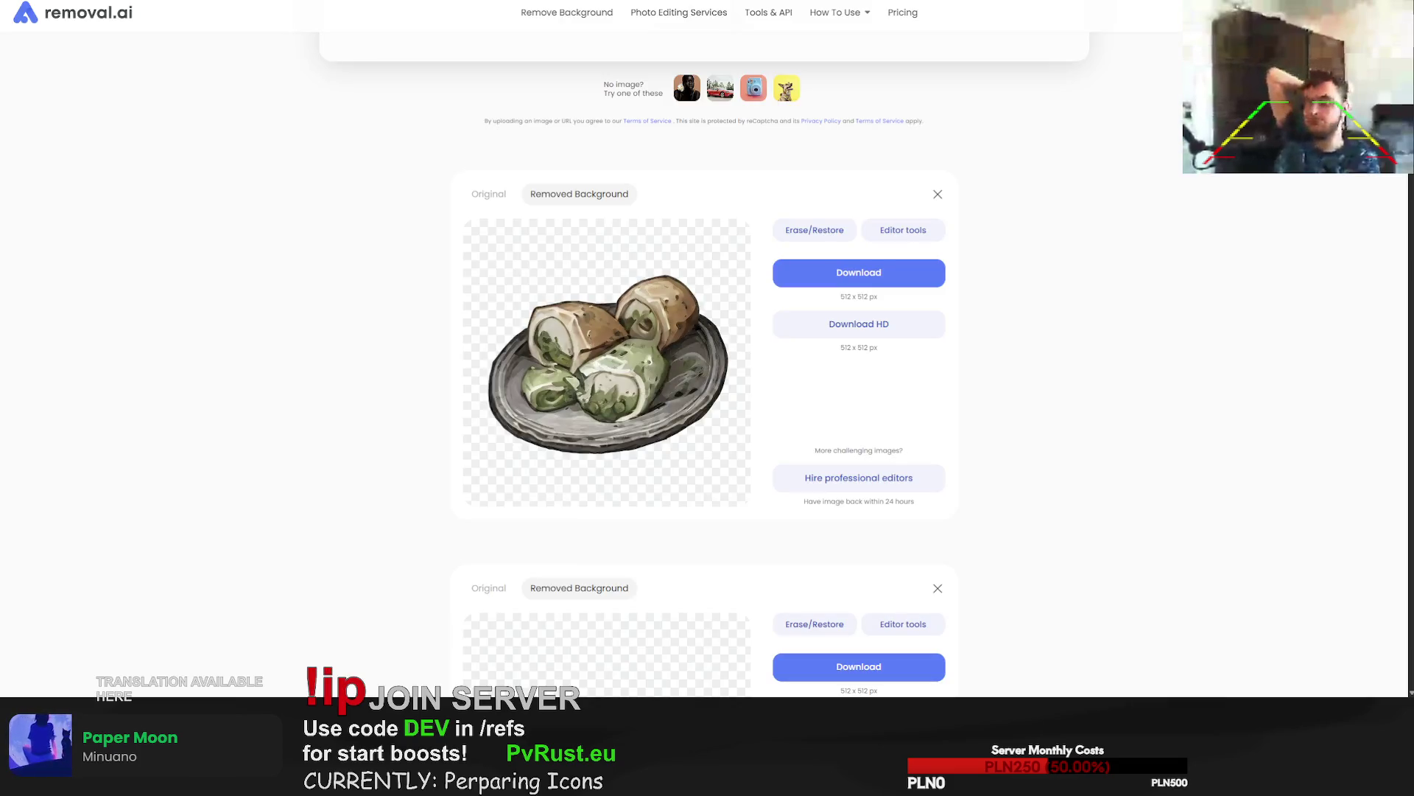
left_click_drag(1413, 397, 773, 414)
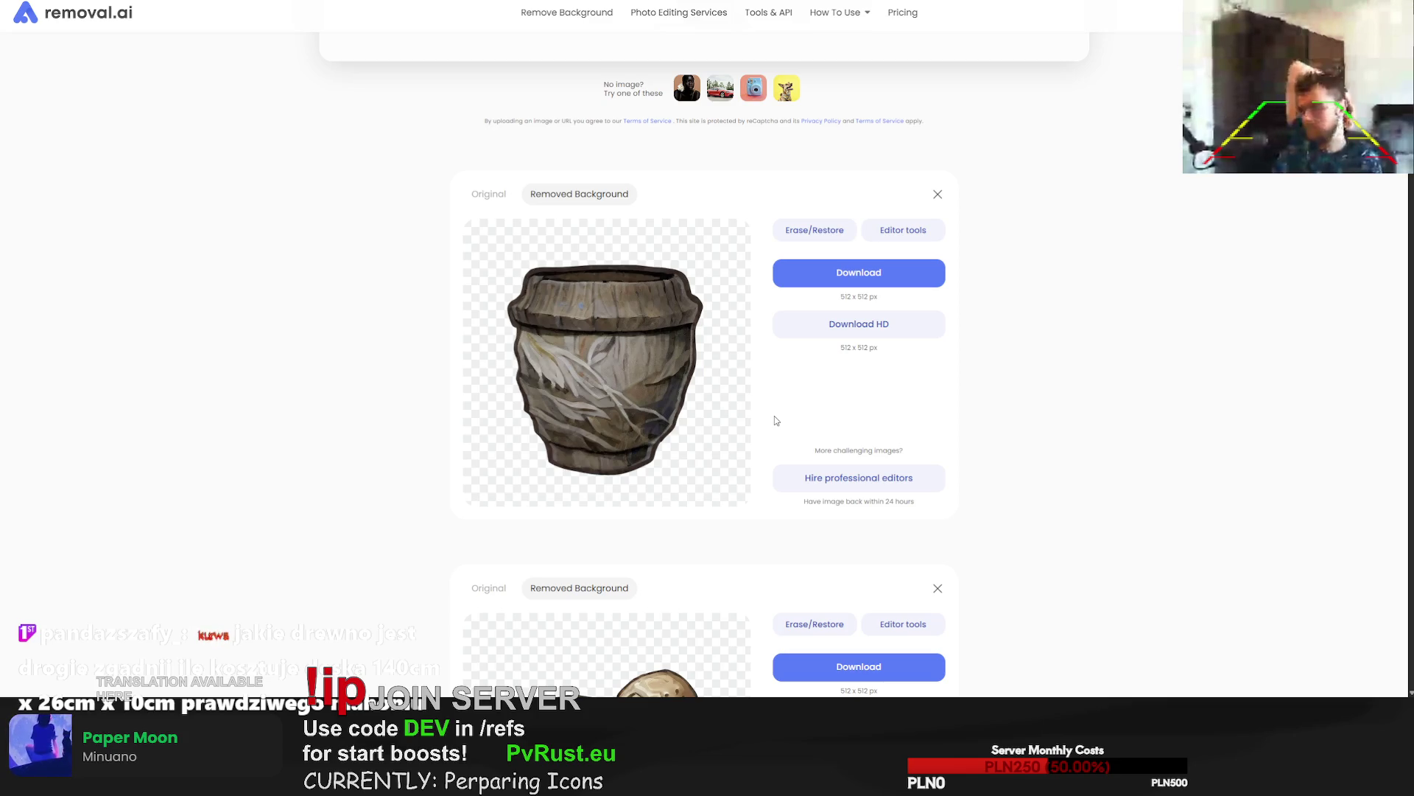
left_click(856, 274)
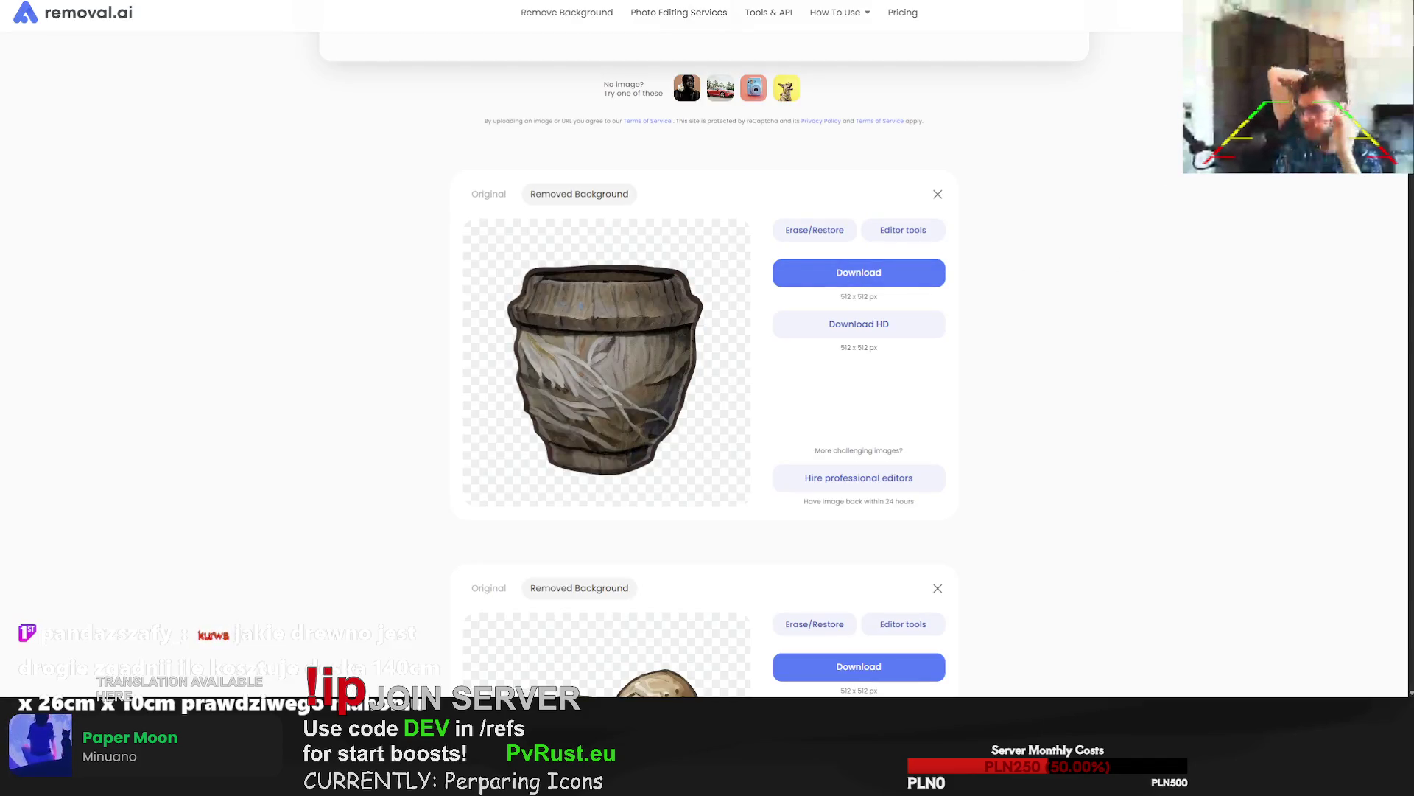
key("ctrl+v")
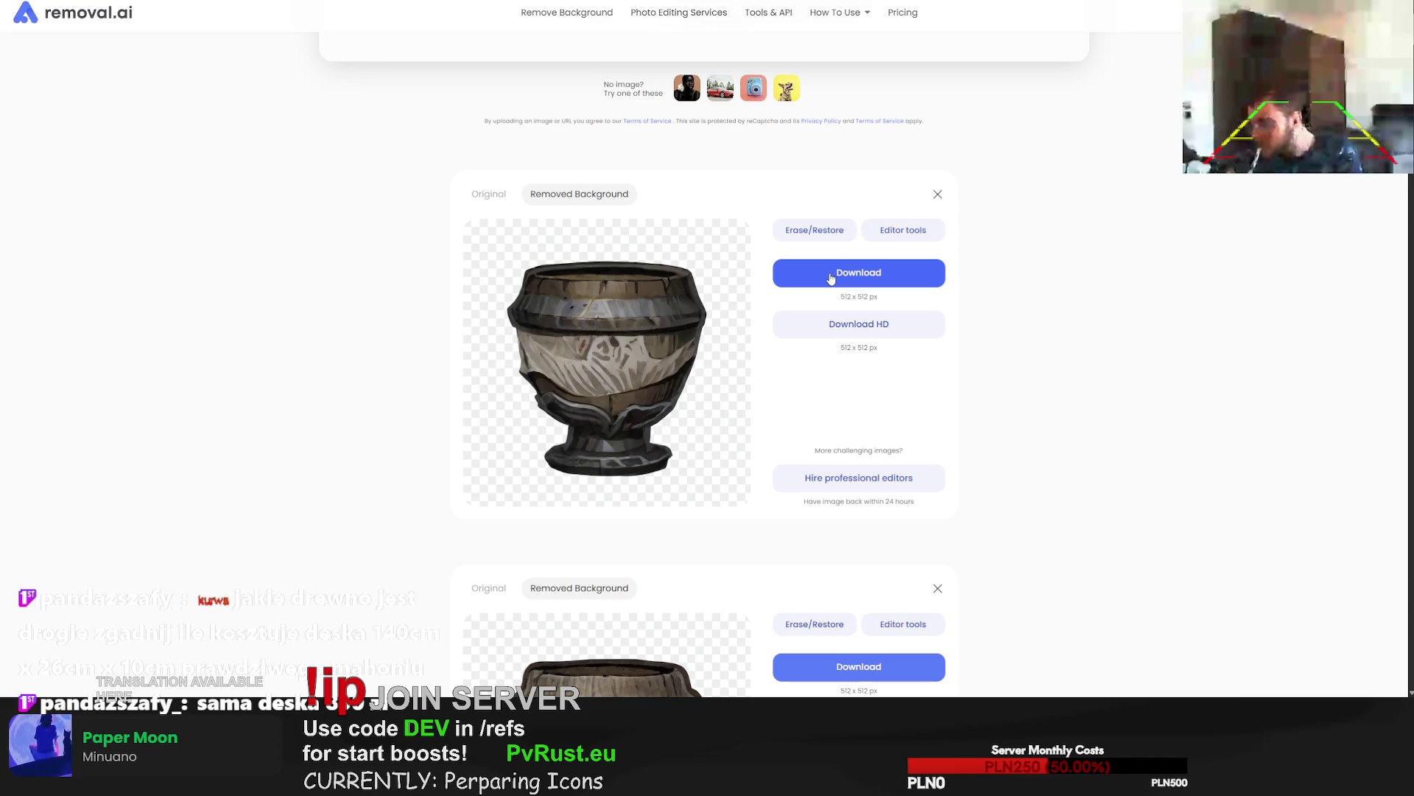
left_click(837, 280)
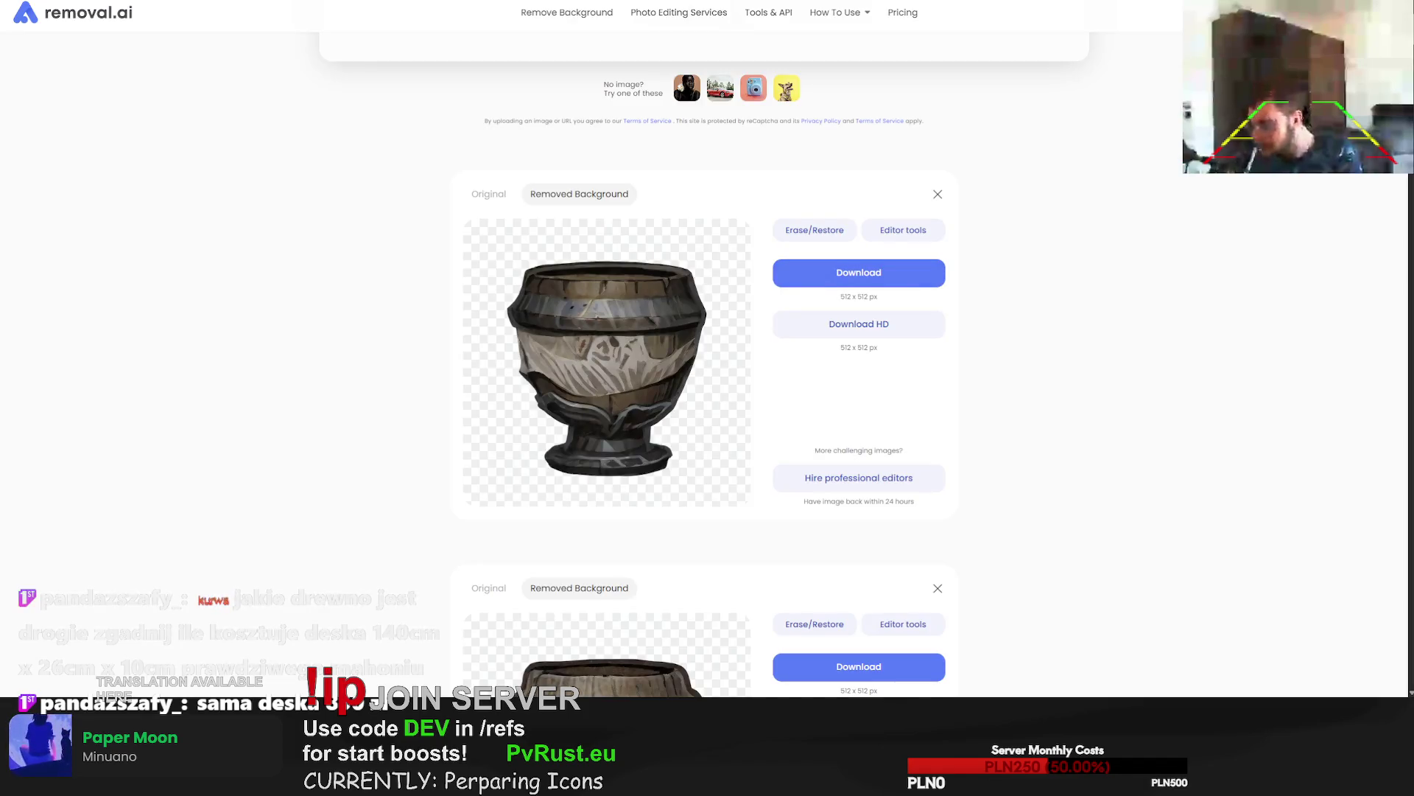
Upload the pot image, then run a web search for 'ico' in a new tab.
left_click_drag(838, 280, 916, 311)
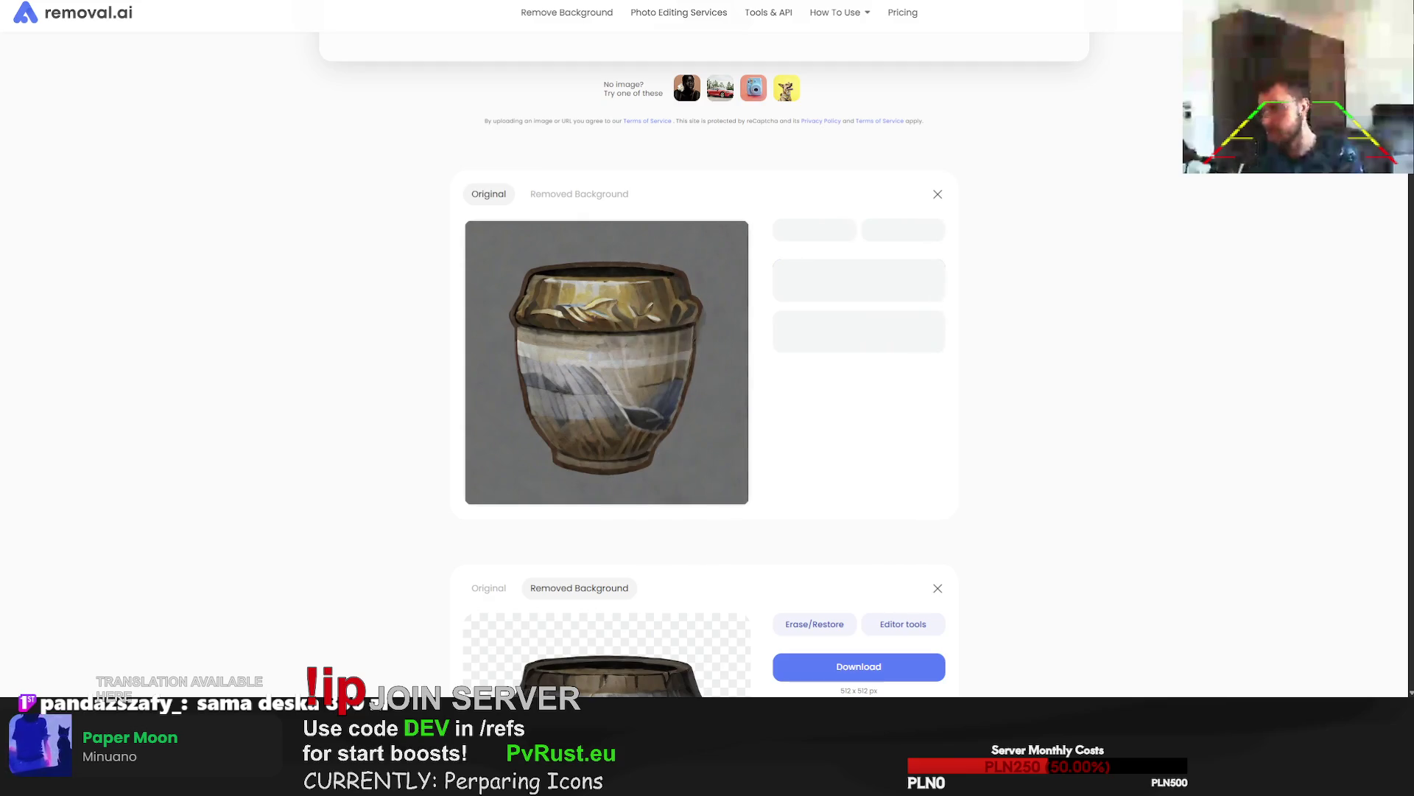
key("ctrl+t")
type("ico")
key("Return")
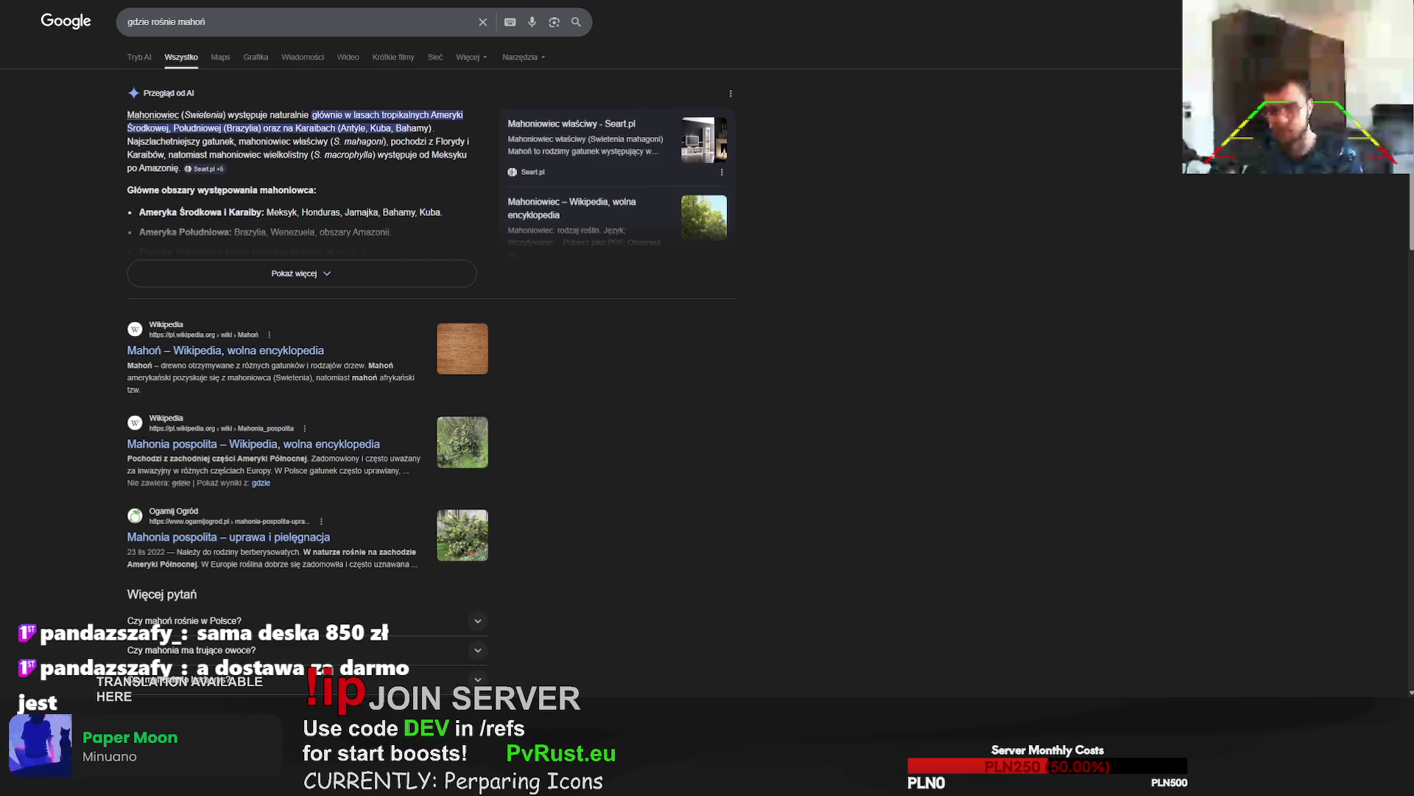
Search Google for 'mahoń deska'.
mouse_move(129, 138)
left_mouse_down()
mouse_move(434, 141)
mouse_move(265, 129)
mouse_move(406, 120)
left_mouse_up()
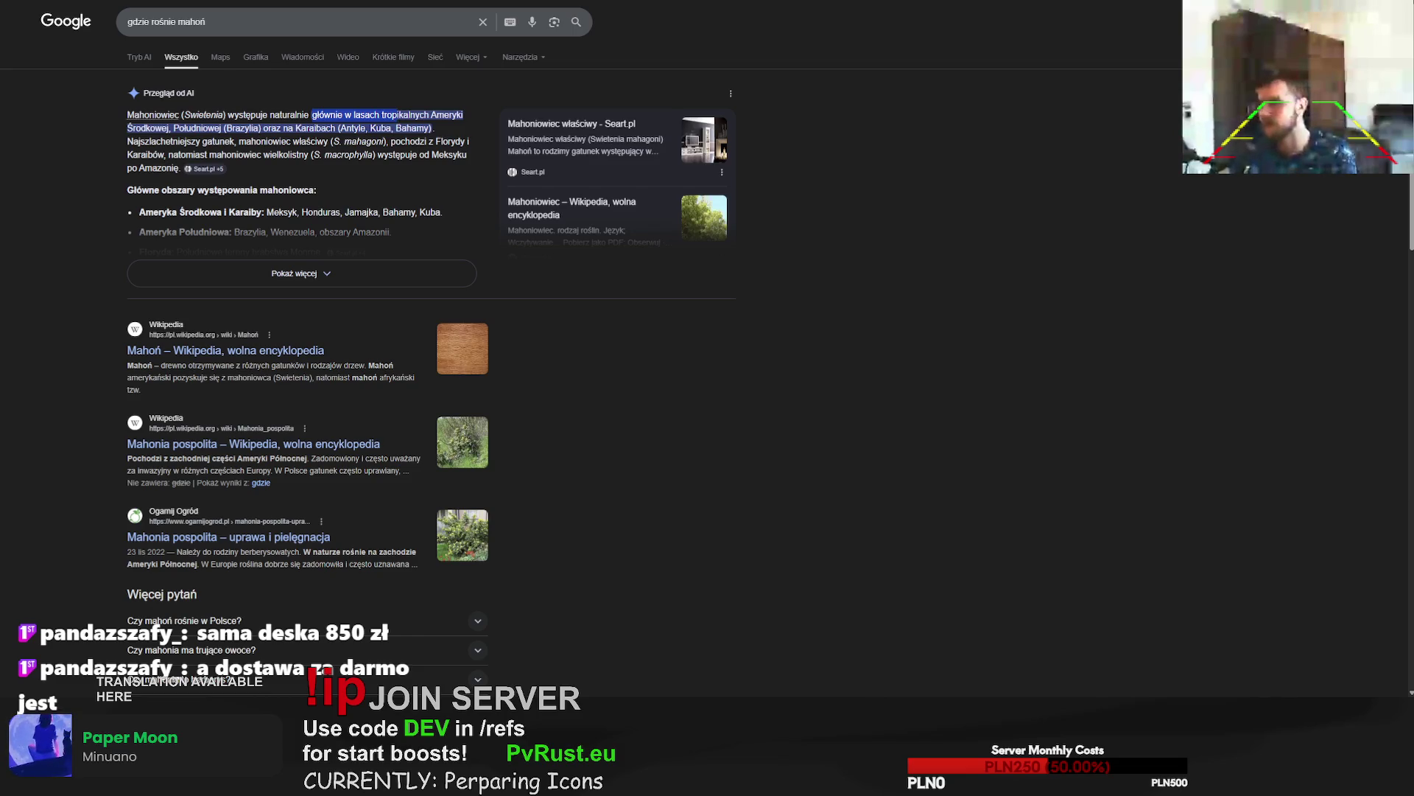
scroll(294, 320, "down", 2)
scroll(294, 316, "up", 2)
left_click(102, 21)
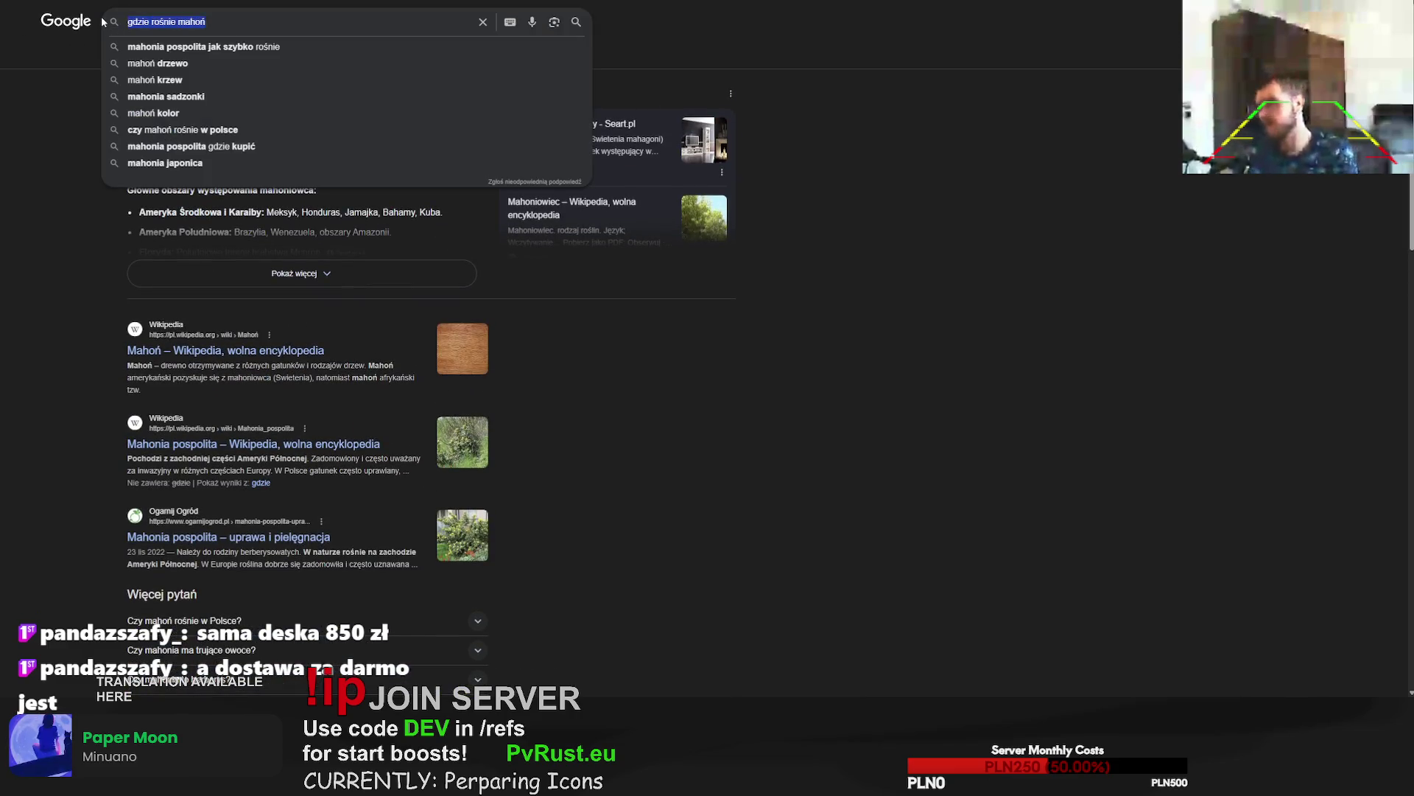
type("mahoń deska")
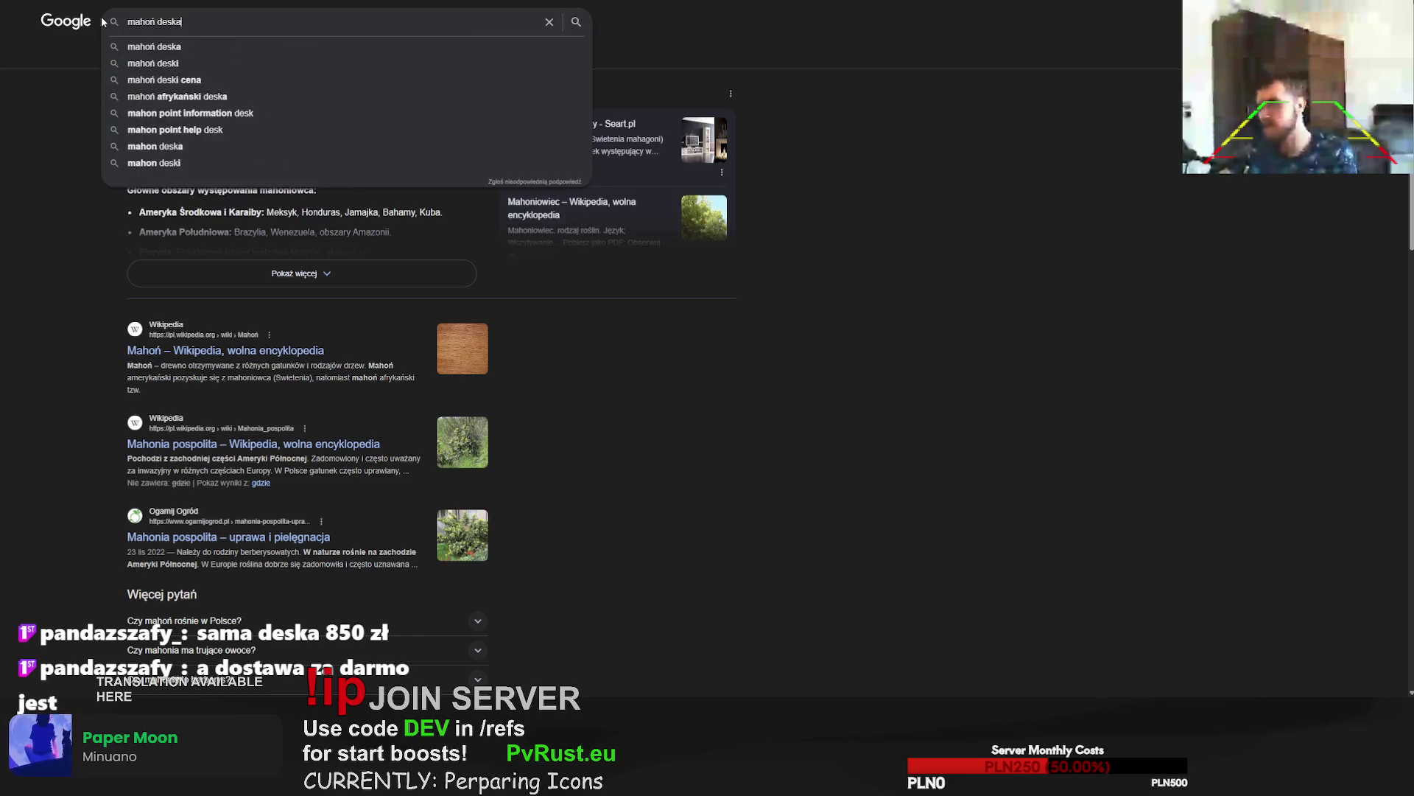
key("Return")
Check the Modelemax mahogany boards and the AERO-NAUT MAHOŃ DESKA 2*100*1000 mm listing.
scroll(317, 184, "down", 3)
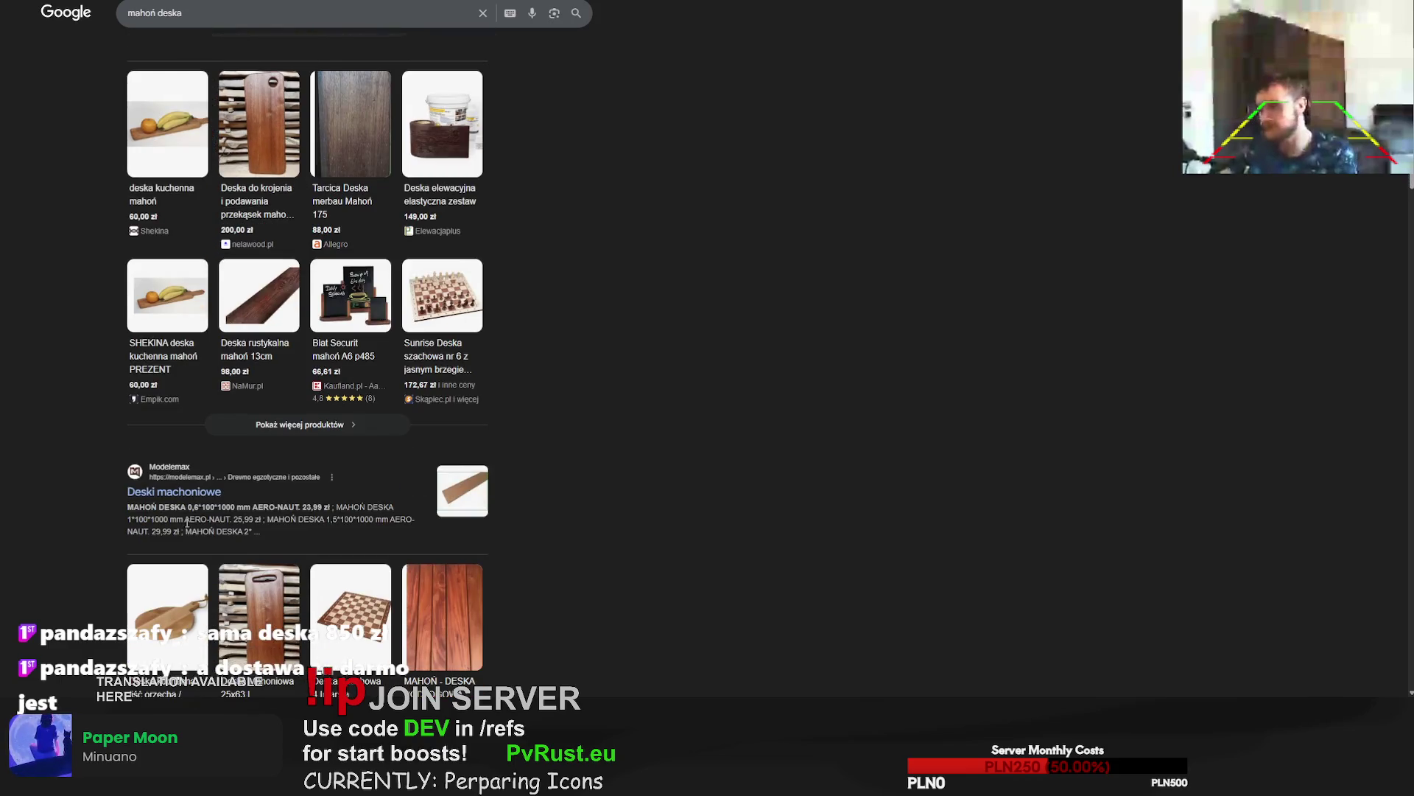
left_click(174, 494)
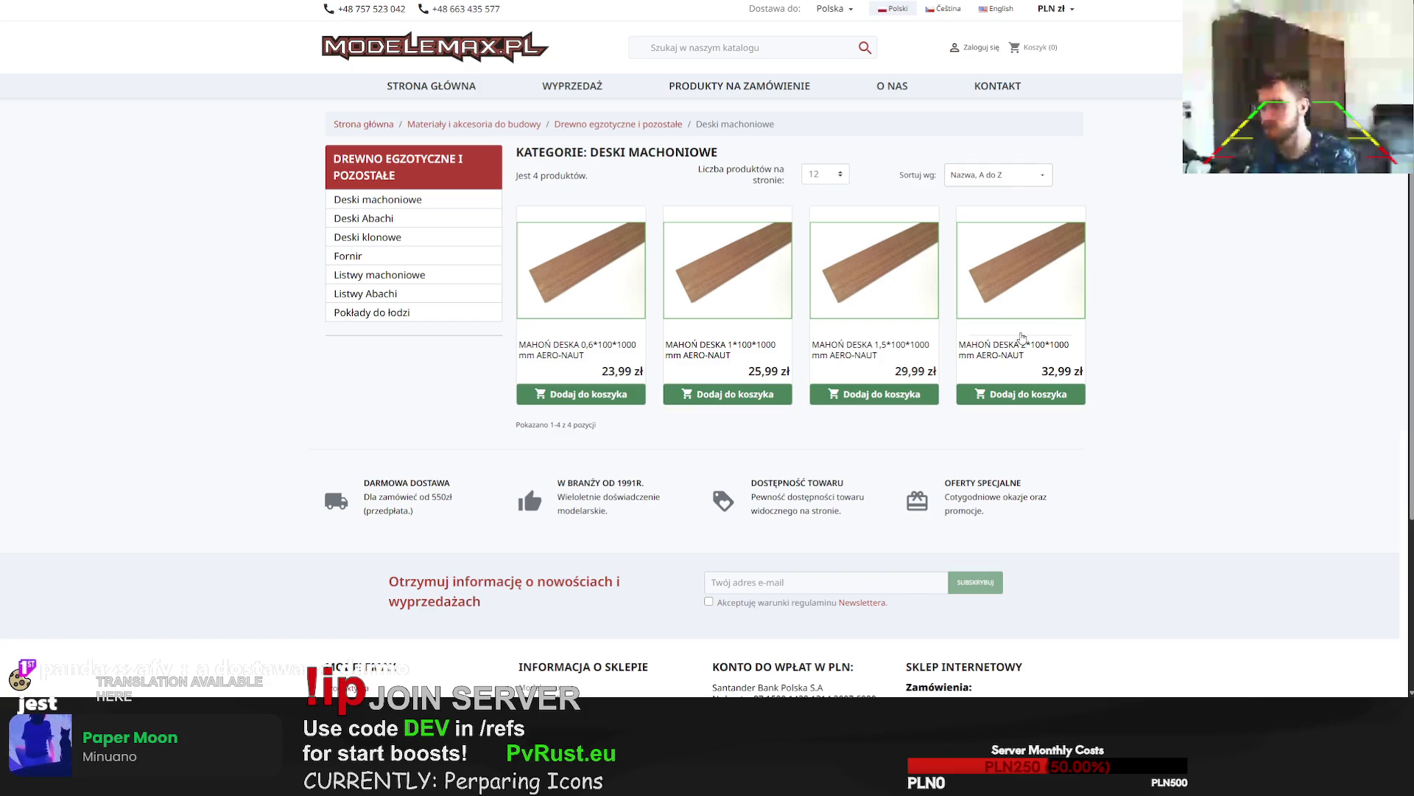
left_click(1007, 349)
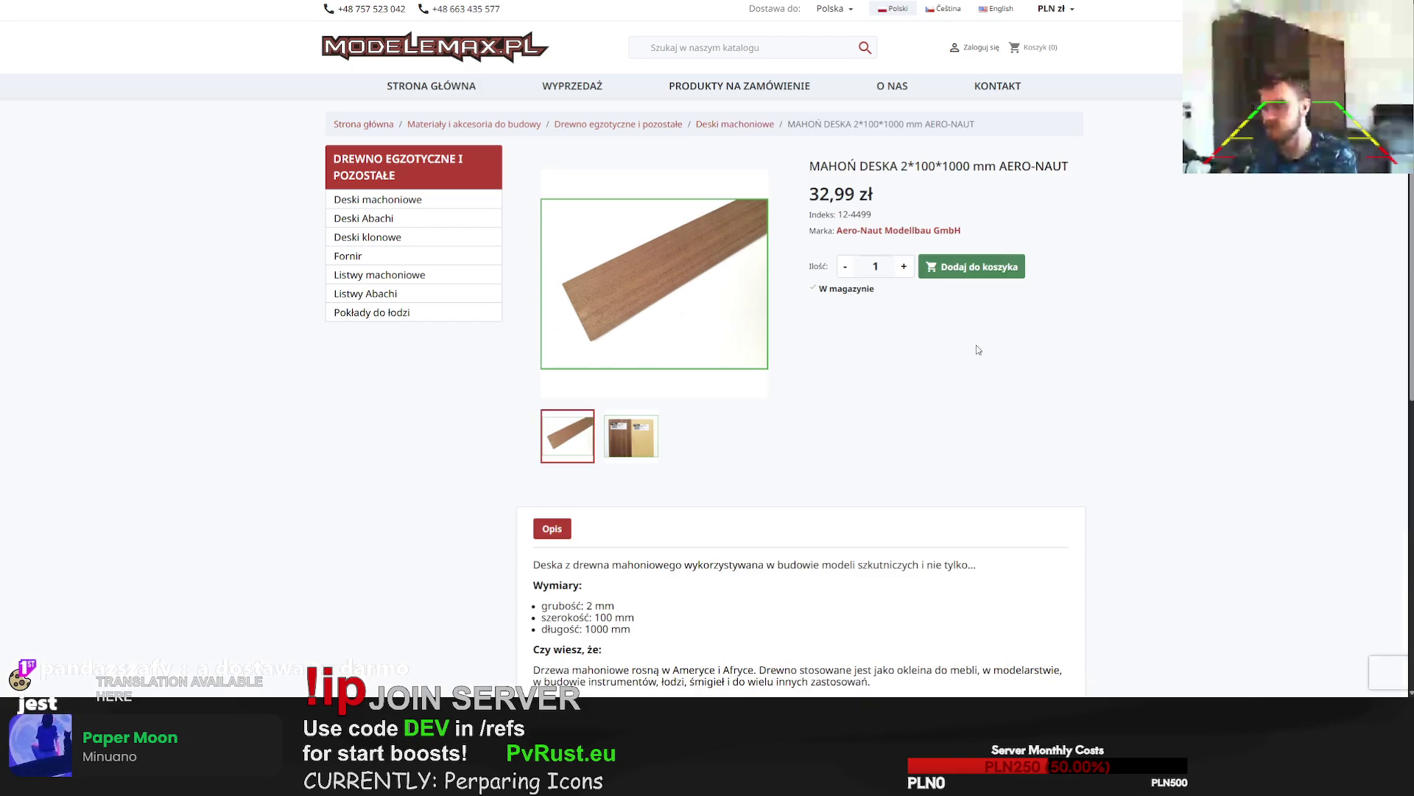
key("alt+Left")
key("alt+Left")
Look further down and check the NaMur.pl Deska rustykalna MAHOŃ listing at 98,00 zł.
scroll(238, 324, "down", 5)
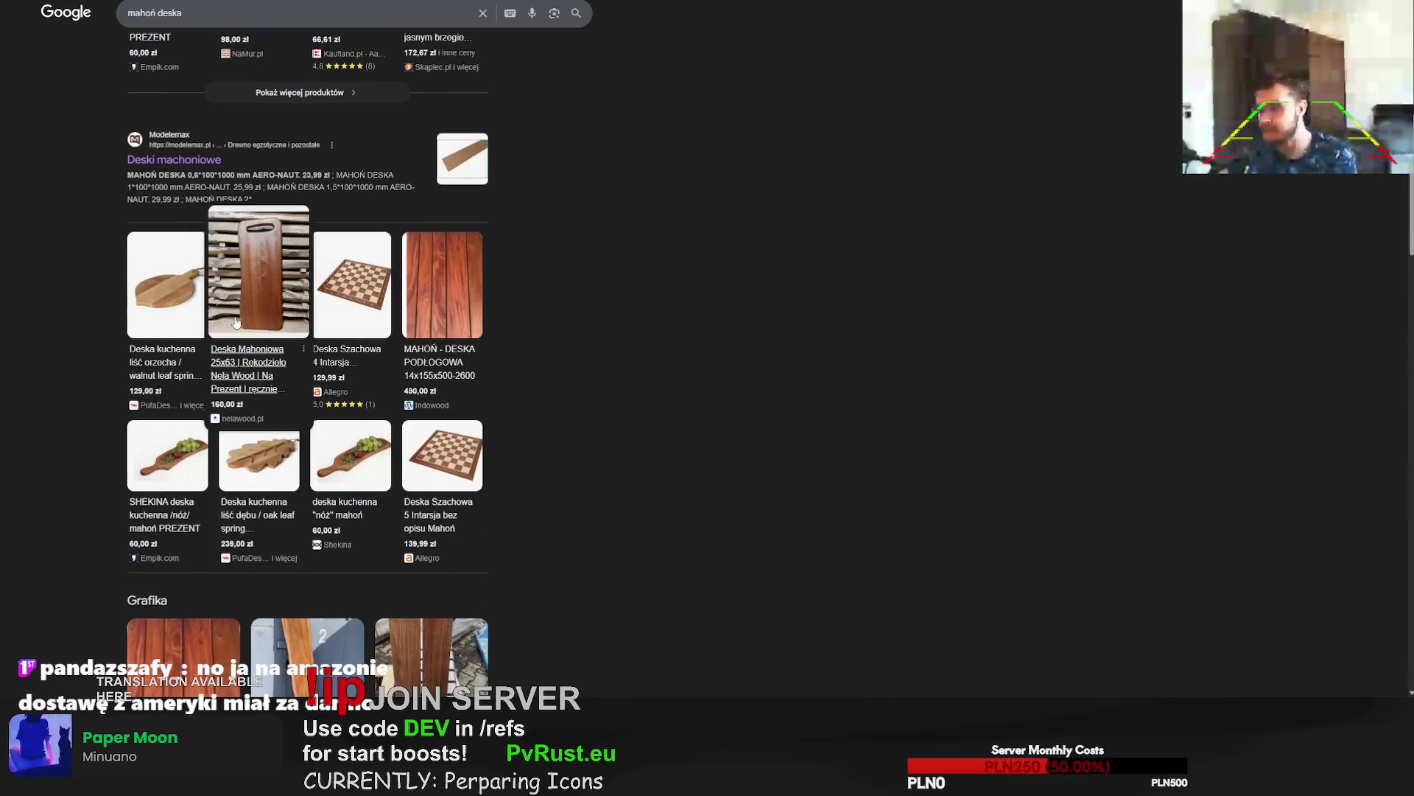
scroll(236, 568, "down", 1)
scroll(236, 564, "down", 10)
scroll(141, 473, "down", 1)
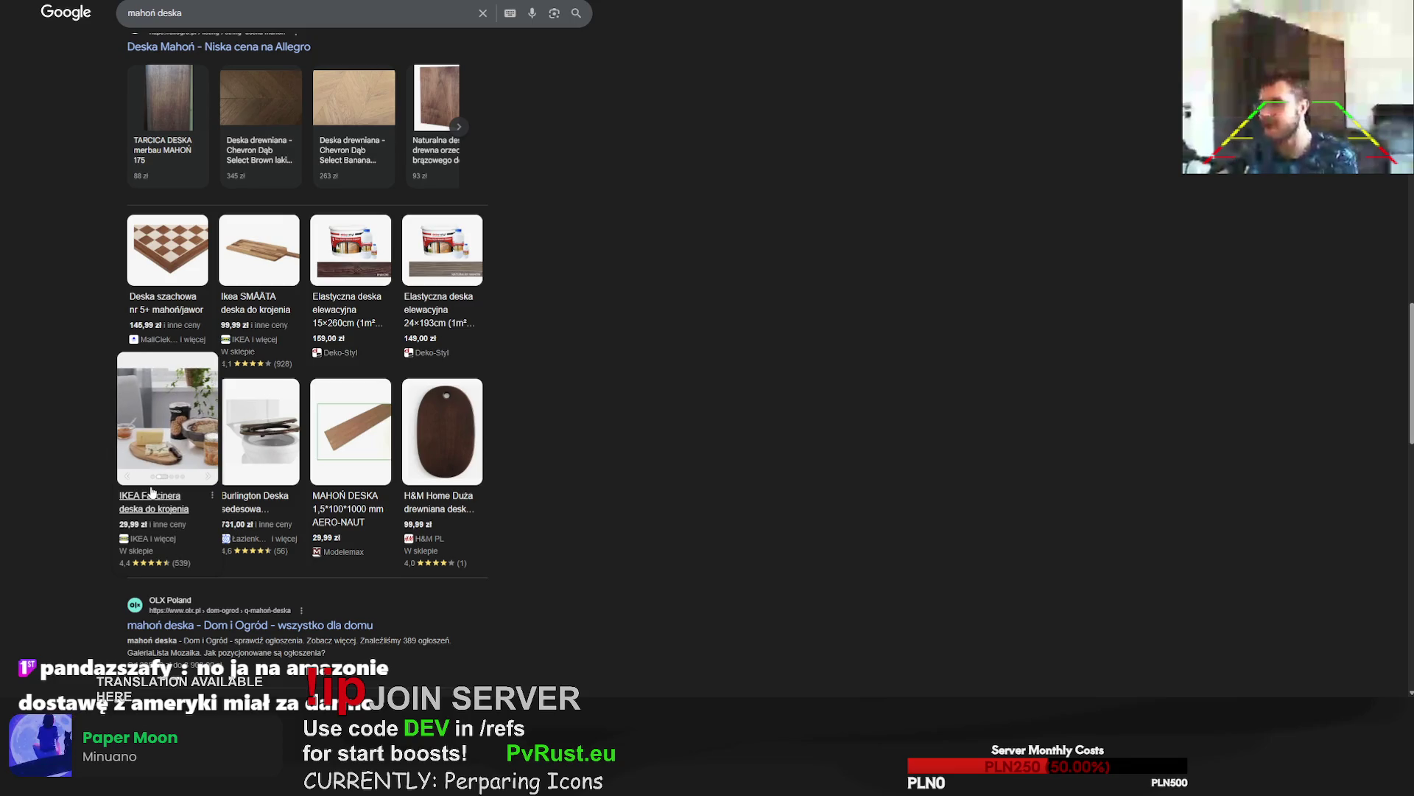
scroll(143, 456, "down", 3)
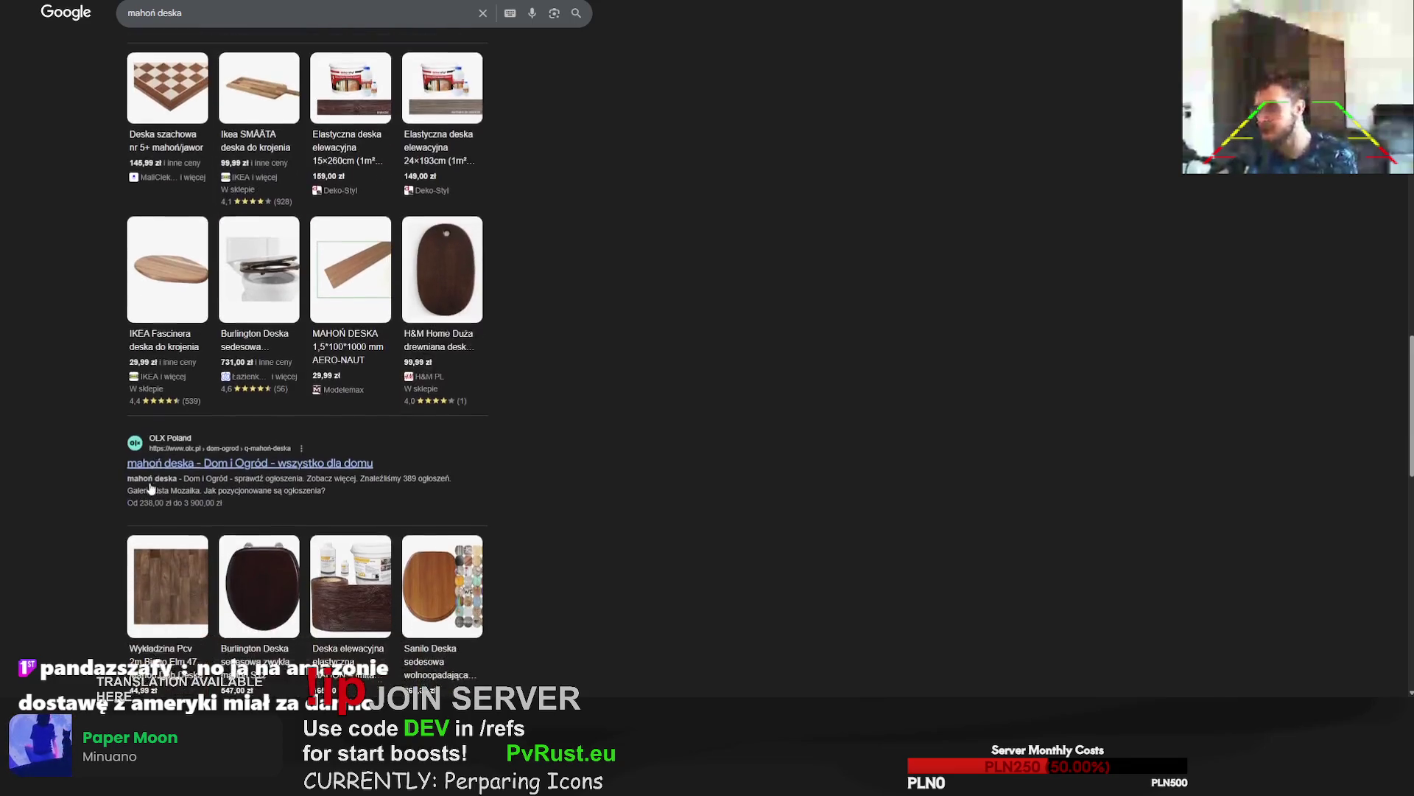
scroll(137, 425, "down", 5)
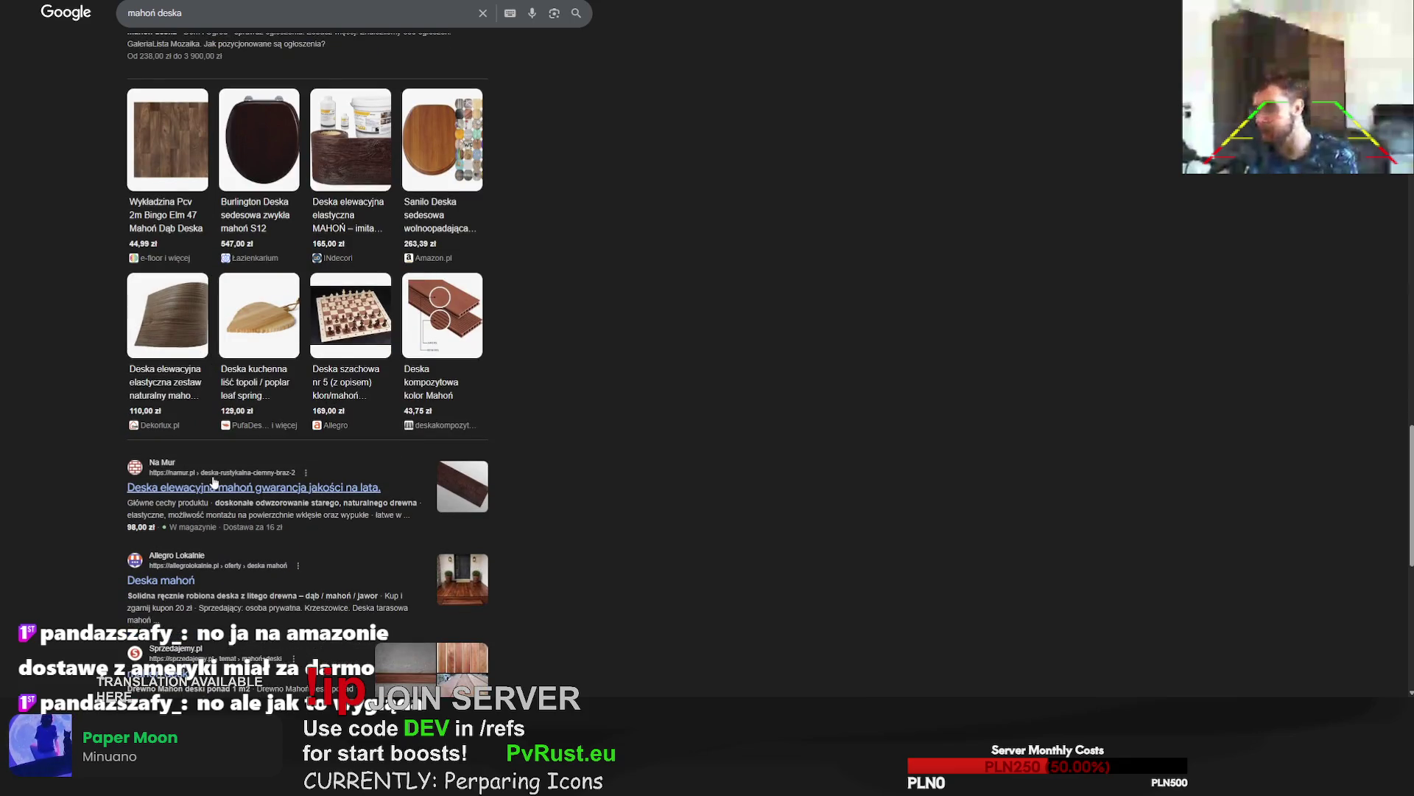
scroll(213, 482, "down", 3)
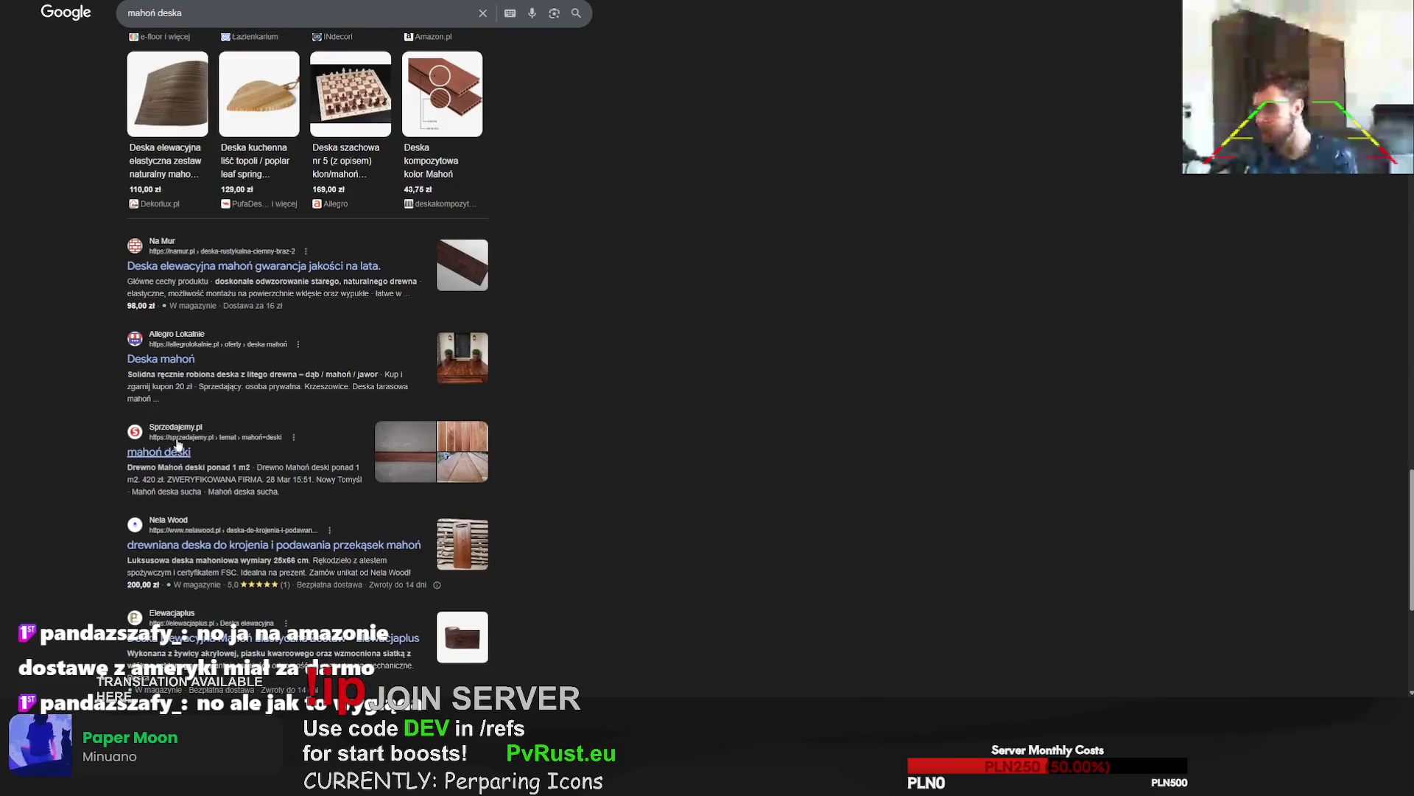
left_click(197, 268)
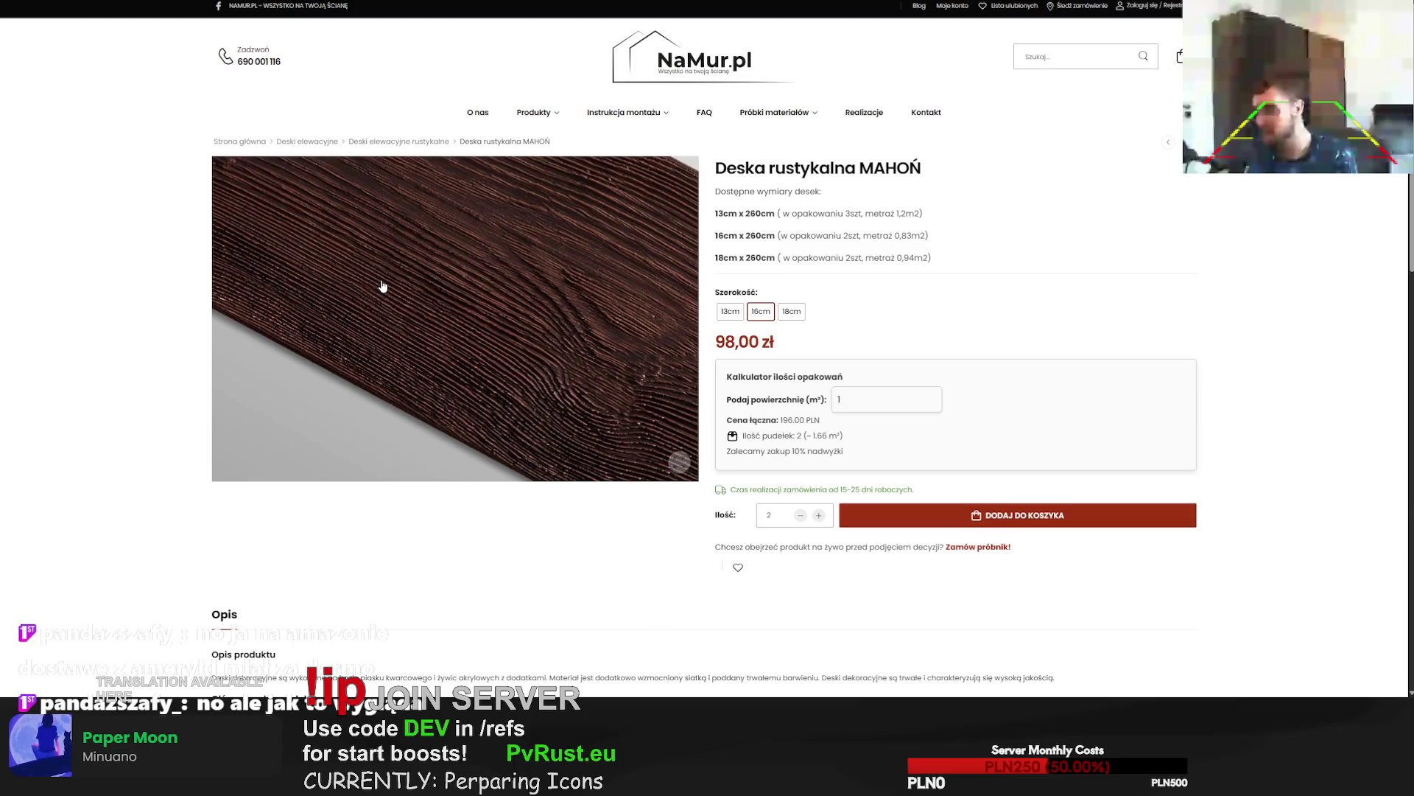
key("alt+Left")
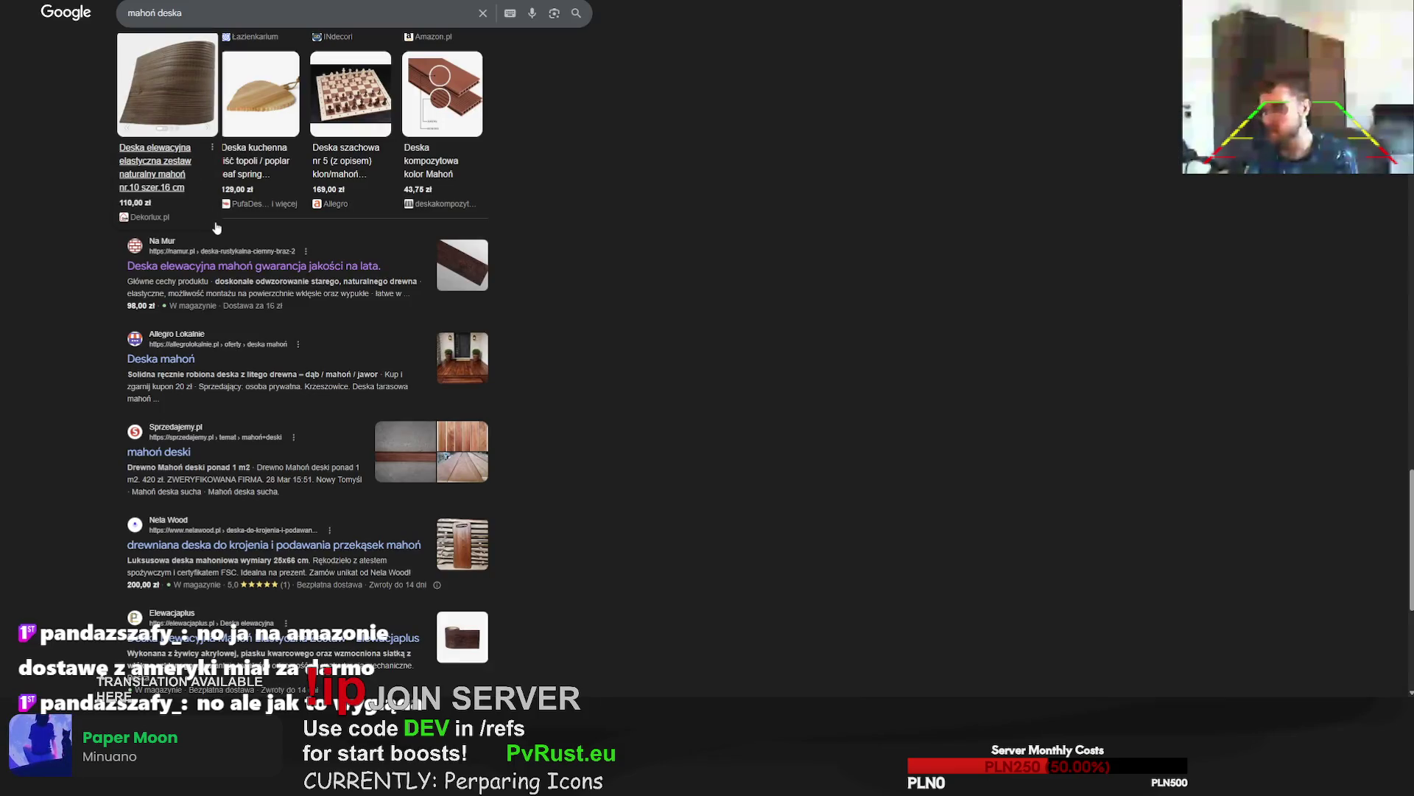
Move on to the second page of results.
scroll(216, 228, "down", 3)
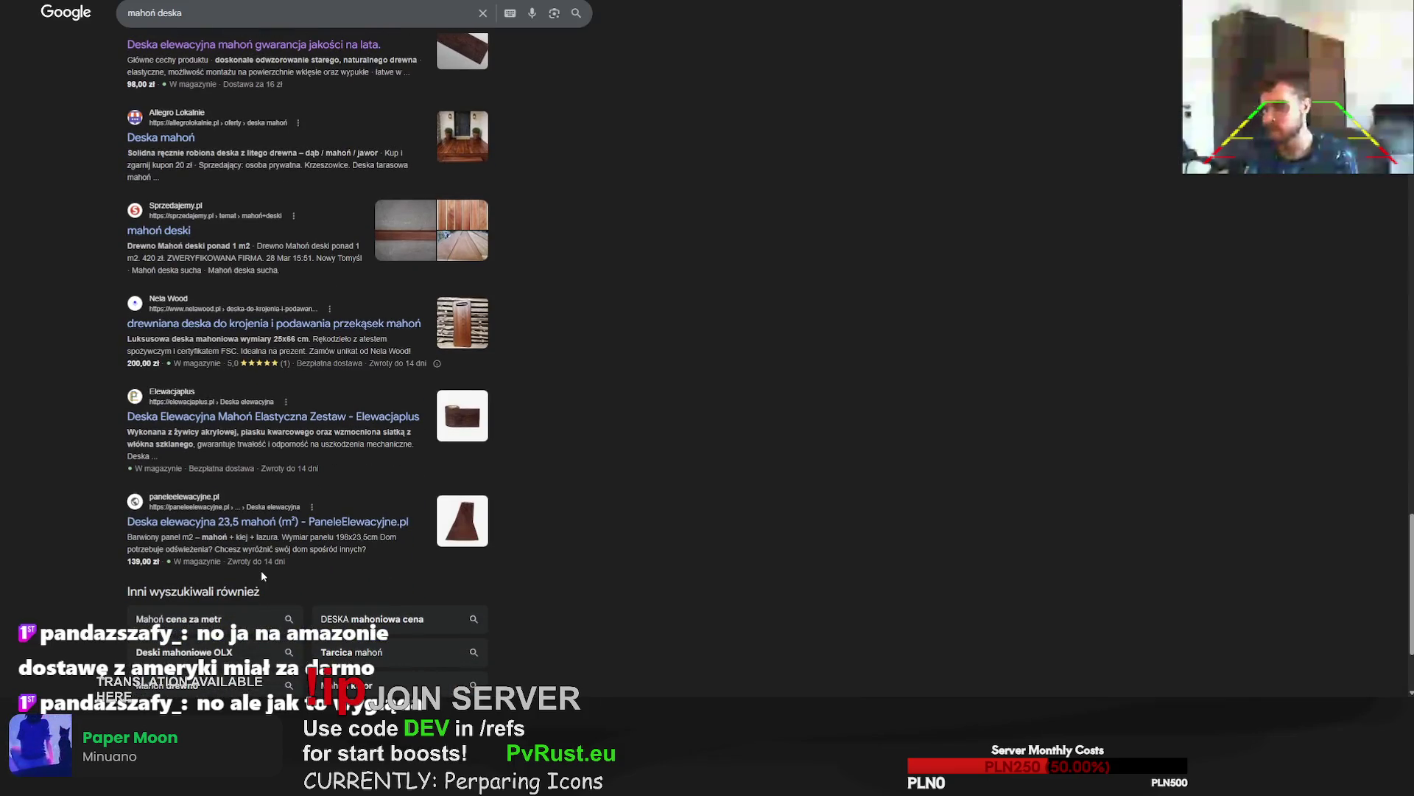
scroll(292, 516, "down", 2)
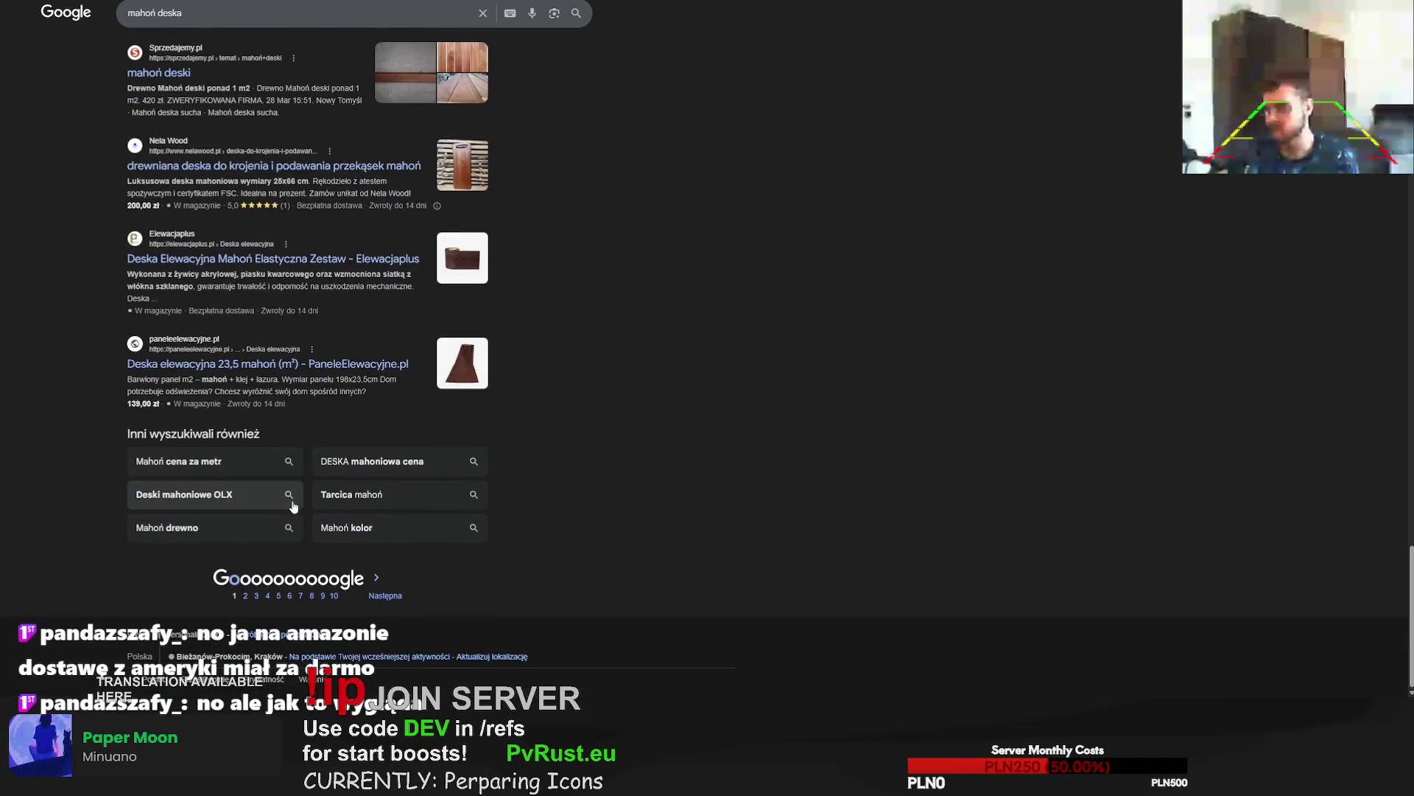
left_click(247, 598)
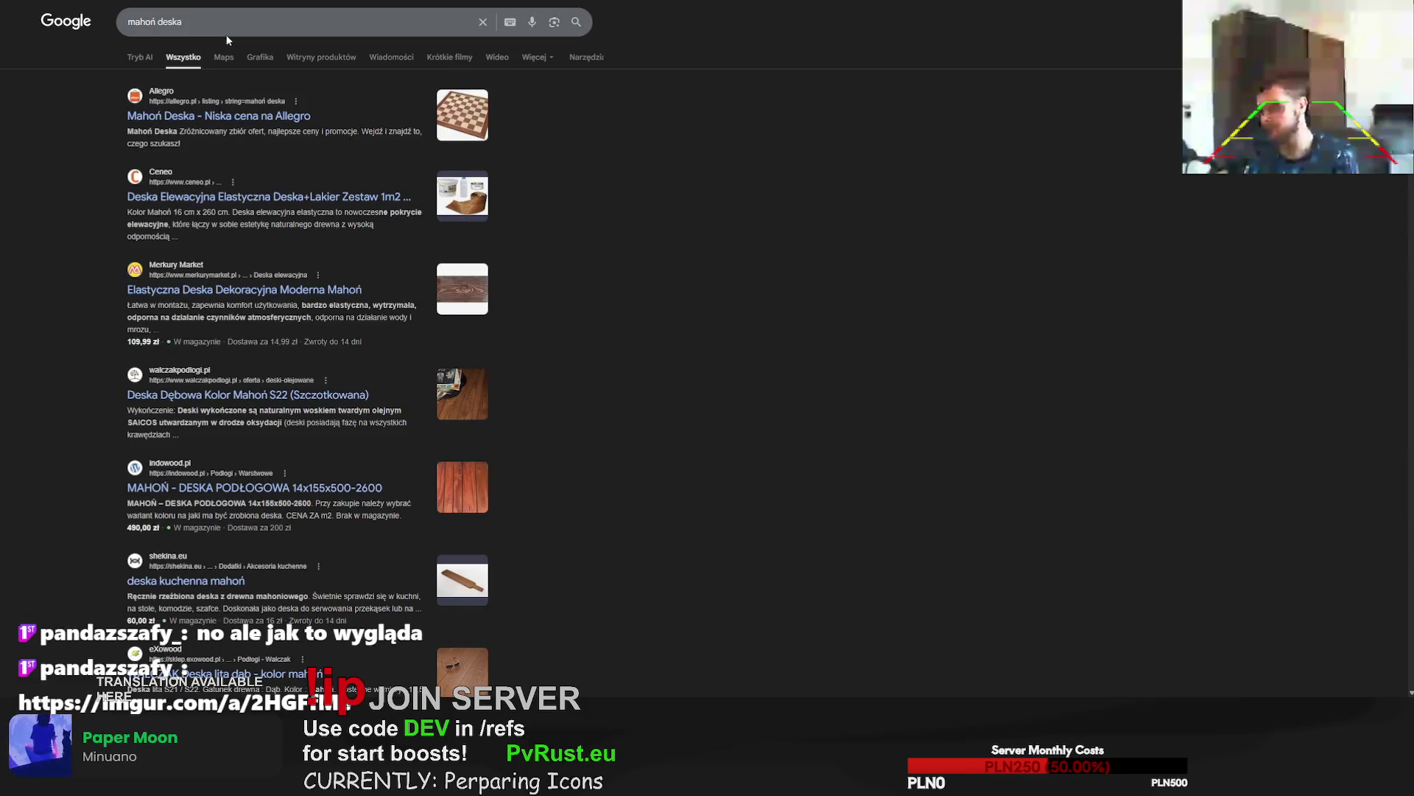
Narrow the search to 'mahoń deska 146x26x10' and check the Sprzedajemy listing.
left_click(228, 20)
type("146x")
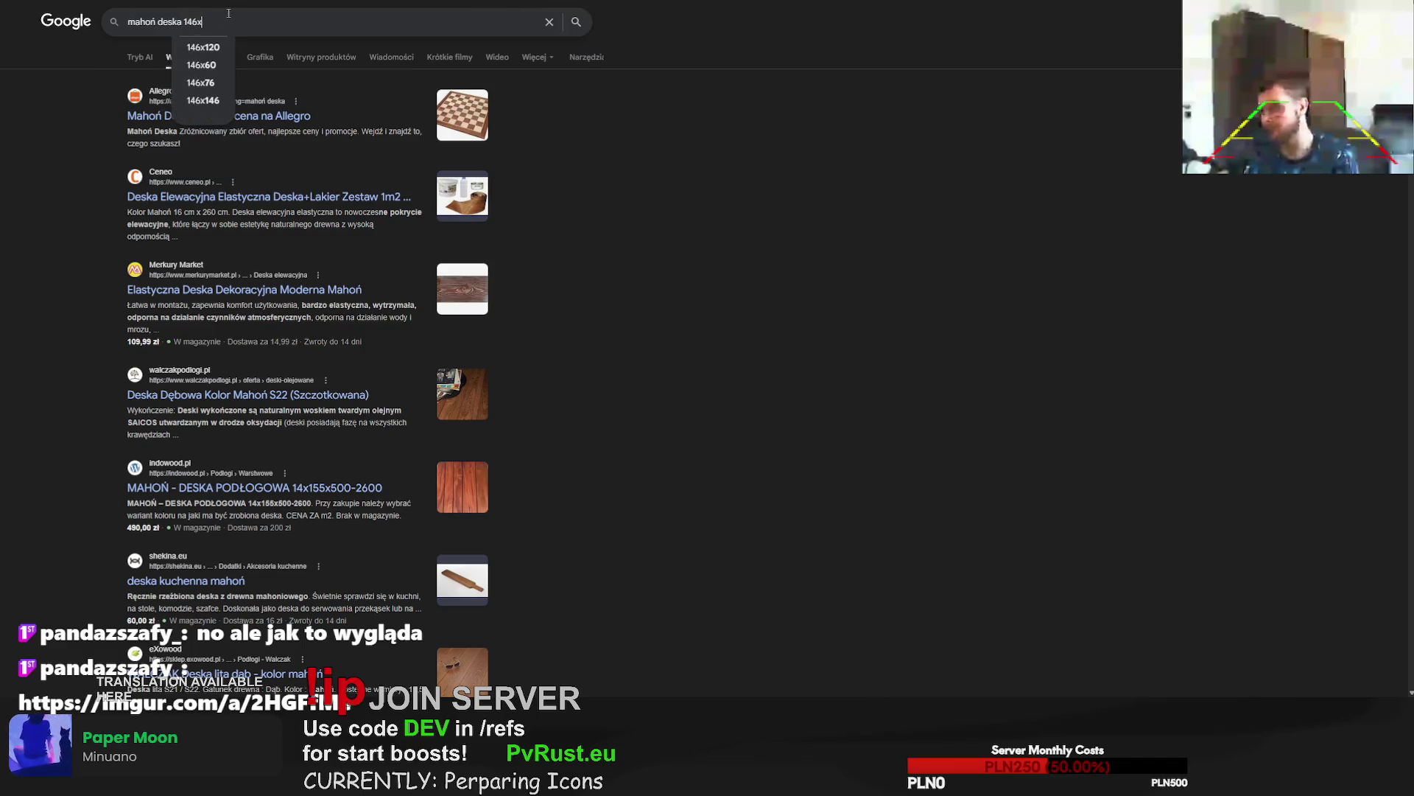
type("26x10")
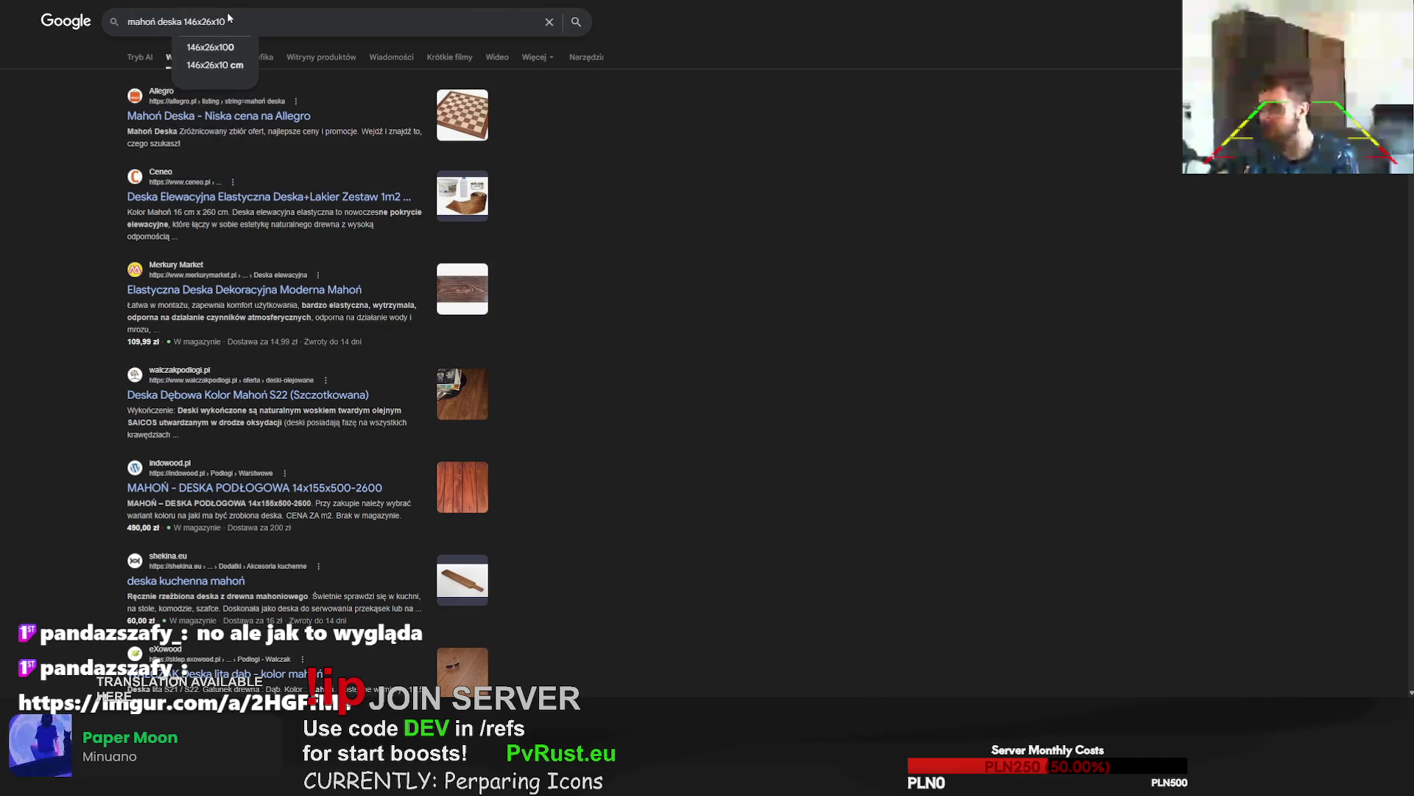
key("Return")
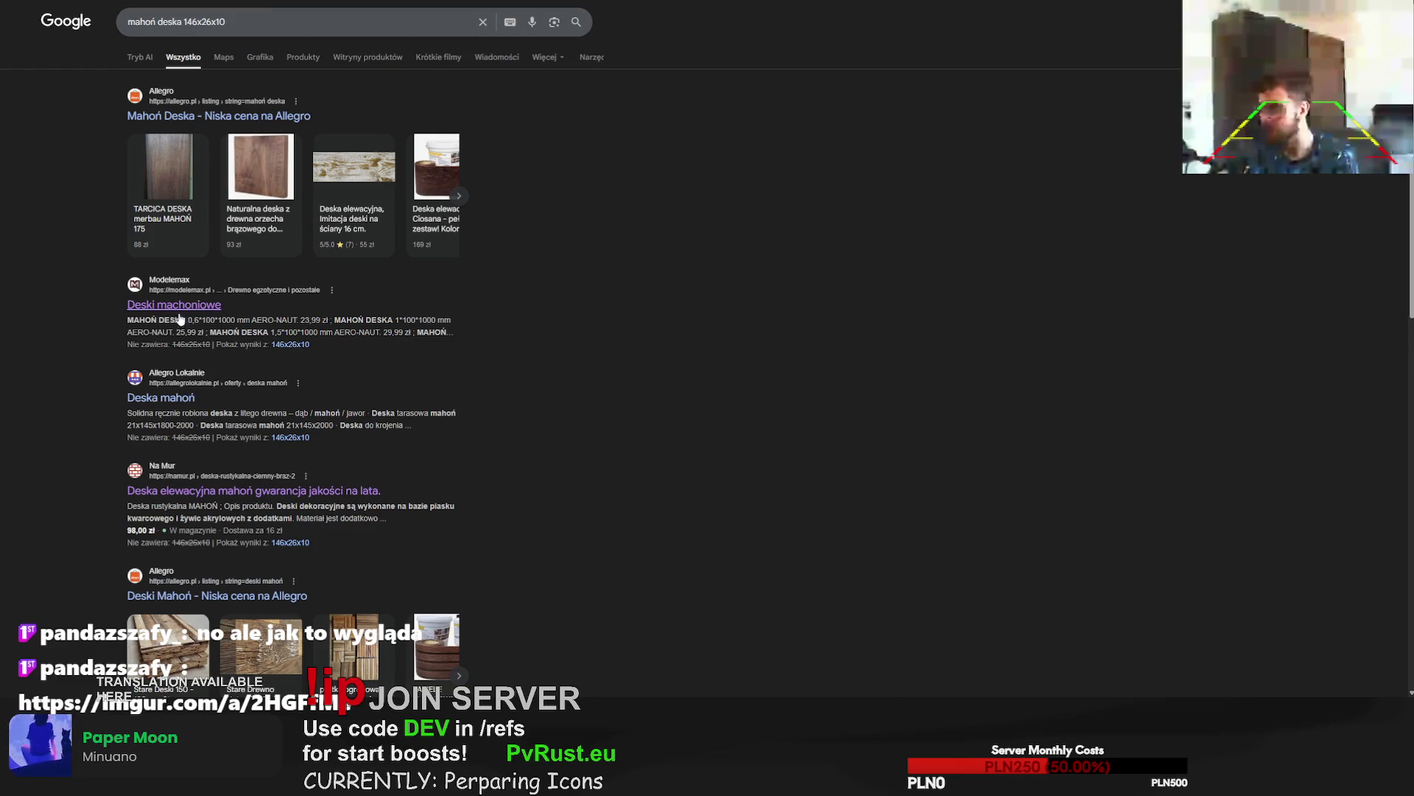
scroll(185, 405, "down", 5)
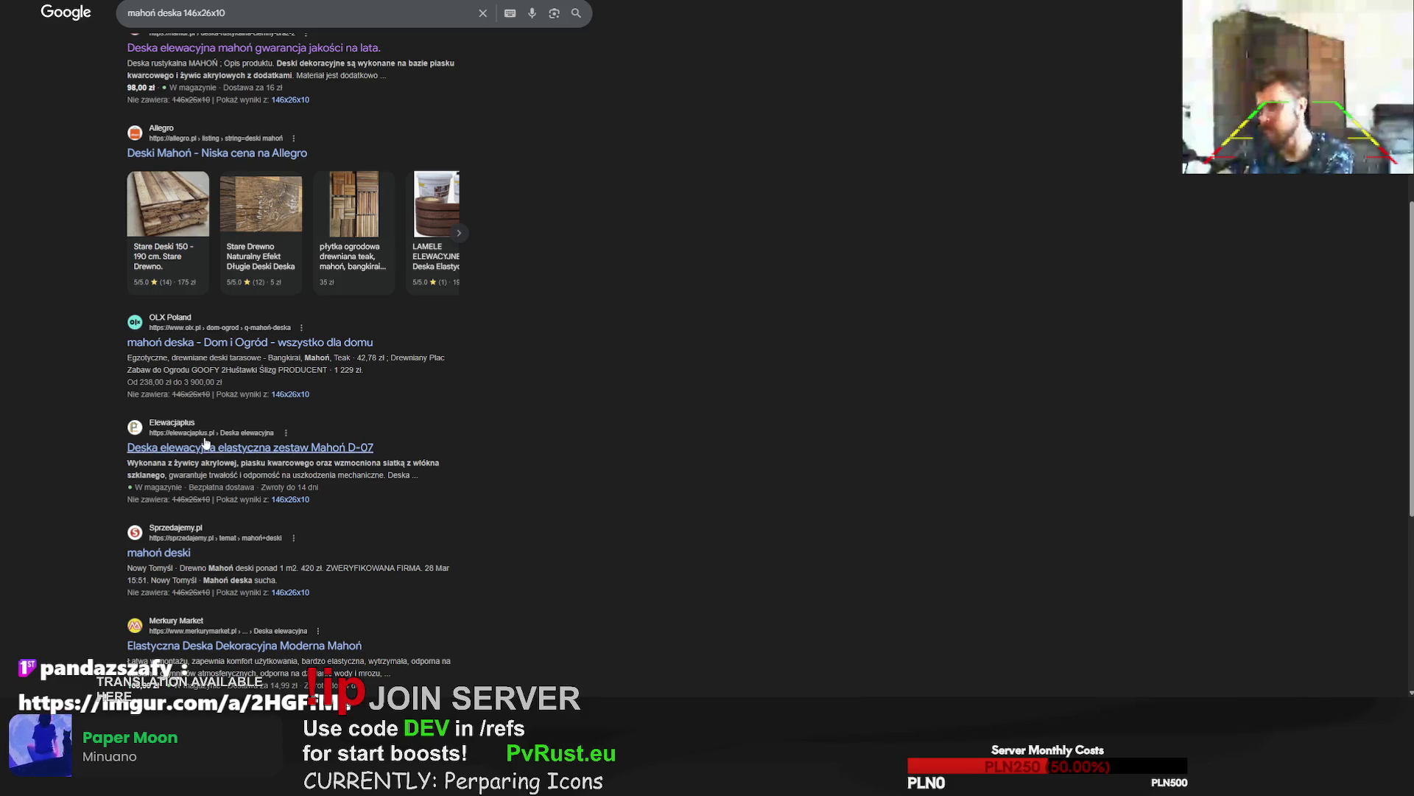
left_click(166, 553)
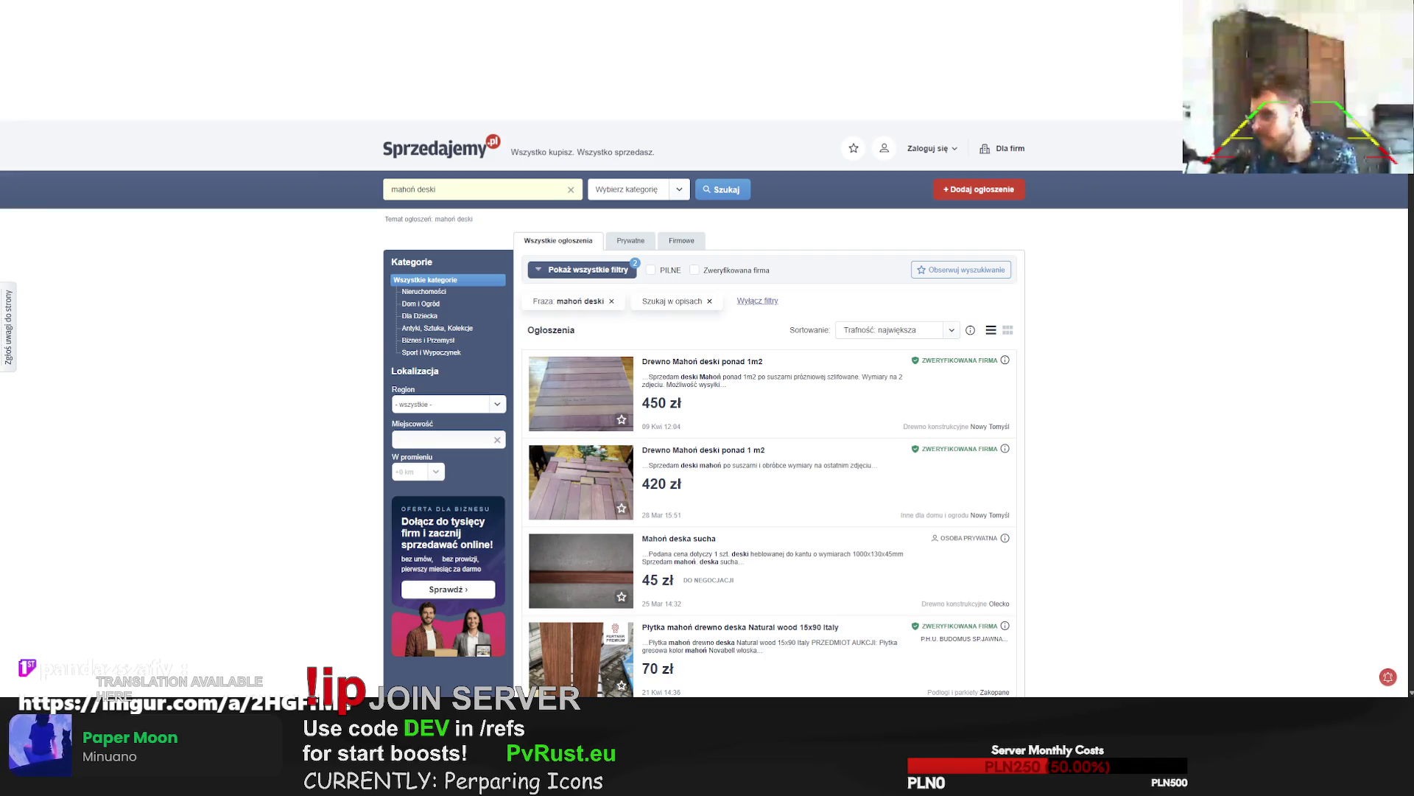
key("alt+Left")
Review the refined results, then return to the removal.ai tab.
scroll(197, 363, "down", 4)
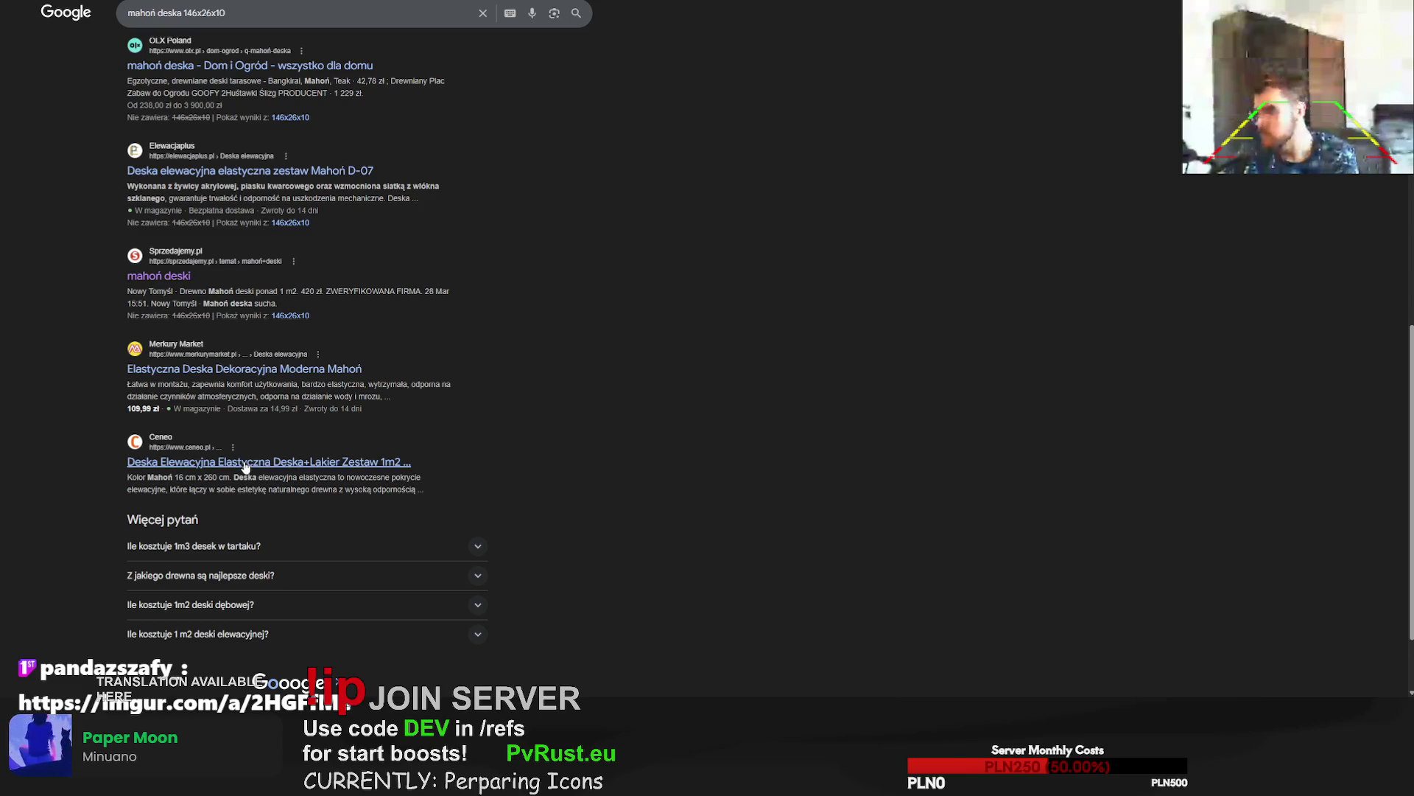
scroll(269, 357, "up", 10)
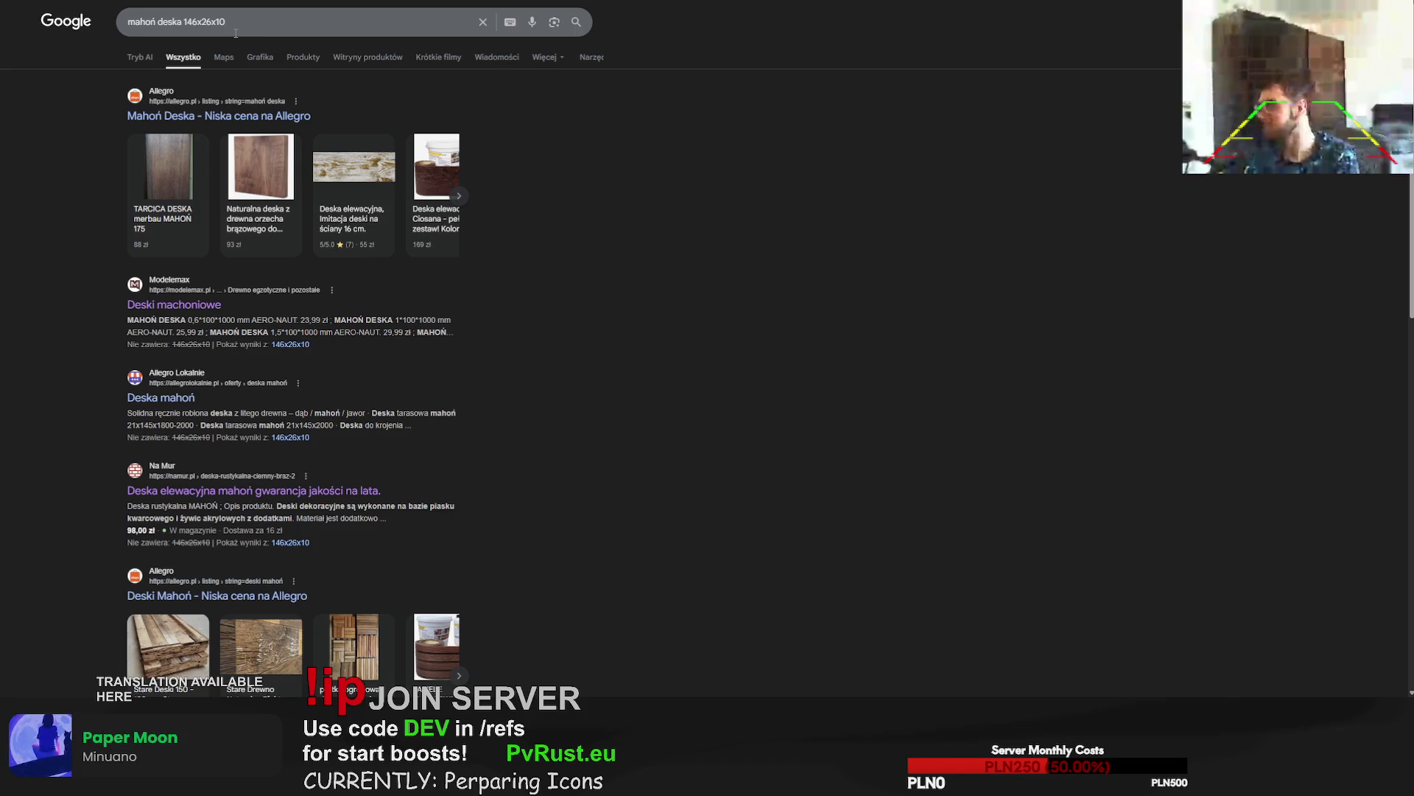
scroll(170, 492, "down", 2)
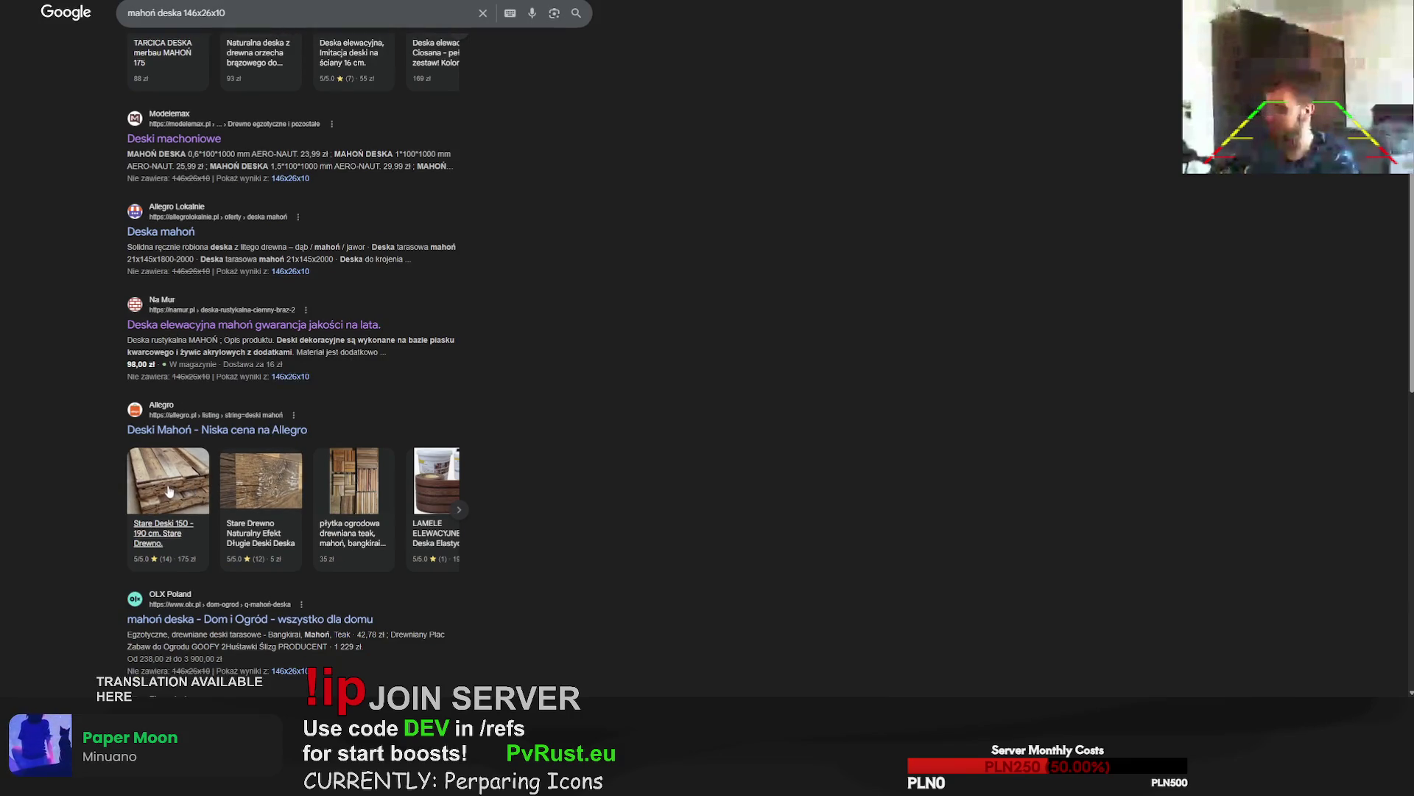
scroll(165, 471, "up", 2)
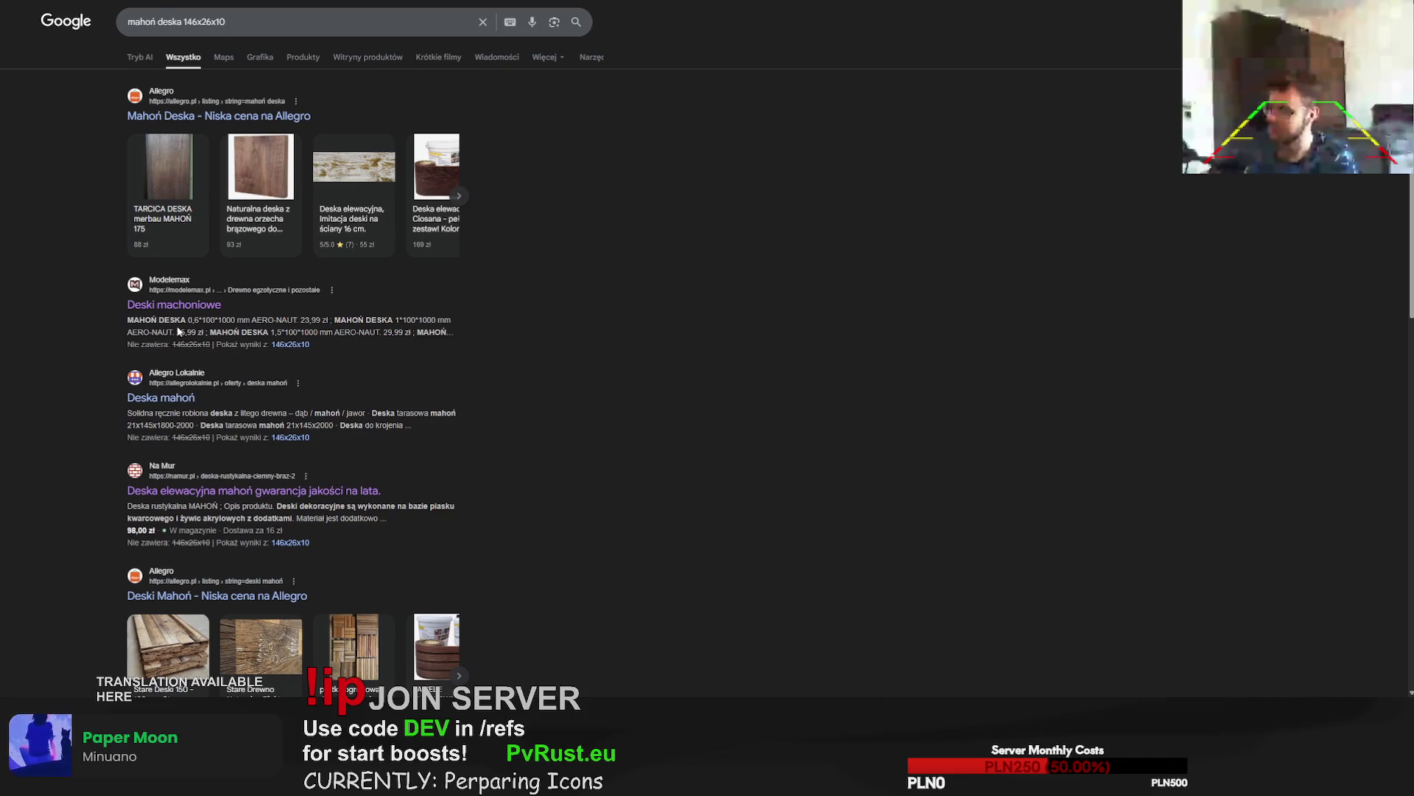
key("ctrl+Tab")
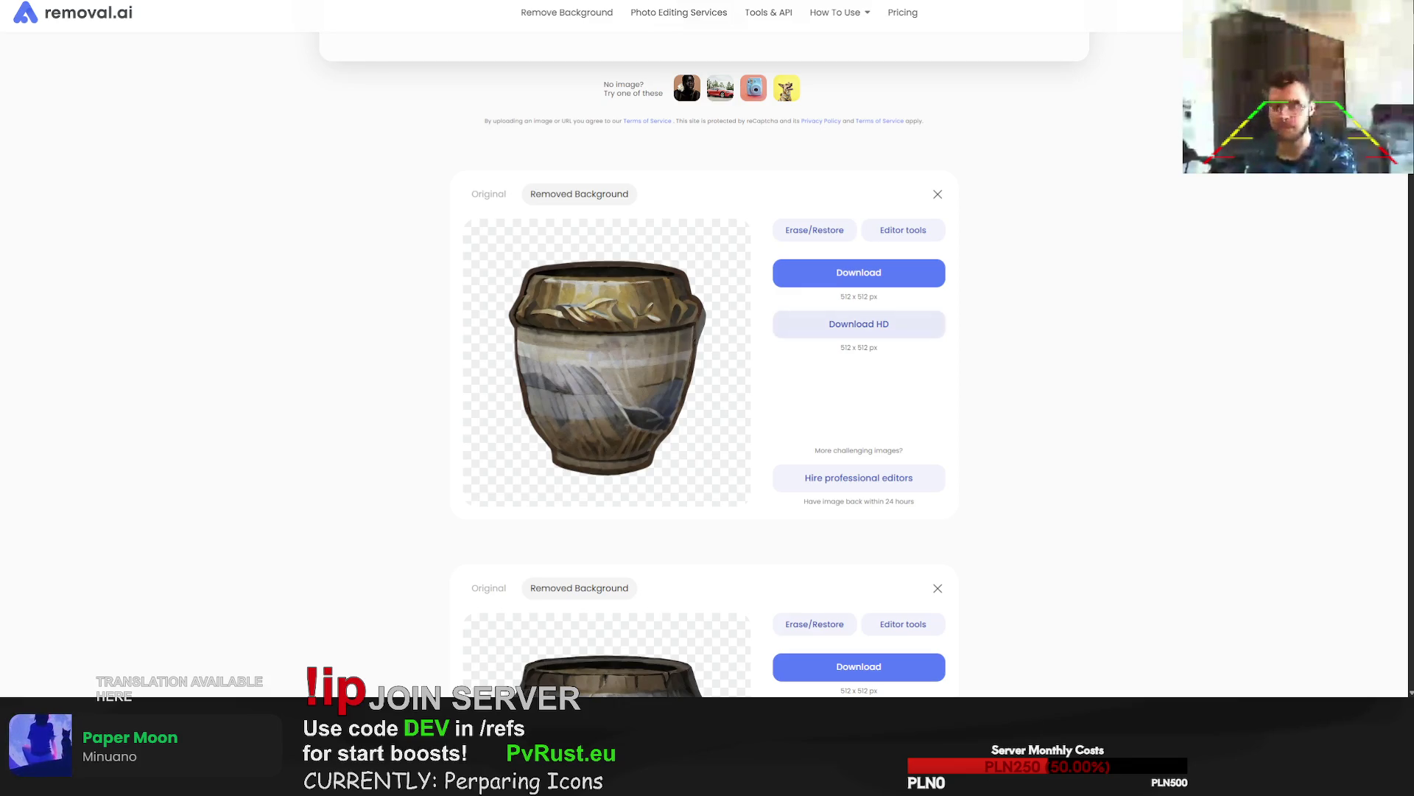
left_click(906, 277)
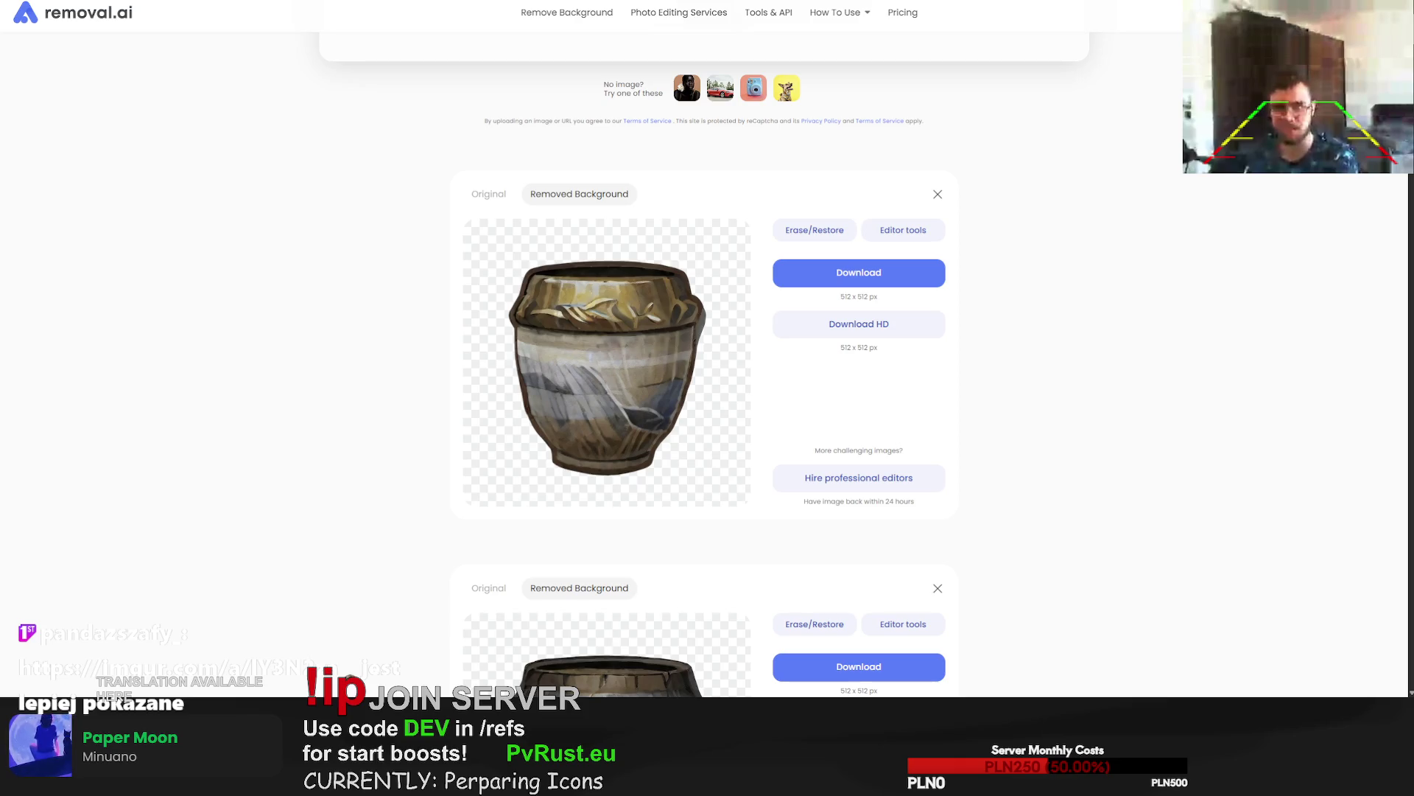
scroll(705, 349, "down", 20)
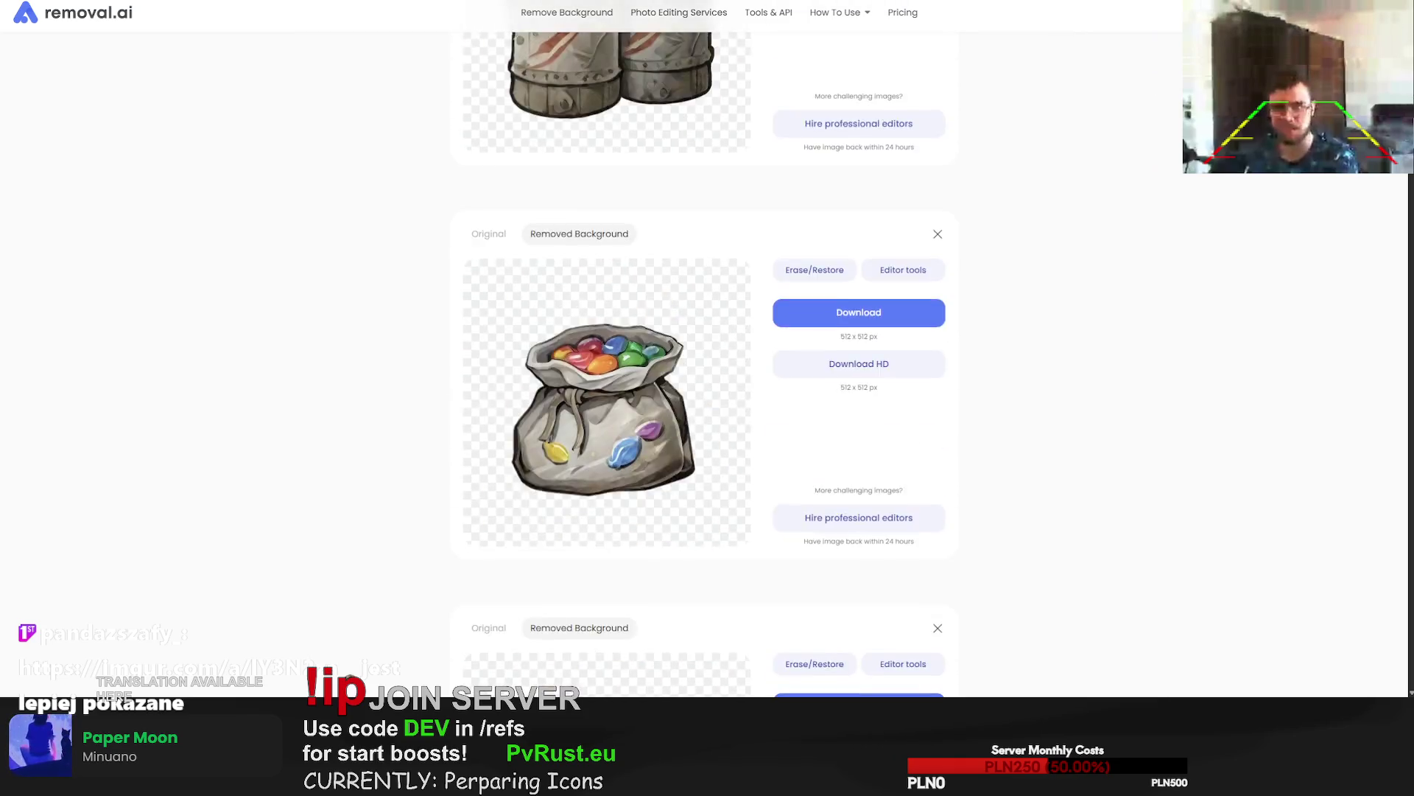
scroll(705, 349, "down", 20)
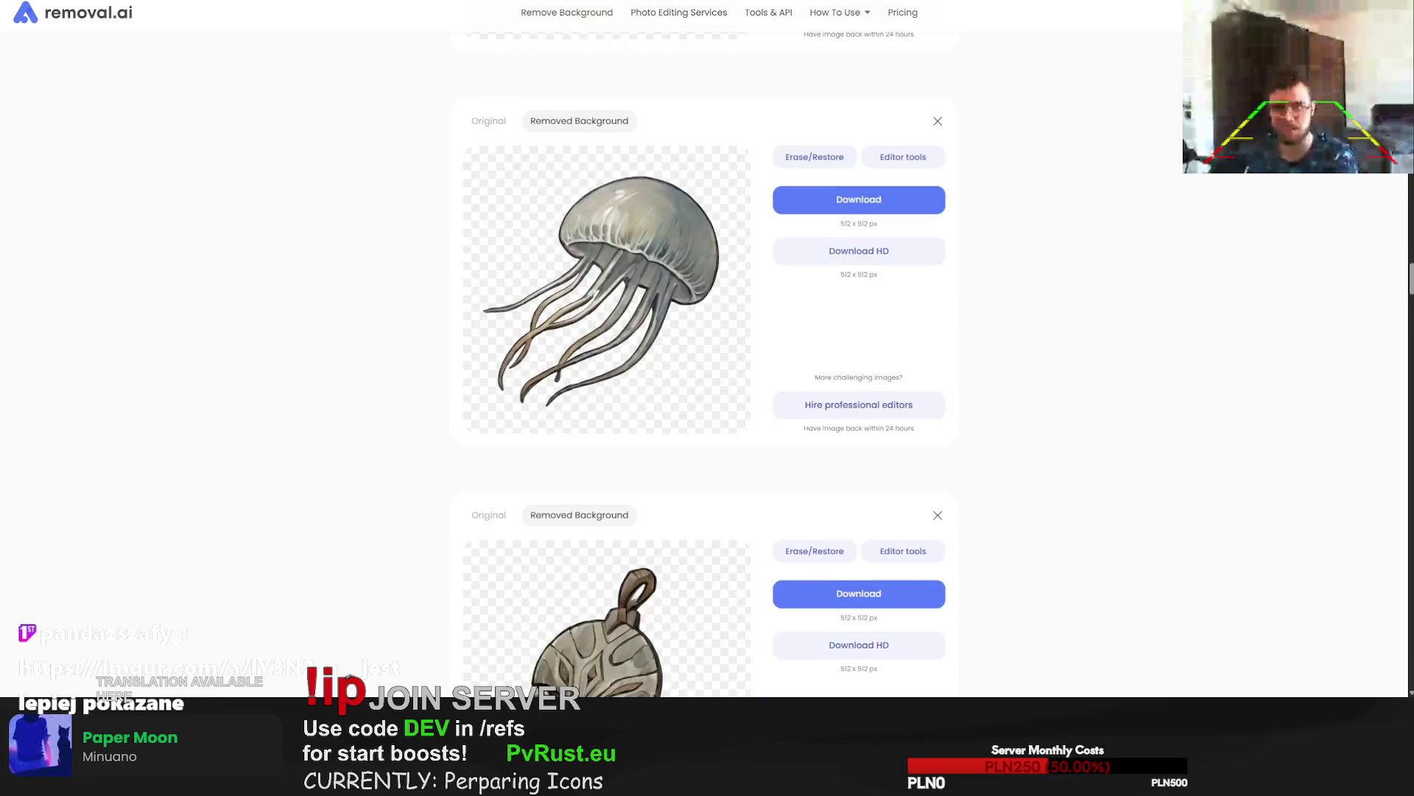
scroll(705, 350, "down", 2)
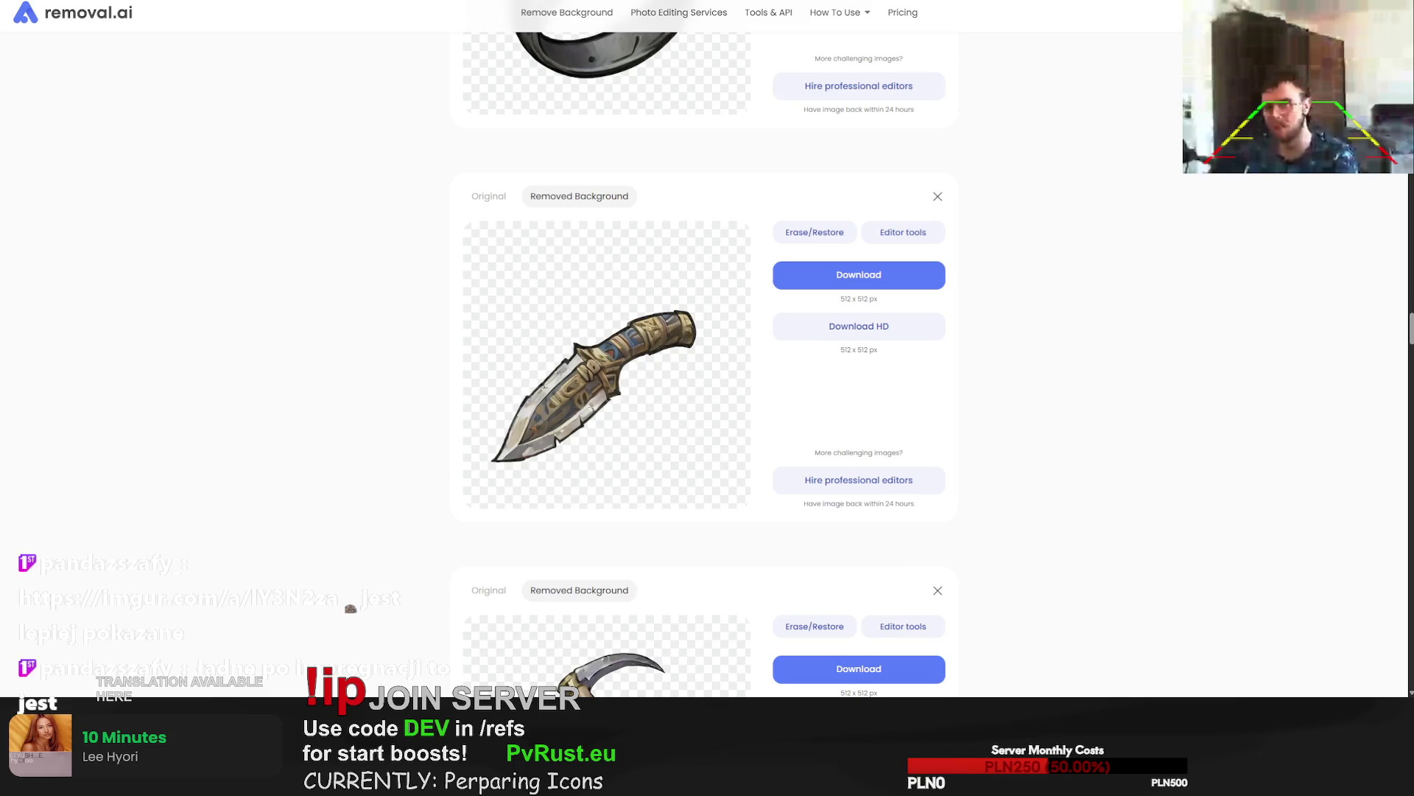
scroll(705, 350, "up", 8)
scroll(705, 350, "down", 6)
scroll(705, 349, "down", 20)
scroll(705, 349, "down", 20)
scroll(705, 349, "down", 20)
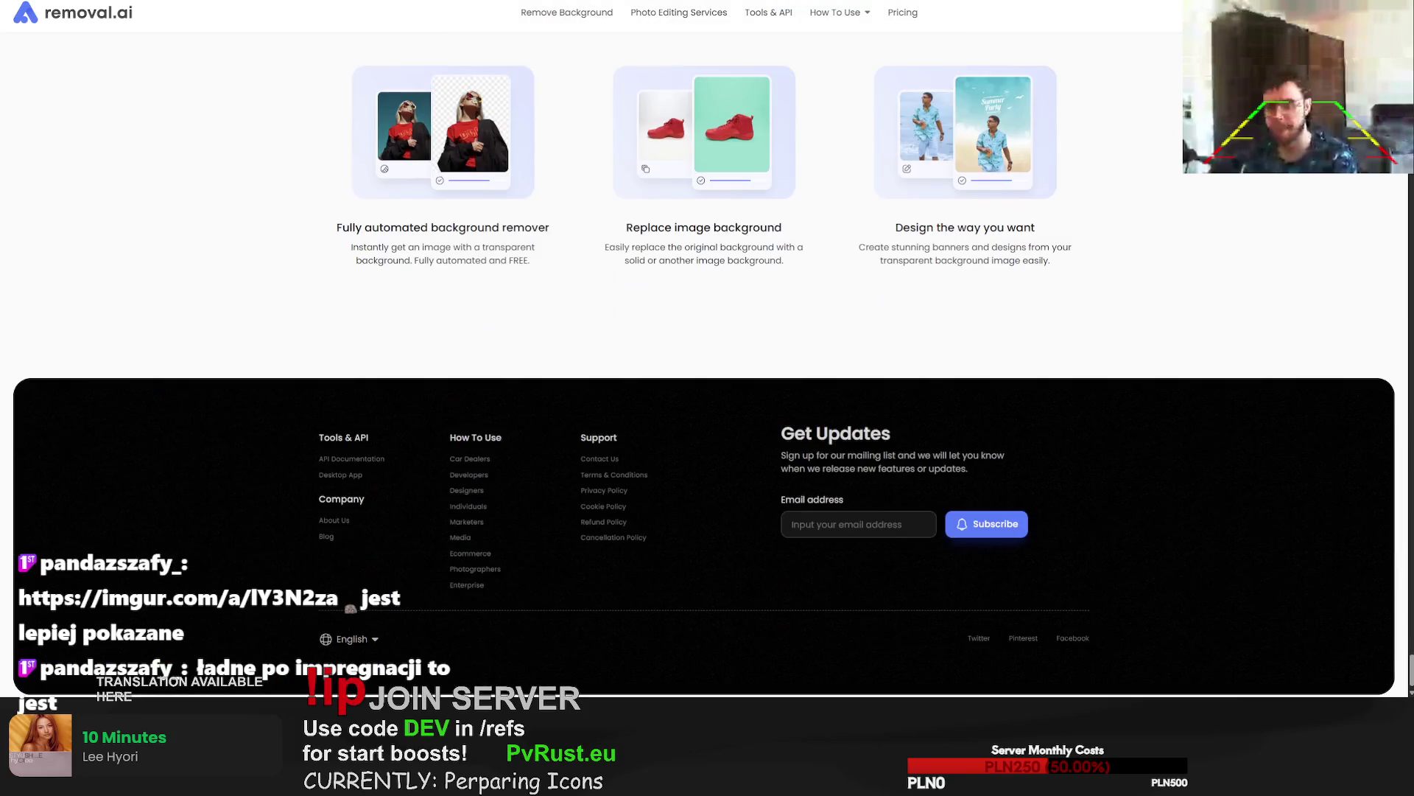
key("Home")
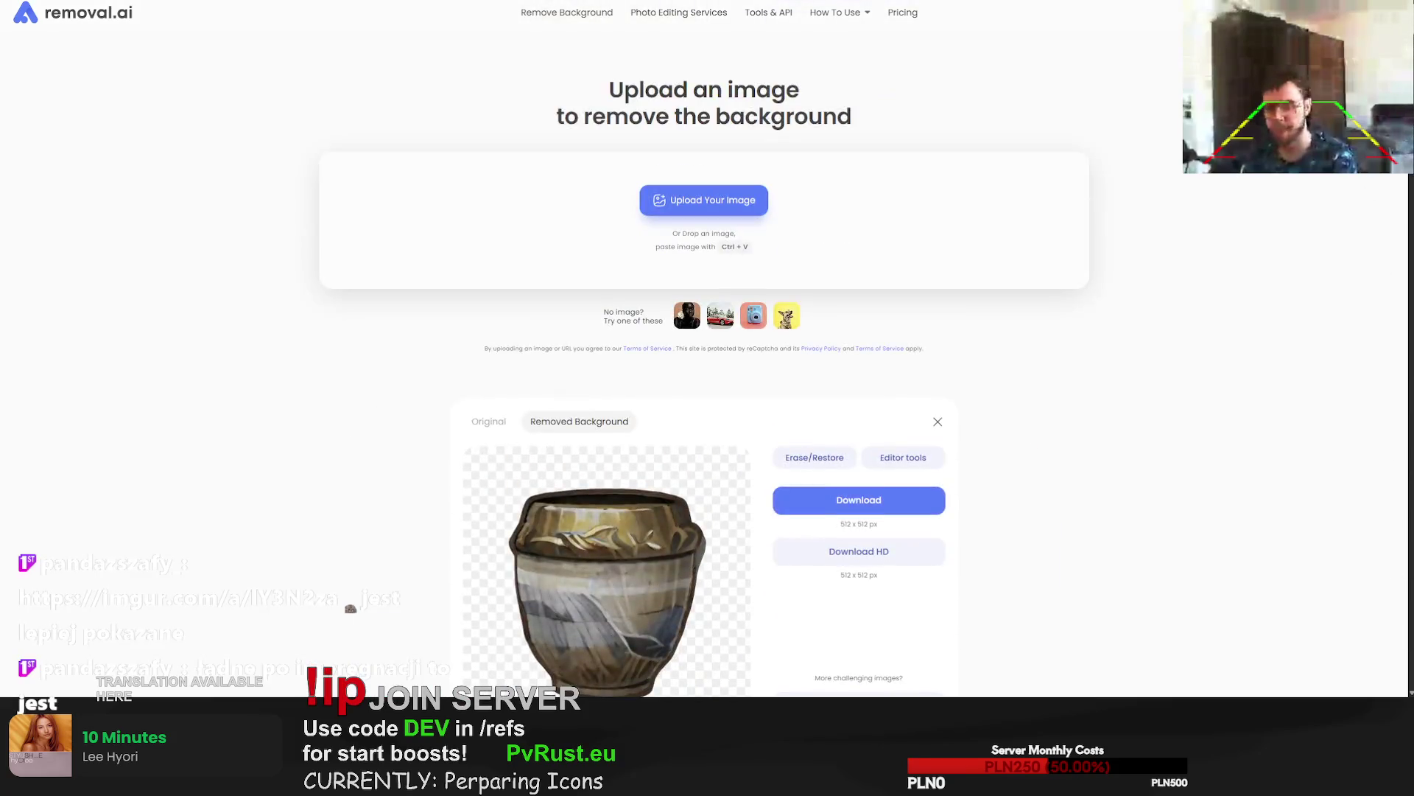
Upload the gold-rune skull, download its cut-out, then download the shield-skull cut-out.
left_click_drag(1407, 534, 1104, 536)
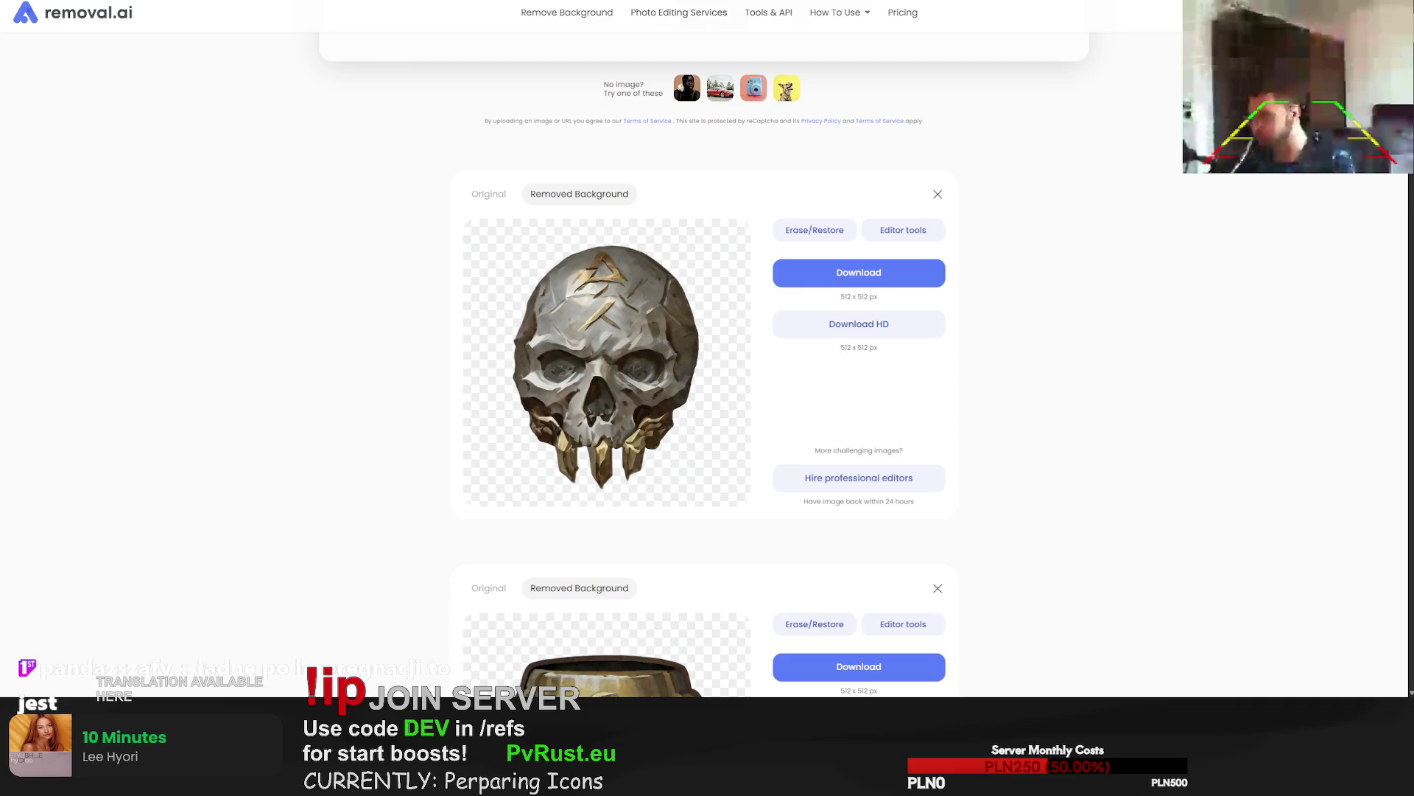
left_click(900, 268)
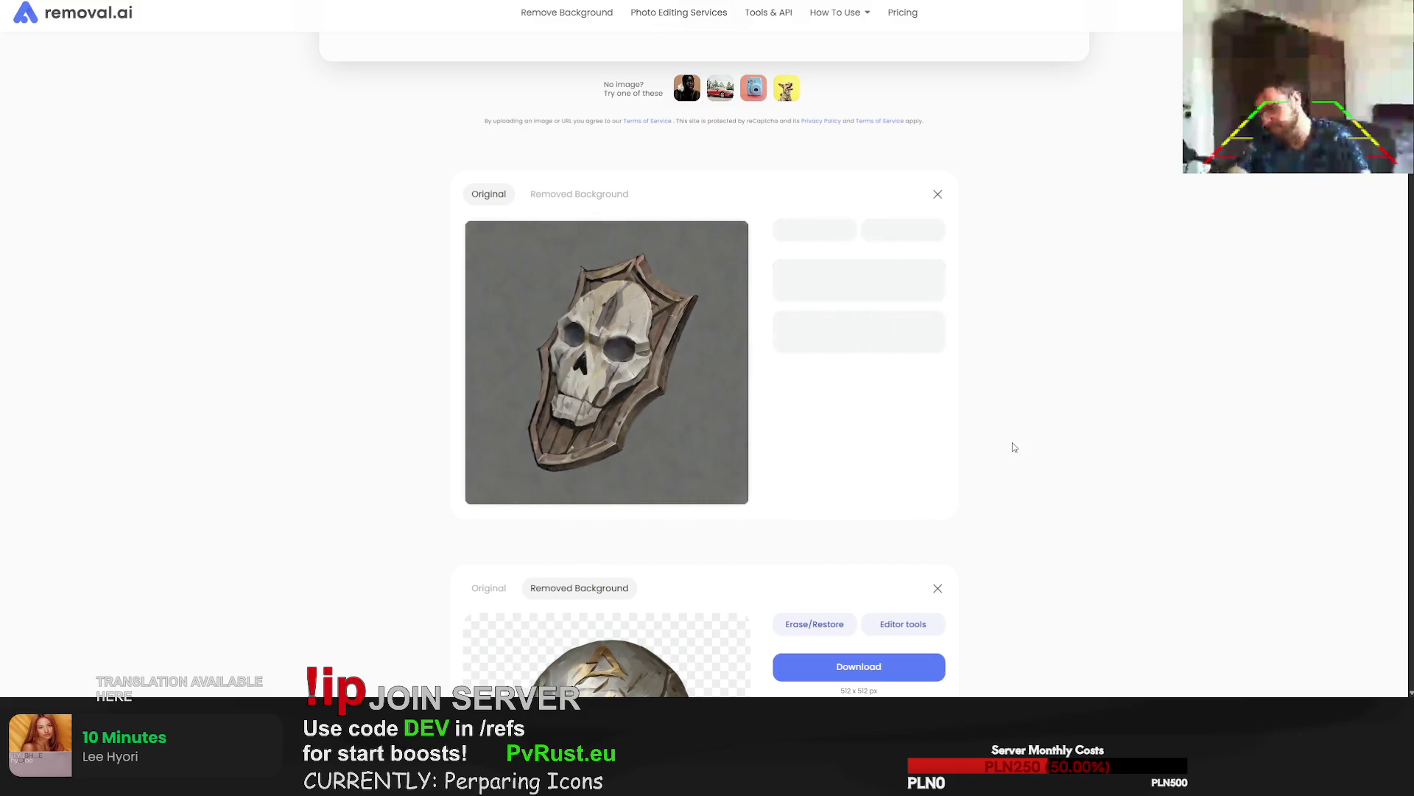
left_click(859, 272)
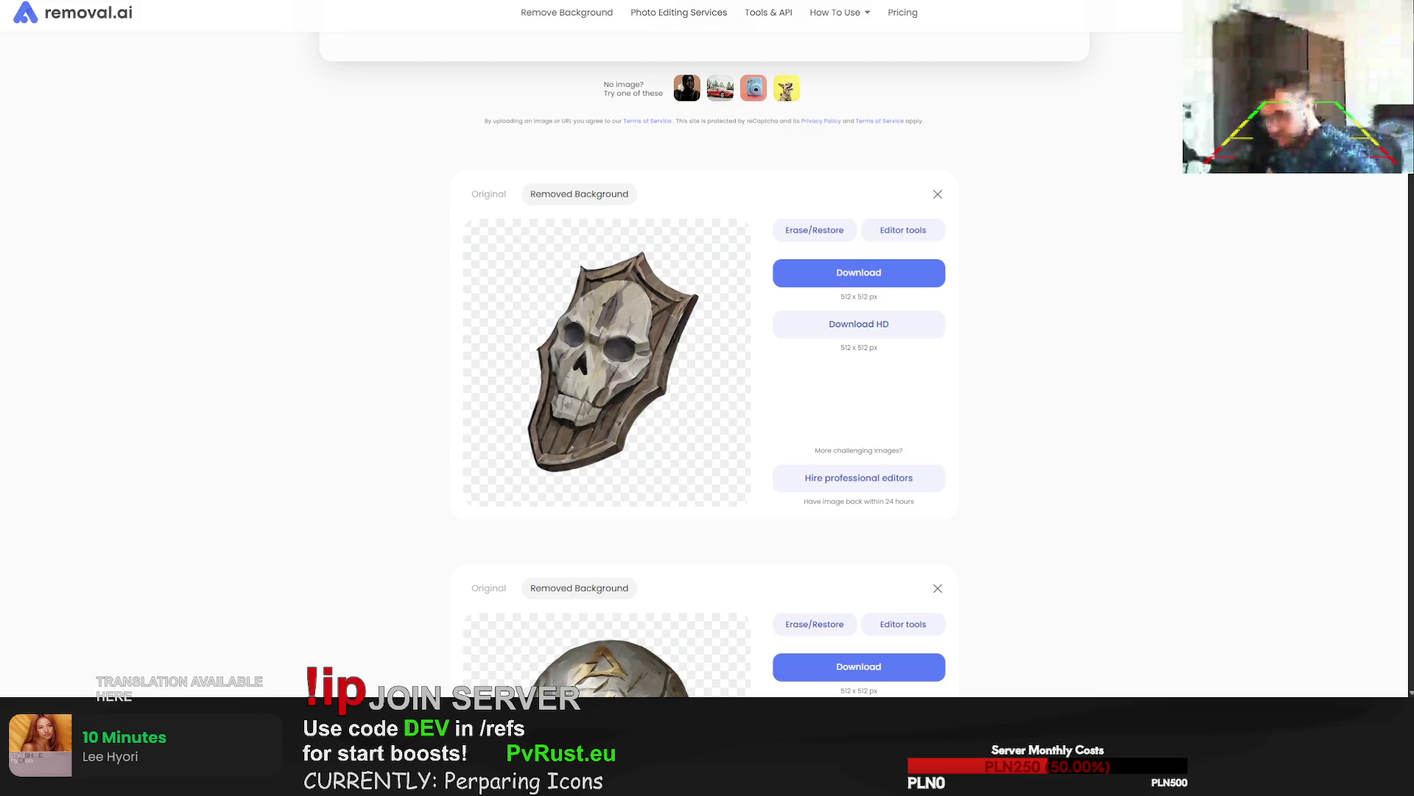
scroll(1058, 349, "down", 6)
scroll(1136, 351, "down", 20)
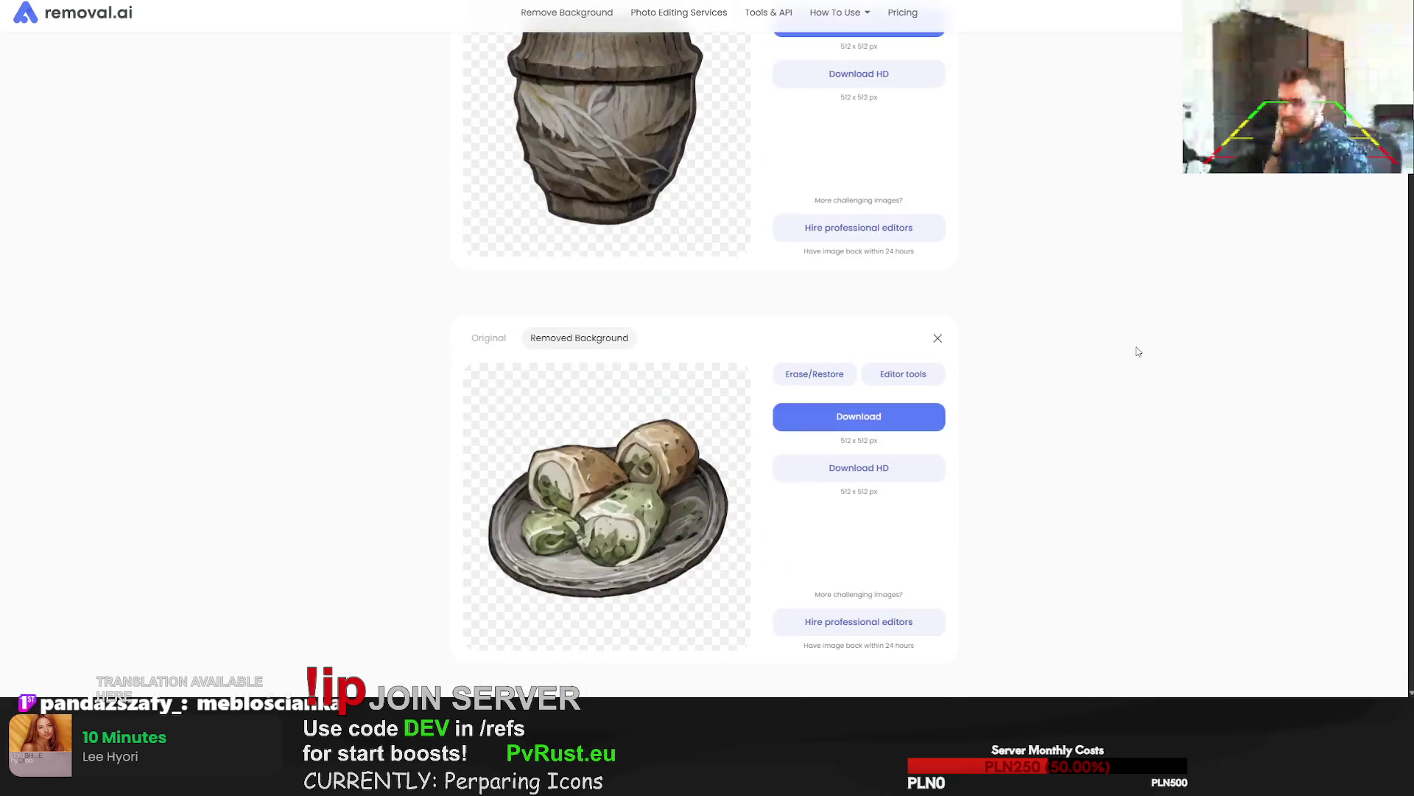
scroll(1109, 398, "down", 20)
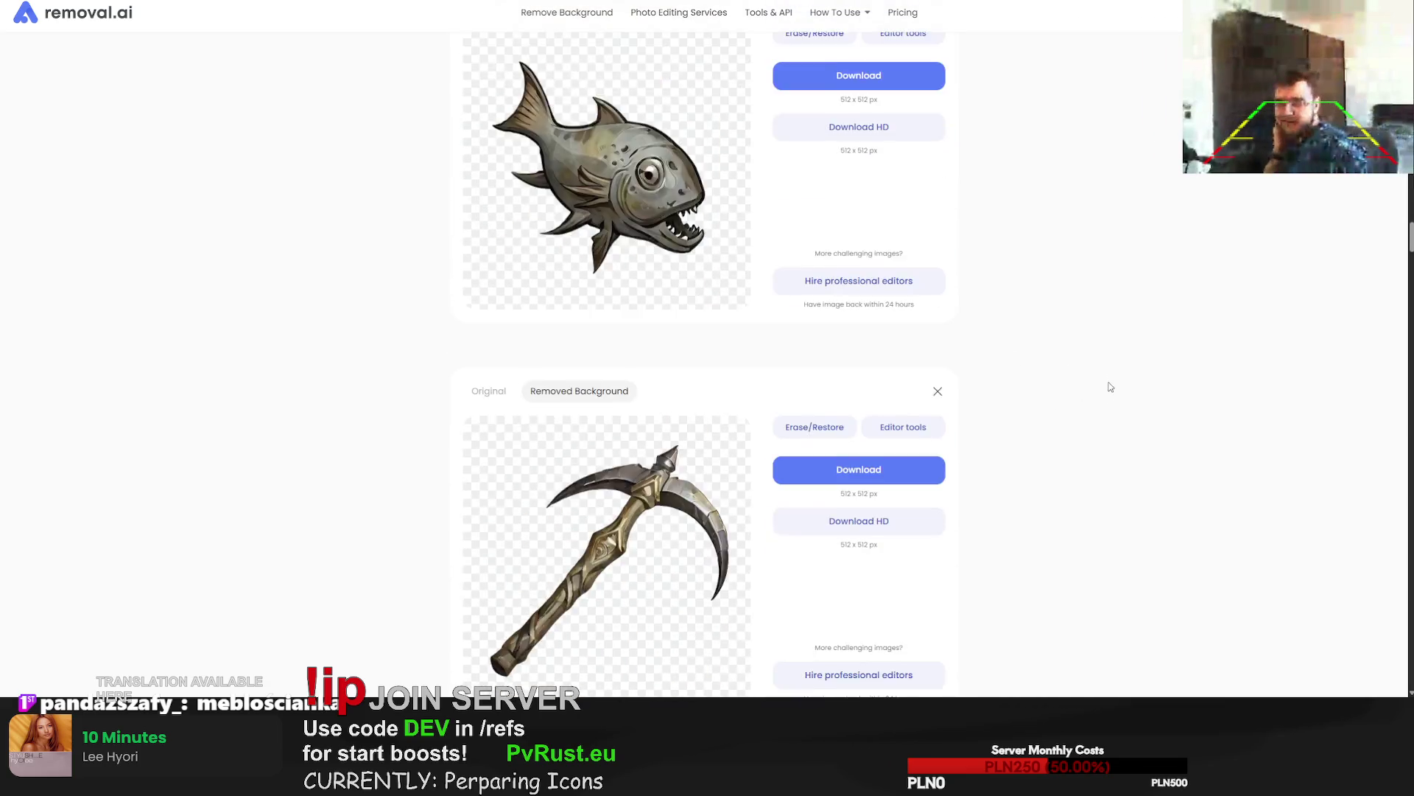
scroll(1063, 414, "down", 20)
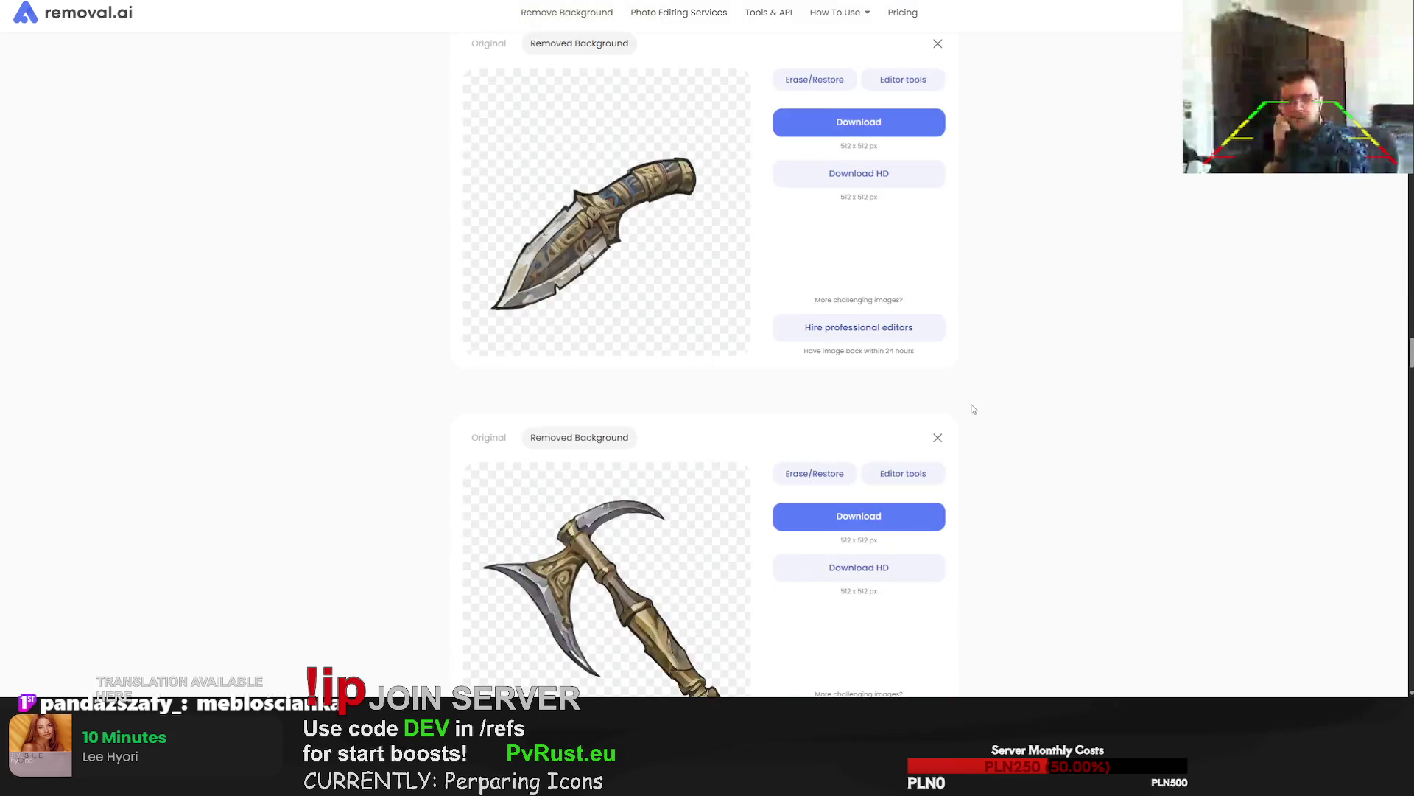
scroll(1147, 456, "down", 10)
mouse_move(1411, 460)
left_mouse_down()
mouse_move(1410, 531)
mouse_move(1377, 646)
mouse_move(1376, 611)
mouse_move(1376, 689)
mouse_move(1373, 409)
mouse_move(1329, 204)
mouse_move(1325, 95)
left_mouse_up()
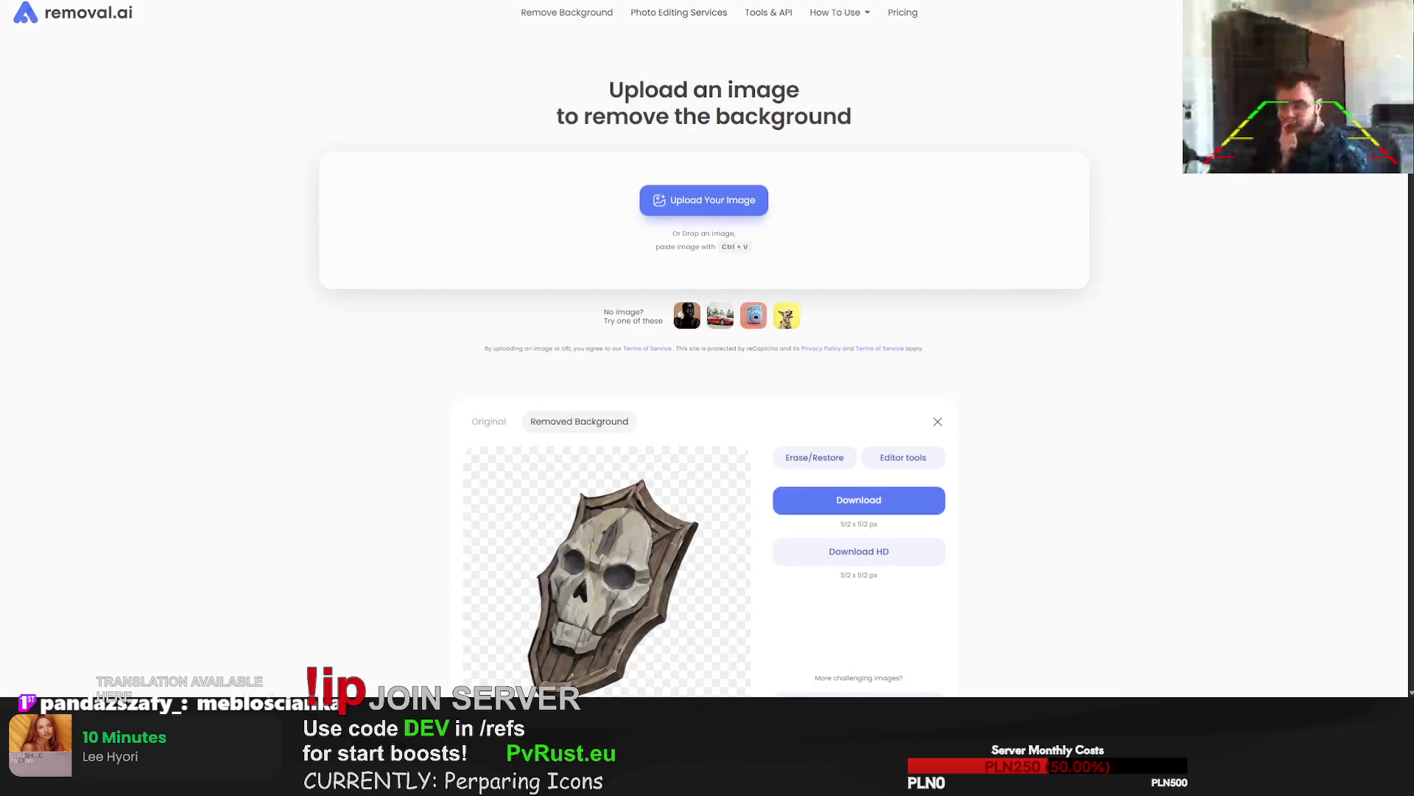
Add the waffle and cake images and download the transparent waffle cutout.
left_click_drag(1413, 383, 1247, 391)
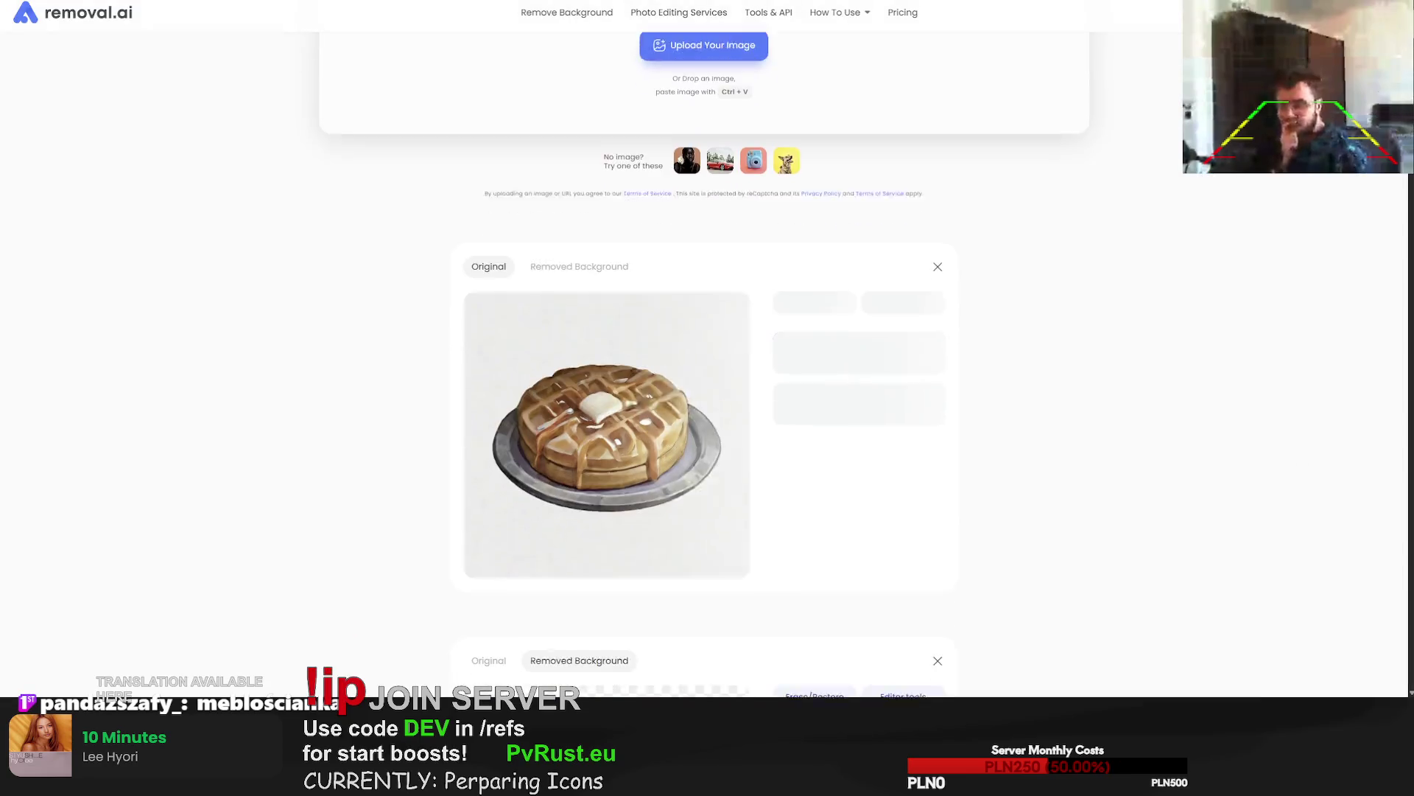
scroll(1252, 387, "down", 20)
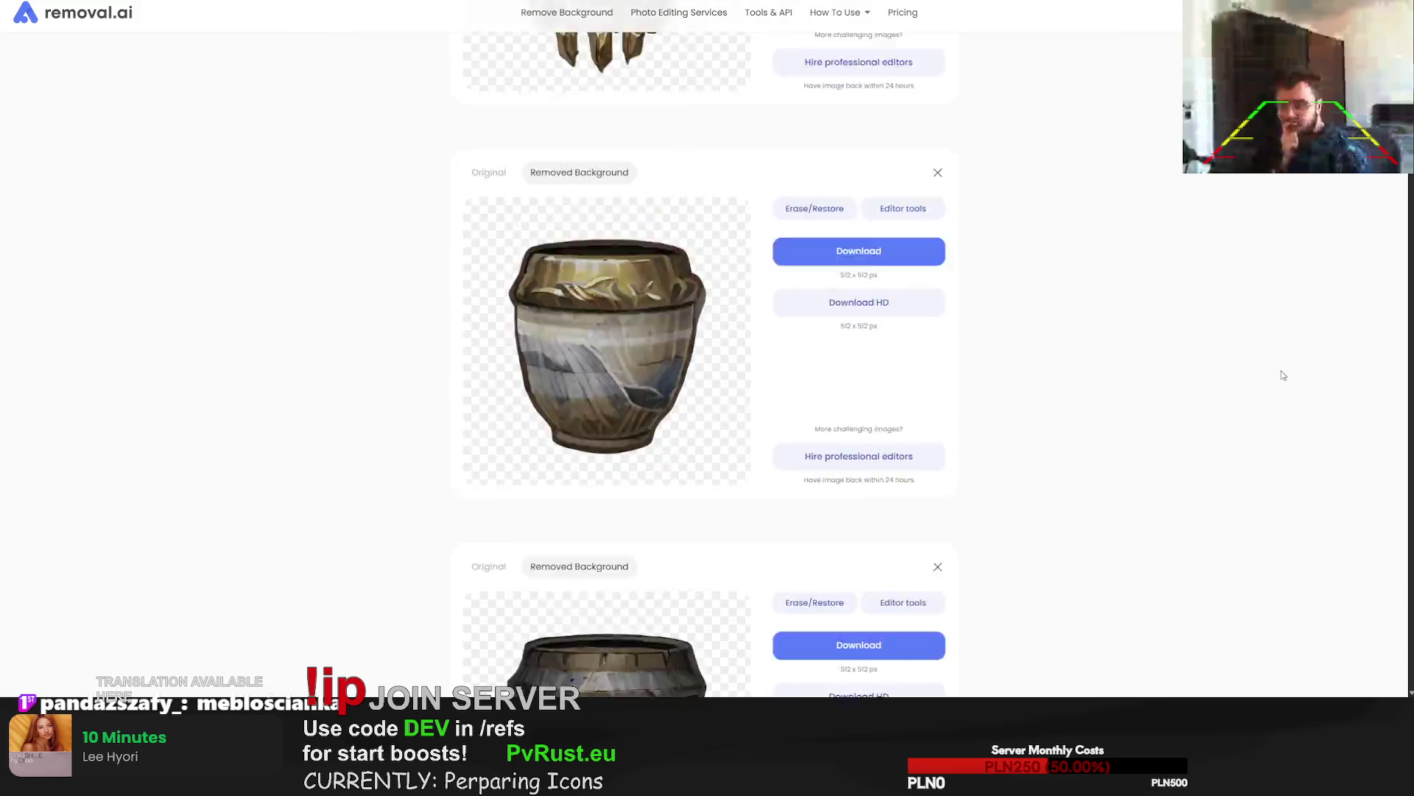
scroll(1405, 184, "down", 15)
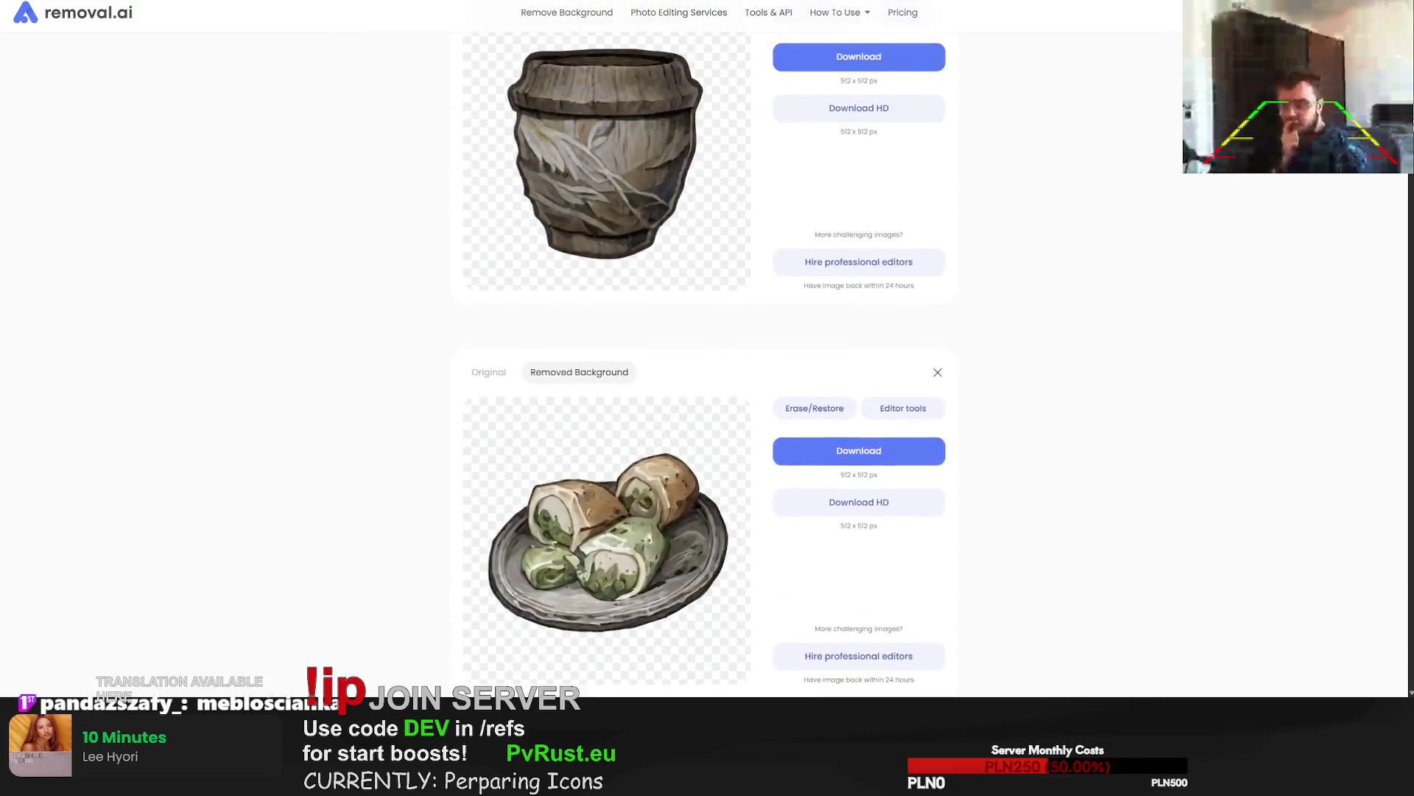
scroll(1405, 185, "down", 10)
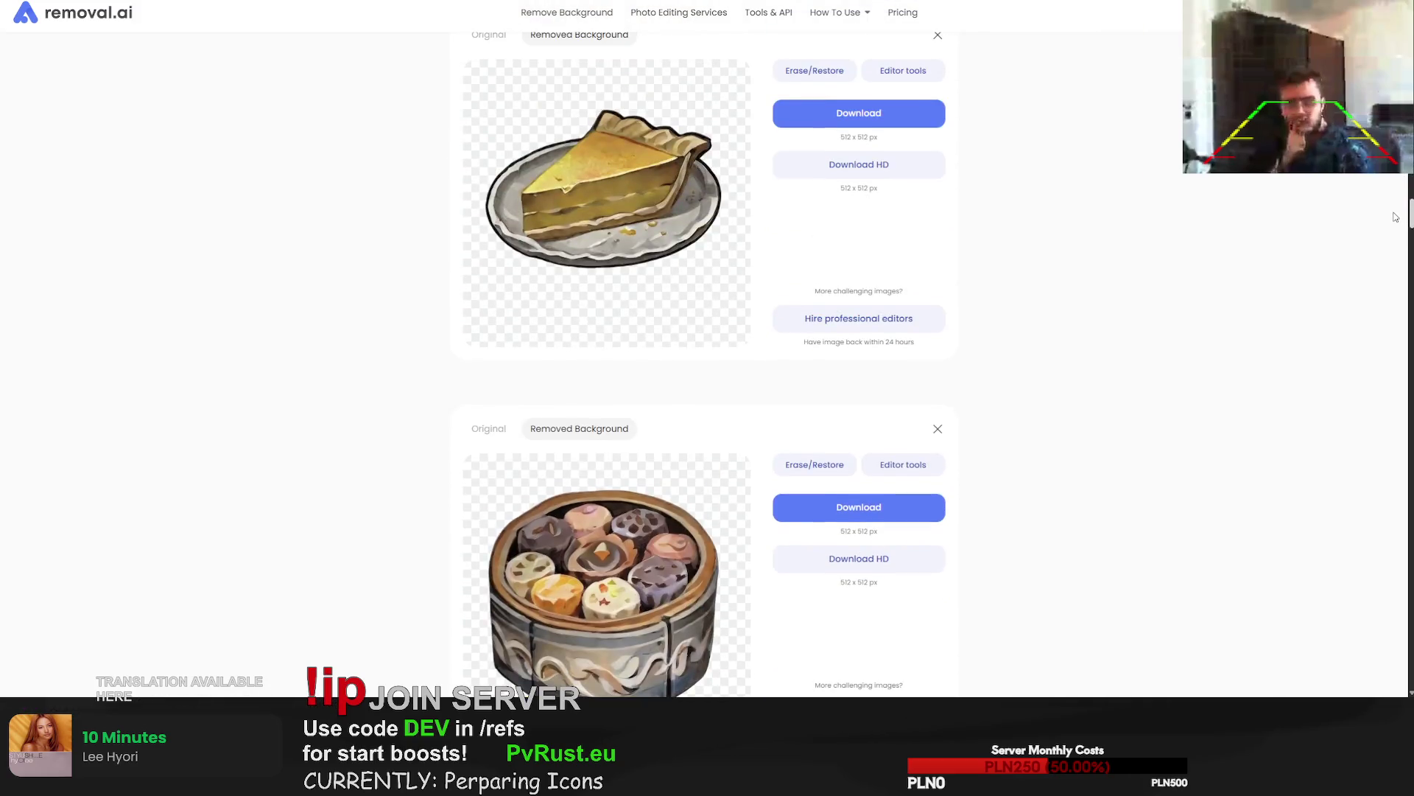
scroll(1392, 235, "down", 10)
scroll(1388, 255, "down", 20)
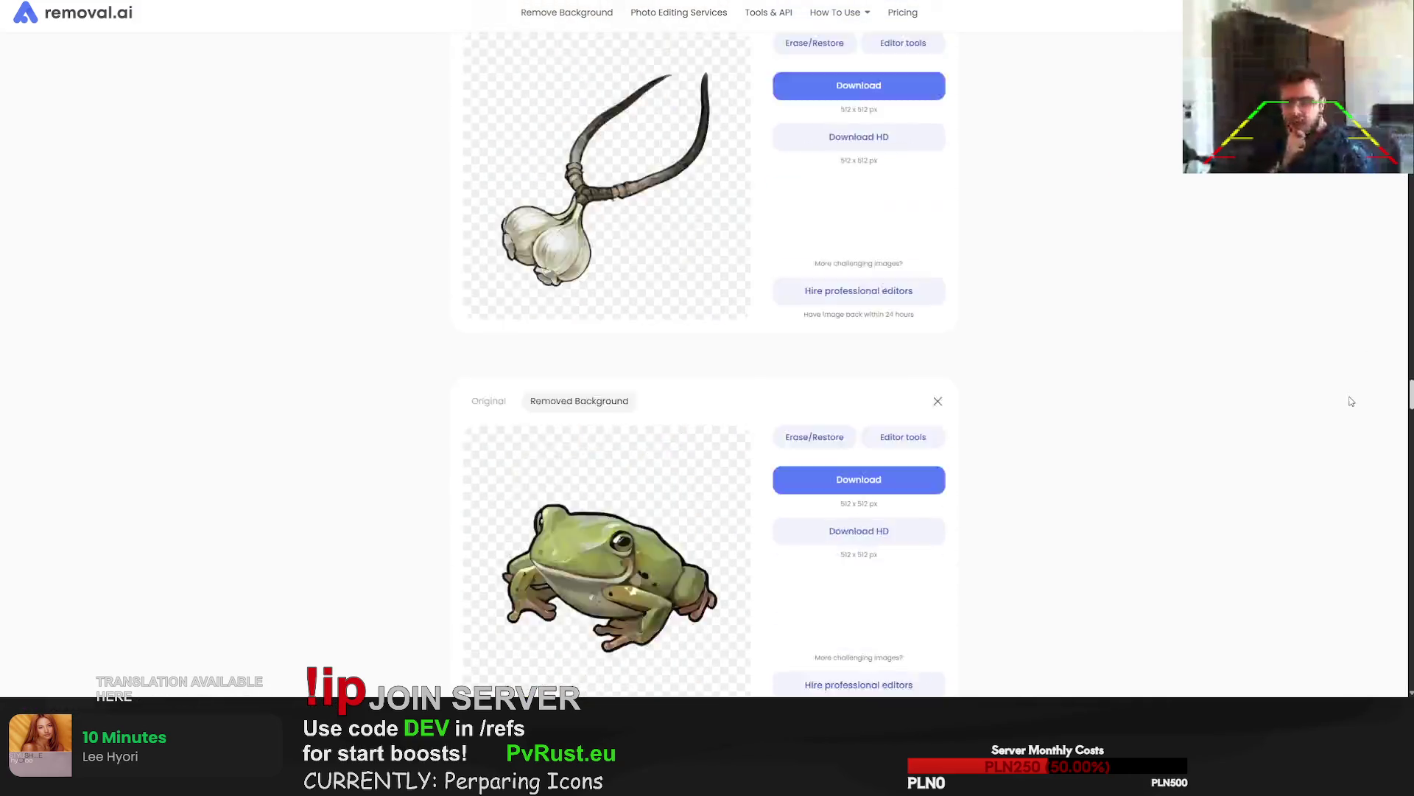
key("ctrl+v")
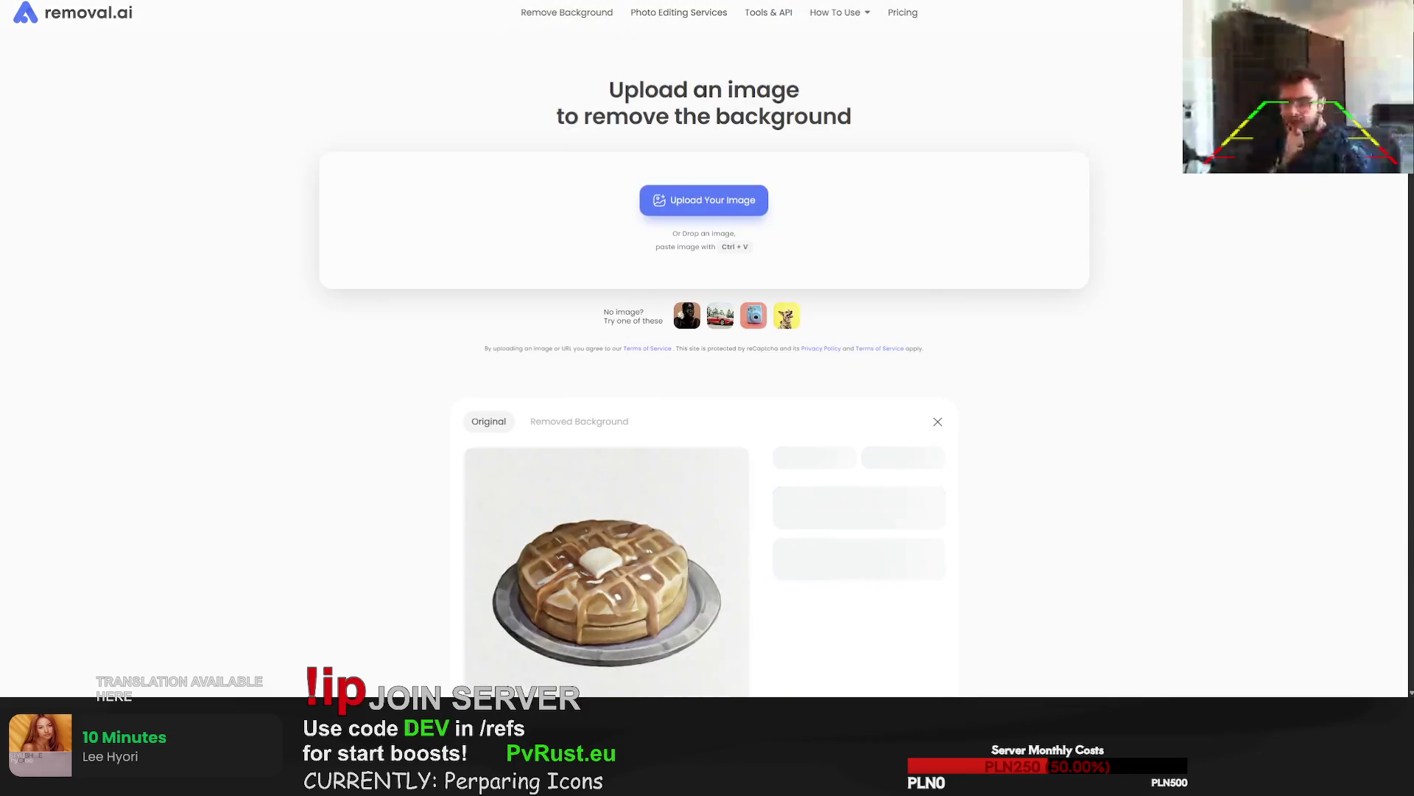
scroll(1252, 230, "down", 1)
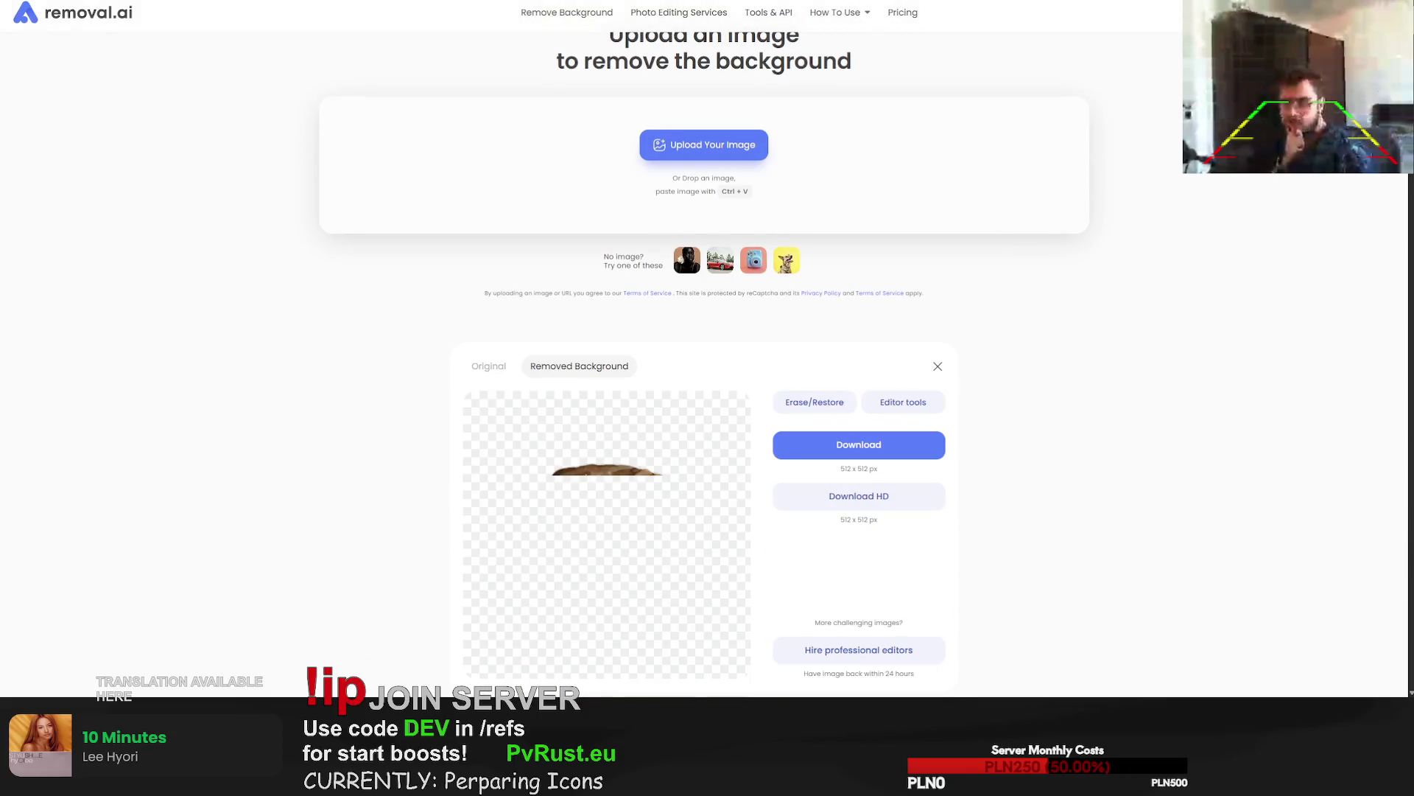
key("ctrl+v")
scroll(850, 562, "down", 3)
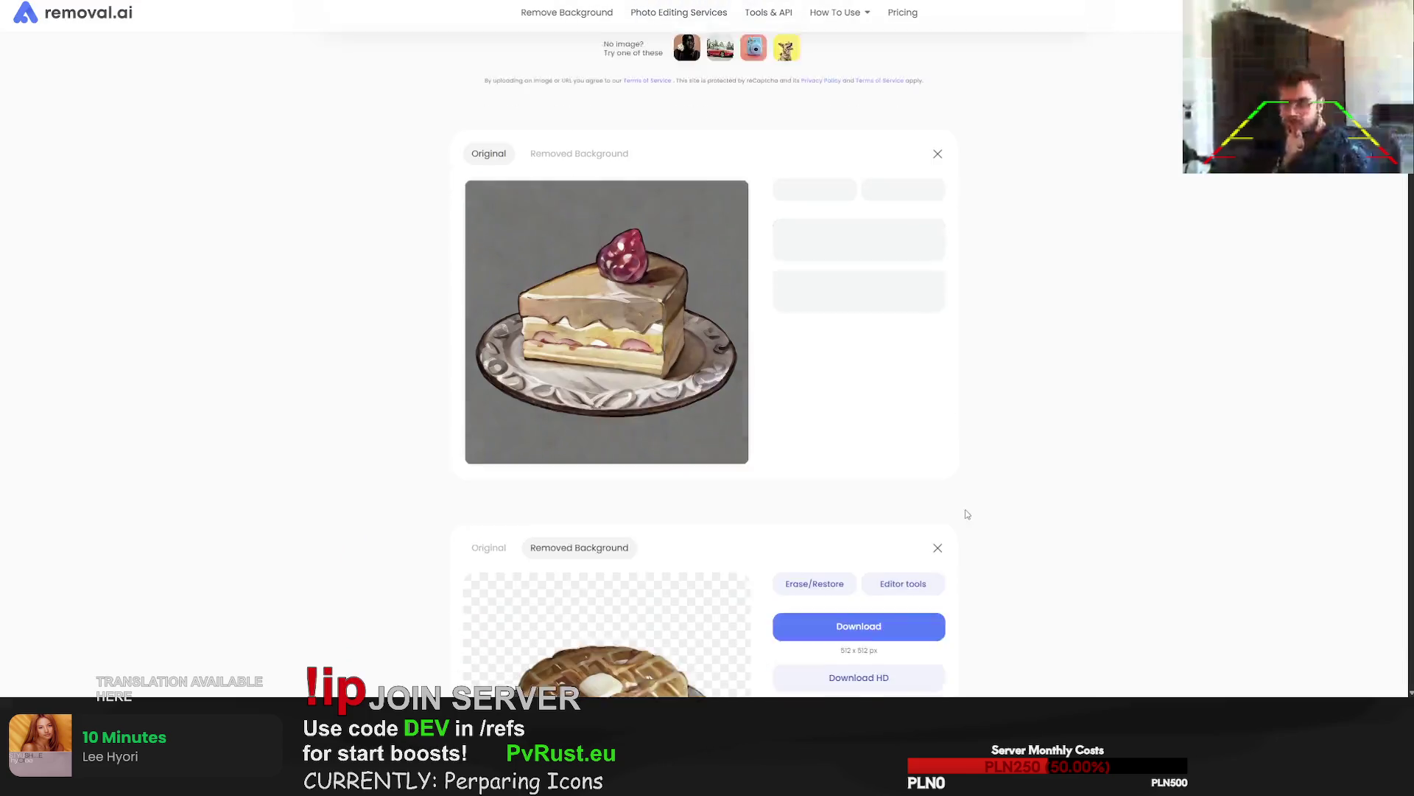
left_click(850, 562)
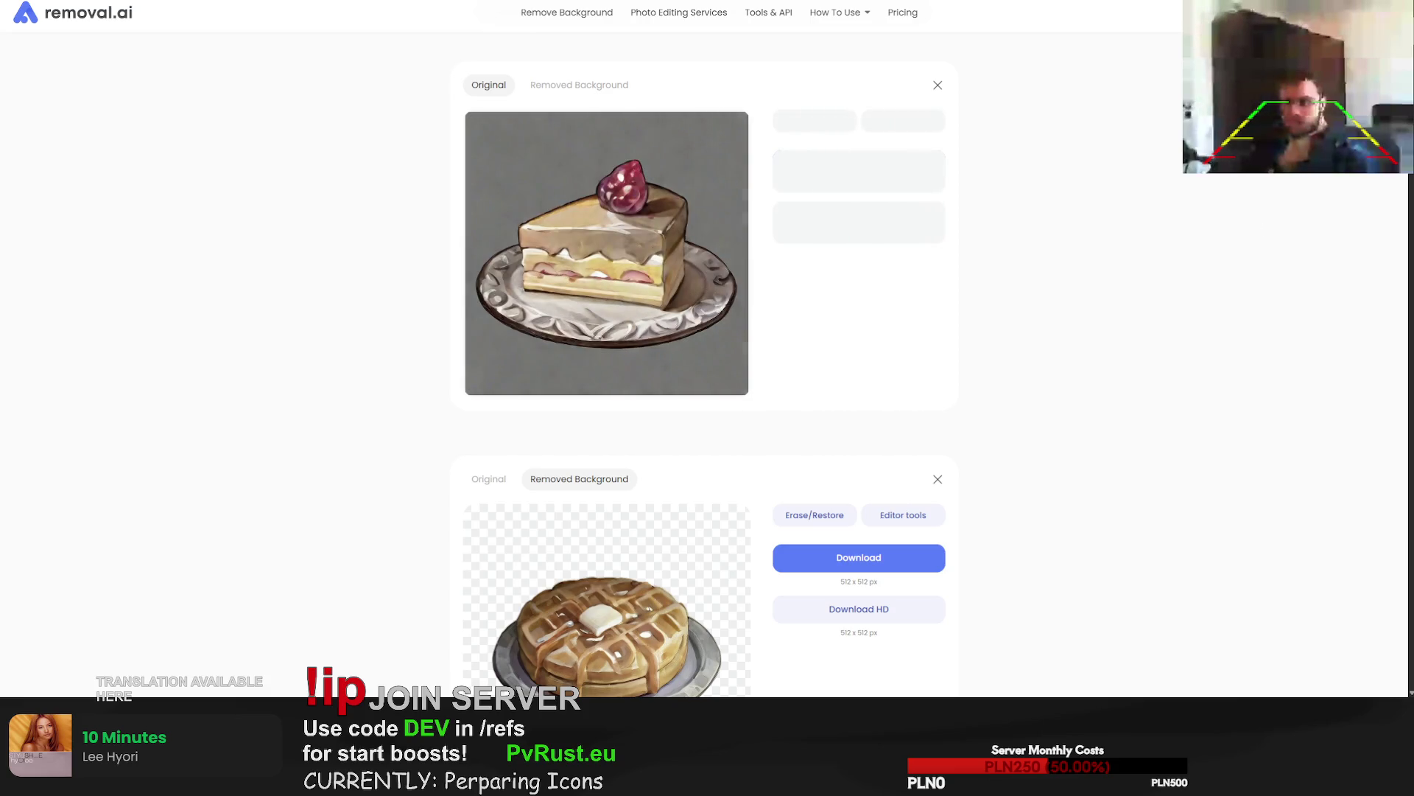
Add the crab-plate and skull paintings for background removal.
scroll(1120, 228, "down", 10)
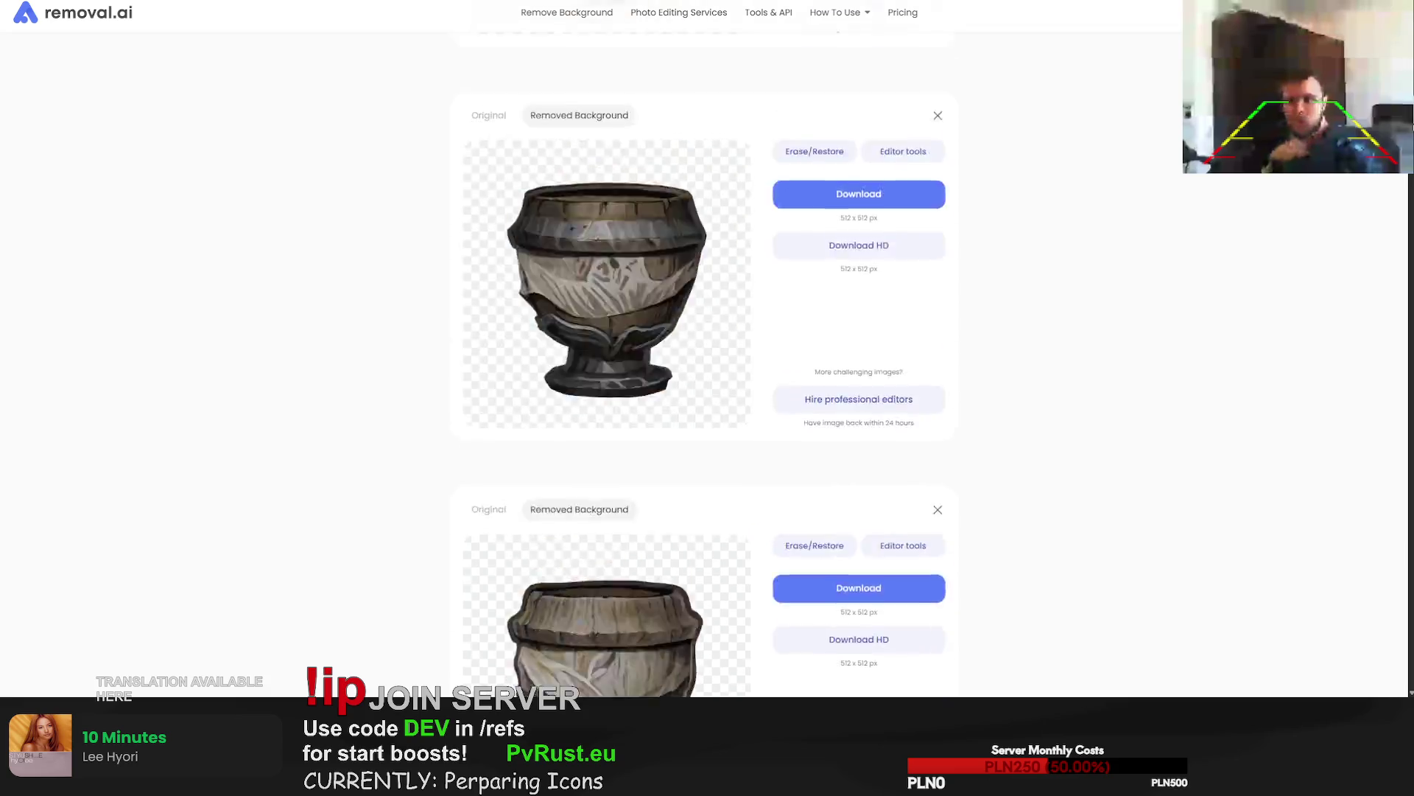
scroll(1373, 503, "down", 20)
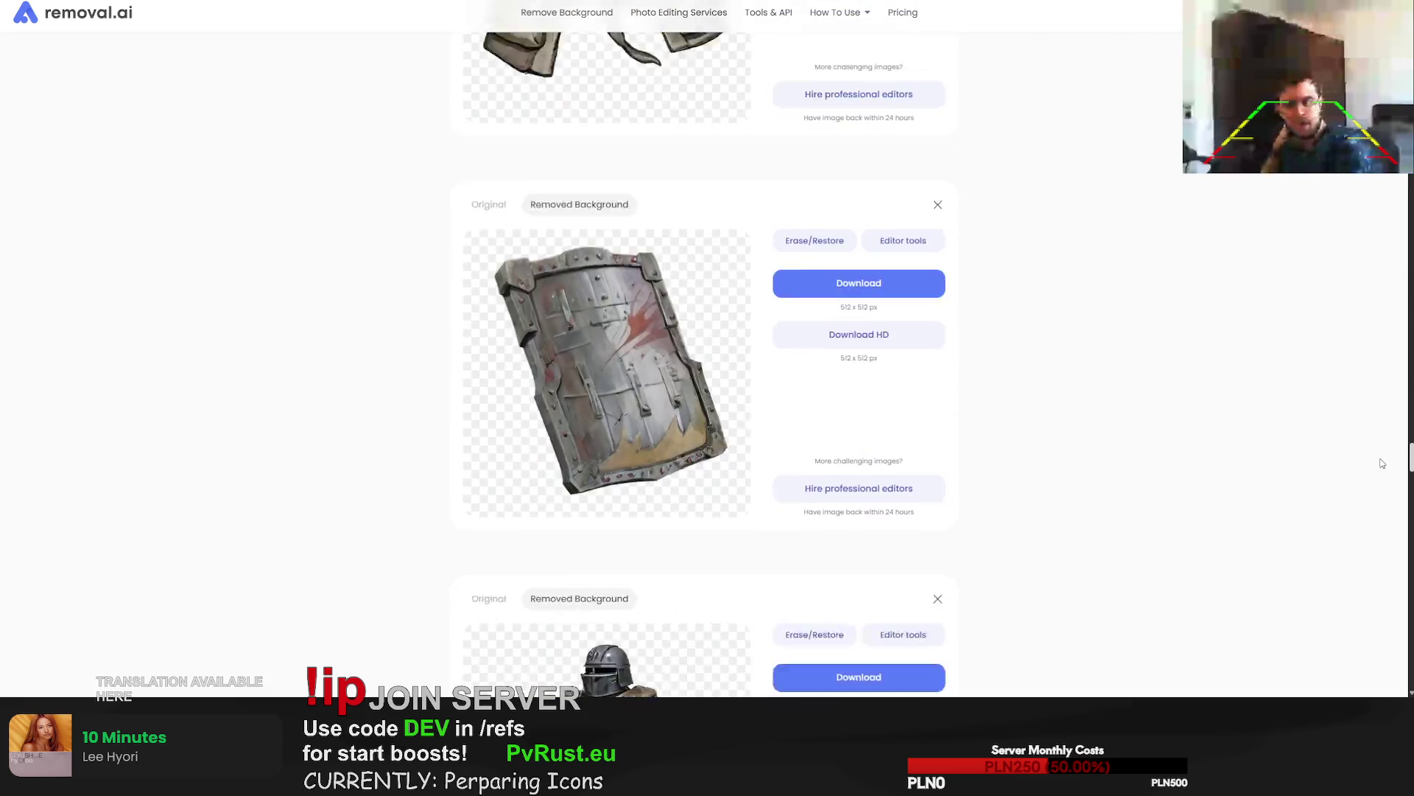
scroll(1373, 503, "up", 20)
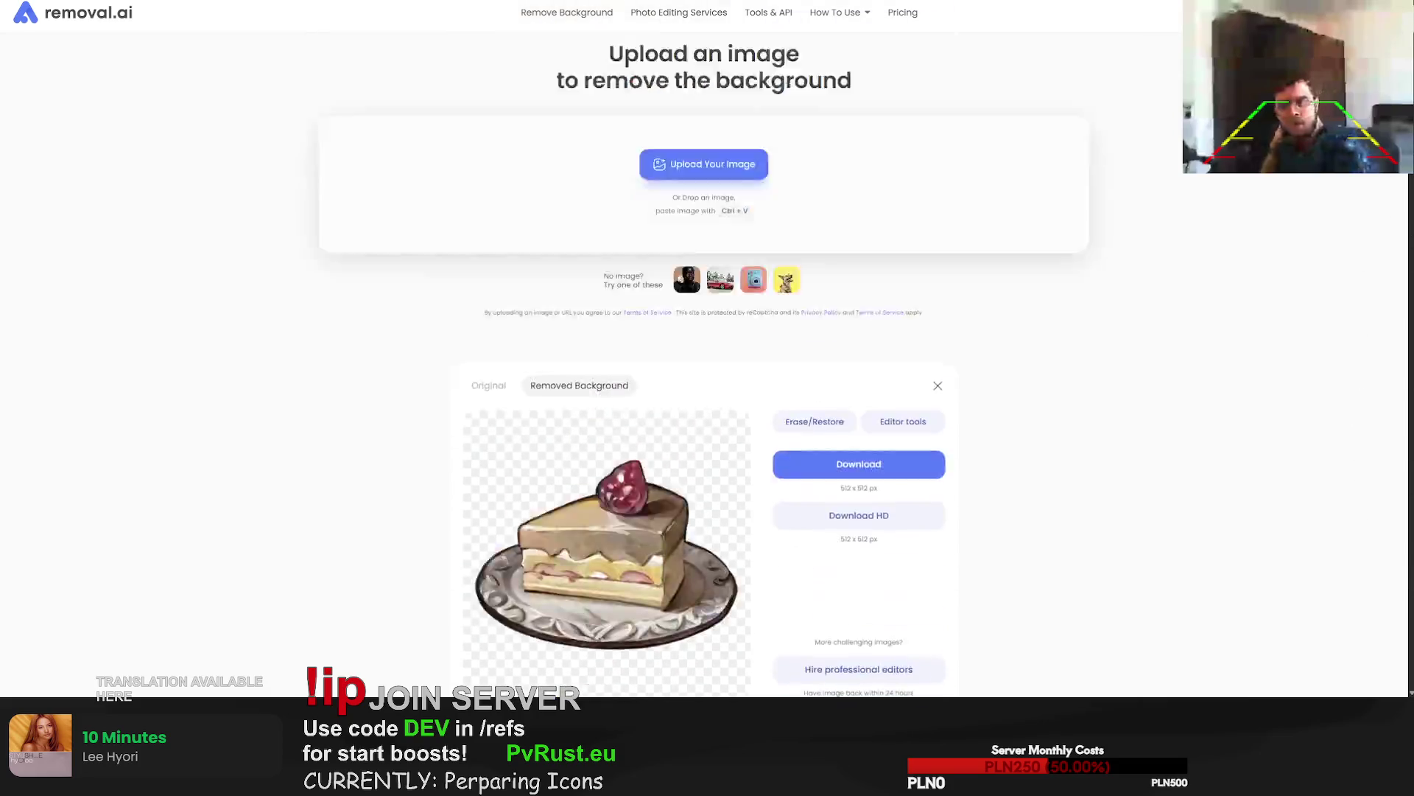
scroll(1053, 293, "down", 2)
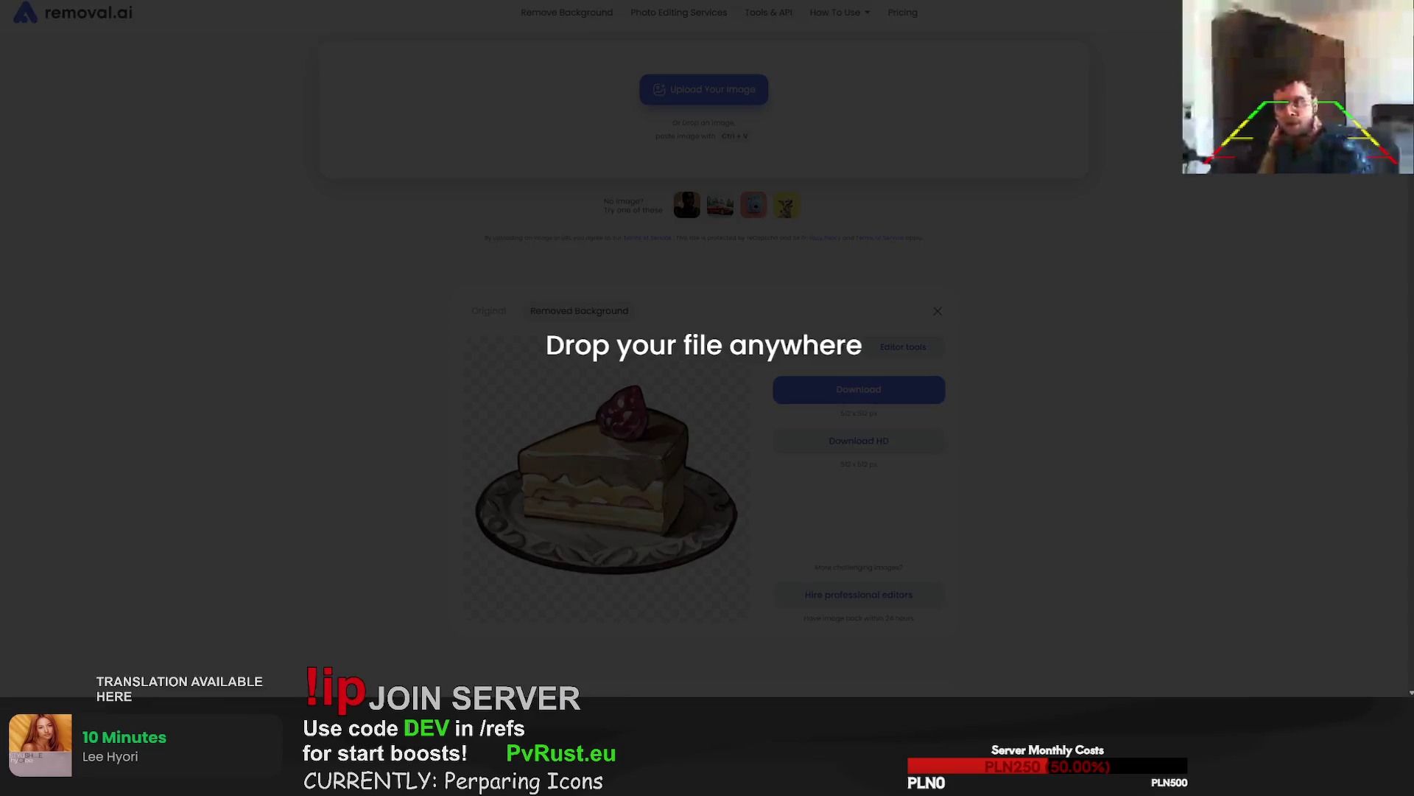
left_click_drag(1053, 293, 707, 369)
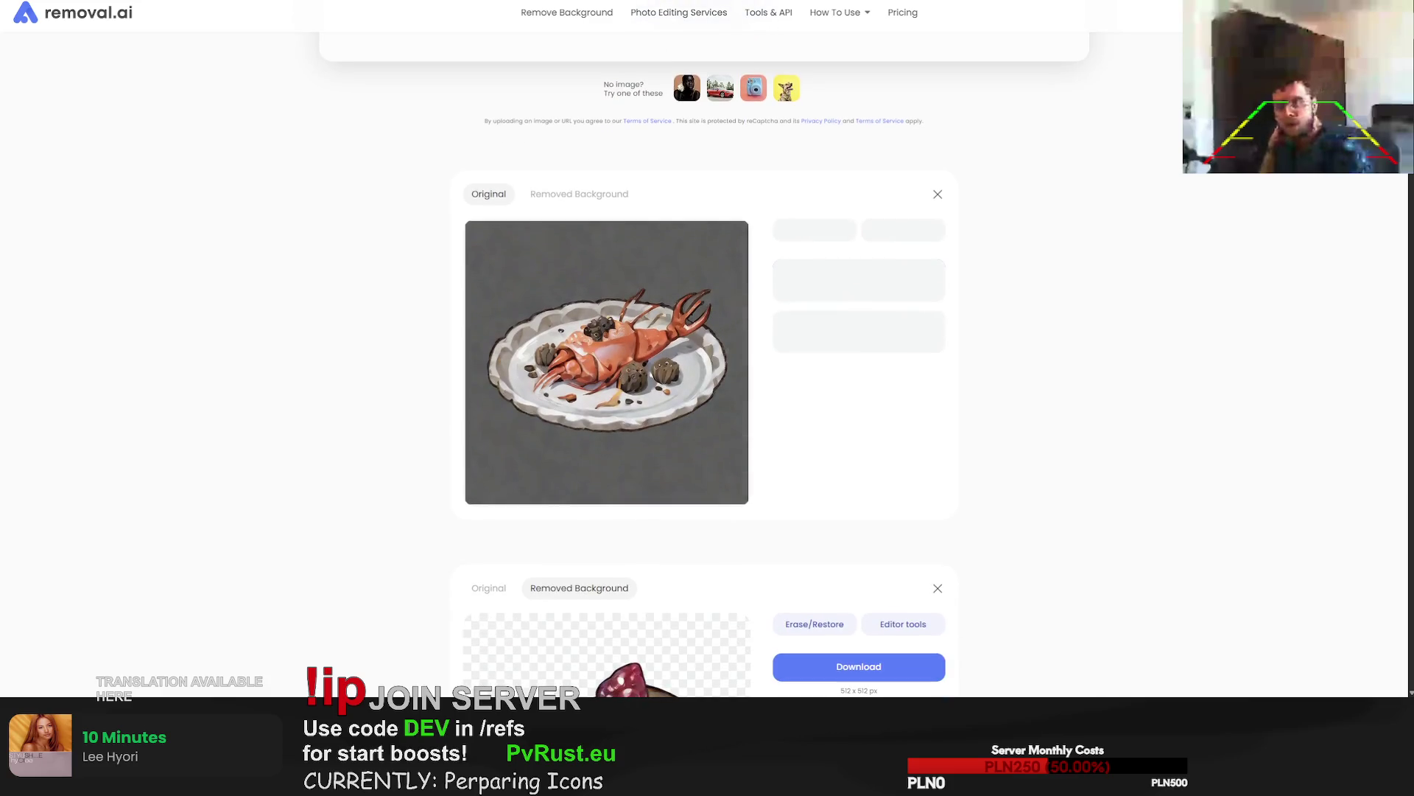
scroll(1393, 225, "down", 15)
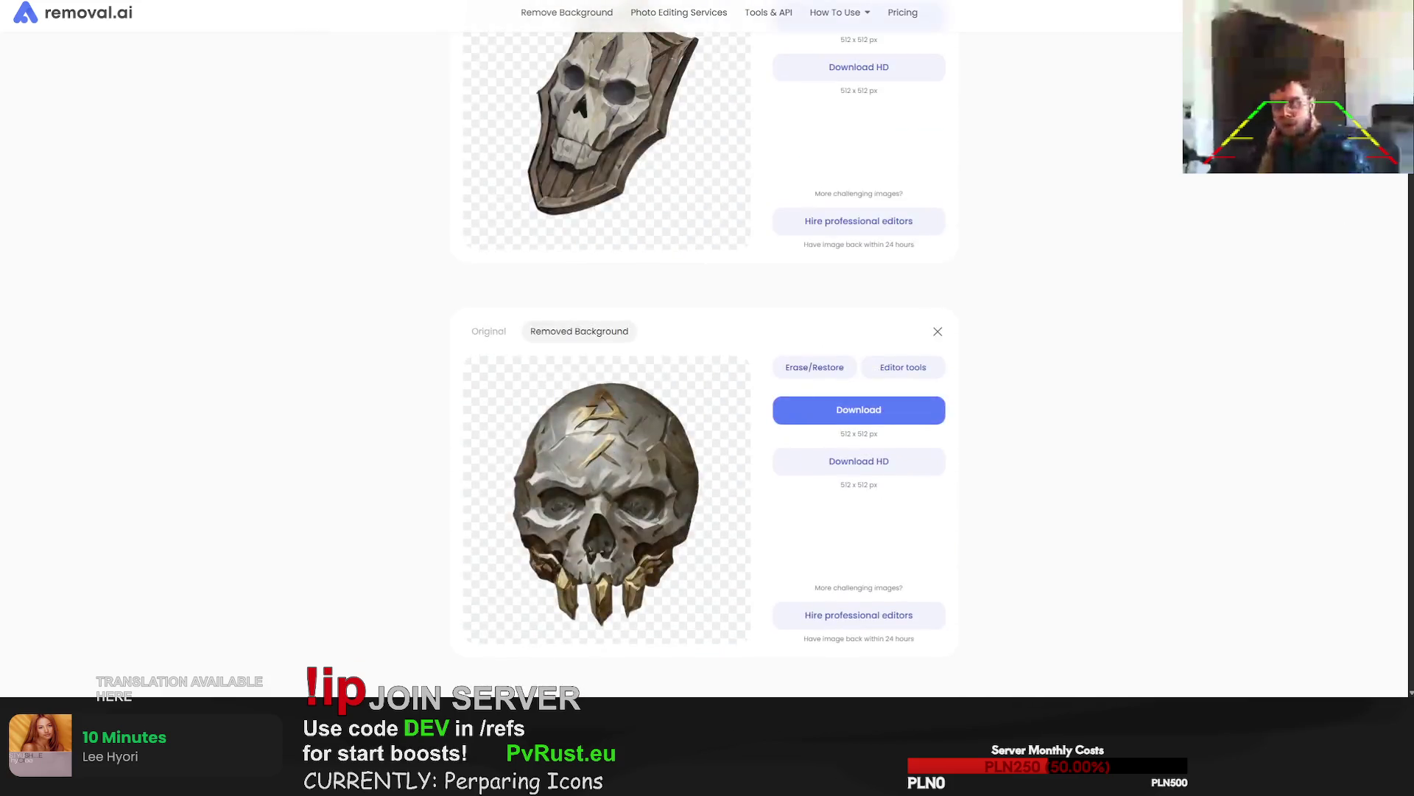
scroll(1392, 225, "down", 20)
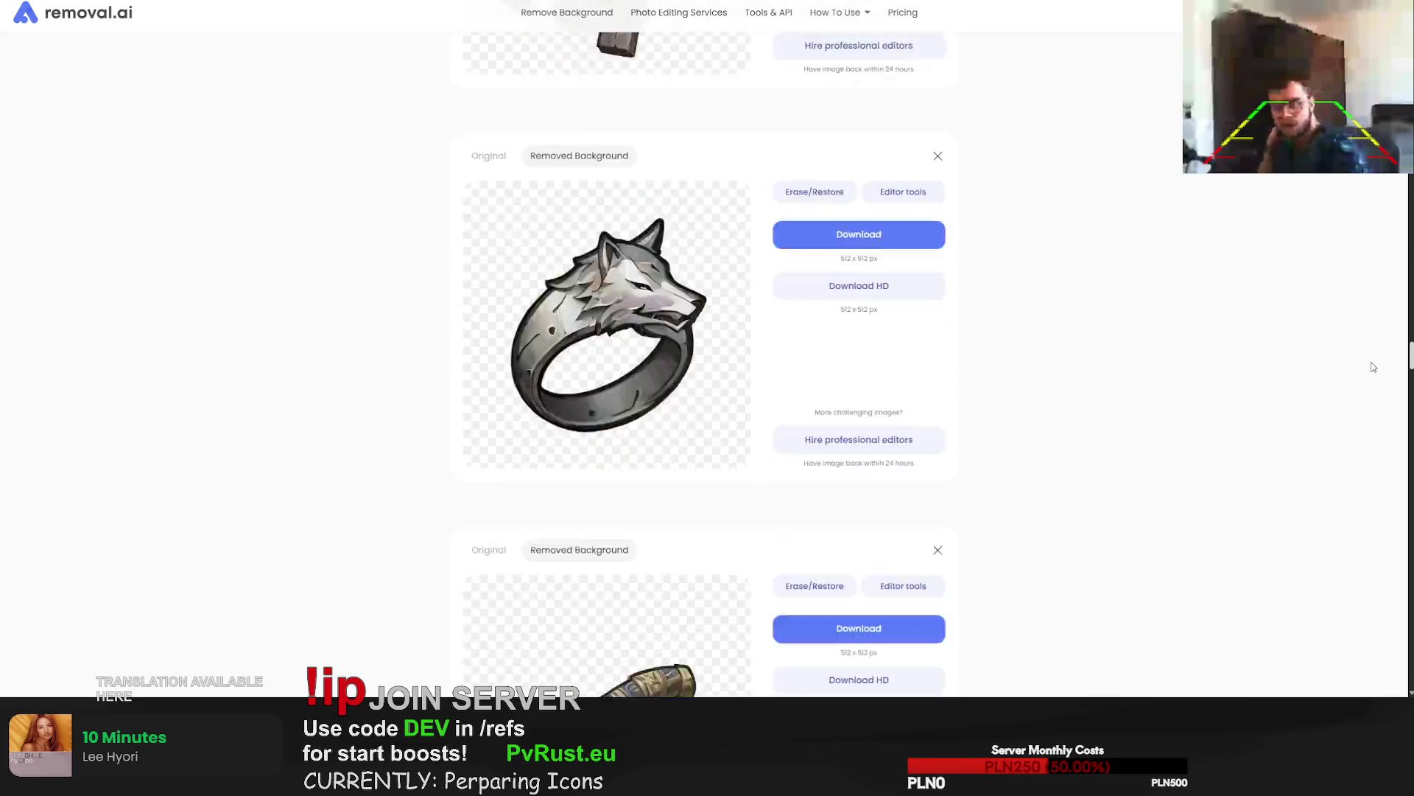
scroll(1355, 464, "down", 20)
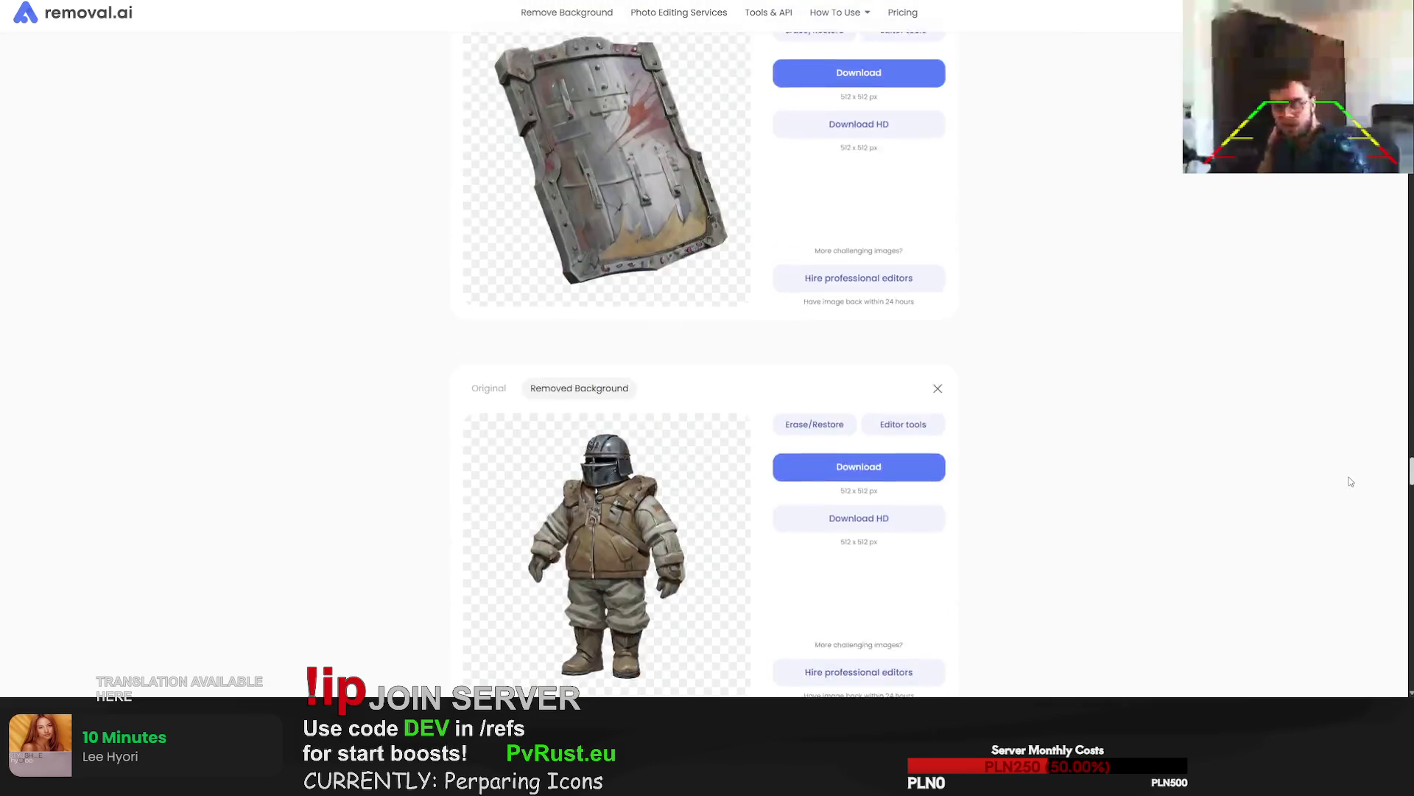
mouse_move(1411, 571)
left_mouse_down()
mouse_move(1411, 689)
mouse_move(1411, 15)
left_mouse_up()
scroll(1209, 234, "down", 3)
left_click_drag(1209, 234, 1156, 410)
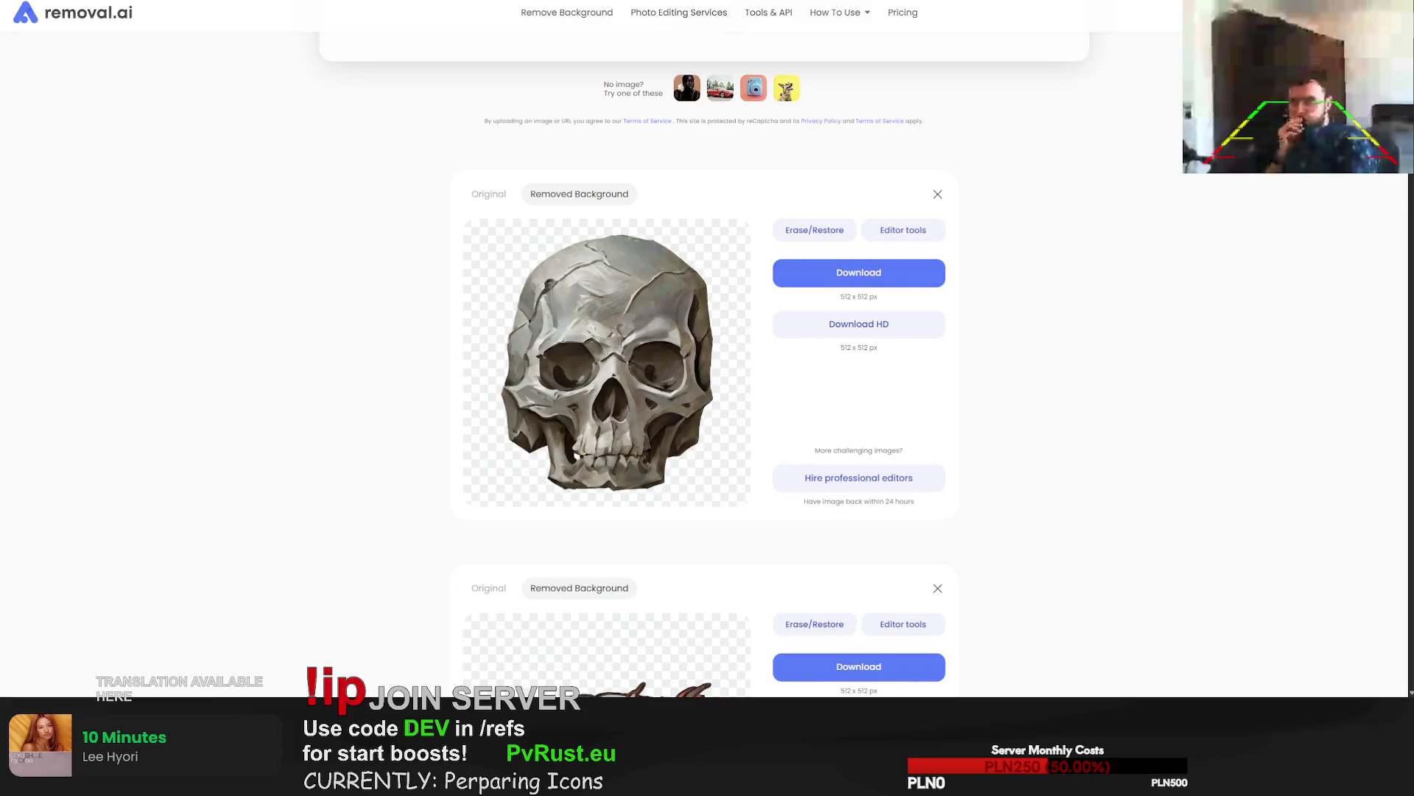
Cut out the geode, bedroll, scrap-pipe and pouch paintings and download the finished cutouts.
left_click_drag(1410, 405, 1123, 404)
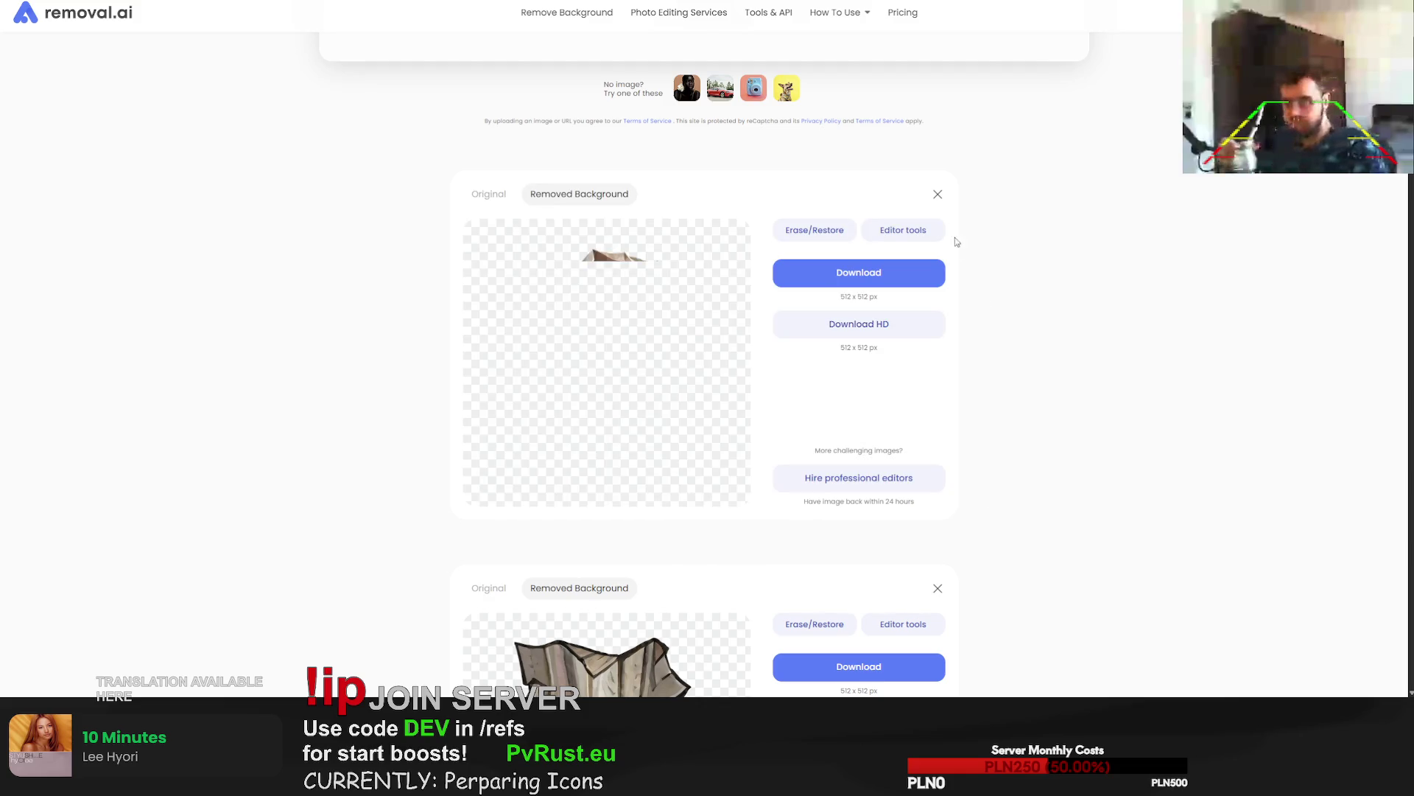
left_click(872, 279)
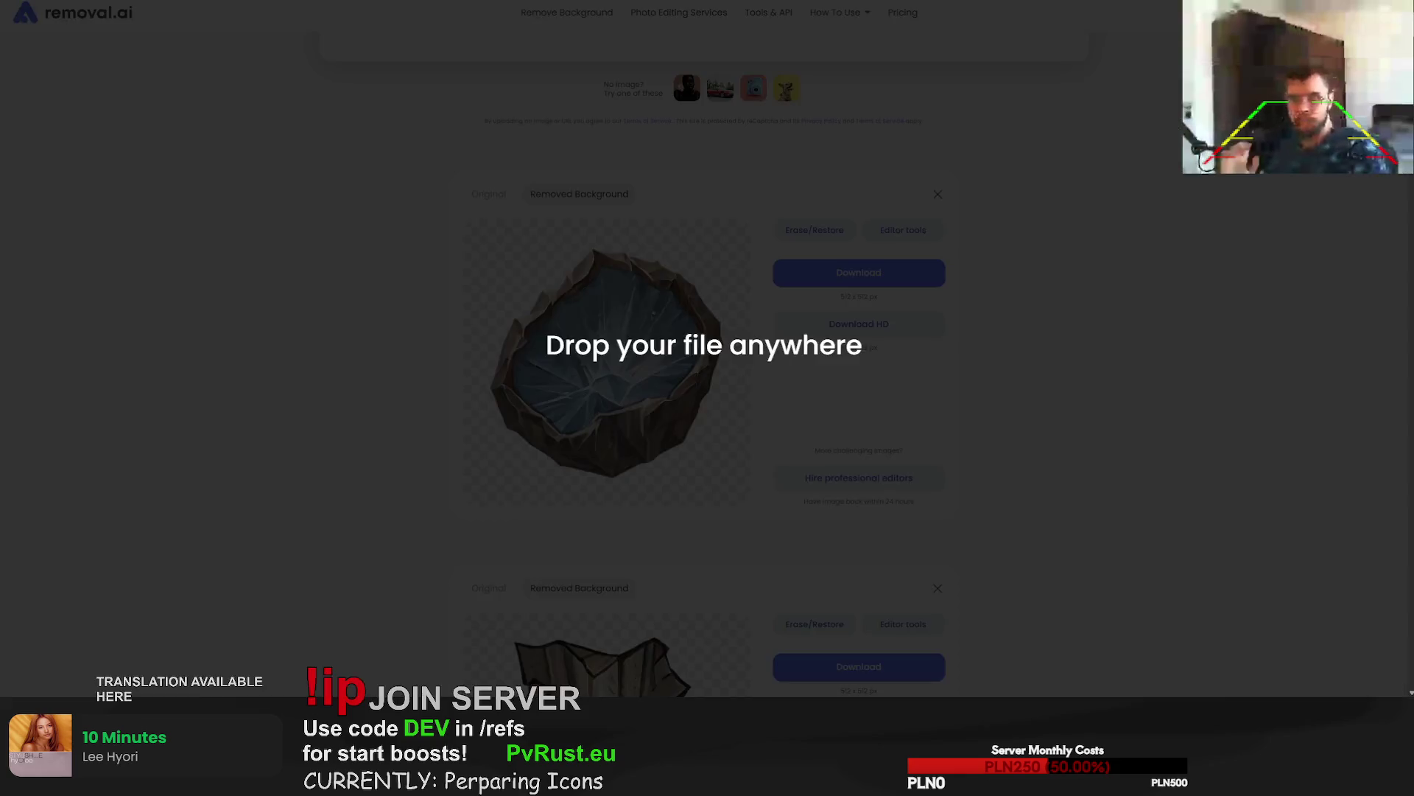
left_click_drag(957, 369, 1058, 432)
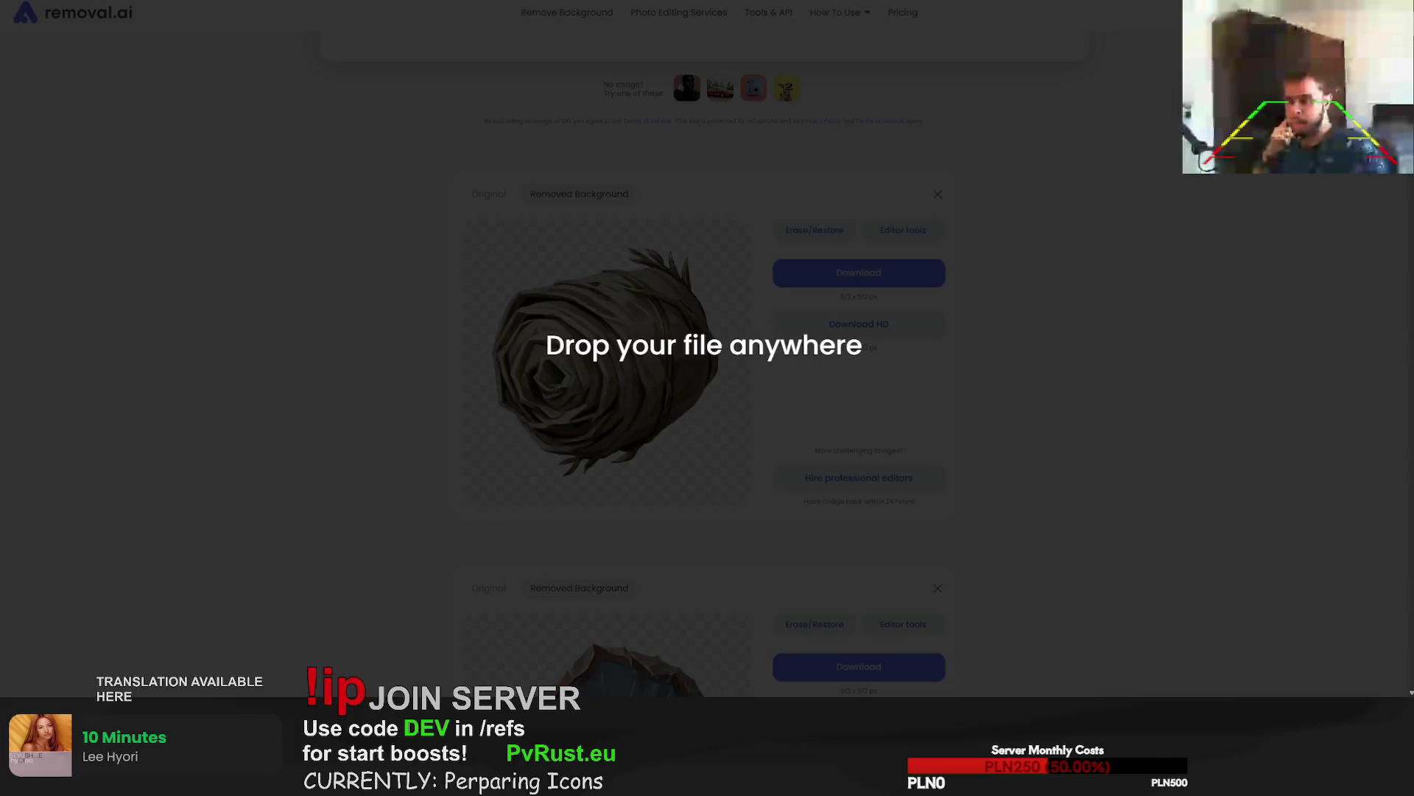
left_click_drag(1413, 408, 1134, 407)
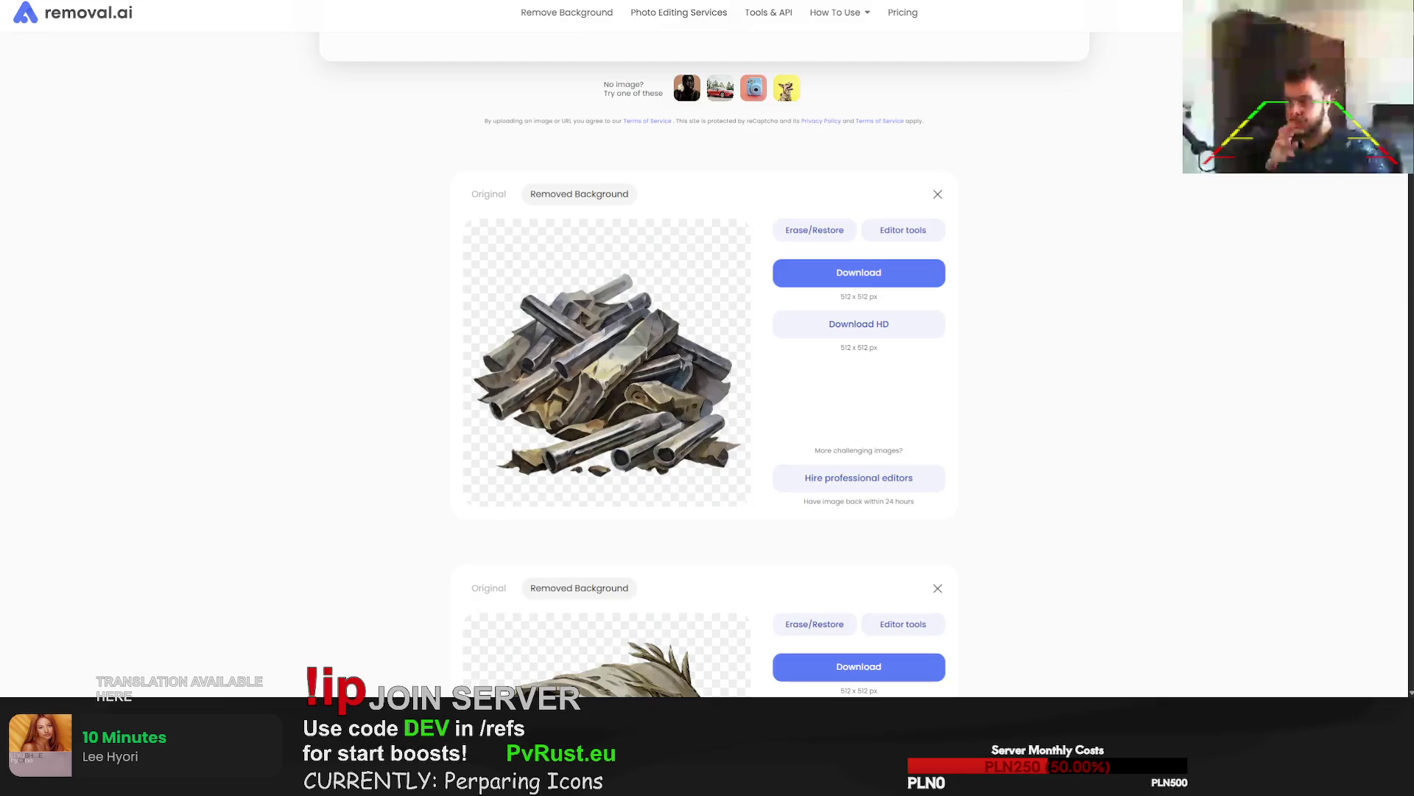
mouse_move(1413, 416)
left_mouse_down()
mouse_move(1111, 415)
mouse_move(1090, 439)
left_mouse_up()
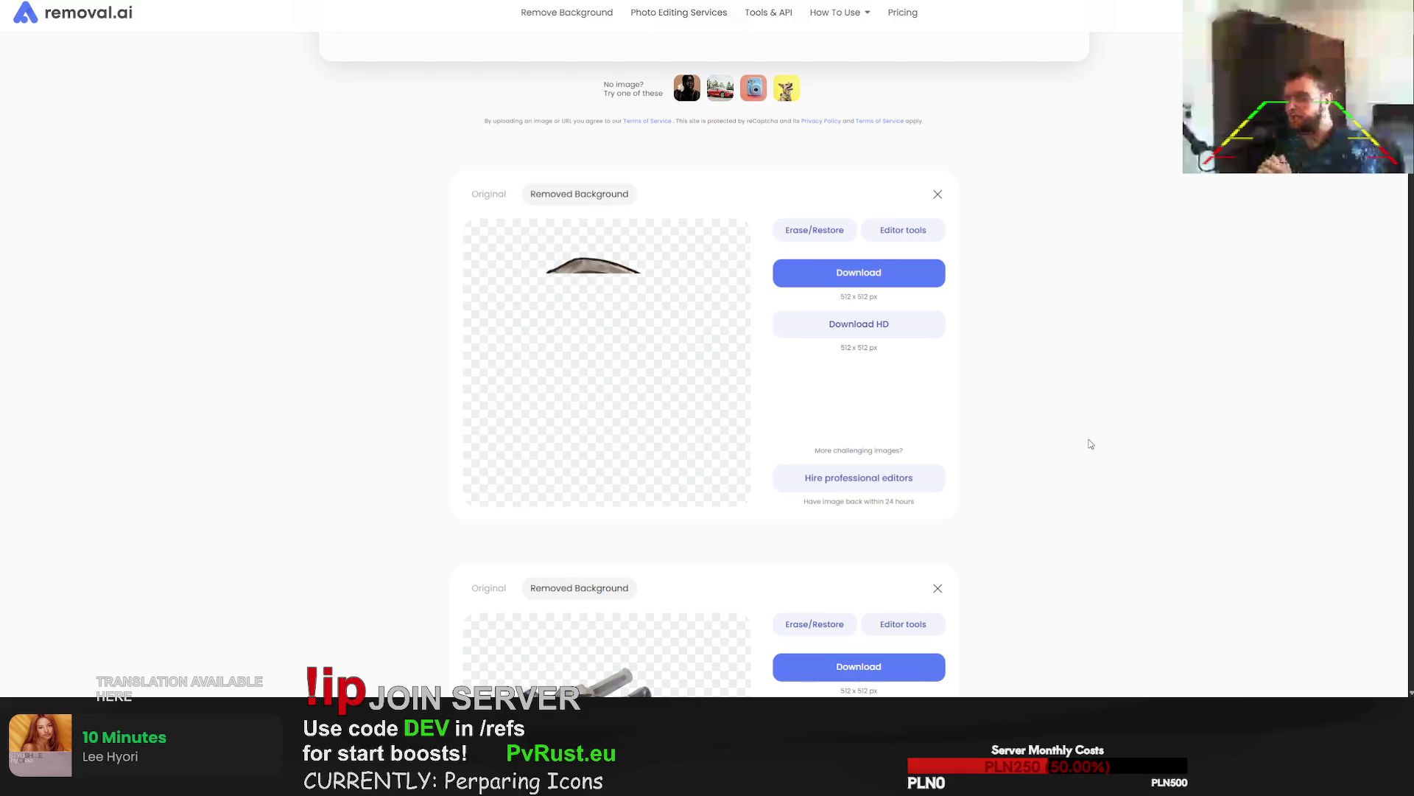
left_click_drag(884, 266, 1171, 392)
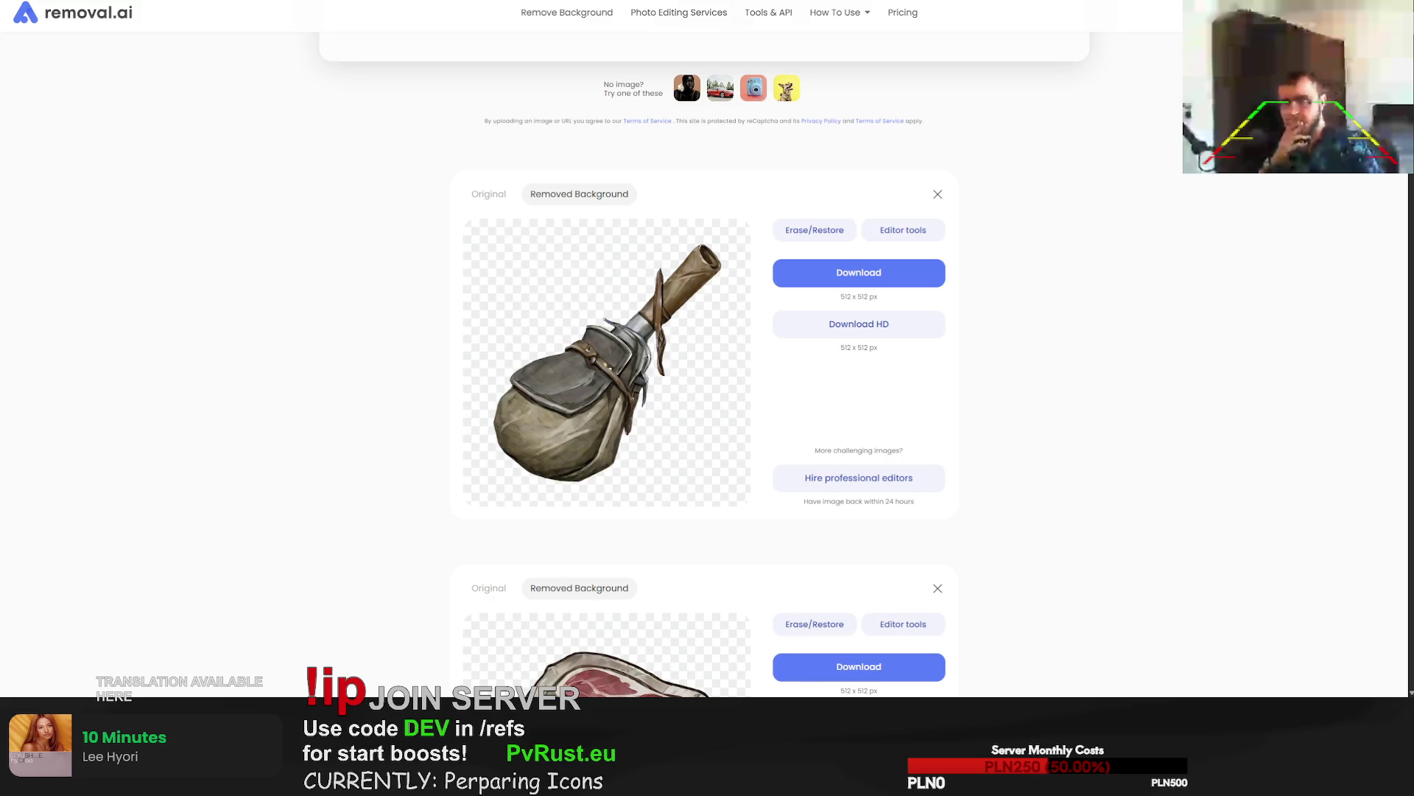
mouse_move(859, 273)
left_mouse_down()
mouse_move(1001, 209)
mouse_move(1399, 209)
left_mouse_up()
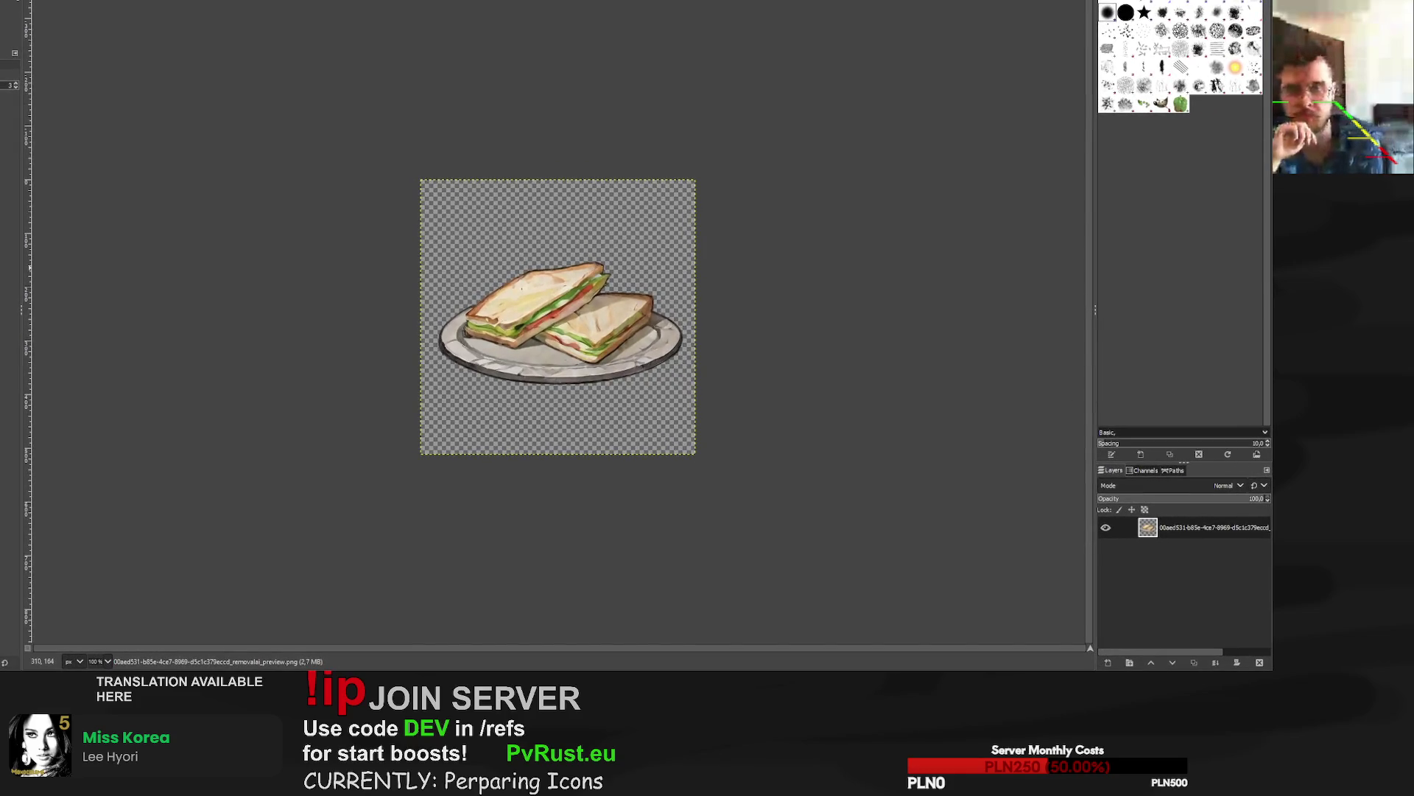
Scale the sandwich layer larger, shift it down-right, and re-export it over its PNG.
key("2")
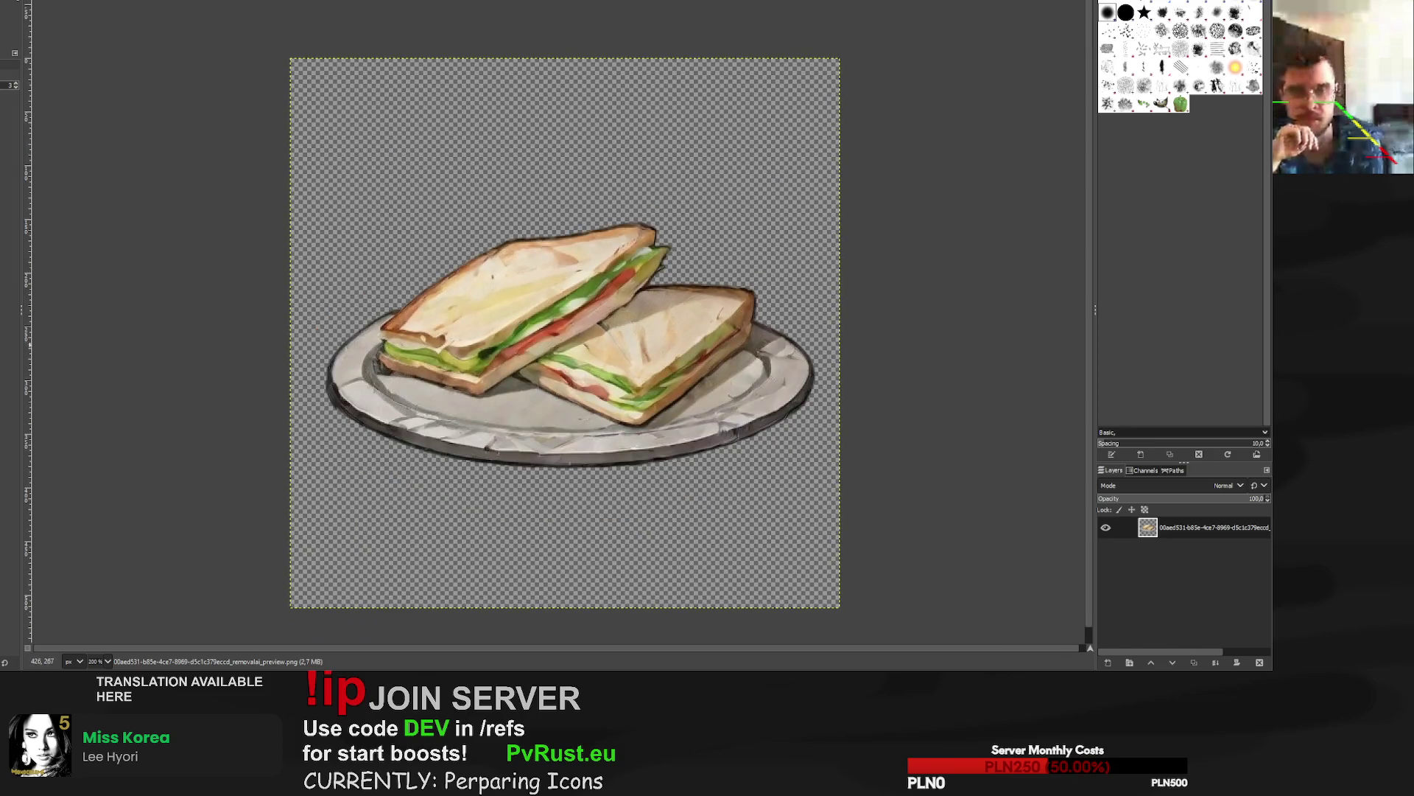
scroll(914, 460, "up", 2)
scroll(914, 460, "down", 2)
scroll(914, 460, "up", 4)
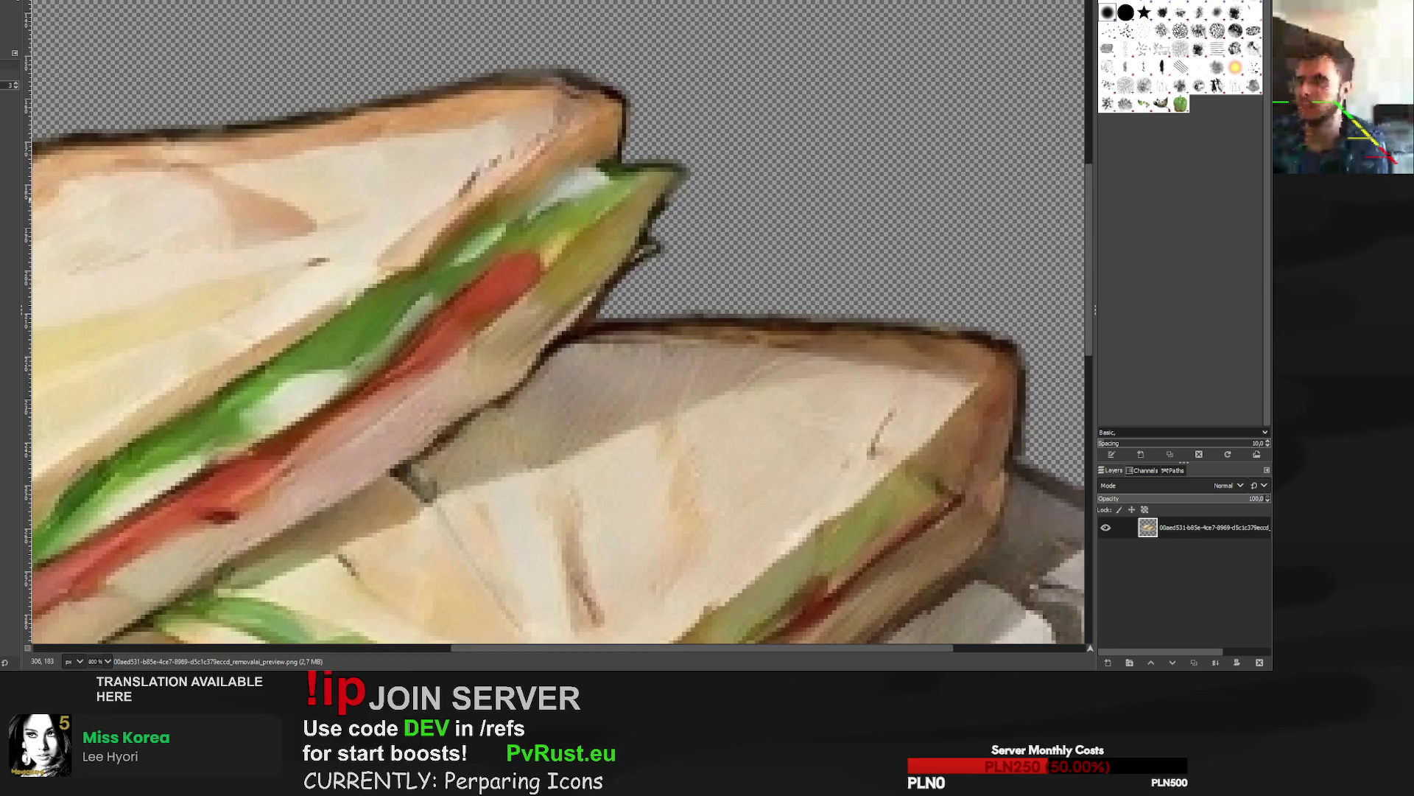
scroll(484, 258, "down", 5)
key("shift+s")
left_click(195, 27)
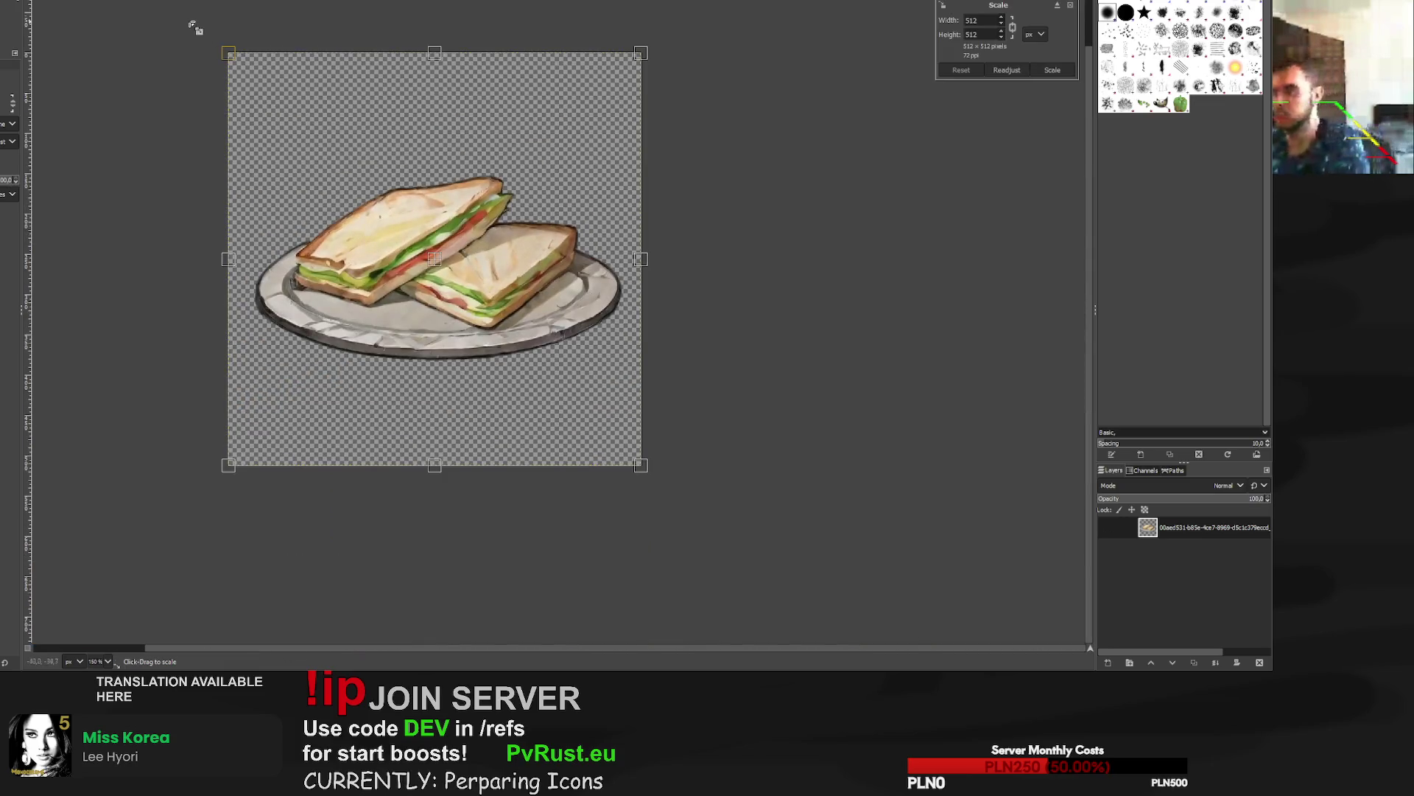
left_click_drag(230, 54, 204, 30)
left_click_drag(431, 252, 439, 297)
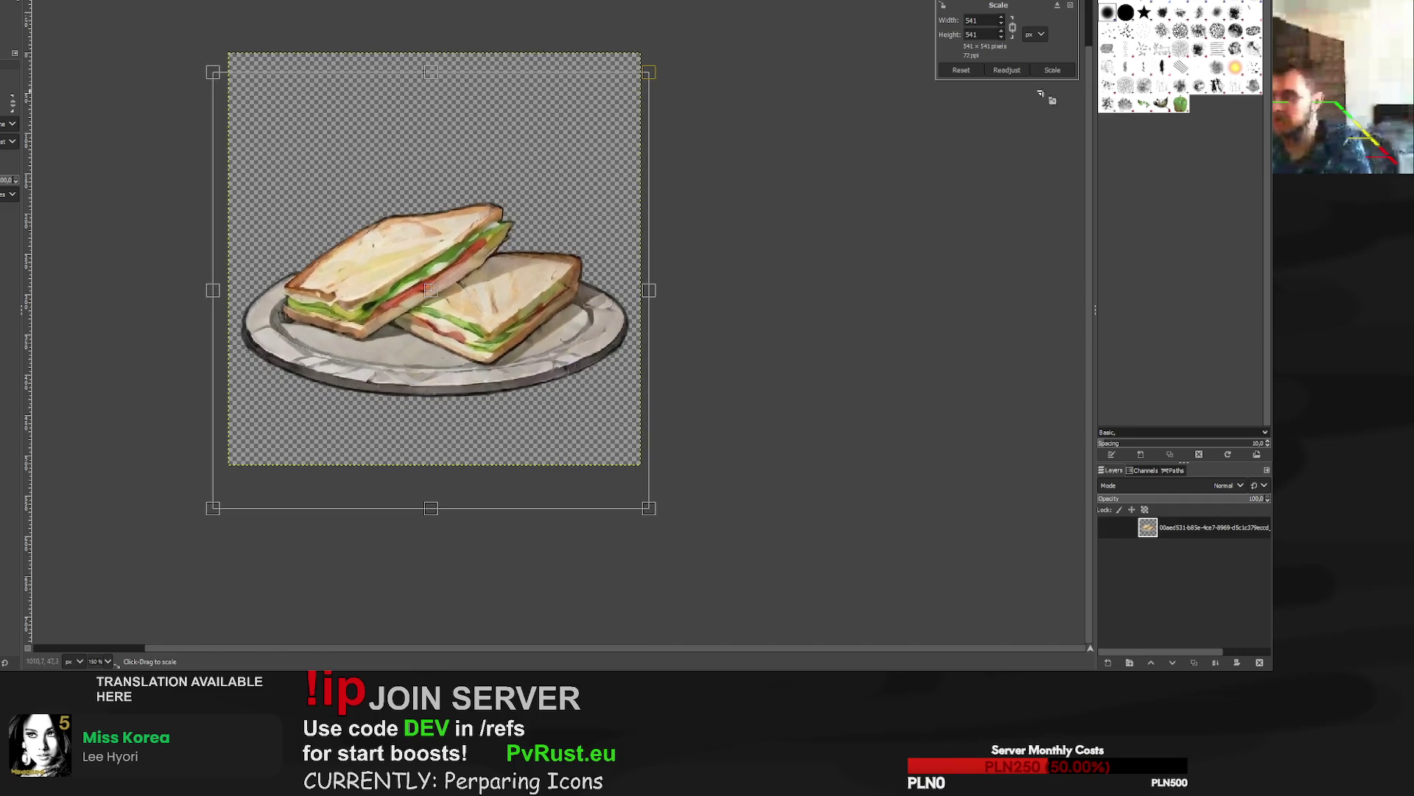
left_click(1053, 70)
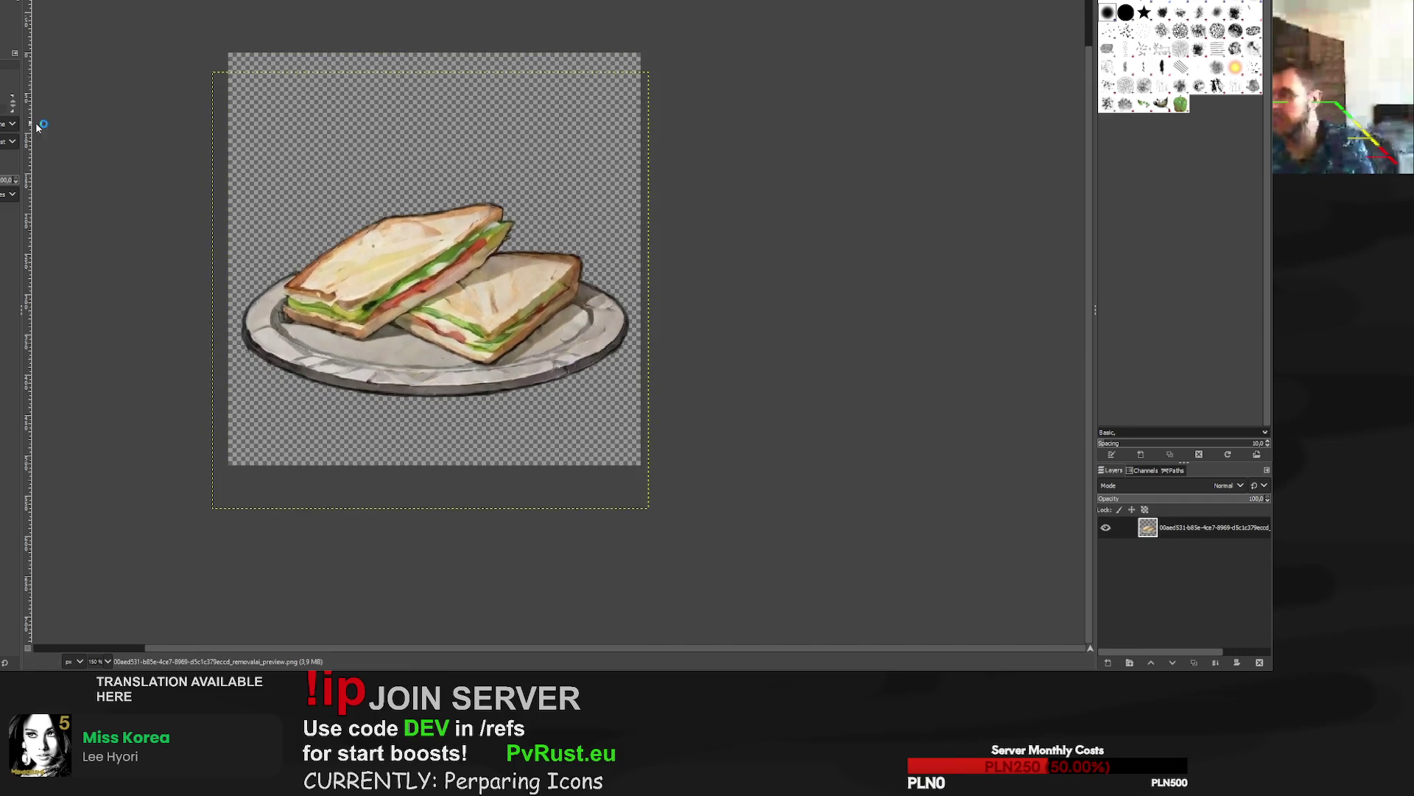
key("ctrl+e")
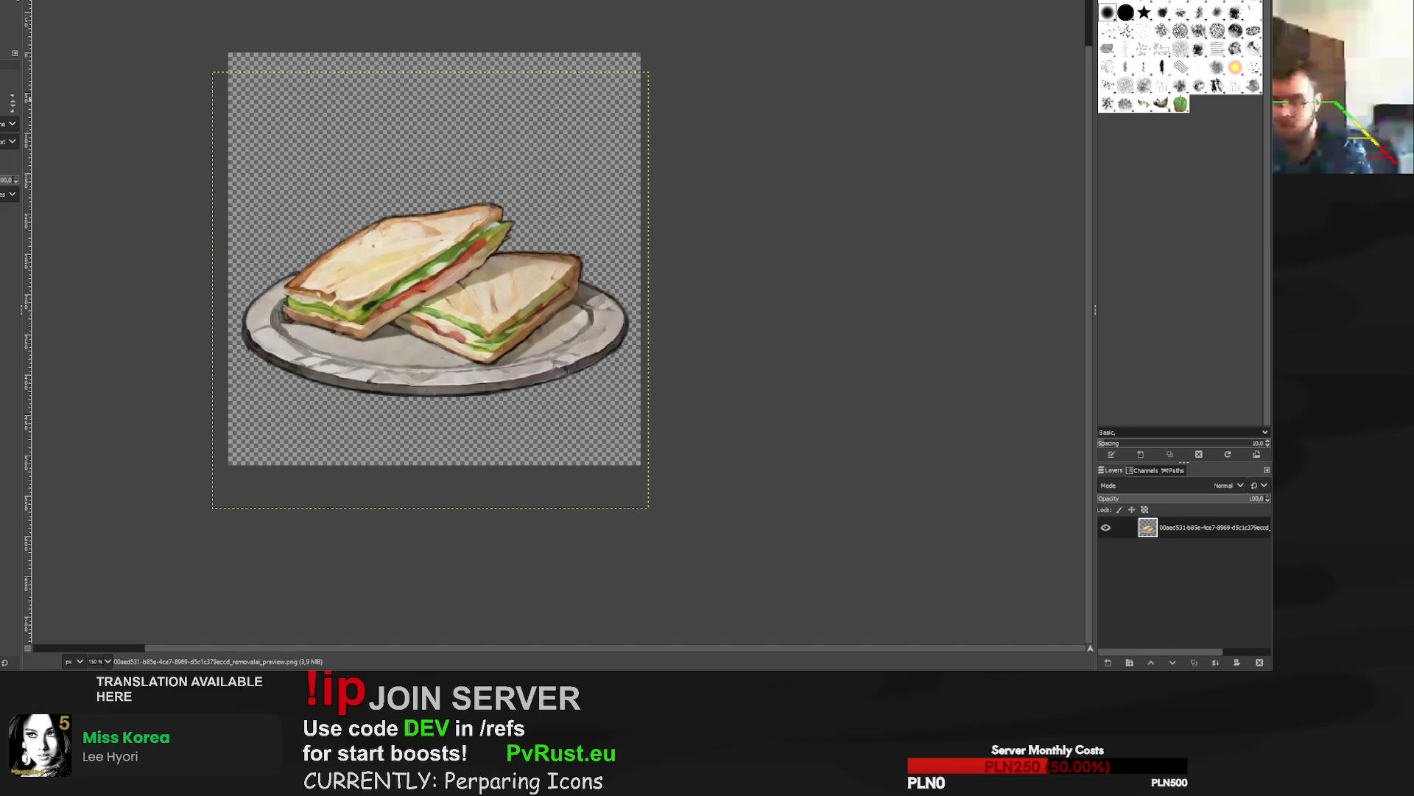
key("ctrl+w")
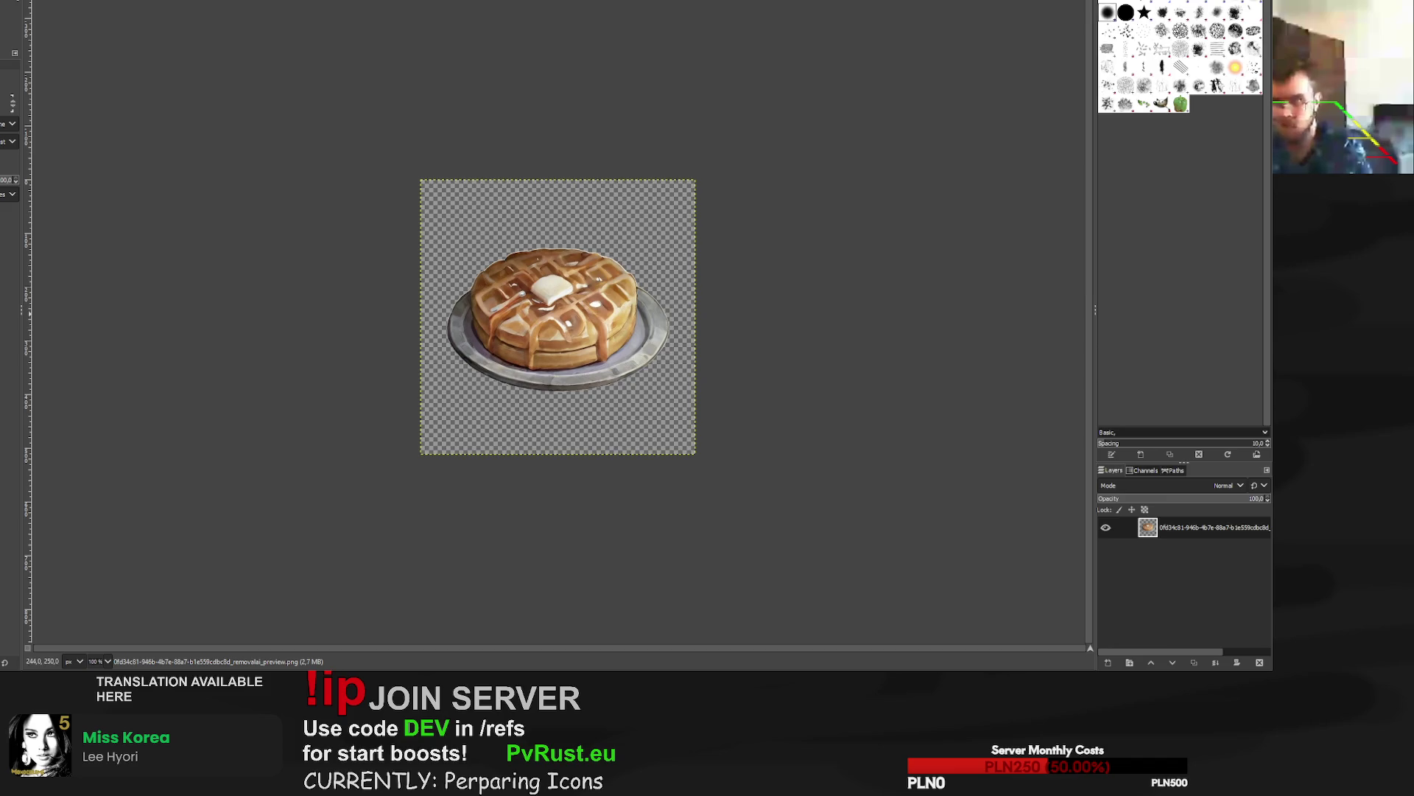
Add an empty layer from the waffle's shape and paint a black outline around the plate.
left_click(558, 318)
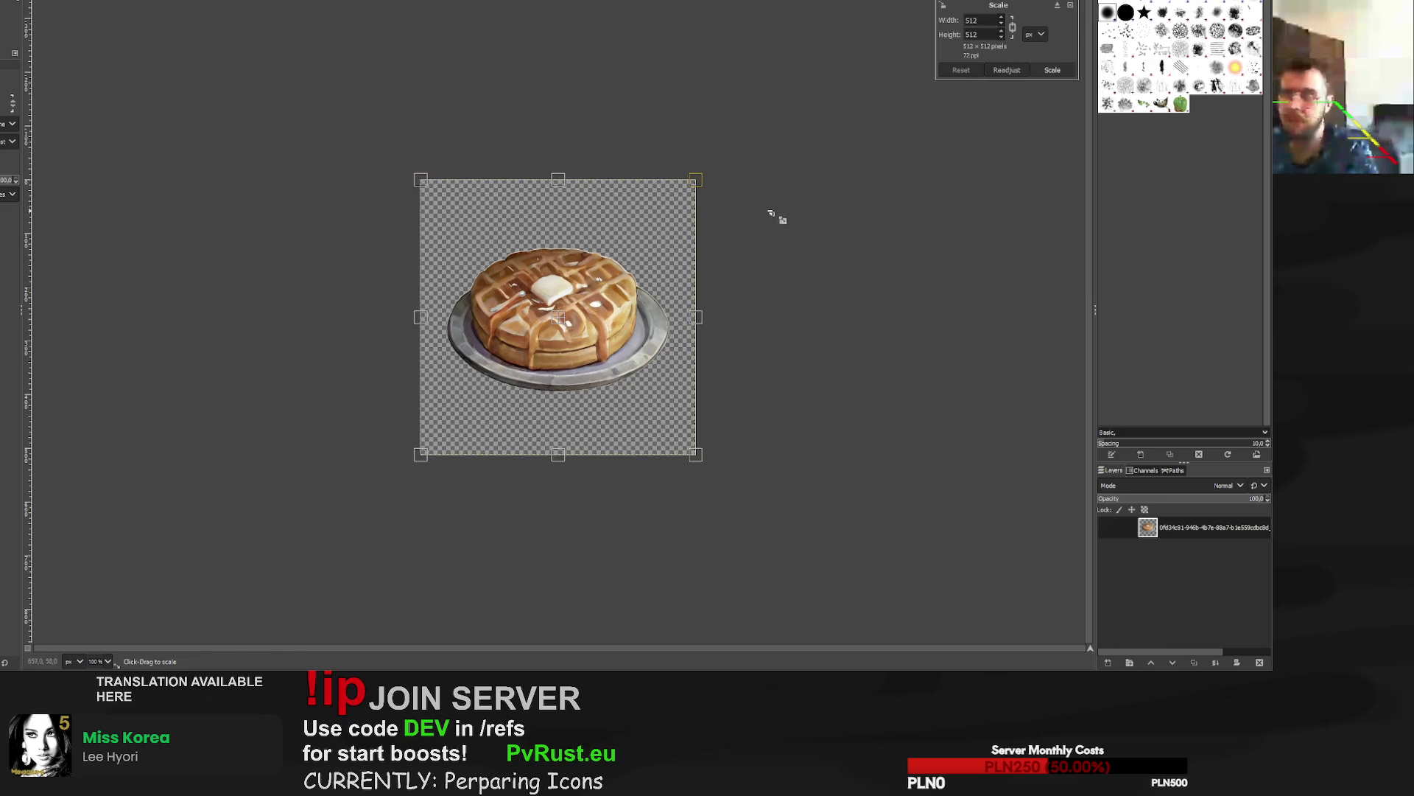
key("Escape")
scroll(632, 272, "up", 4)
scroll(516, 272, "down", 3)
scroll(392, 270, "up", 1)
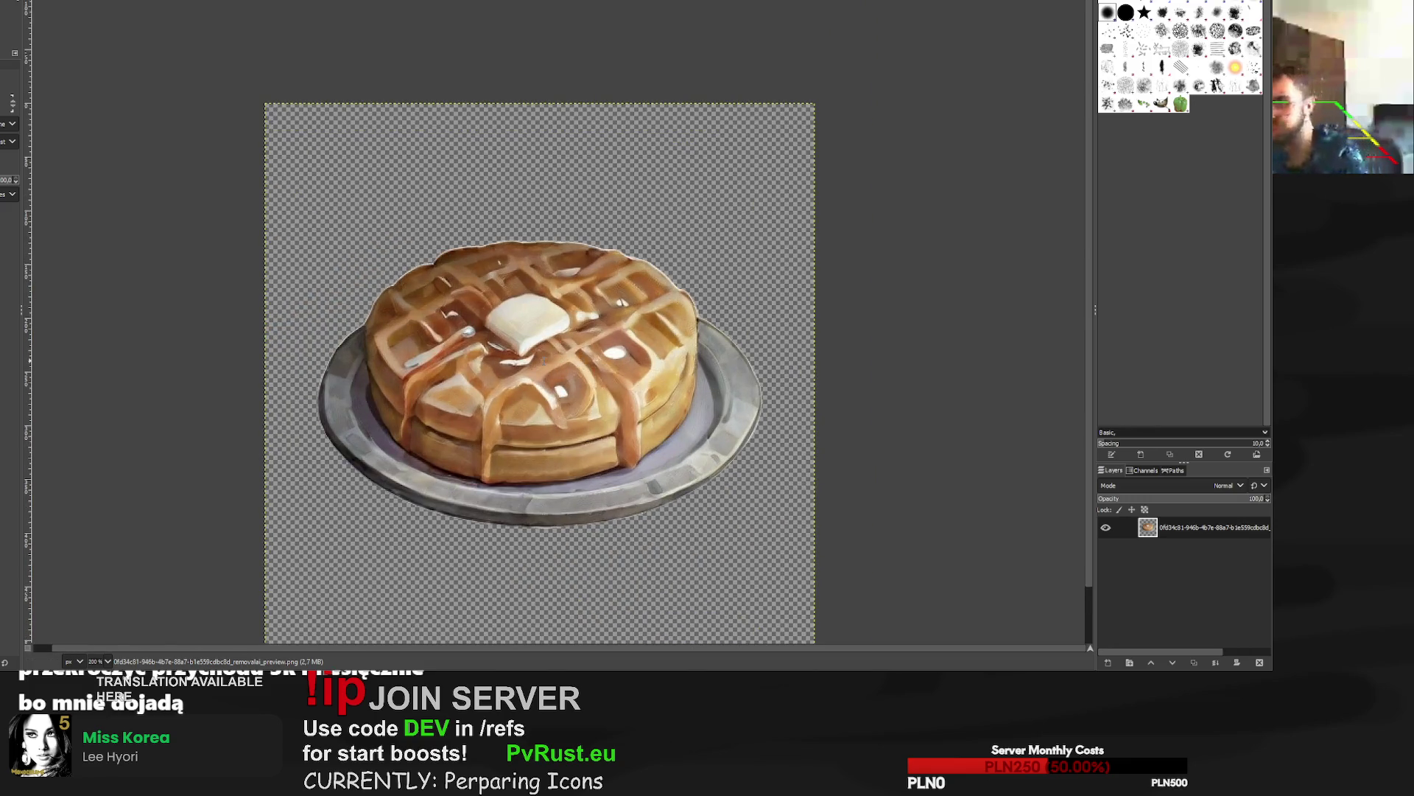
key("shift+ctrl+n")
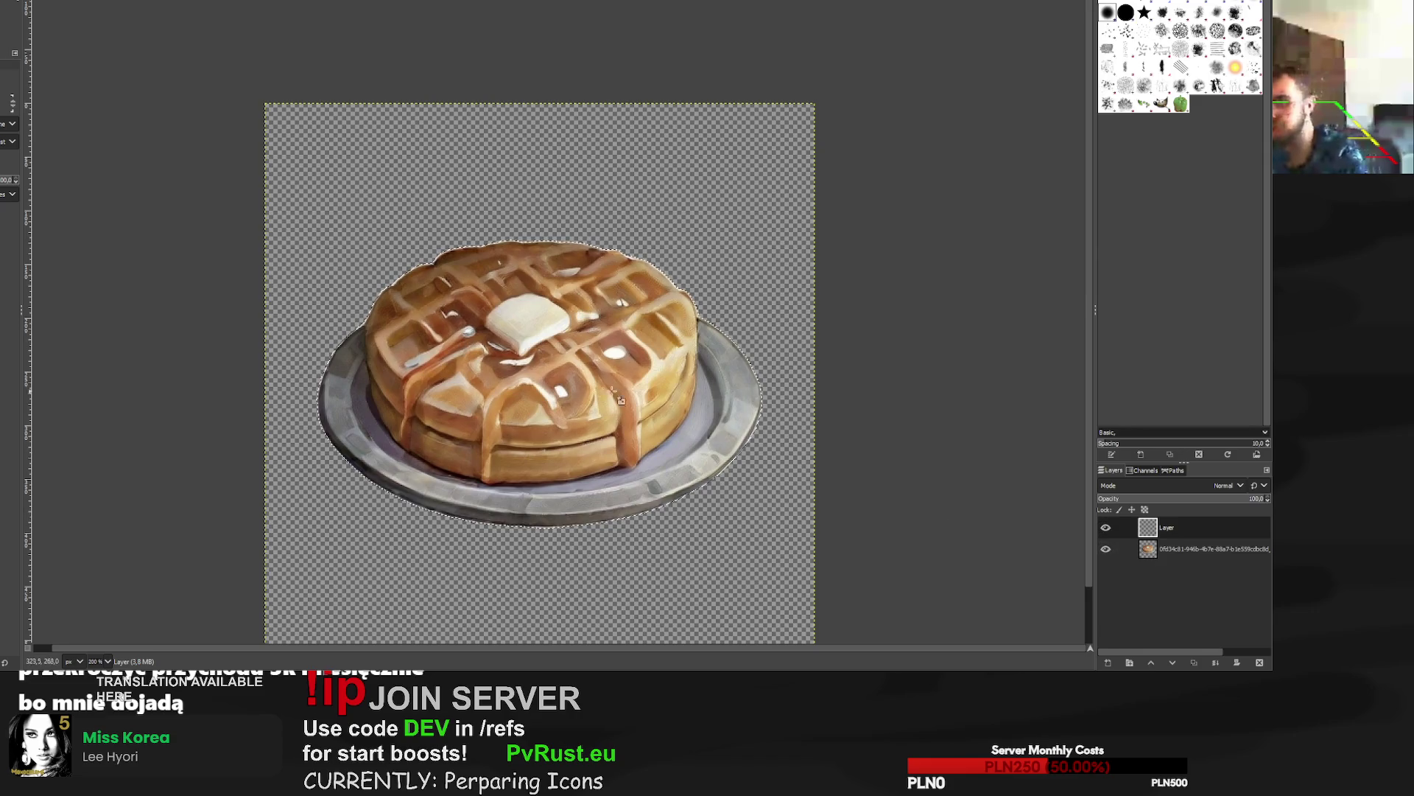
key("p")
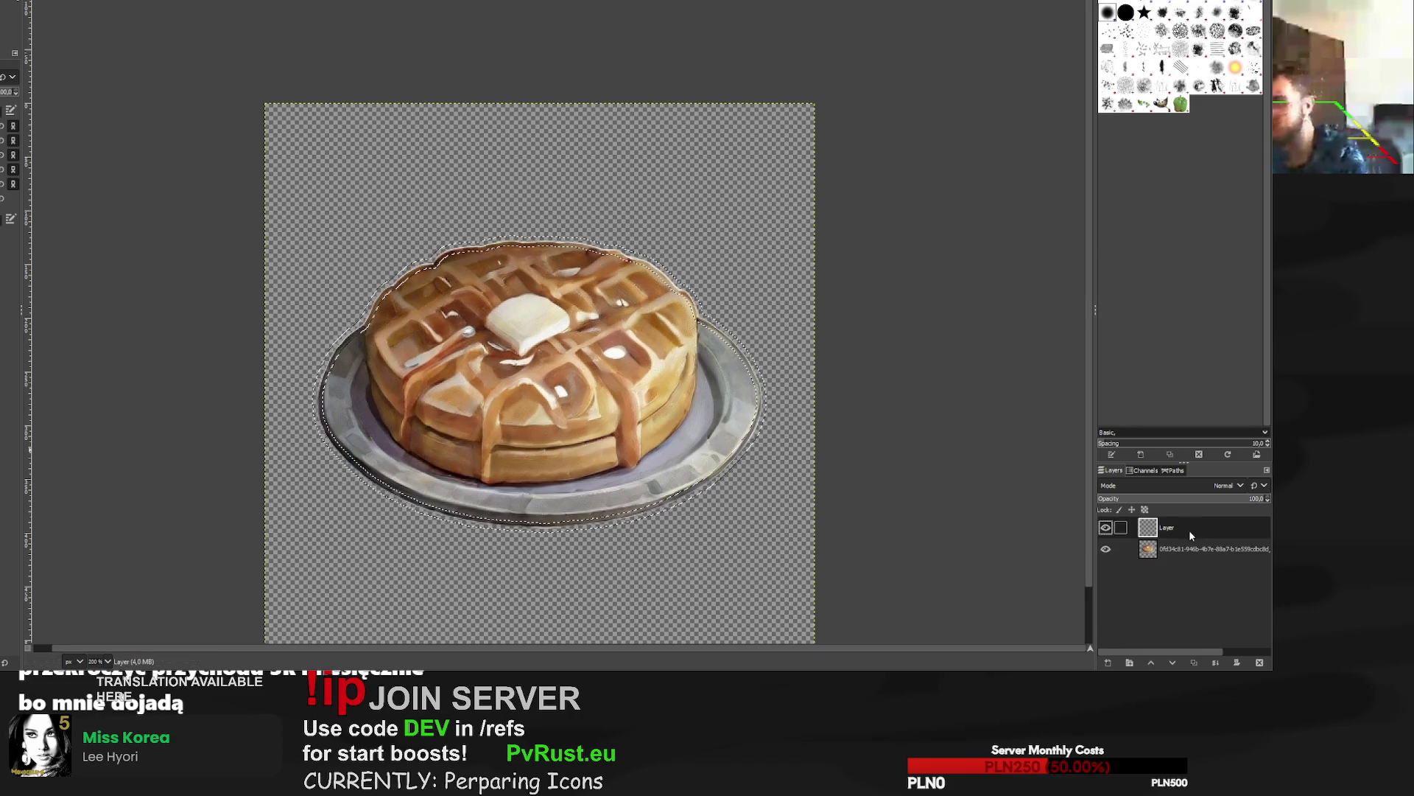
key("shift+Page_Down")
mouse_move(708, 492)
left_mouse_down()
mouse_move(714, 309)
mouse_move(316, 347)
mouse_move(736, 368)
mouse_move(781, 424)
left_mouse_up()
mouse_move(542, 524)
left_mouse_down()
mouse_move(608, 526)
mouse_move(685, 501)
left_mouse_up()
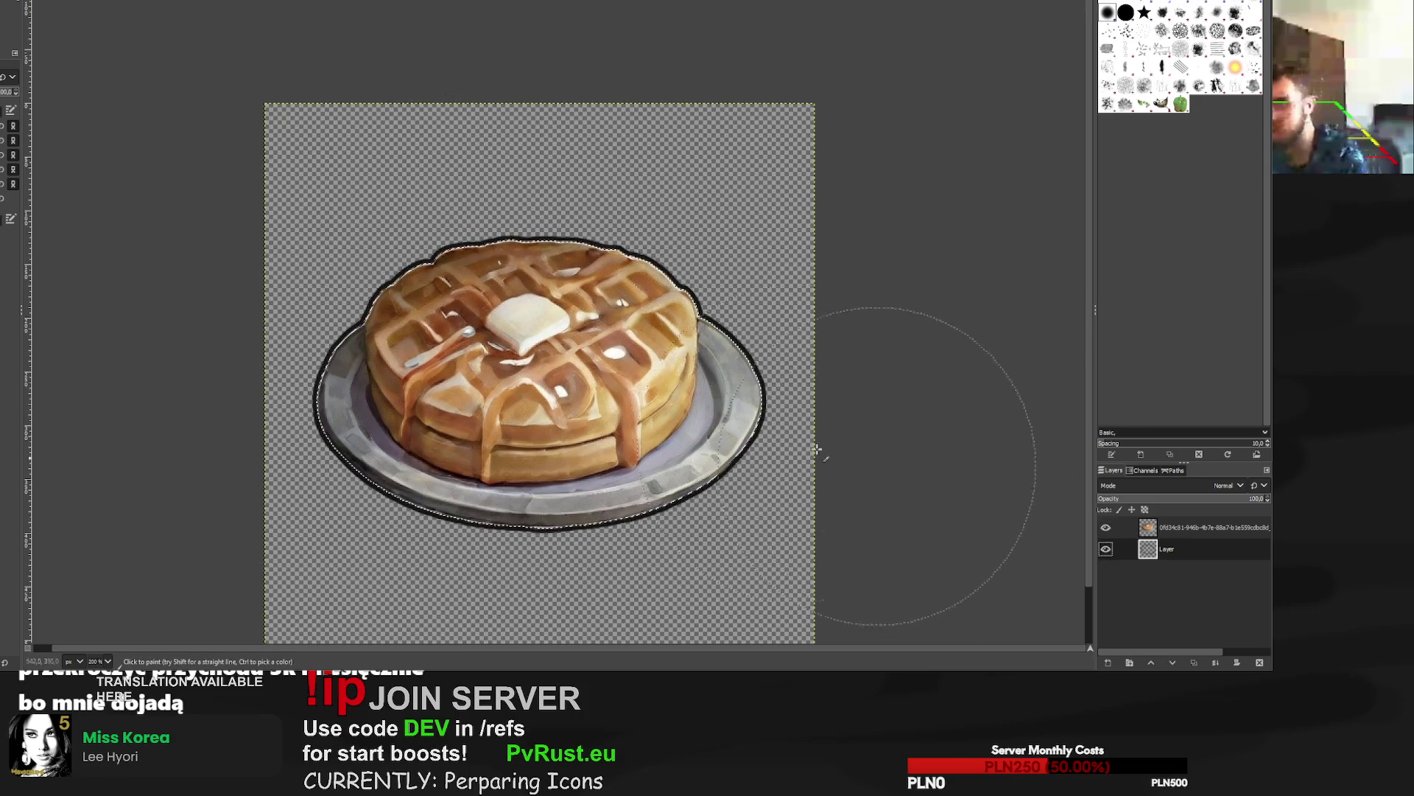
Undo the outline erasure, clear the selection, and merge the waffle down onto its outline.
key("r")
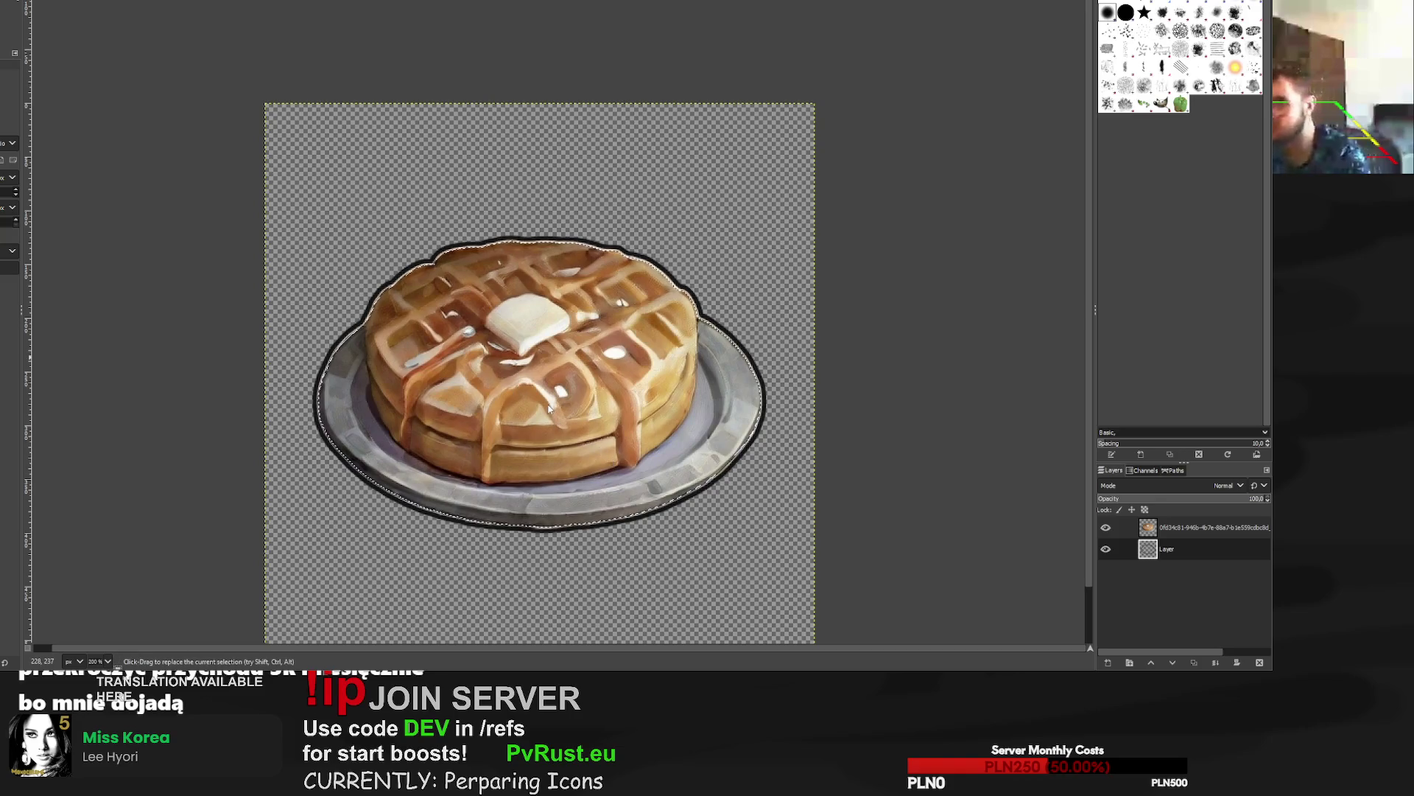
key("shift+e")
left_click_drag(548, 408, 758, 335)
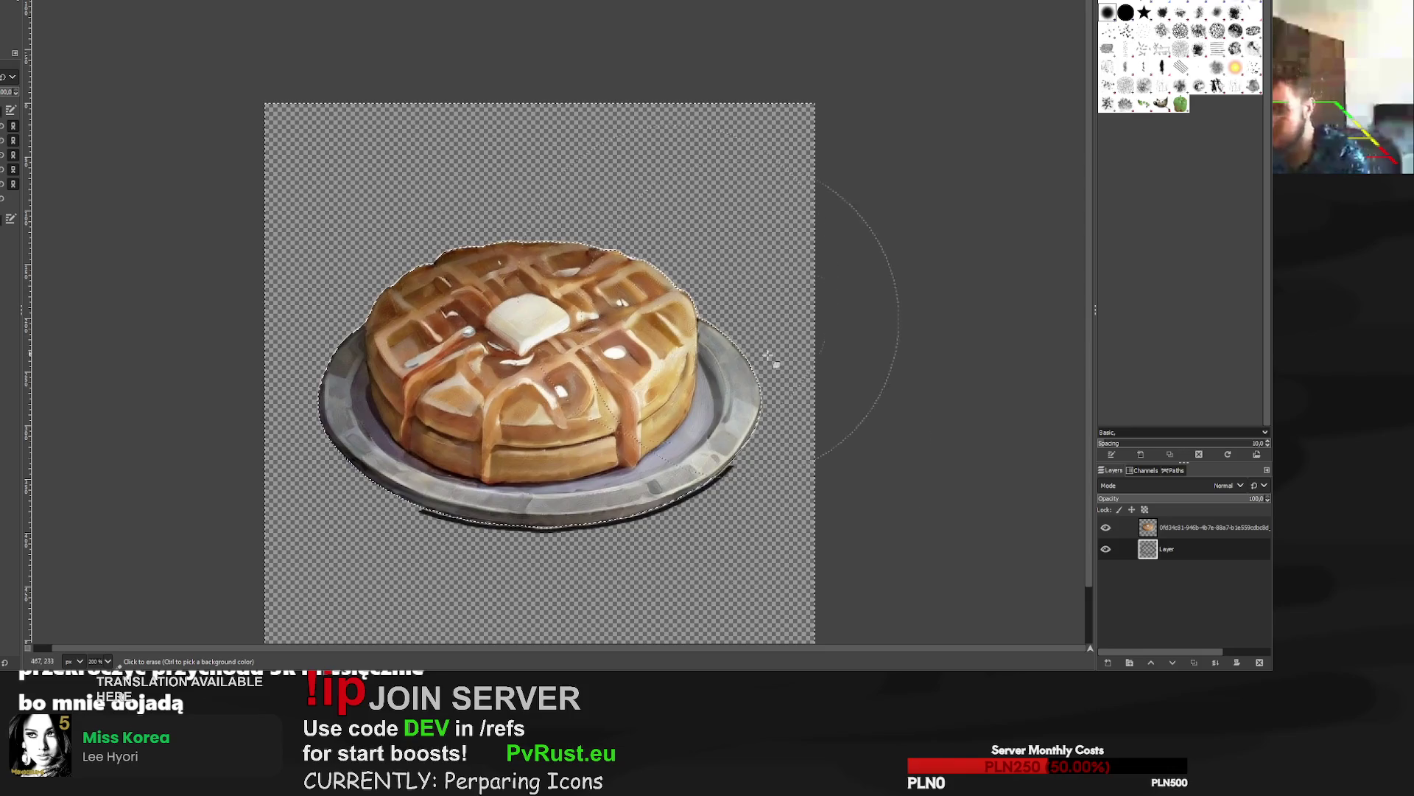
key("ctrl+z")
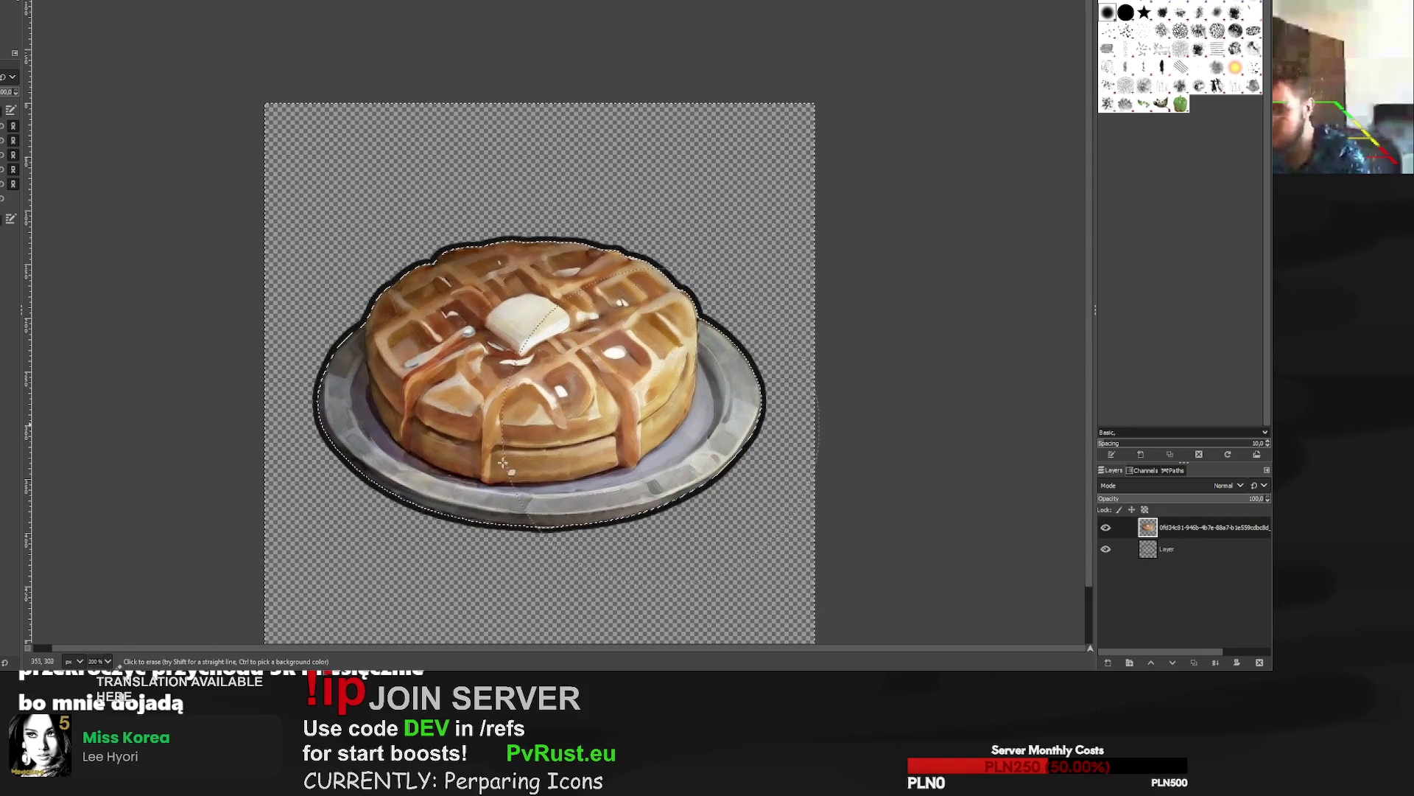
key("ctrl+shift+a")
key("r")
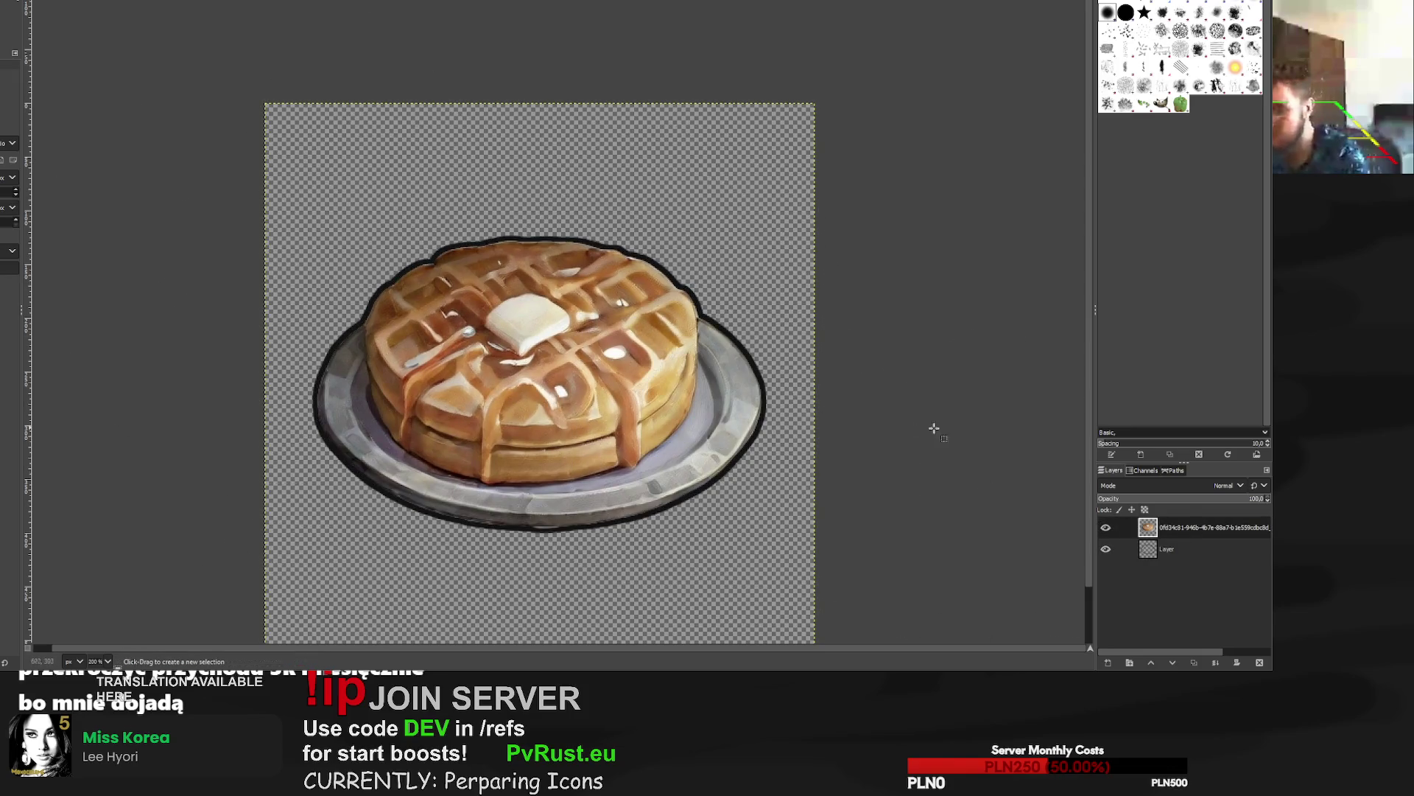
key("ctrl+m")
Scale the merged waffle layer up to 589×589 pixels and export it.
key("shift+s")
left_click(447, 309)
left_click_drag(447, 309, 368, 181)
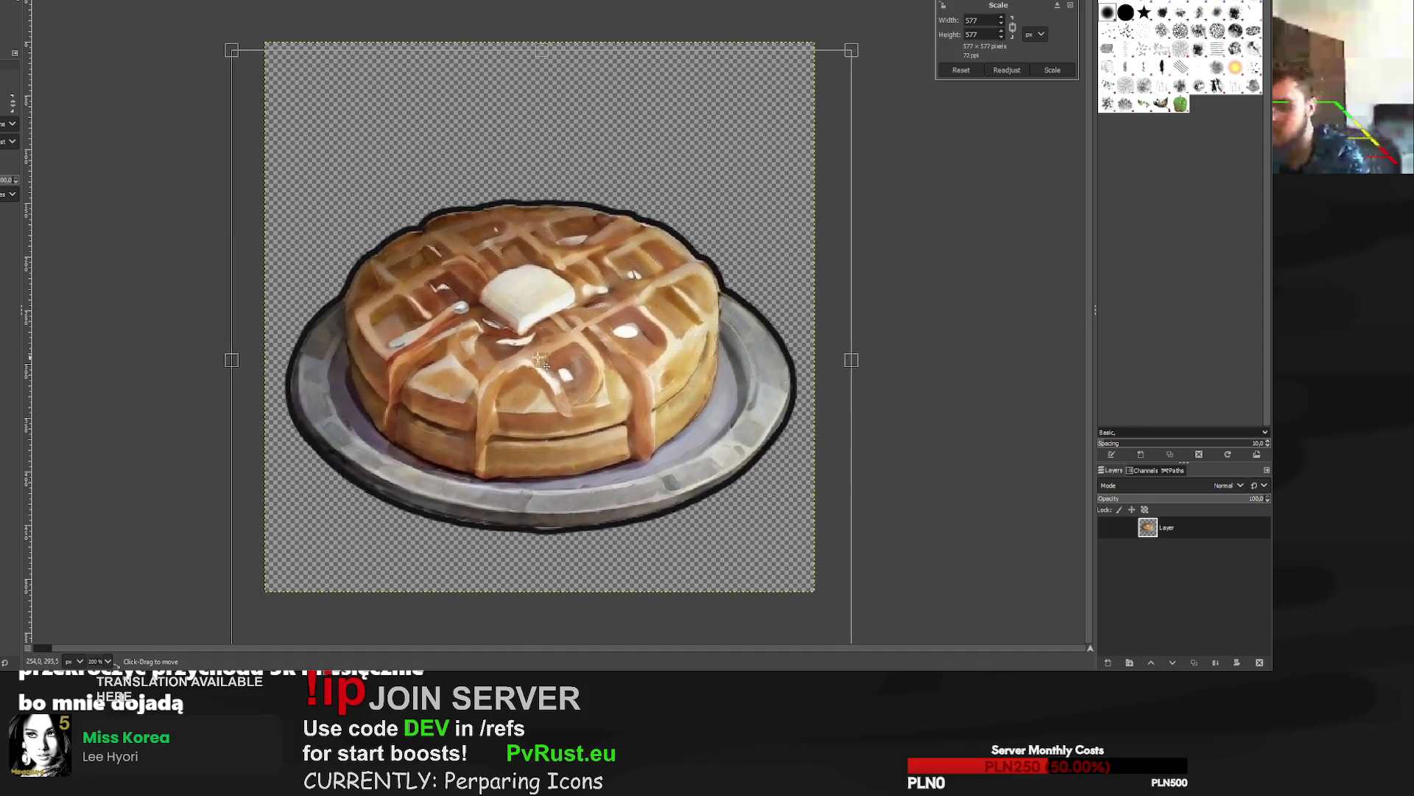
left_click_drag(855, 34, 859, 42)
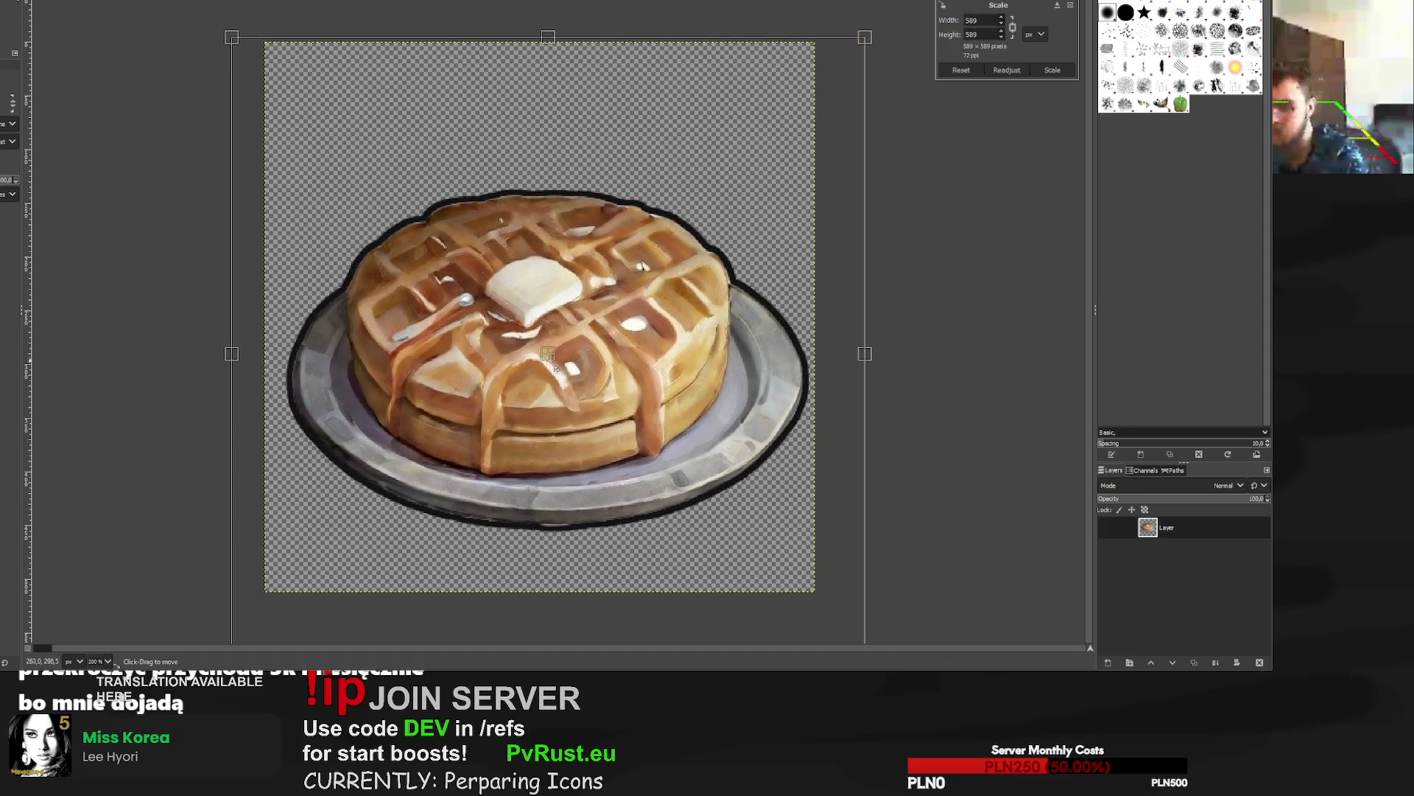
left_click(1052, 70)
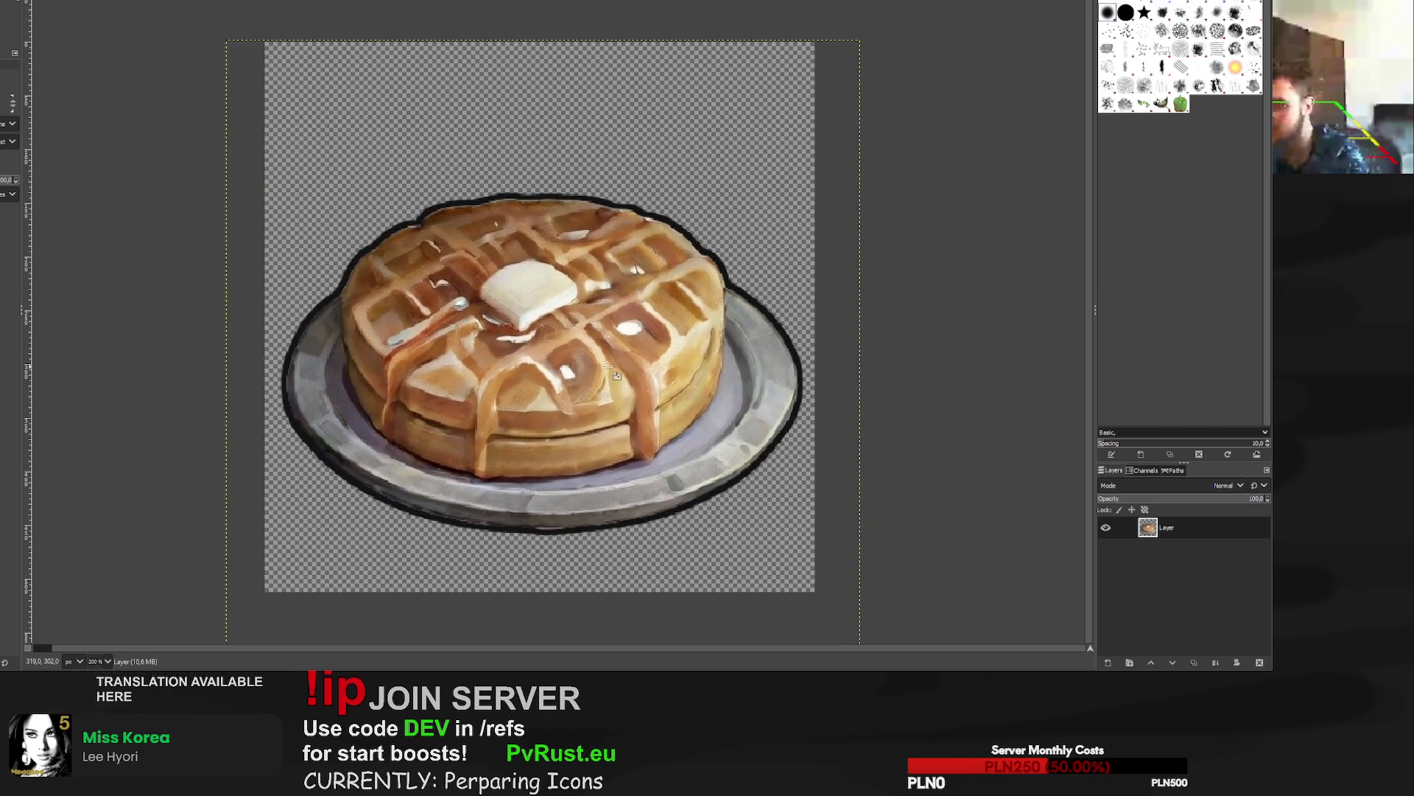
key("ctrl+e")
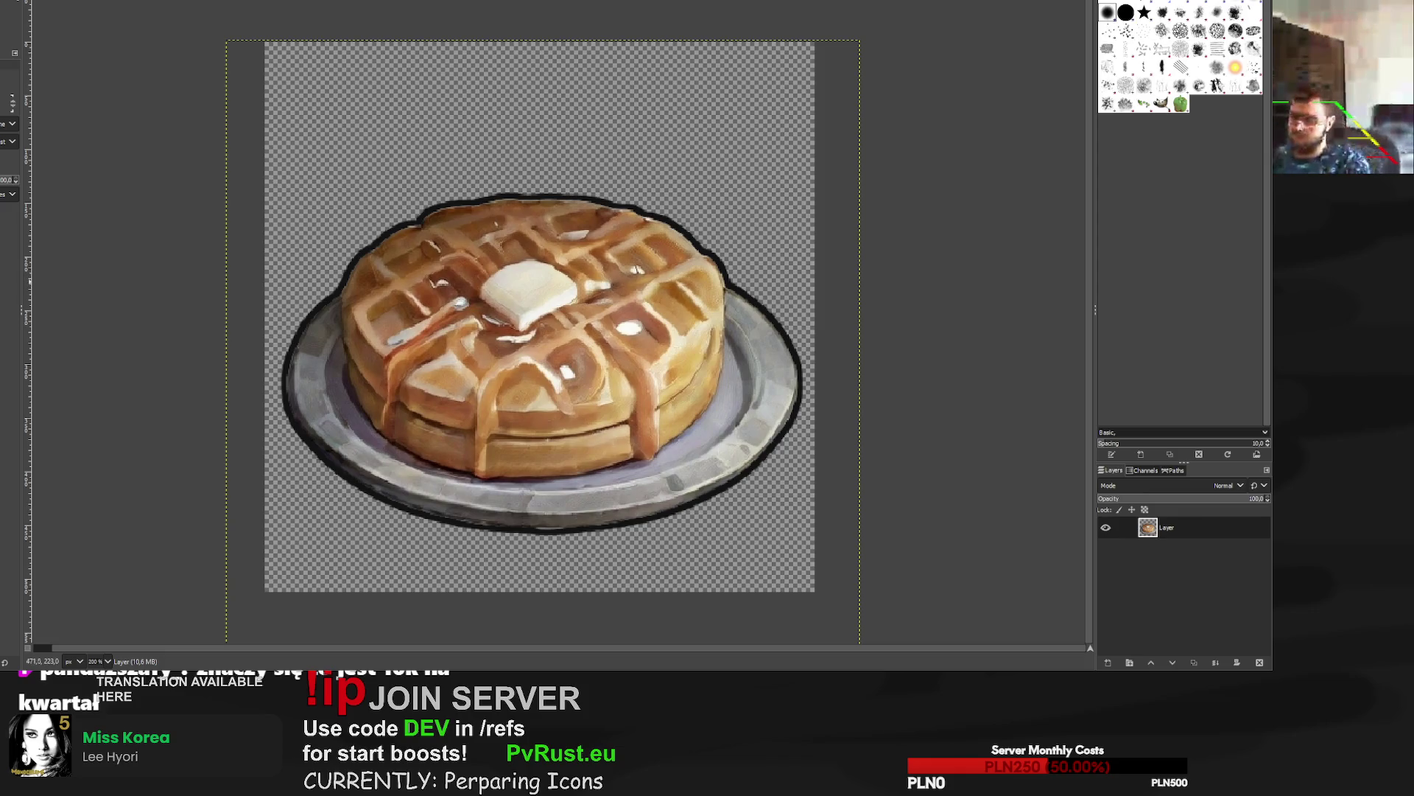
Bring the sandwich image back to the front.
key("ctrl+Page_Down")
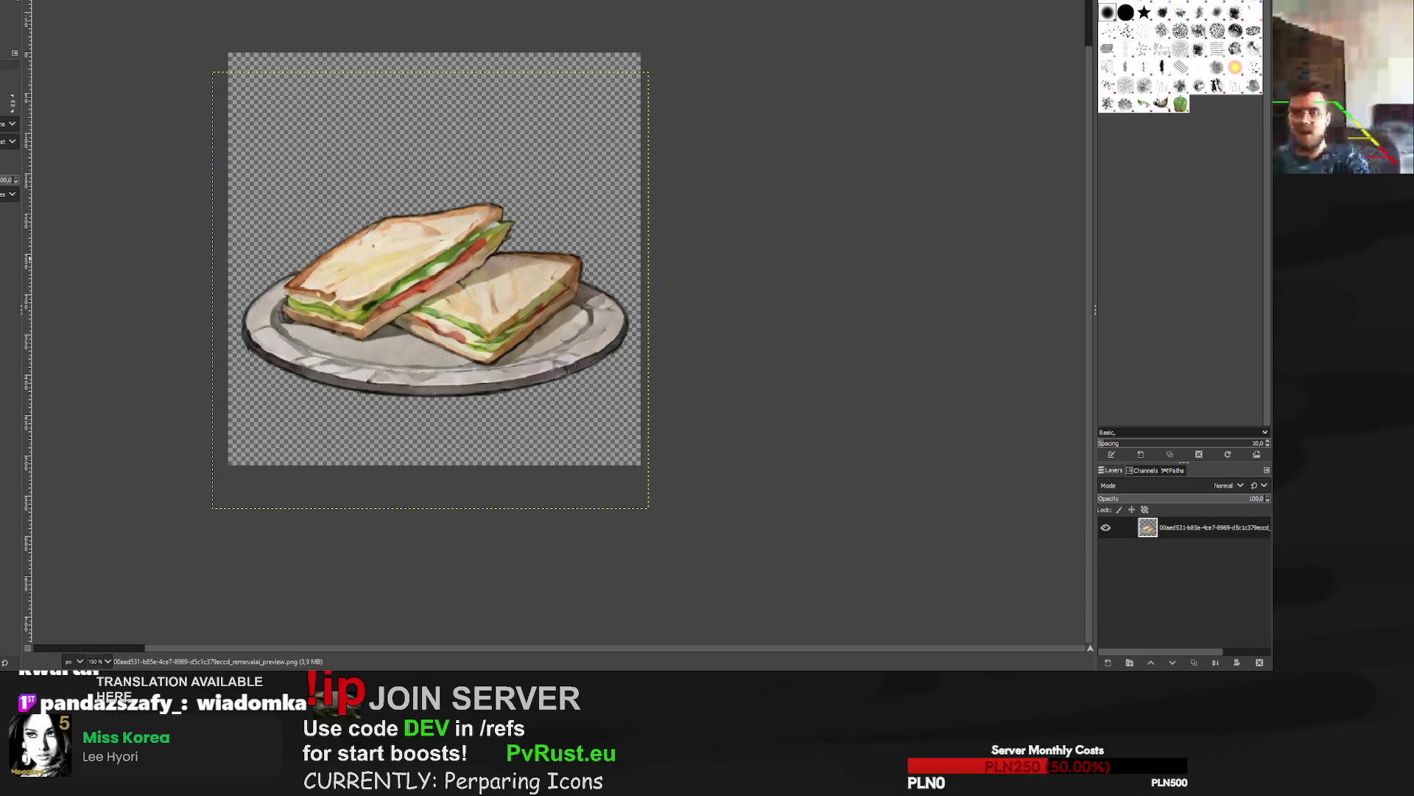
Scale the frog layer to 649×649 pixels, nudge it up, and export it as PNG.
key("ctrl+Page_Down")
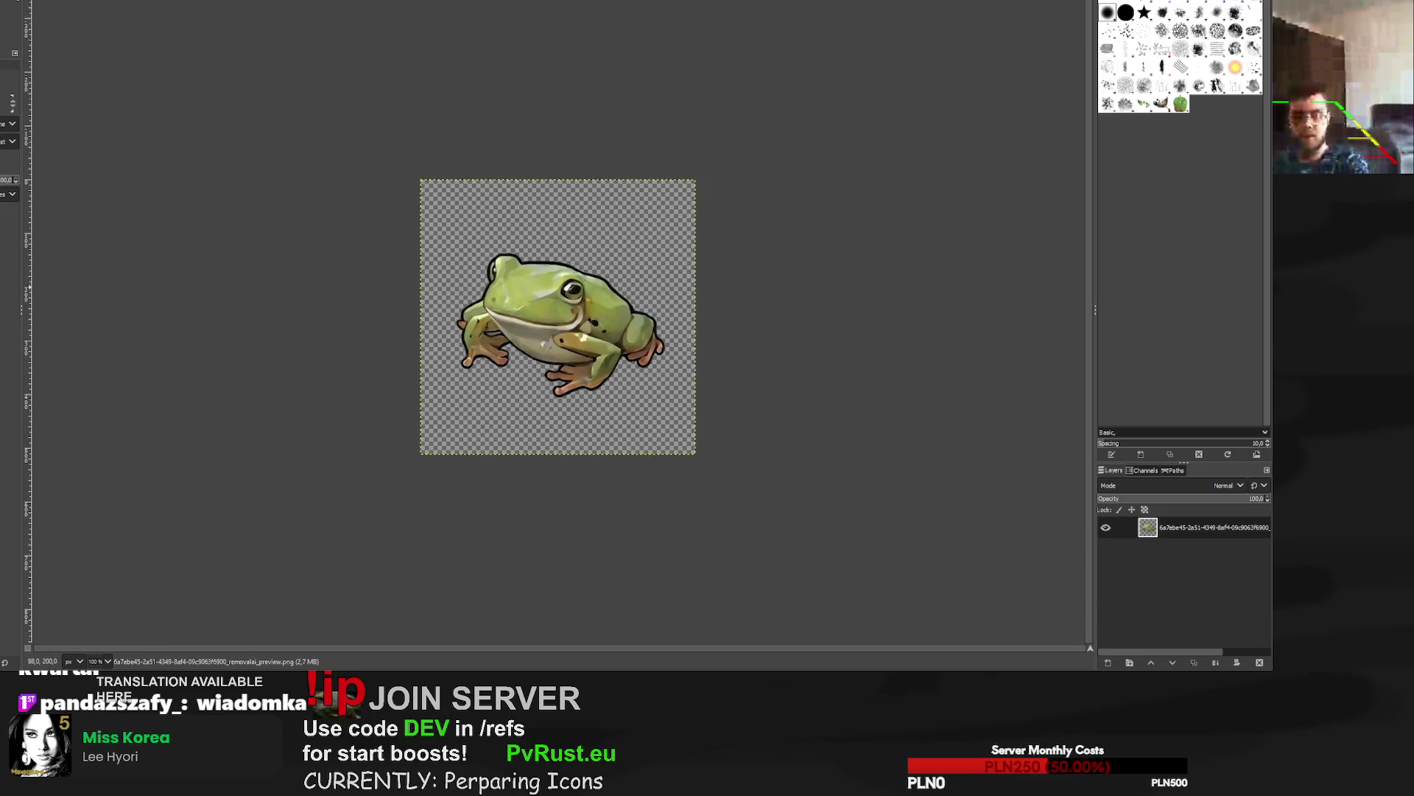
left_click(406, 155)
left_click_drag(406, 155, 328, 130)
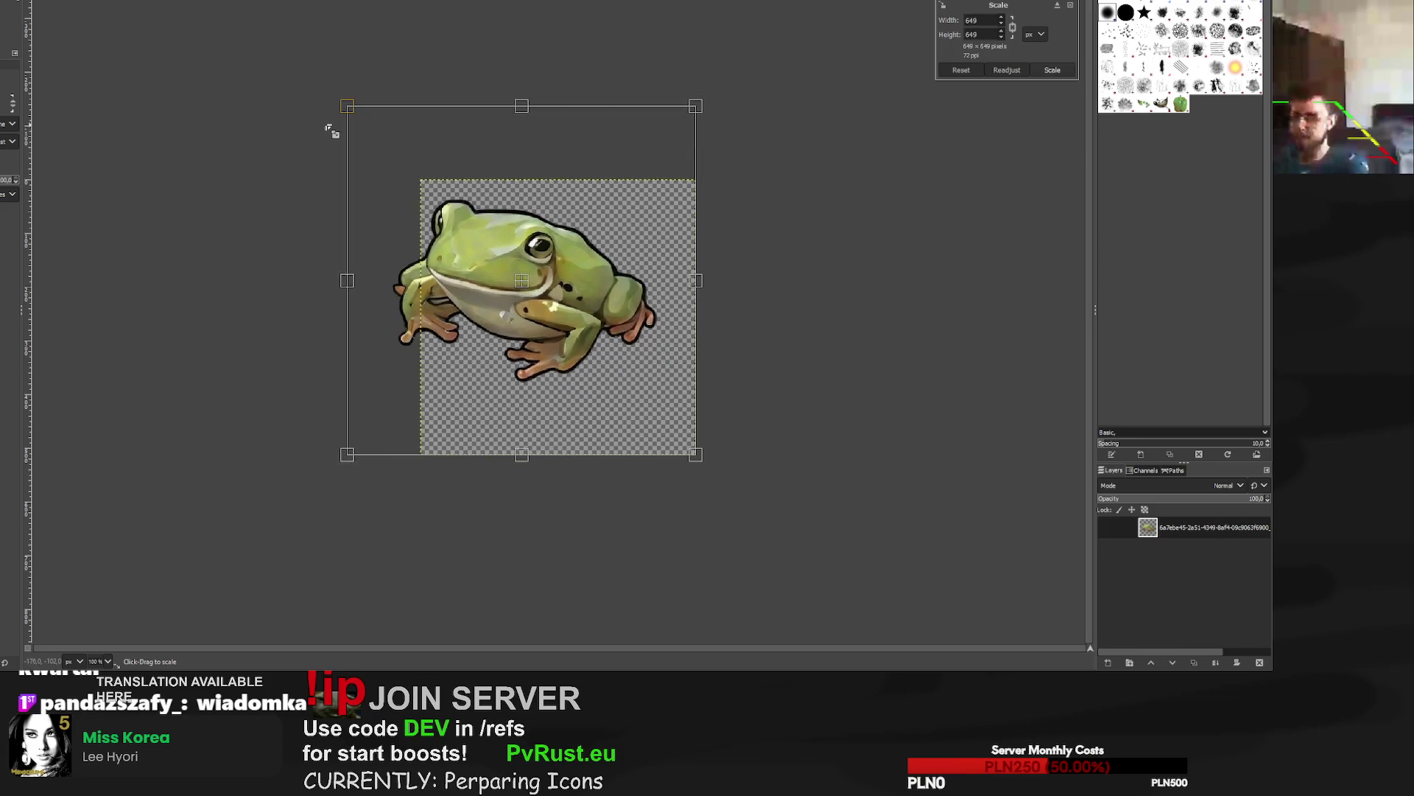
left_click_drag(554, 348, 554, 329)
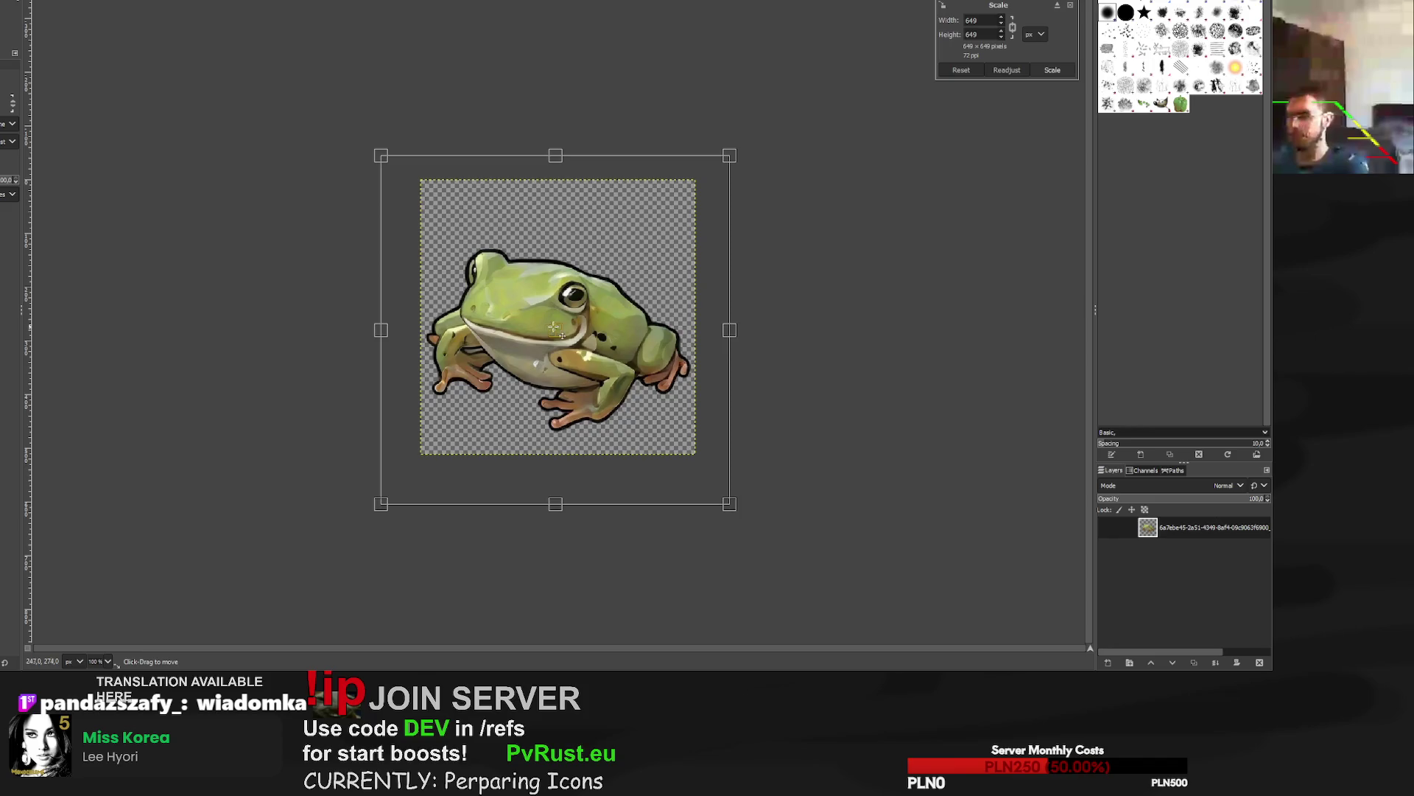
left_click(1053, 70)
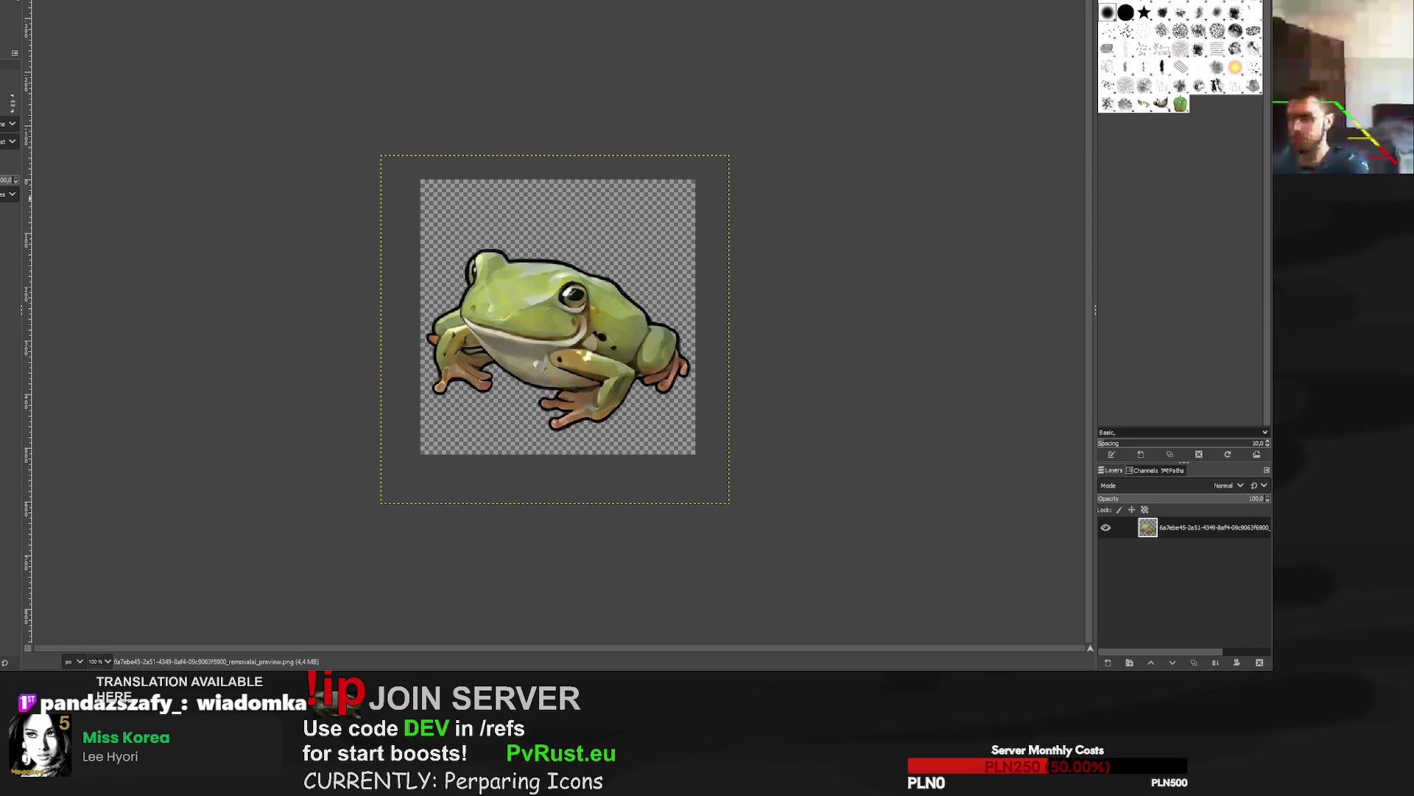
key("ctrl+e")
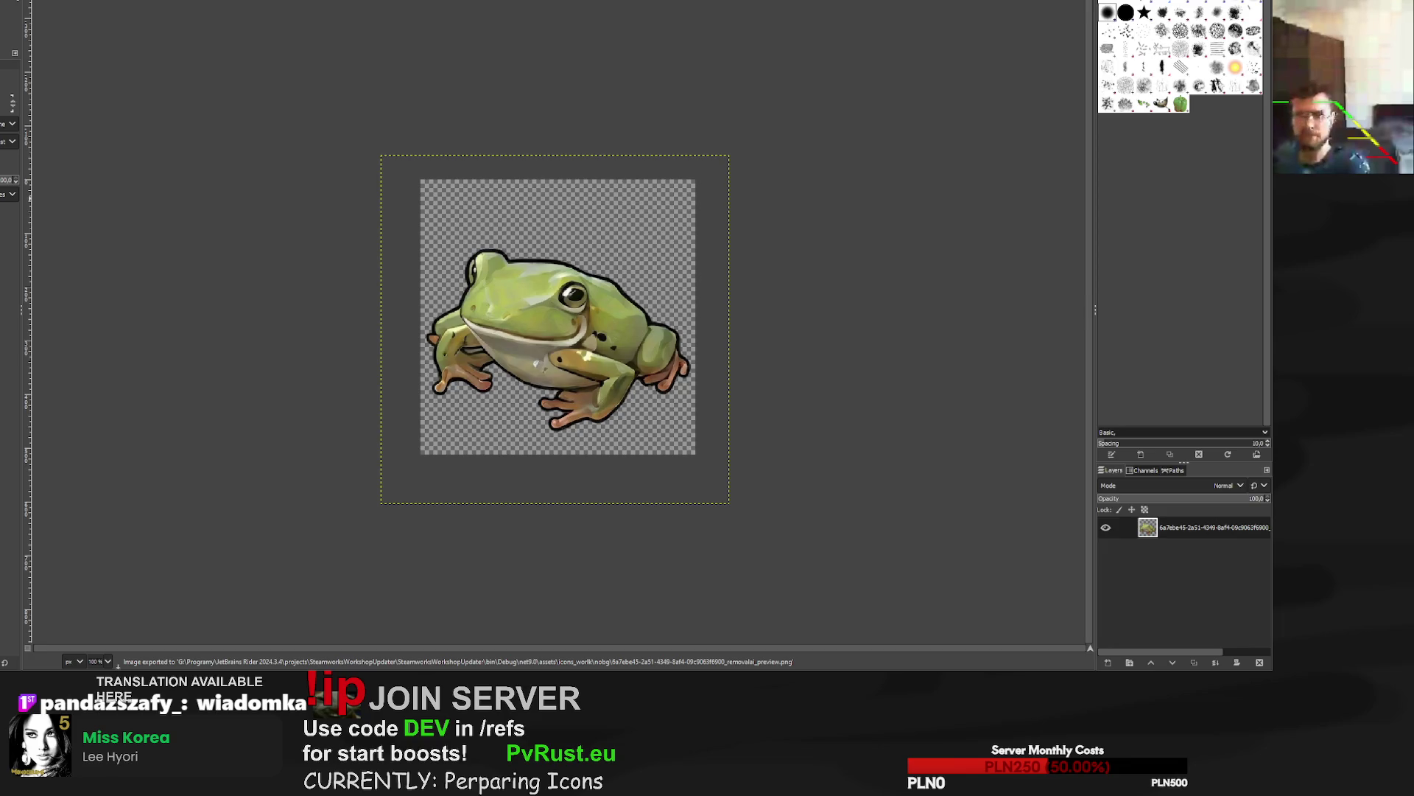
key("ctrl+w")
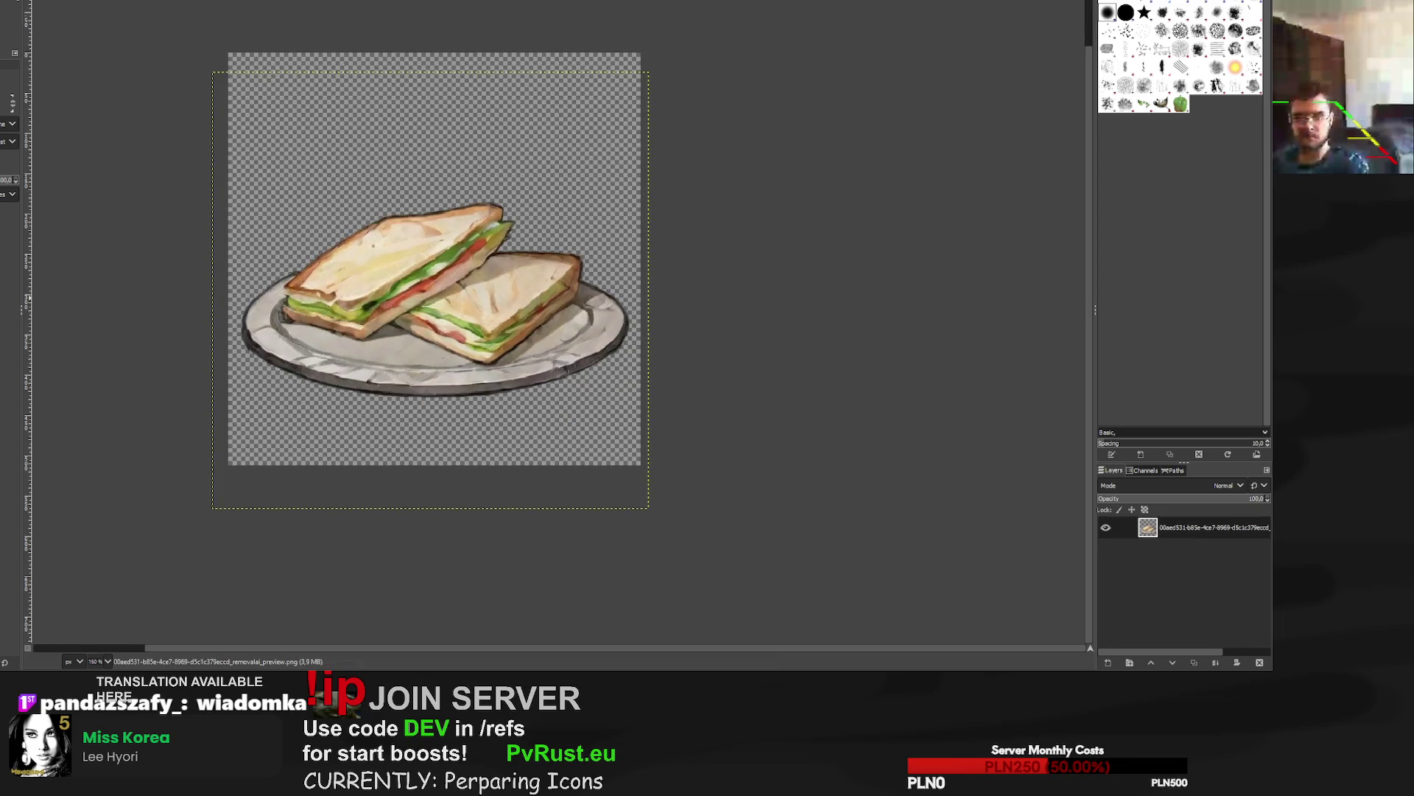
Enlarge the pickaxe layer to 559×559 pixels.
key("ctrl+w")
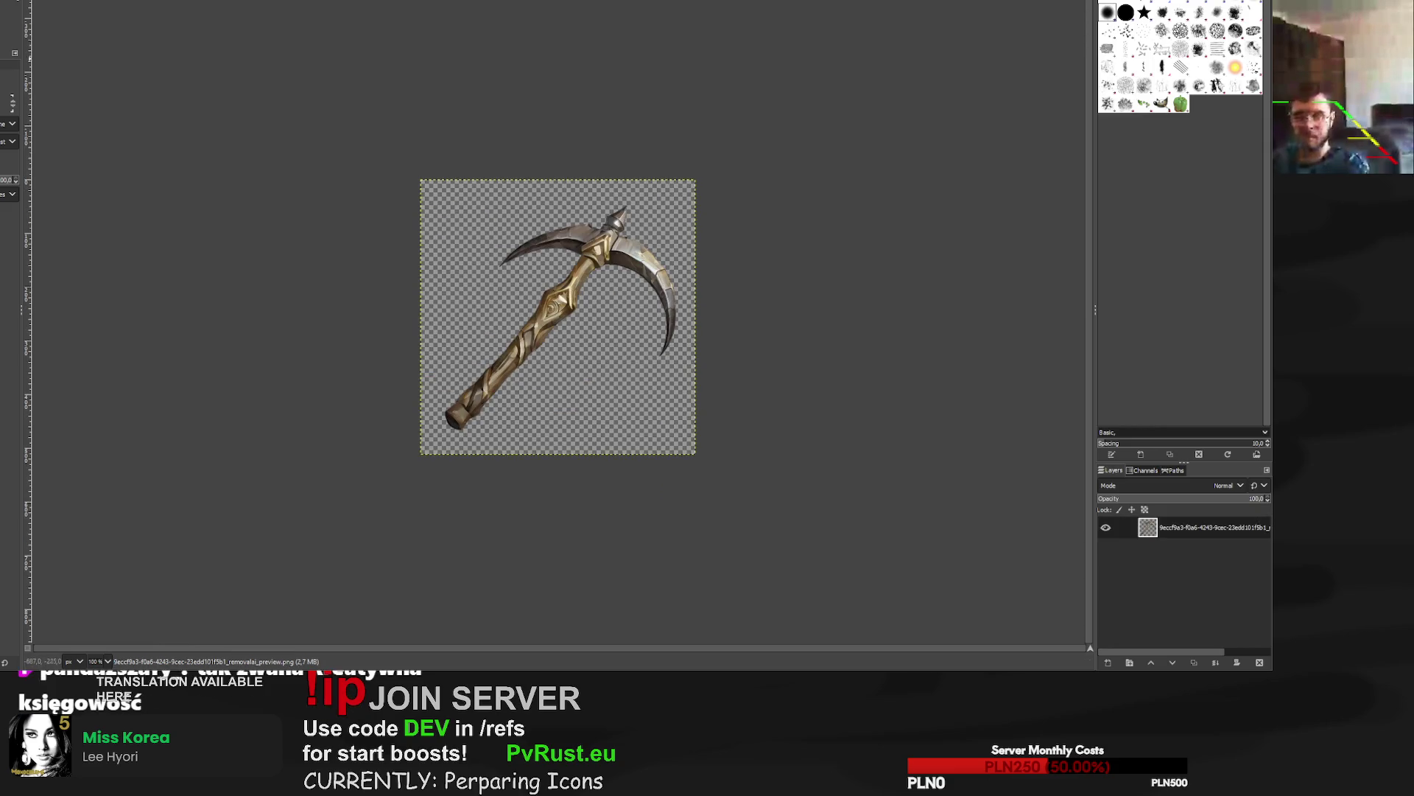
left_click(607, 227)
left_click_drag(608, 226, 619, 216)
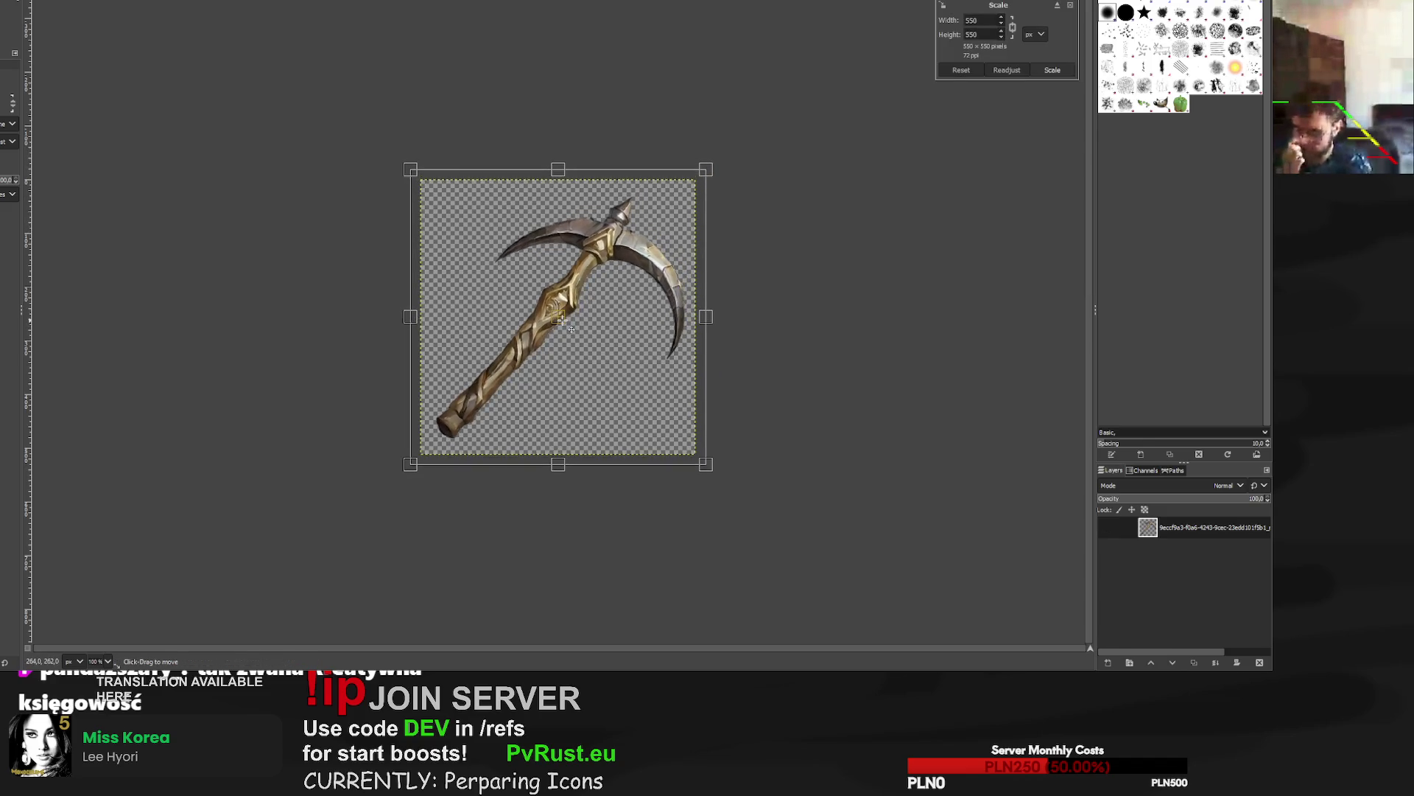
left_click_drag(712, 169, 714, 164)
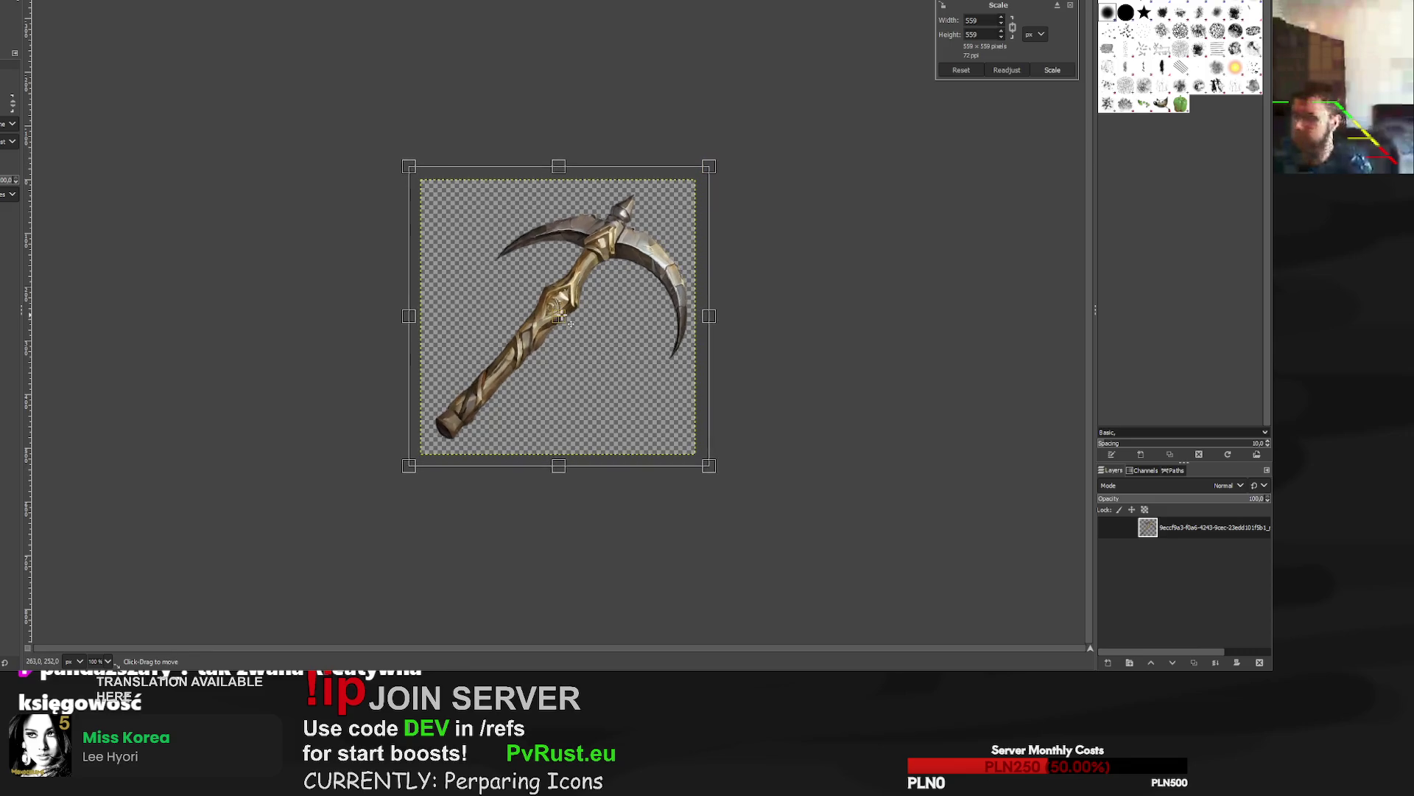
key("Return")
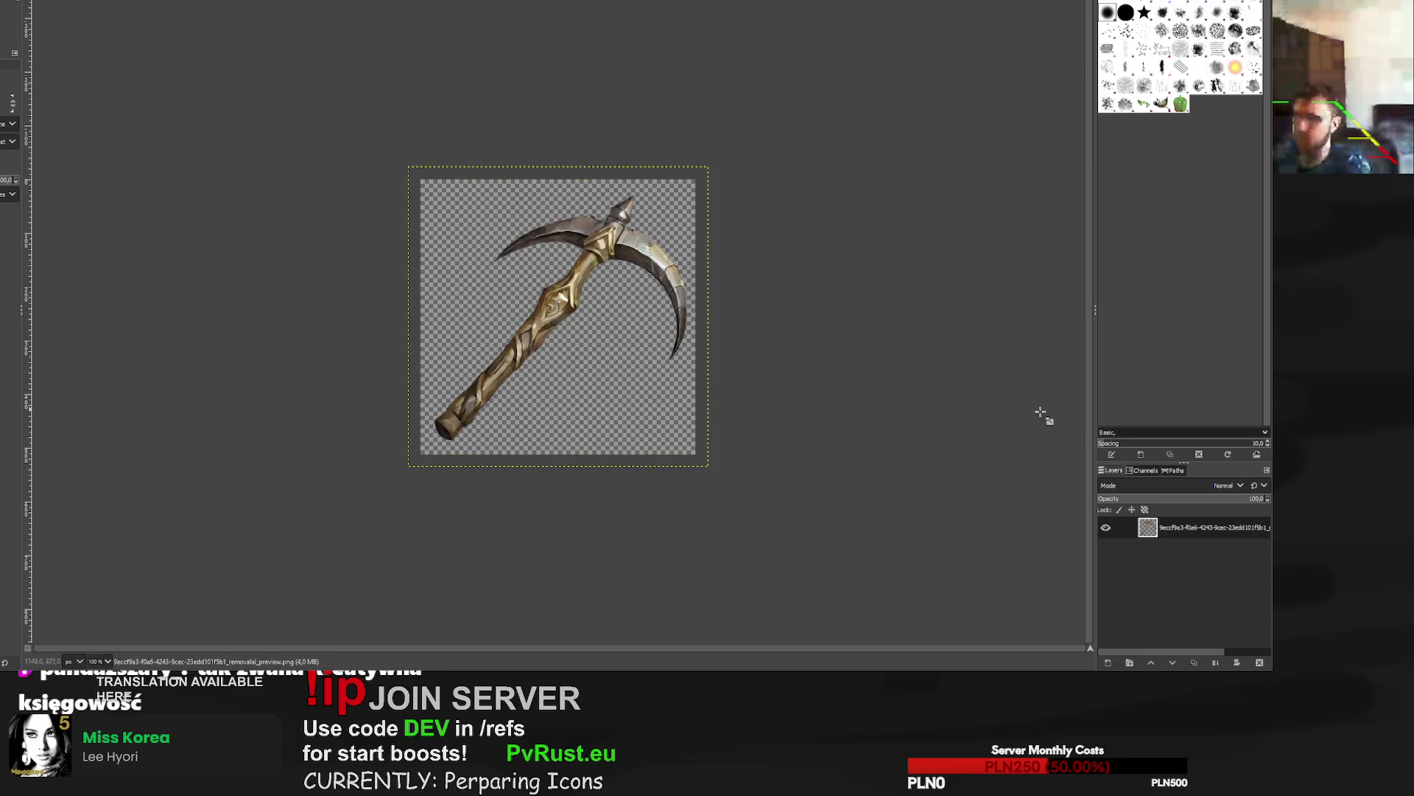
Add a new layer below the pickaxe and paint a dark outline around its shape.
key("shift+ctrl+n")
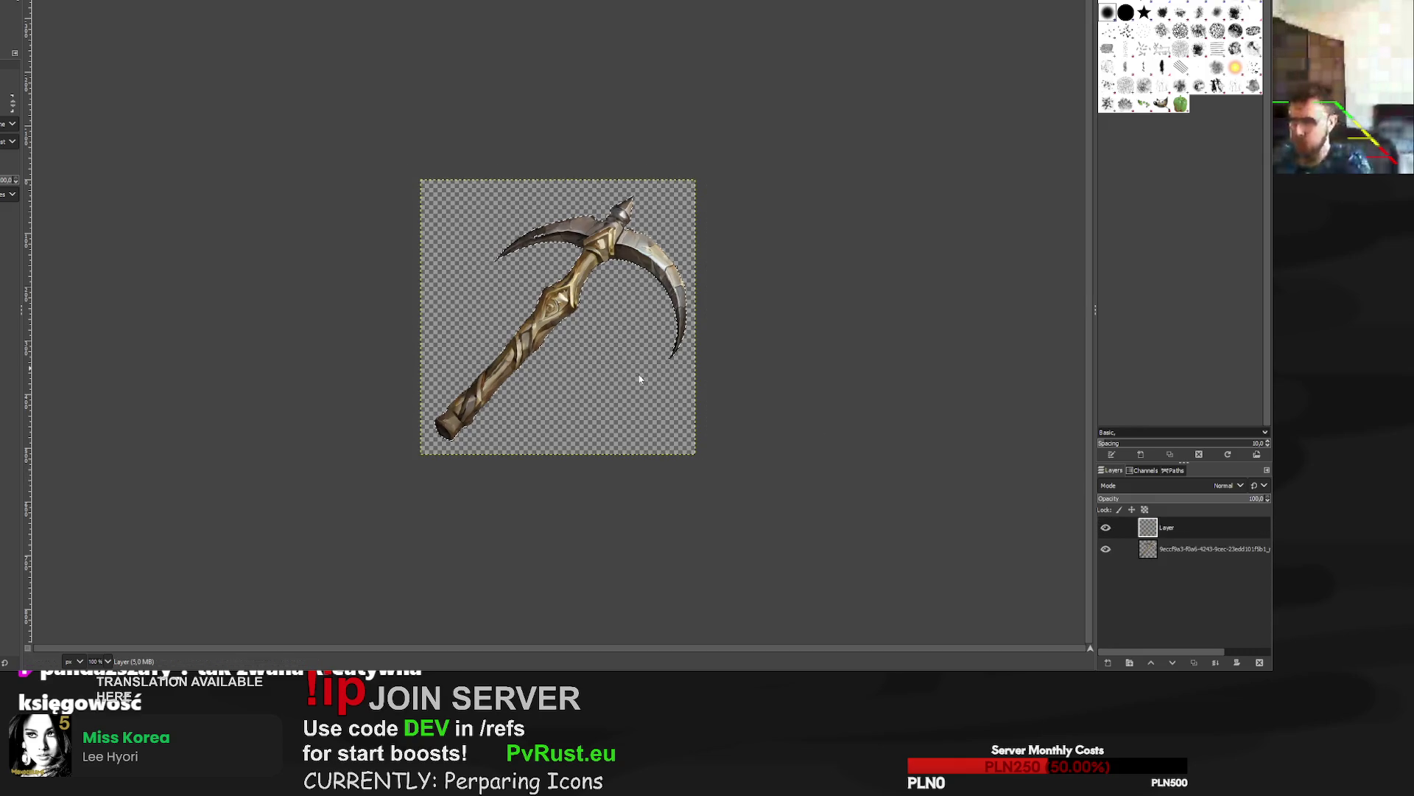
left_click(631, 398)
scroll(545, 236, "up", 6)
scroll(542, 234, "down", 6)
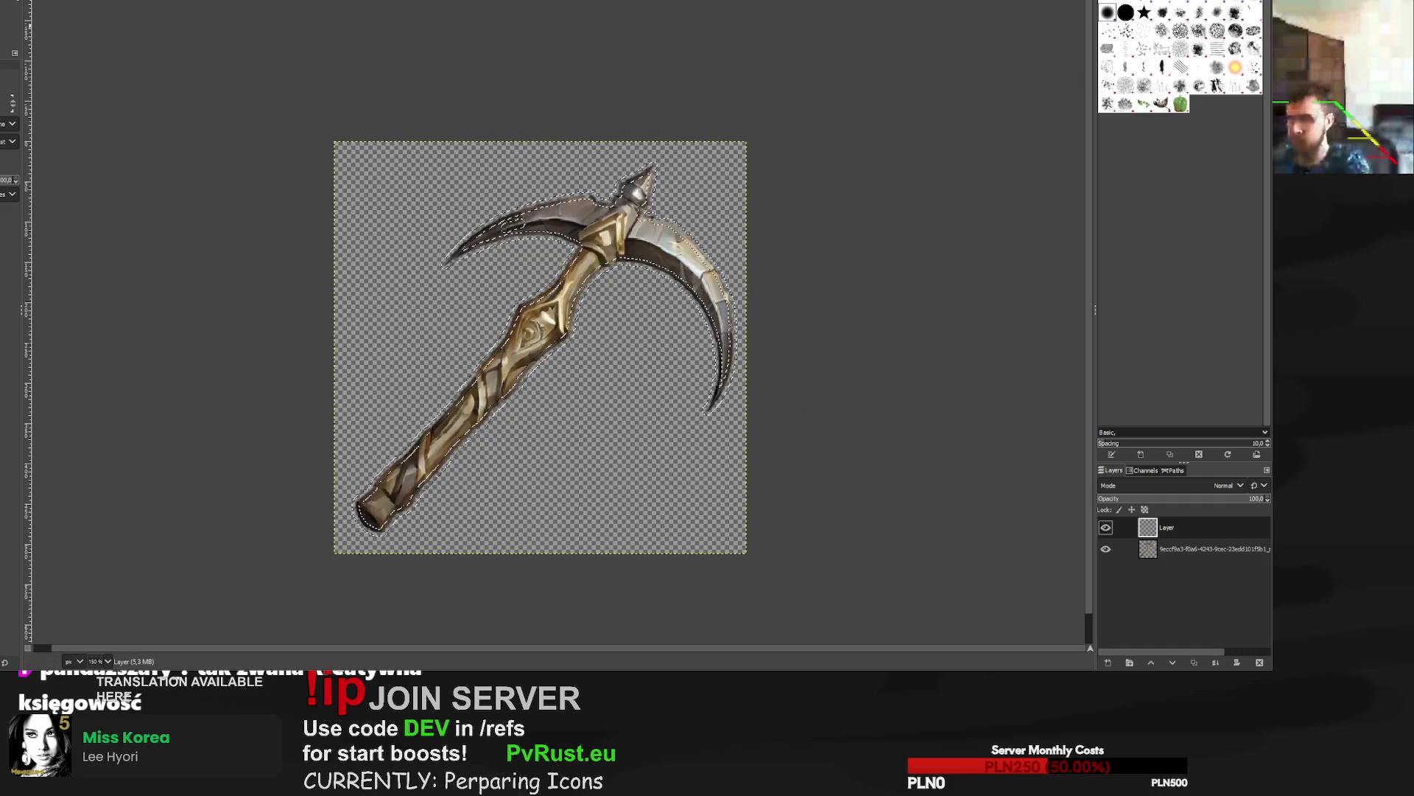
key("p")
mouse_move(380, 237)
left_mouse_down()
mouse_move(626, 243)
mouse_move(532, 285)
mouse_move(379, 515)
left_mouse_up()
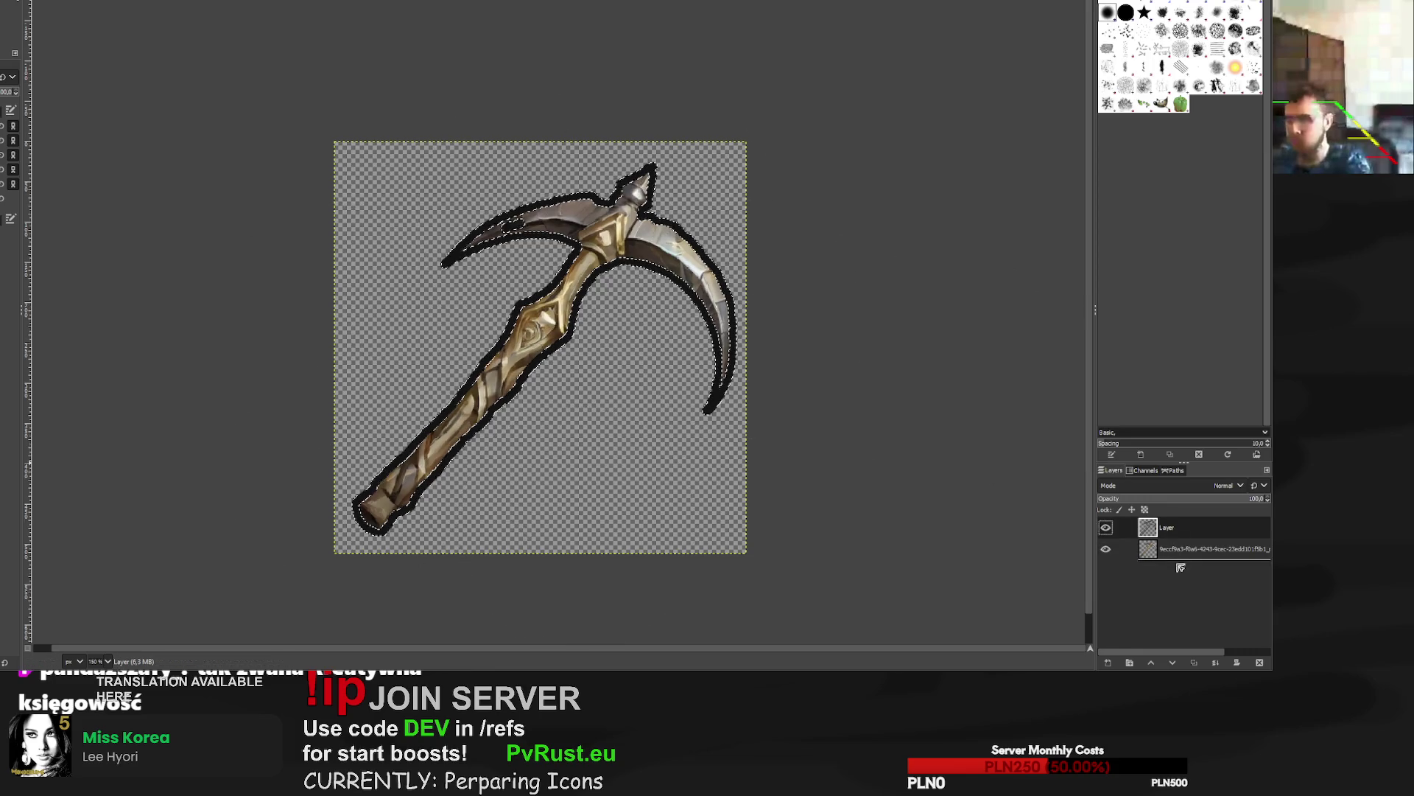
left_click_drag(1180, 567, 1181, 567)
key("r")
key("ctrl+shift+a")
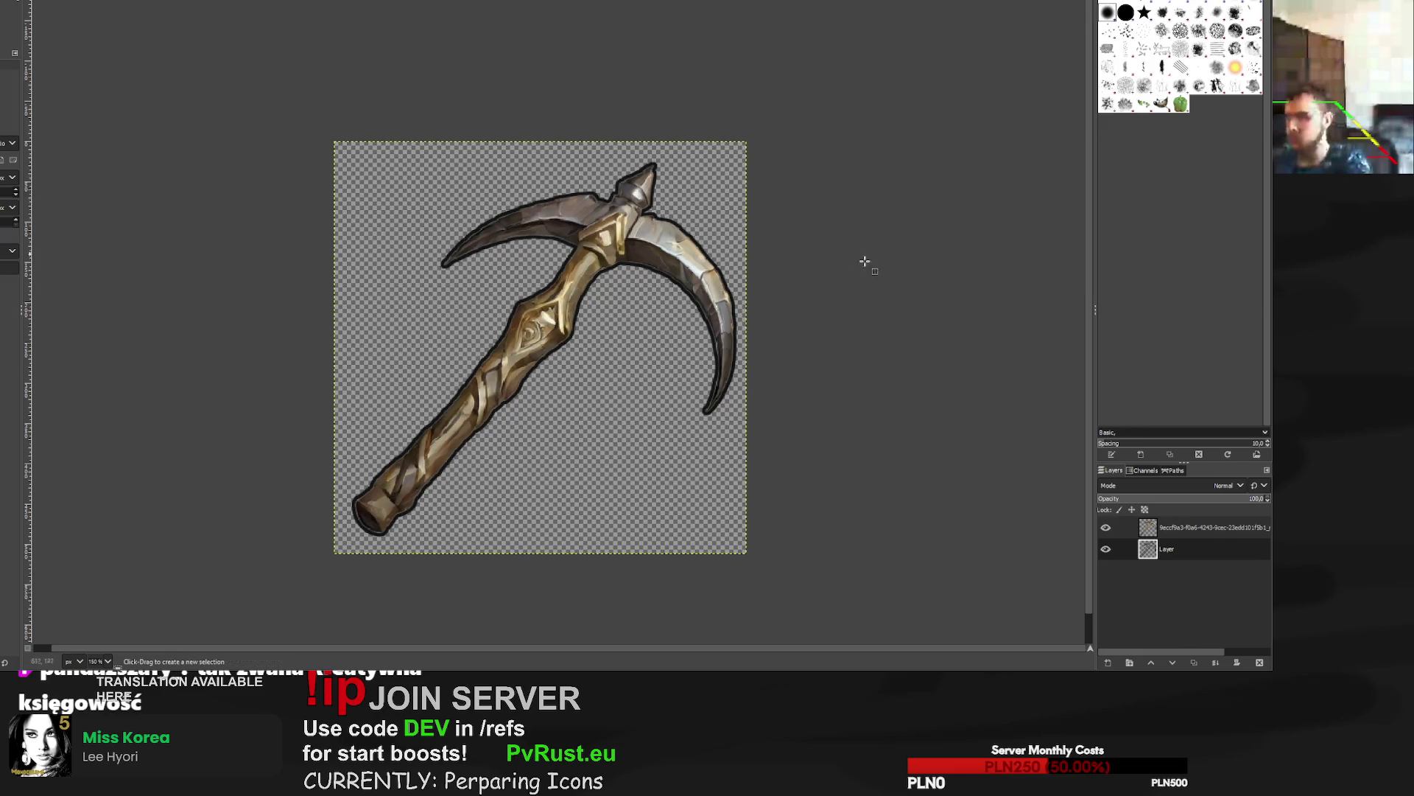
Inspect the outlined pickaxe at several zoom levels and export it to PNG.
scroll(737, 331, "up", 3)
scroll(671, 359, "down", 5)
scroll(671, 359, "up", 8)
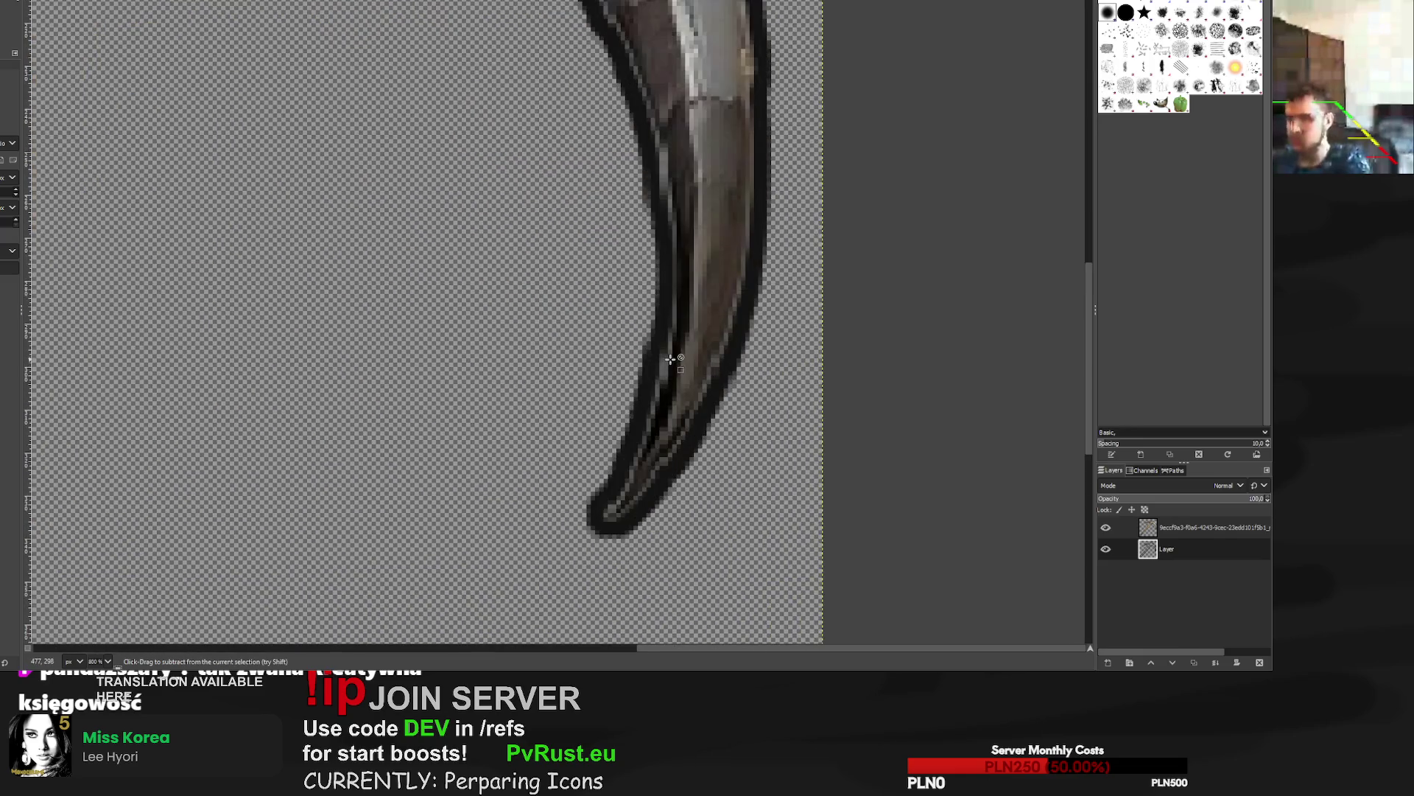
left_click(1160, 531, "alt")
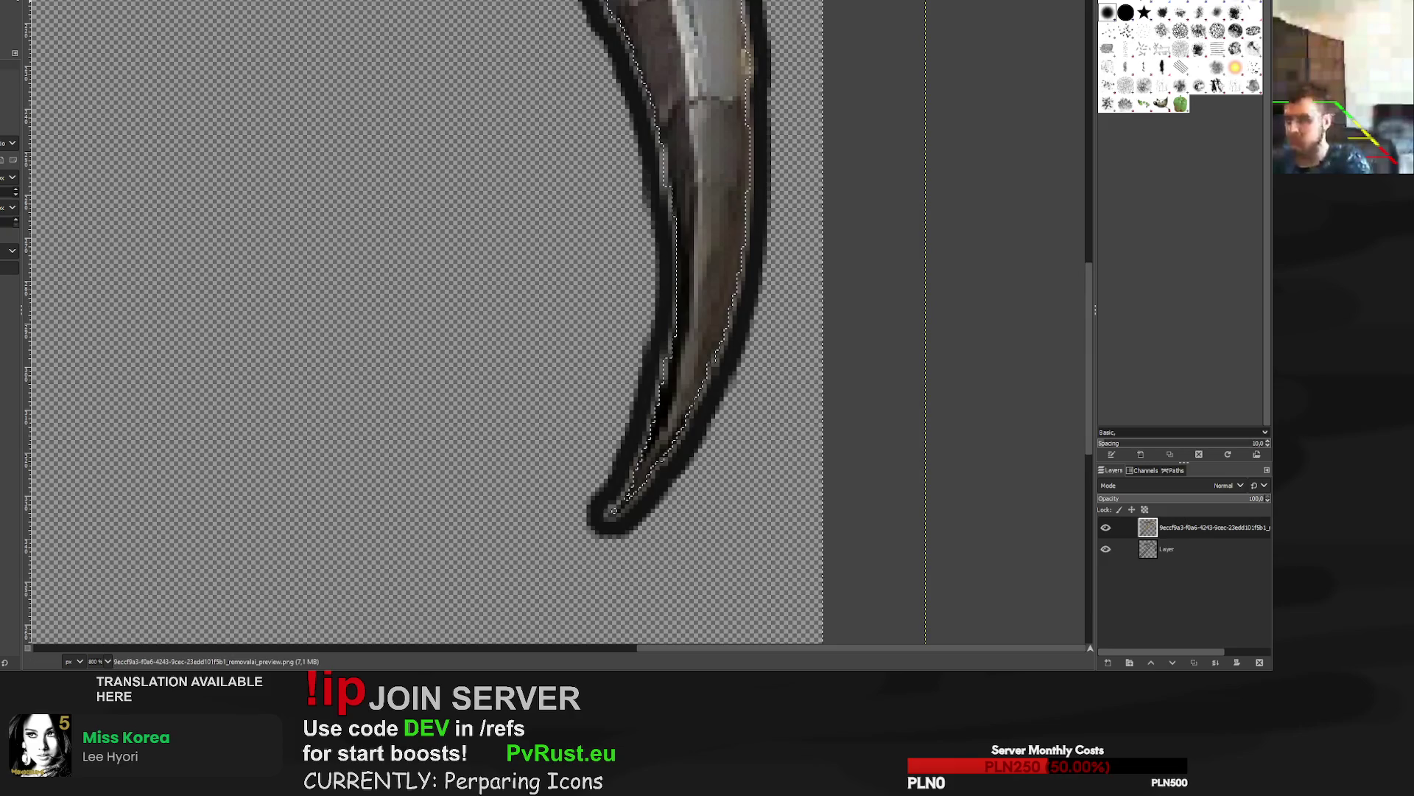
key("shift+e")
key("shift+2")
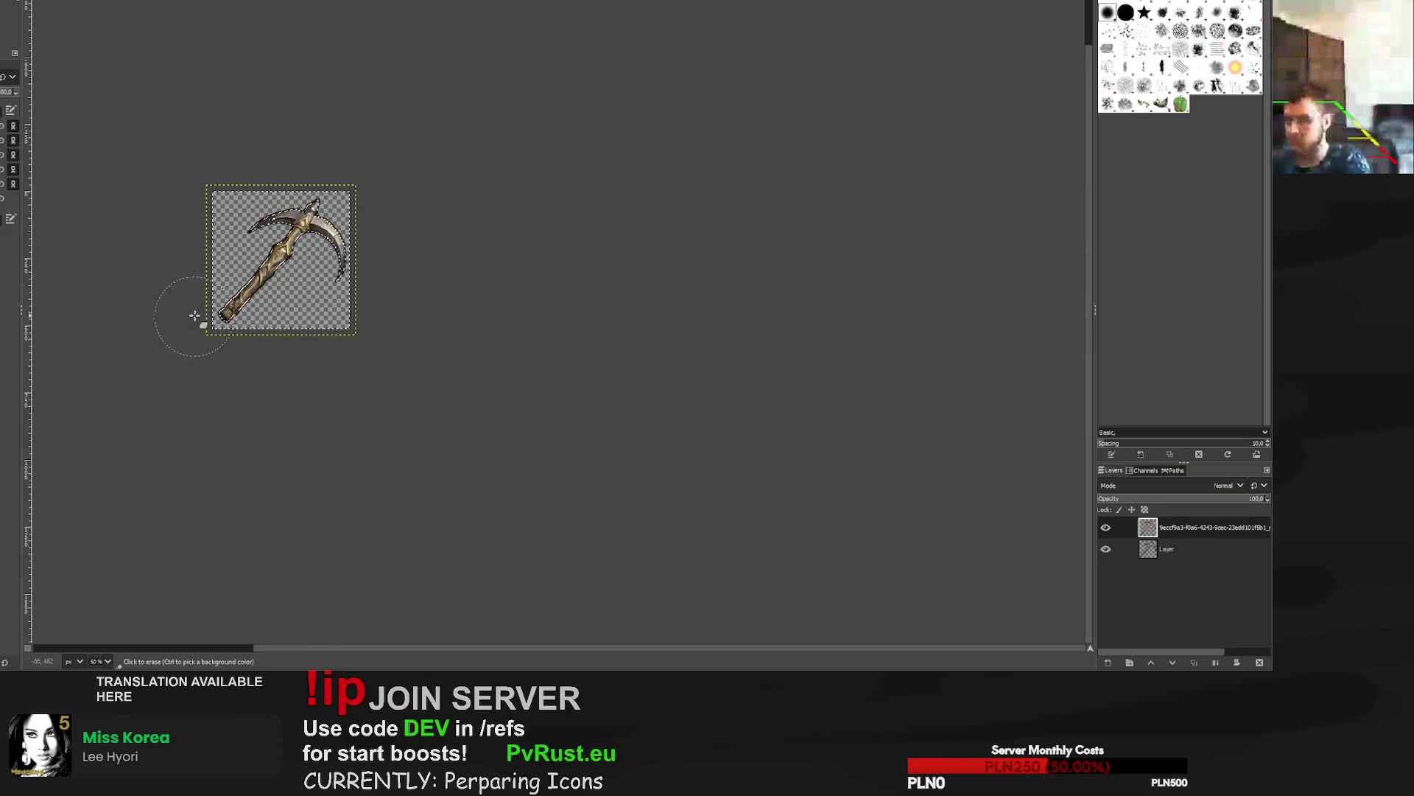
key("r")
key("2")
scroll(301, 213, "up", 2)
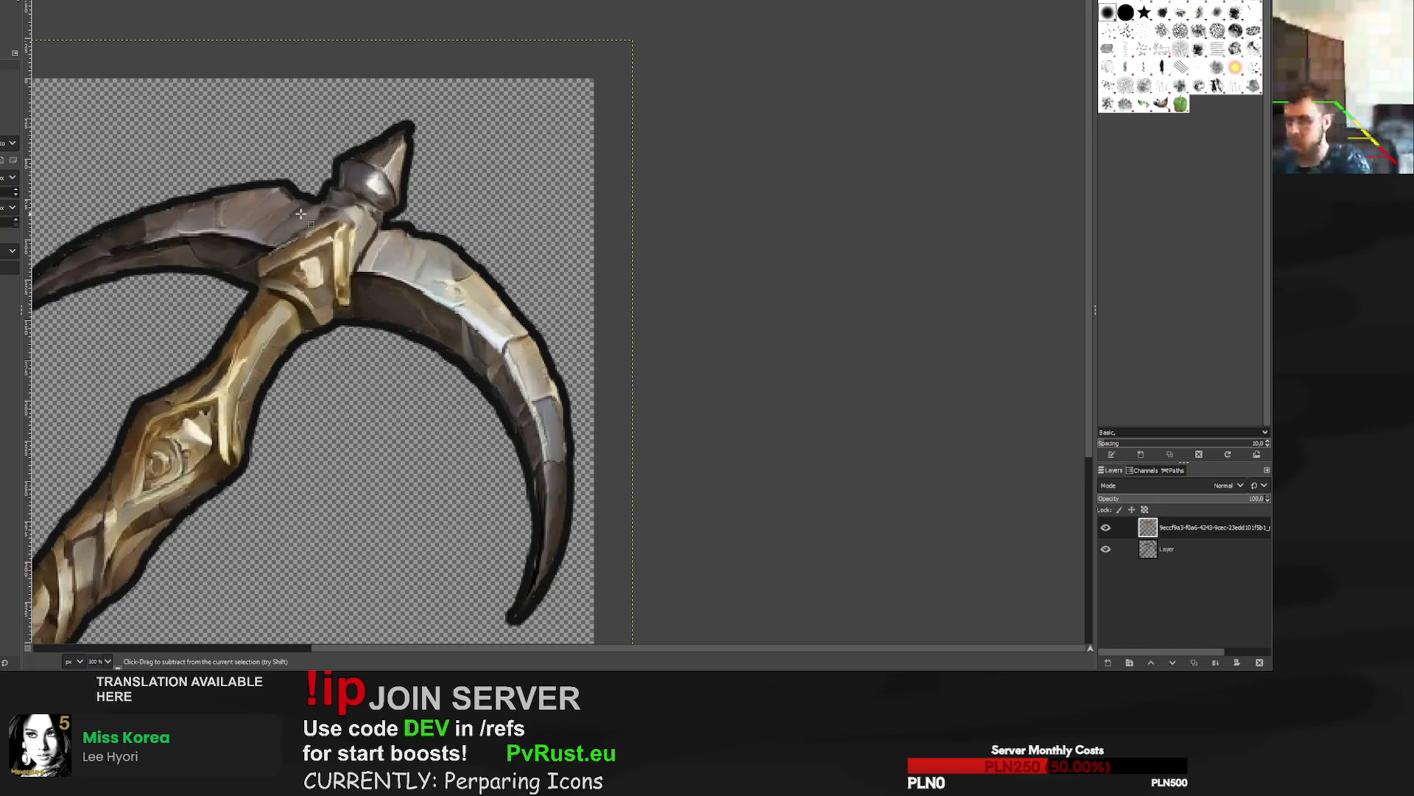
key("1")
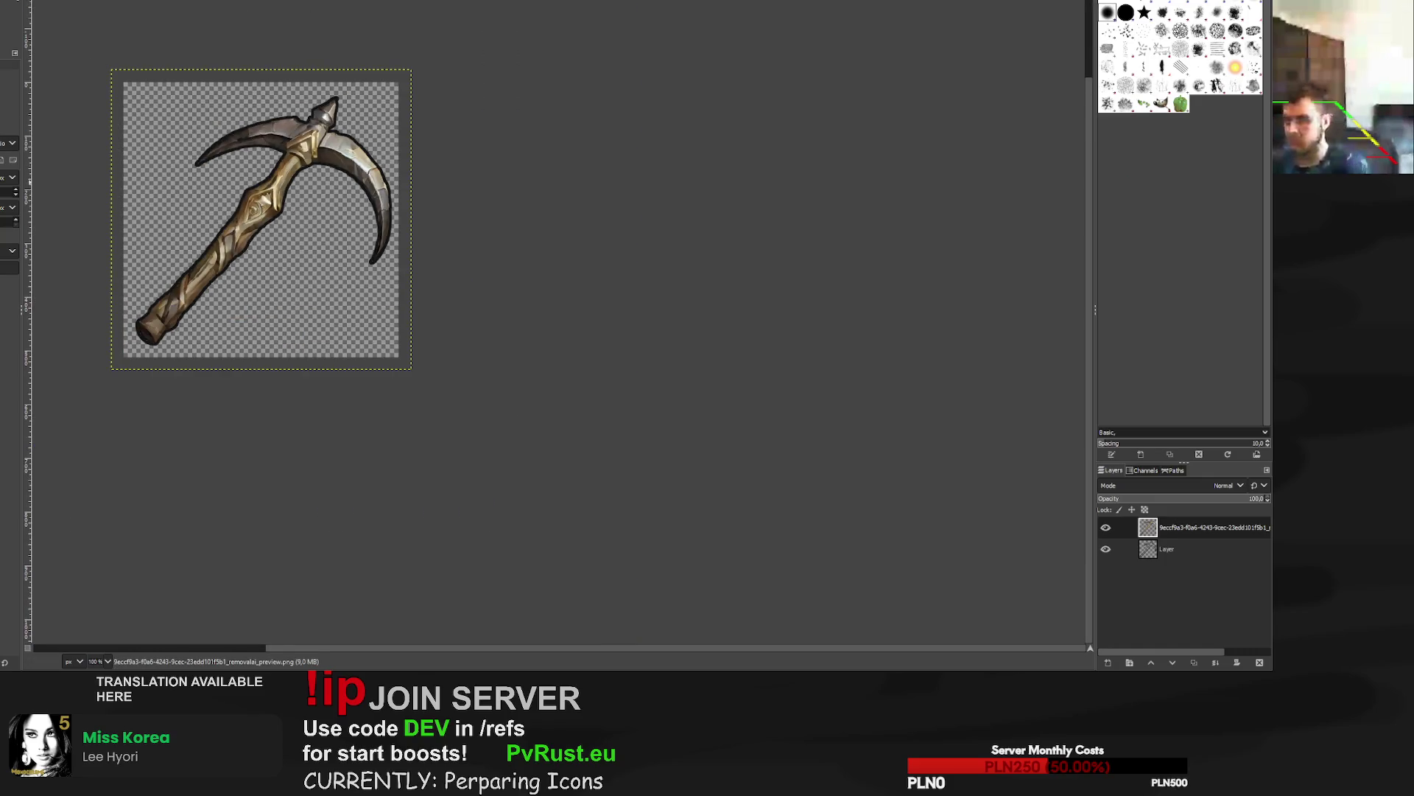
key("ctrl+e")
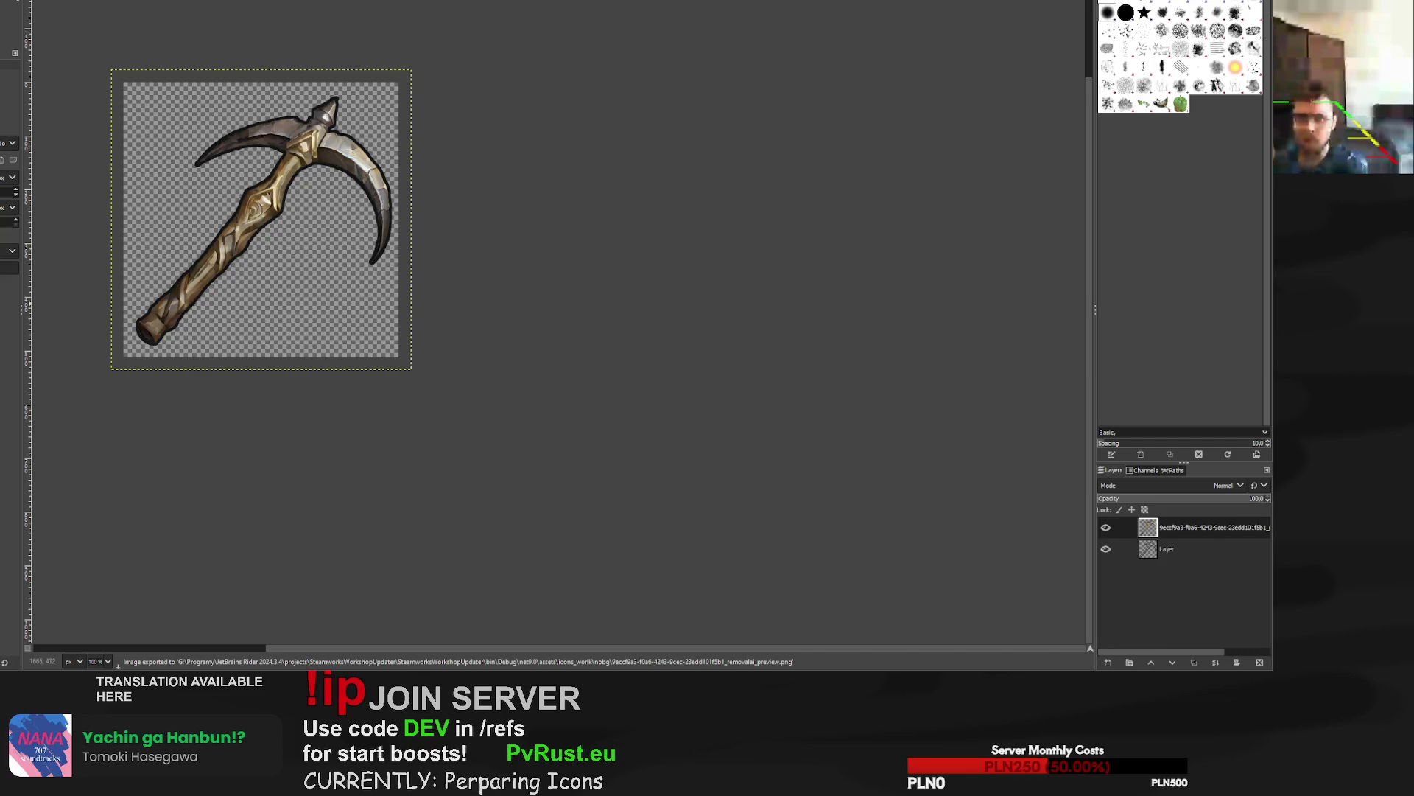
key("ctrl+w")
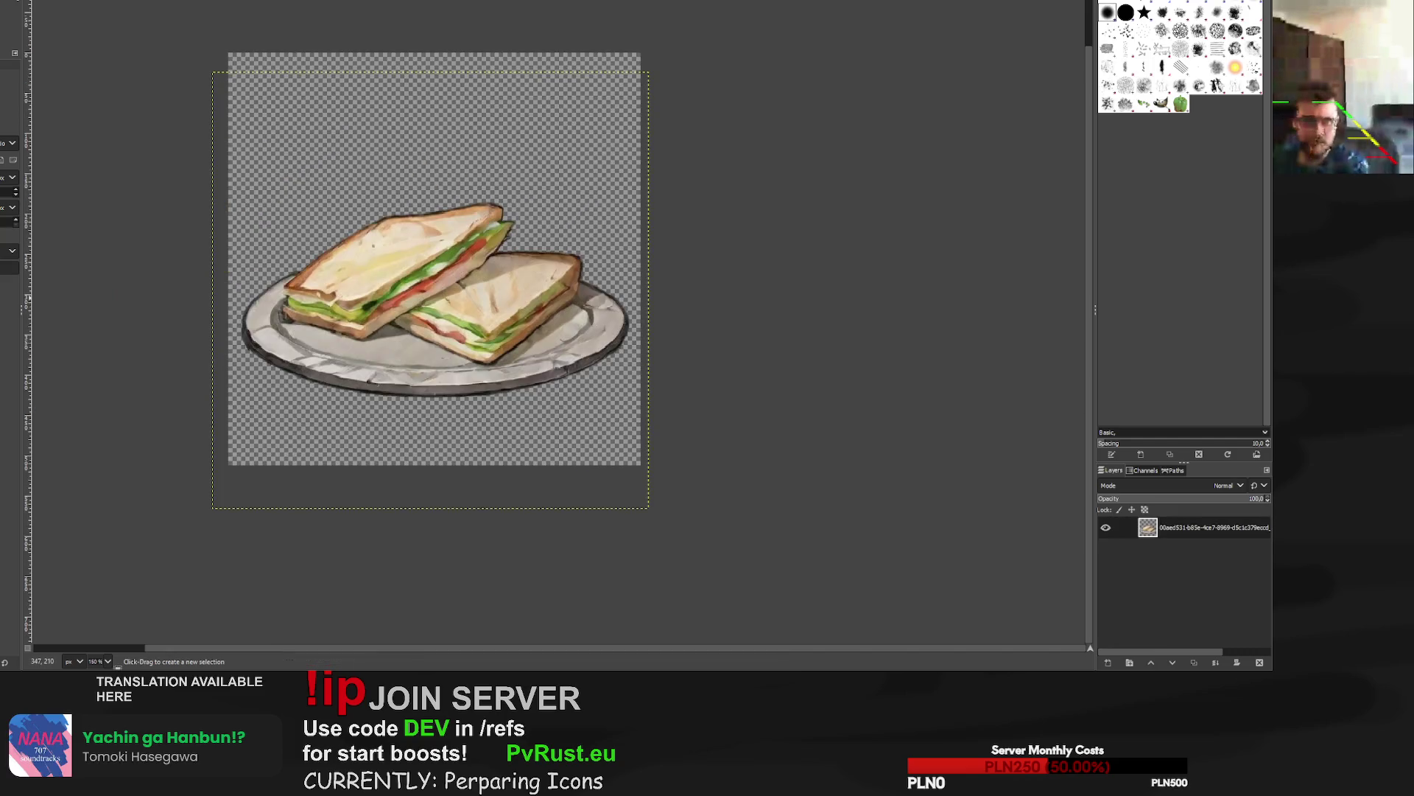
Zoom in on the sickle and enlarge its layer with the Scale tool.
key("ctrl+w")
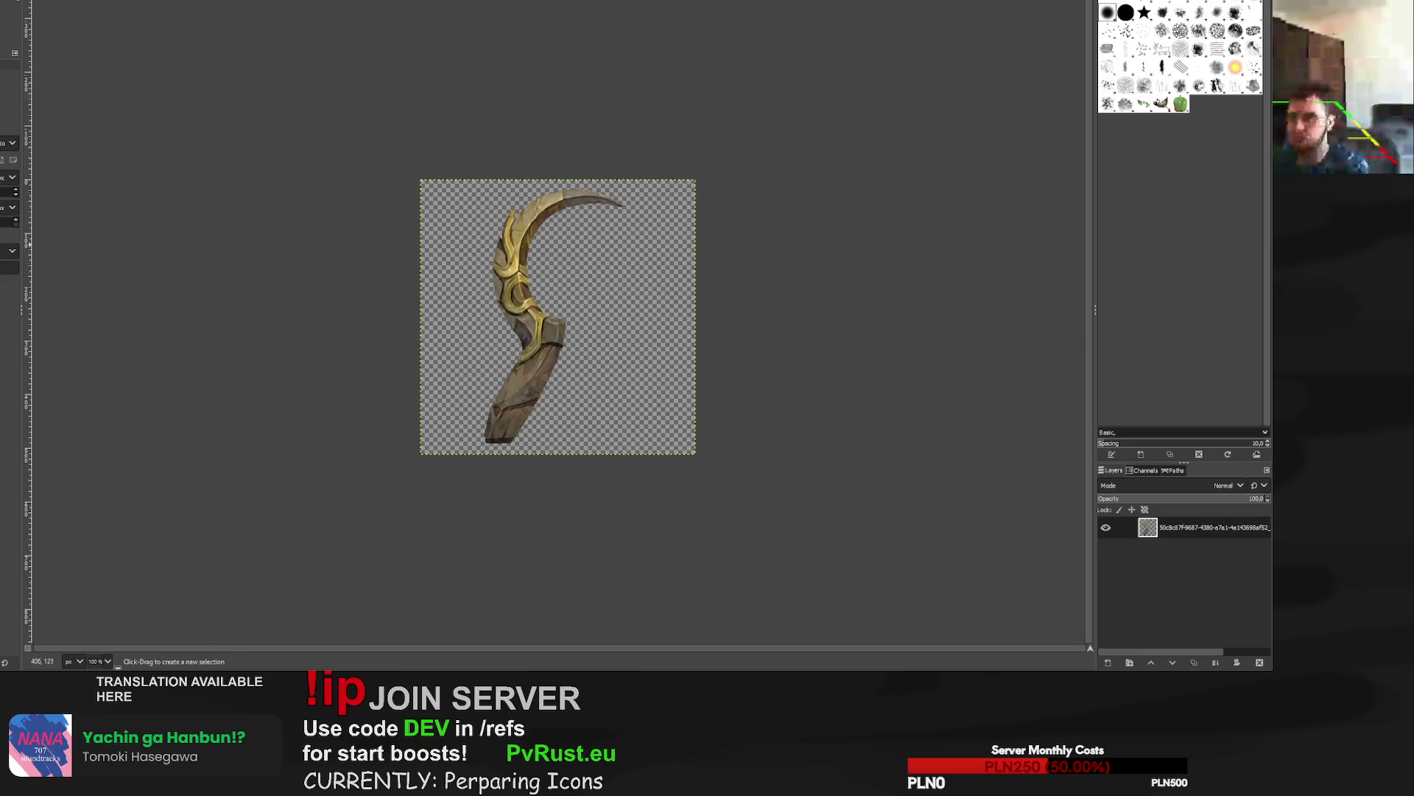
key("plus")
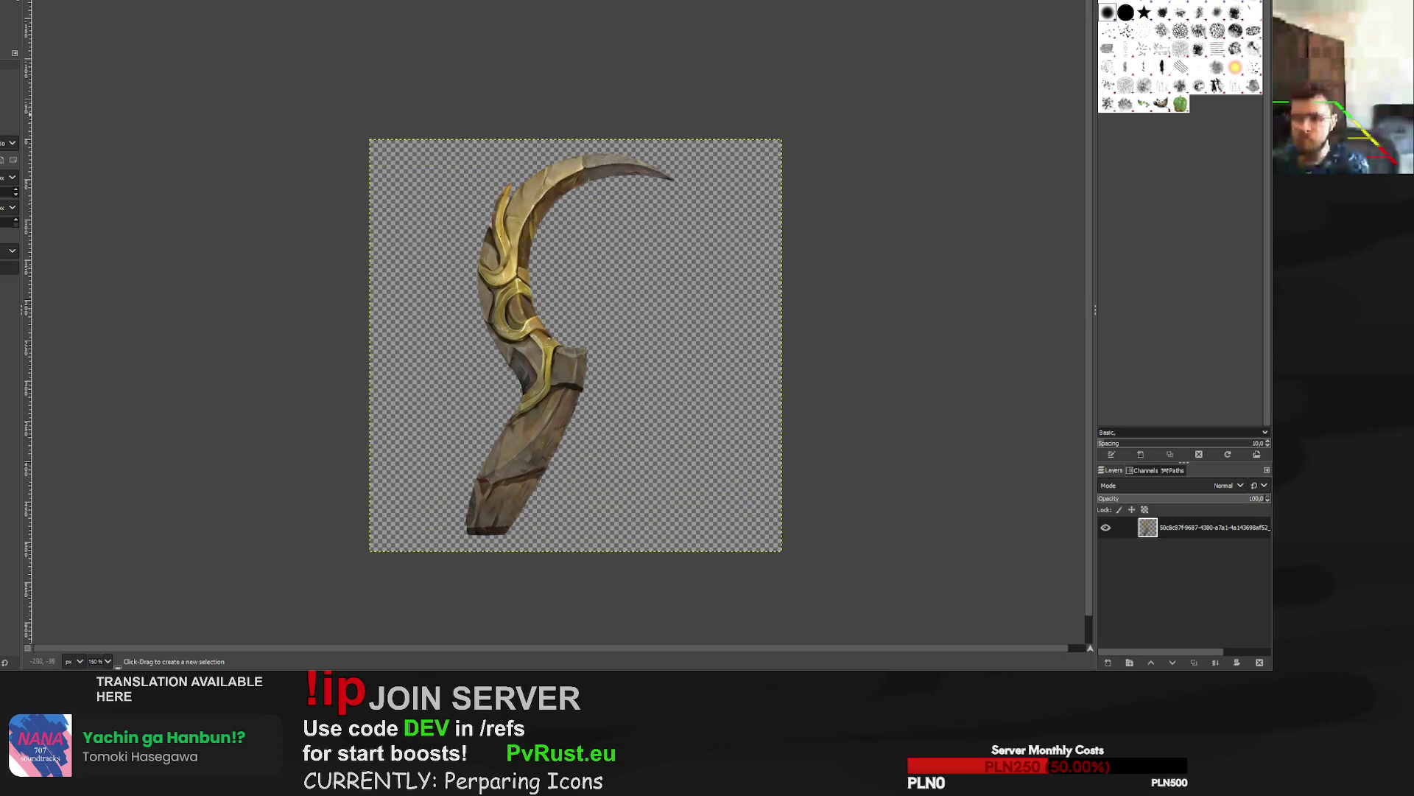
key("shift+s")
left_click(562, 299)
mouse_move(782, 139)
left_mouse_down()
mouse_move(798, 140)
mouse_move(796, 125)
mouse_move(788, 139)
left_mouse_up()
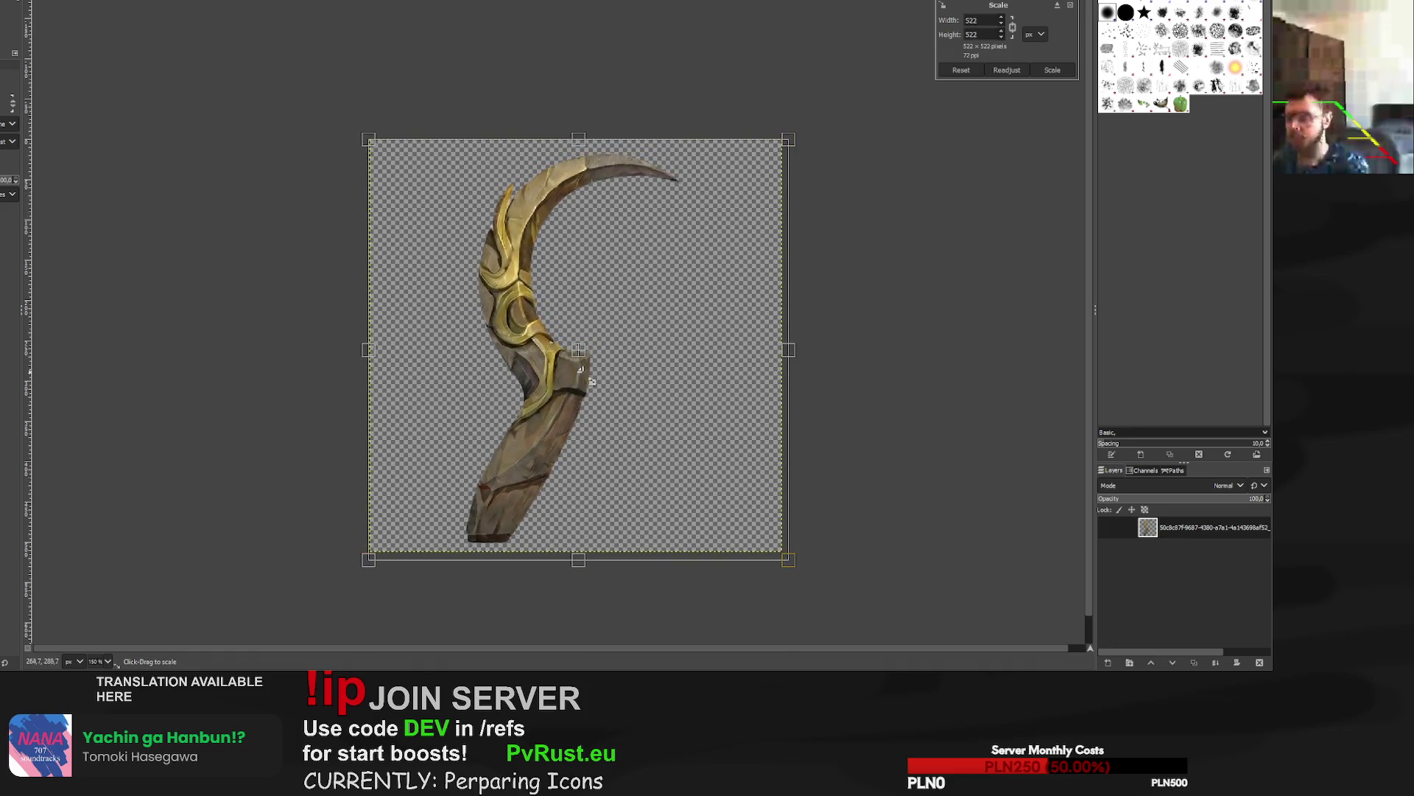
left_click(1052, 71)
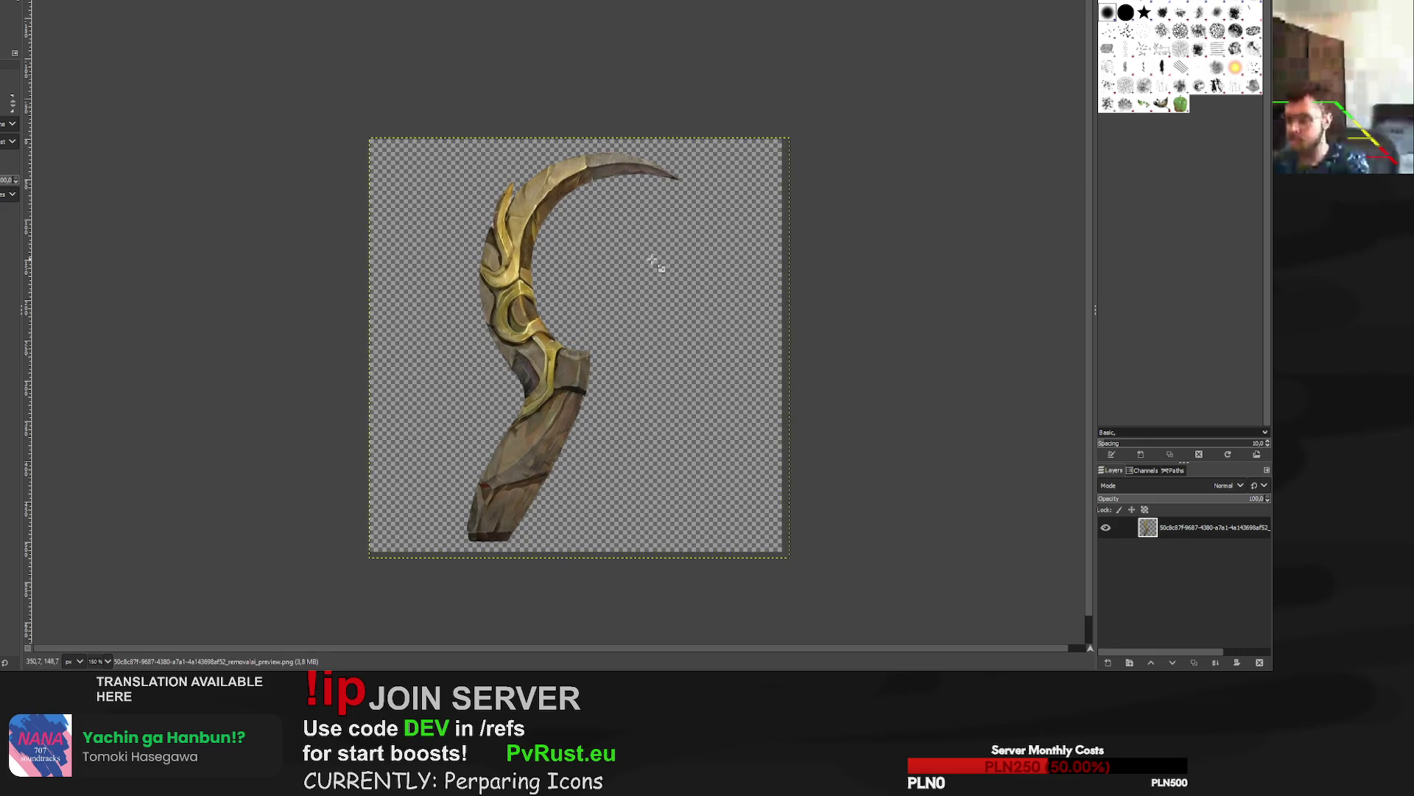
Outline the sickle with a dark brush stroke on a new layer beneath it, then deselect.
left_click(1154, 531, "alt")
key("ctrl+shift+n")
key("p")
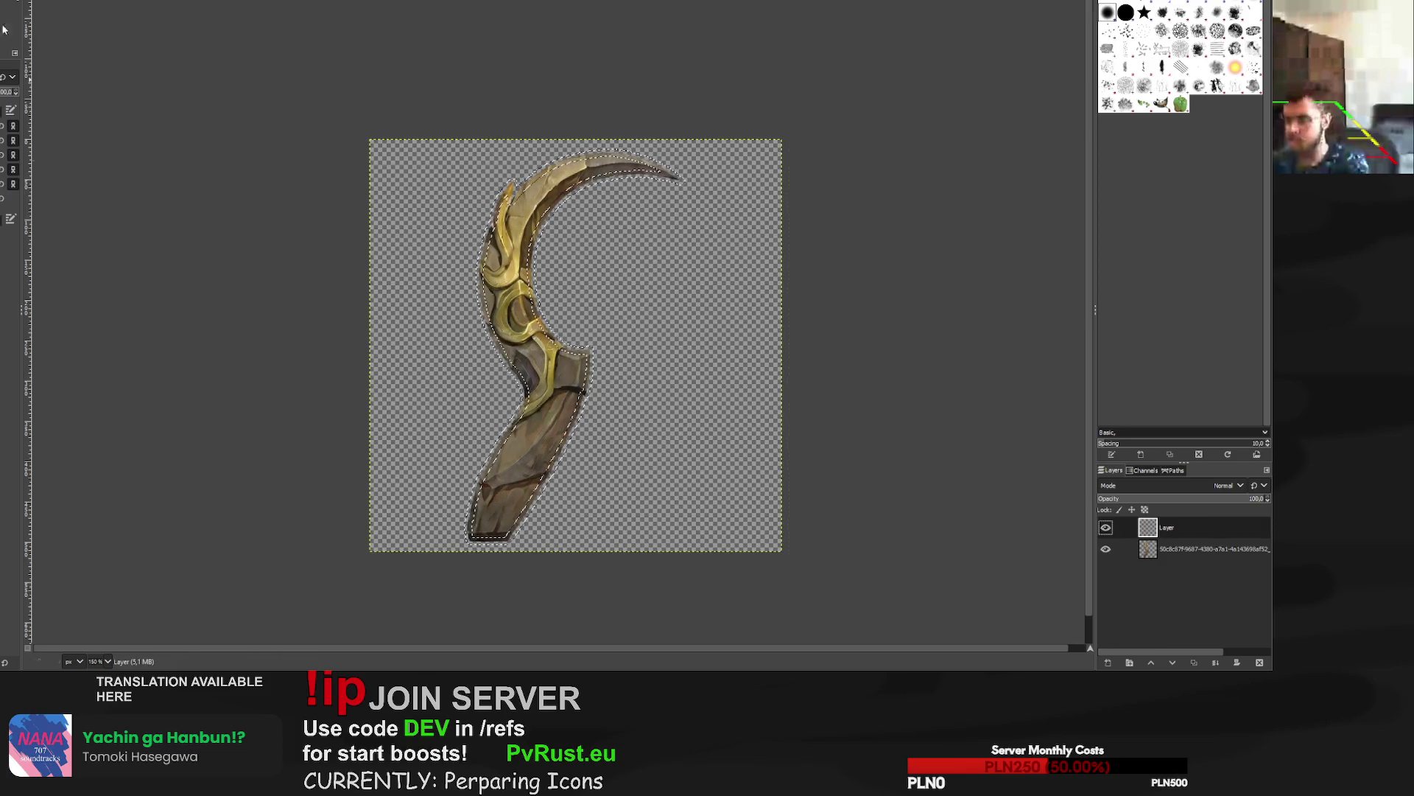
key("shift+Page_Down")
key("ctrl+shift+s")
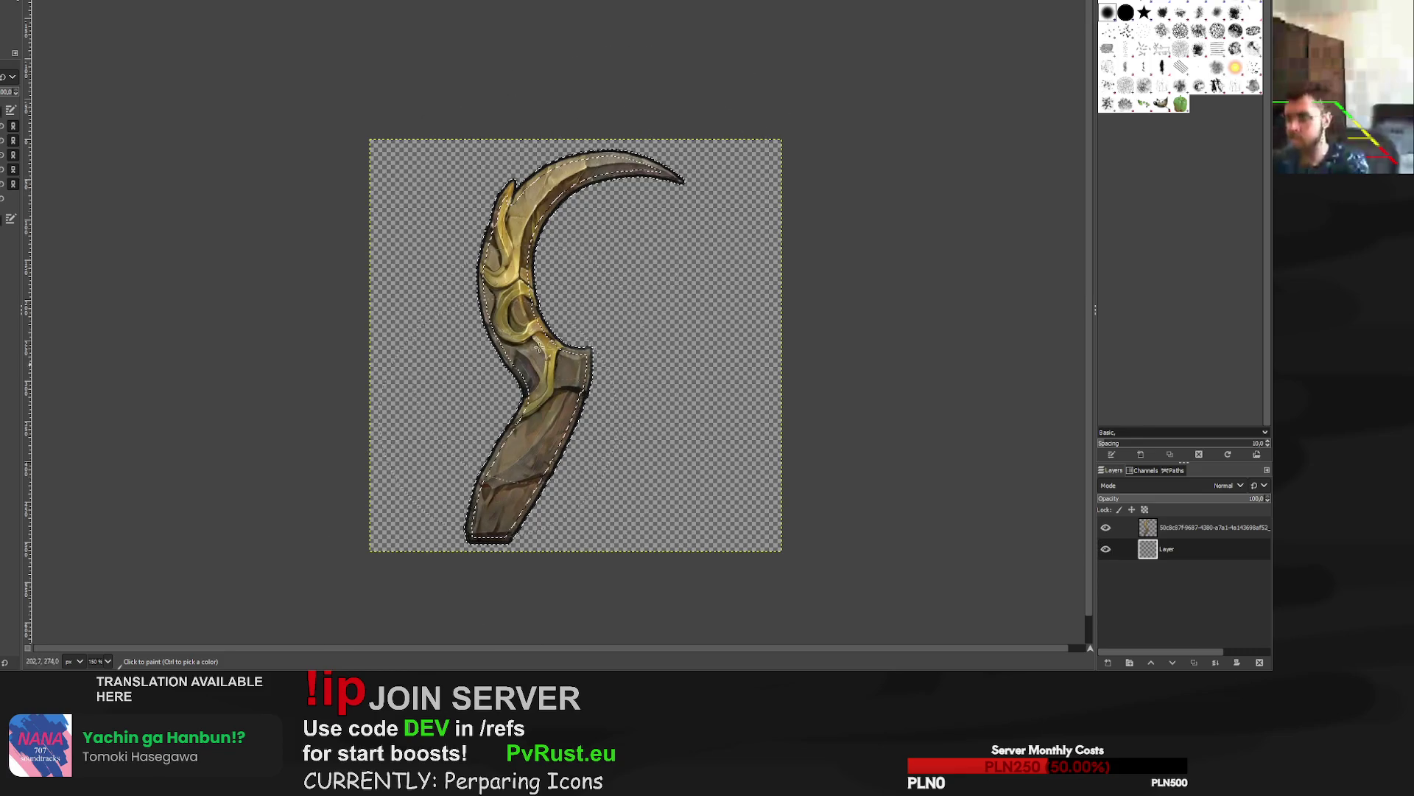
key("shift+c")
key("ctrl+shift+a")
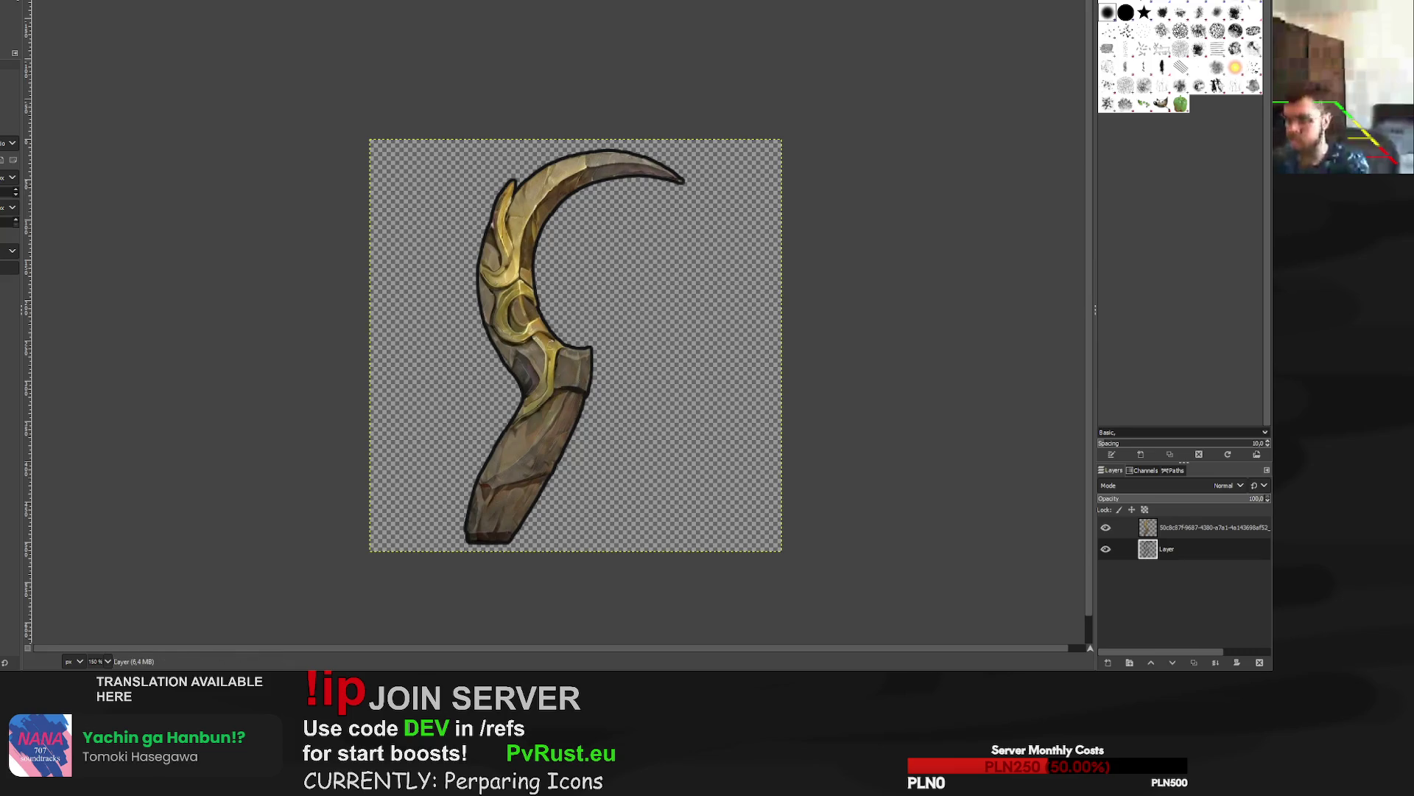
Export the outlined sickle over its PNG file and move on to the rolls image.
key("ctrl+e")
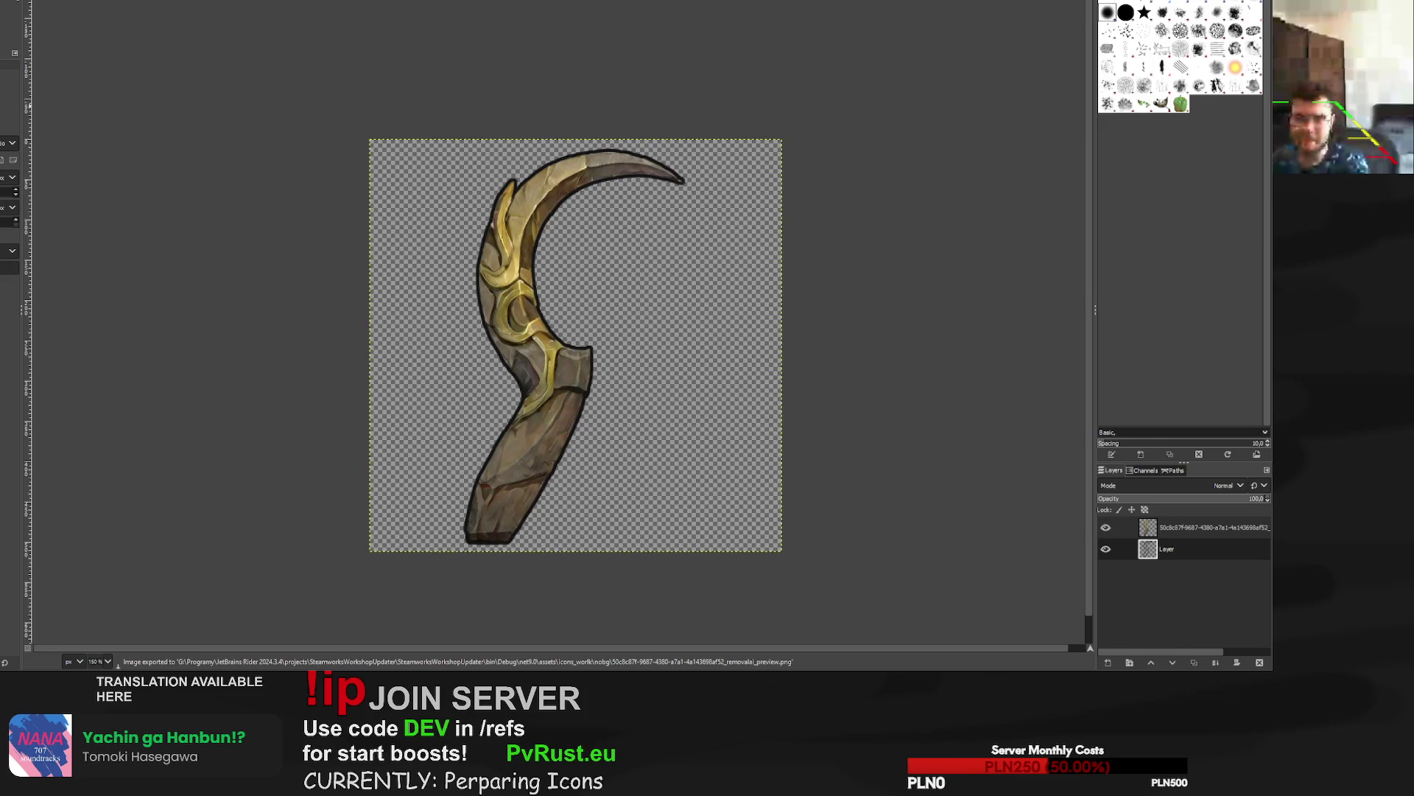
key("ctrl+w")
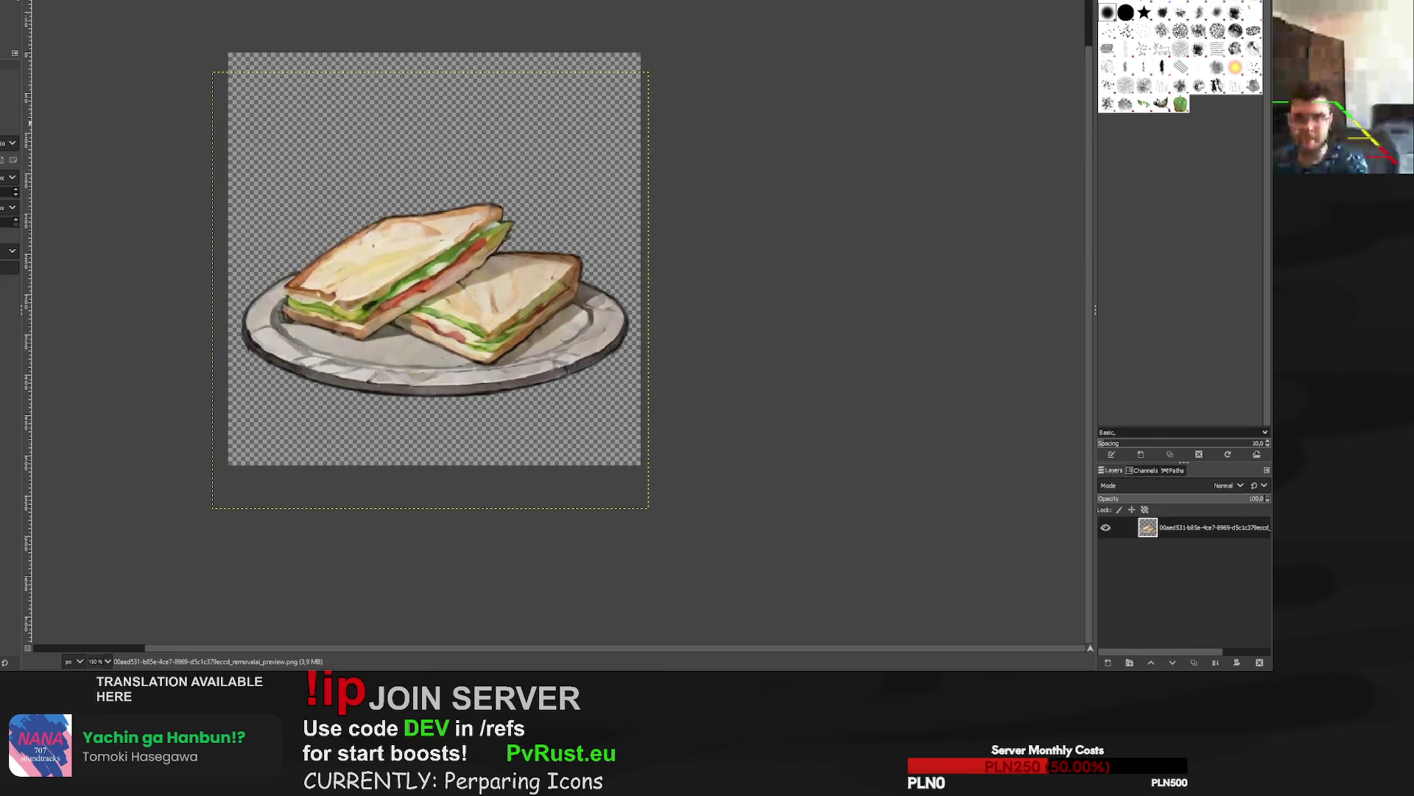
key("ctrl+w")
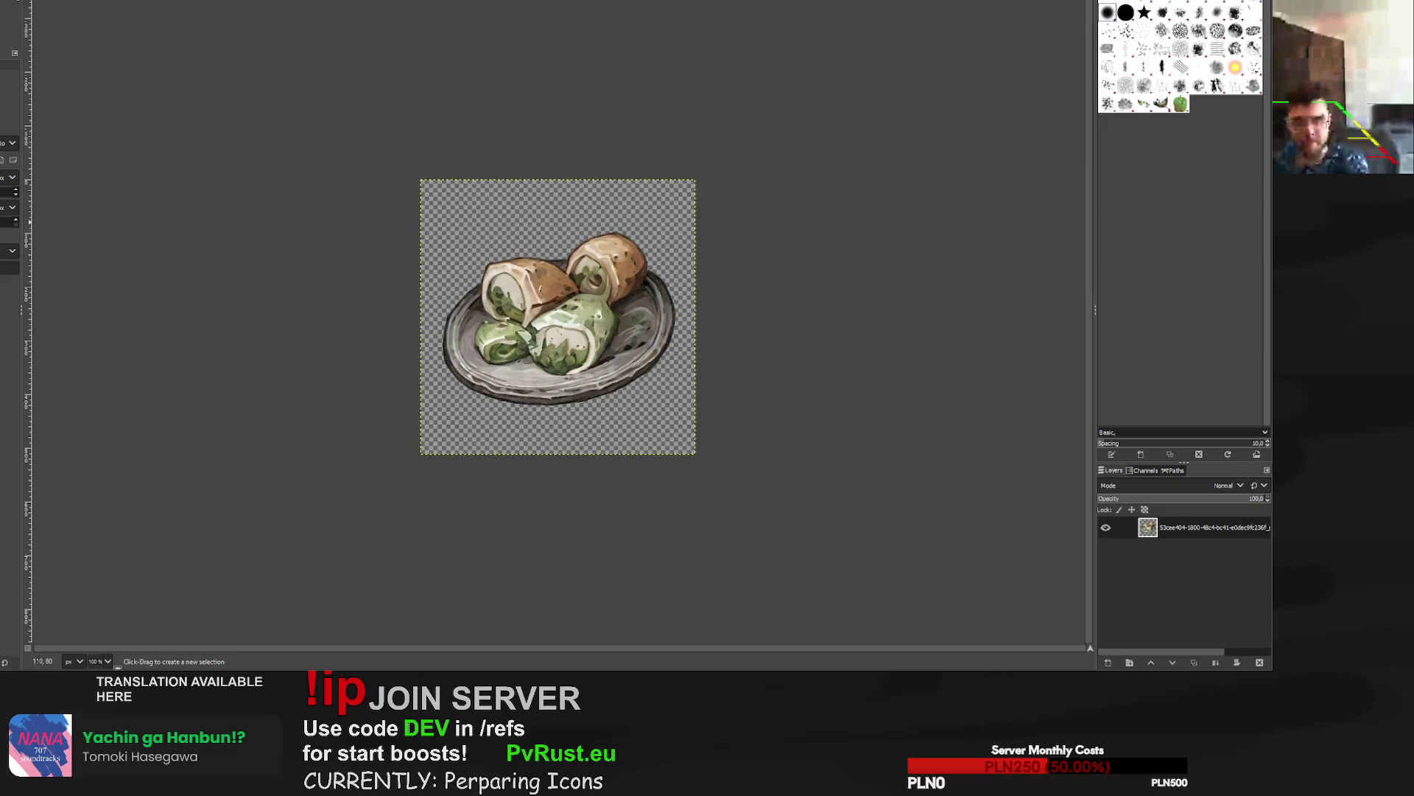
Scale the rolls-on-plate layer to 558×558 px, centre it, and export it over its file.
scroll(558, 317, "up", 4)
scroll(557, 317, "down", 3)
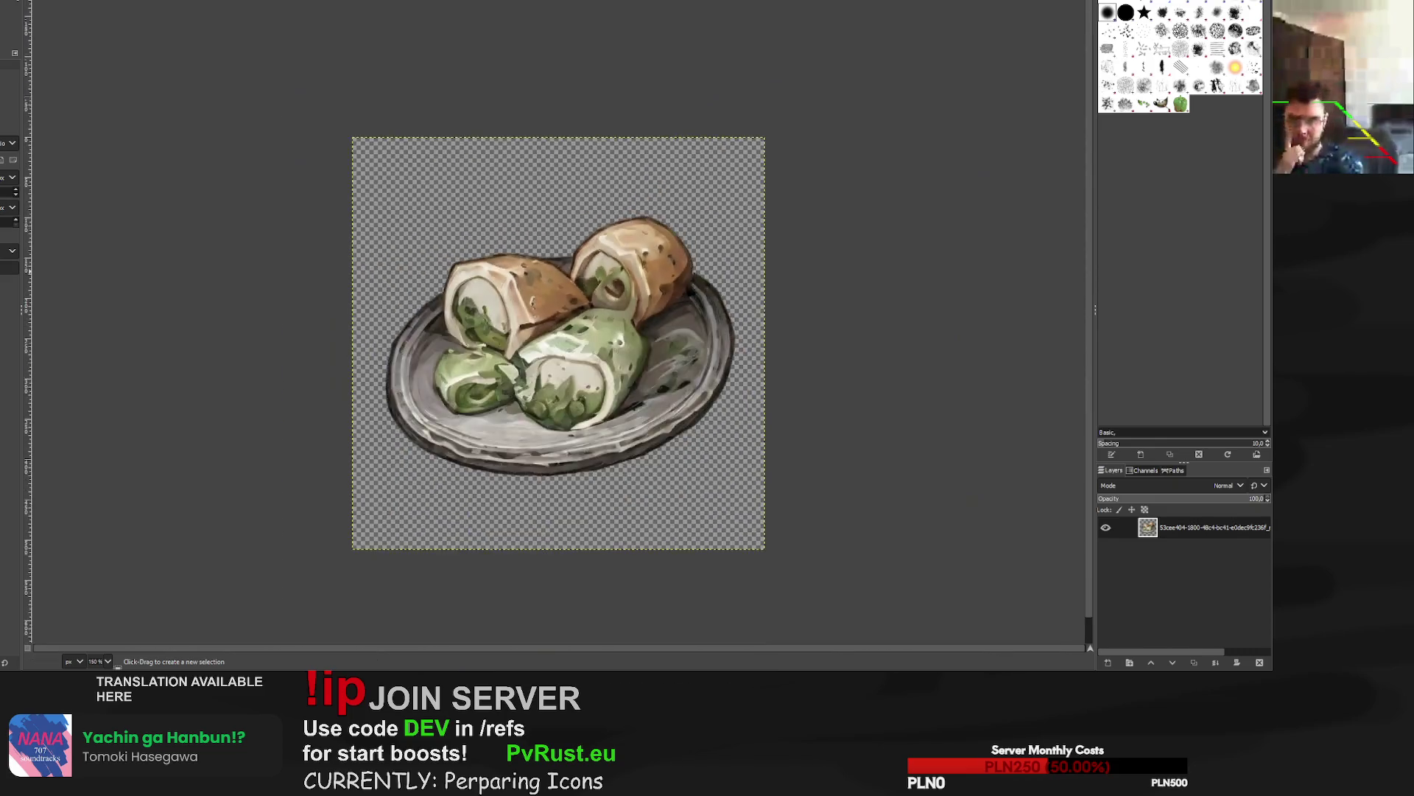
scroll(549, 273, "down", 1)
key("shift+s")
left_click(549, 295)
left_click_drag(404, 474, 409, 484)
left_click_drag(695, 184, 712, 186)
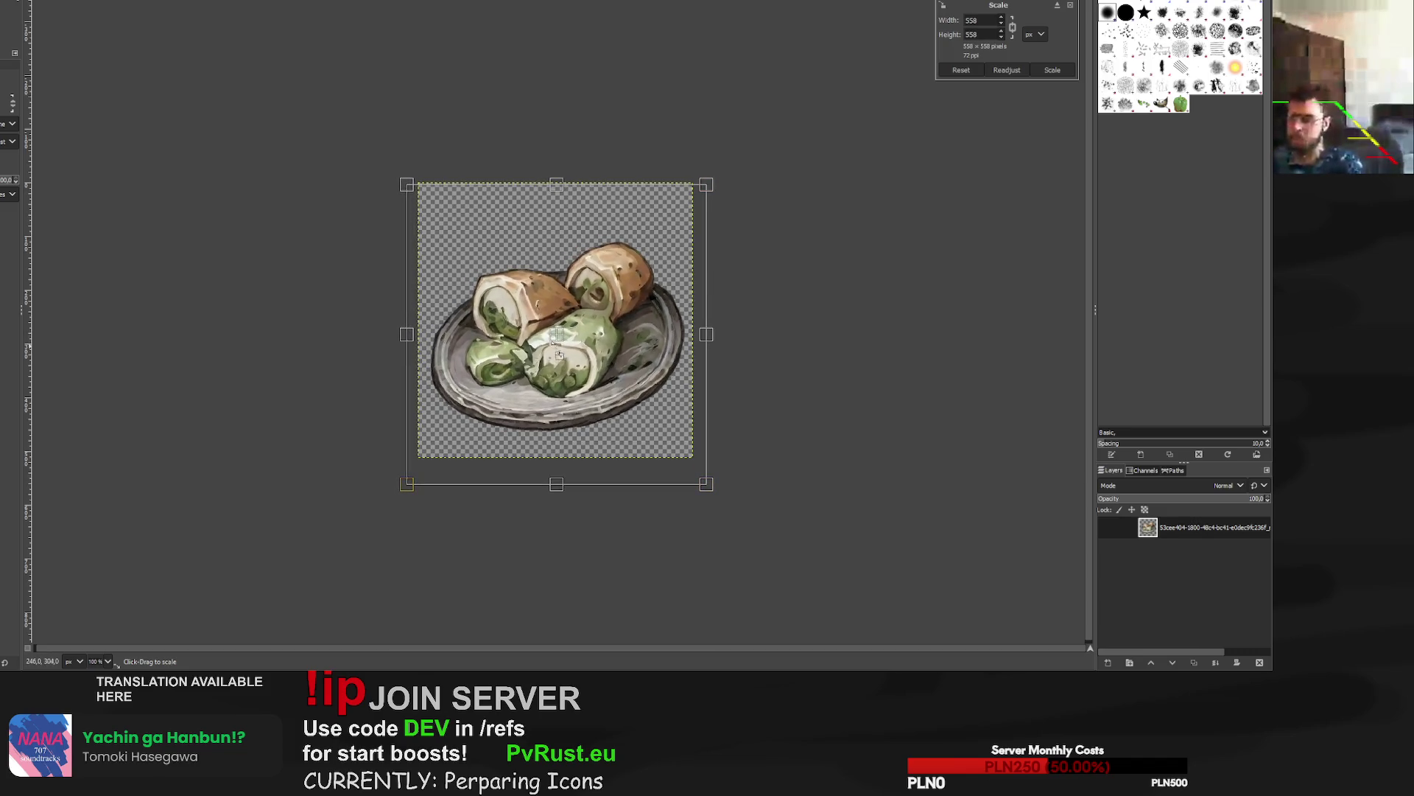
left_click_drag(559, 356, 556, 356)
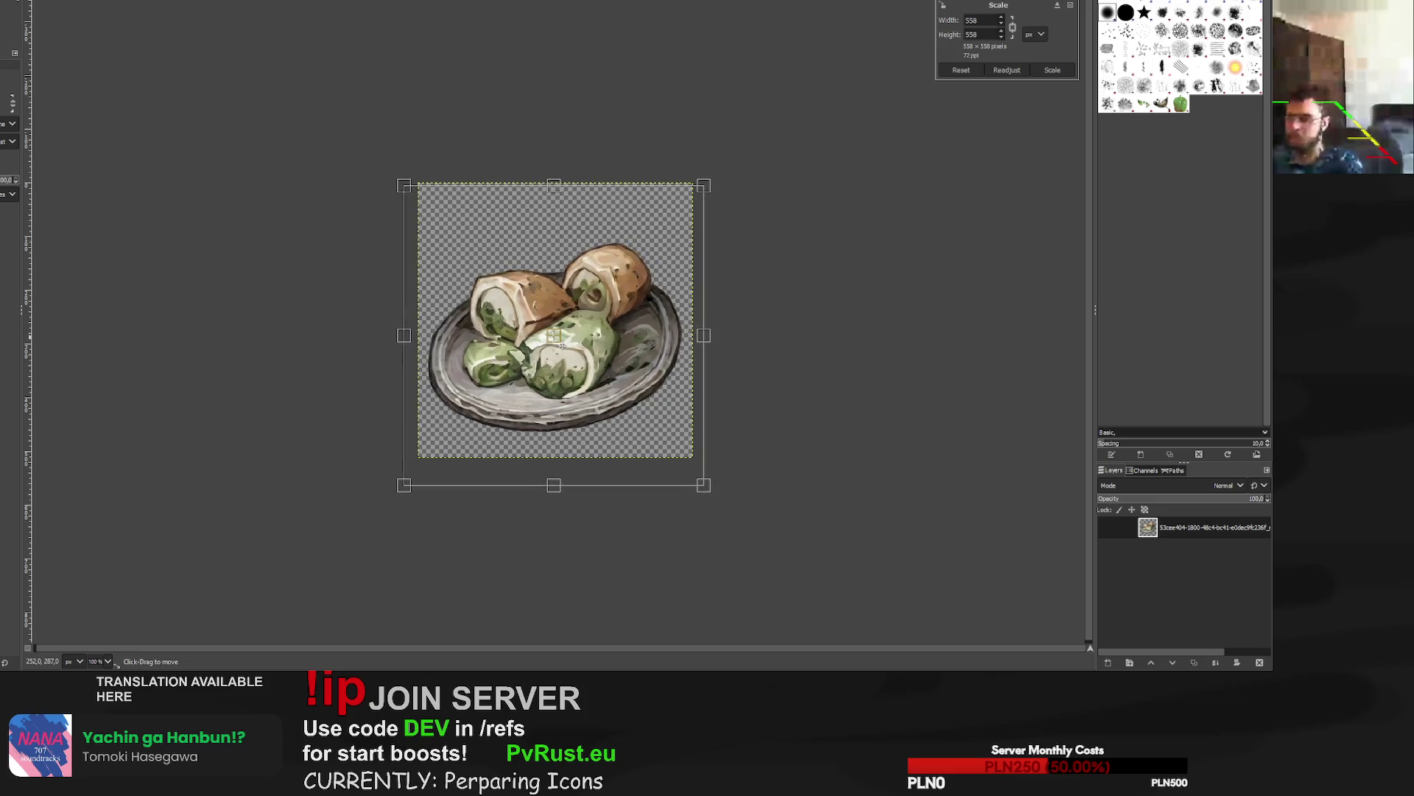
left_click(1051, 70)
key("ctrl+e")
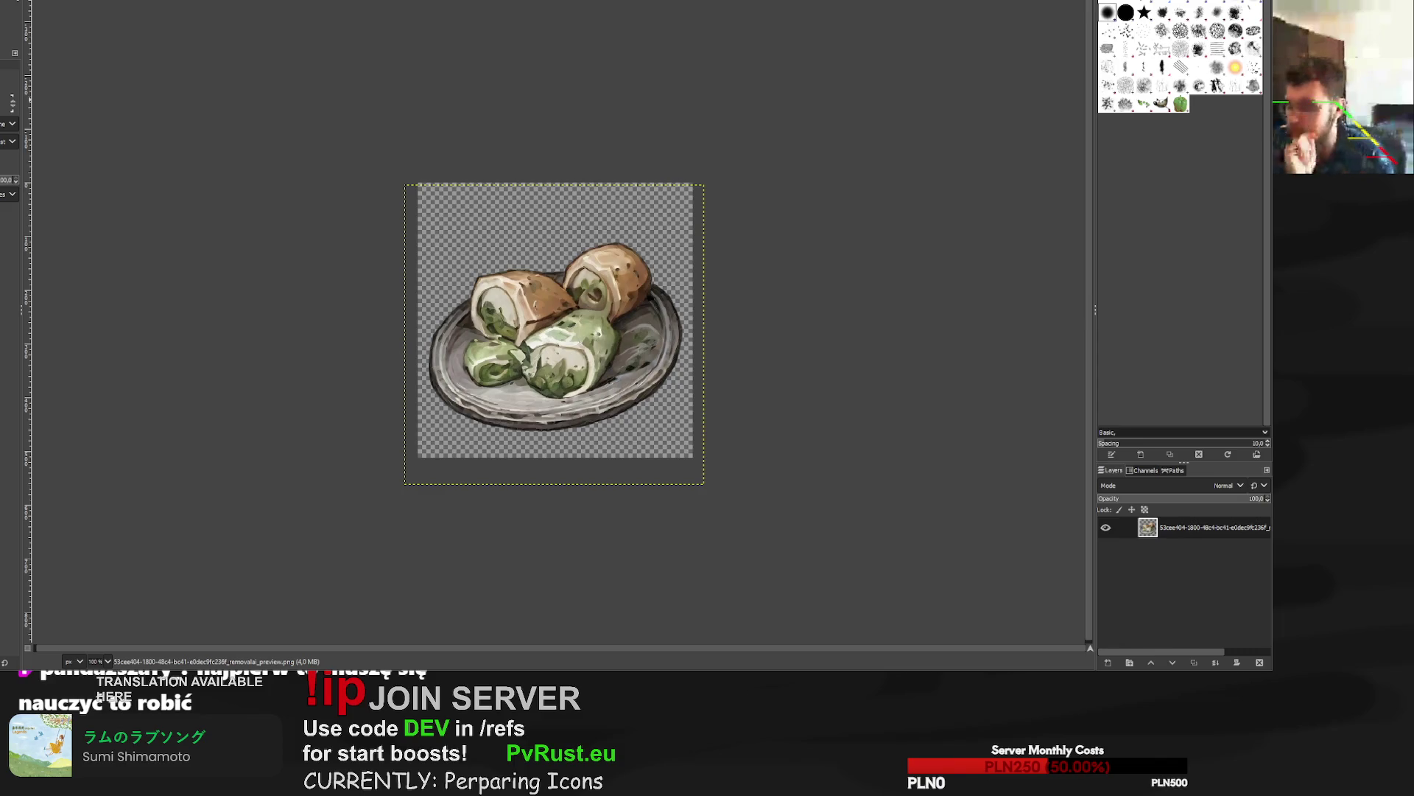
Switch back to the sandwich-on-plate image.
key("ctrl+w")
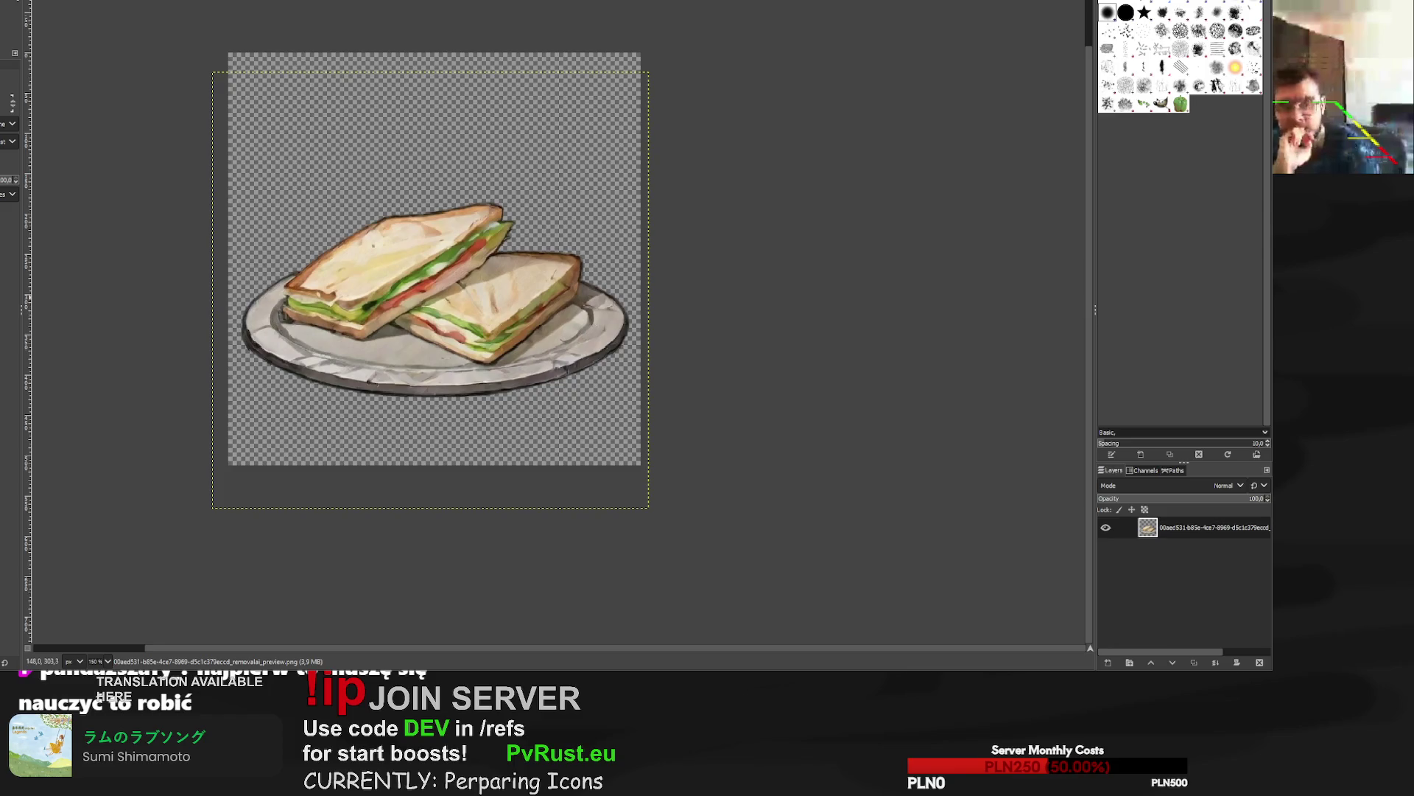
Drag the wooden pot's scale frame to roughly 590–609 px, keeping it centred.
key("ctrl+w")
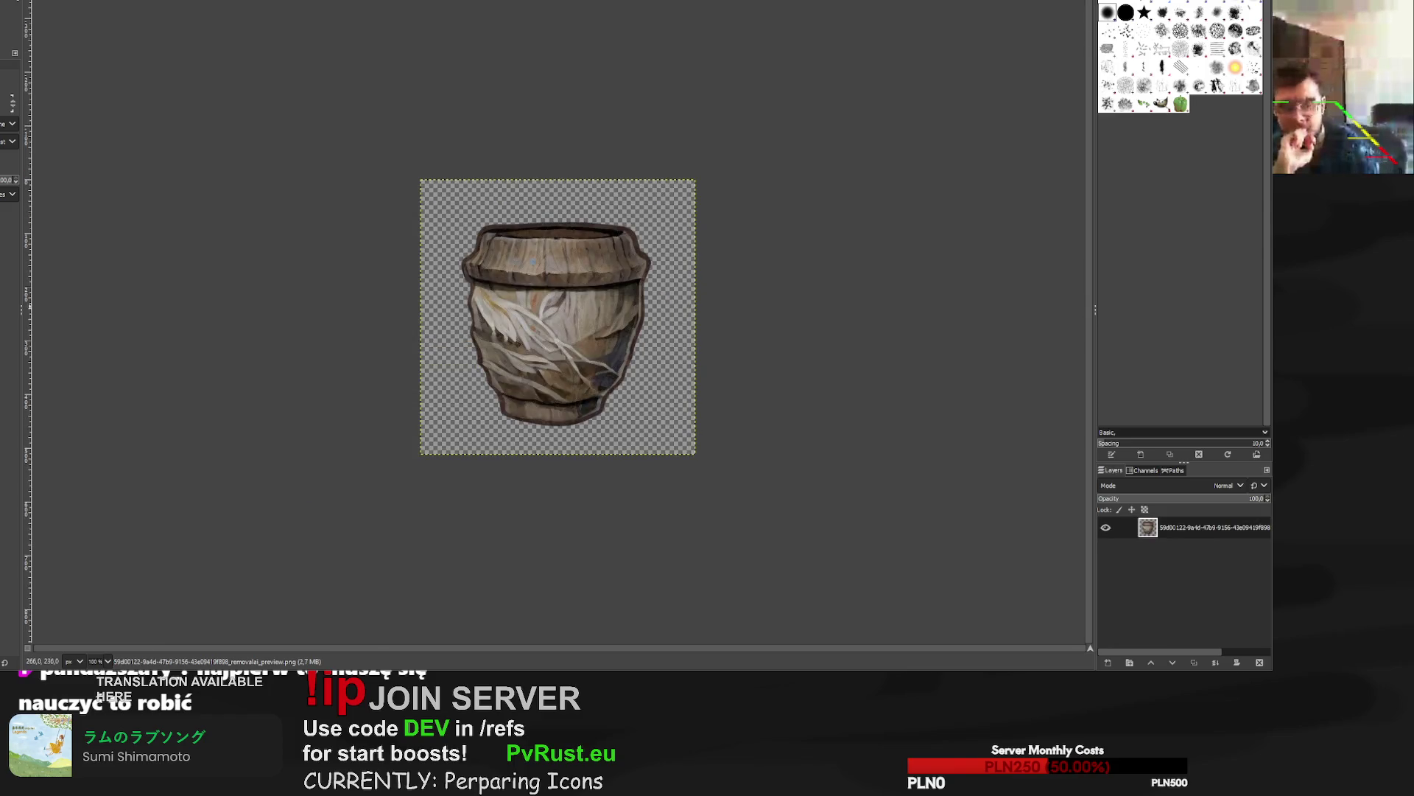
left_click(548, 363)
mouse_move(421, 454)
left_mouse_down()
mouse_move(427, 467)
mouse_move(380, 495)
left_mouse_up()
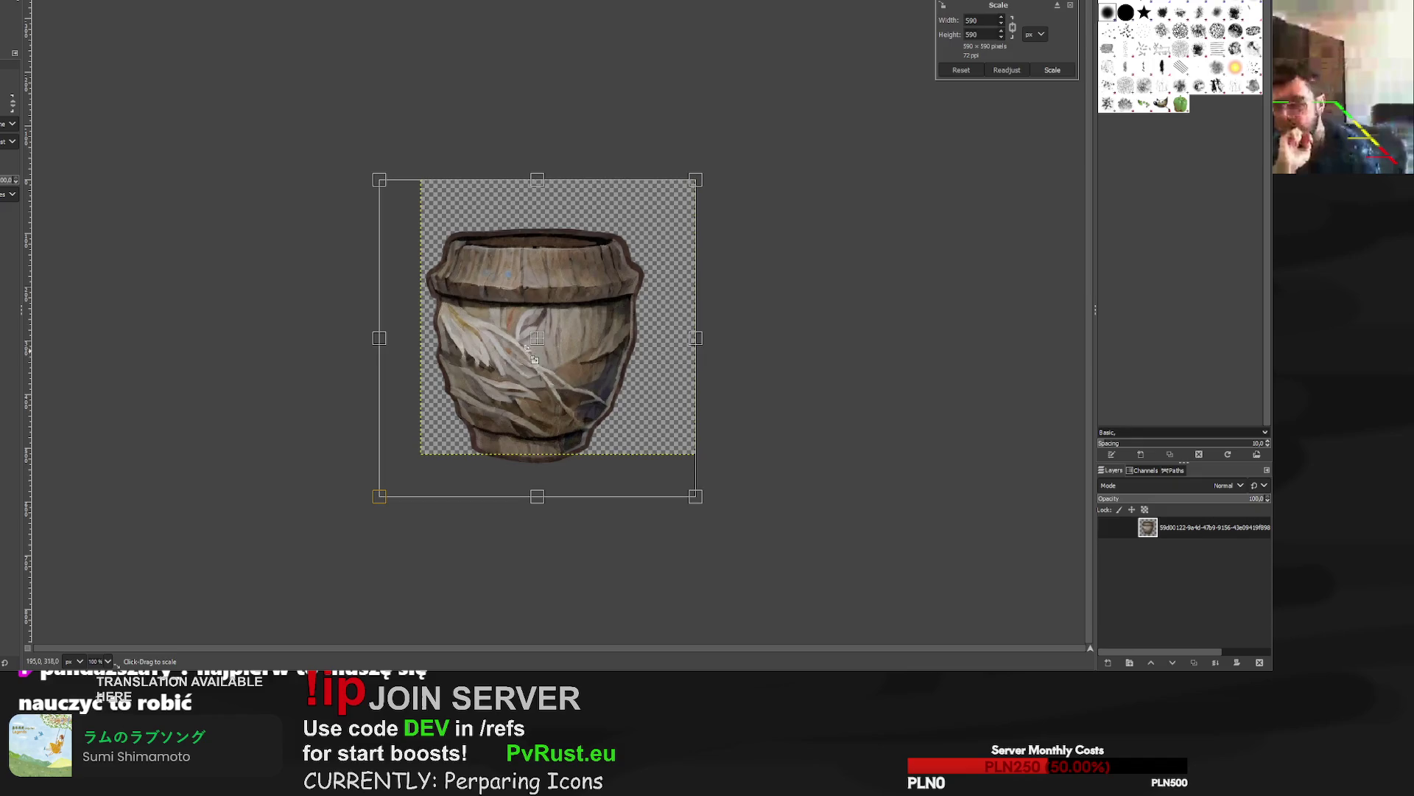
left_click_drag(539, 340, 560, 324)
left_click_drag(726, 230, 745, 148)
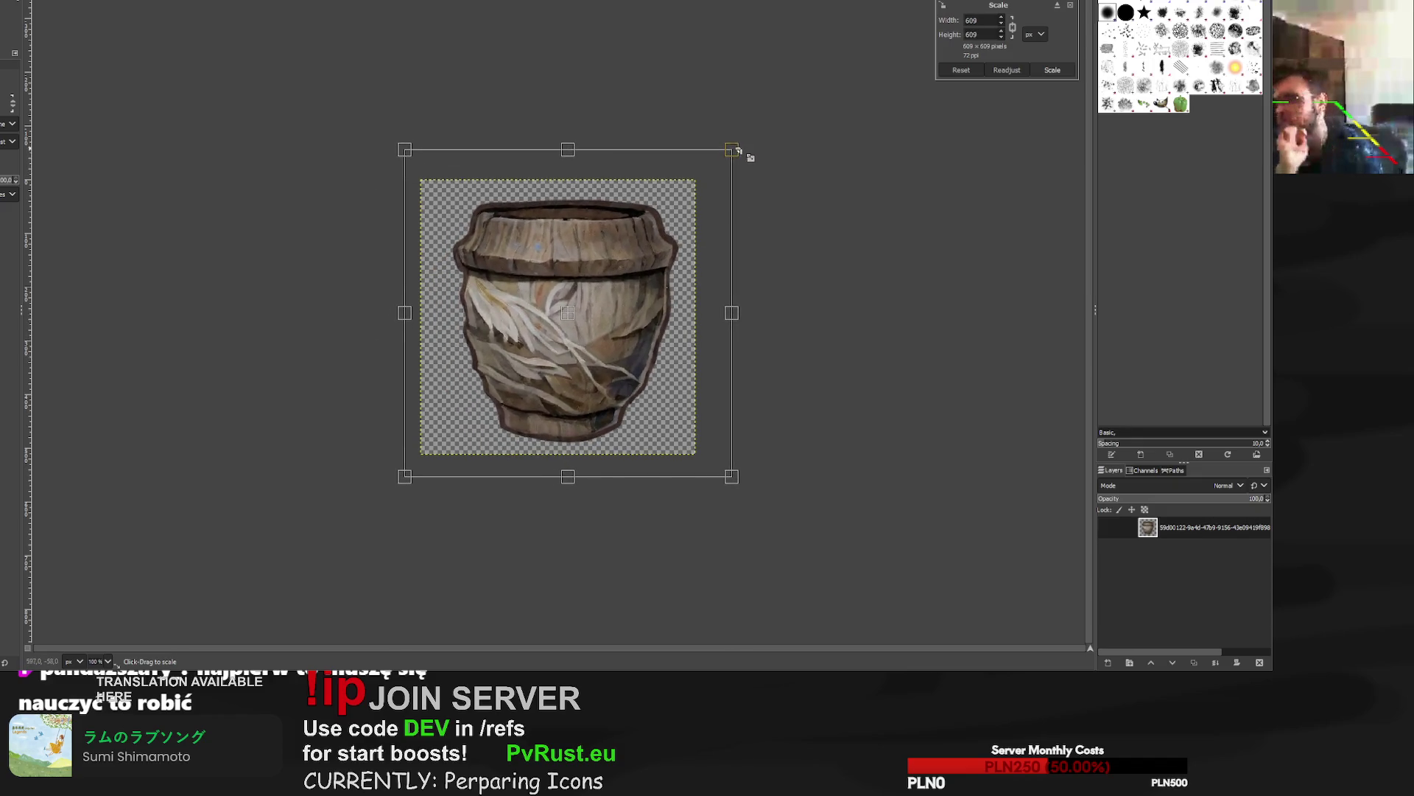
left_click_drag(584, 343, 581, 342)
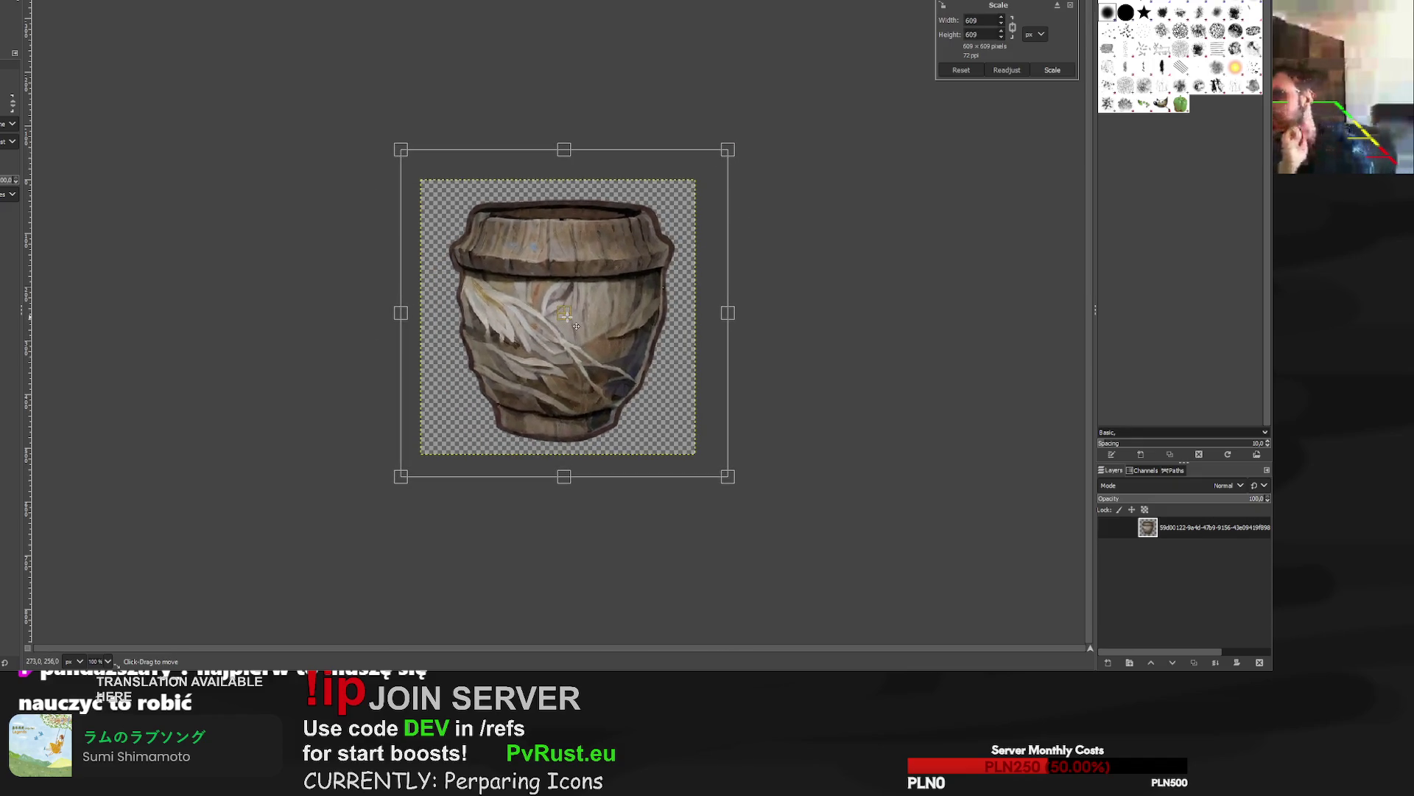
left_click_drag(727, 151, 721, 154)
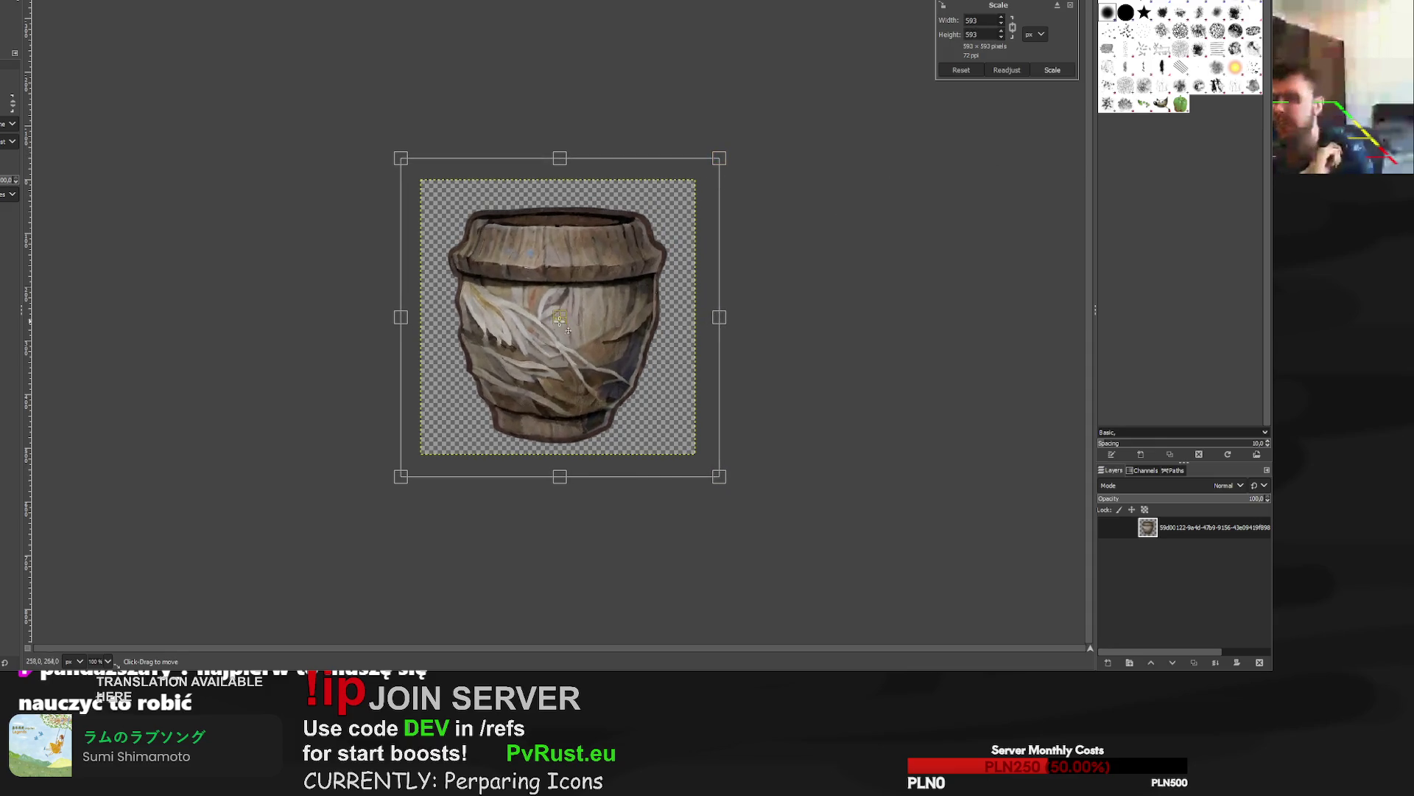
left_click_drag(570, 326, 581, 304)
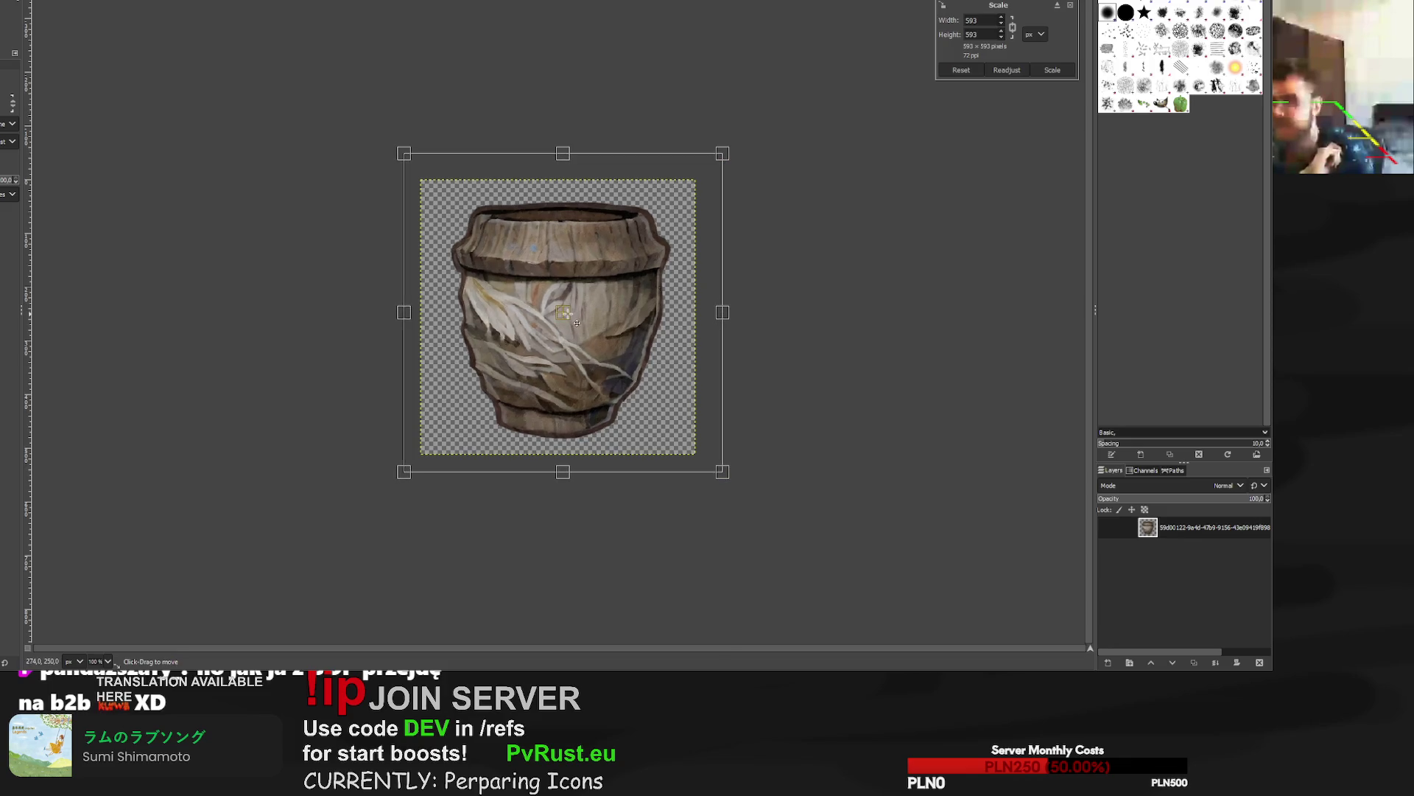
Set the pot's width to exactly 600, apply a centred 600×600 scale, then return to the sandwich.
type("600")
left_click(988, 33)
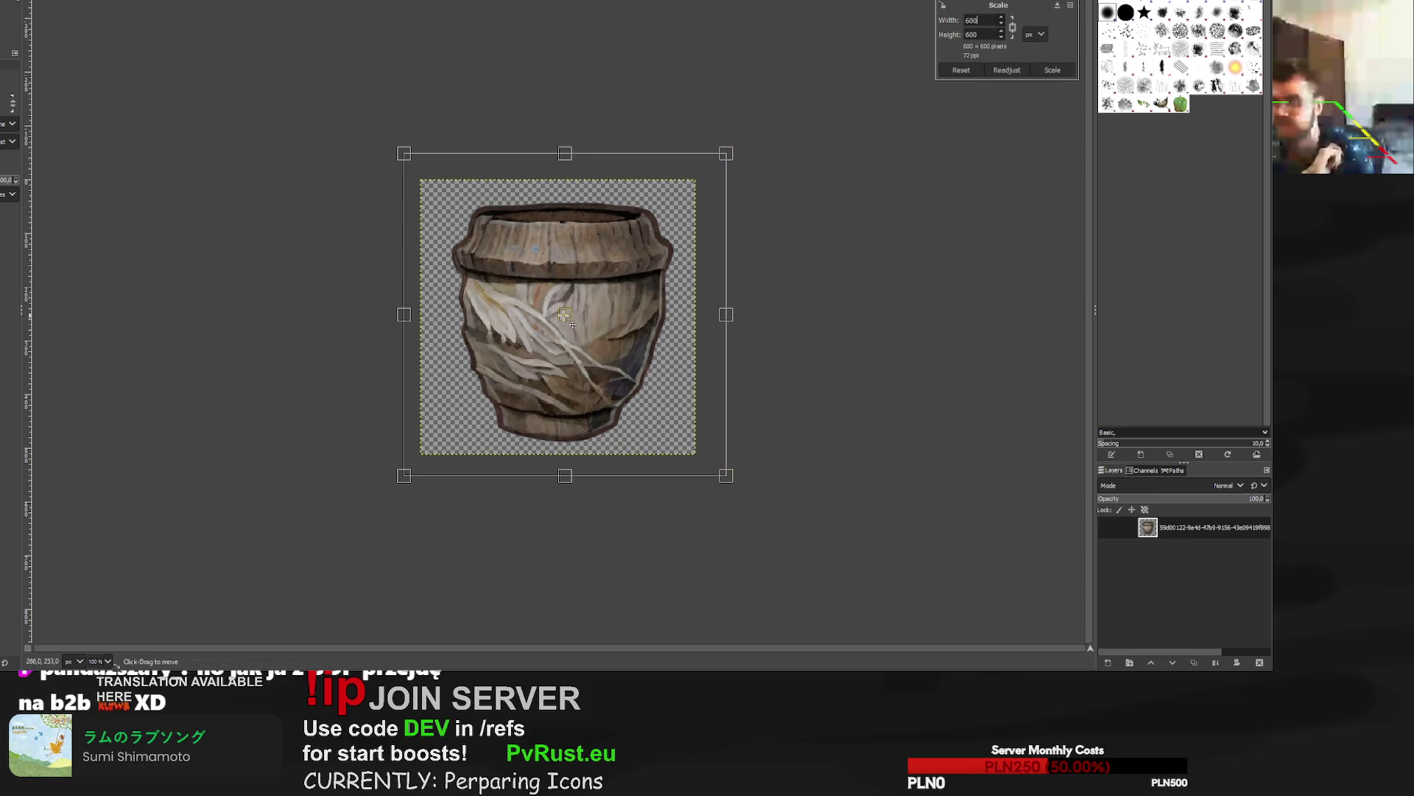
left_click_drag(560, 312, 554, 309)
left_click(1061, 71)
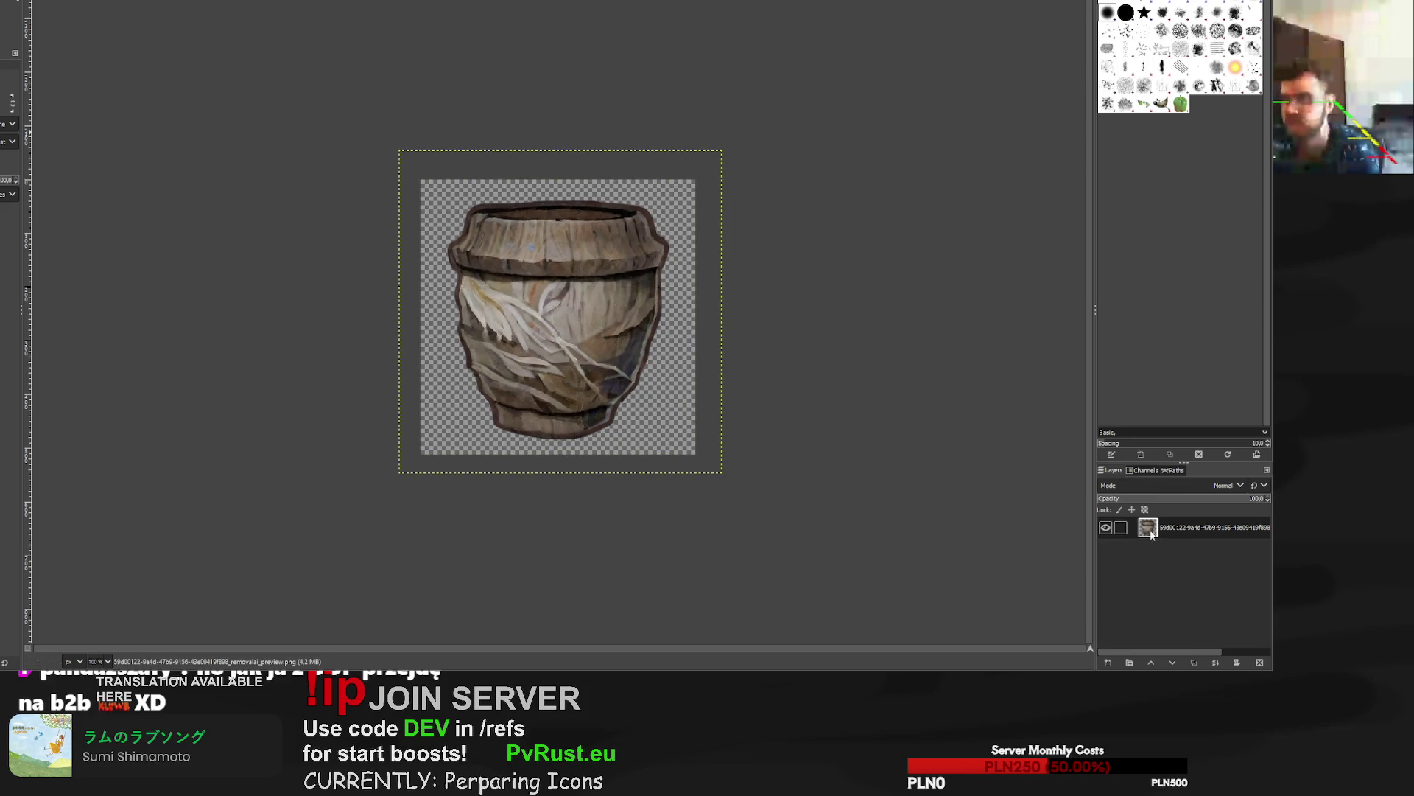
scroll(631, 340, "up", 3)
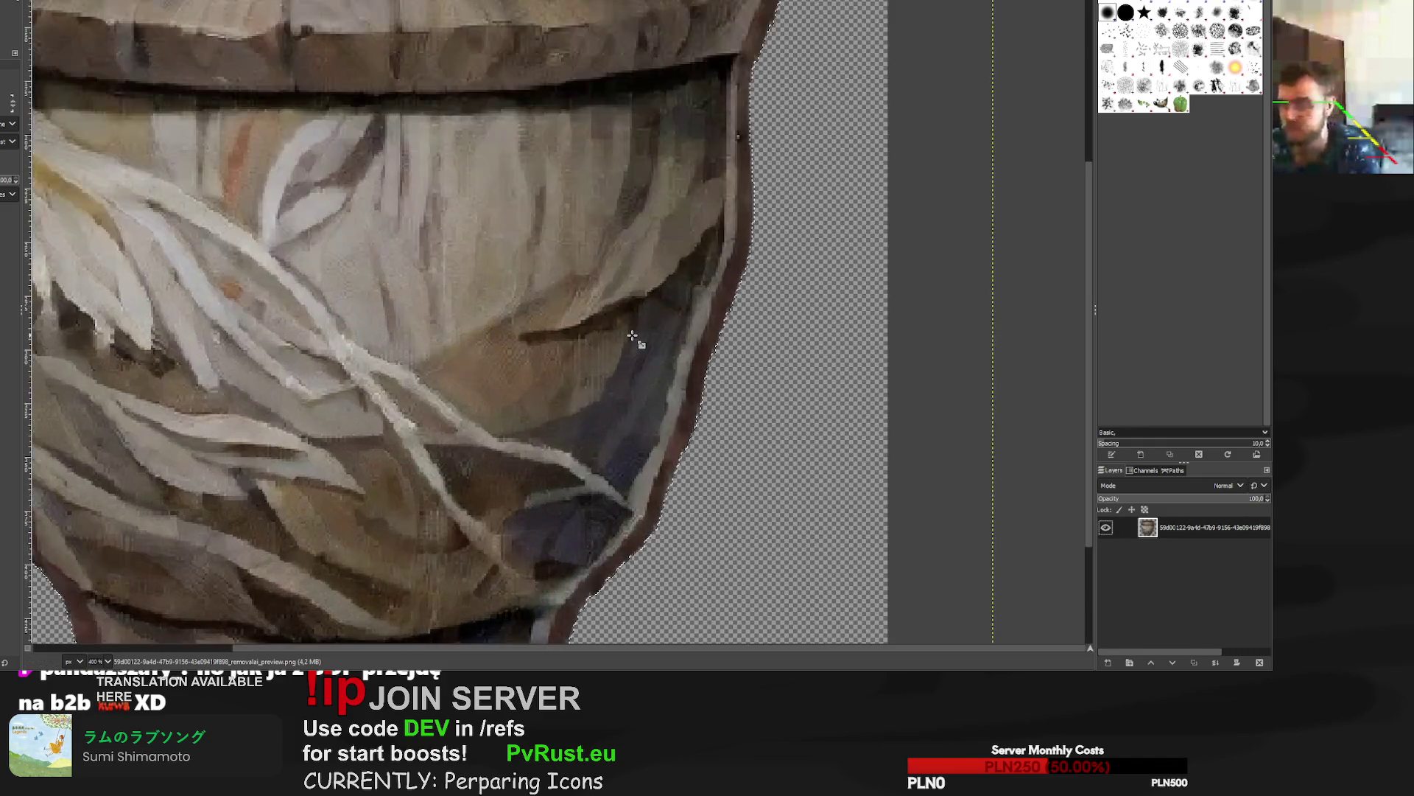
scroll(631, 335, "down", 2)
scroll(634, 320, "down", 1)
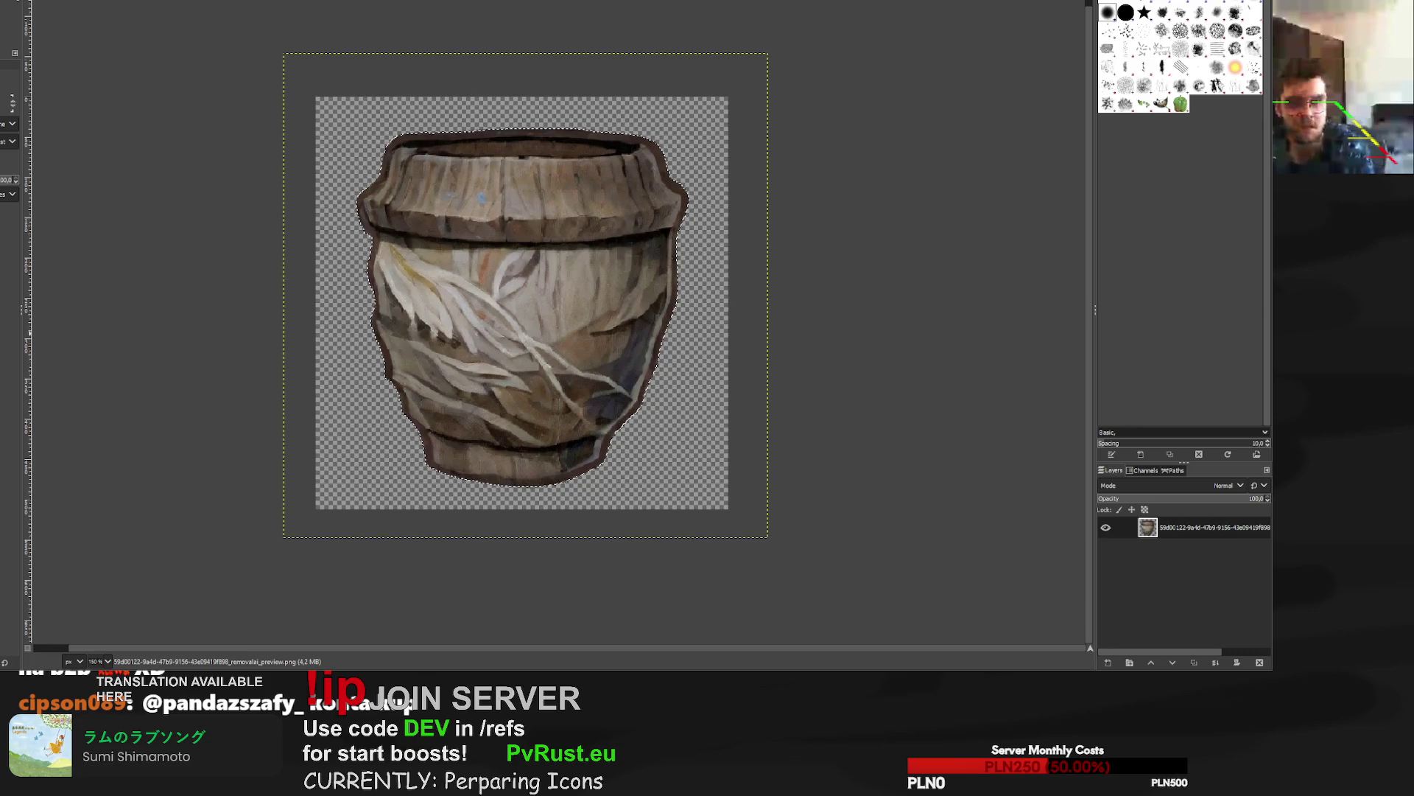
key("ctrl+w")
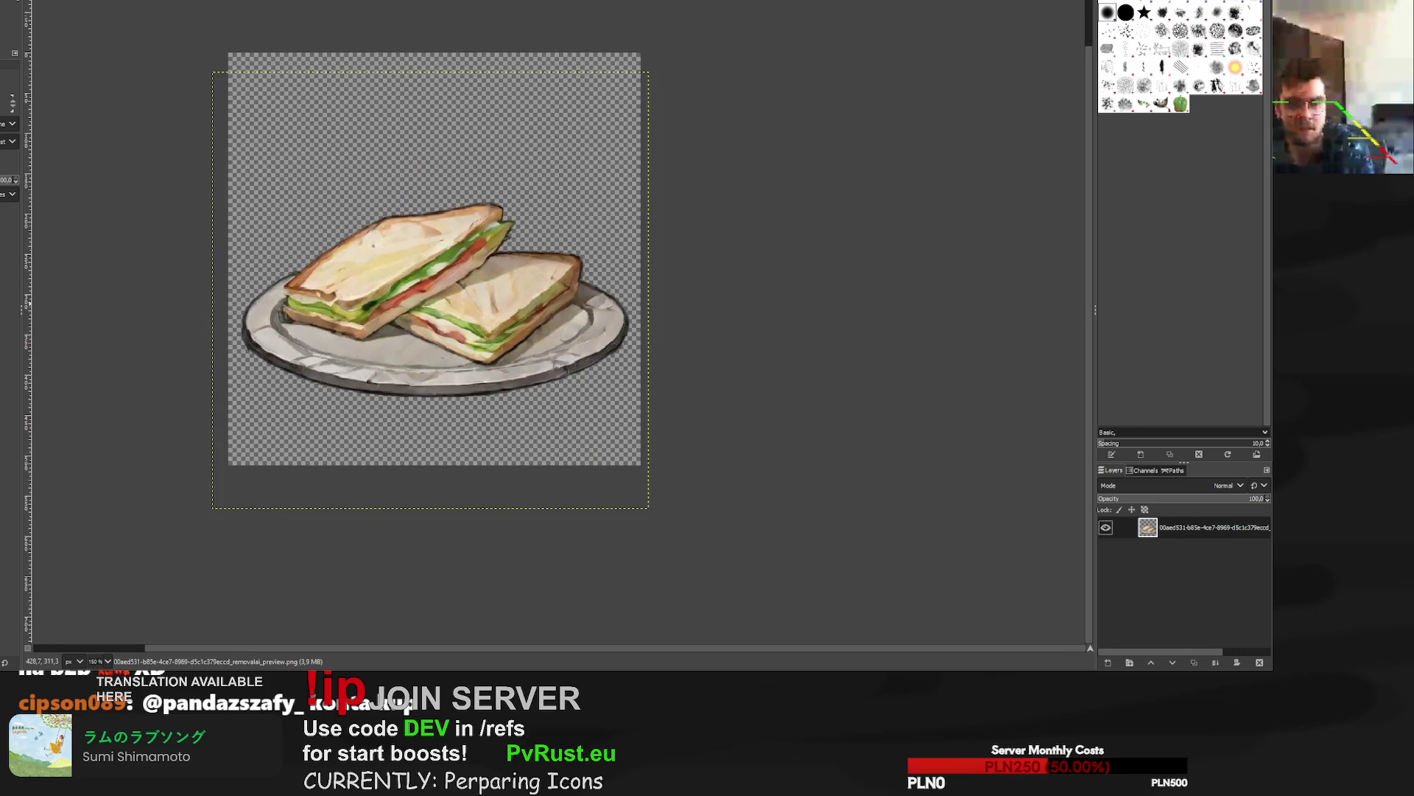
Scale the goblet layer to 600 pixels.
key("ctrl+w")
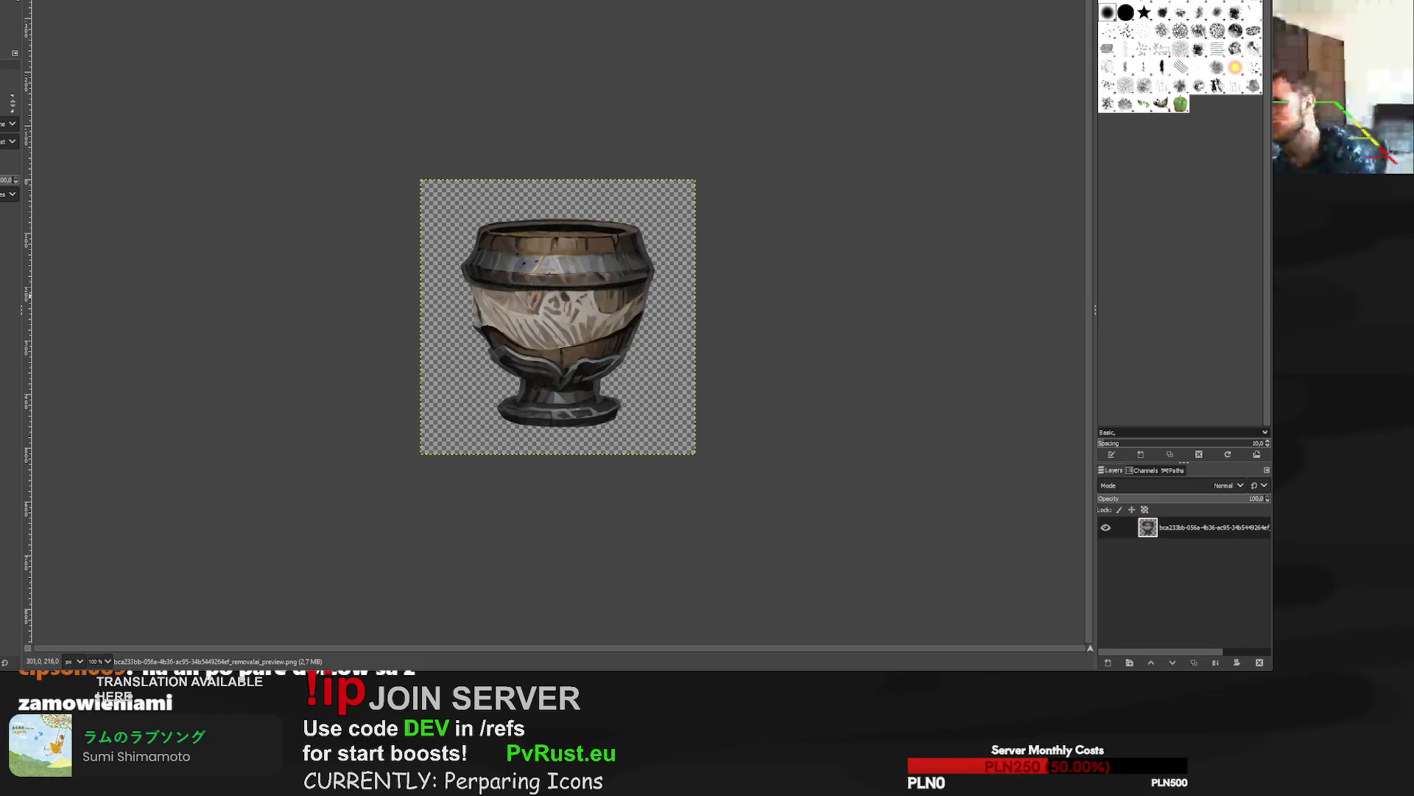
key("shift+s")
left_click(572, 305)
type("6")
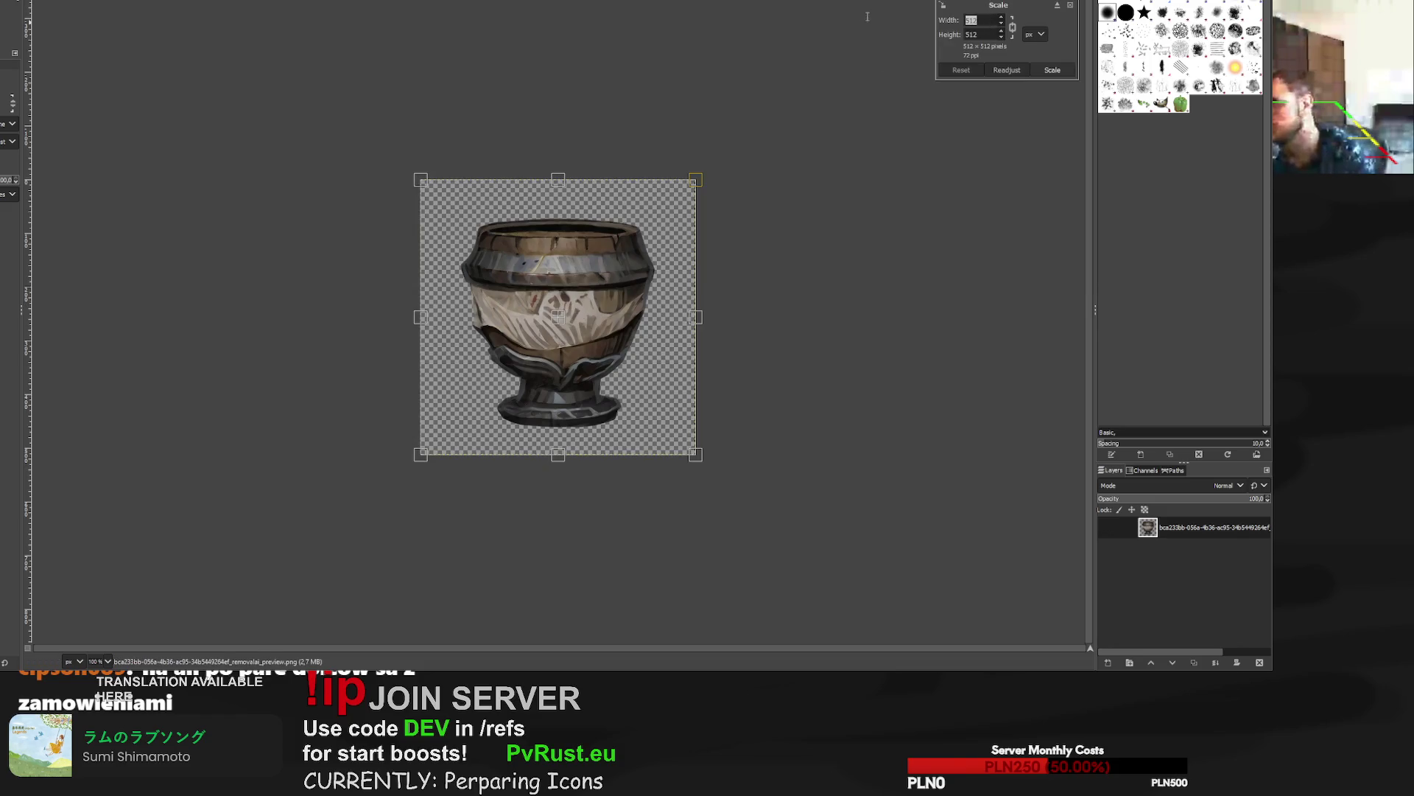
type("00")
key("Tab")
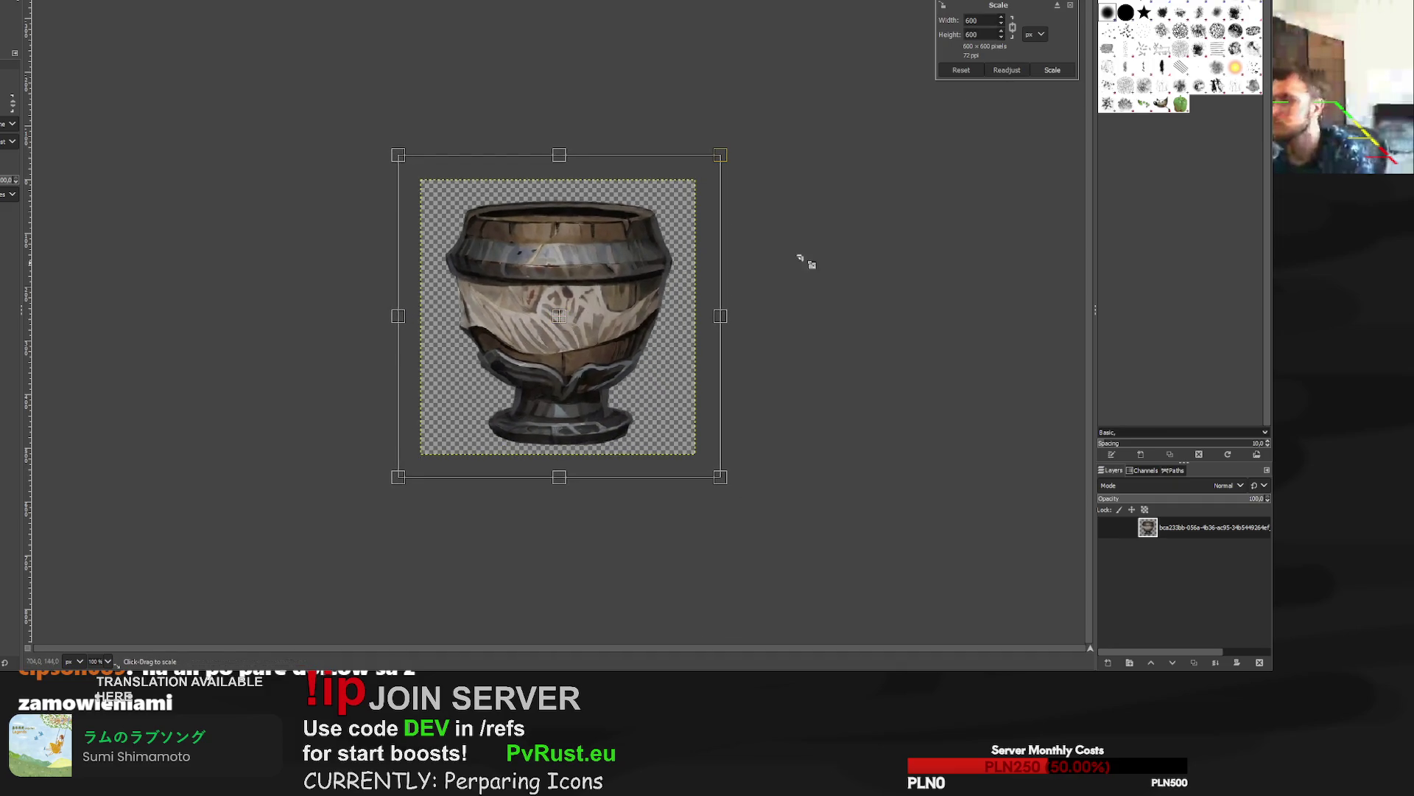
left_click(1018, 71)
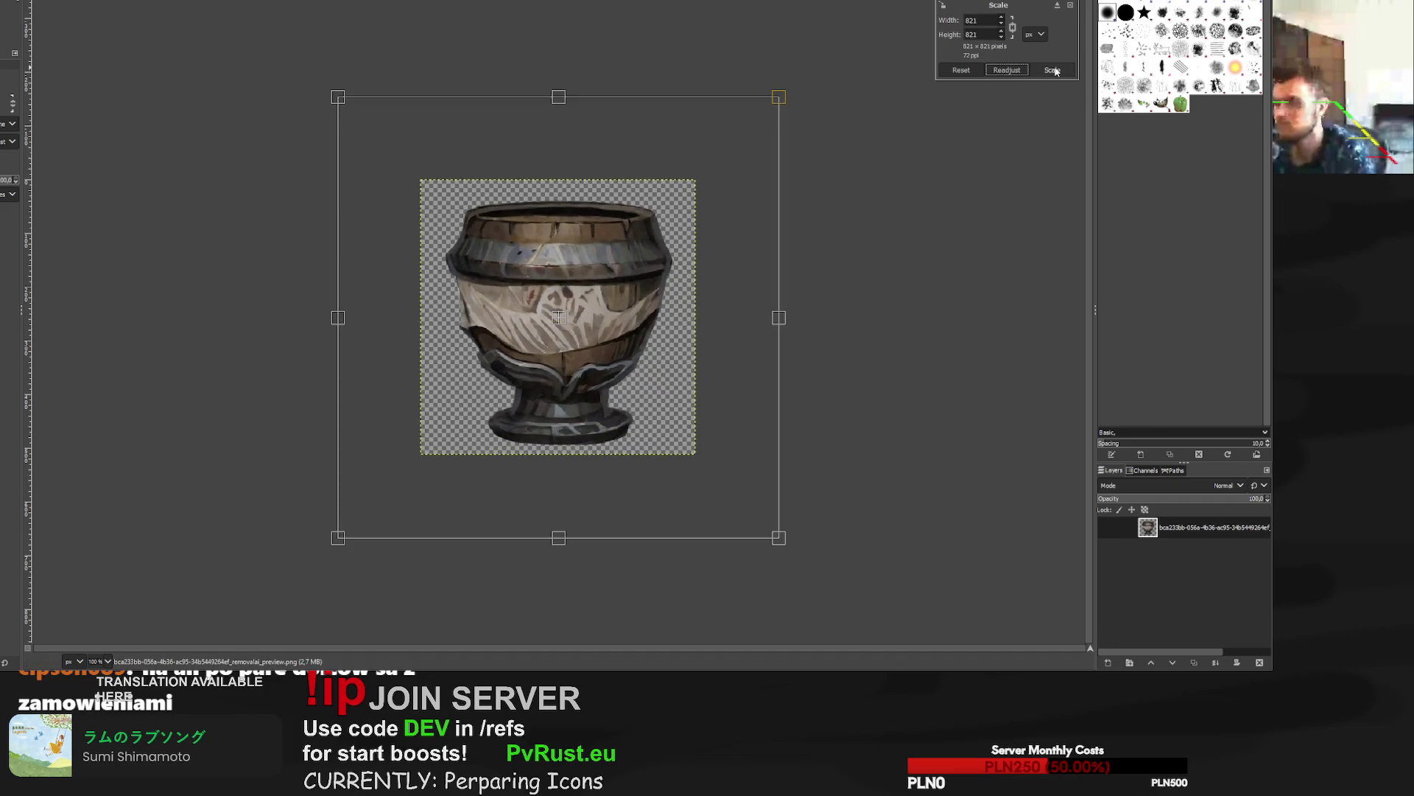
left_click(961, 70)
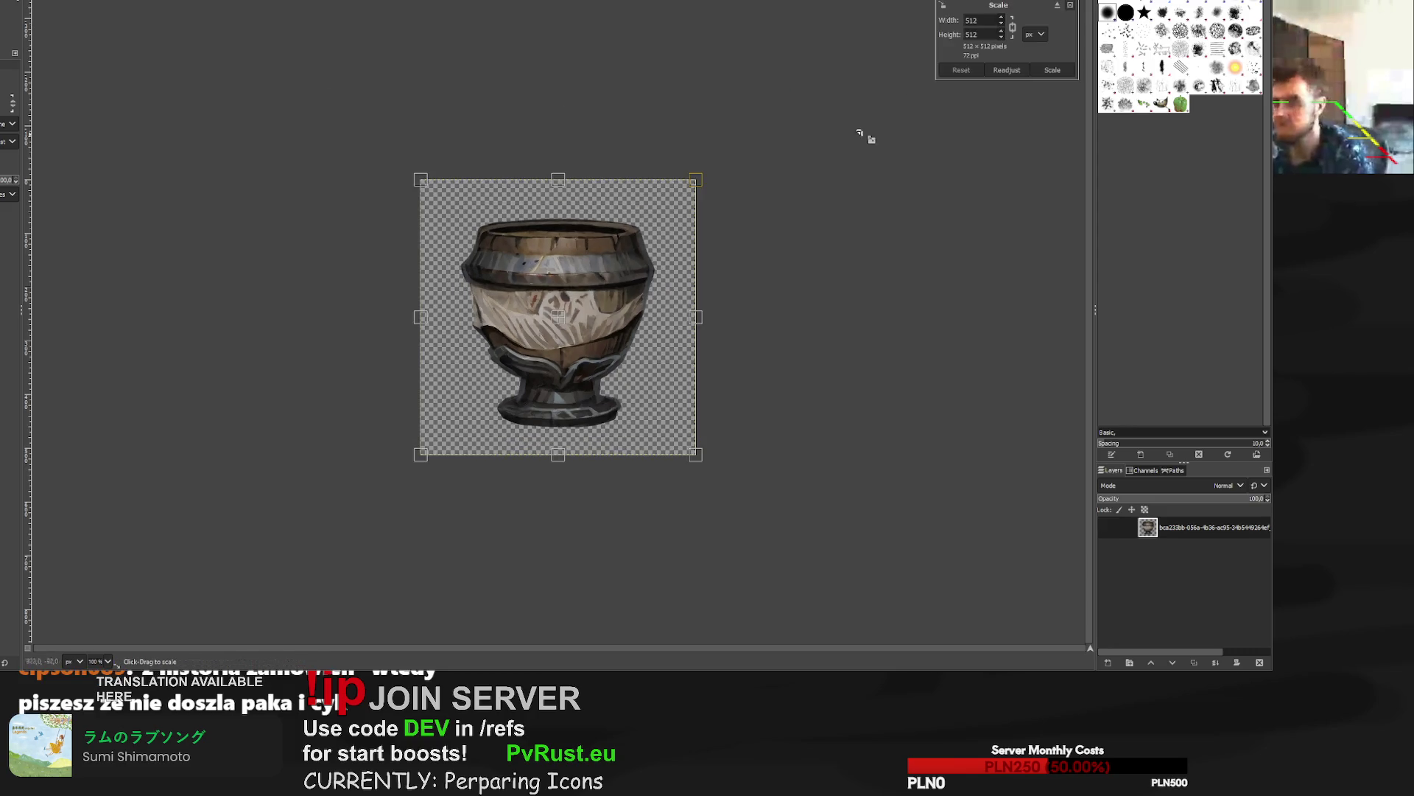
type("600")
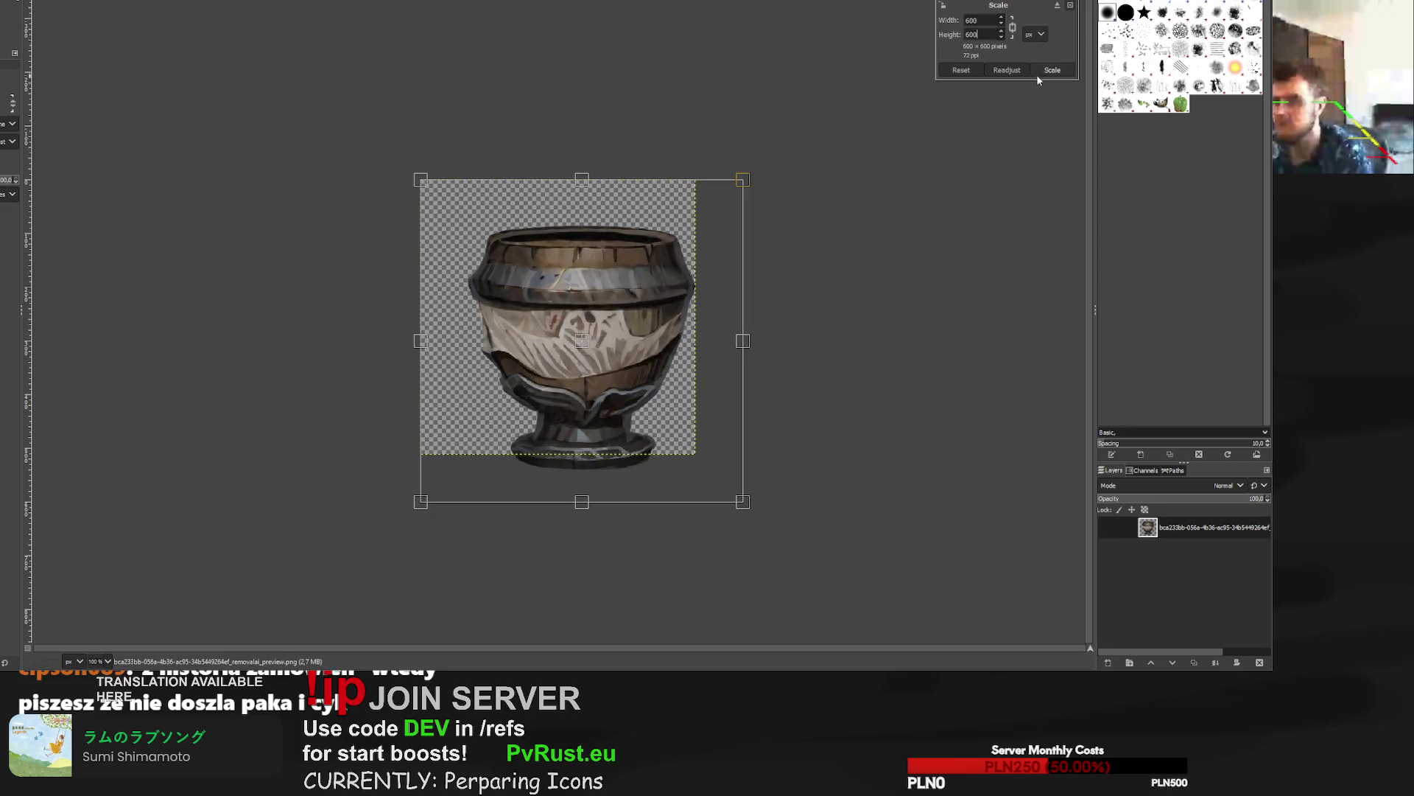
left_click(1051, 70)
Move the enlarged goblet up and left until it is centred on the canvas.
key("m")
left_click_drag(583, 297, 563, 271)
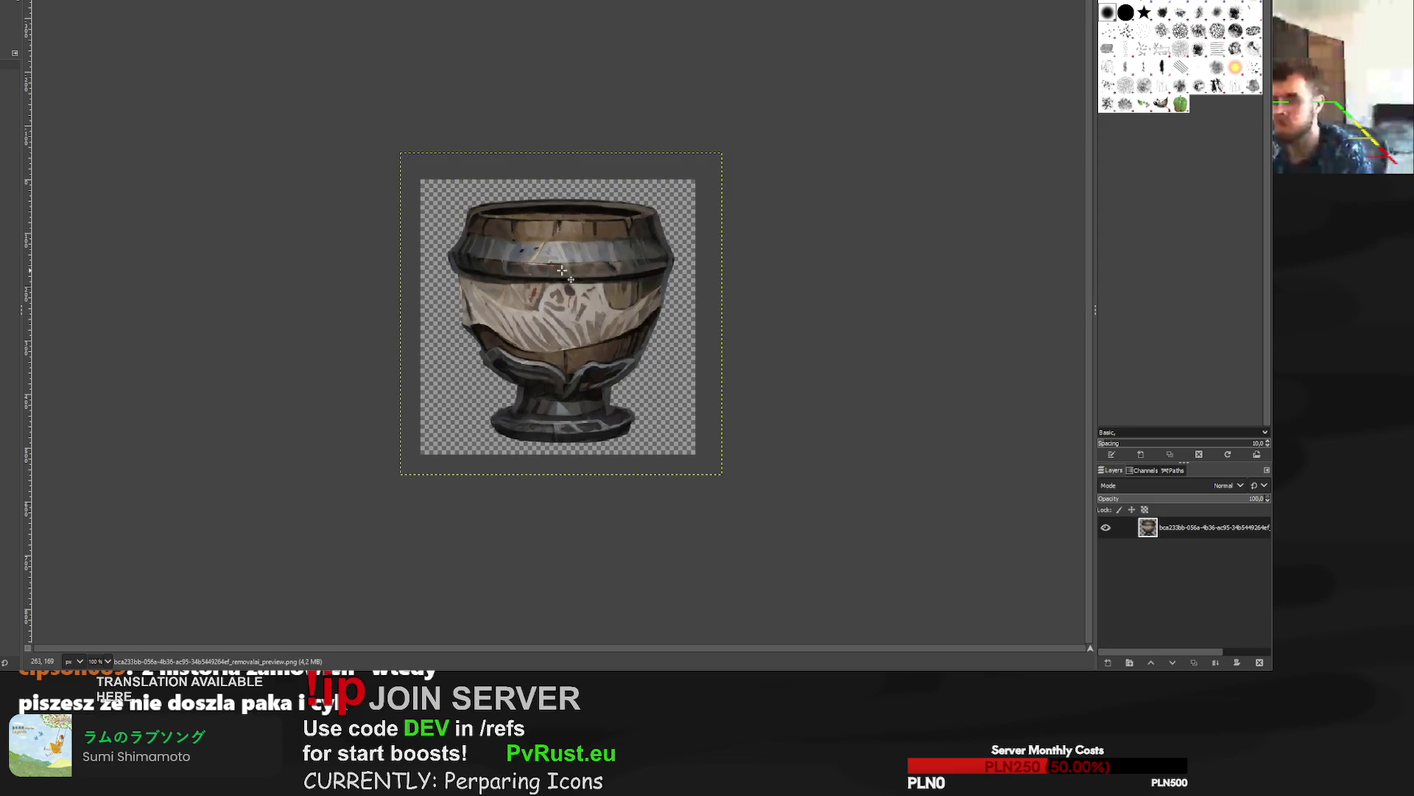
left_click_drag(566, 307, 561, 306)
left_click_drag(561, 305, 560, 306)
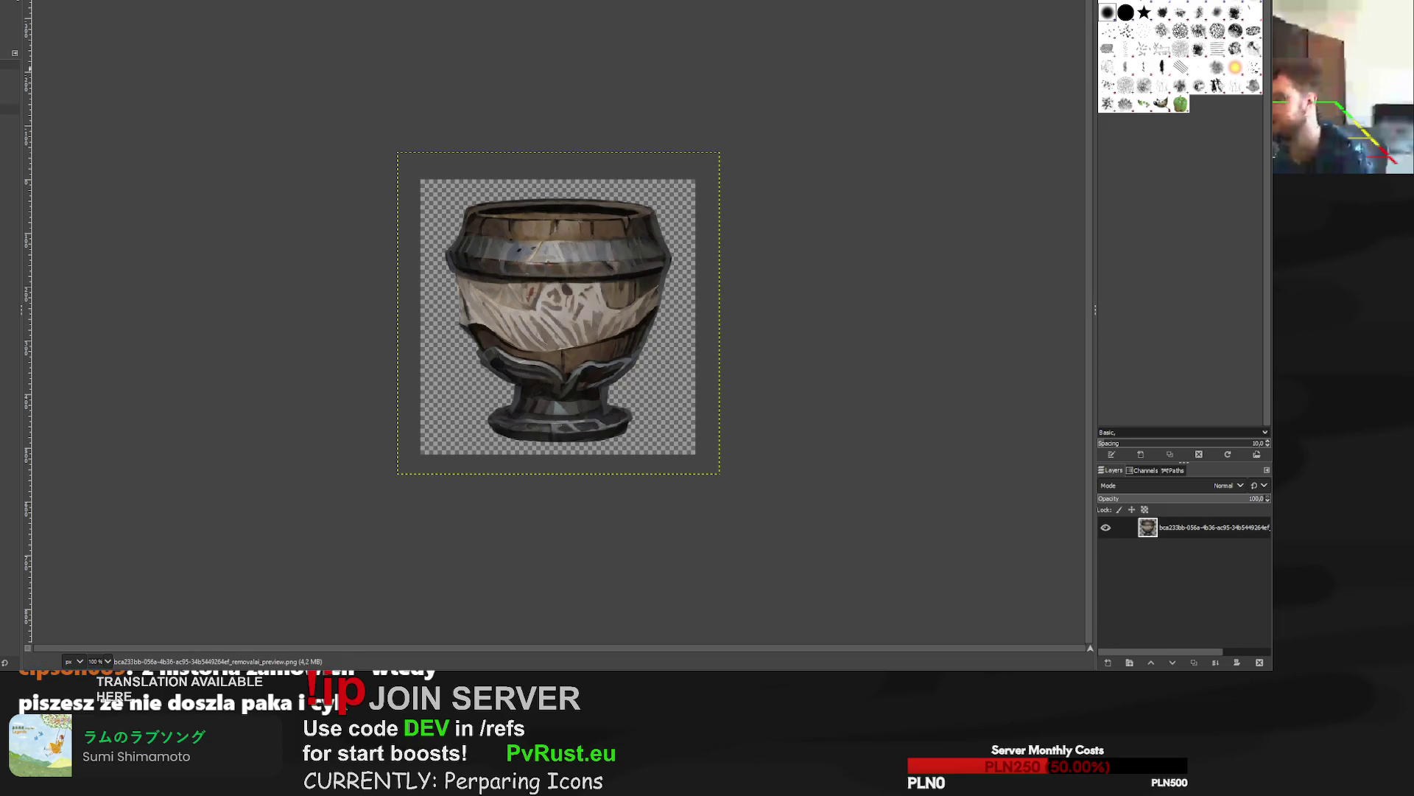
Export the goblet icon over its PNG file and close the image.
key("ctrl+e")
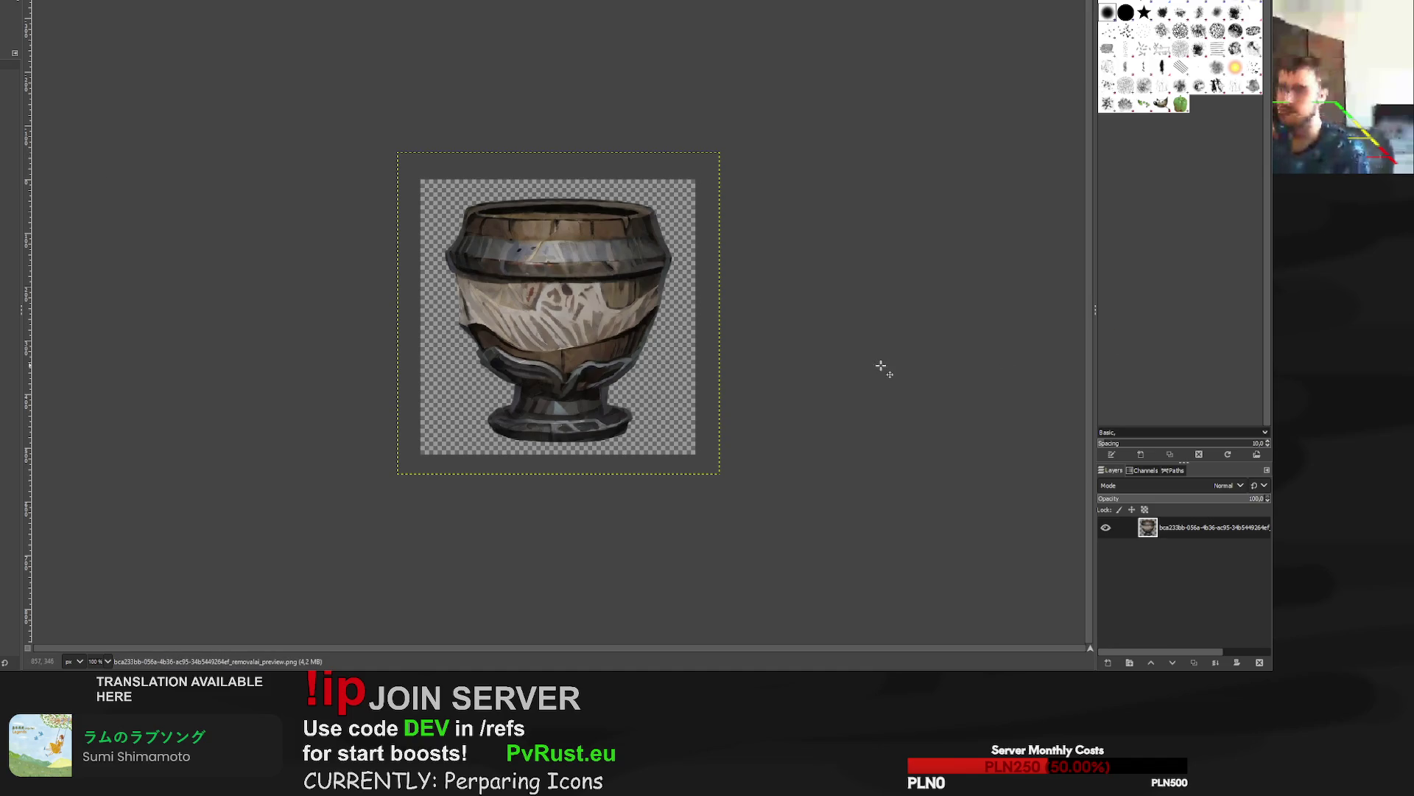
key("ctrl+e")
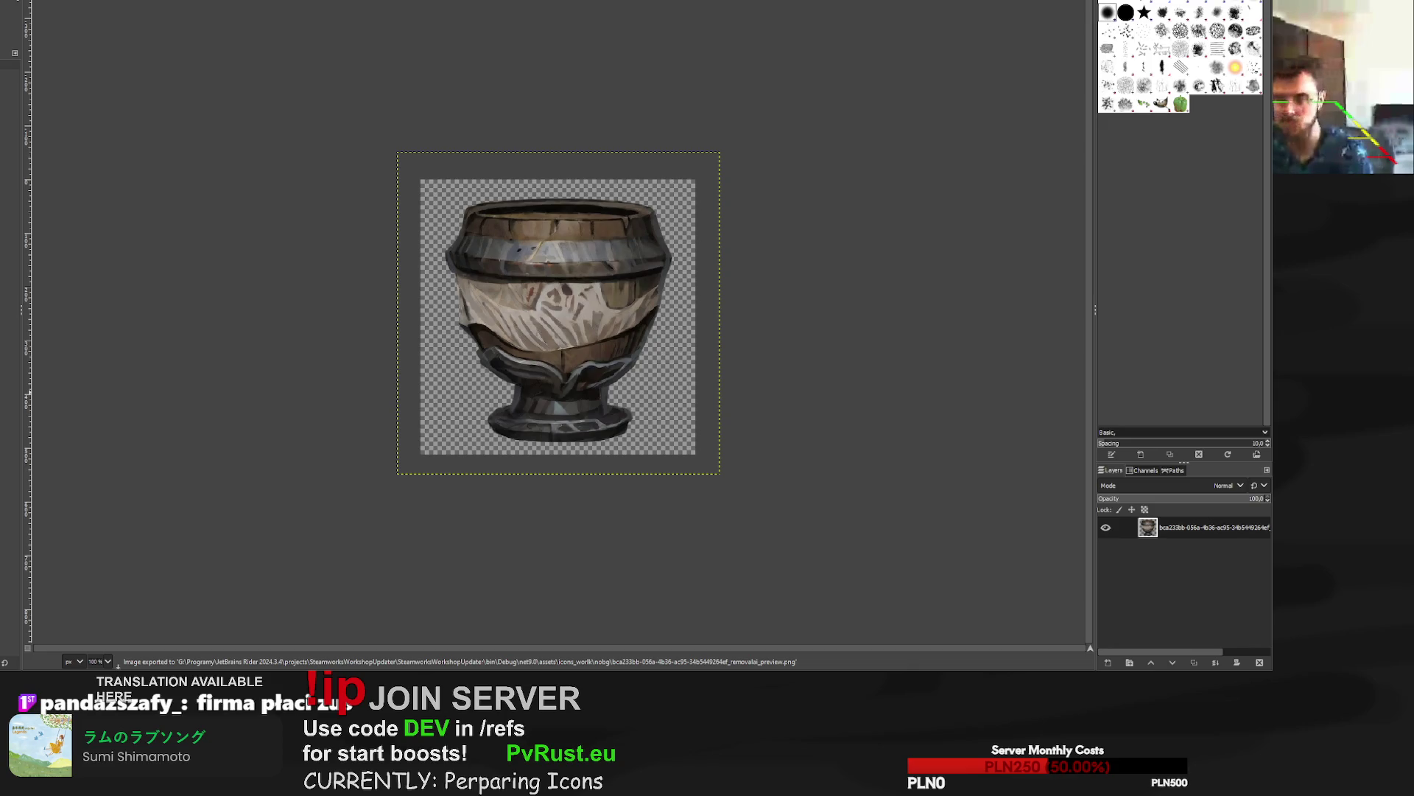
key("ctrl+w")
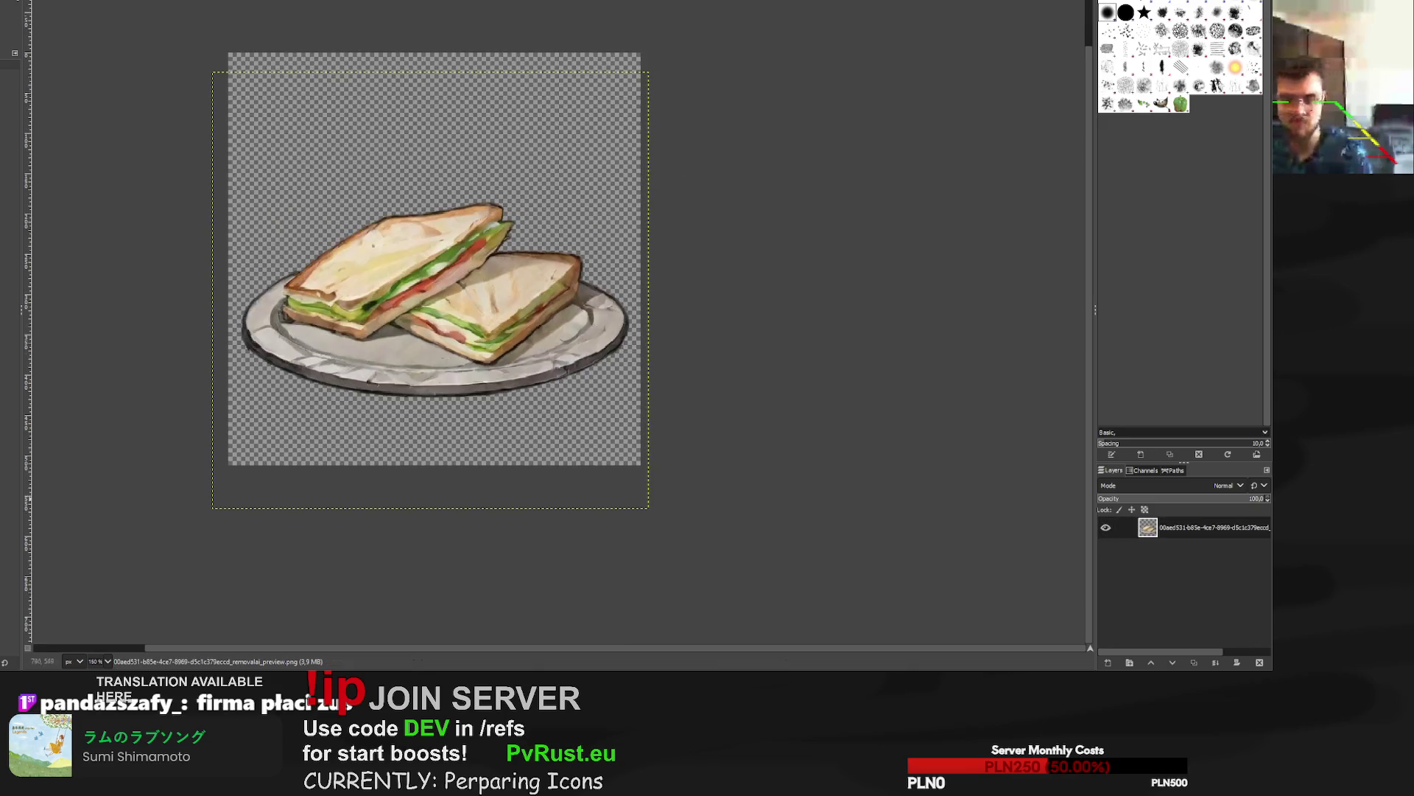
Scale the pot layer to 600×600 pixels, retrying after a botched first attempt.
key("ctrl+w")
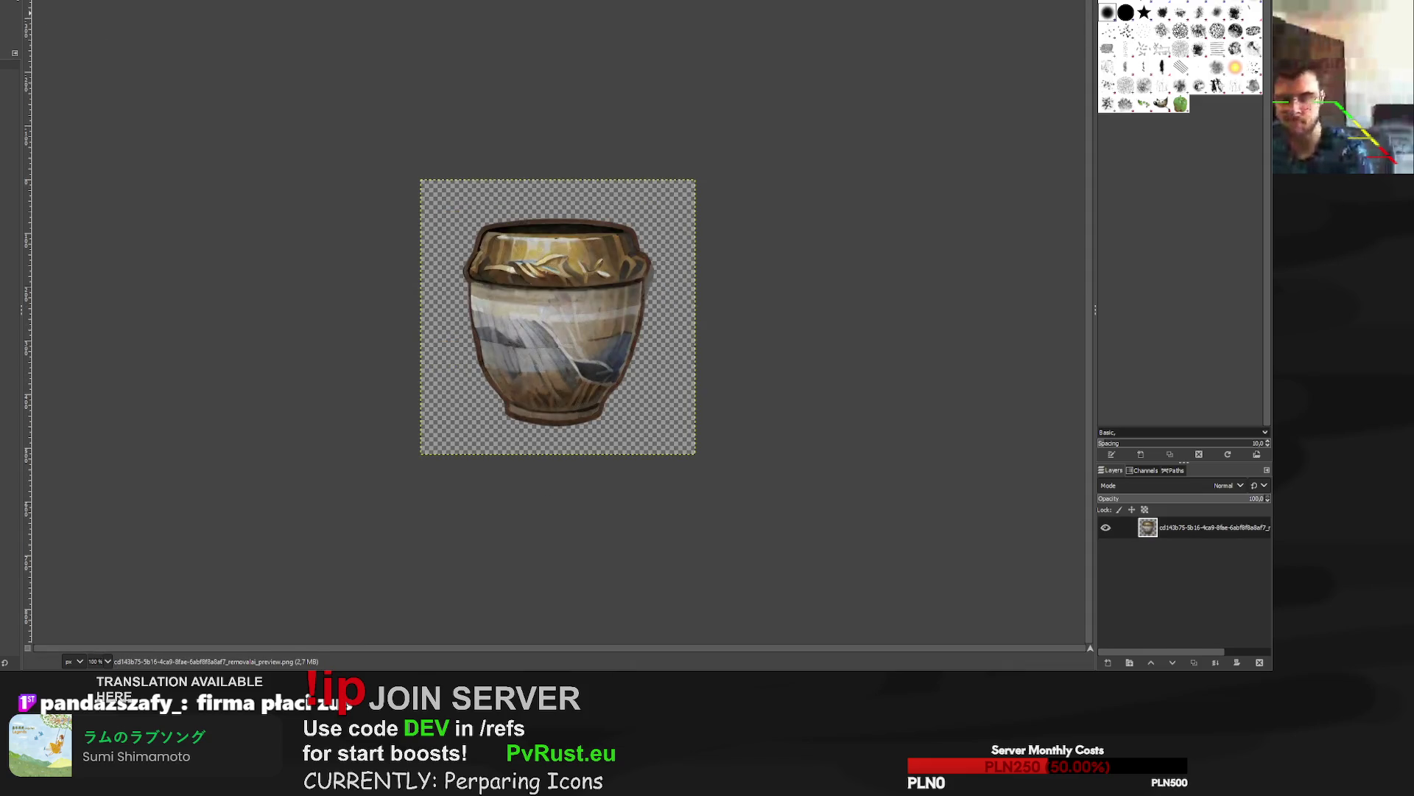
key("shift+s")
left_click(530, 280)
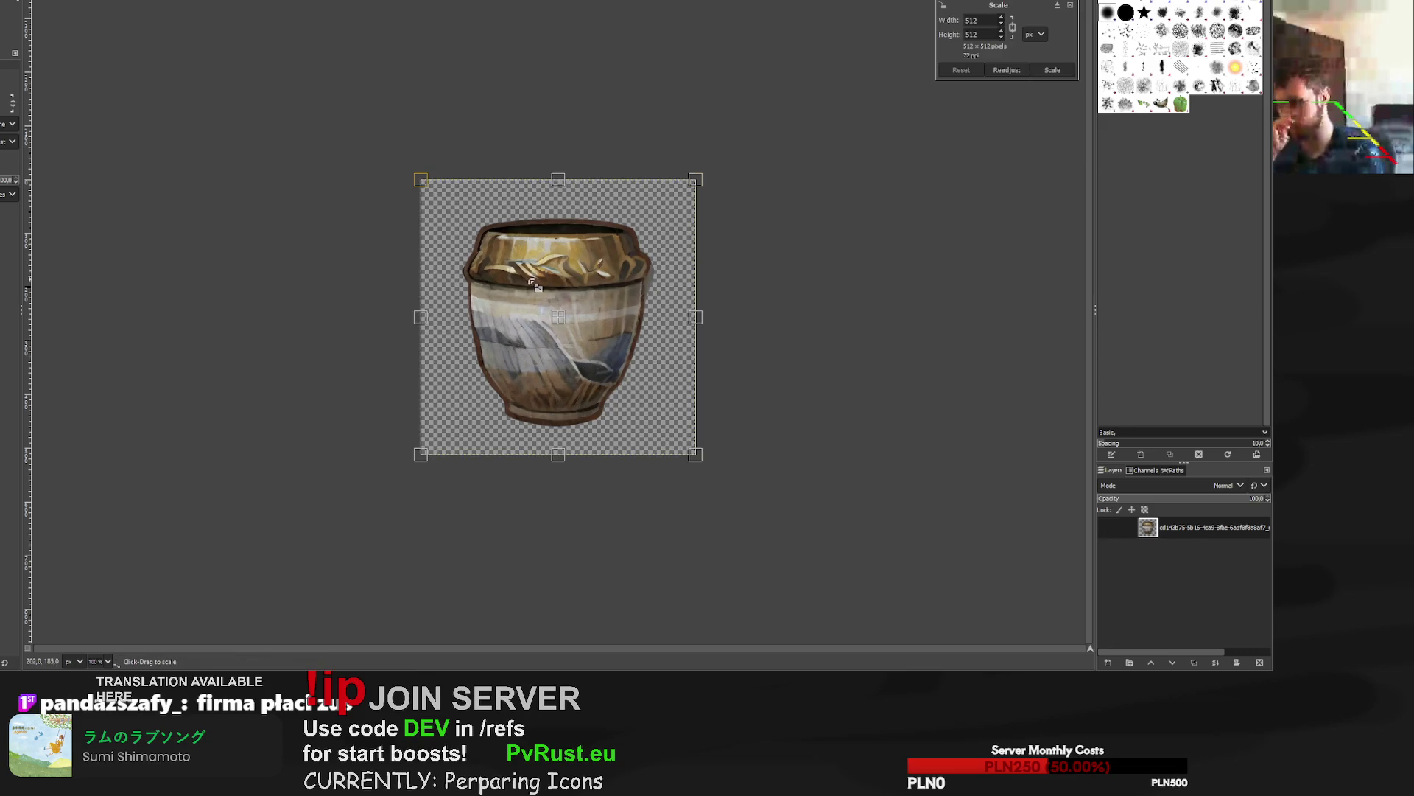
double_click(973, 20)
type("600")
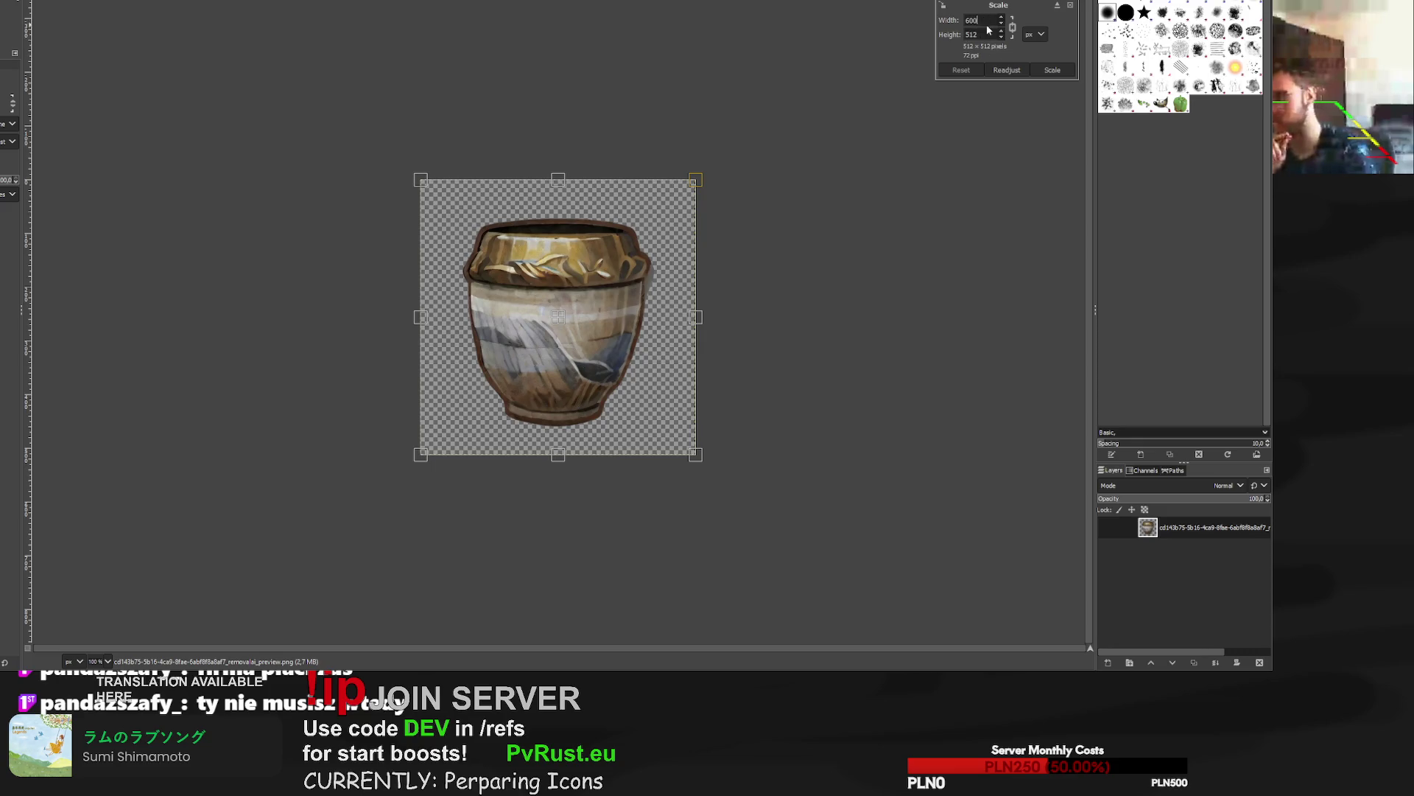
key("Tab")
left_click(1006, 70)
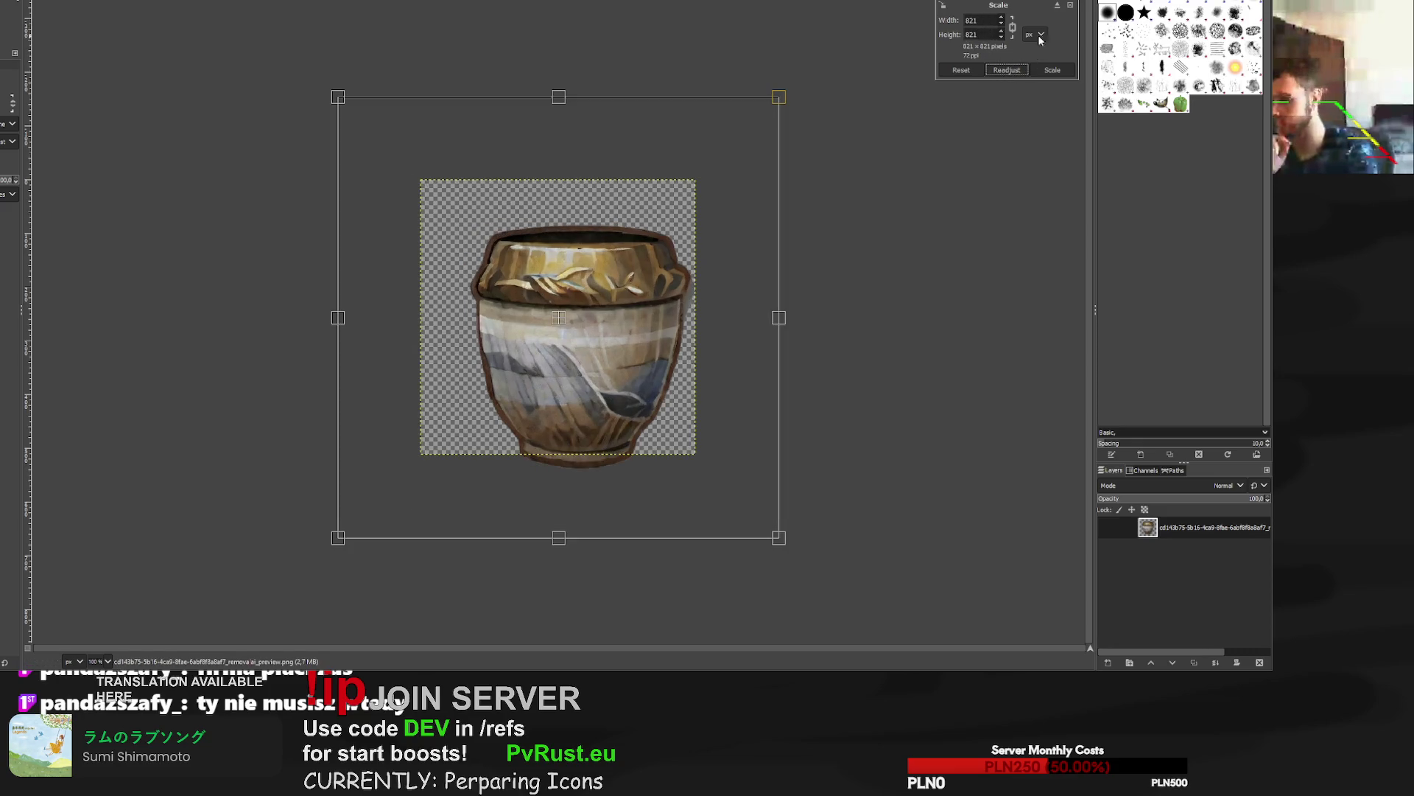
left_click(1070, 5)
left_click(752, 189)
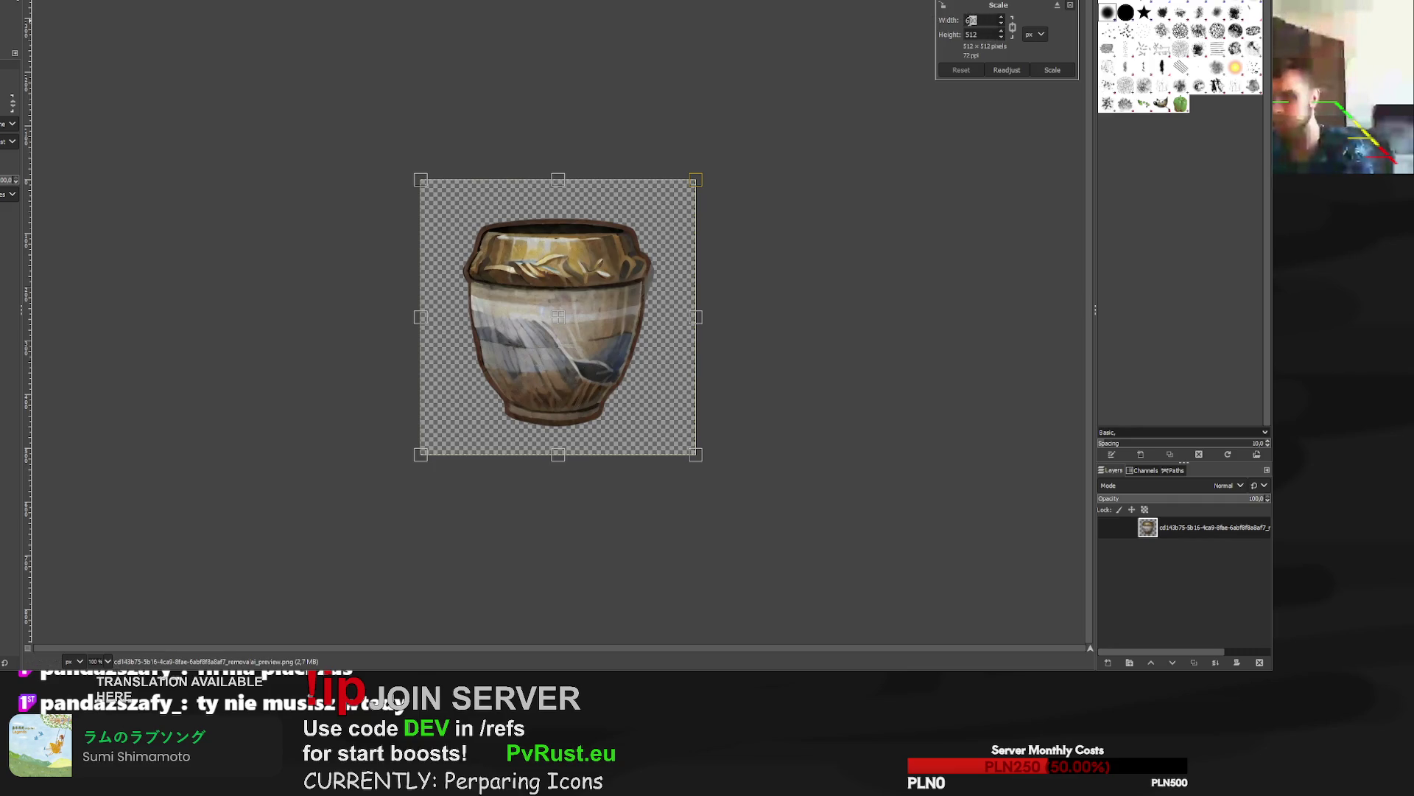
key("Tab")
left_click(1052, 70)
Shift the enlarged pot up and left on the canvas.
left_click_drag(618, 362, 600, 335)
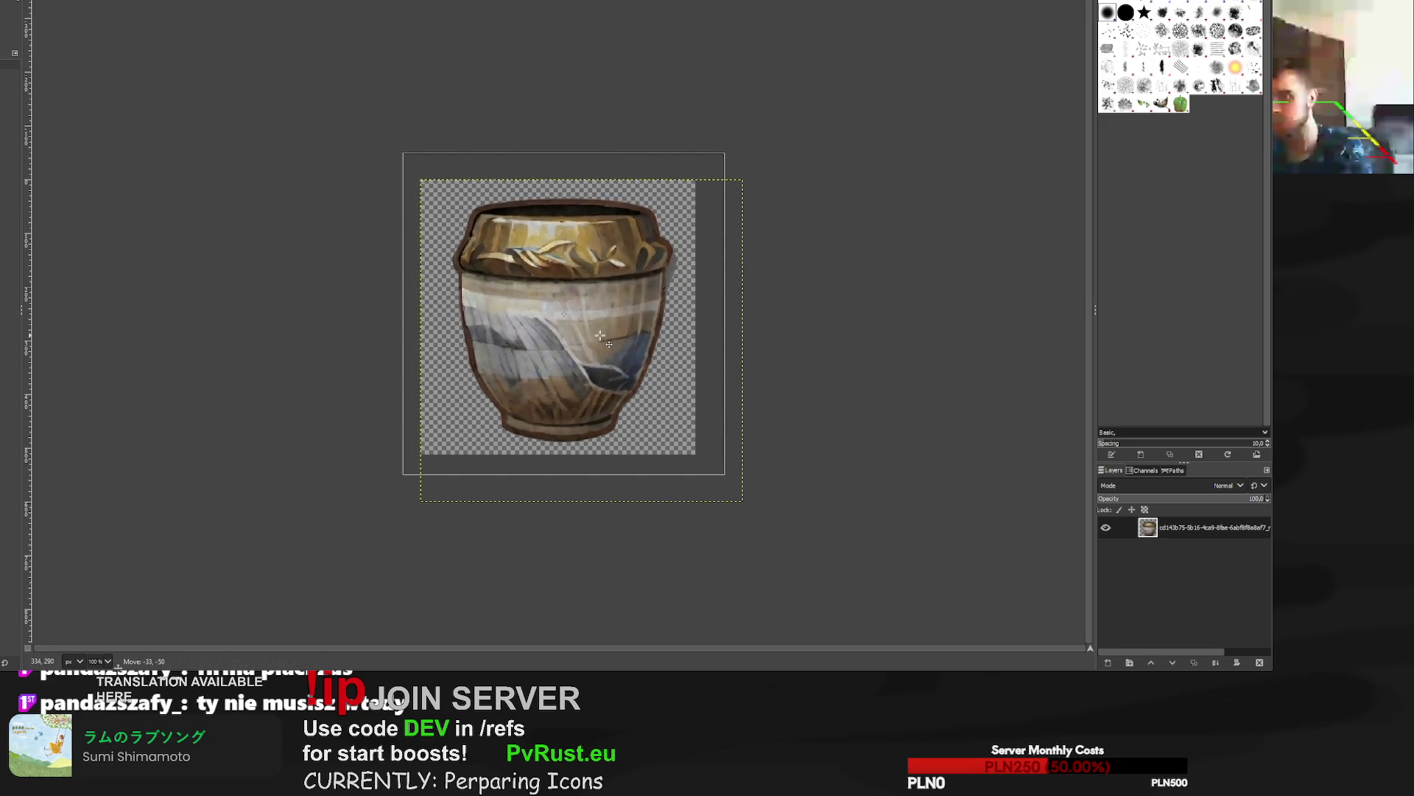
scroll(670, 260, "up", 4)
scroll(670, 259, "down", 1)
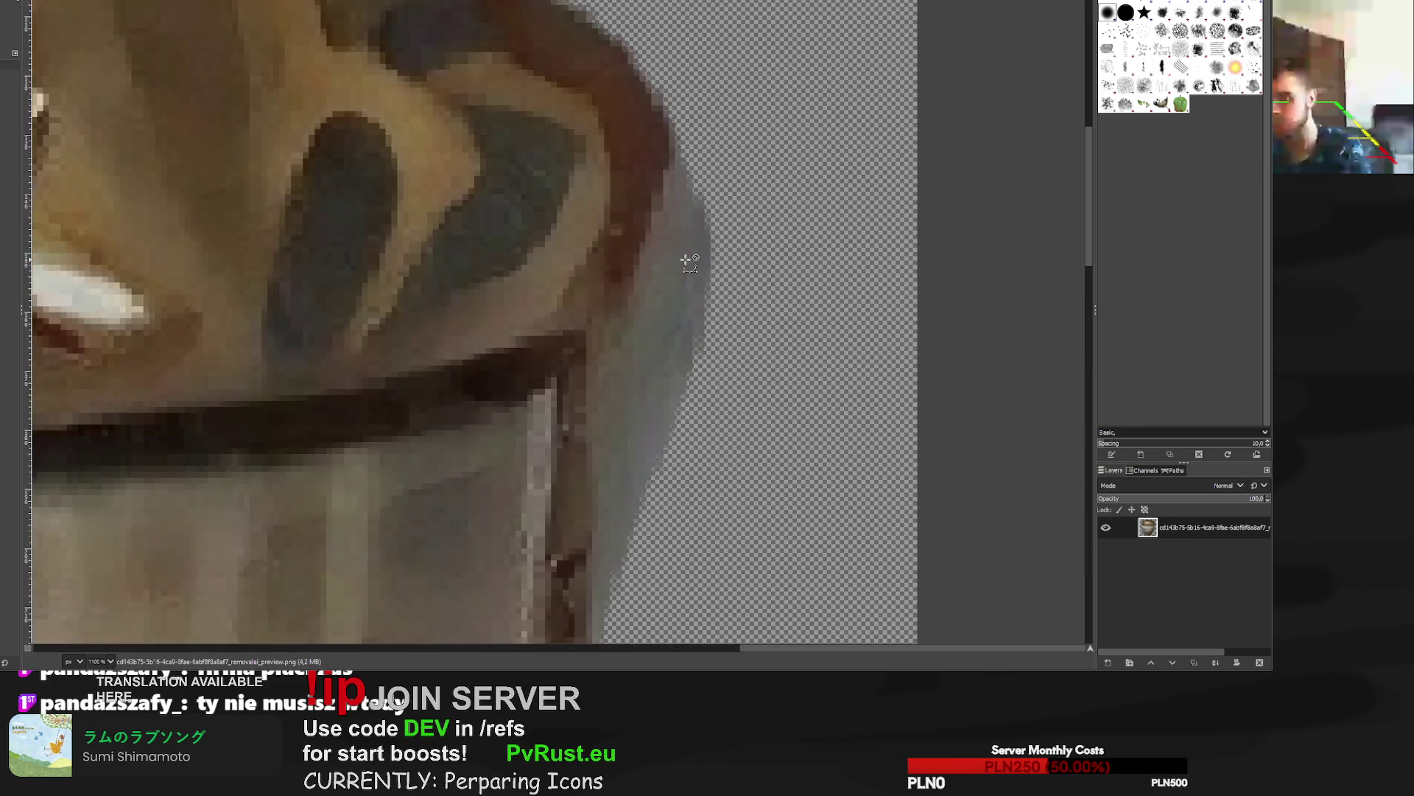
scroll(670, 259, "down", 2)
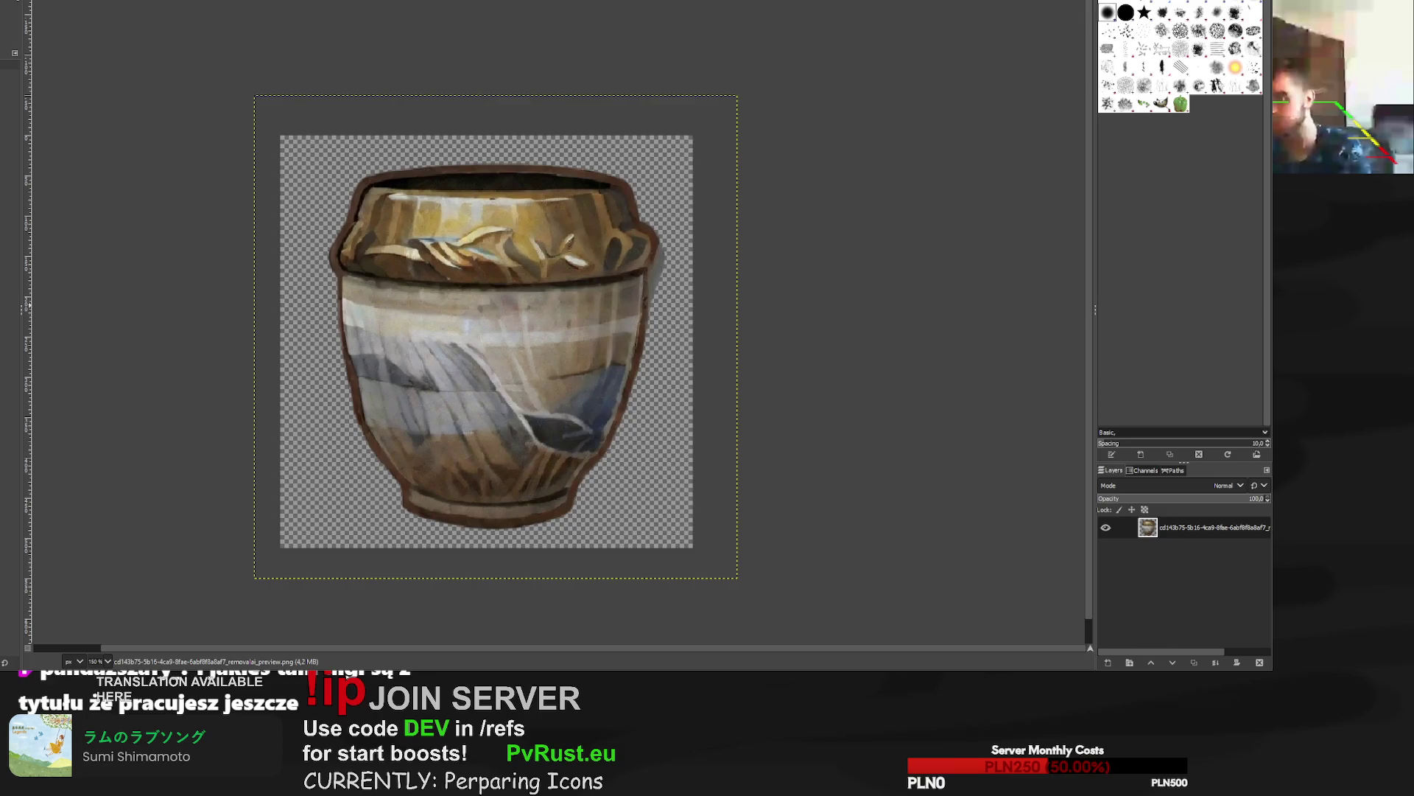
scroll(696, 267, "up", 5)
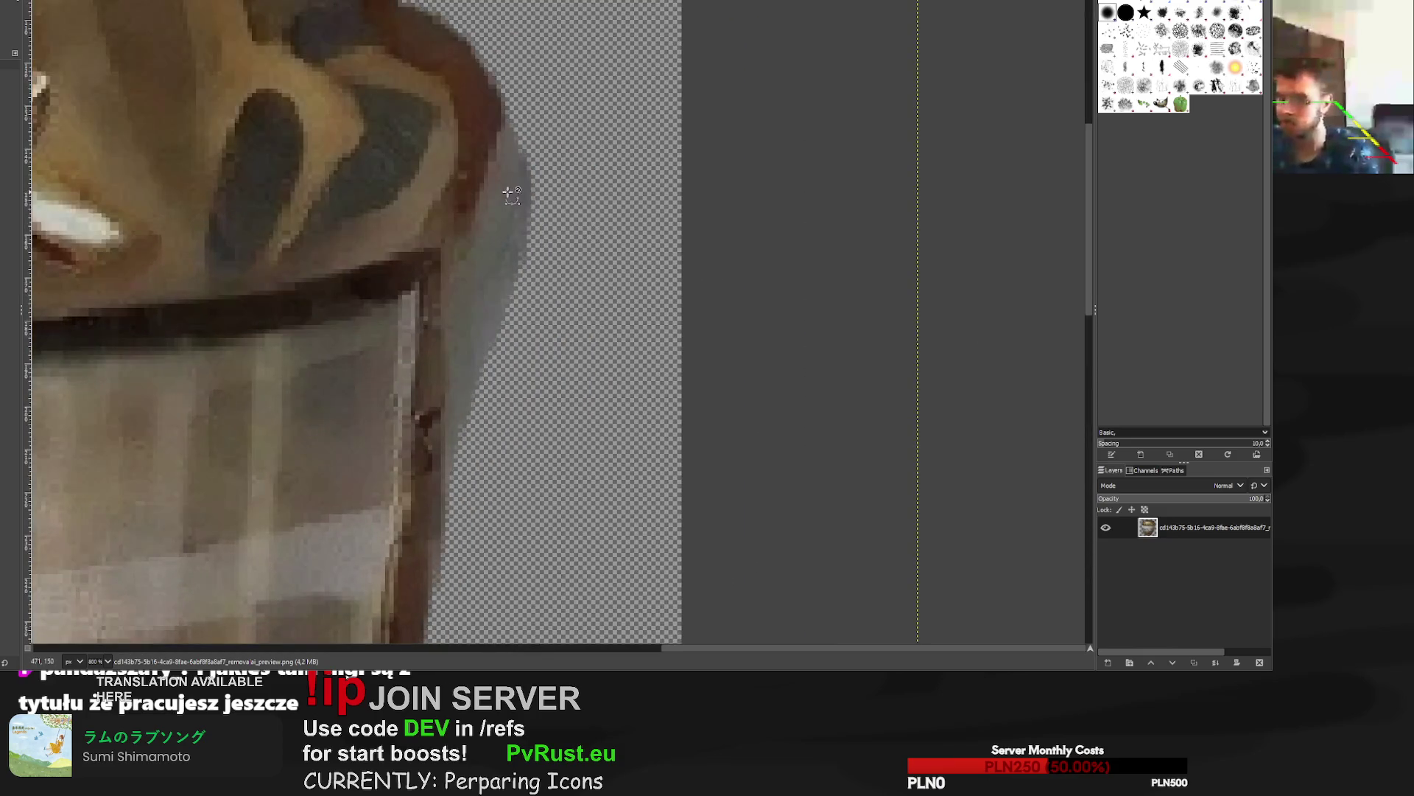
Erase the grey halo along the pot's right and upper-right rim, then return to the sandwich.
key("shift+e")
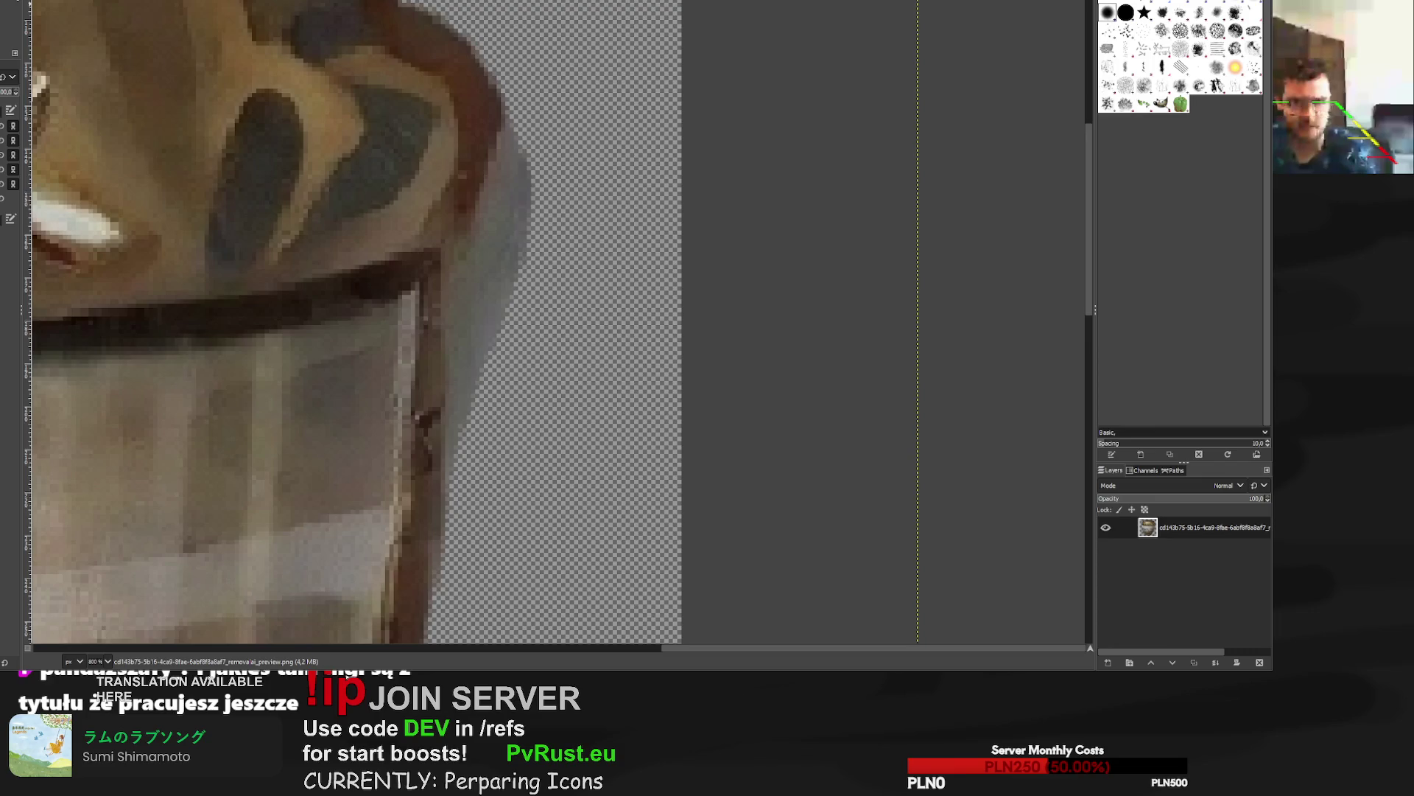
mouse_move(582, 221)
left_mouse_down()
mouse_move(587, 135)
mouse_move(582, 221)
mouse_move(549, 237)
mouse_move(520, 361)
mouse_move(527, 426)
mouse_move(508, 401)
mouse_move(520, 294)
mouse_move(543, 254)
left_mouse_up()
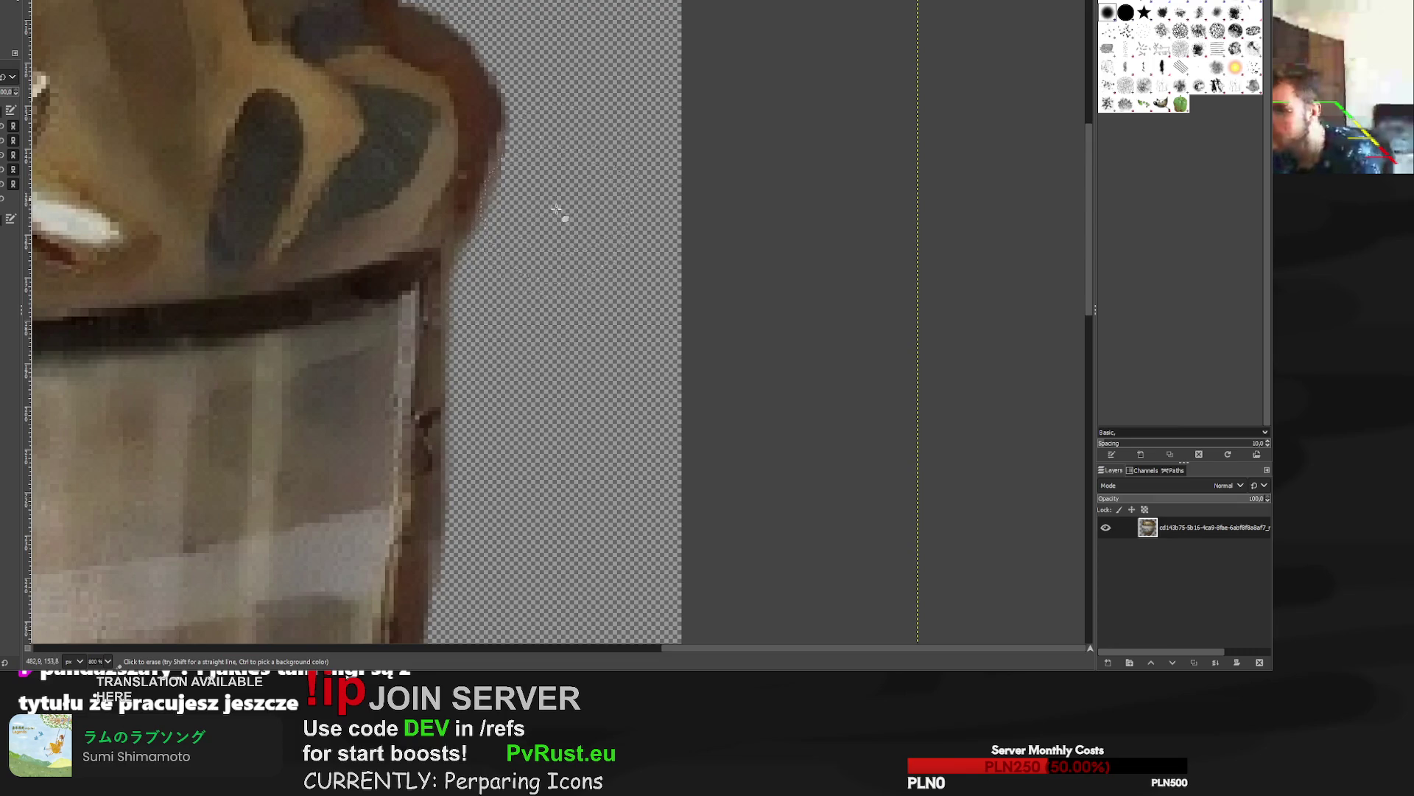
mouse_move(540, 262)
left_mouse_down()
mouse_move(568, 179)
mouse_move(549, 204)
left_mouse_up()
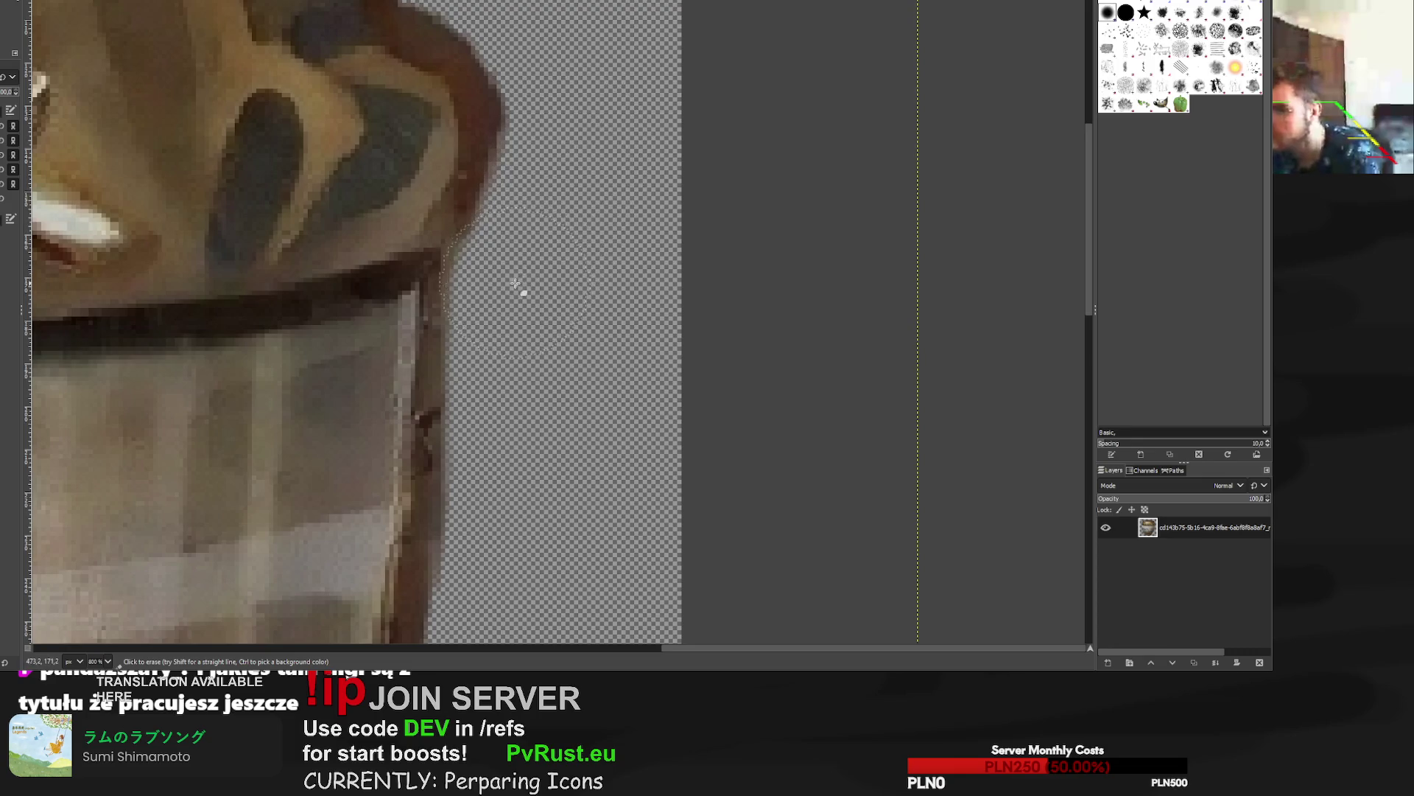
scroll(516, 509, "down", 7)
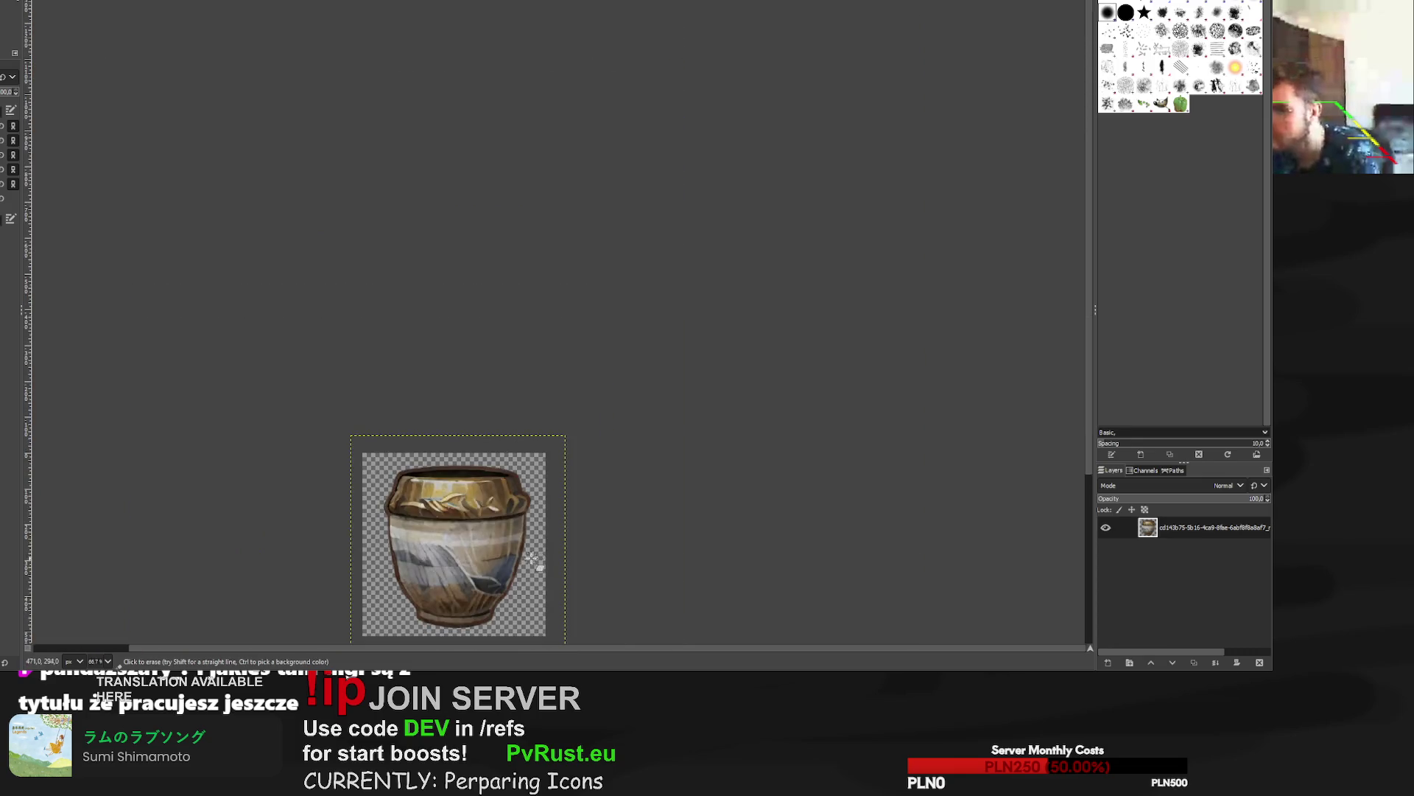
scroll(383, 541, "up", 5)
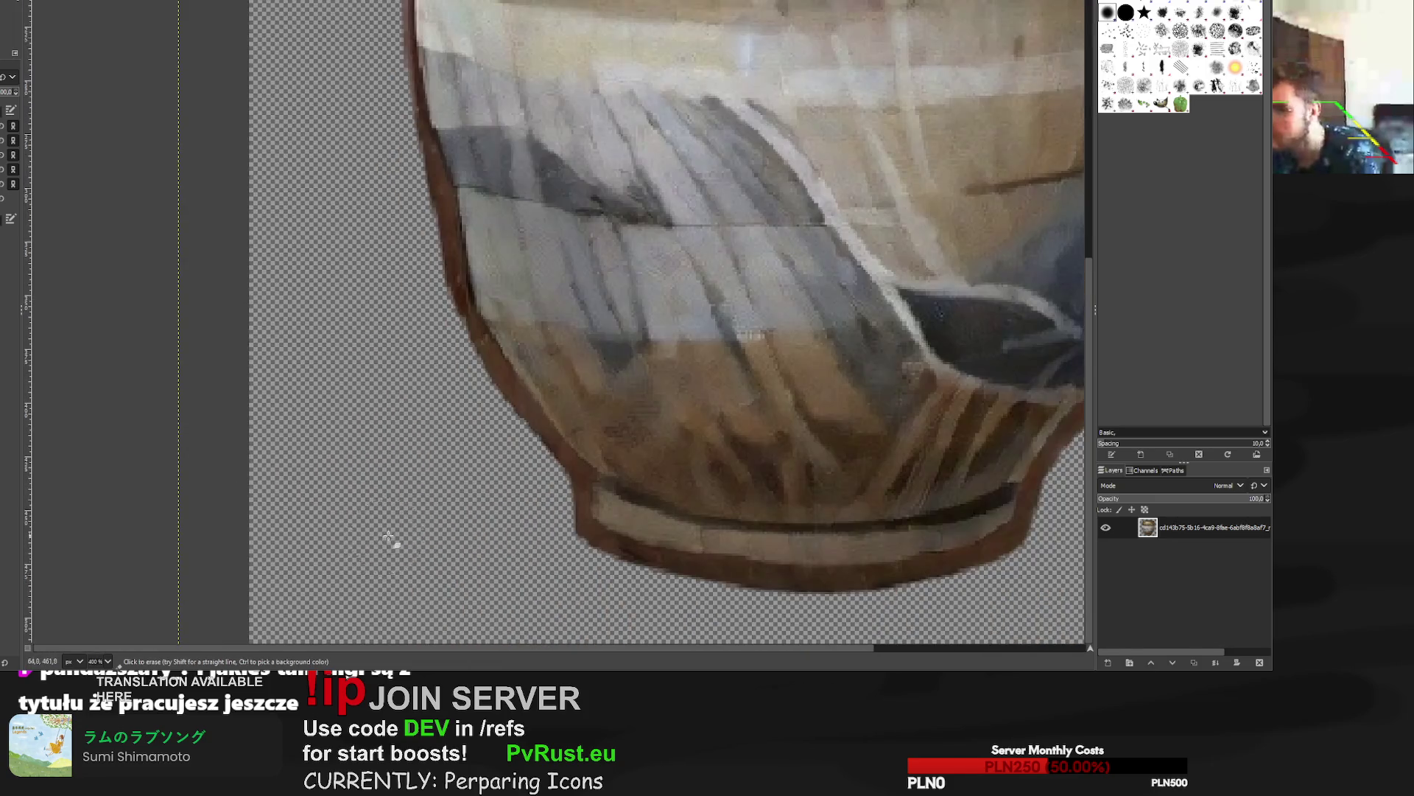
scroll(389, 543, "down", 3)
scroll(398, 543, "up", 3)
scroll(444, 545, "up", 3)
scroll(516, 549, "down", 8)
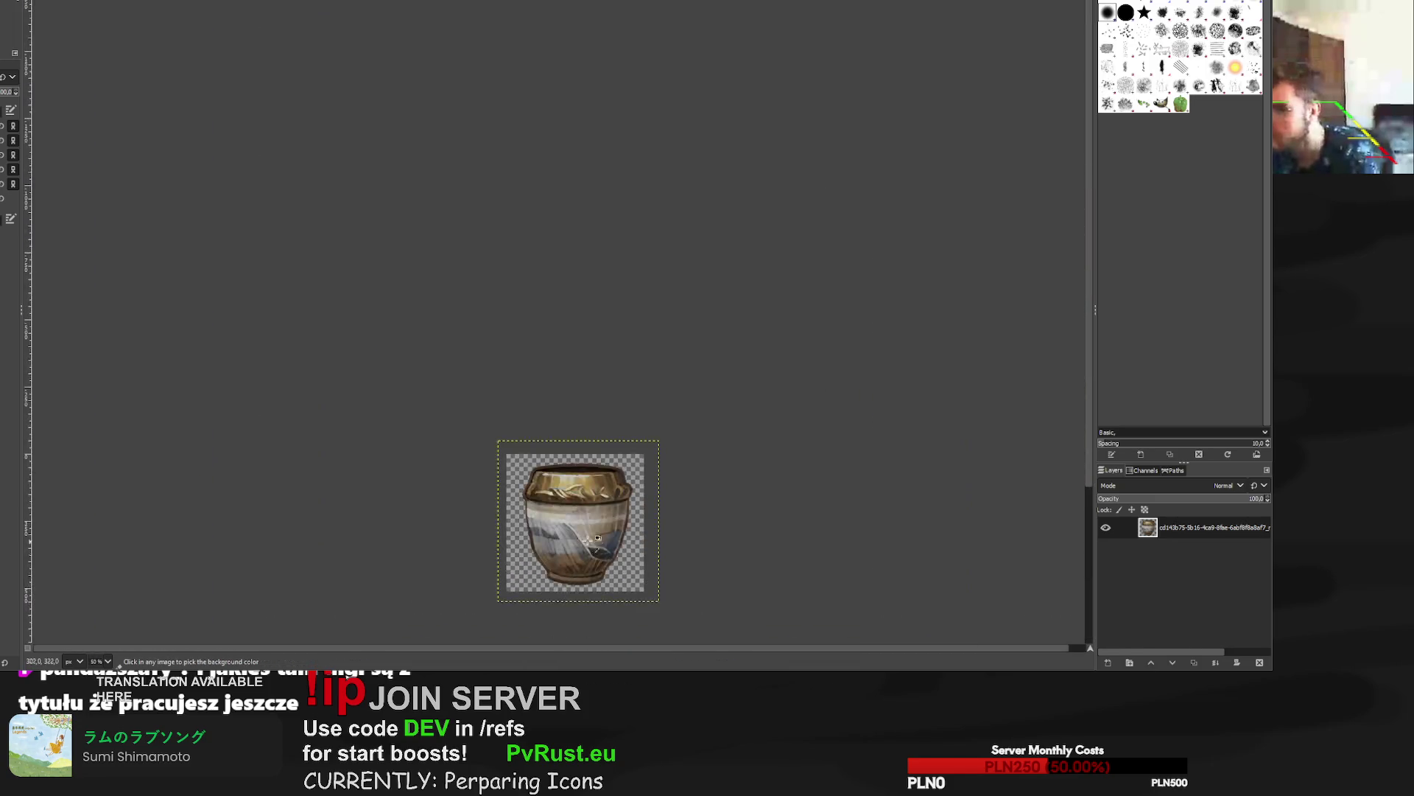
scroll(582, 545, "up", 5)
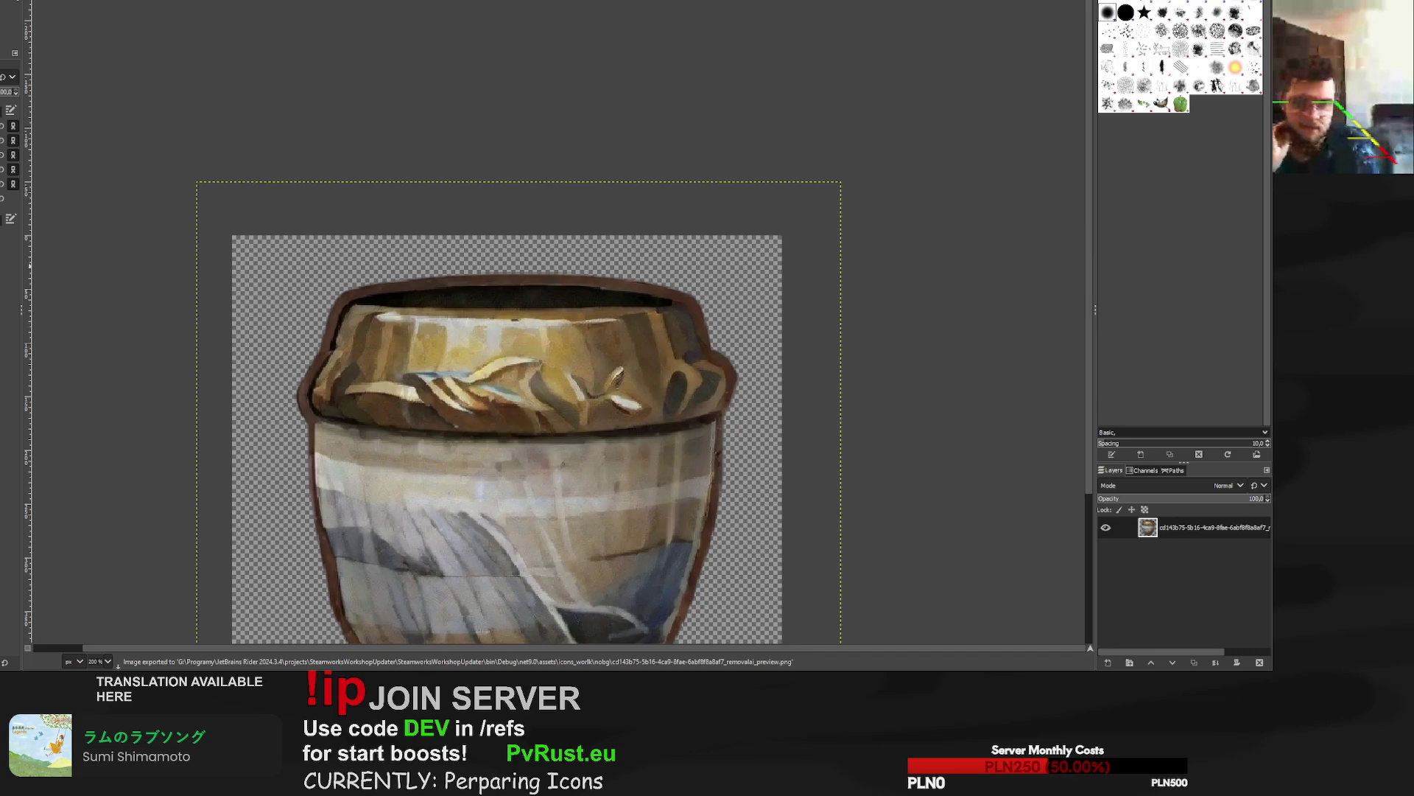
key("ctrl+w")
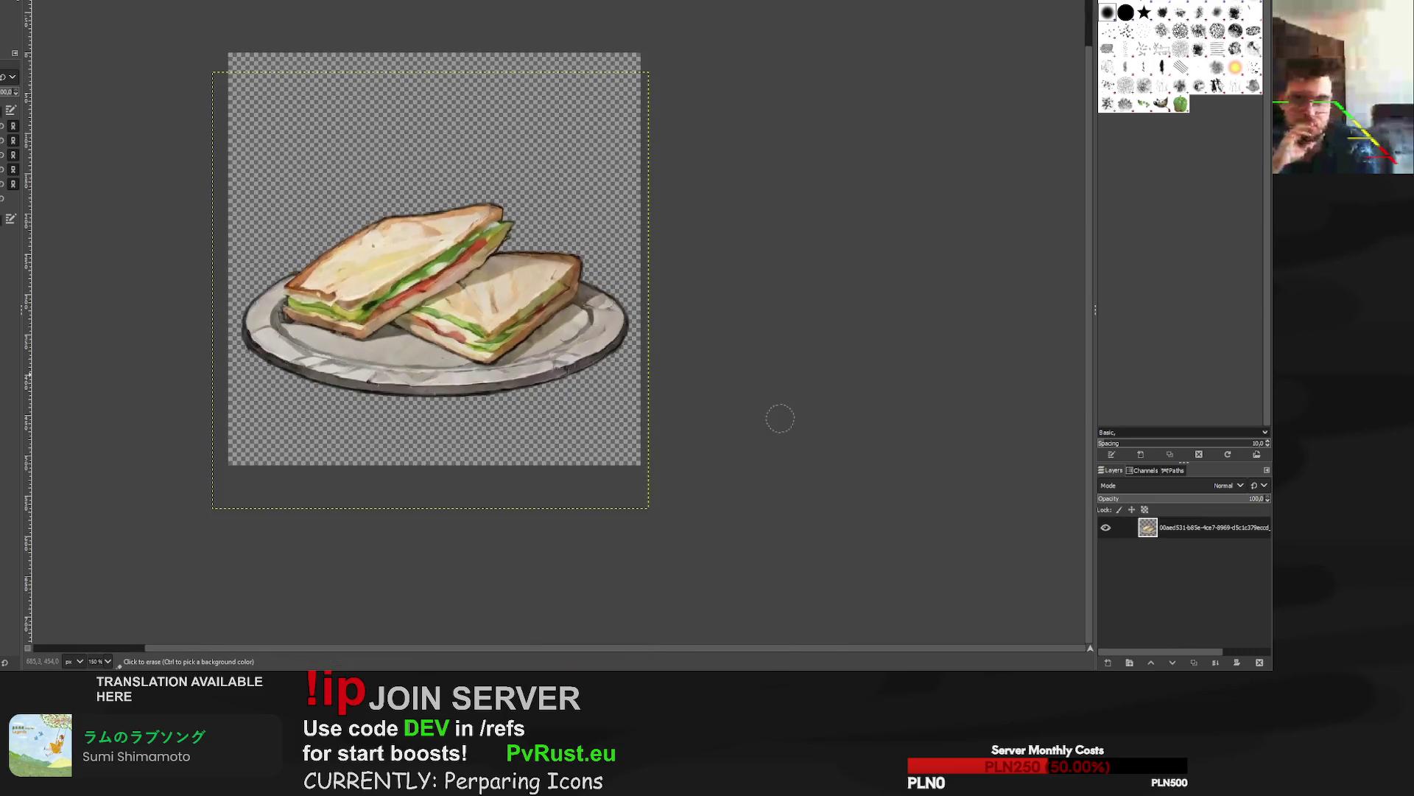
Add a dark outline layer beneath the skull, deselect, and export the skull PNG.
key("ctrl+w")
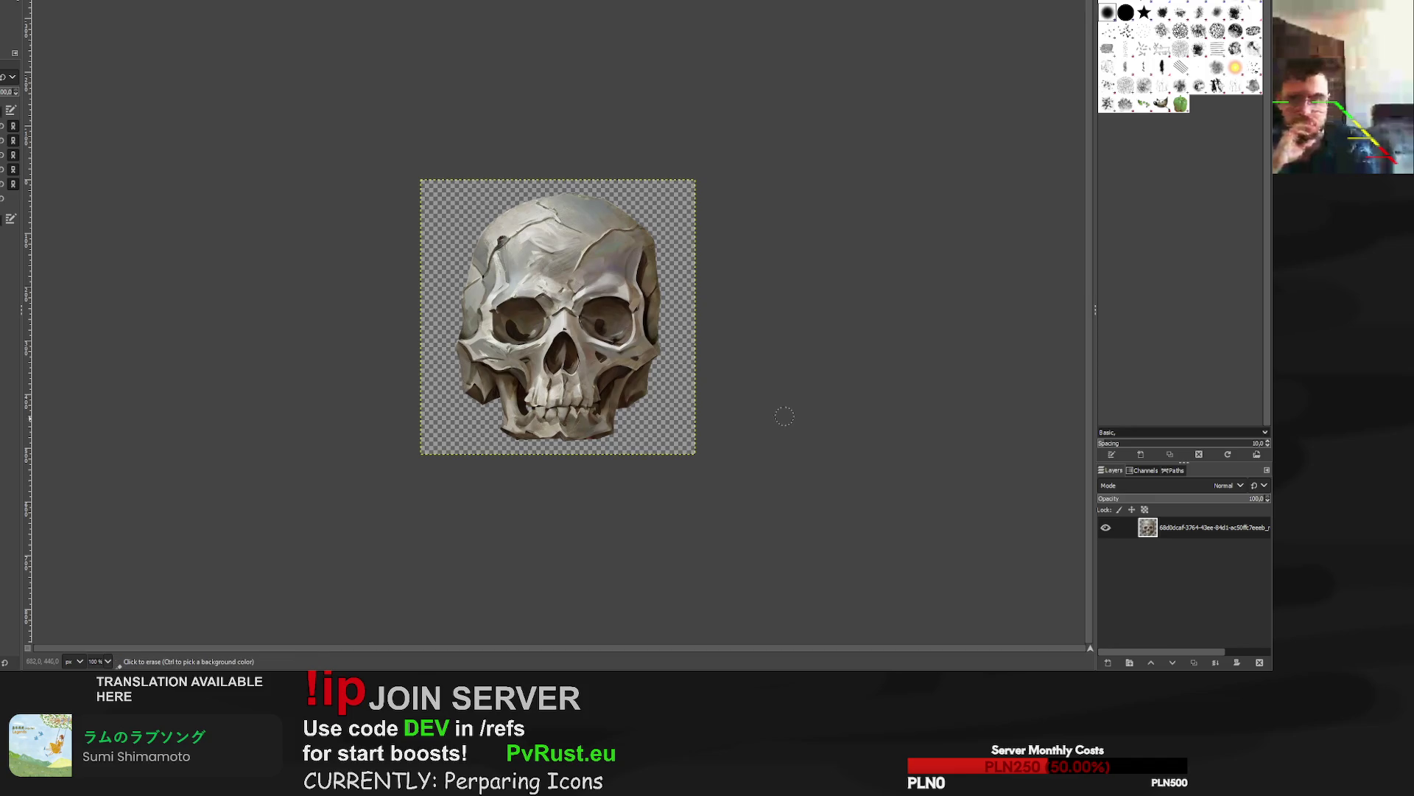
key("shift+ctrl+n")
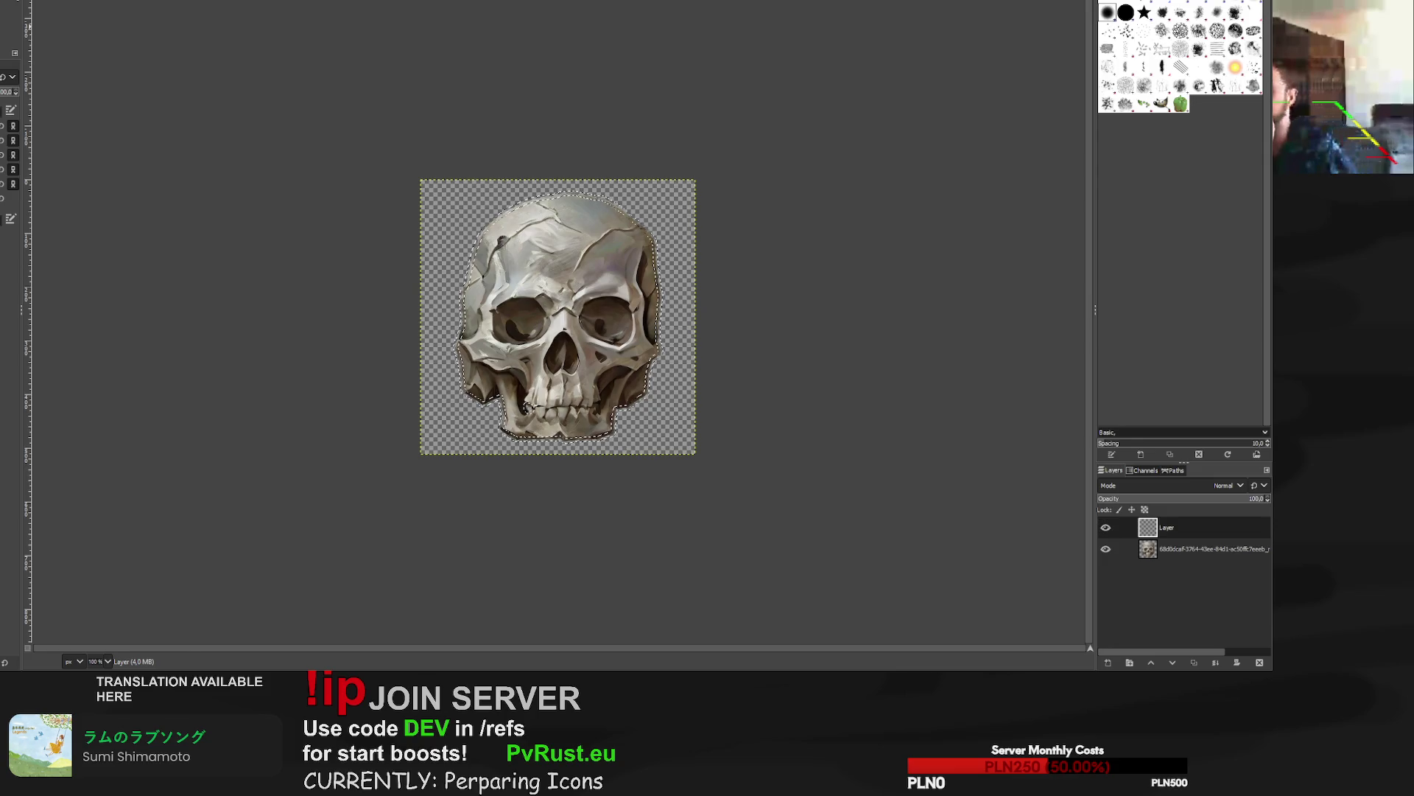
left_click(1172, 662)
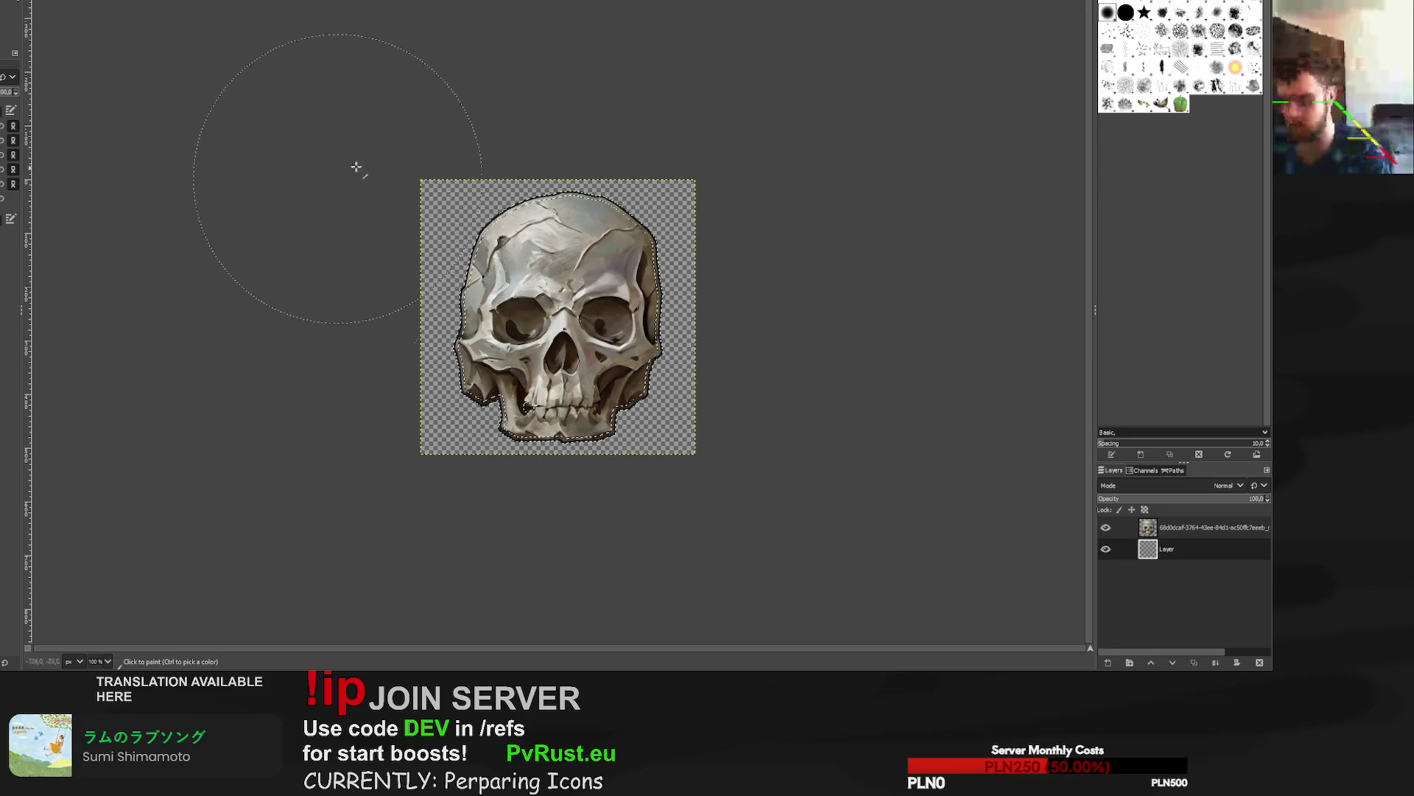
key("ctrl+shift+a")
key("r")
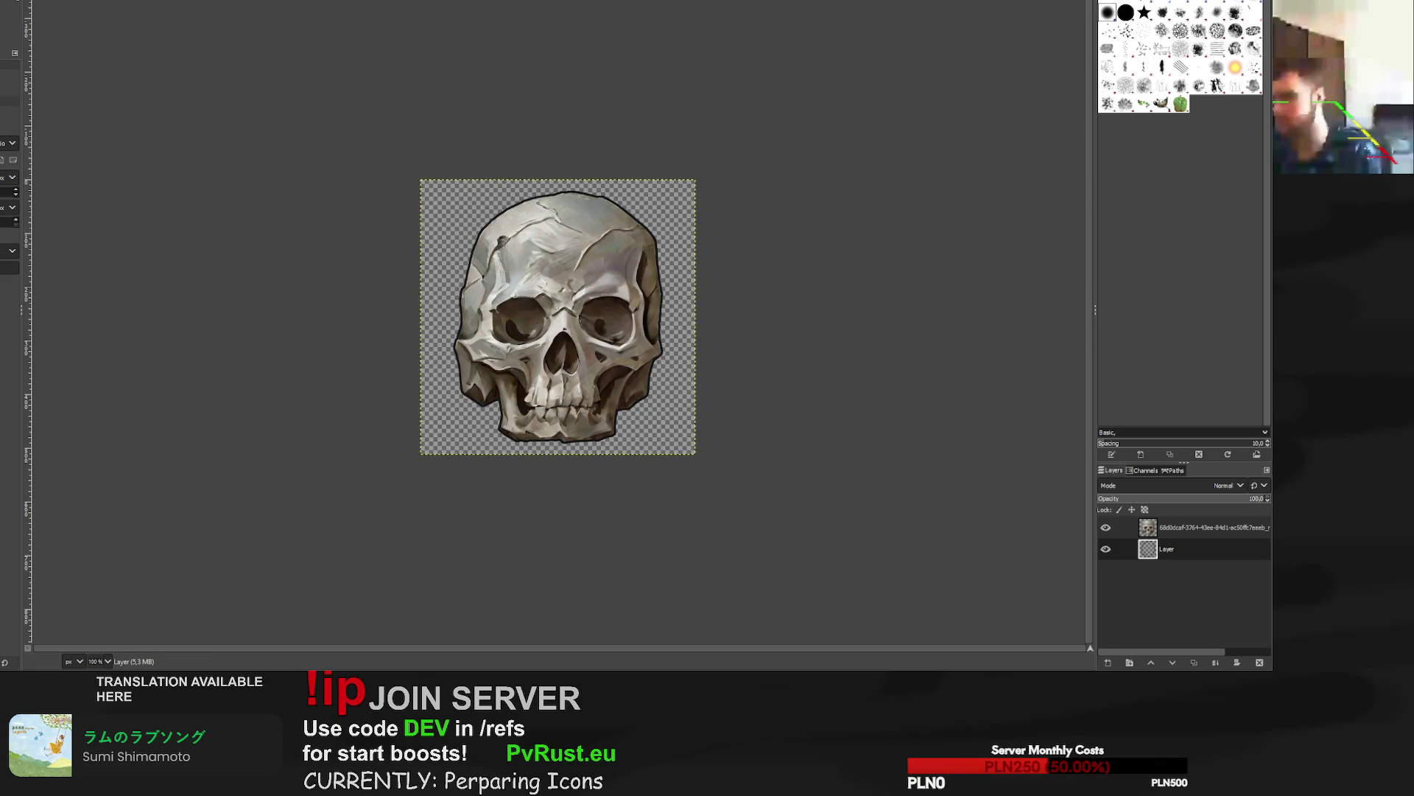
key("ctrl+e")
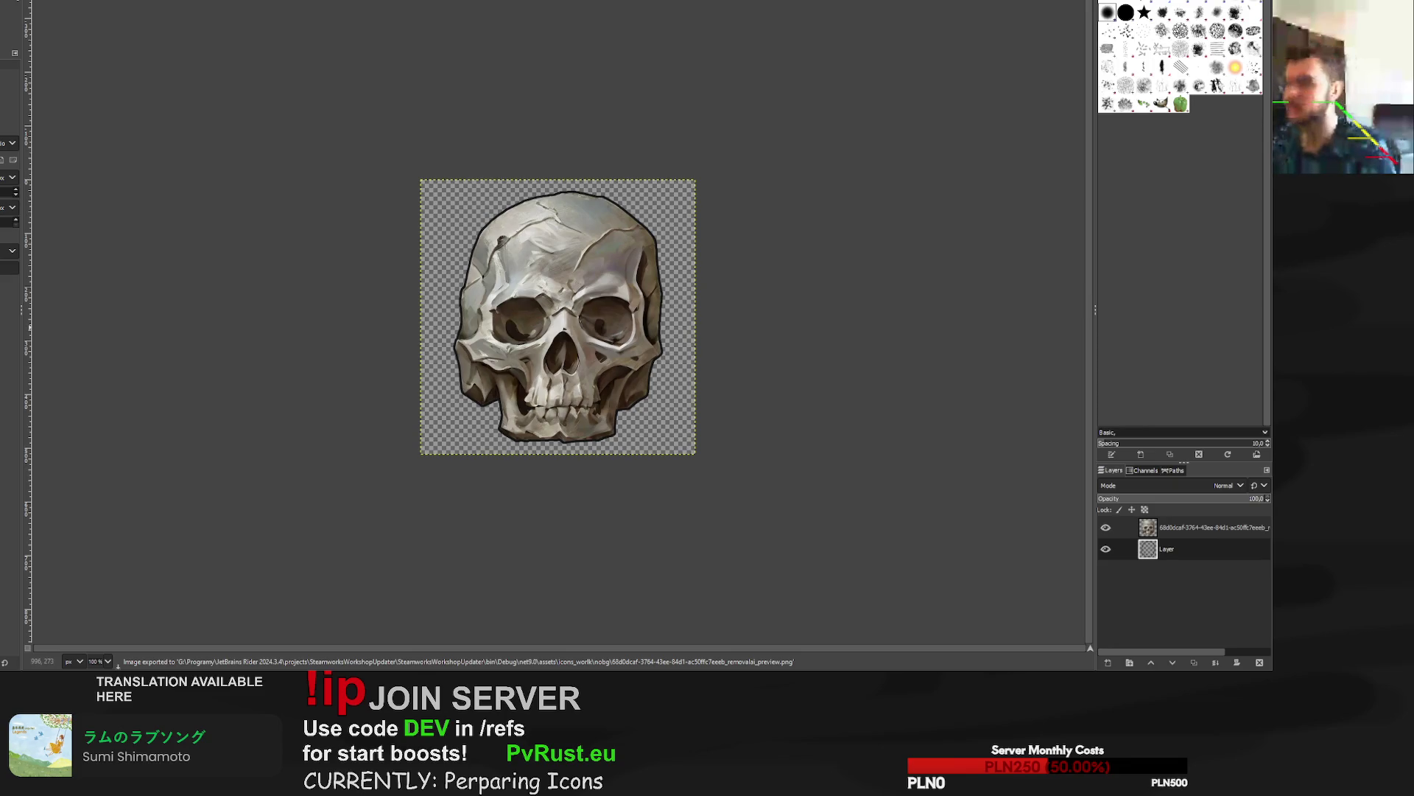
key("ctrl+w")
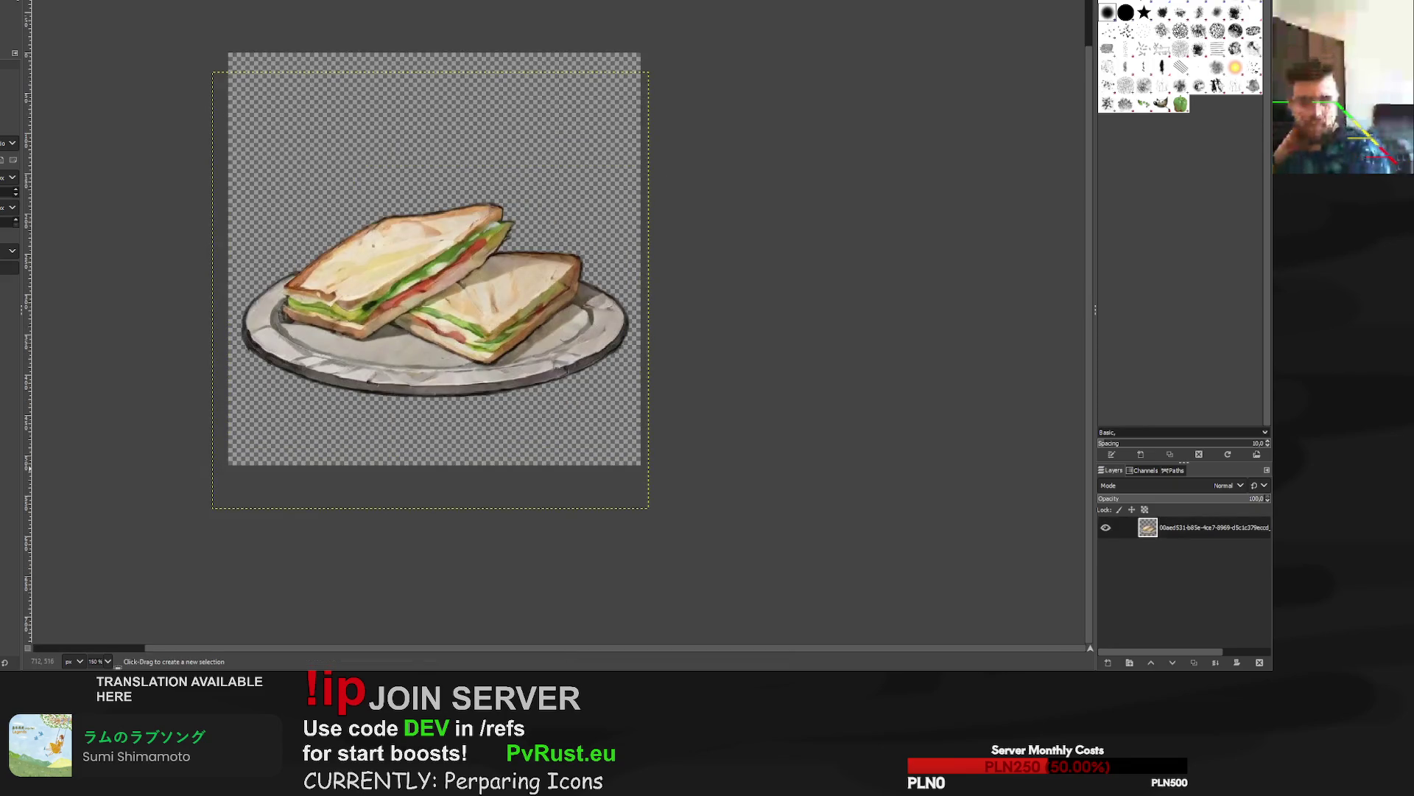
Enlarge the steamer basket layer to fill more of the canvas and anchor it.
key("ctrl+w")
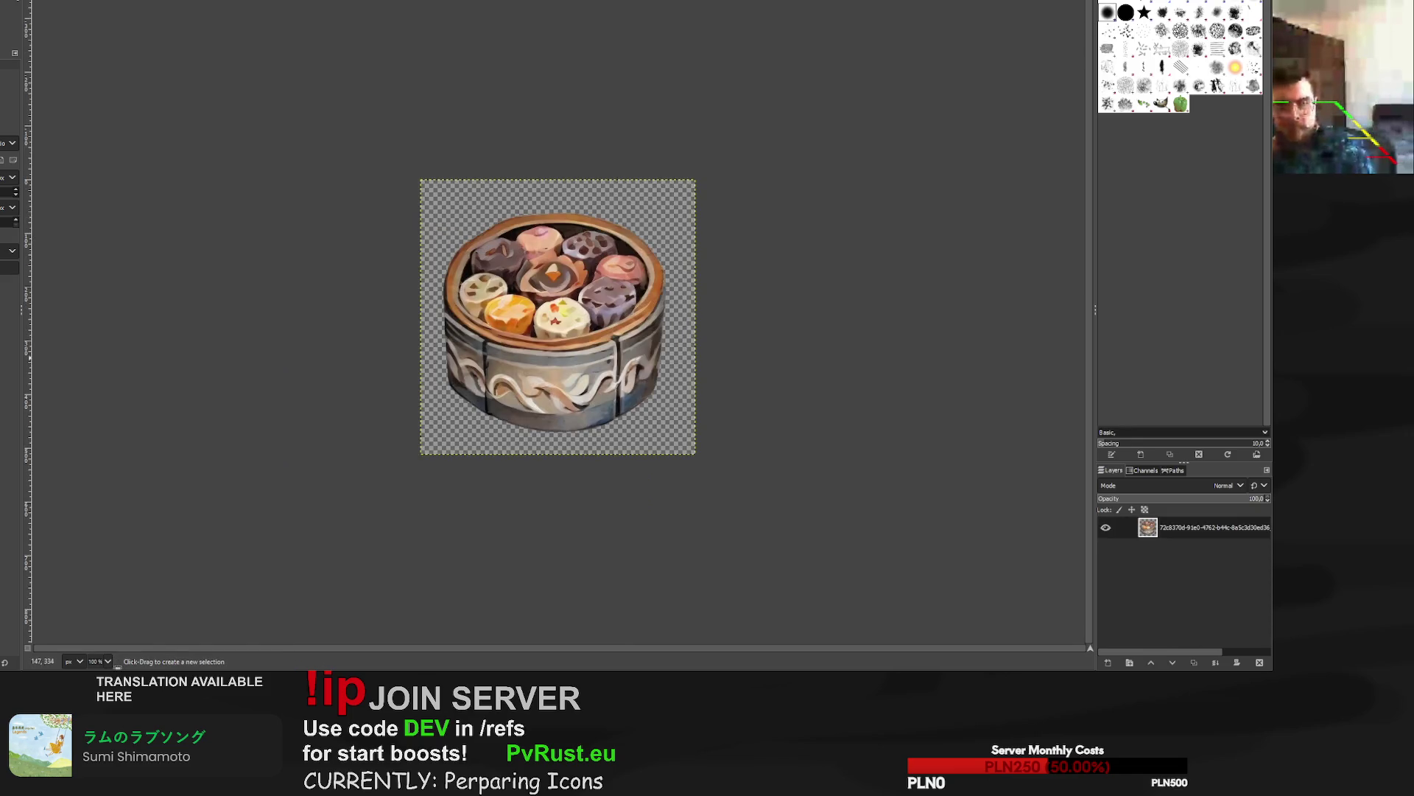
left_click(1147, 527, "alt")
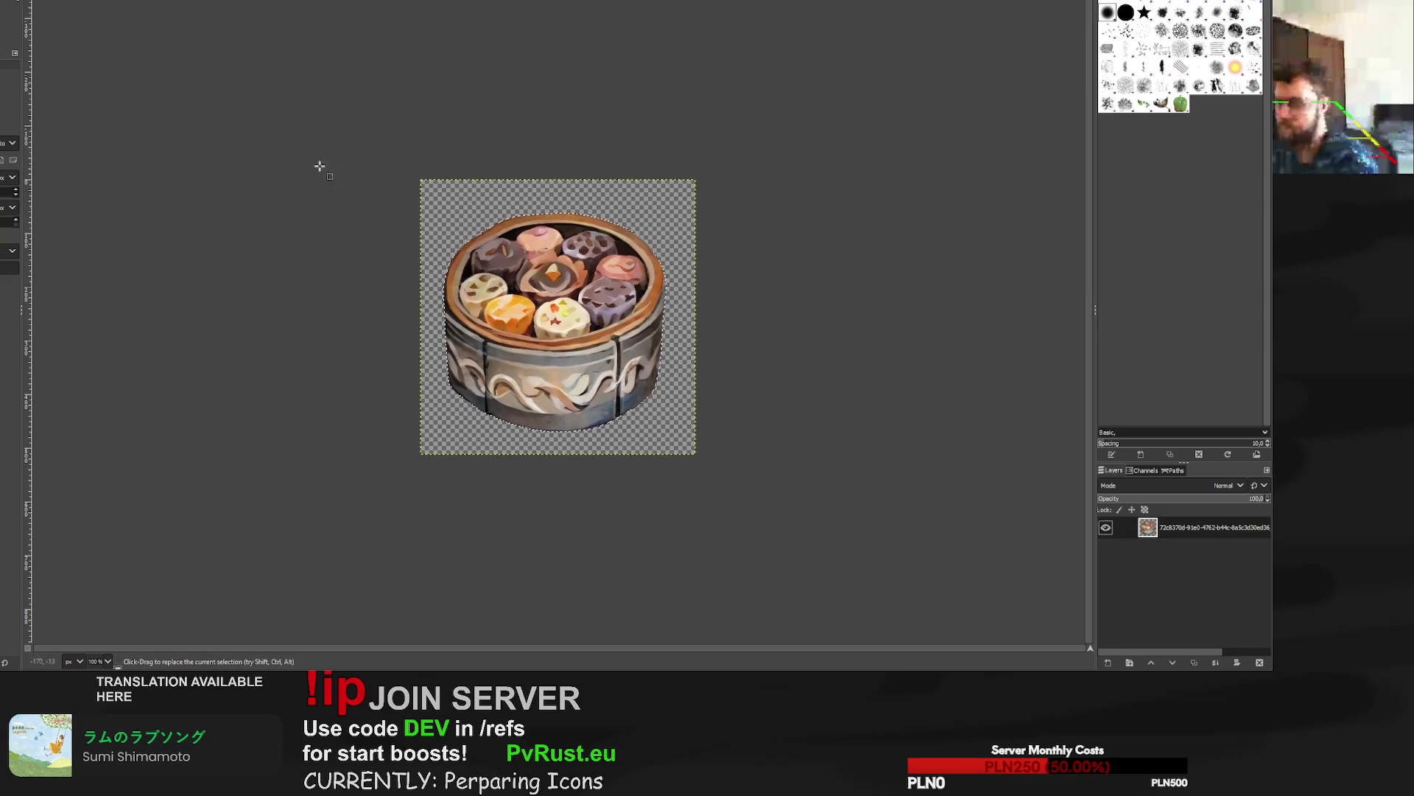
key("shift+s")
left_click(666, 279)
left_click_drag(673, 215, 699, 210)
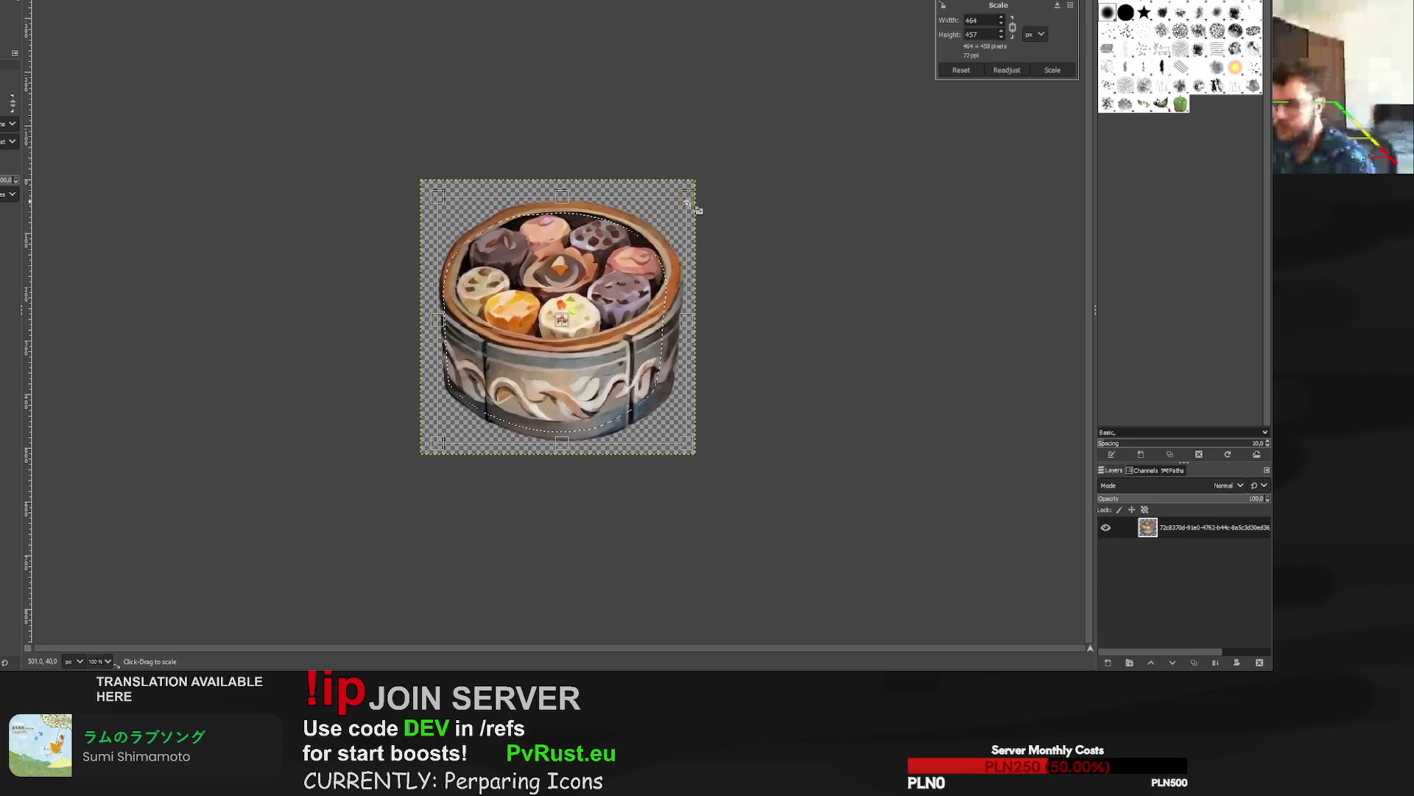
left_click(1050, 70)
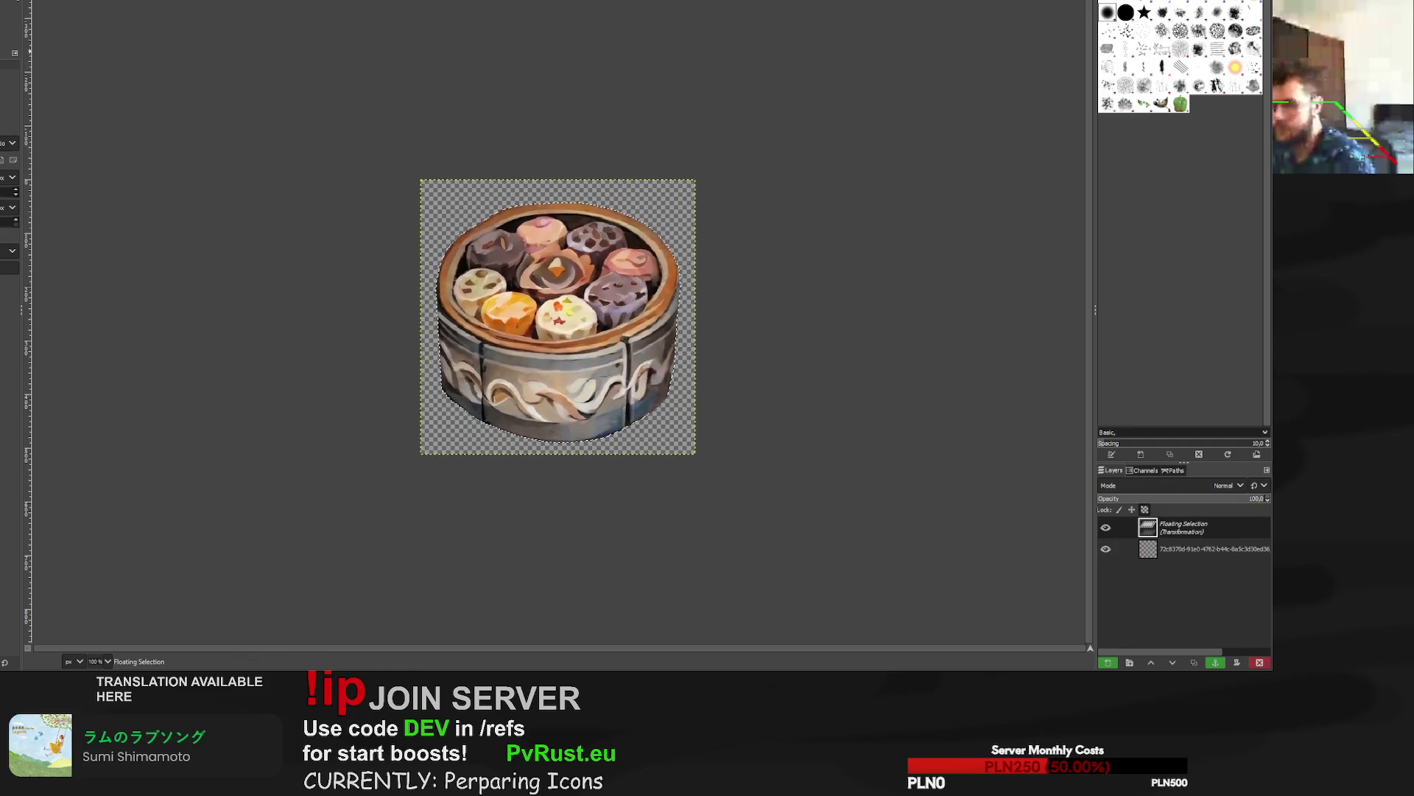
key("ctrl+h")
Add a transparent outline layer beneath the basket, clear the selection, and inspect the result.
key("shift+ctrl+n")
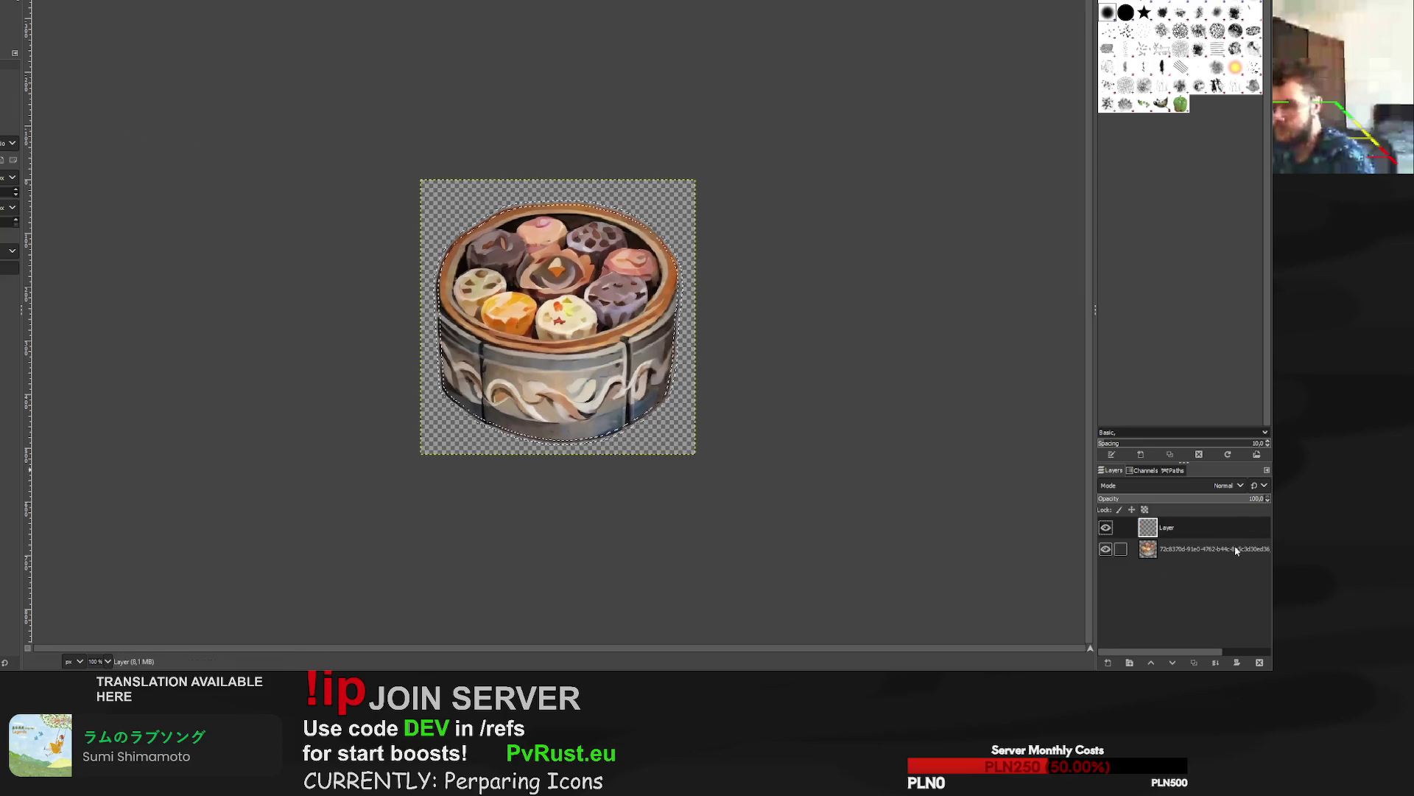
left_click_drag(1214, 540, 1199, 561)
key("p")
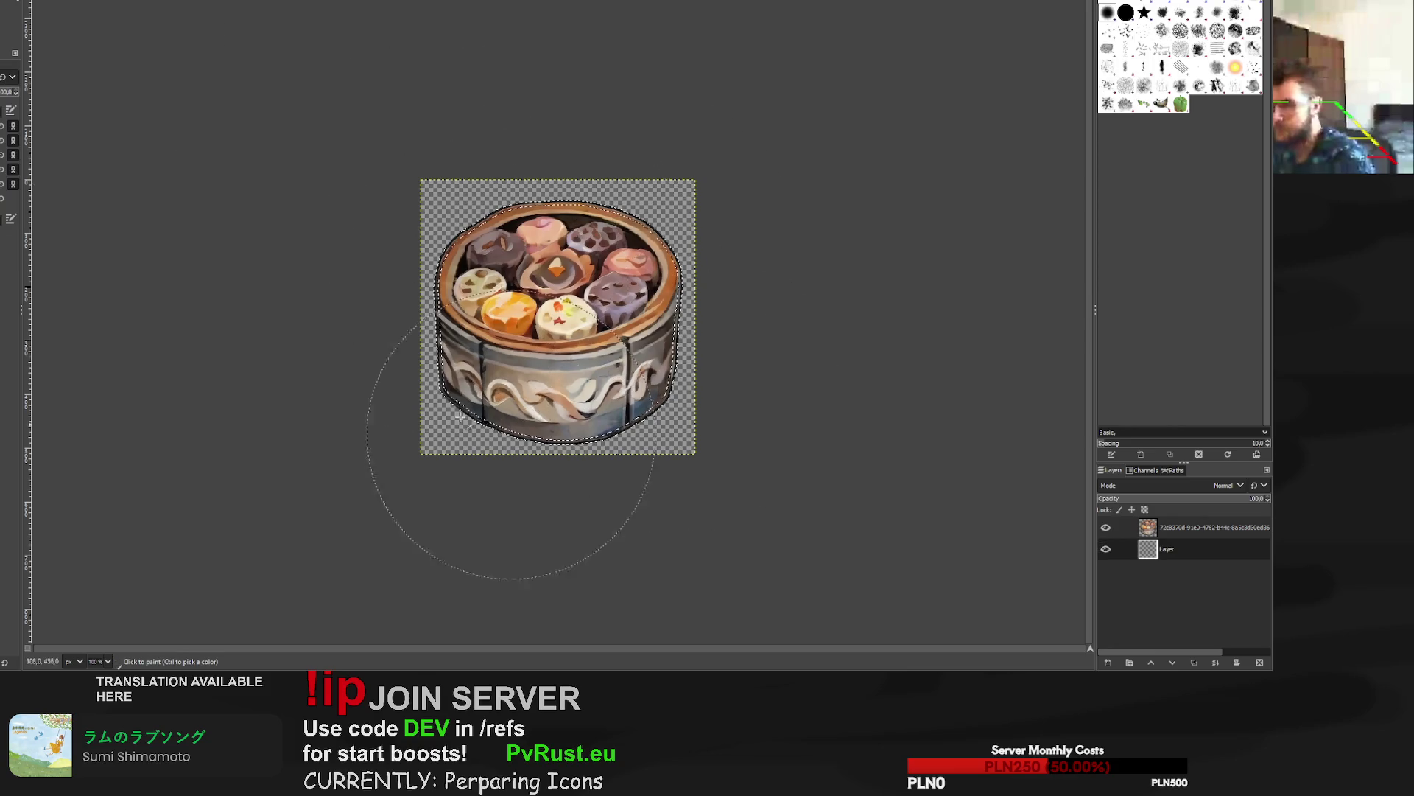
key("r")
key("ctrl+shift+a")
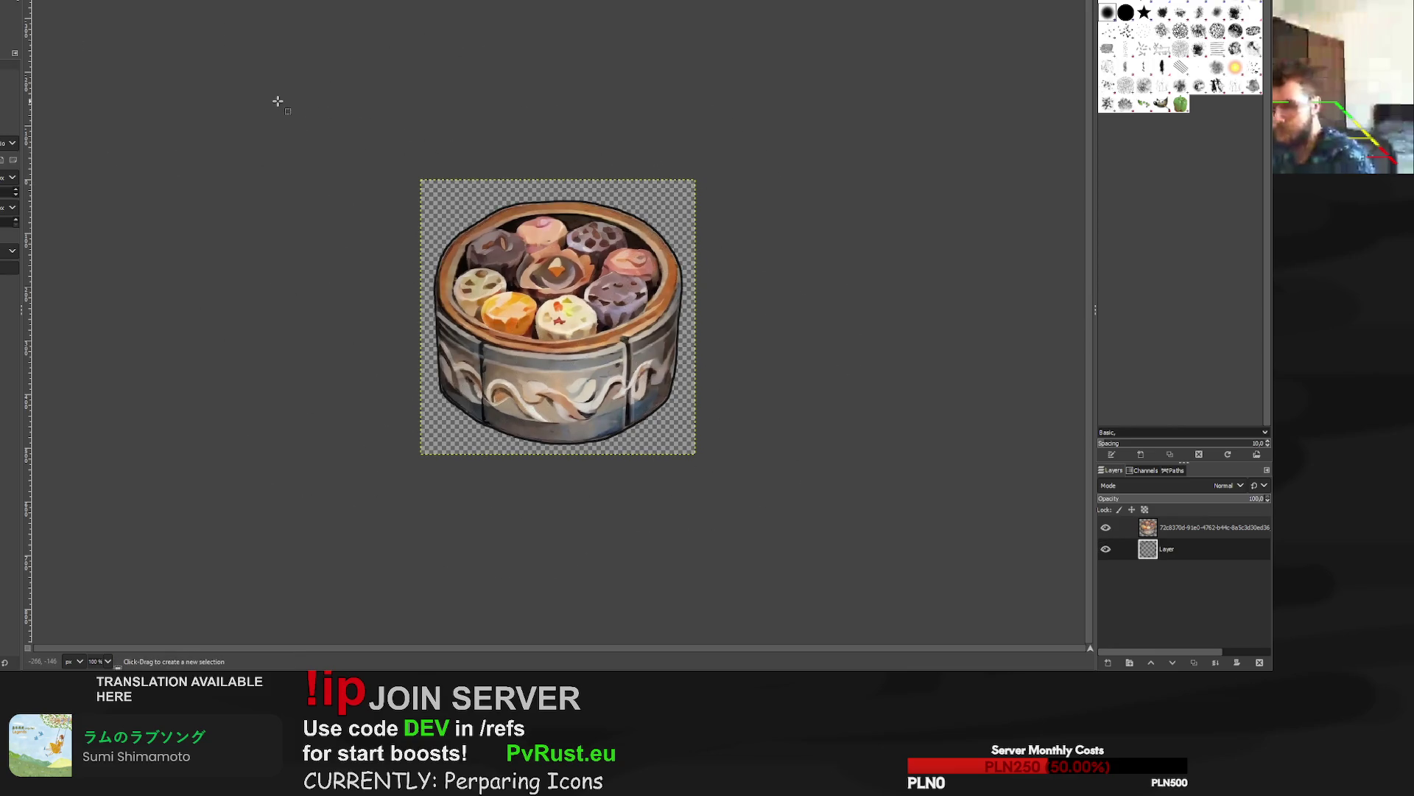
scroll(636, 227, "up", 5)
scroll(635, 227, "down", 4)
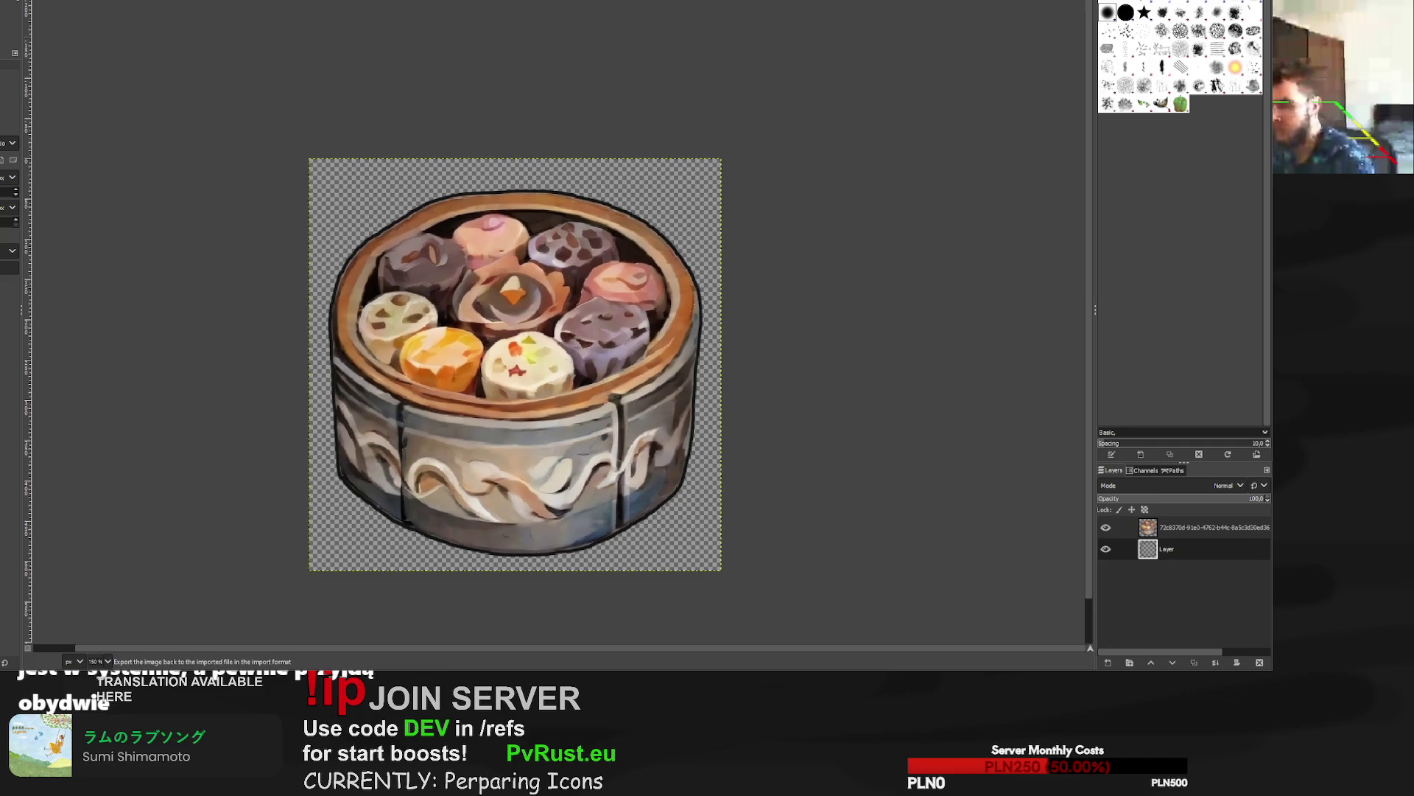
scroll(404, 514, "up", 4)
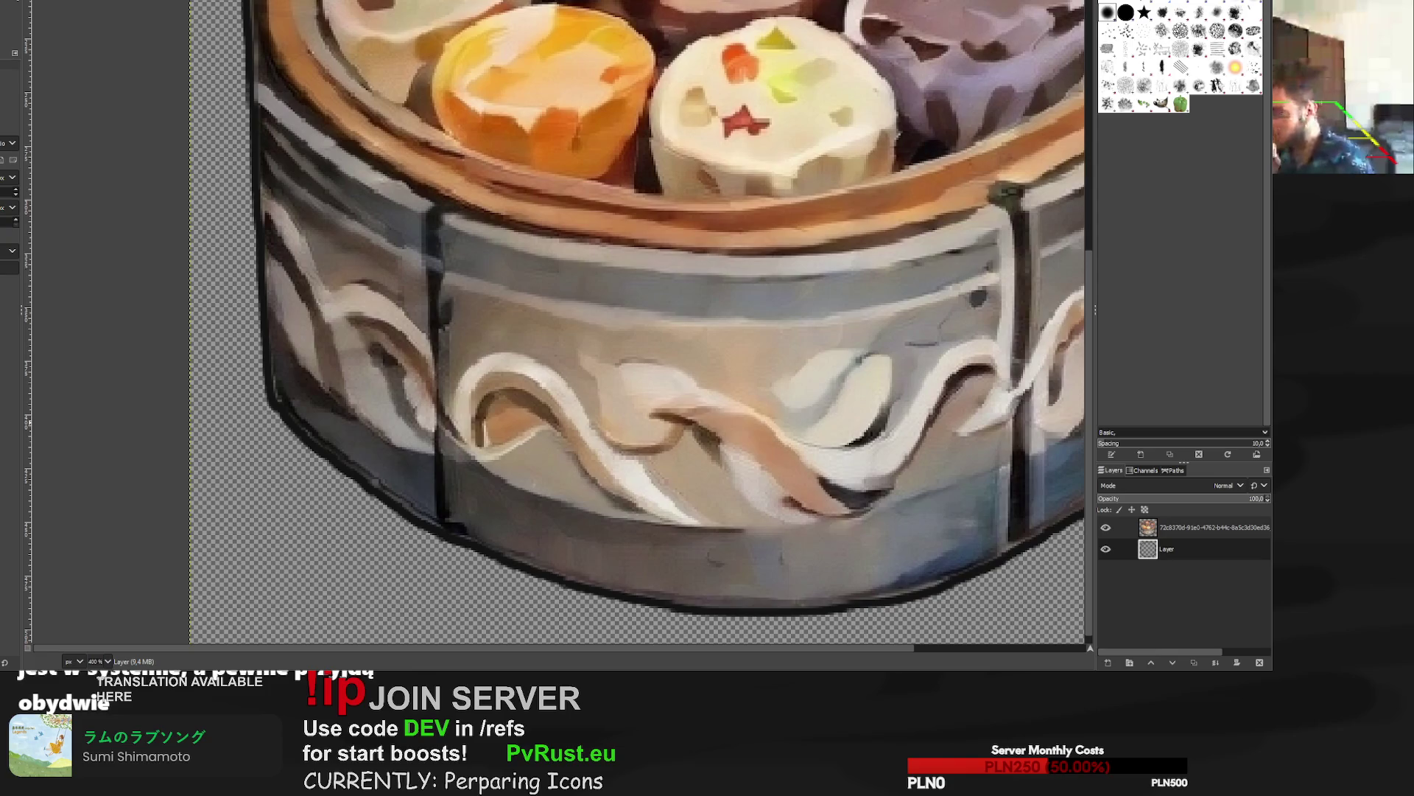
key("ctrl+w")
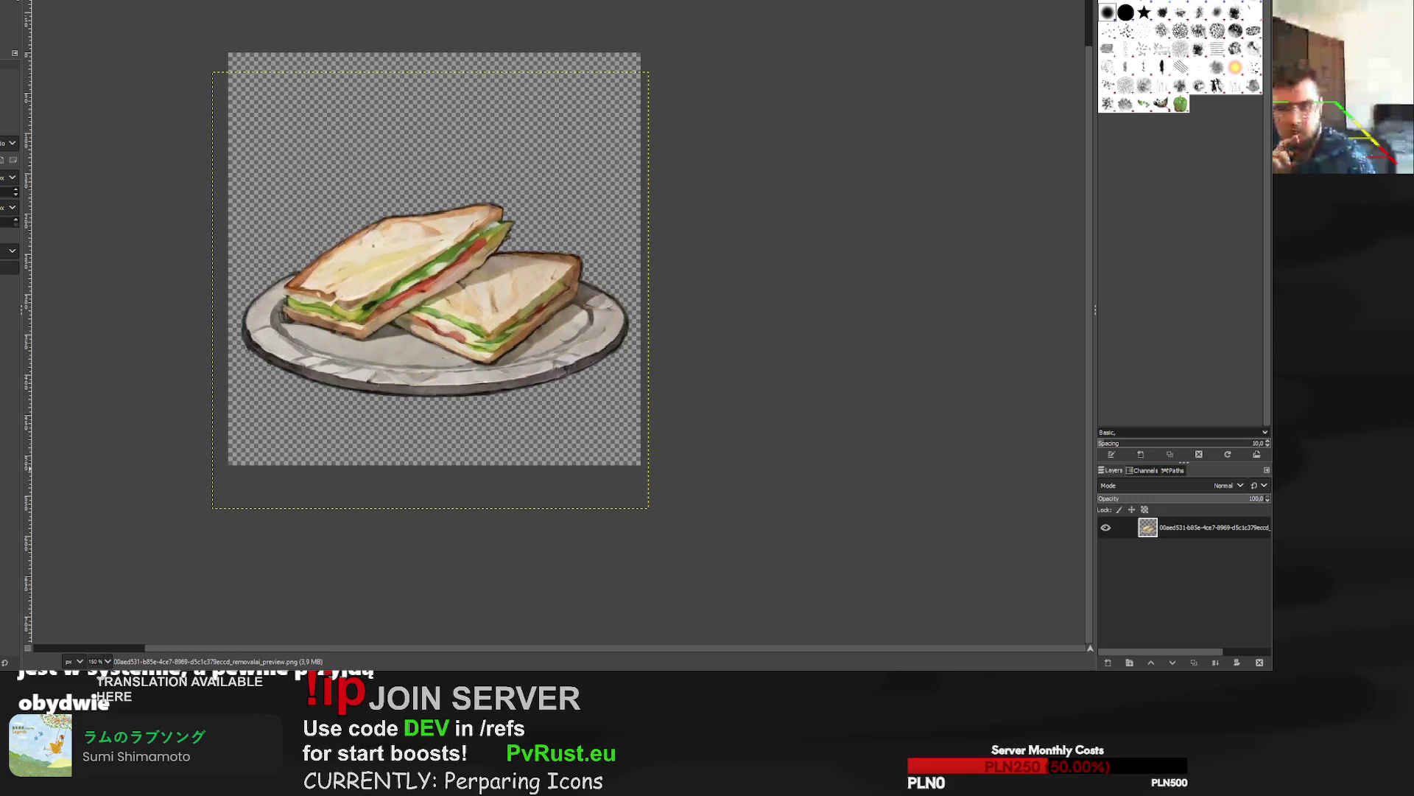
Paint a dark outline around the box on a layer beneath it and merge it down.
key("ctrl+w")
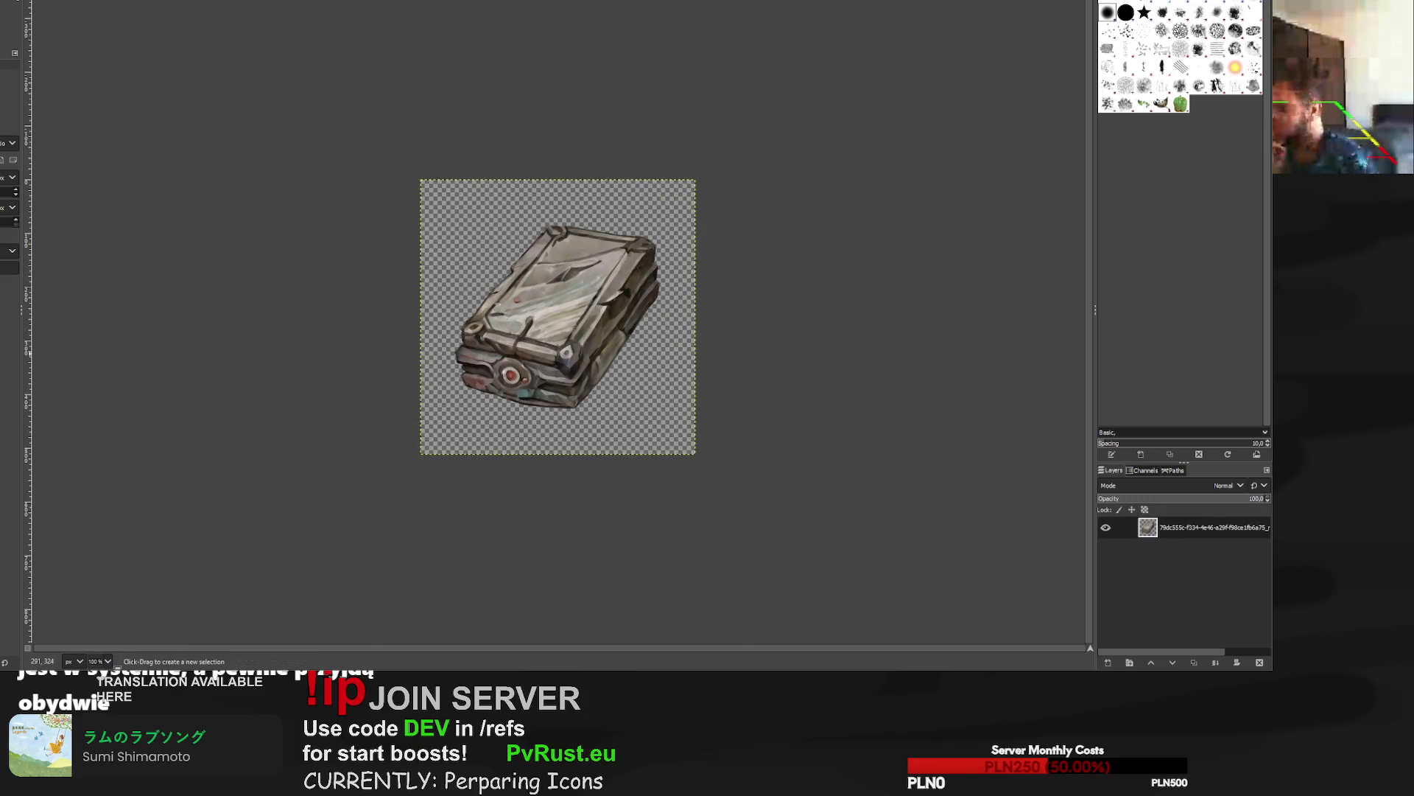
scroll(547, 323, "up", 3)
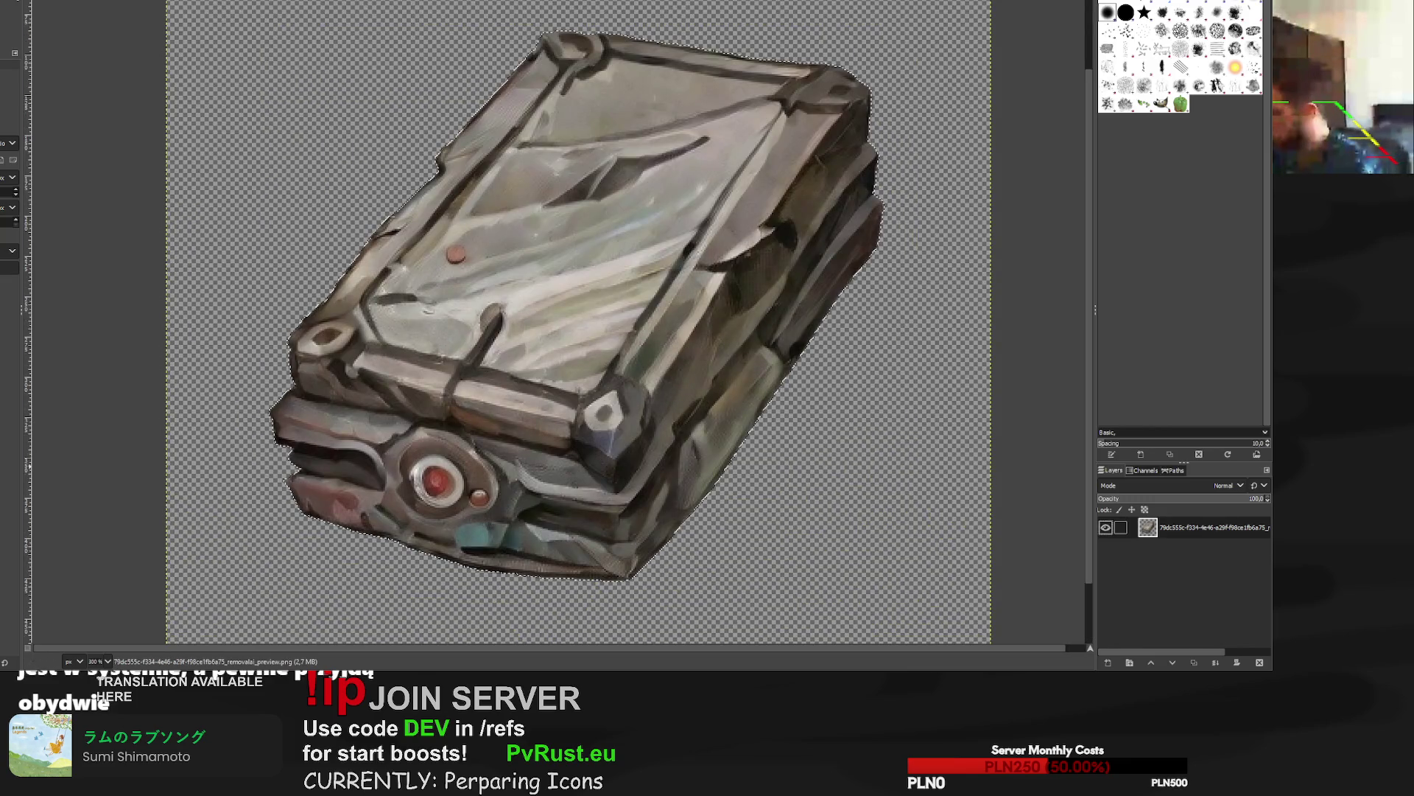
scroll(546, 214, "down", 2)
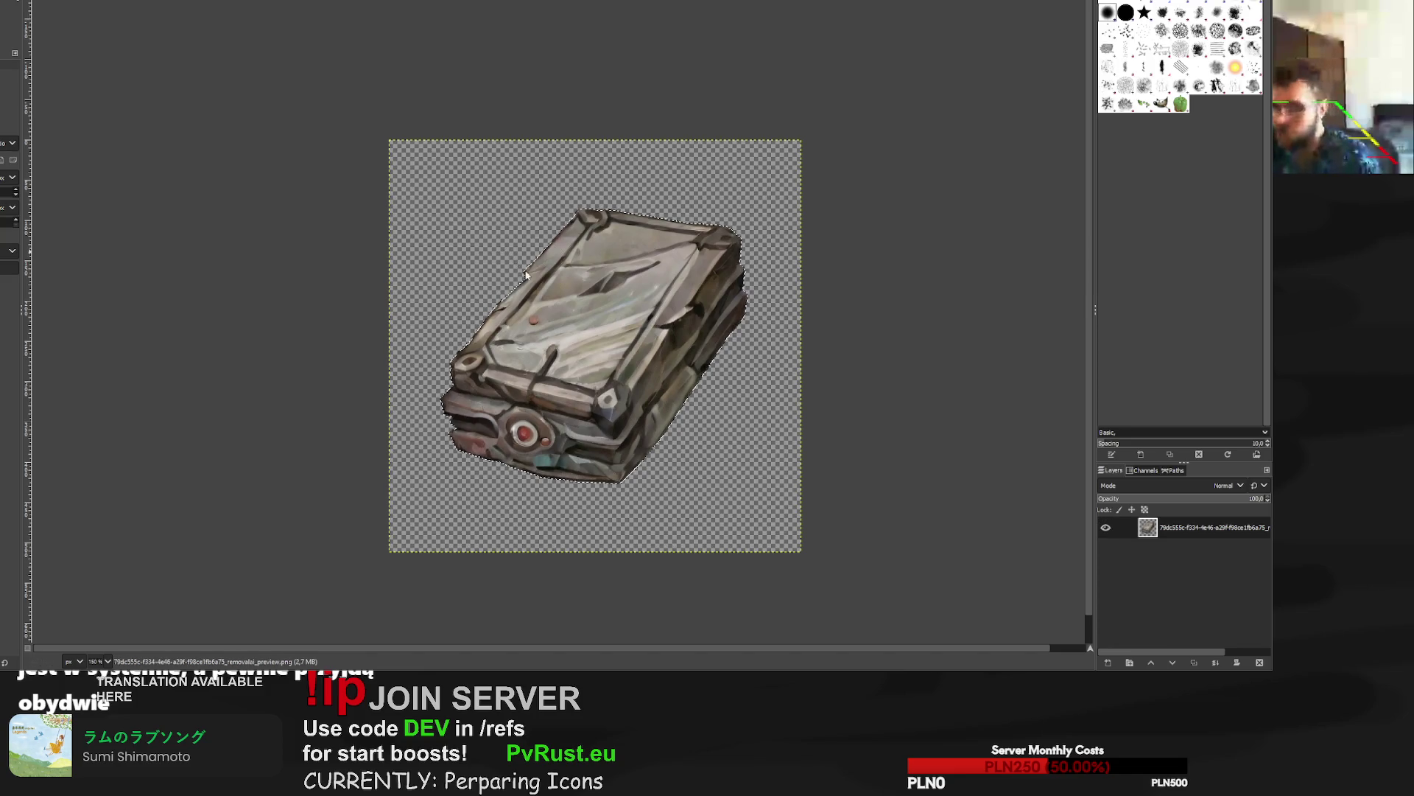
key("ctrl+shift+n")
left_click(665, 475)
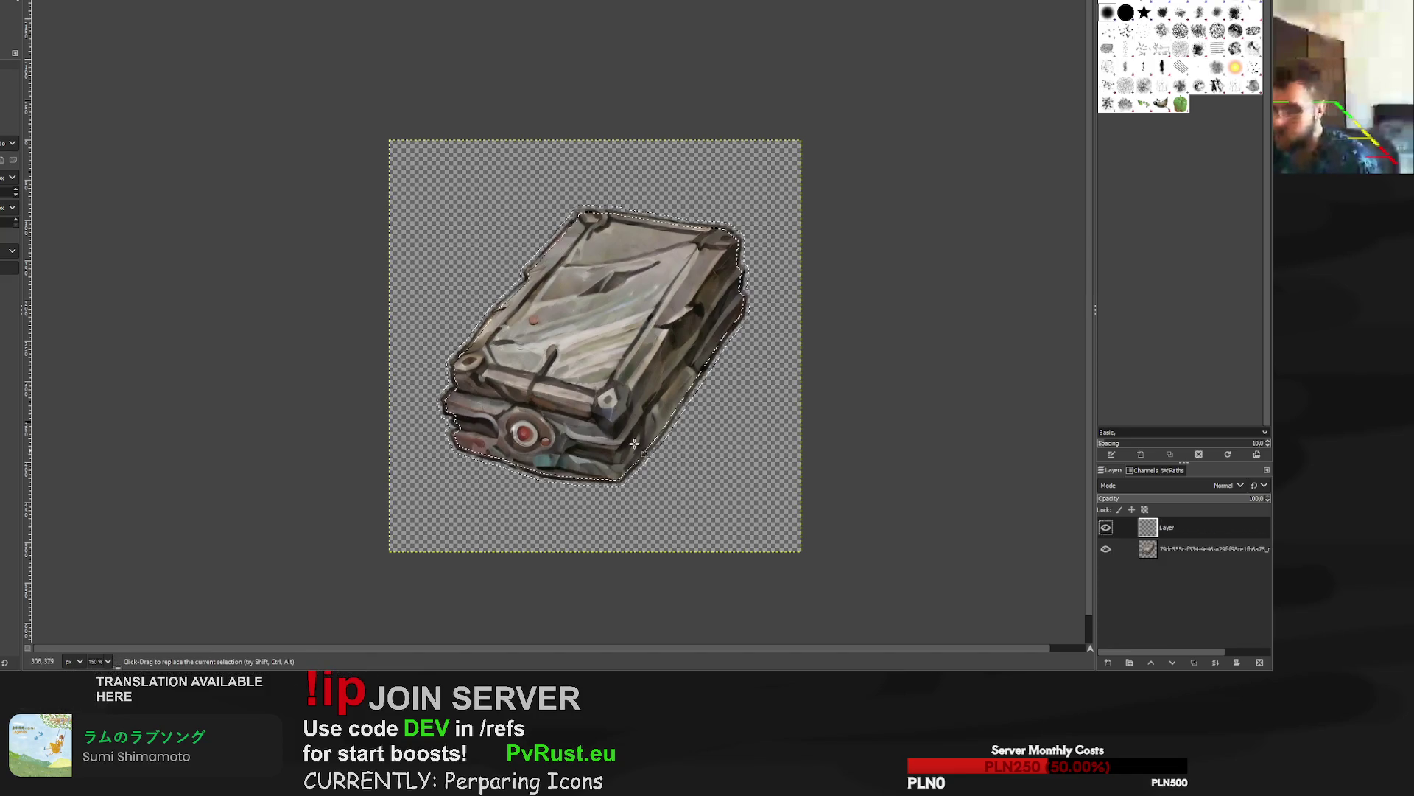
key("p")
left_click(593, 268)
key("shift+Page_Down")
key("ctrl+shift+a")
key("r")
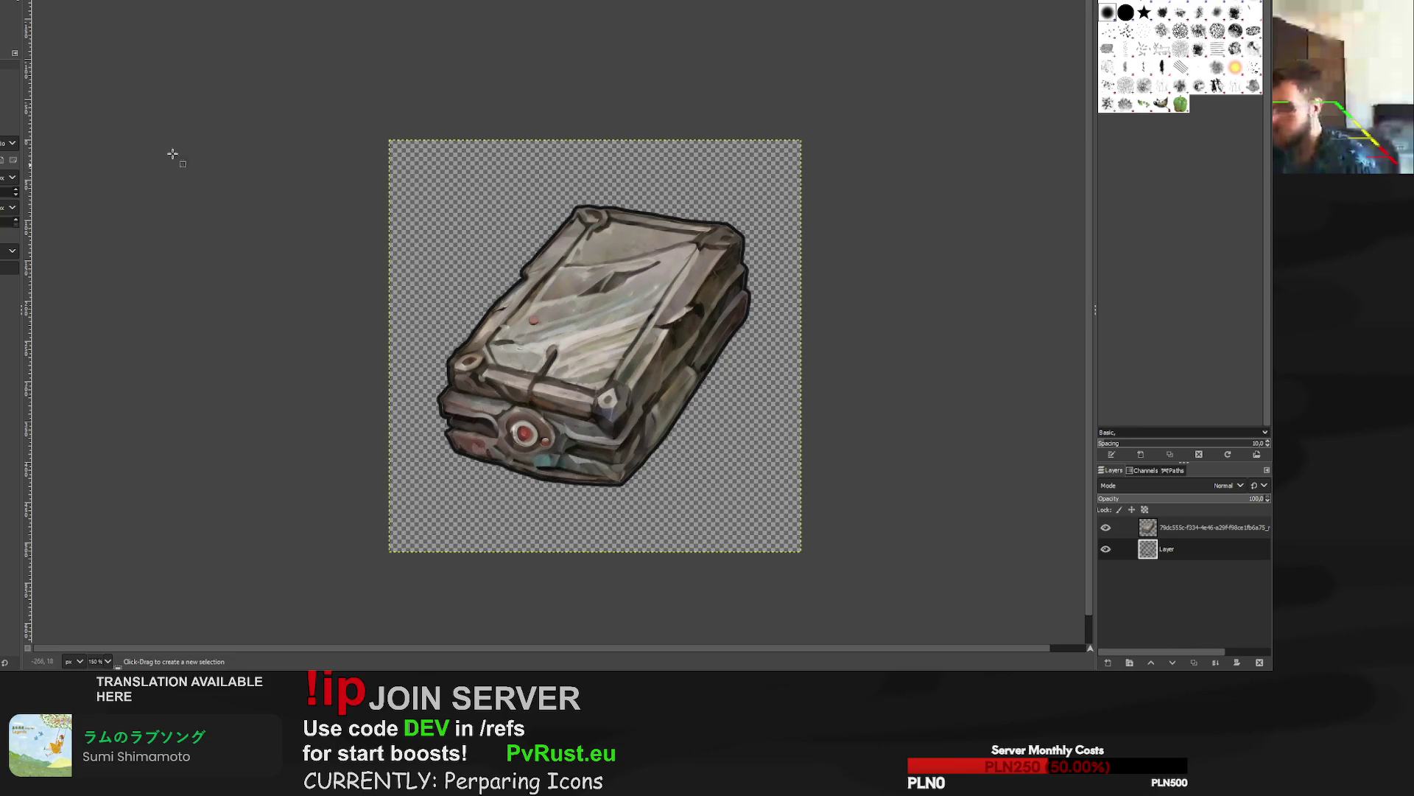
left_click(1180, 530)
key("ctrl+m")
Enlarge the merged box layer to 624×624, reposition it, and re-export its PNG.
key("m")
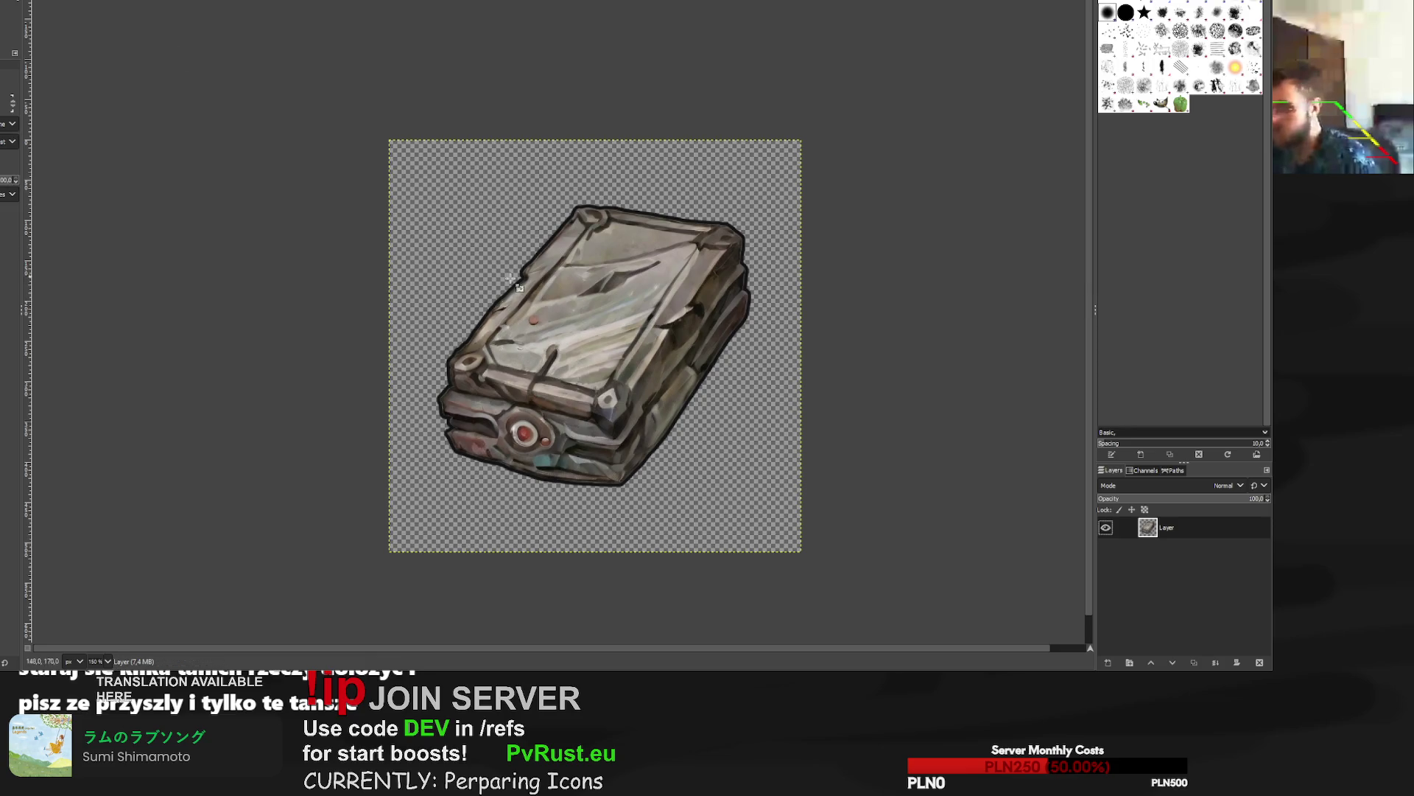
left_click(471, 251)
left_click_drag(404, 577, 319, 631)
left_click_drag(575, 389, 606, 372)
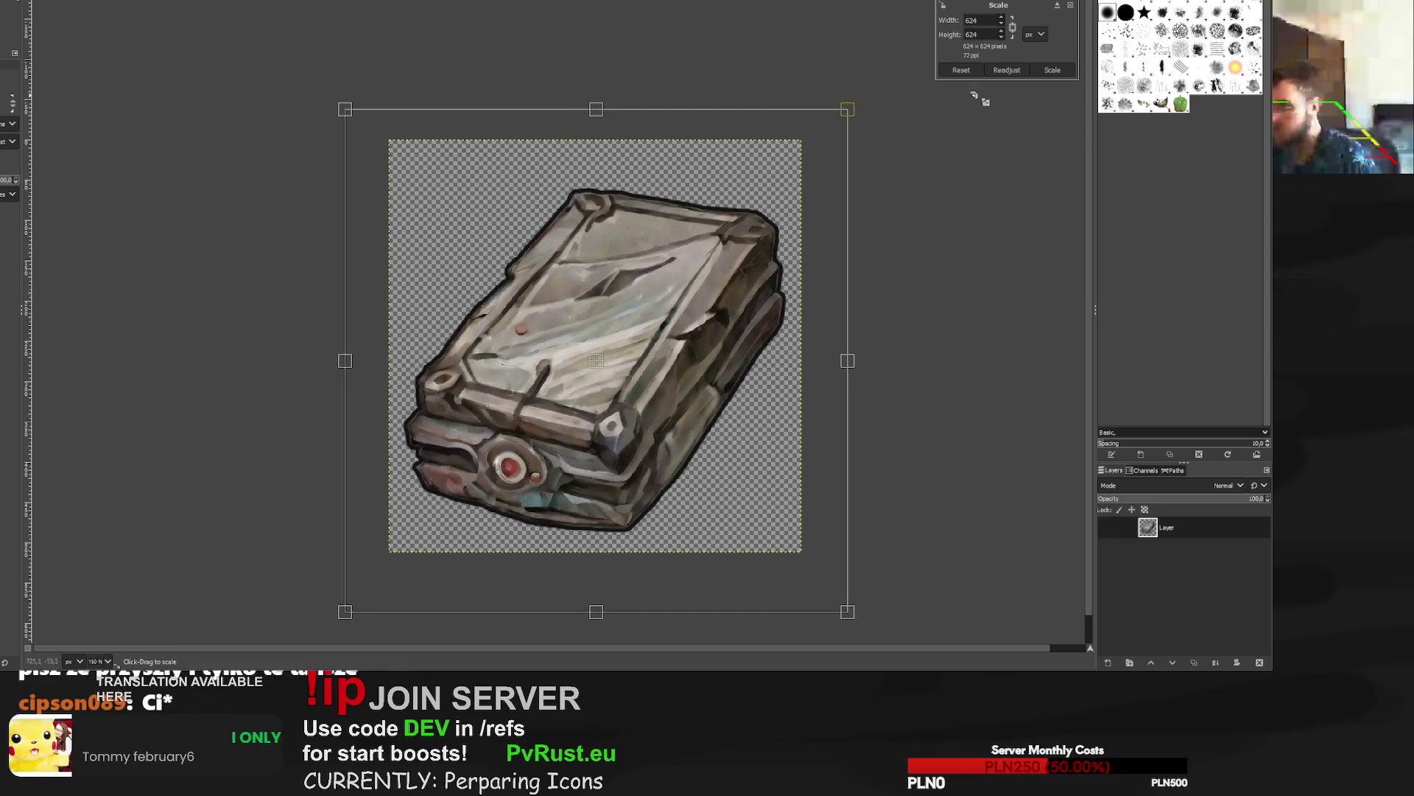
left_click(1053, 70)
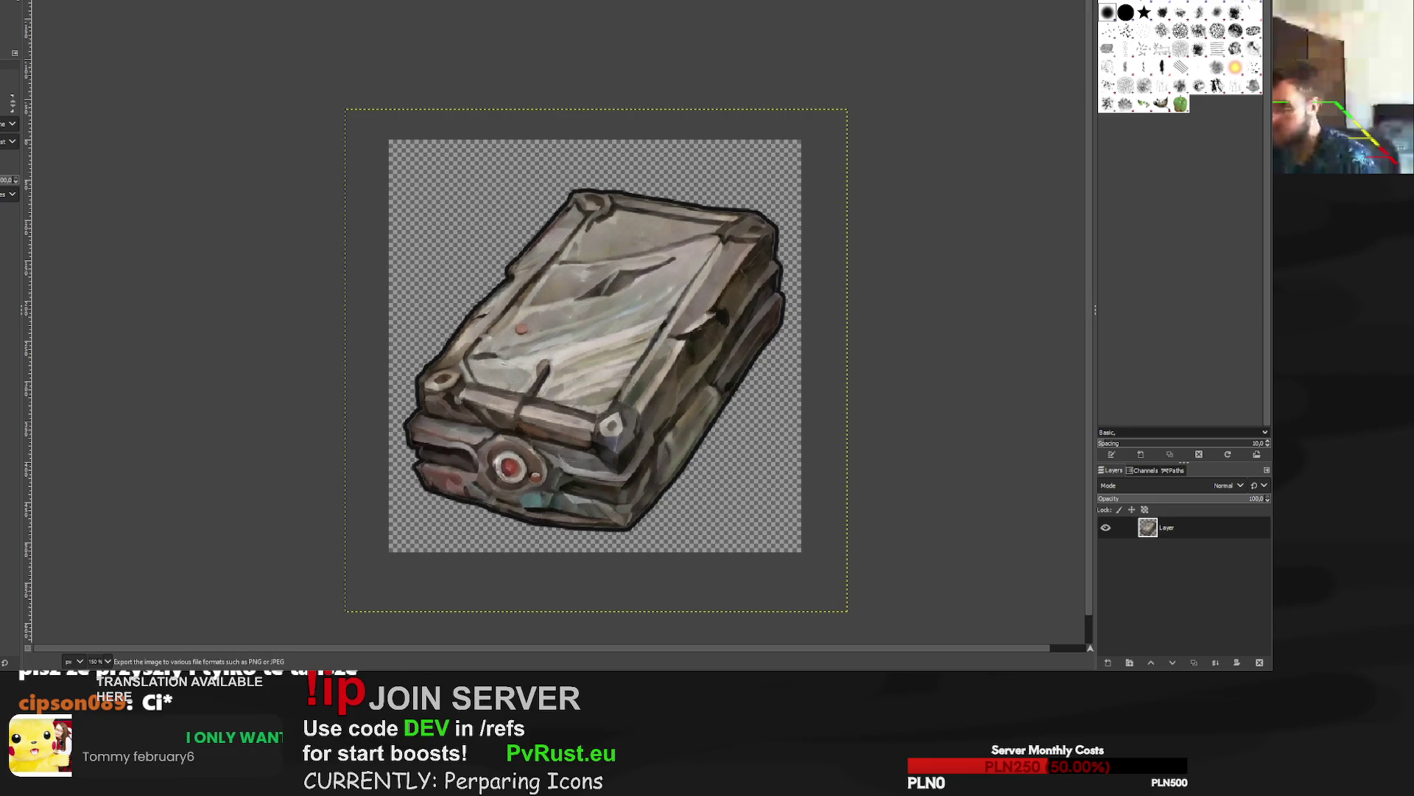
key("ctrl+e")
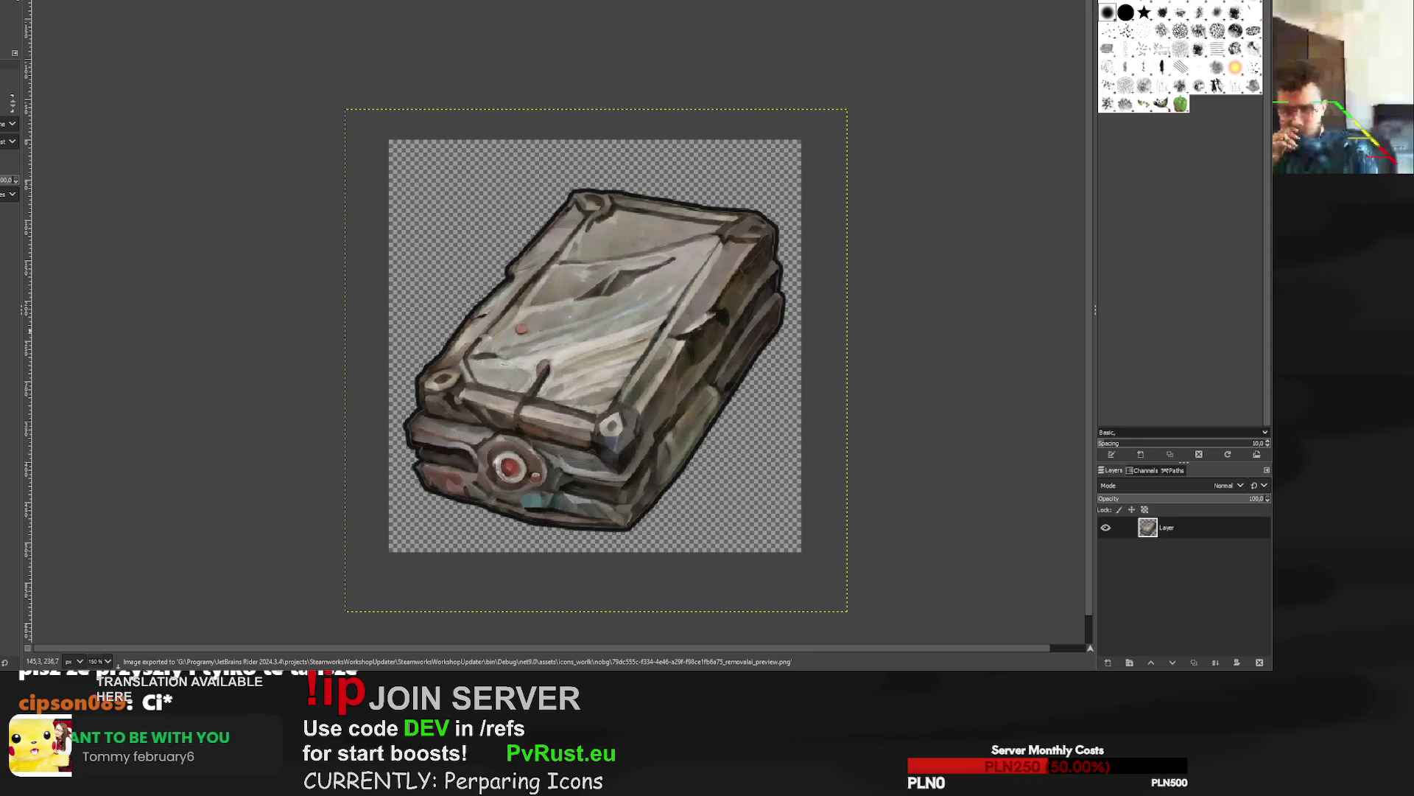
key("ctrl+w")
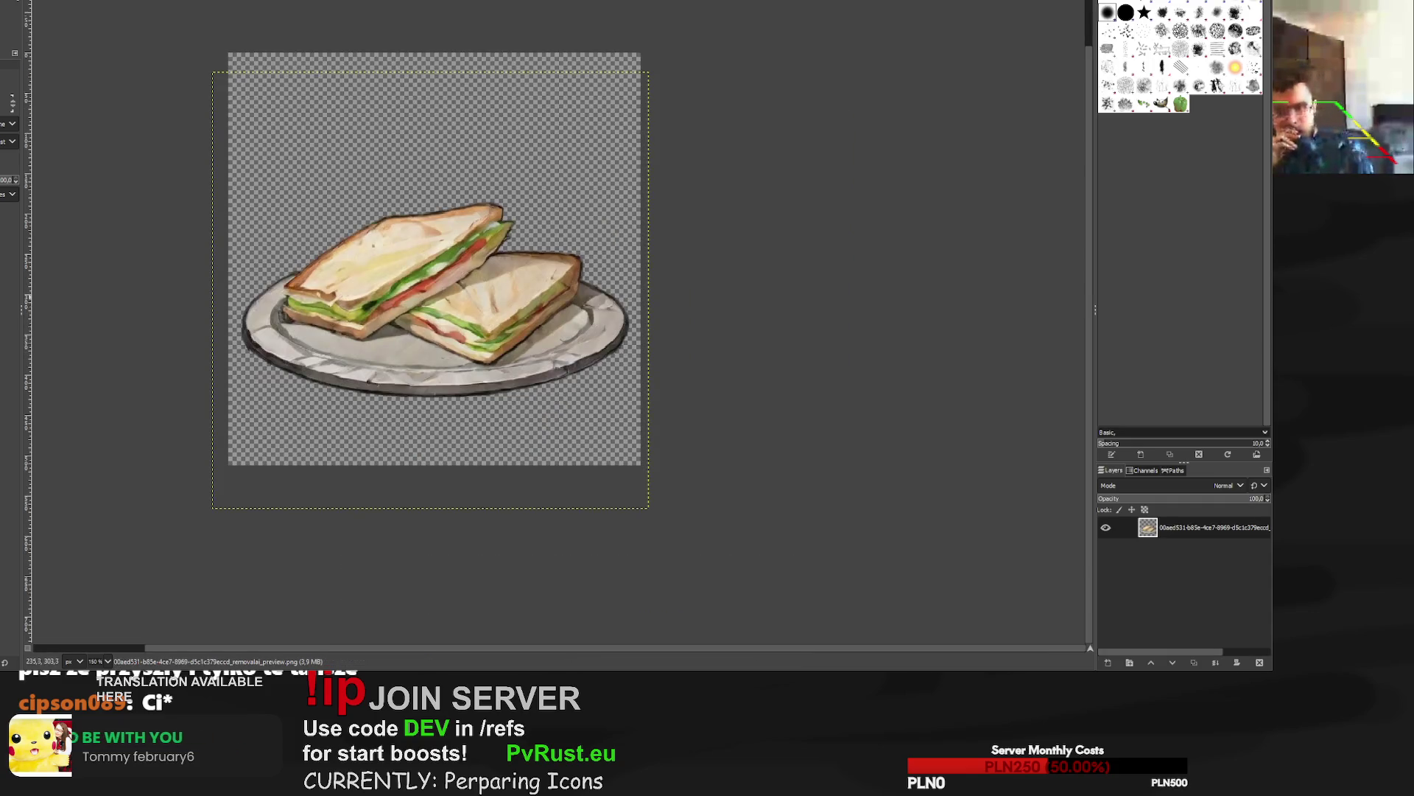
On the garlic necklace image, select the garlic's shape and paint a thick black outline on a new layer.
key("ctrl+w")
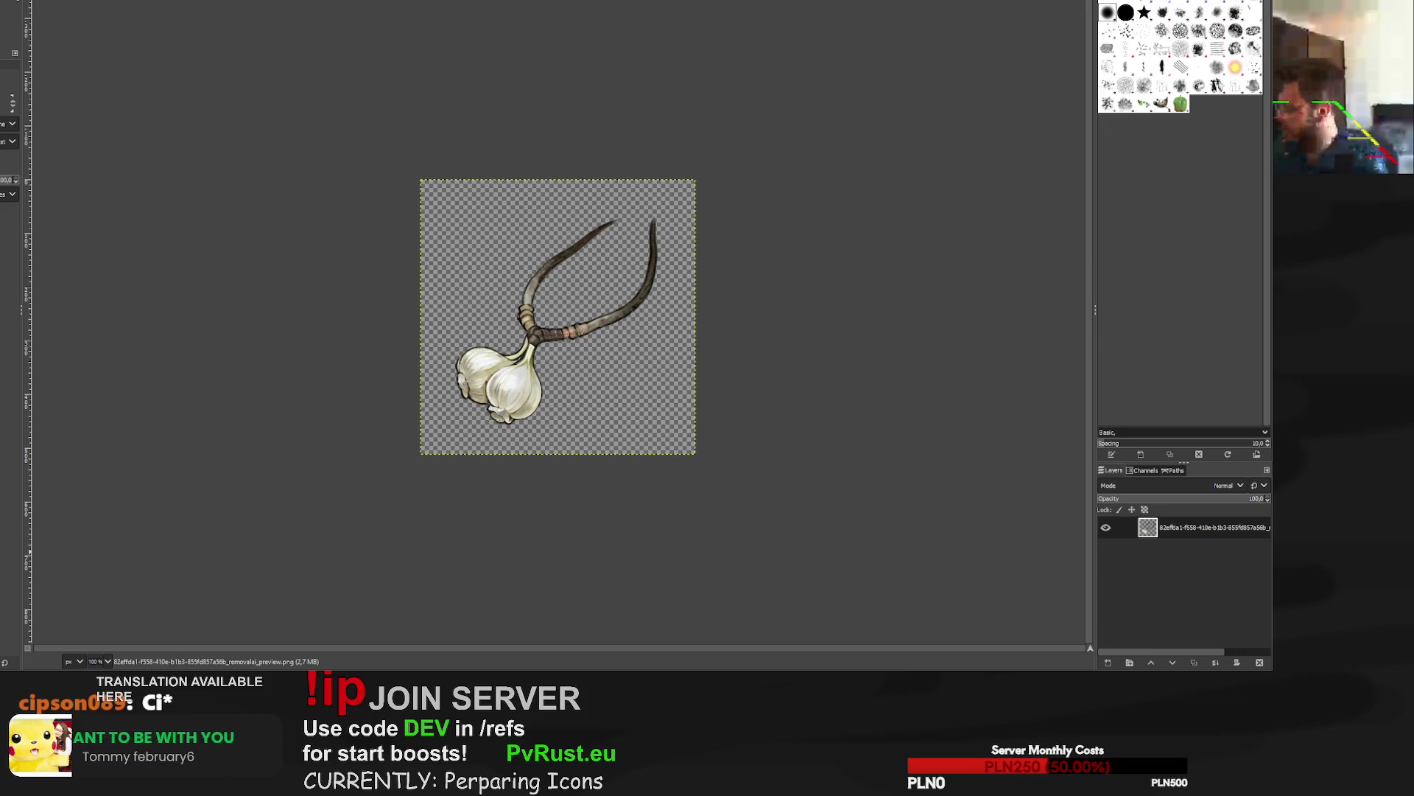
left_click(603, 419)
key("ctrl+shift+n")
key("2")
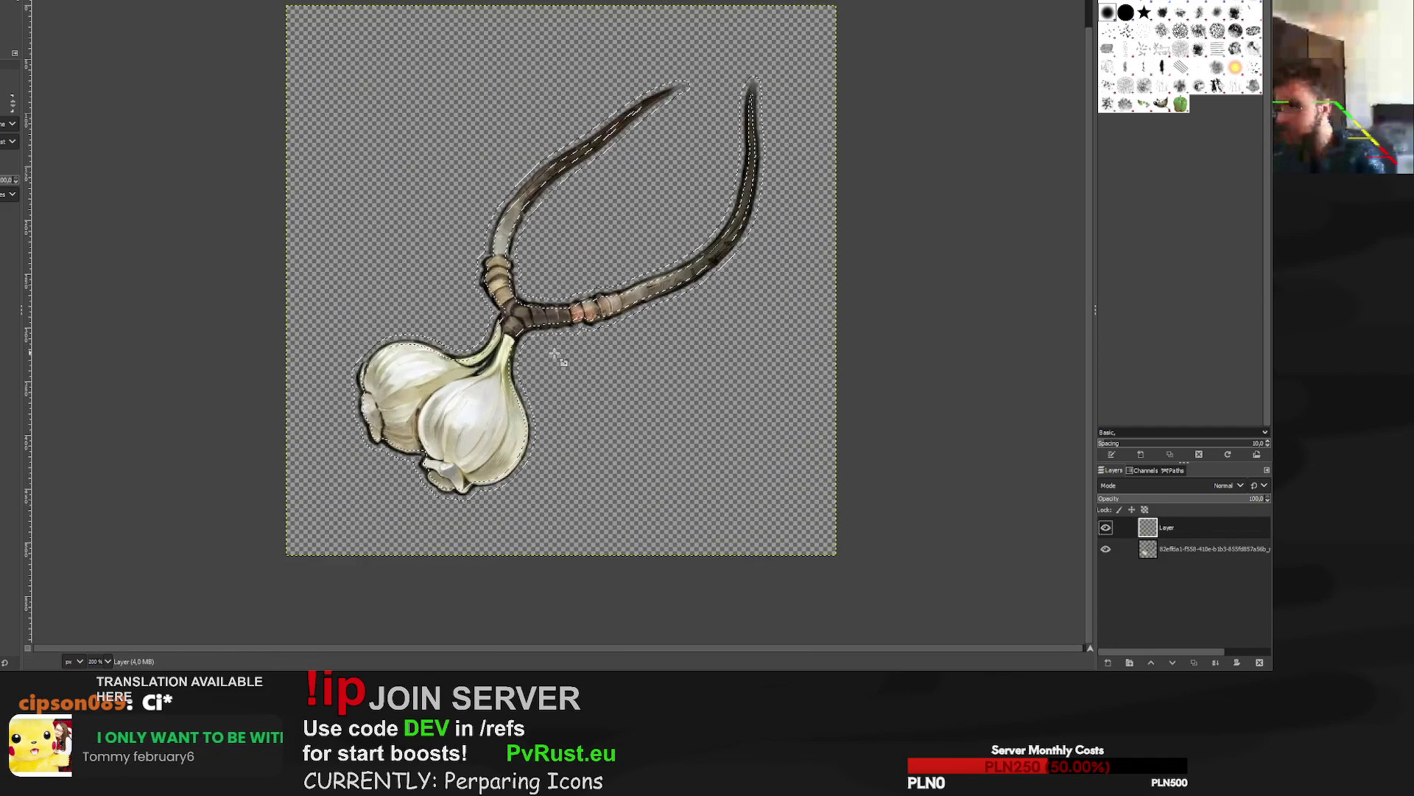
key("p")
left_click_drag(600, 213, 684, 233)
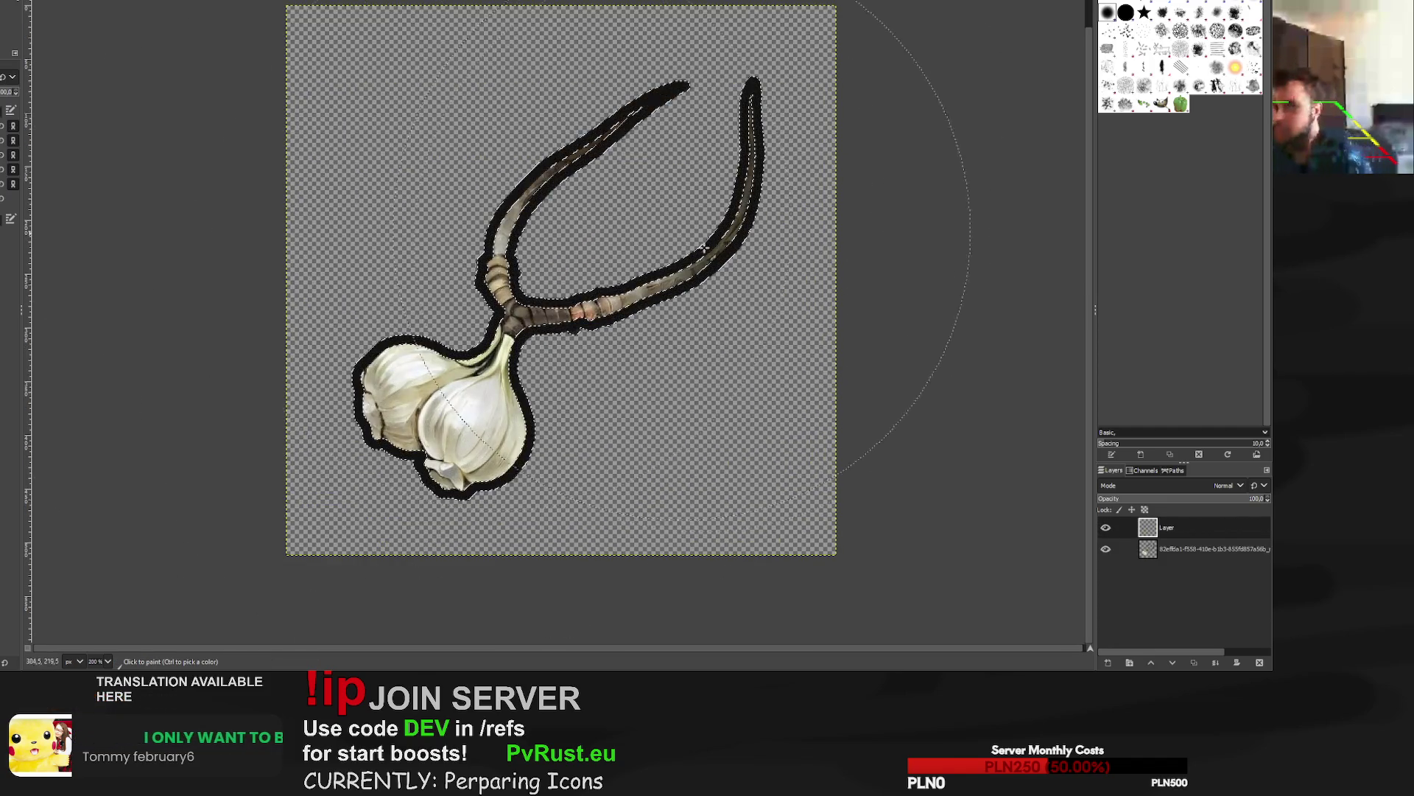
Move the outline layer beneath the garlic and reselect the garlic layer's opaque area.
left_click_drag(1171, 527, 1171, 554)
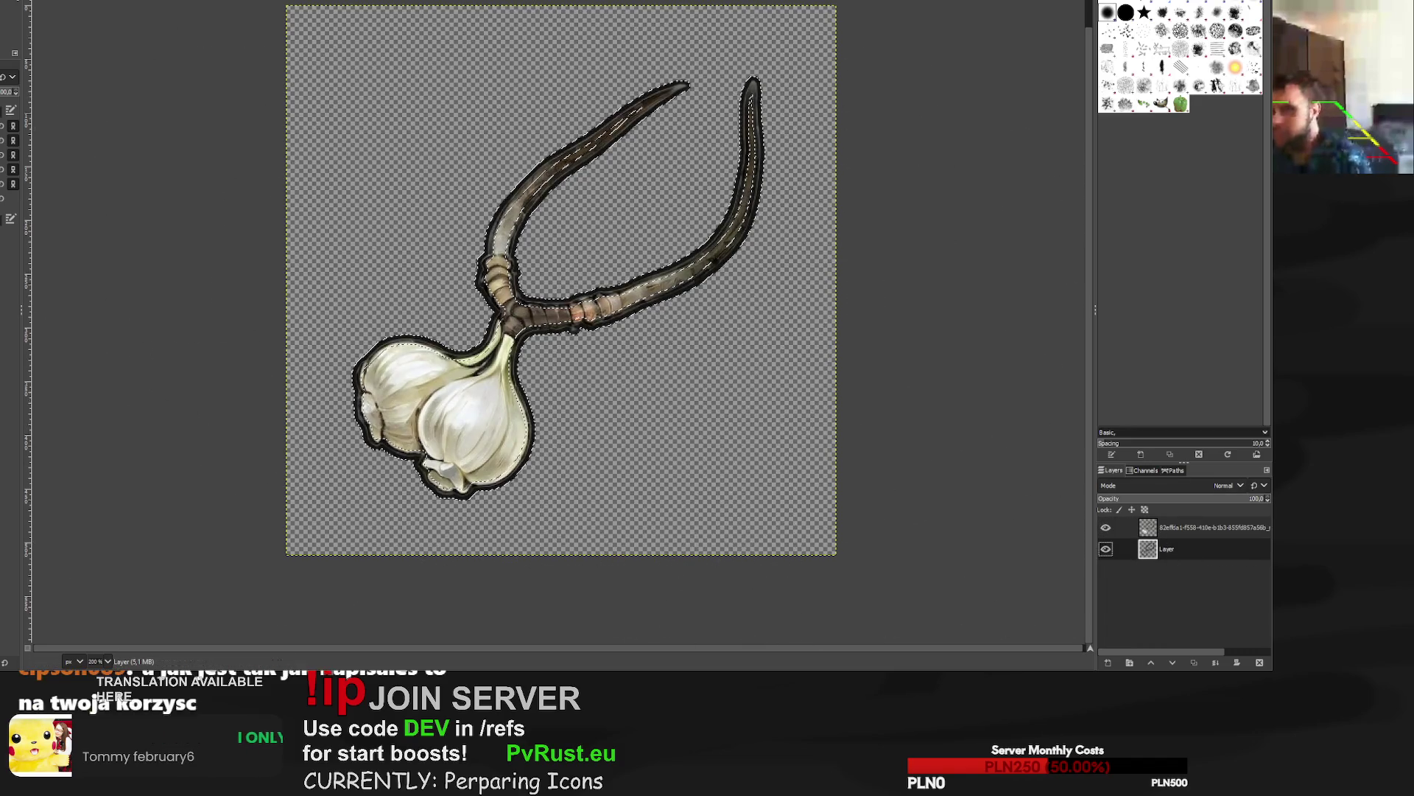
key("r")
left_click(541, 359)
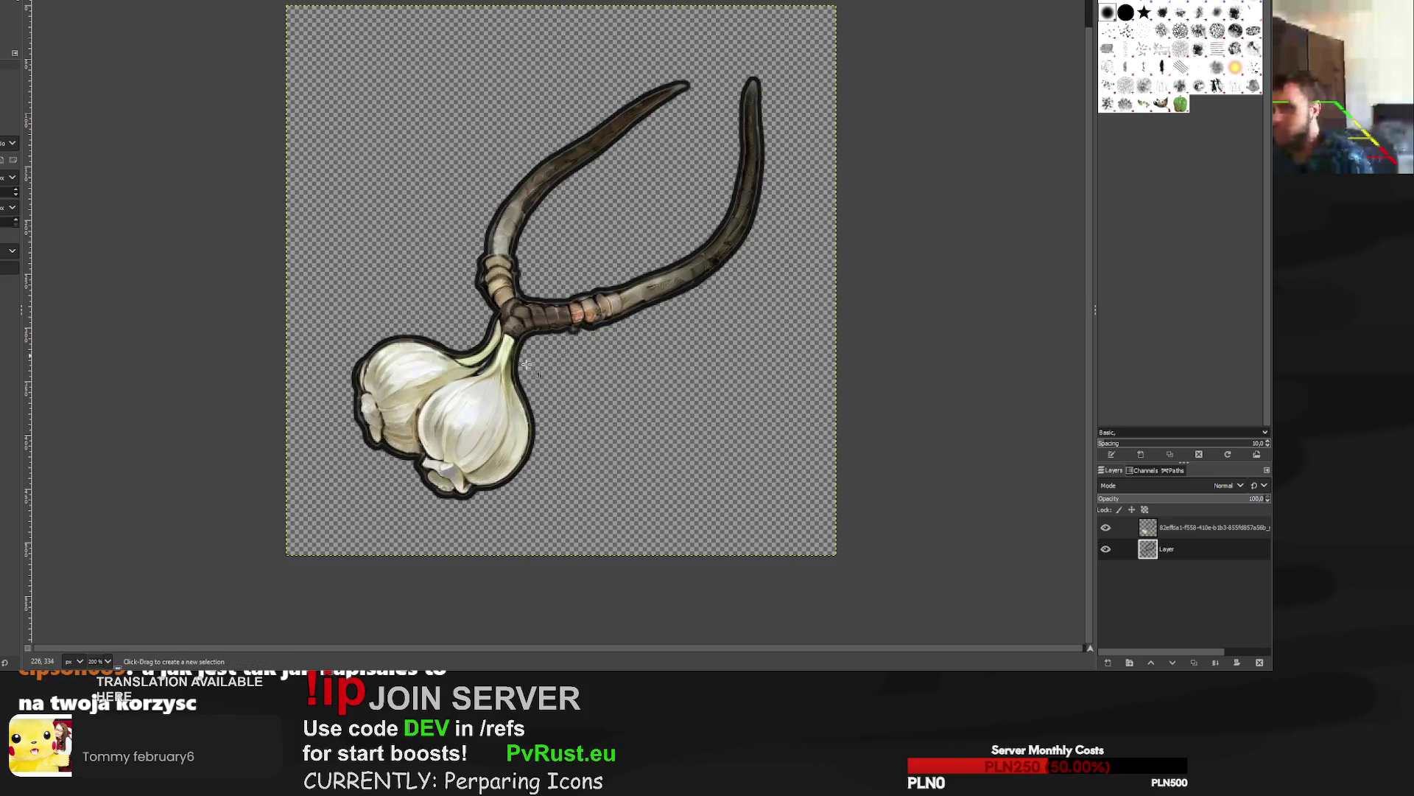
left_click(1148, 528, "alt")
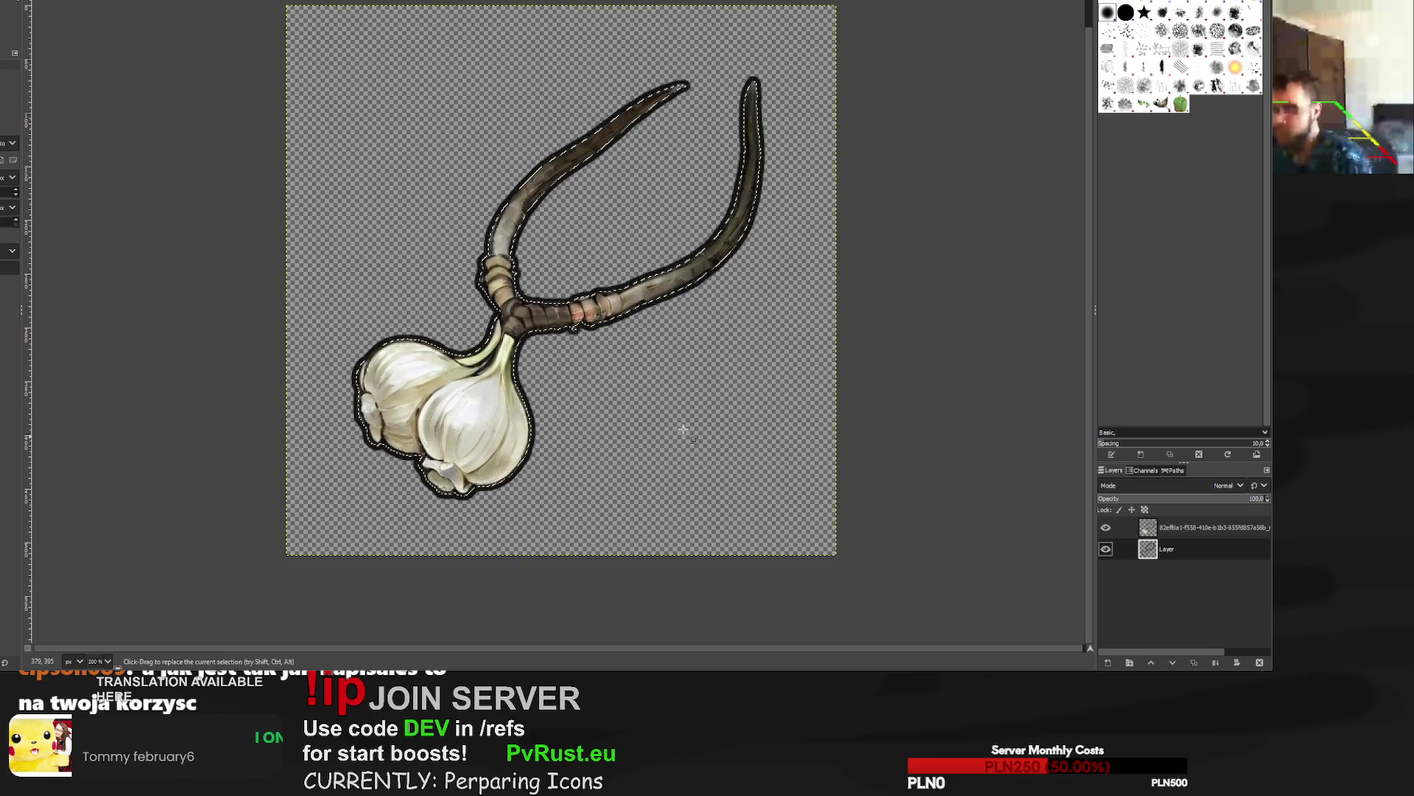
key("ctrl+c")
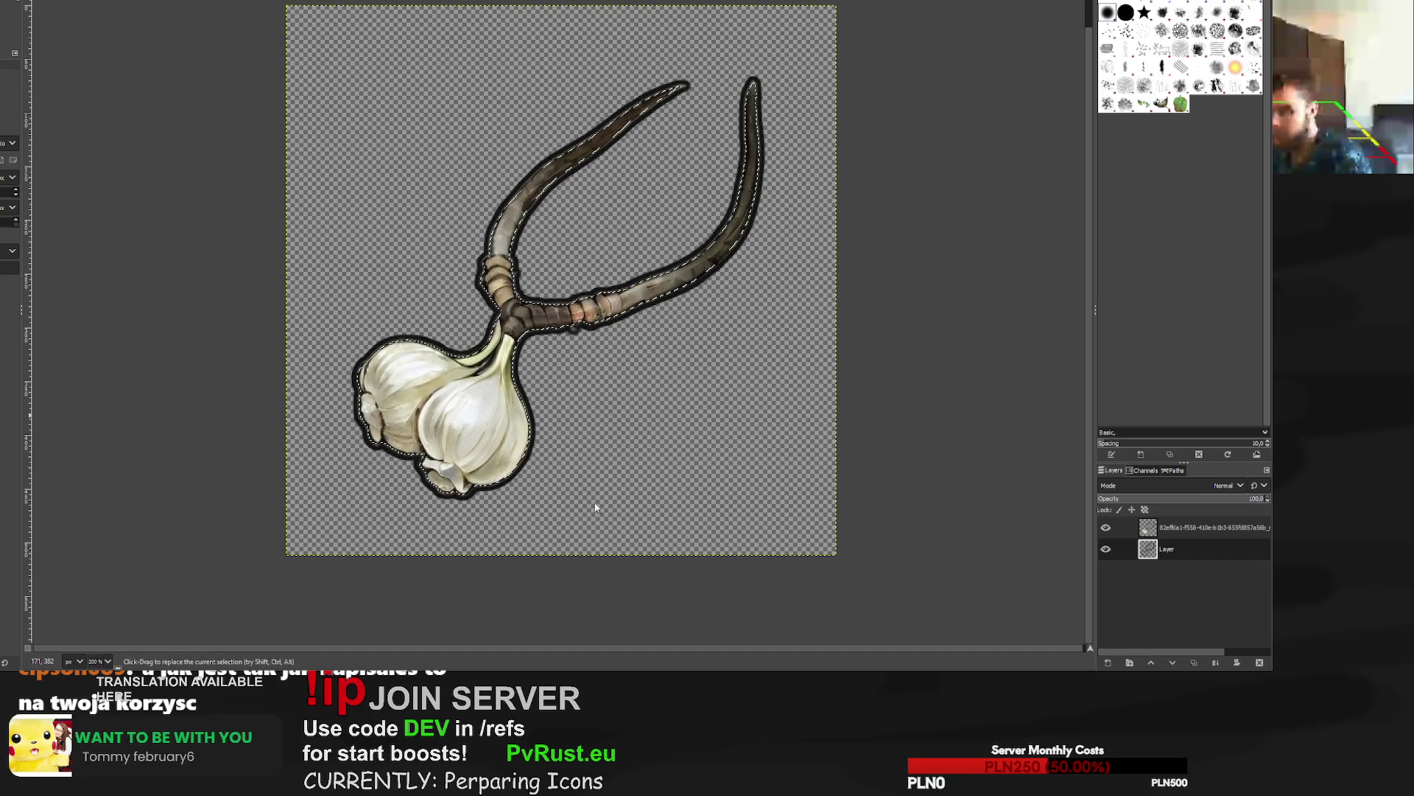
Invert the selection and try erasing outline outside the garlic, then undo and reset the selection.
key("ctrl+i")
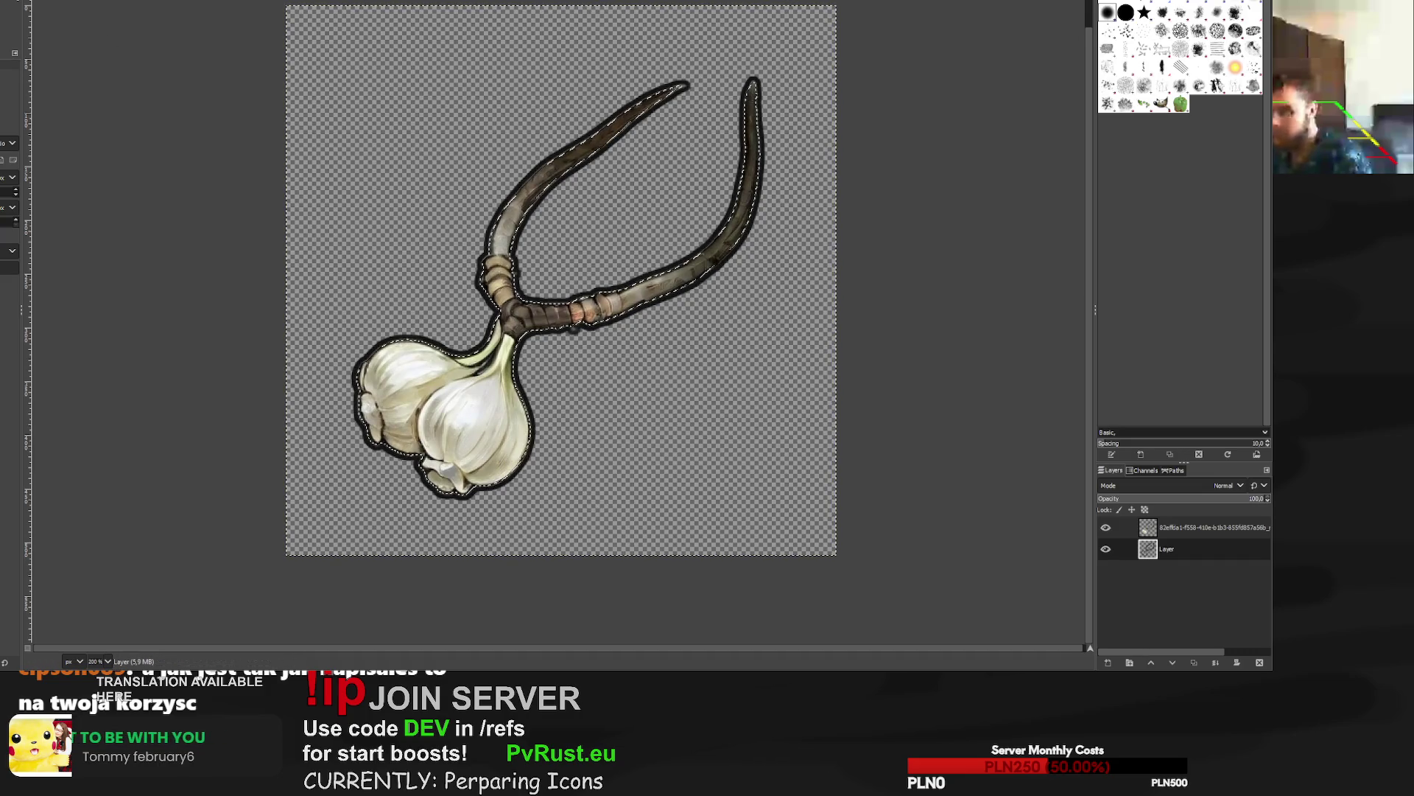
key("shift+e")
left_click_drag(560, 310, 363, 477)
key("ctrl+z")
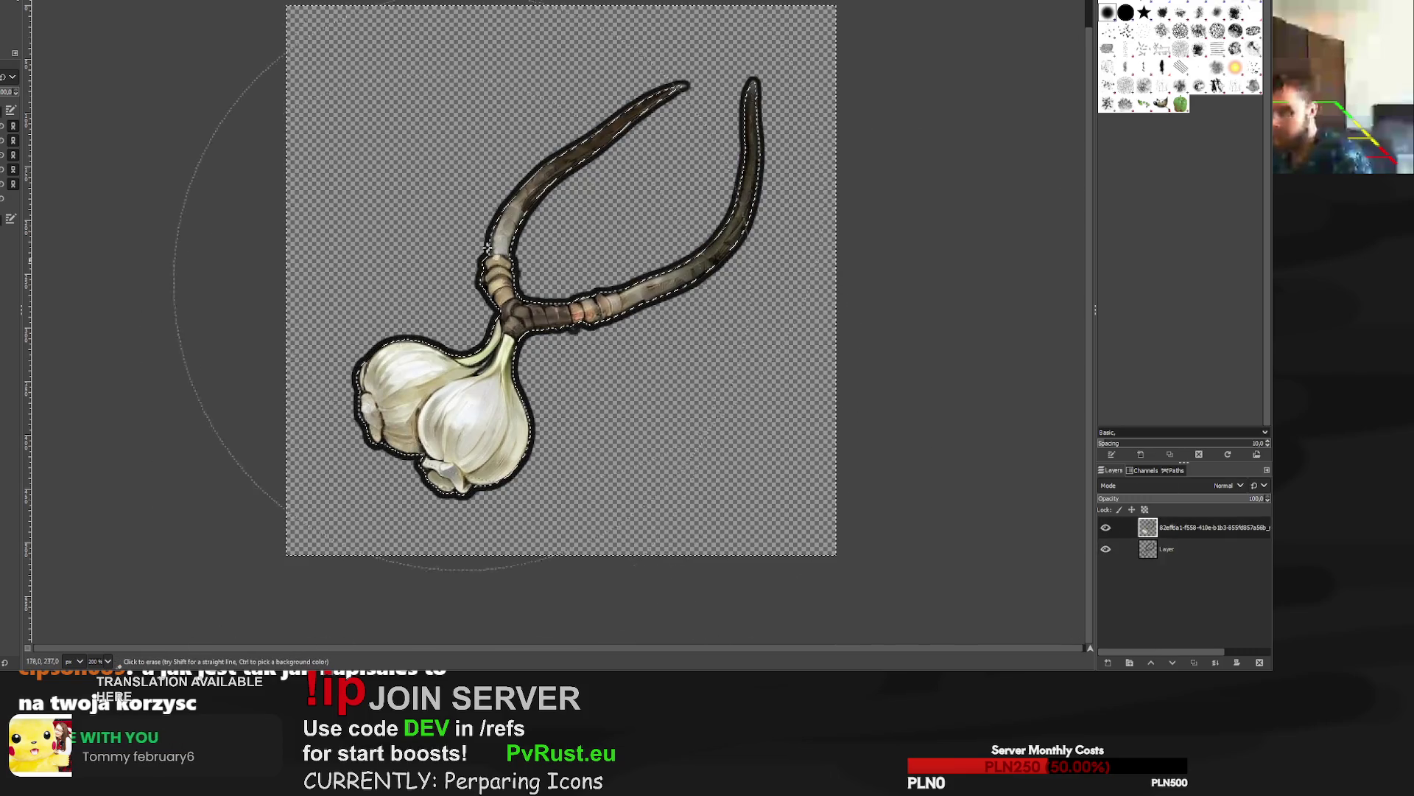
key("r")
key("ctrl+a")
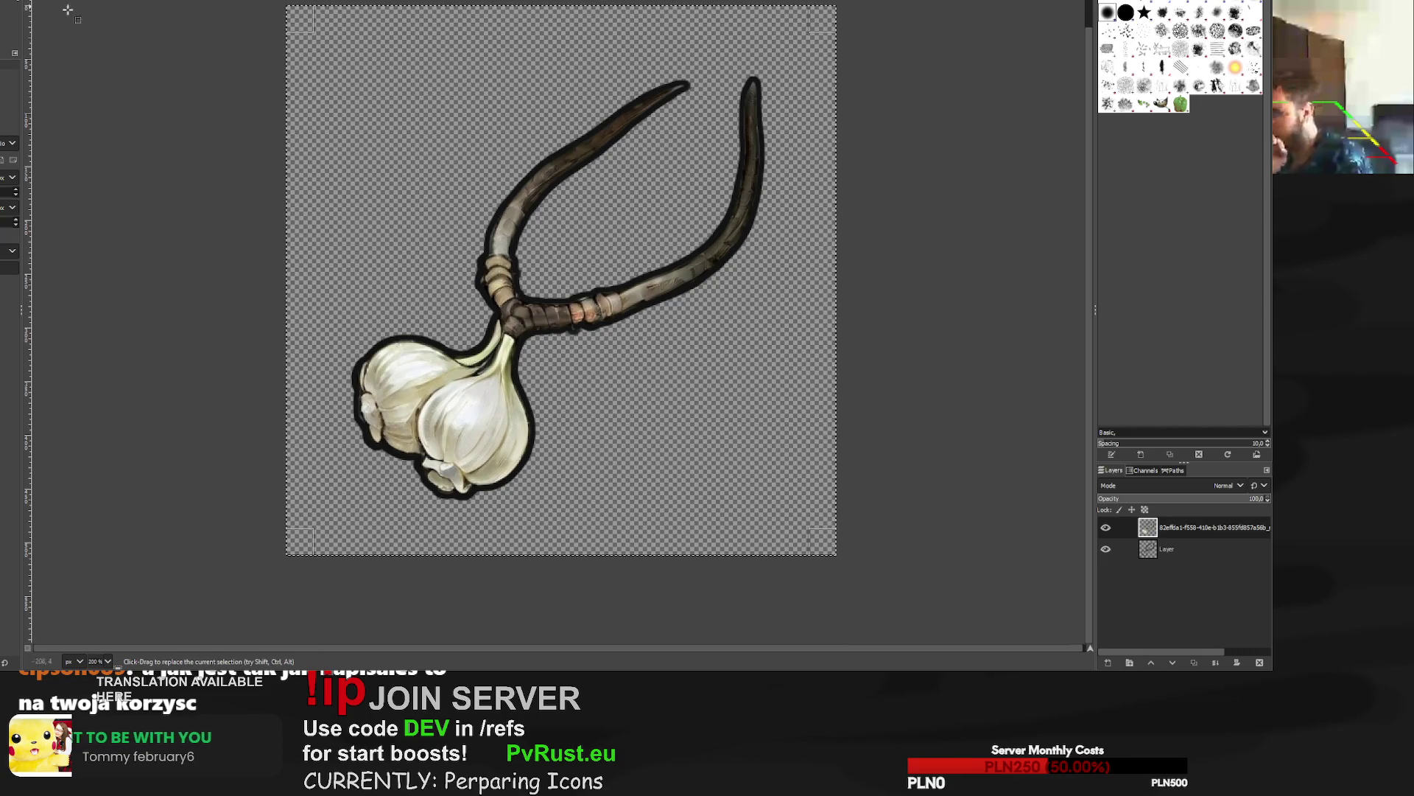
Merge the black outline layer down into the garlic necklace layer.
key("ctrl+e")
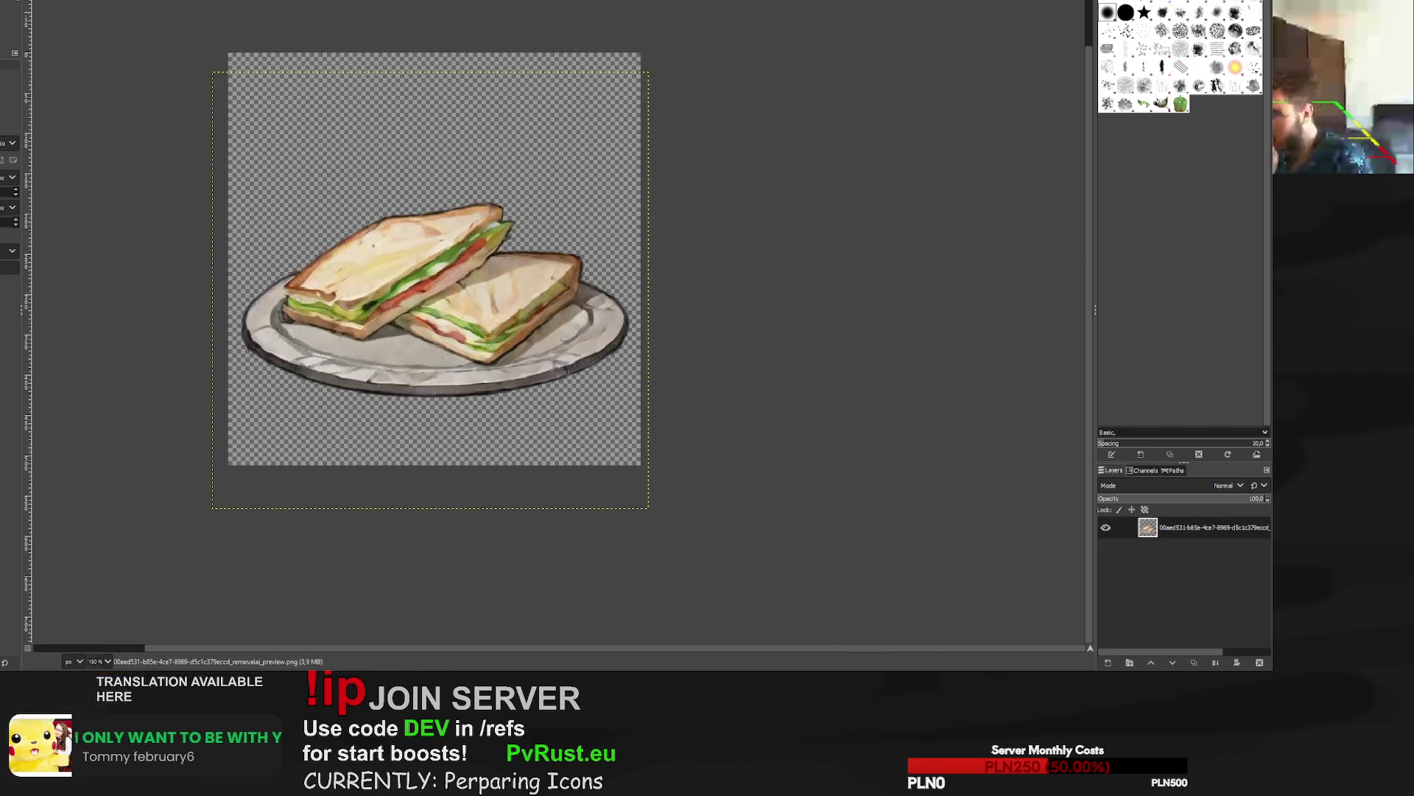
key("ctrl+w")
key("1")
Scale the garlic layer up to 632 px, centre it, and re-export the icon PNG.
key("shift+s")
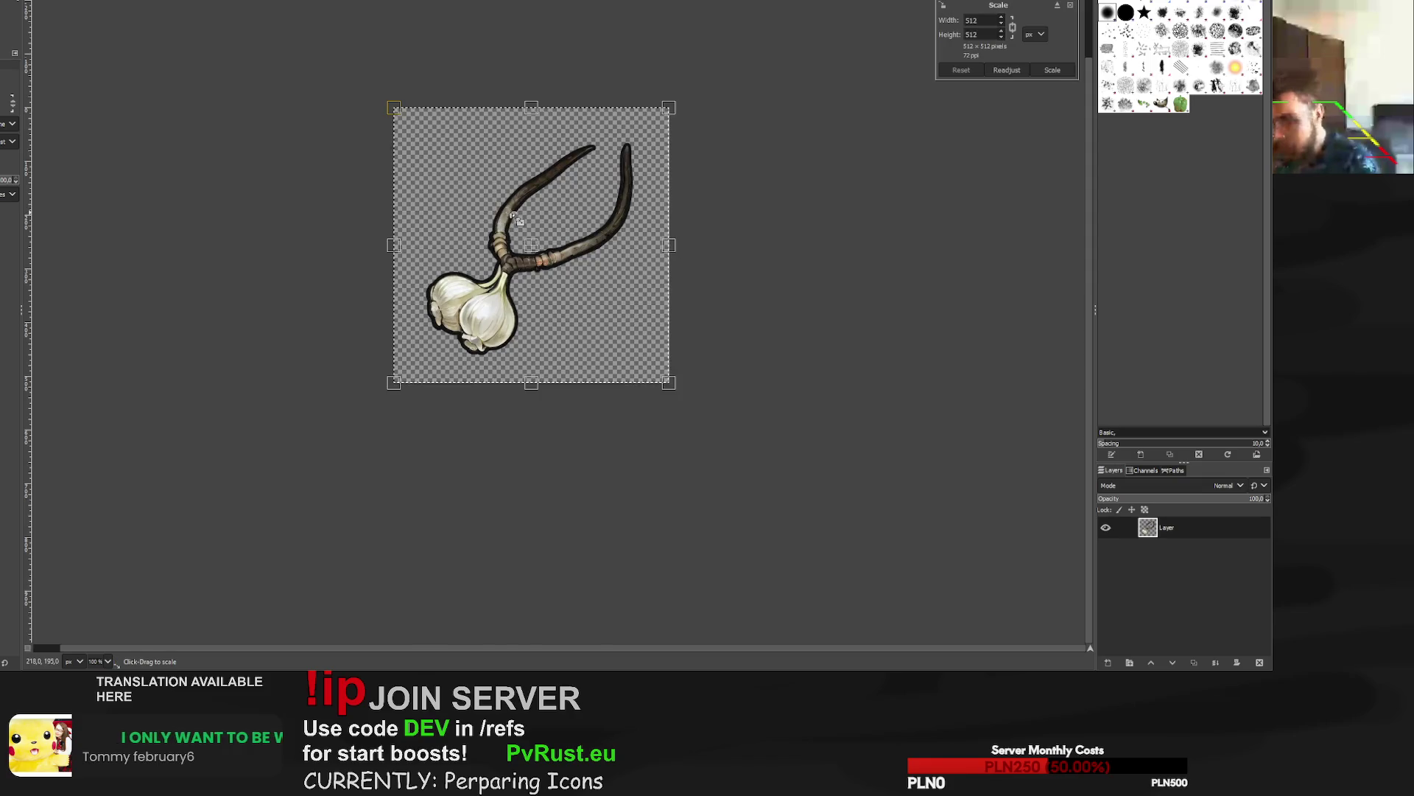
mouse_move(670, 110)
left_mouse_down()
mouse_move(735, 69)
mouse_move(718, 59)
left_mouse_up()
left_click_drag(393, 382, 379, 398)
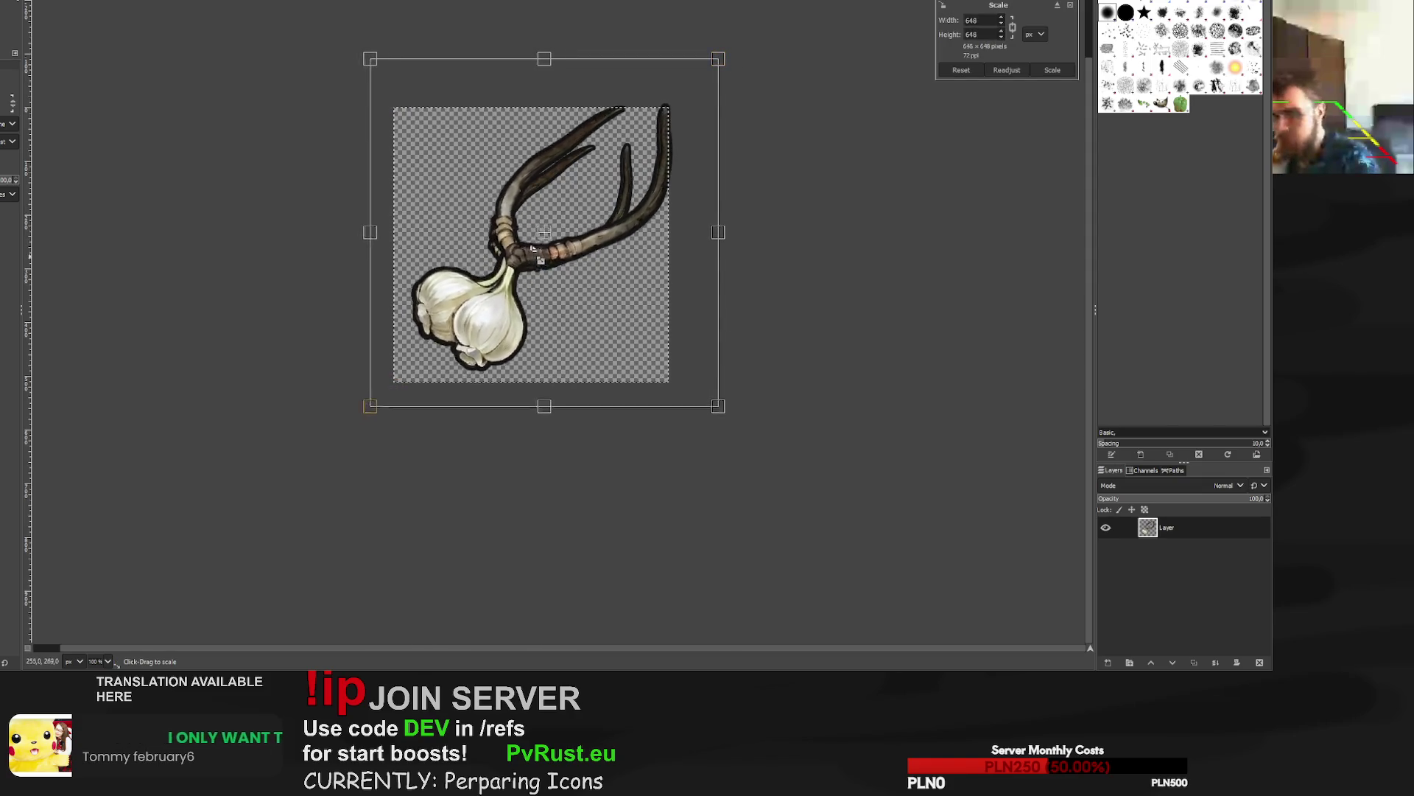
left_click_drag(556, 243, 540, 253)
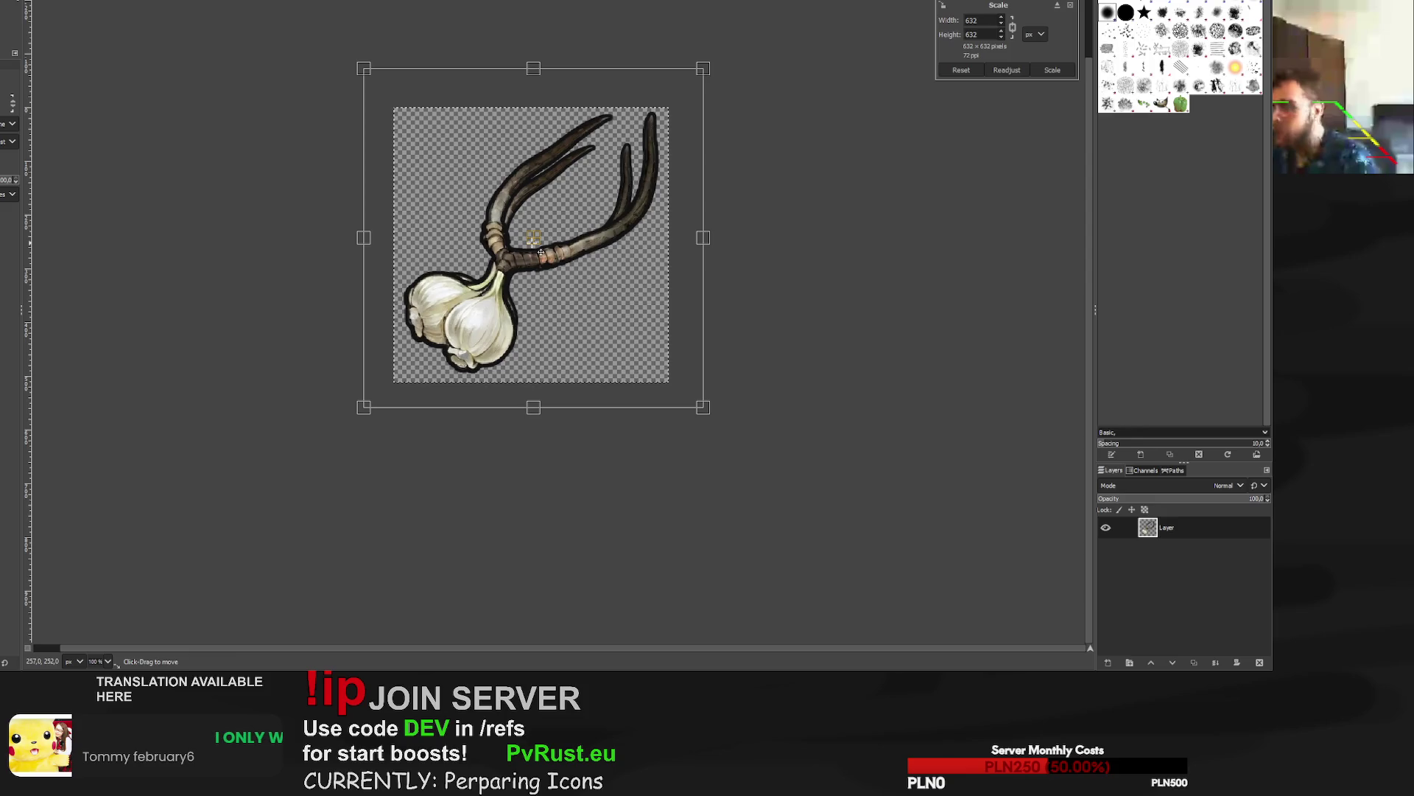
left_click(1063, 71)
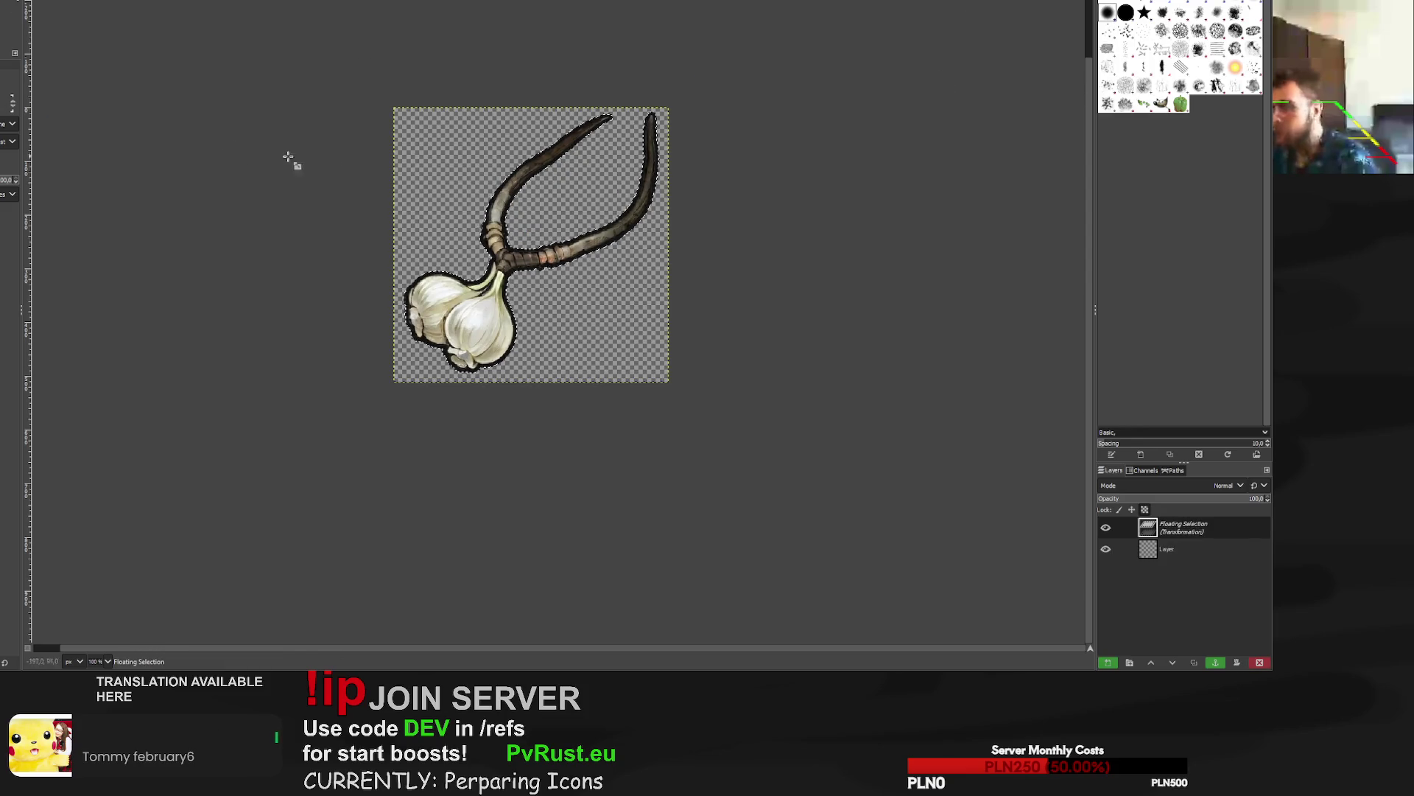
key("ctrl+e")
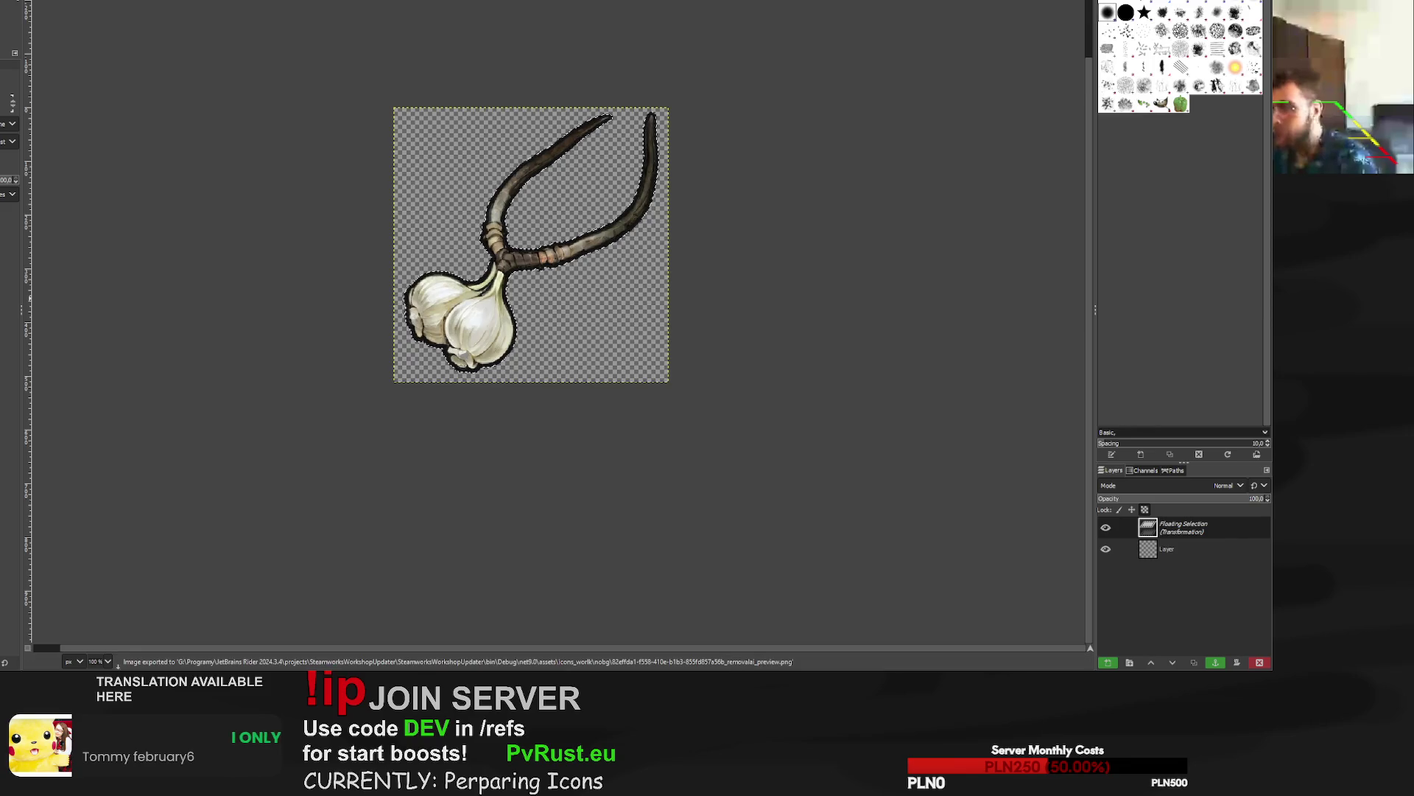
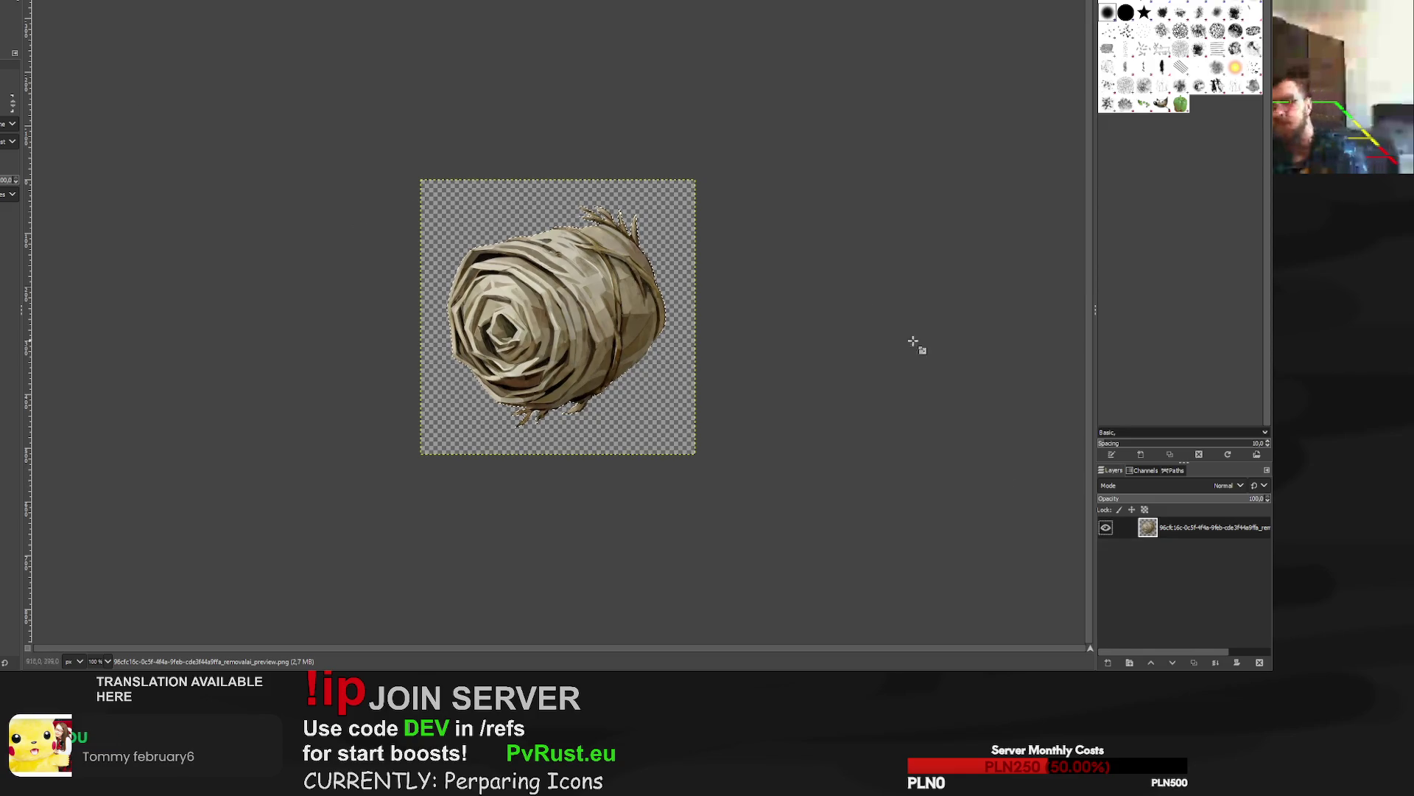
Enlarge the hay bale layer with the Scale tool and recentre it on the canvas.
key("shift+s")
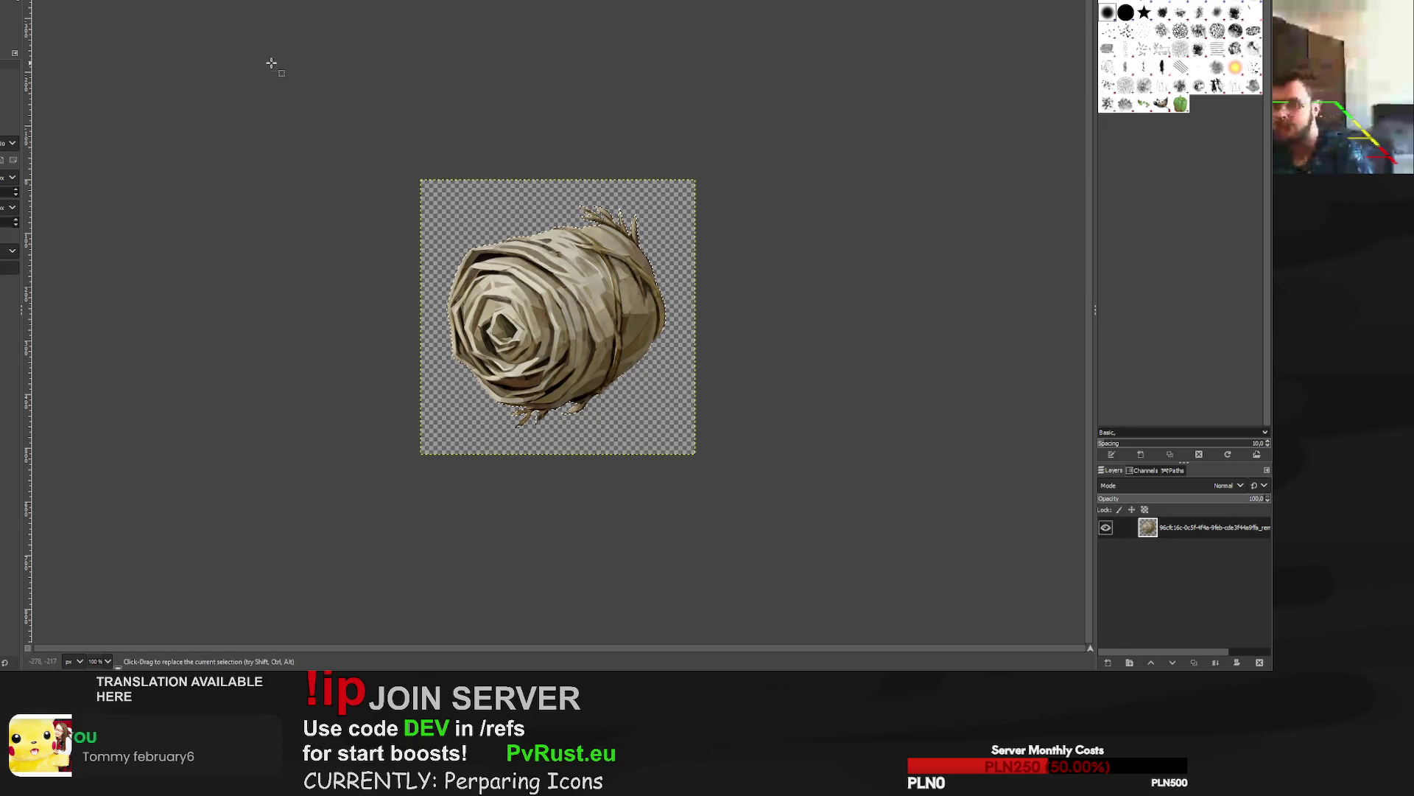
left_click(447, 489)
left_click_drag(418, 460, 398, 480)
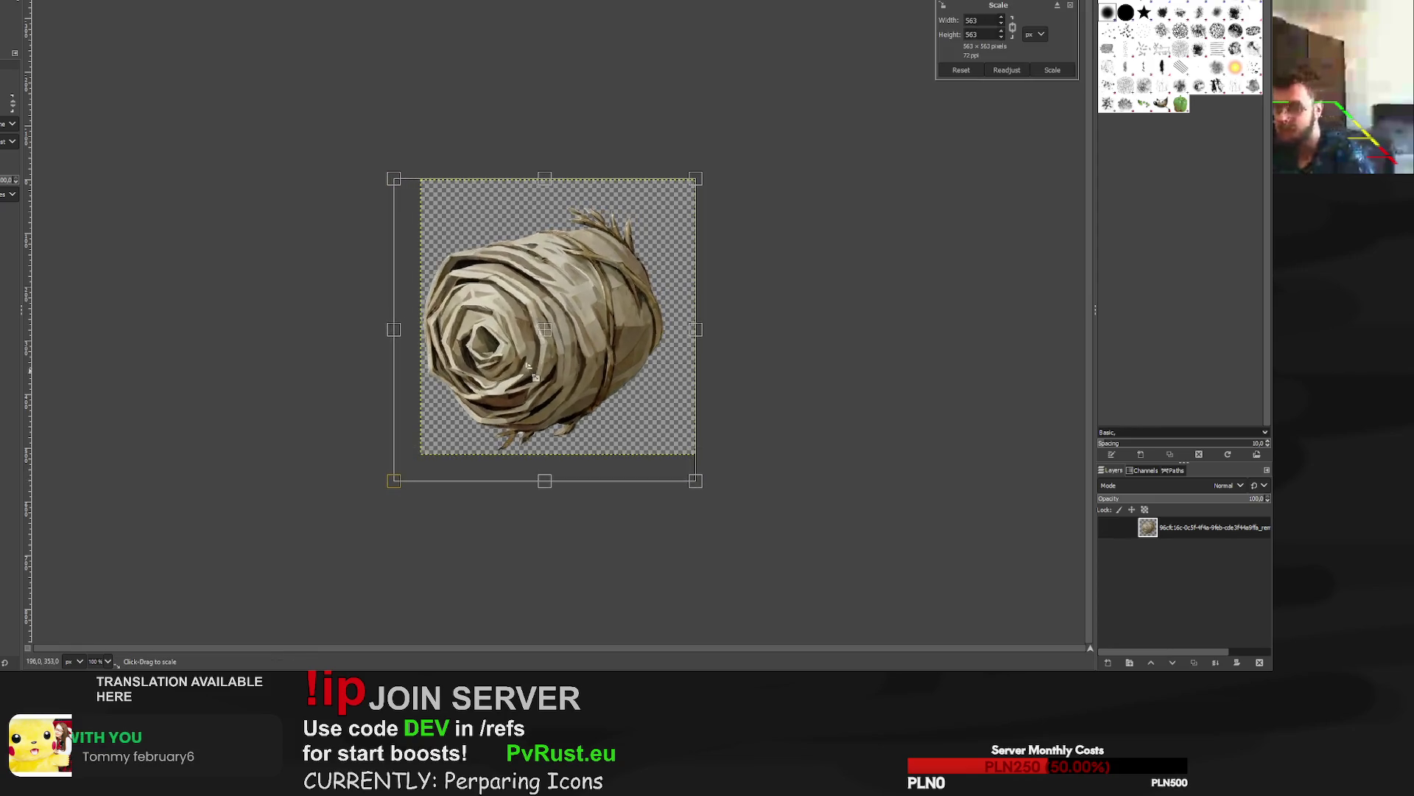
left_click_drag(732, 201, 718, 178)
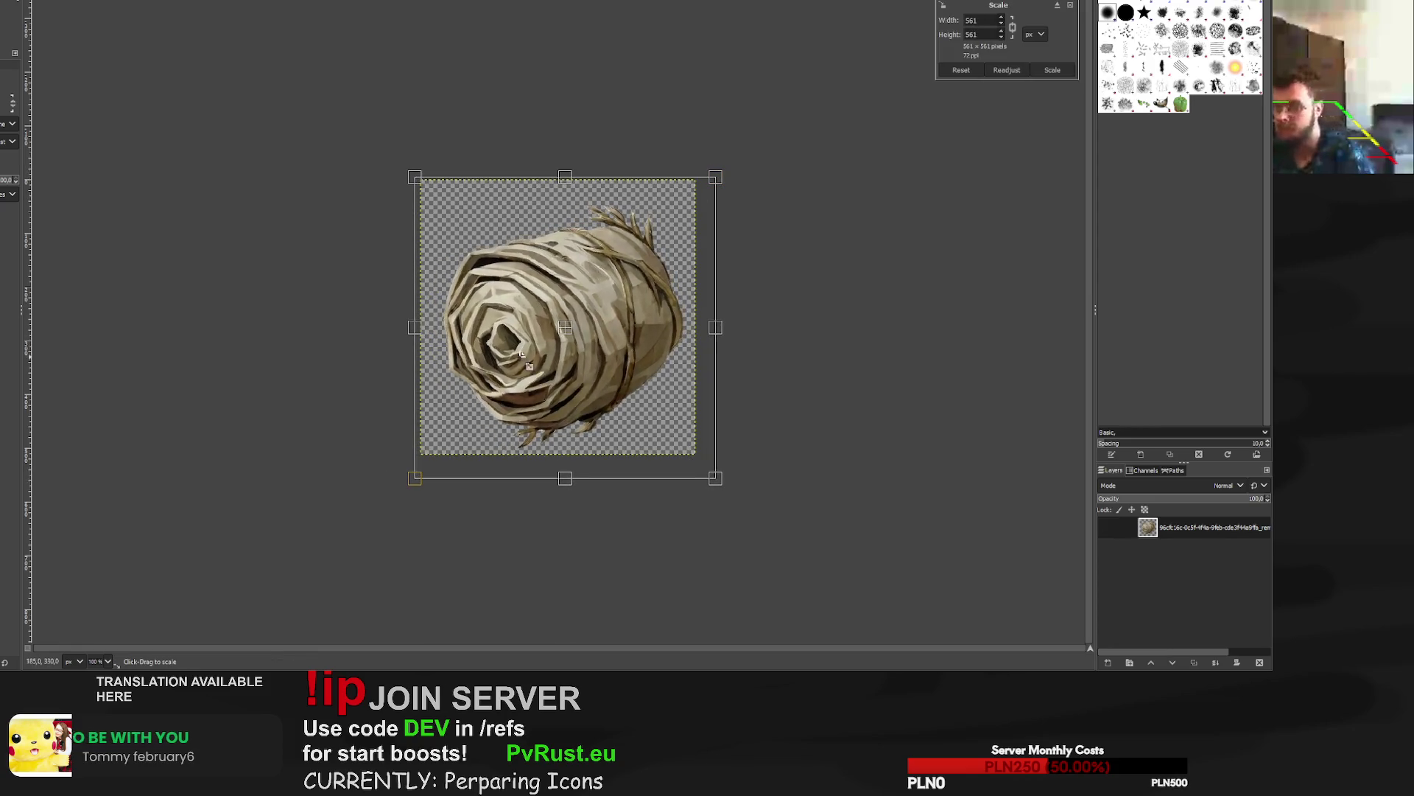
left_click_drag(574, 340, 571, 324)
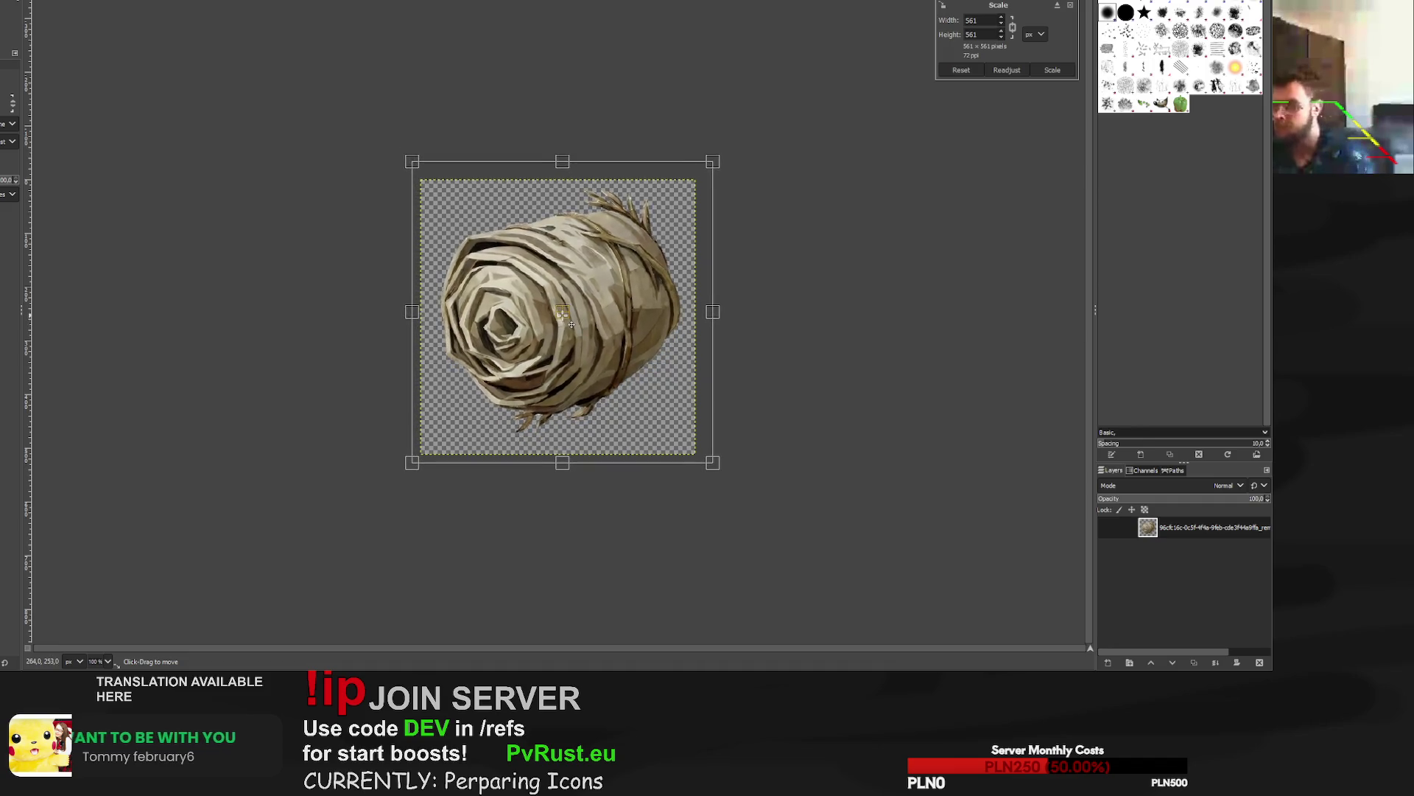
left_click(1052, 70)
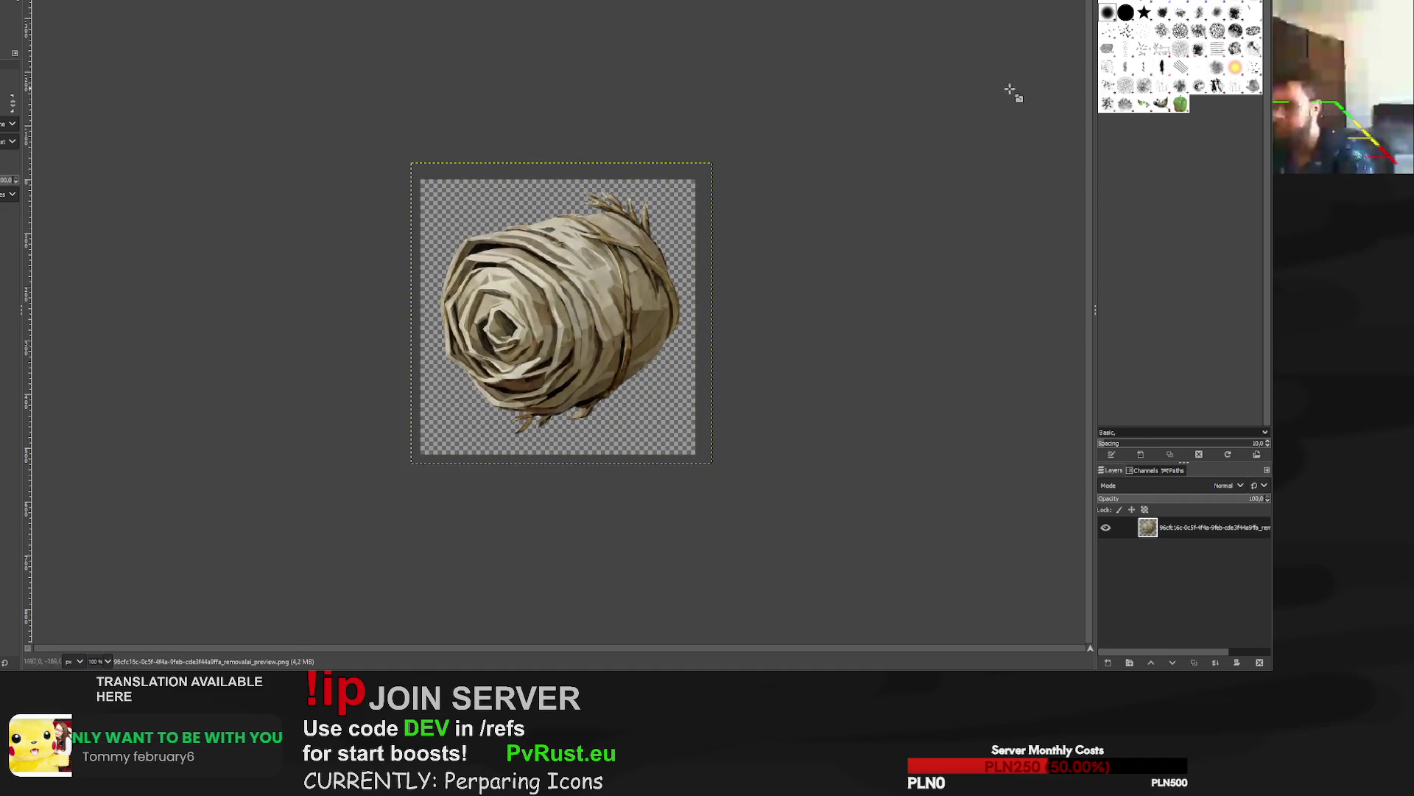
Paint a black outline around the bale's shape on a new layer beneath it.
key("ctrl+shift+n")
key("p")
key("shift+Page_Down")
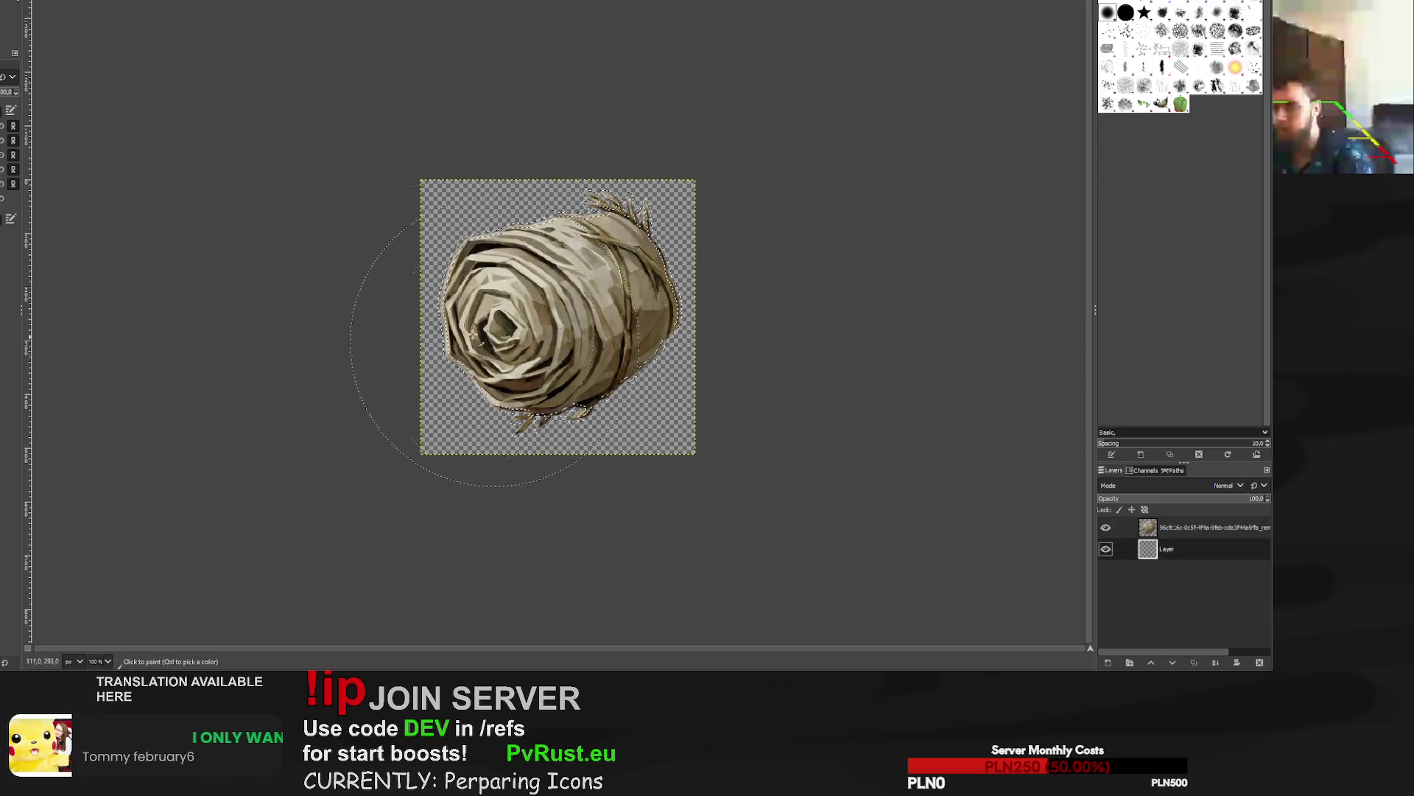
key("r")
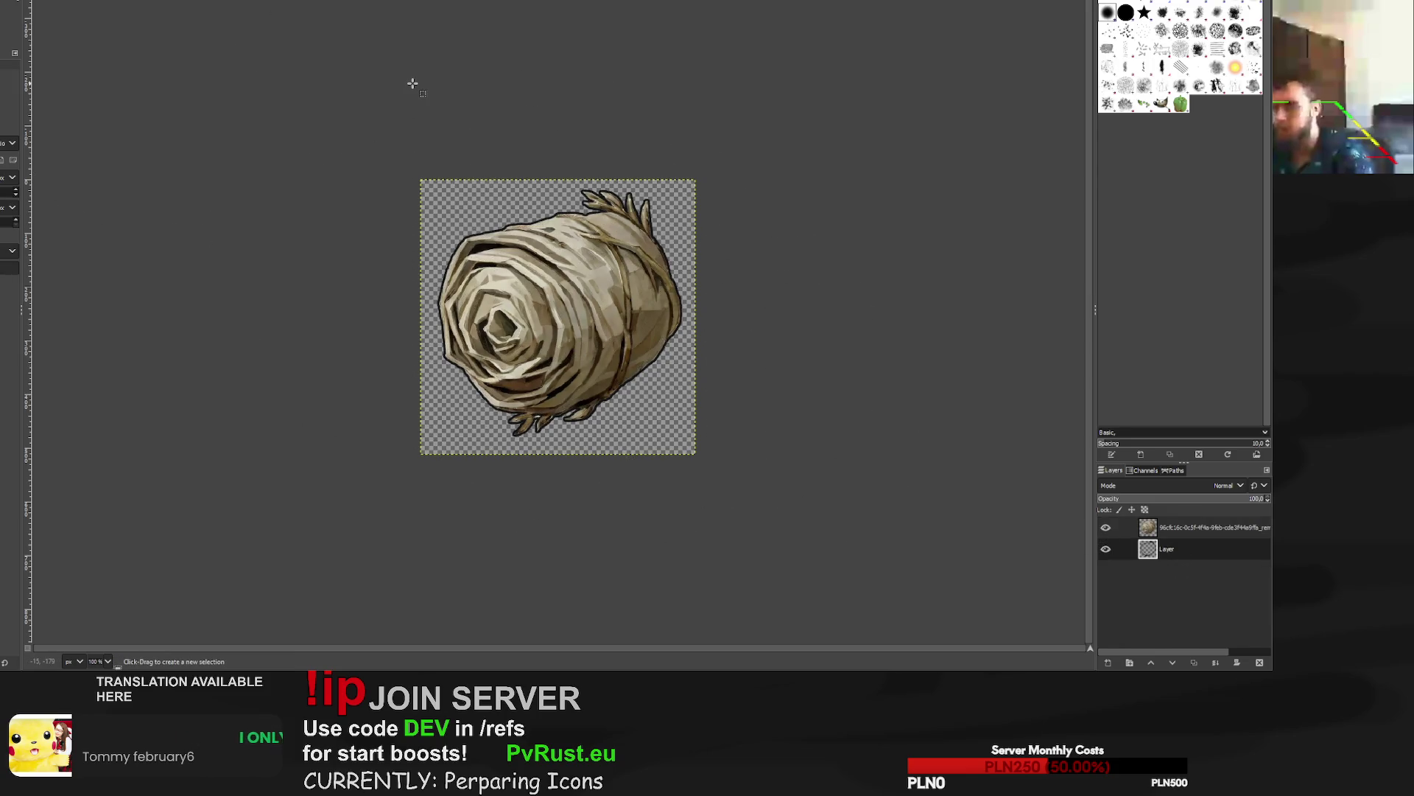
scroll(466, 395, "up", 3, "ctrl")
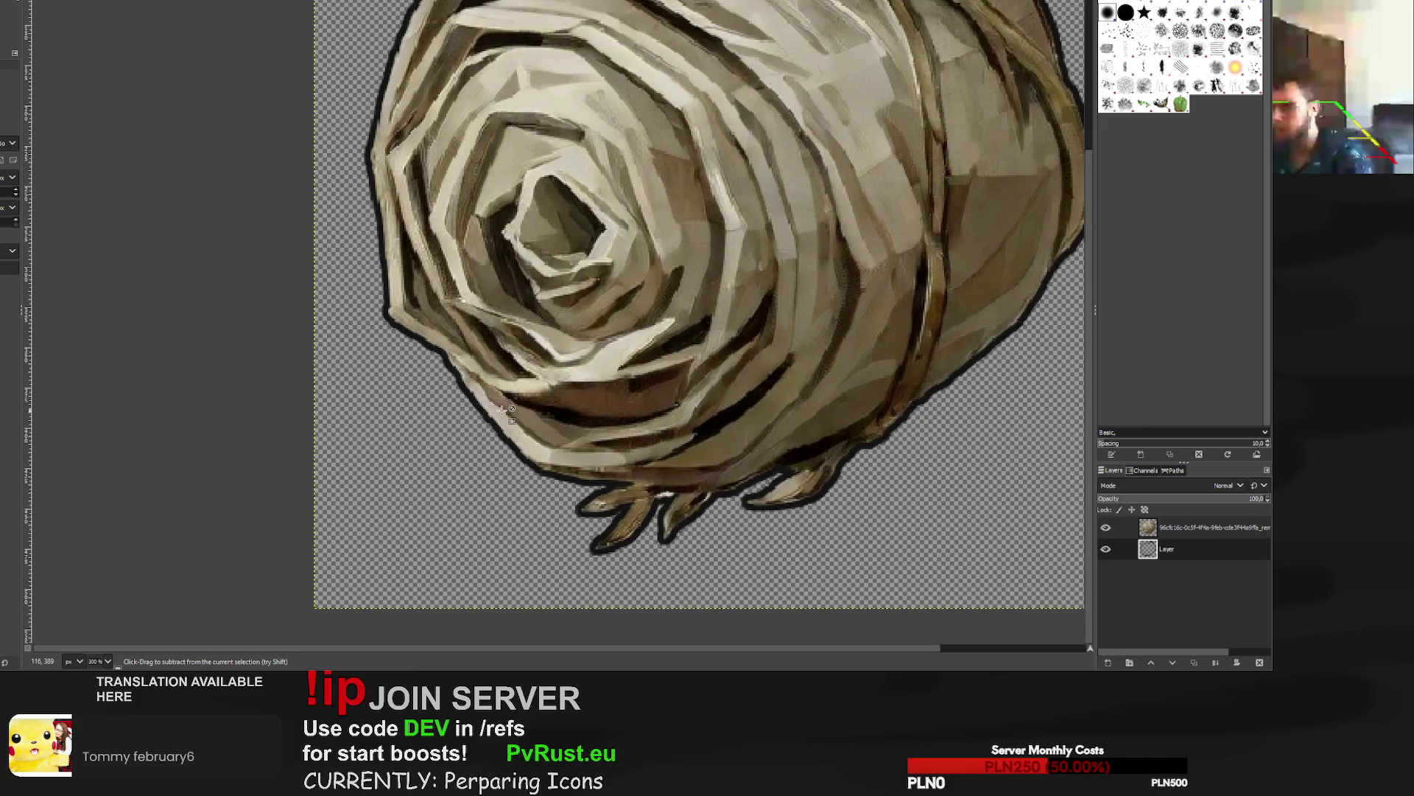
scroll(508, 413, "down", 2, "ctrl")
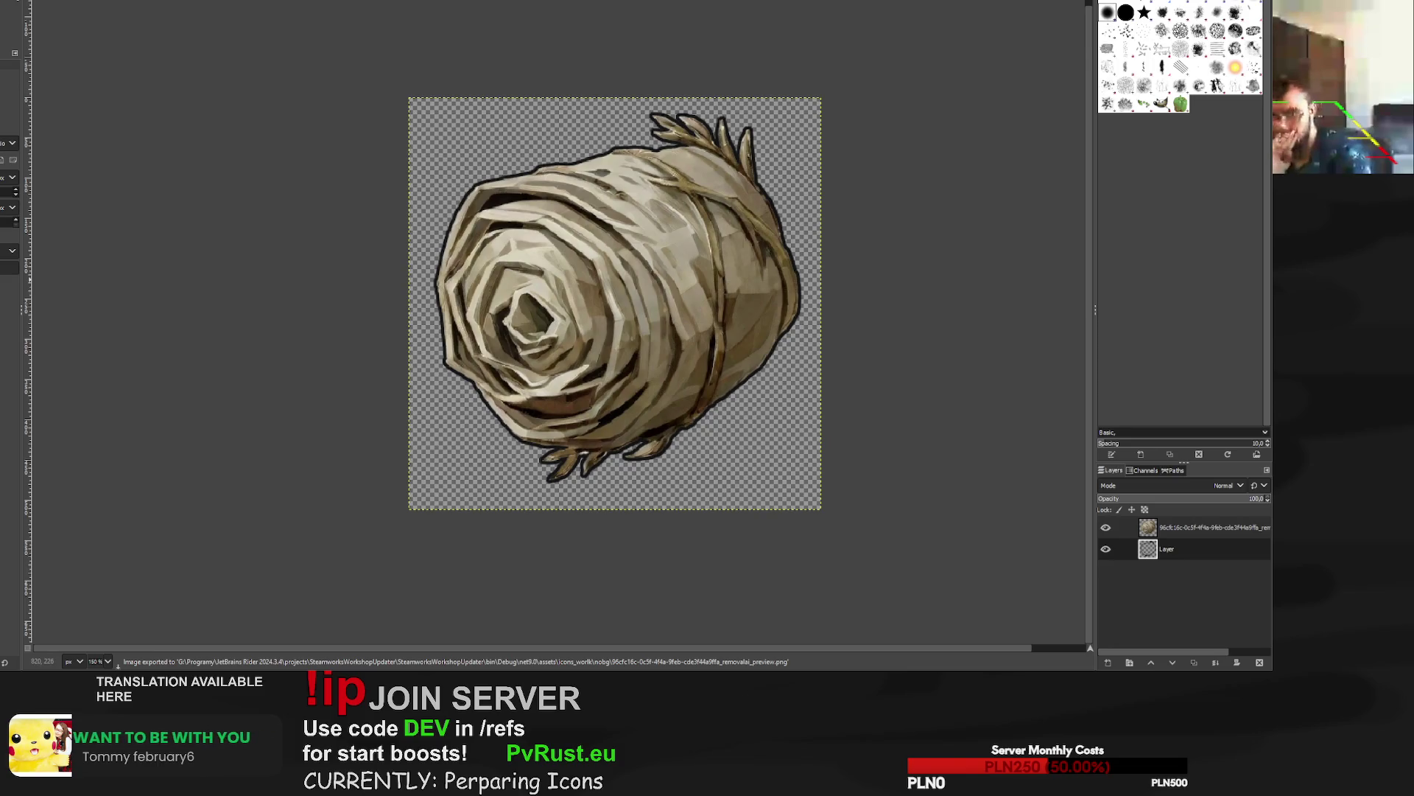
key("ctrl+w")
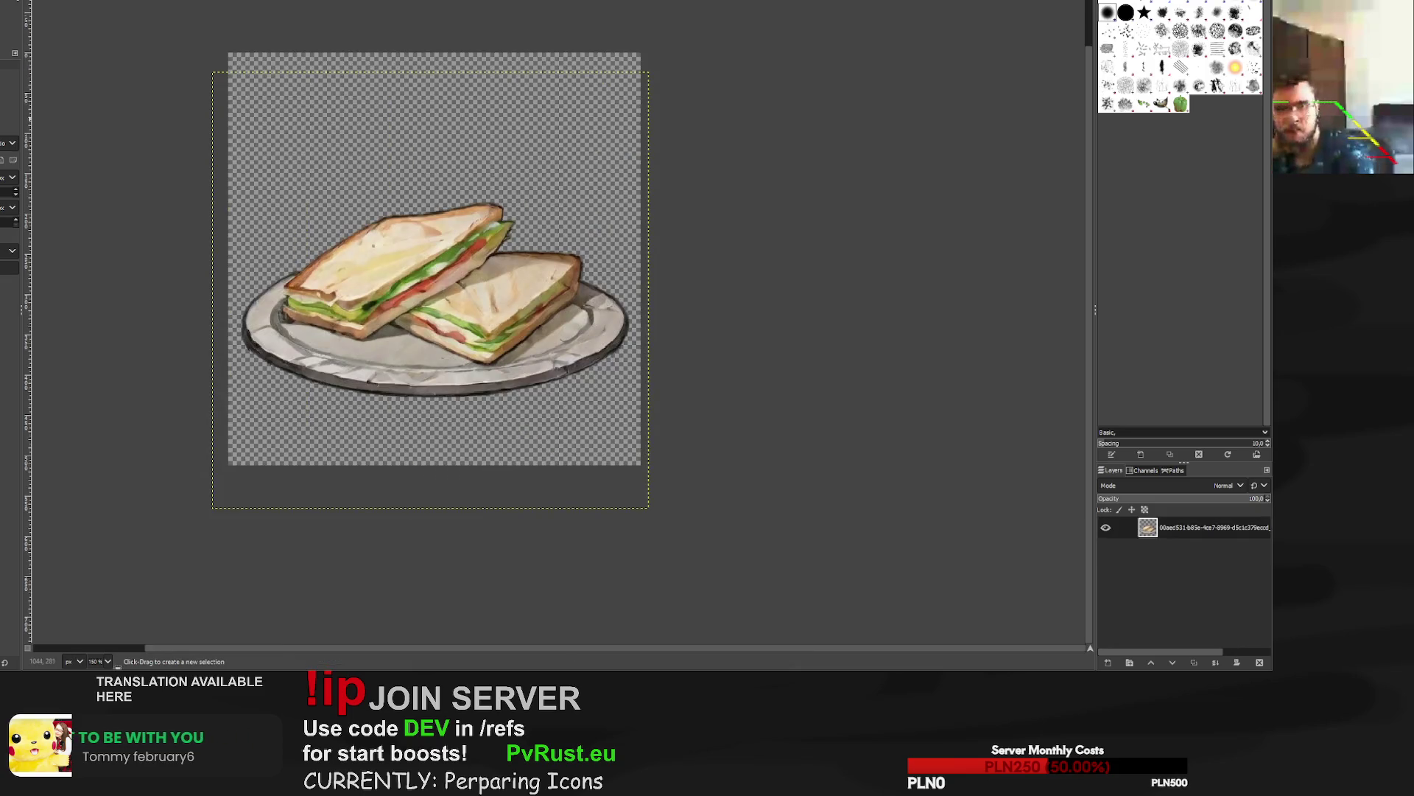
Scale the red-rune pendant to 550×550 pixels and recentre it on the canvas.
key("ctrl+w")
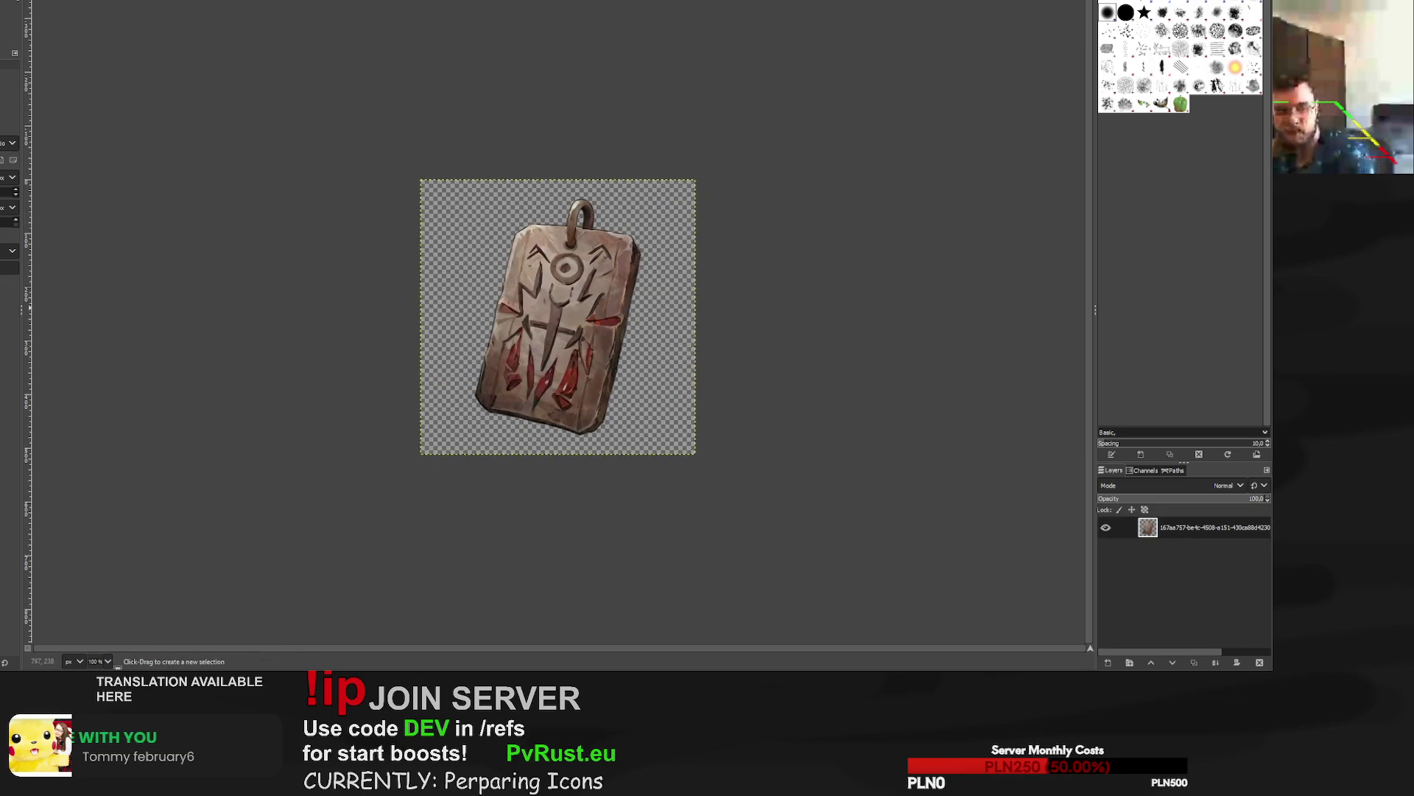
key("shift+s")
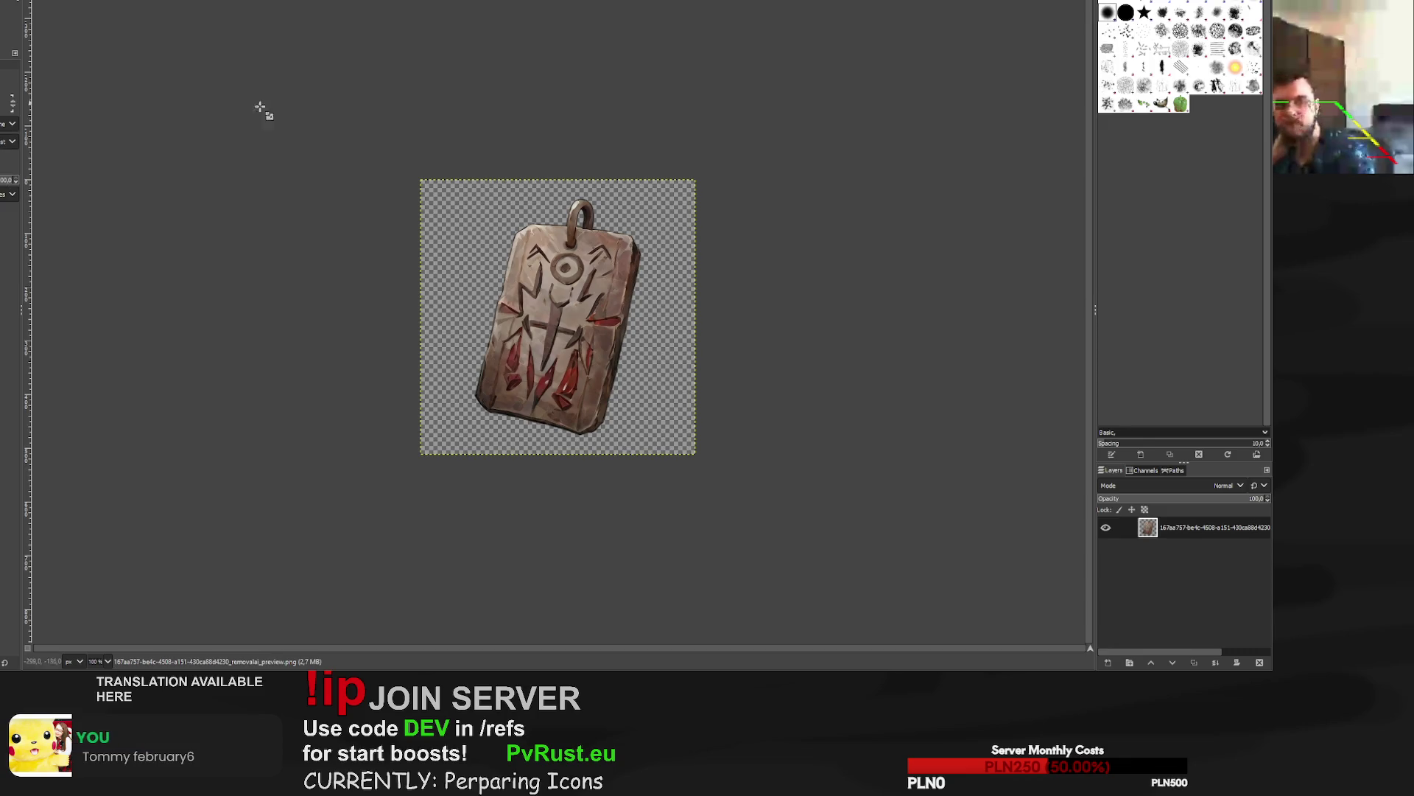
left_click(532, 324)
mouse_move(694, 181)
left_mouse_down()
mouse_move(726, 172)
mouse_move(713, 159)
left_mouse_up()
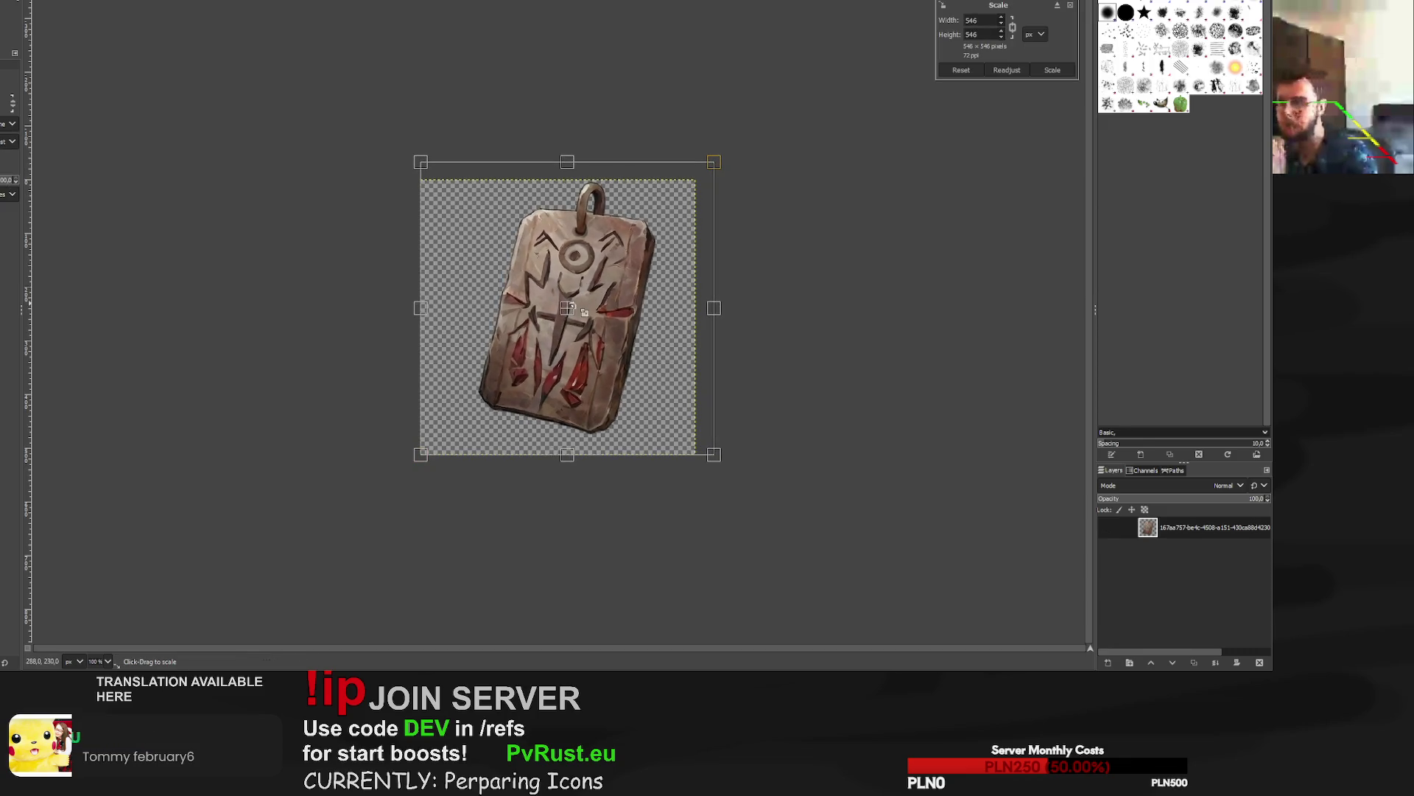
left_click_drag(577, 326, 574, 327)
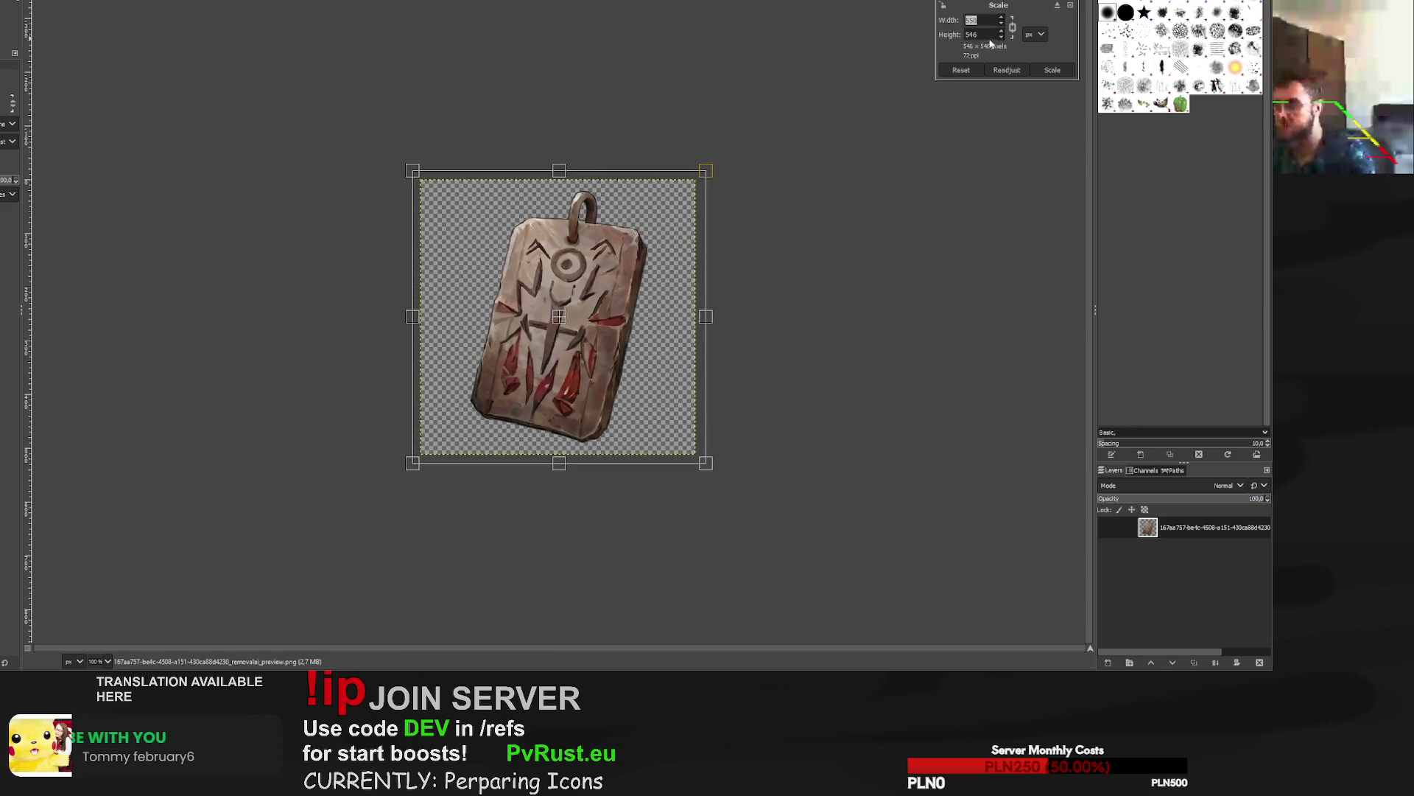
key("Tab")
left_click_drag(567, 327, 568, 322)
left_click(1039, 73)
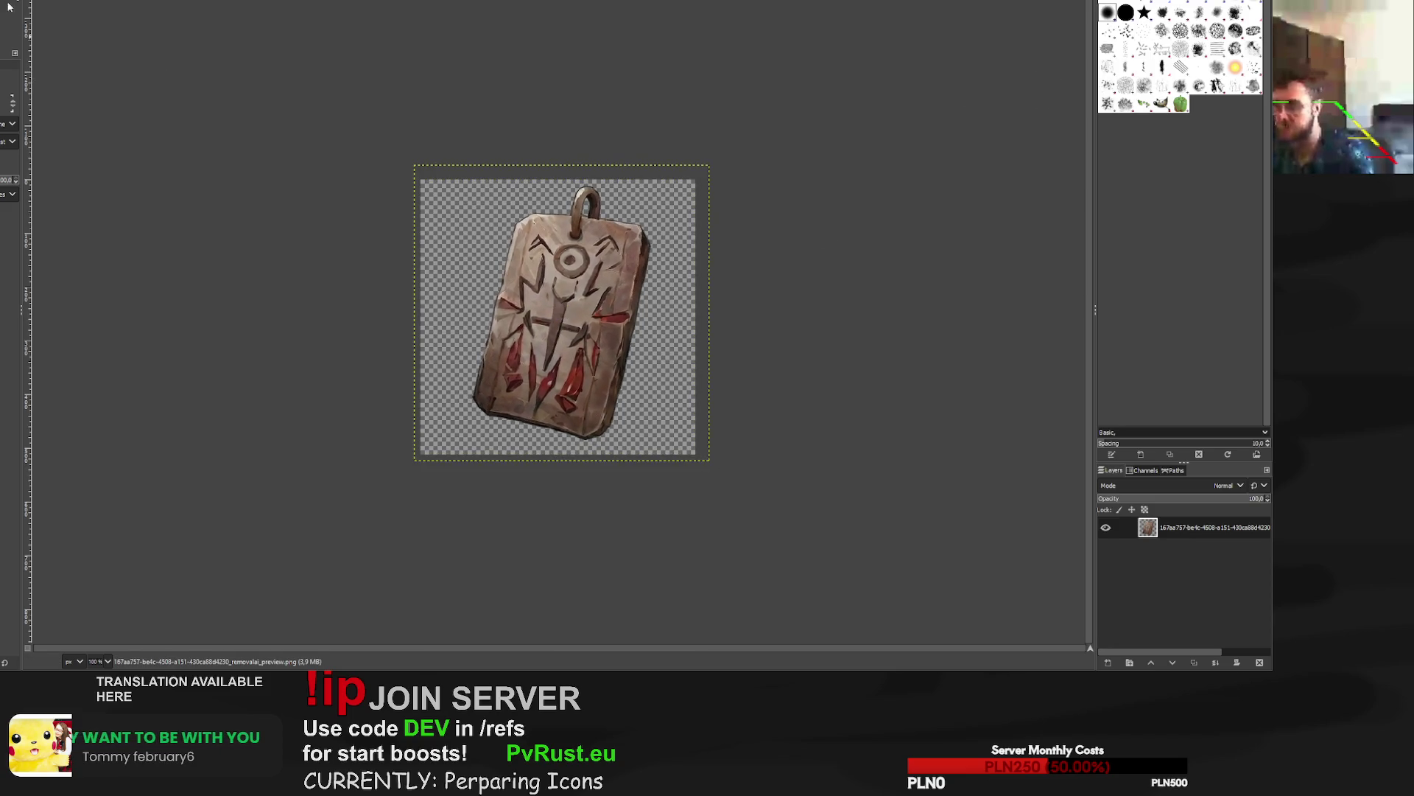
Outline the pendant's shape in black on a layer beneath it and export it as PNG.
left_click(1148, 528, "alt")
key("shift+ctrl+n")
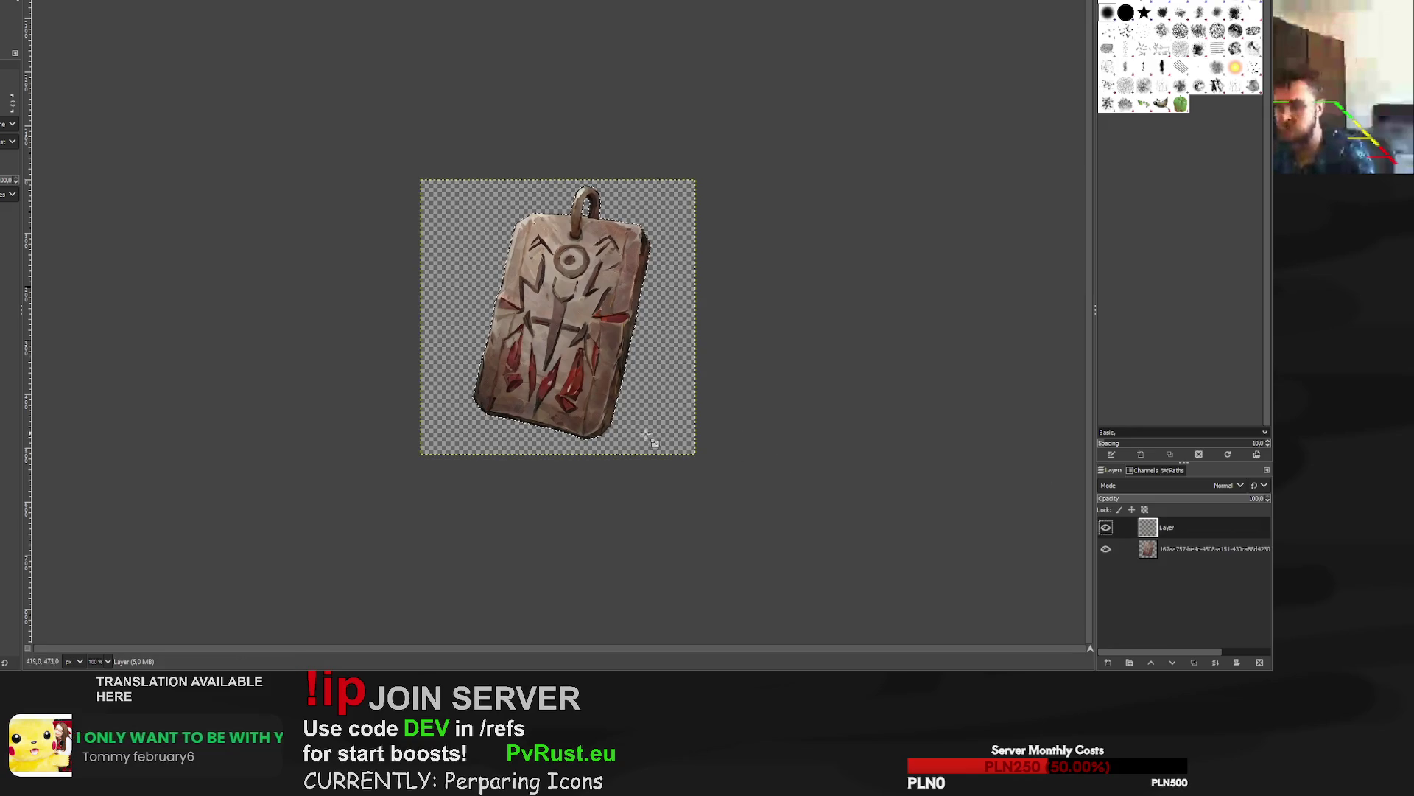
key("p")
left_click_drag(1190, 566, 1191, 566)
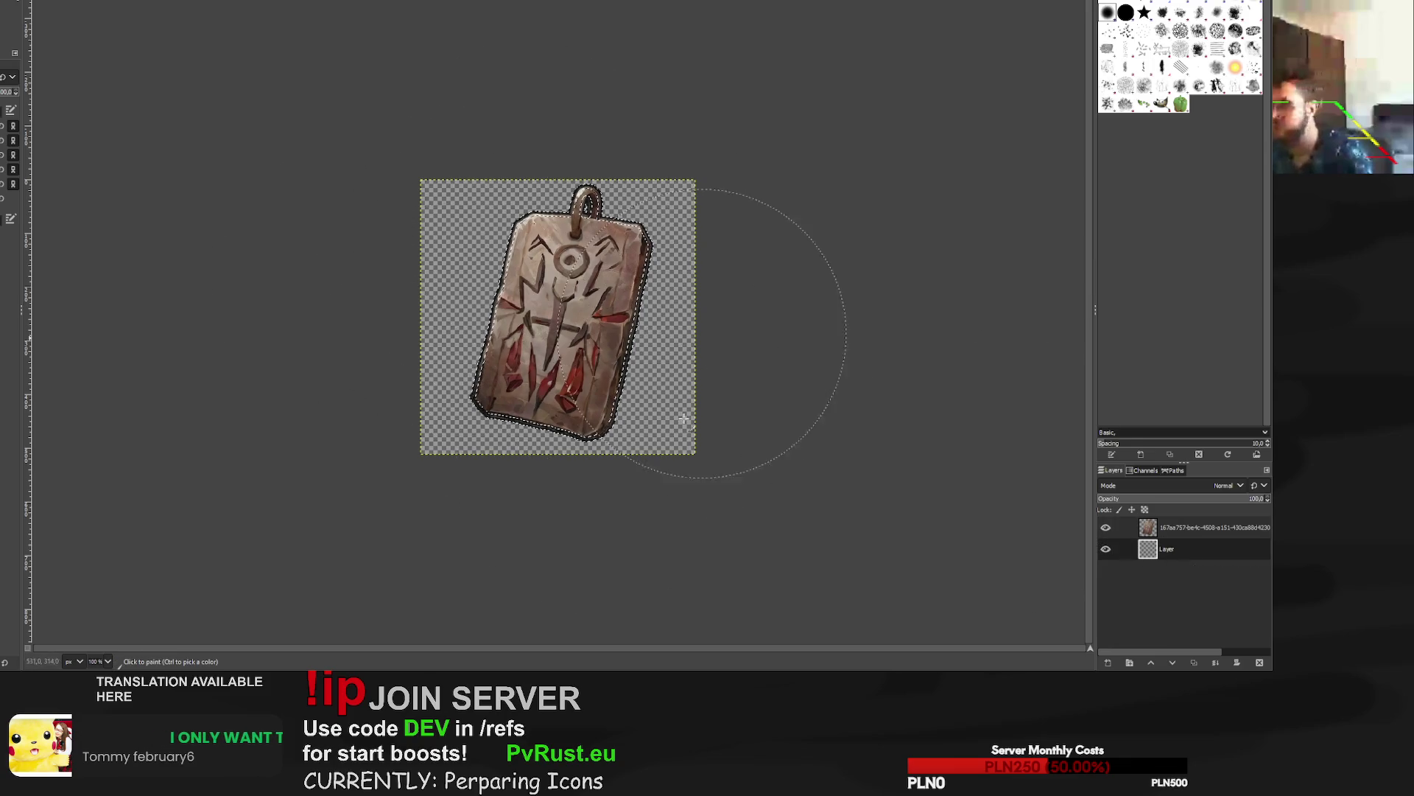
key("r")
left_click_drag(415, 124, 413, 122)
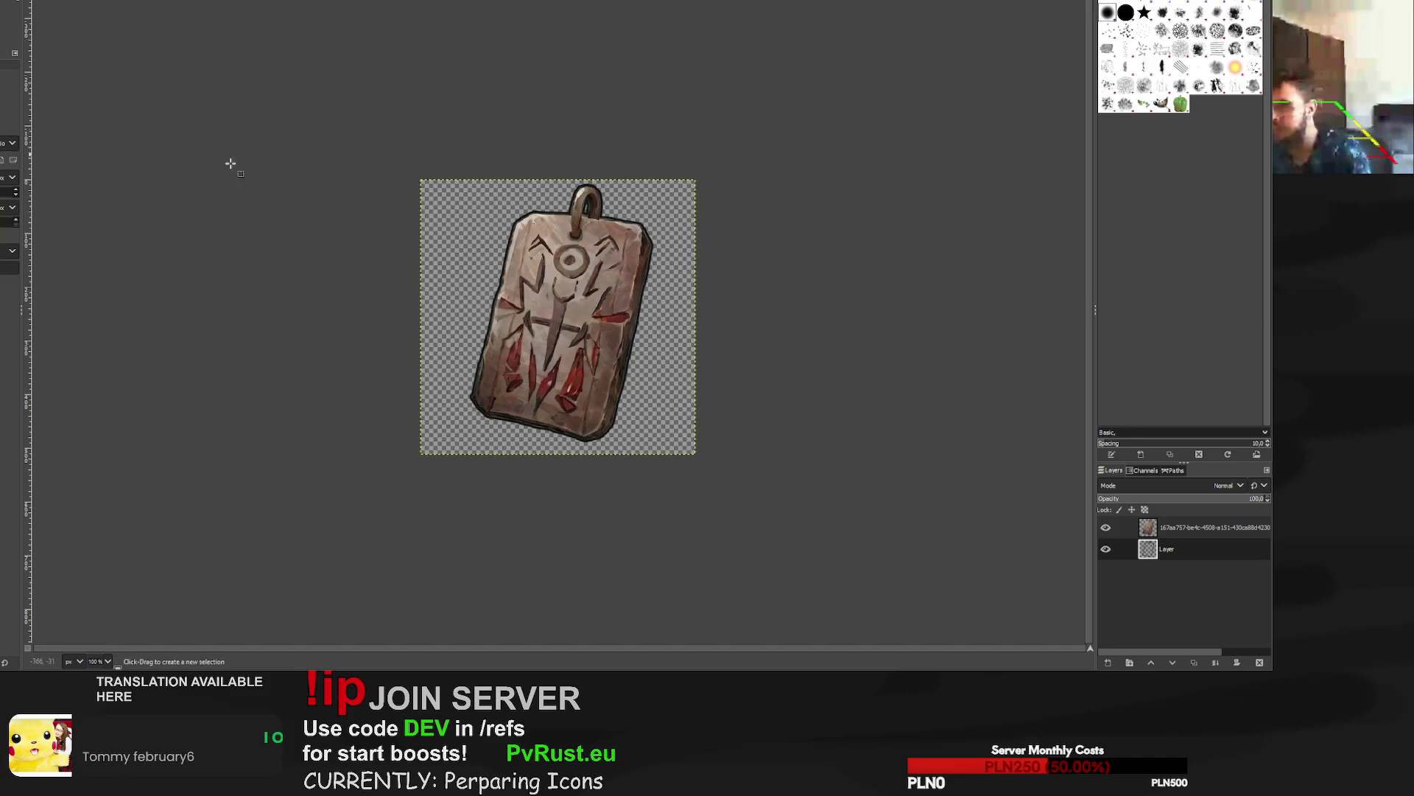
key("ctrl+e")
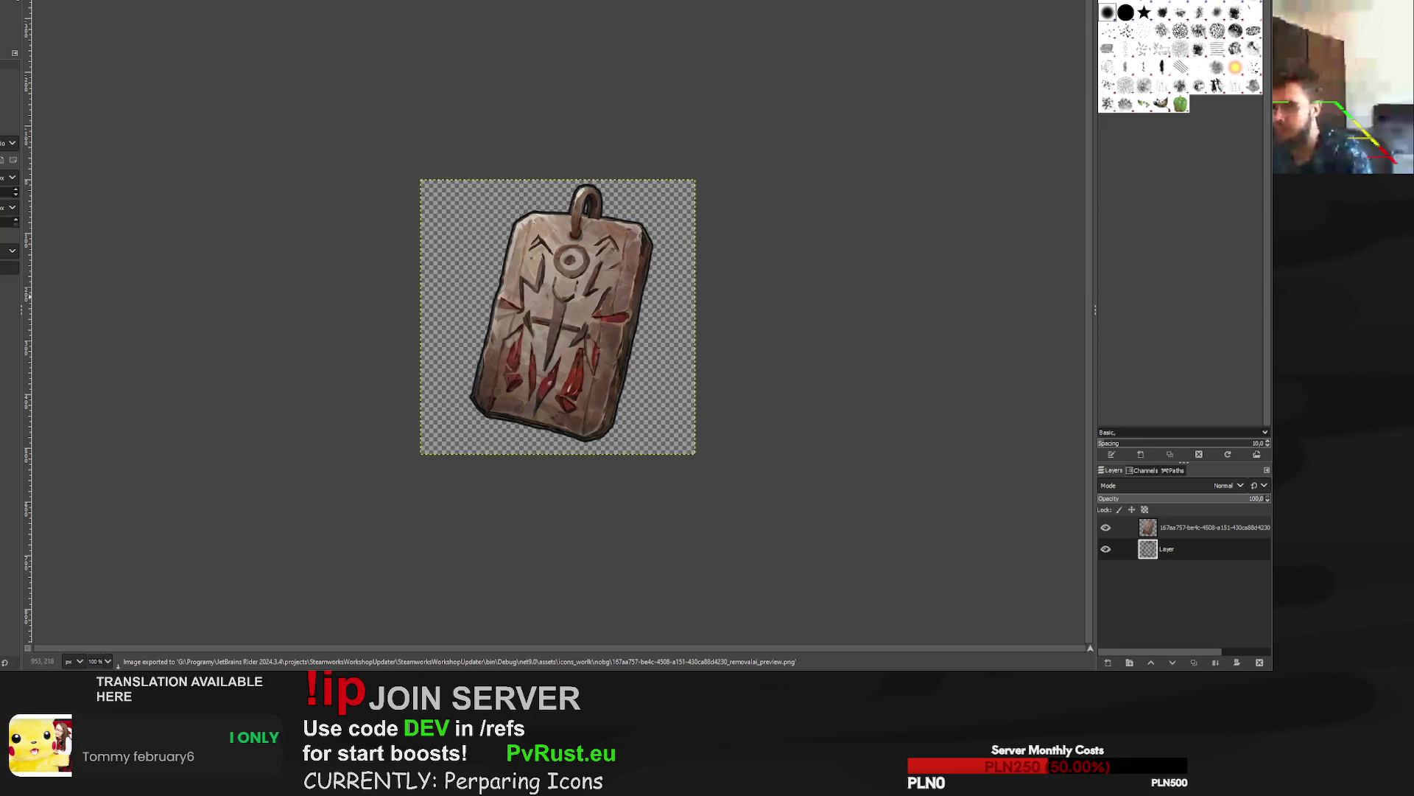
key("ctrl+w")
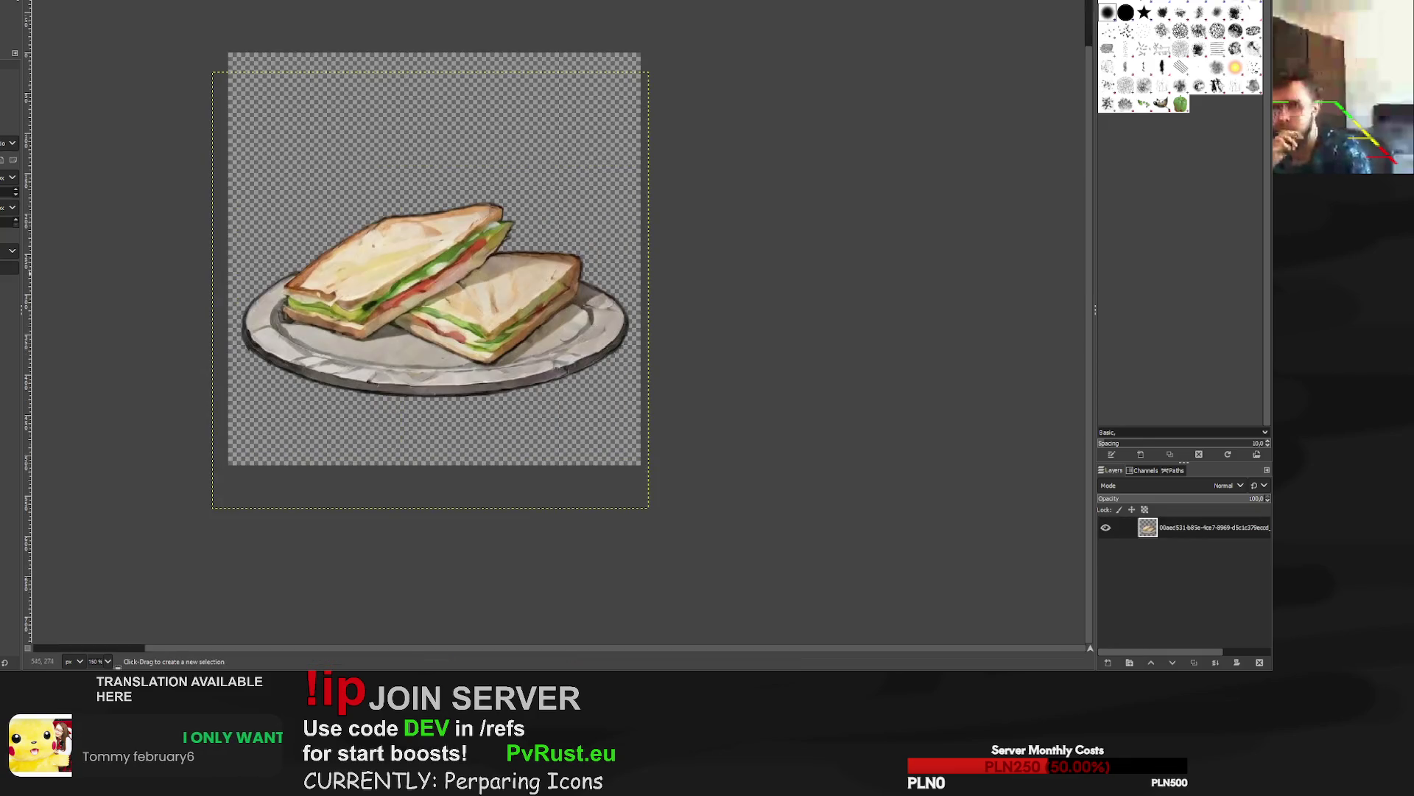
Scale the gold-framed pendant to 550 pixels wide and recentre it.
key("ctrl+w")
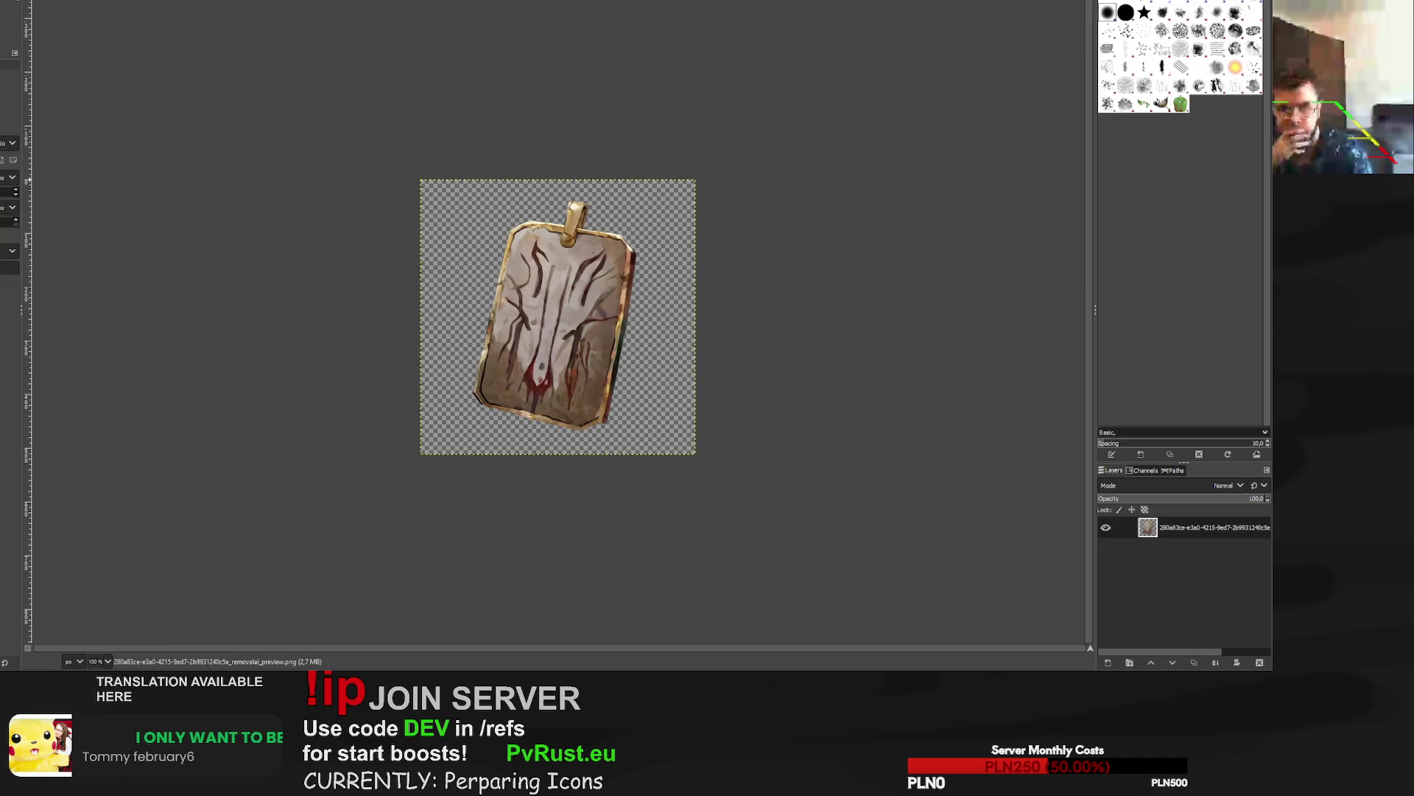
left_click(593, 302)
type("550")
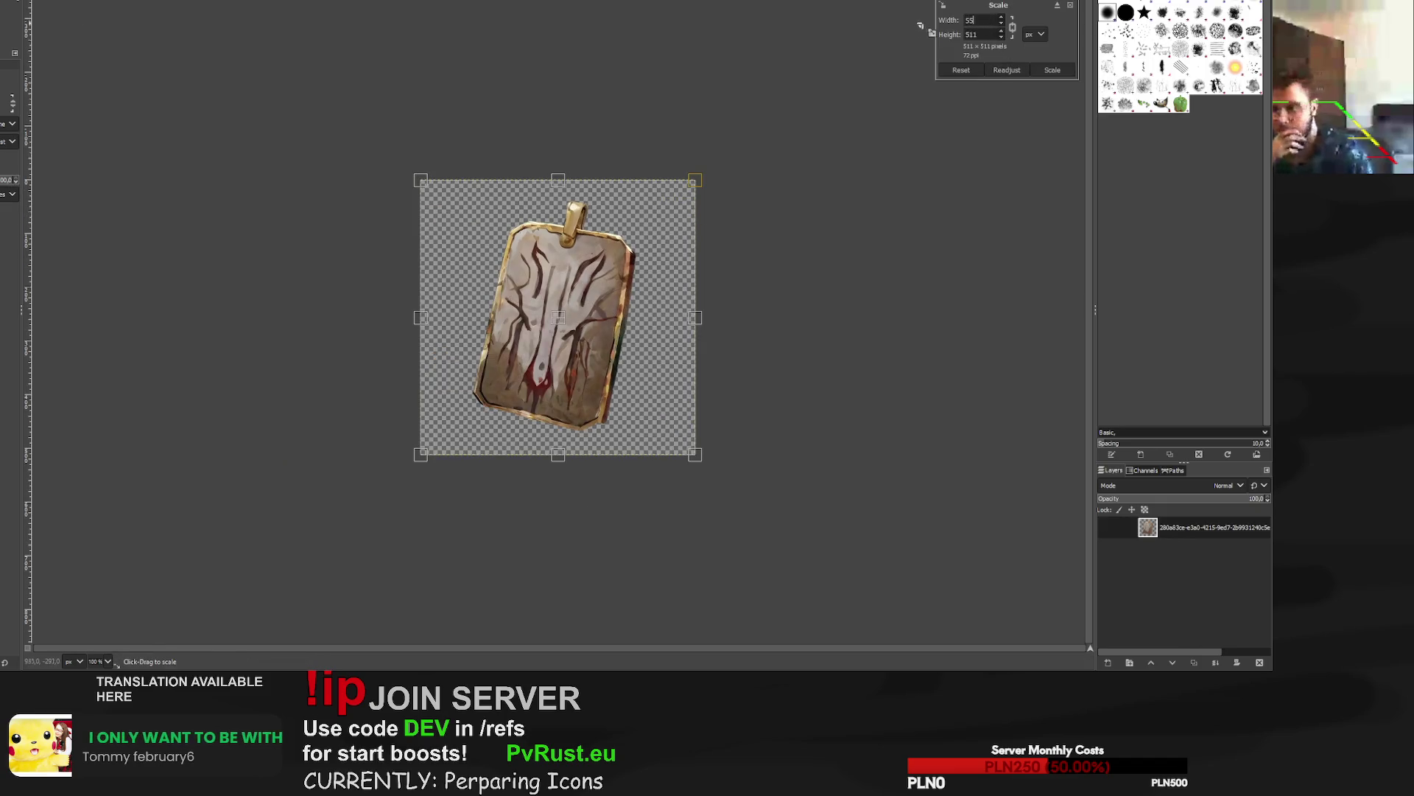
left_click(1051, 70)
key("m")
left_click_drag(579, 350, 579, 347)
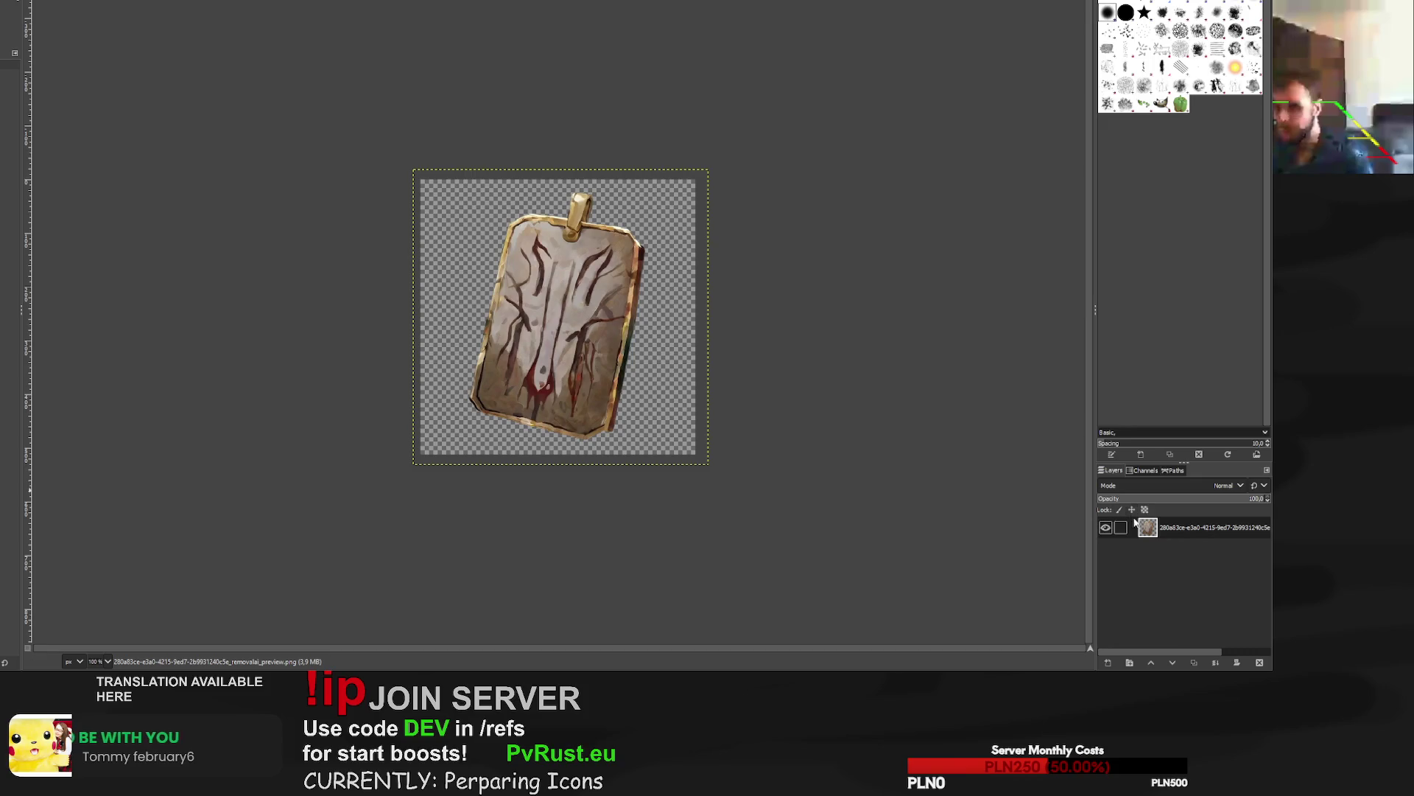
Stroke a black outline on a new layer beneath the pendant and export it as PNG.
key("shift+ctrl+n")
key("Return")
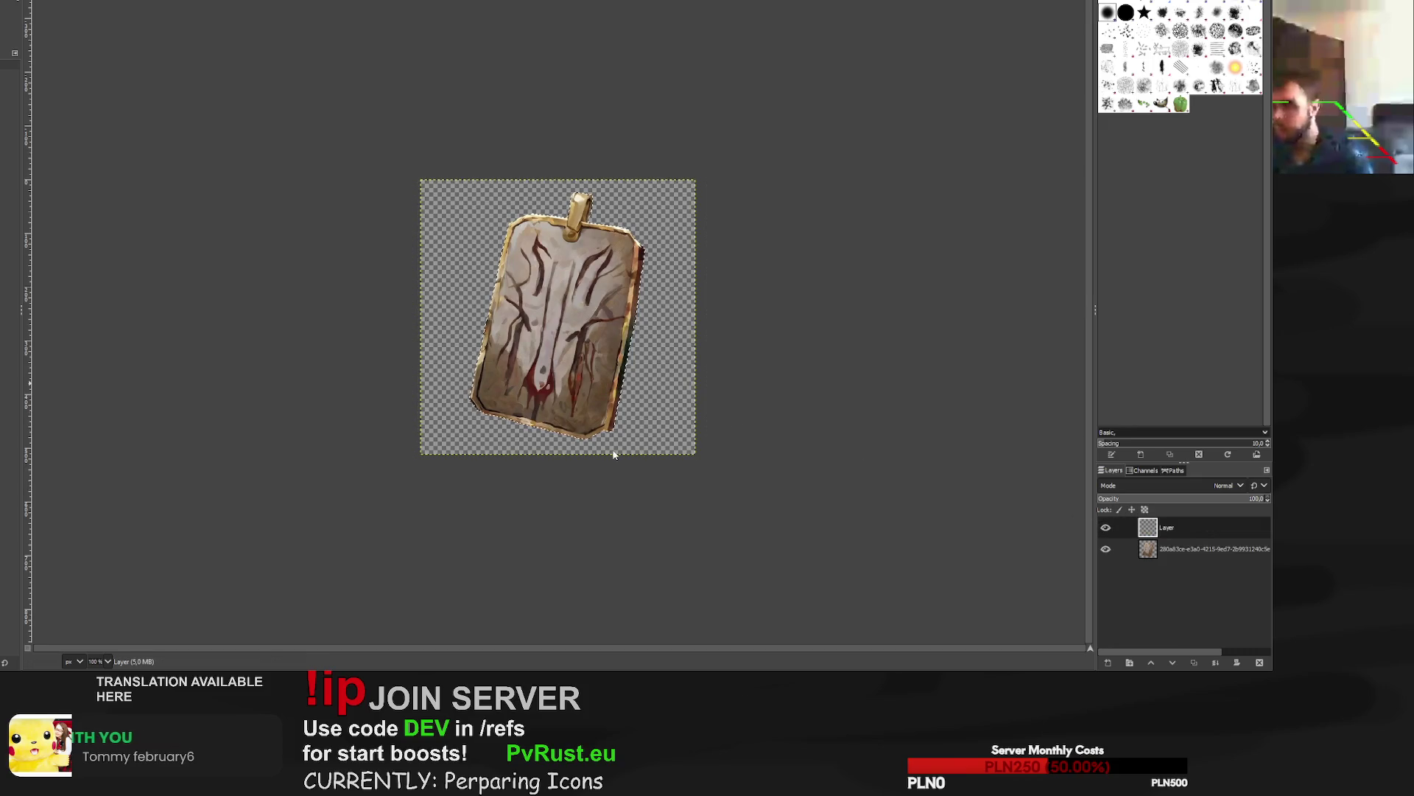
left_click_drag(1166, 527, 1167, 561)
key("p")
key("ctrl+shift+a")
key("r")
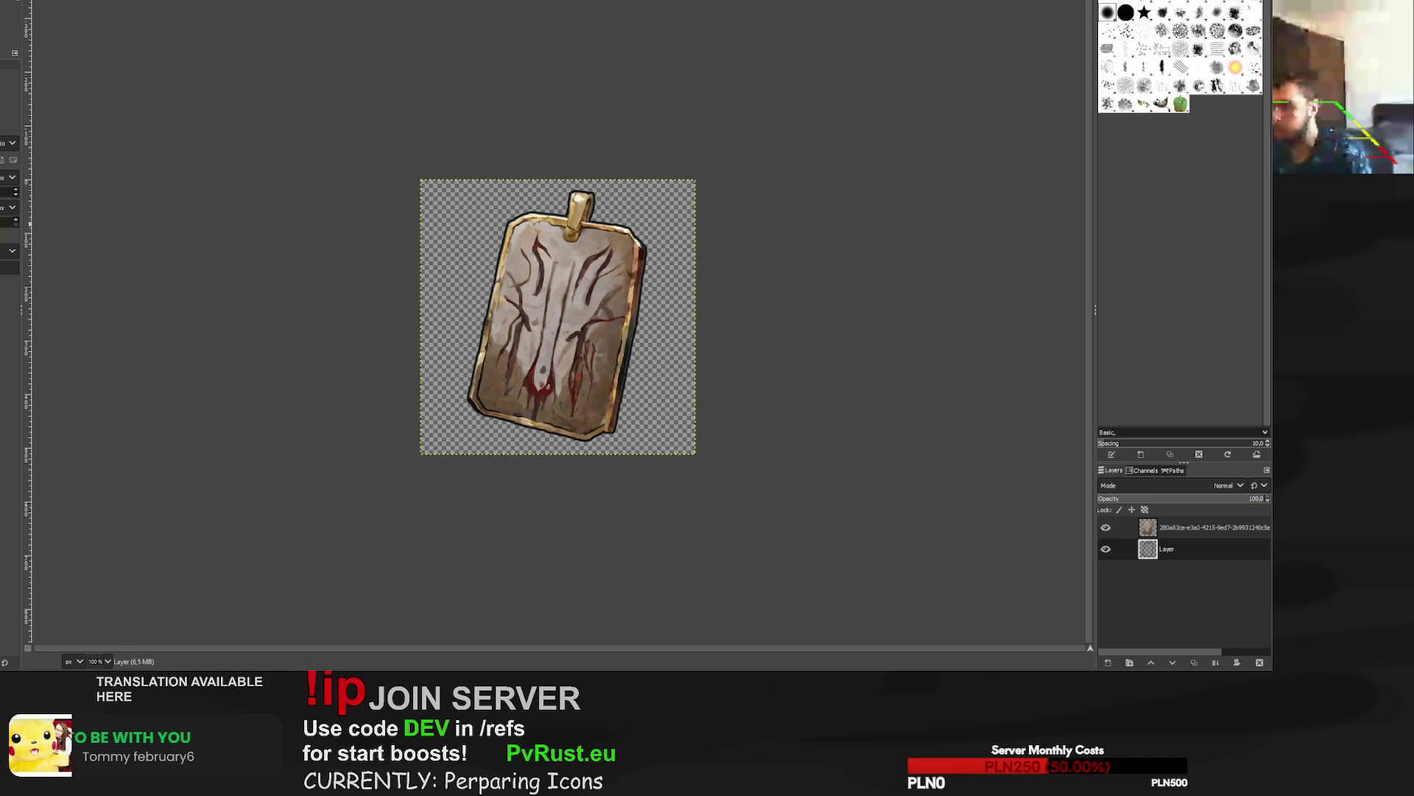
key("ctrl+e")
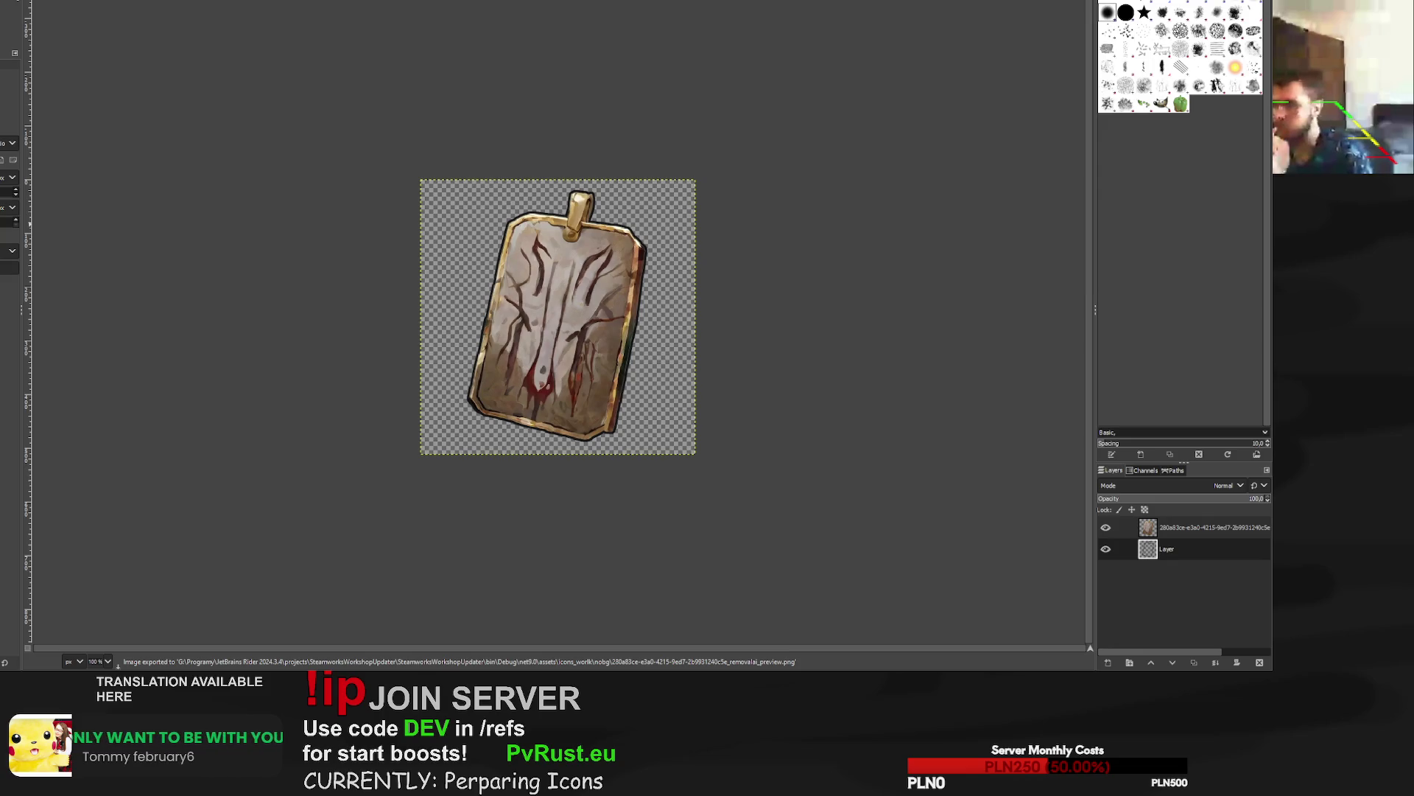
key("ctrl+w")
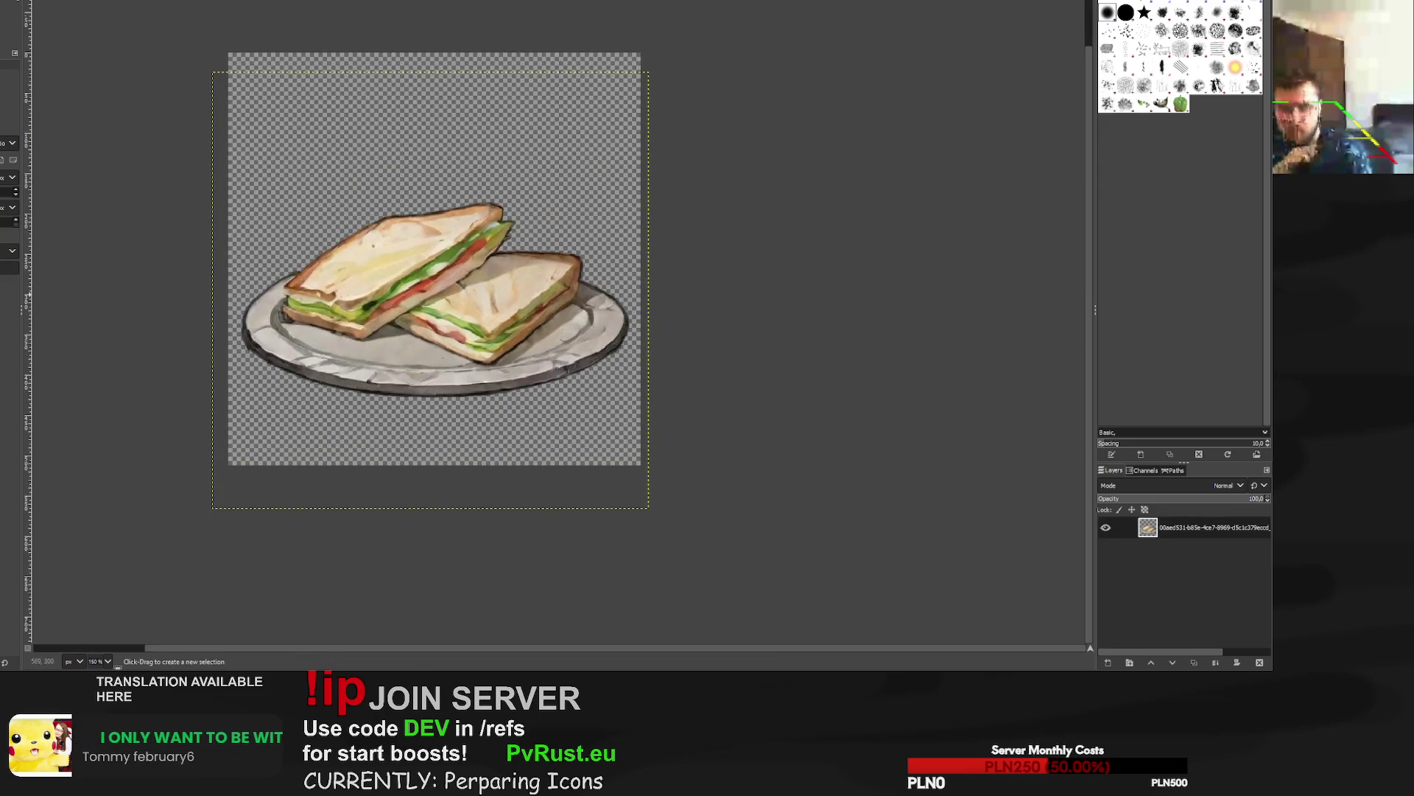
Scale the rune pendant to 550 pixels and shift it up-left toward the centre.
key("ctrl+w")
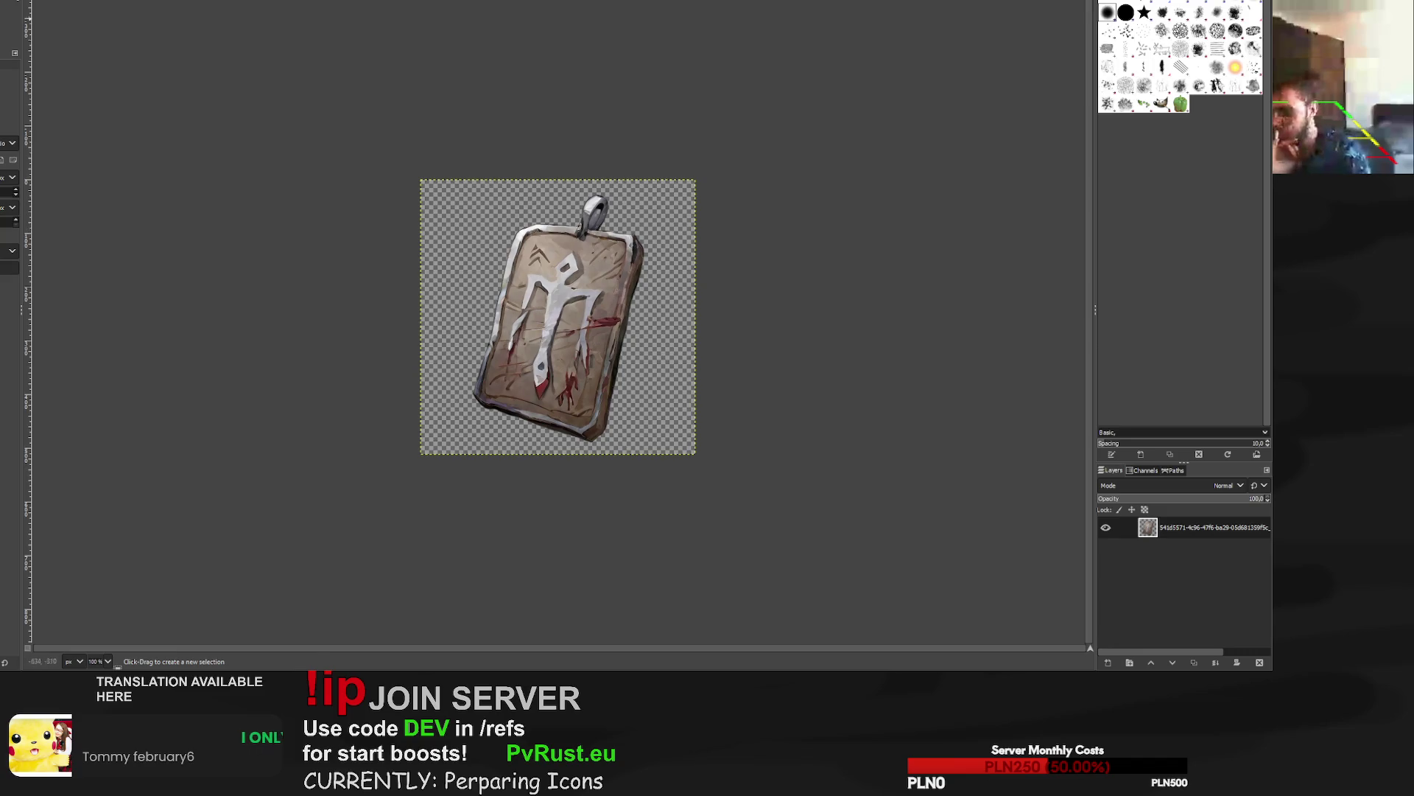
key("shift+s")
left_click(557, 229)
type("550")
key("Tab")
left_click(1052, 70)
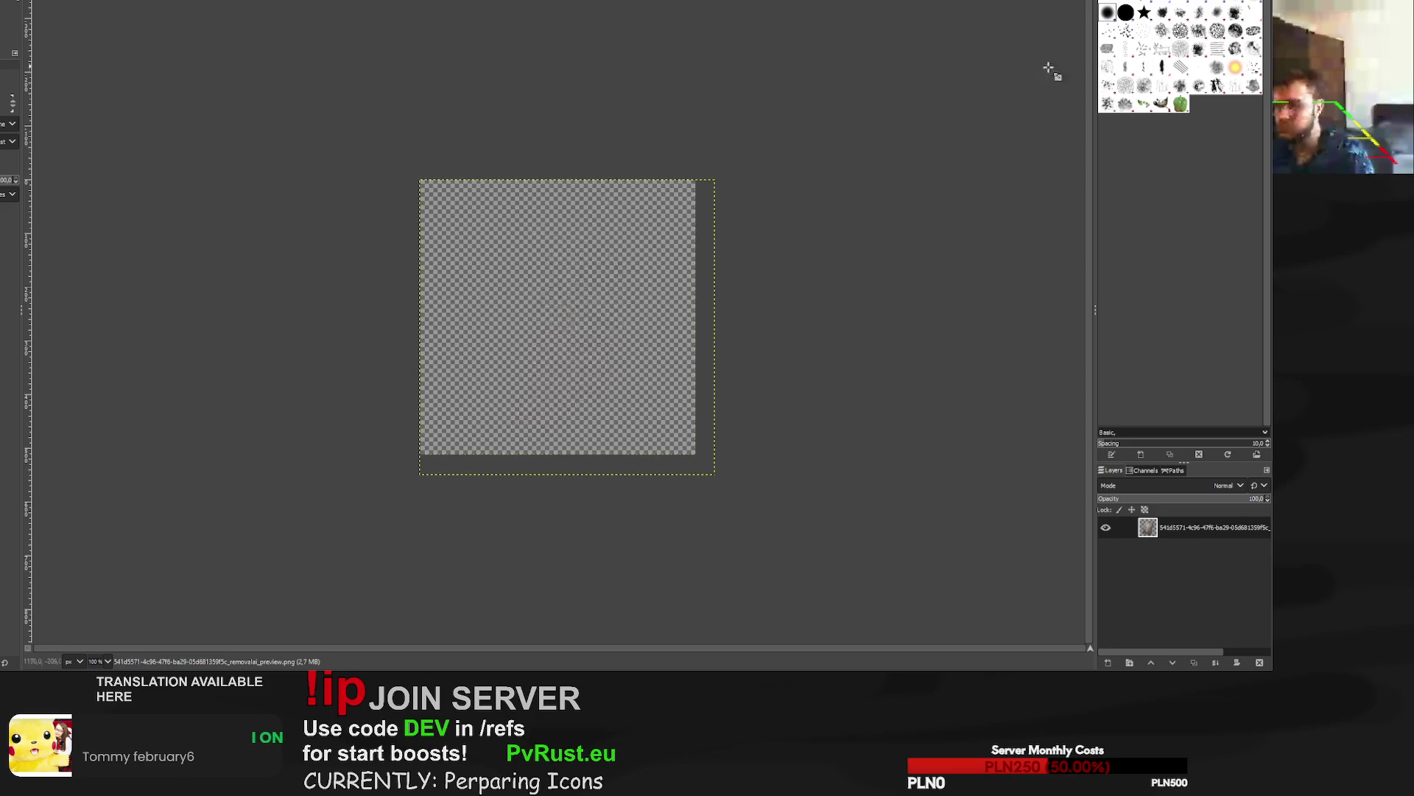
key("m")
left_click_drag(605, 346, 595, 332)
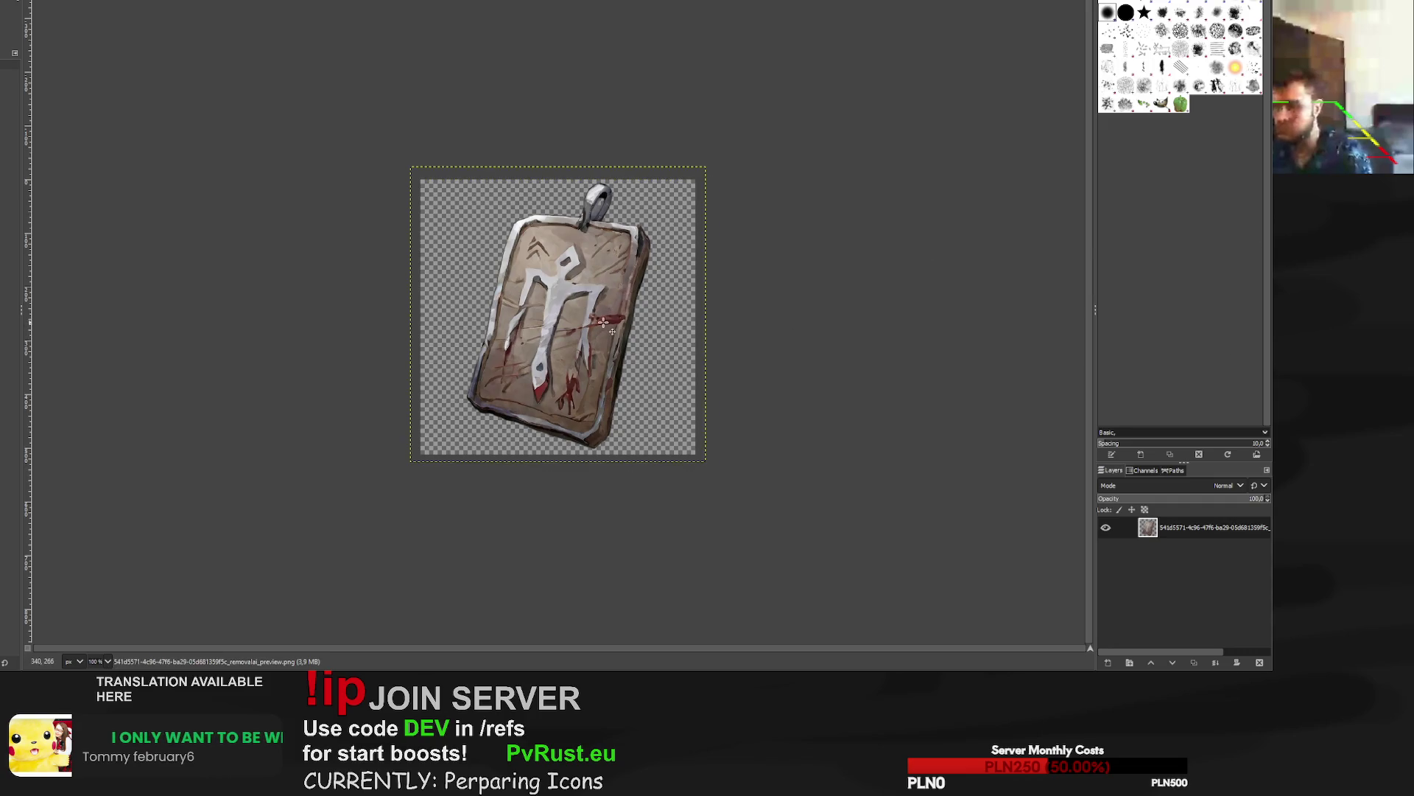
Undo and rescale the pendant to 530×530 pixels instead.
key("ctrl+z")
key("ctrl+z")
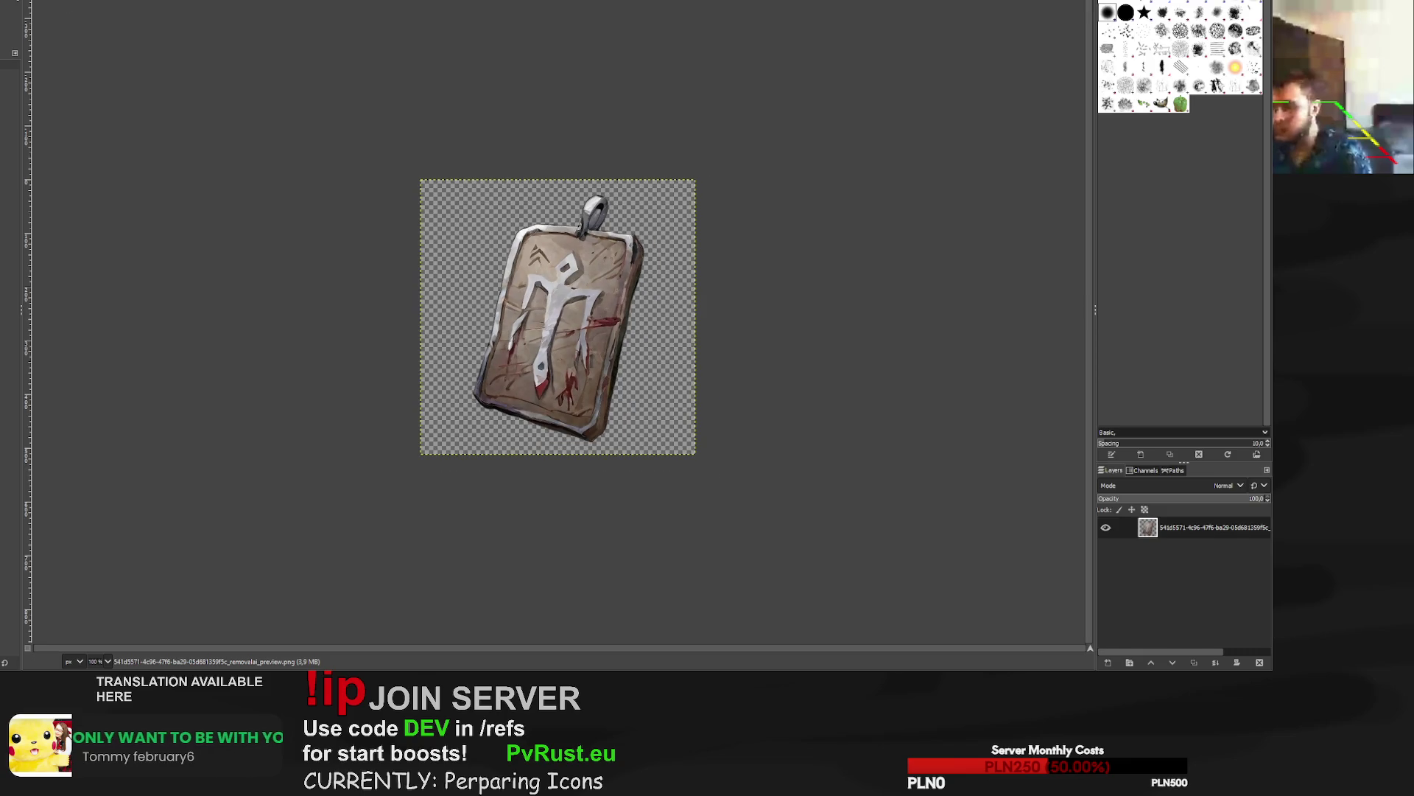
key("shift+s")
left_click(614, 316)
double_click(983, 34)
type("530")
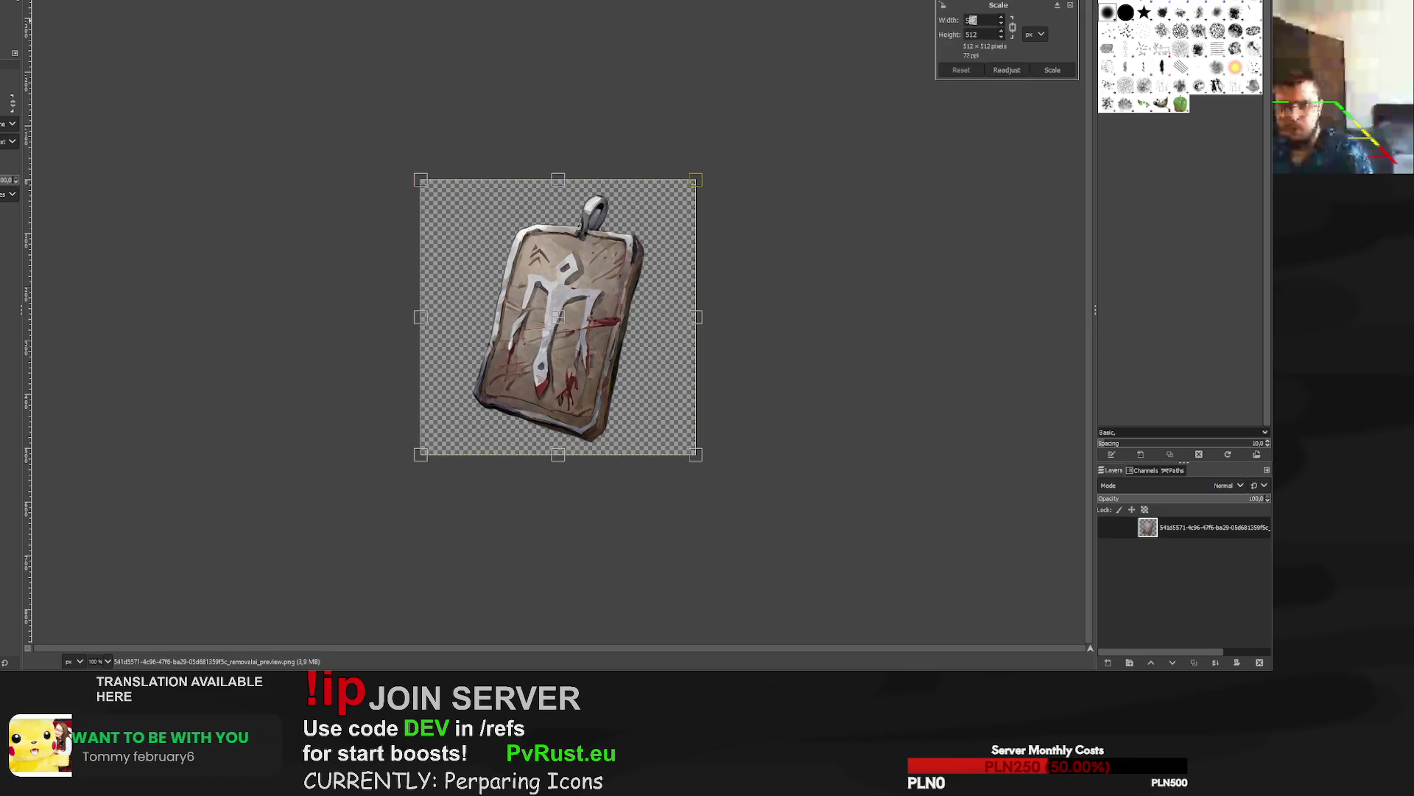
left_click(1053, 70)
key("ctrl+z")
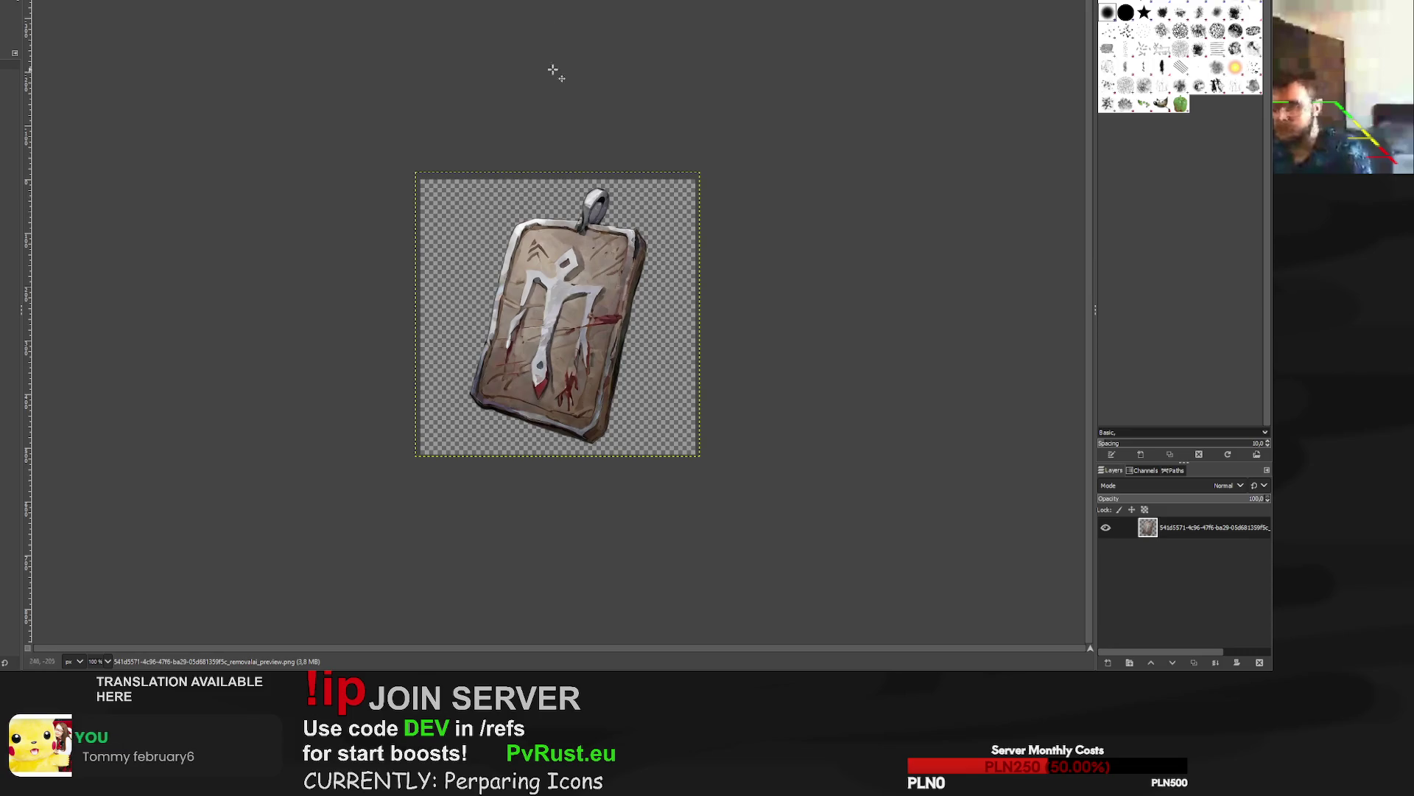
Add a black outline layer beneath the pendant and export it back to its PNG.
key("shift+ctrl+n")
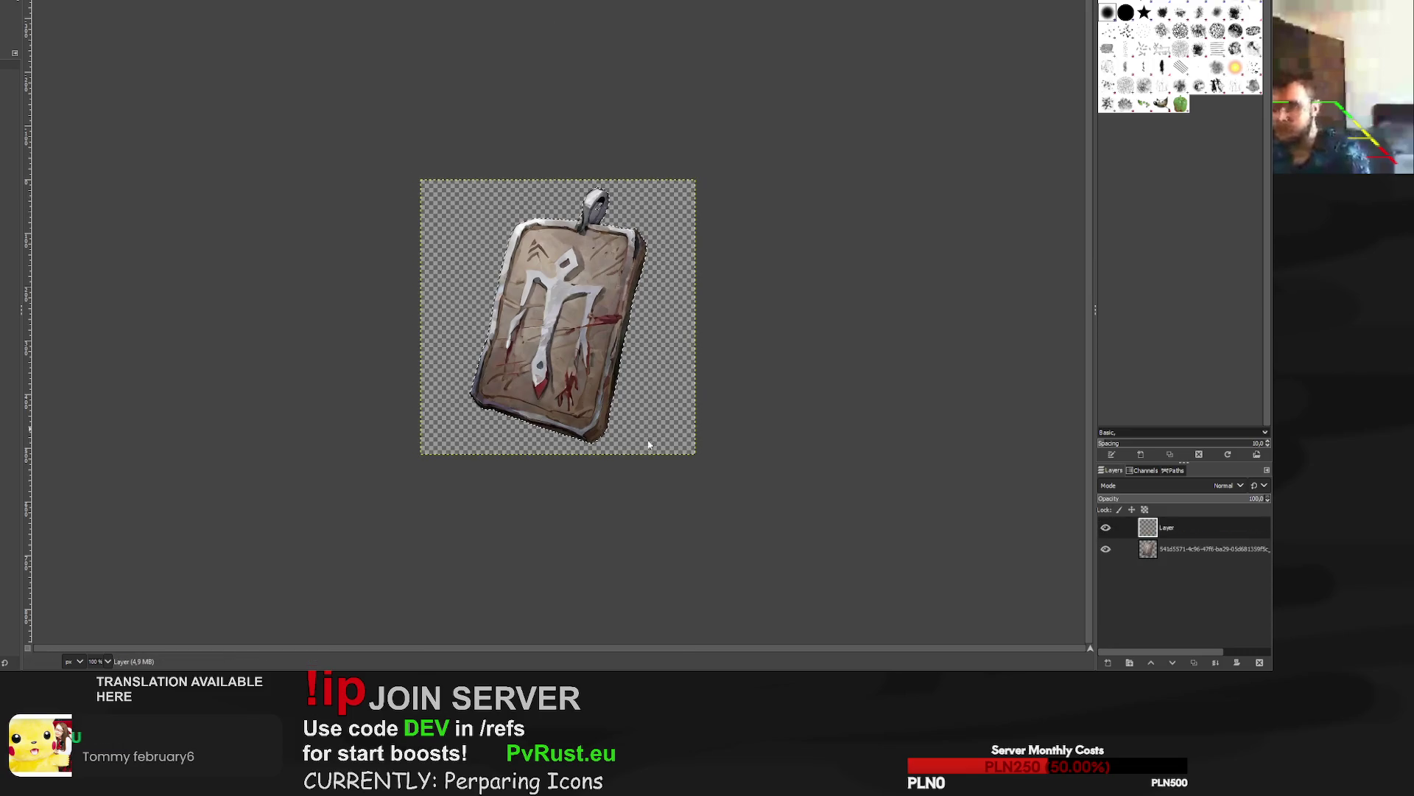
key("p")
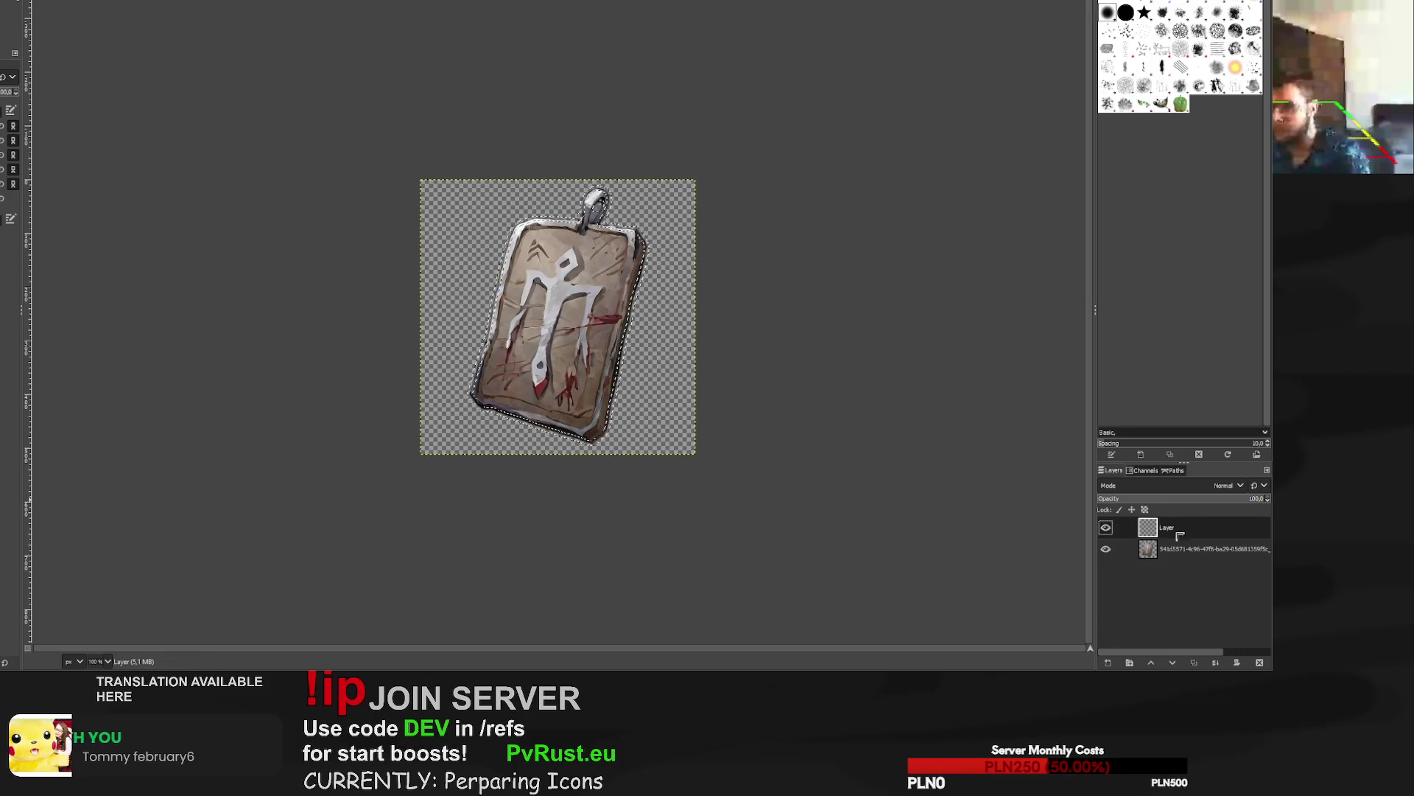
key("shift+Page_Down")
key("r")
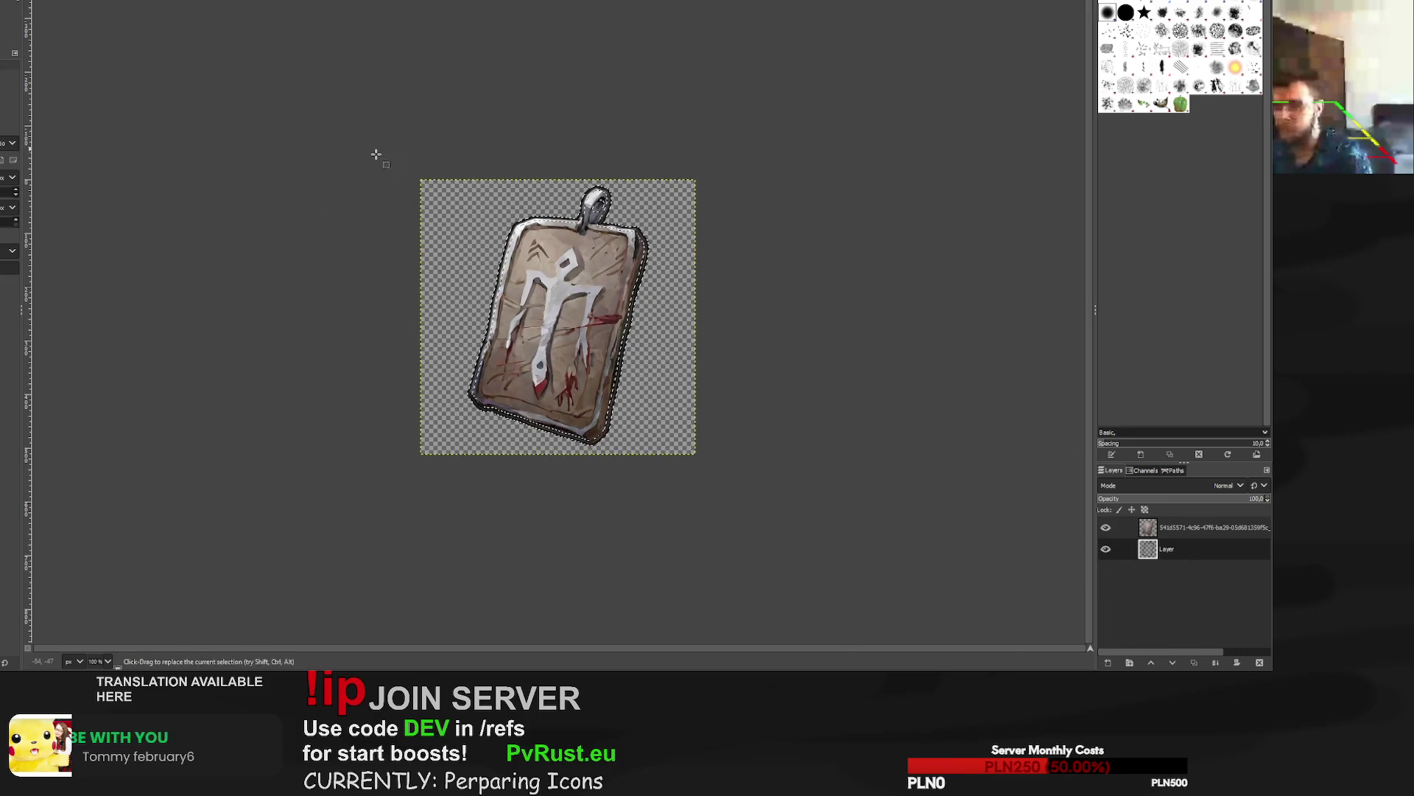
scroll(589, 313, "up", 4)
scroll(589, 313, "down", 2)
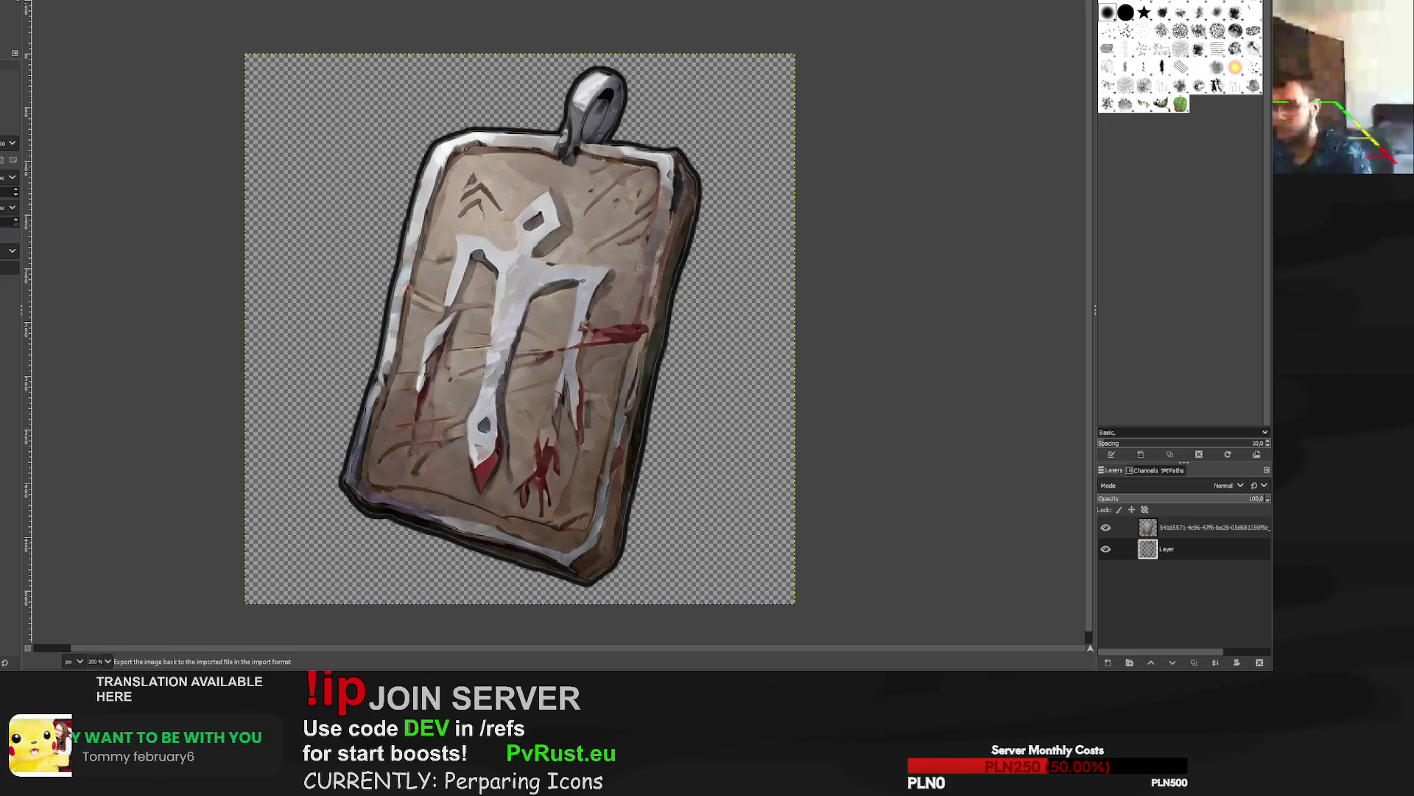
key("ctrl+e")
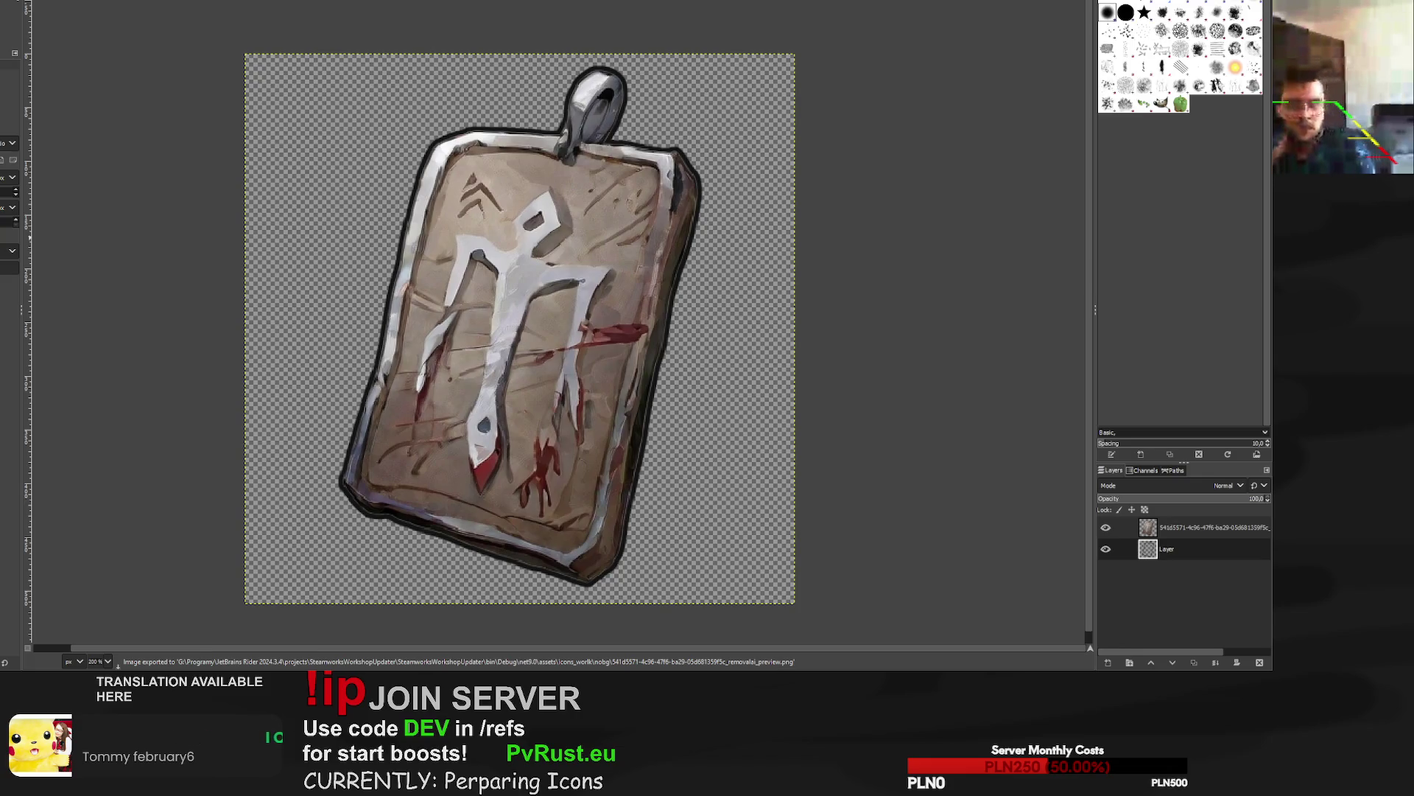
key("ctrl+w")
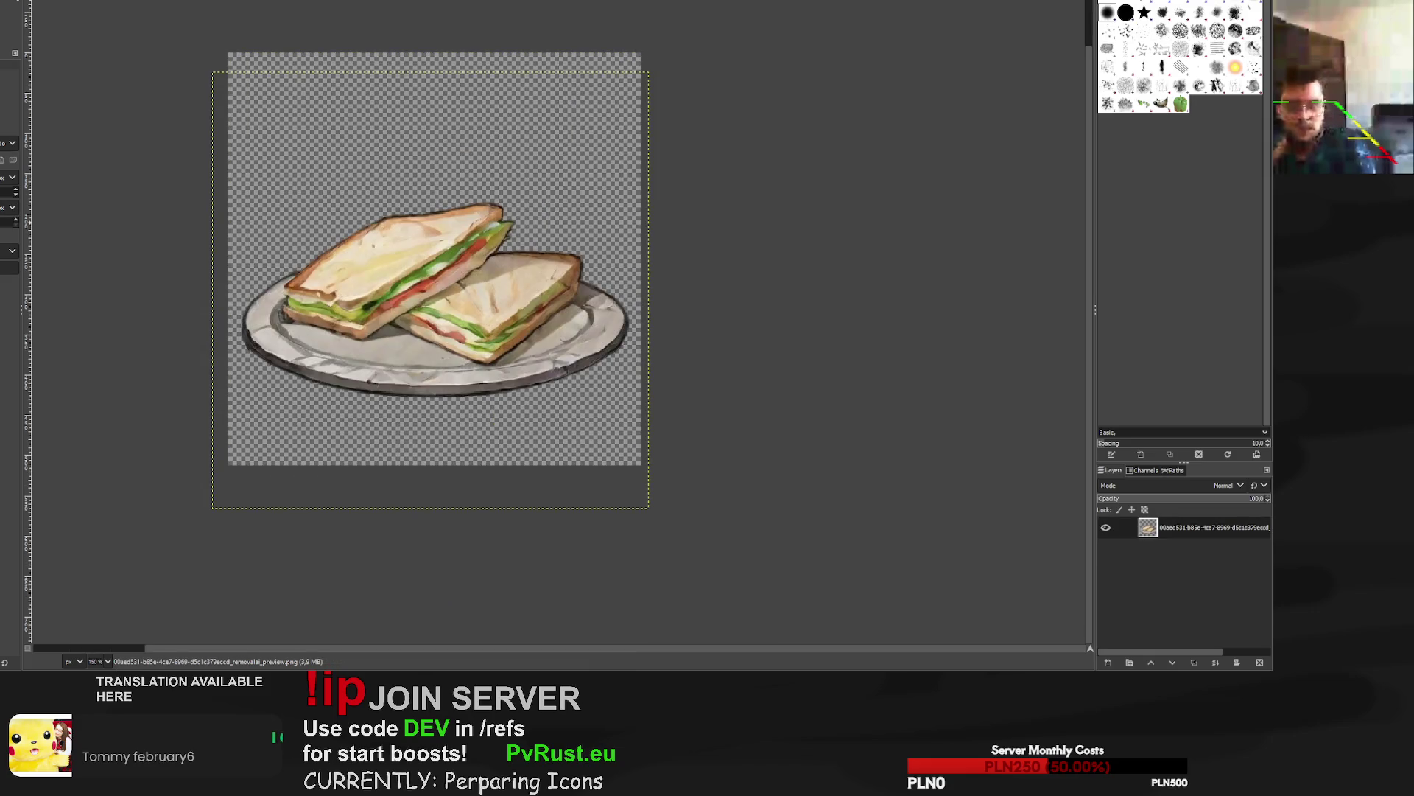
Enlarge the steak icon to 579 pixels, centre it, and export it back to its PNG.
key("ctrl+w")
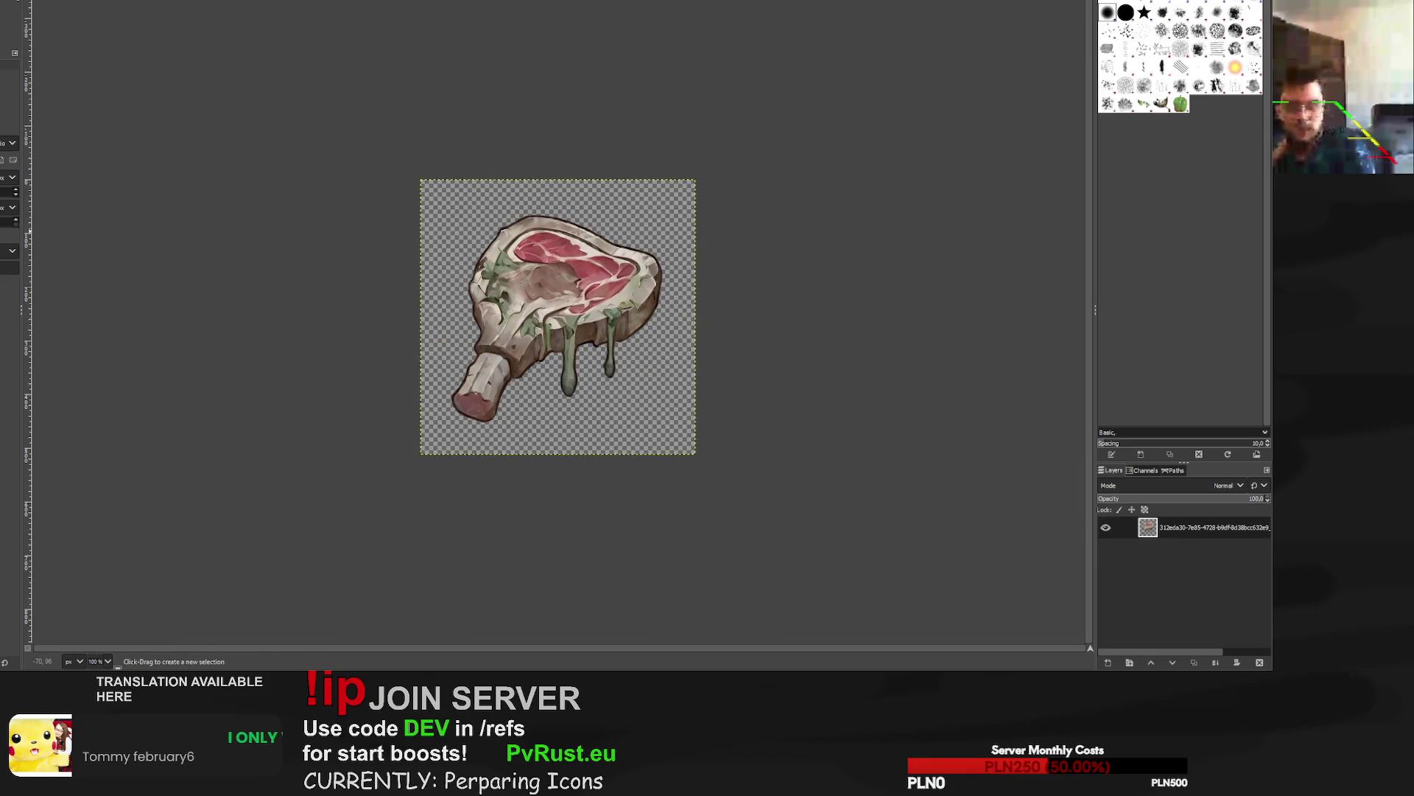
key("shift+s")
mouse_move(696, 180)
left_mouse_down()
mouse_move(722, 174)
mouse_move(731, 143)
left_mouse_up()
left_click_drag(595, 278, 582, 294)
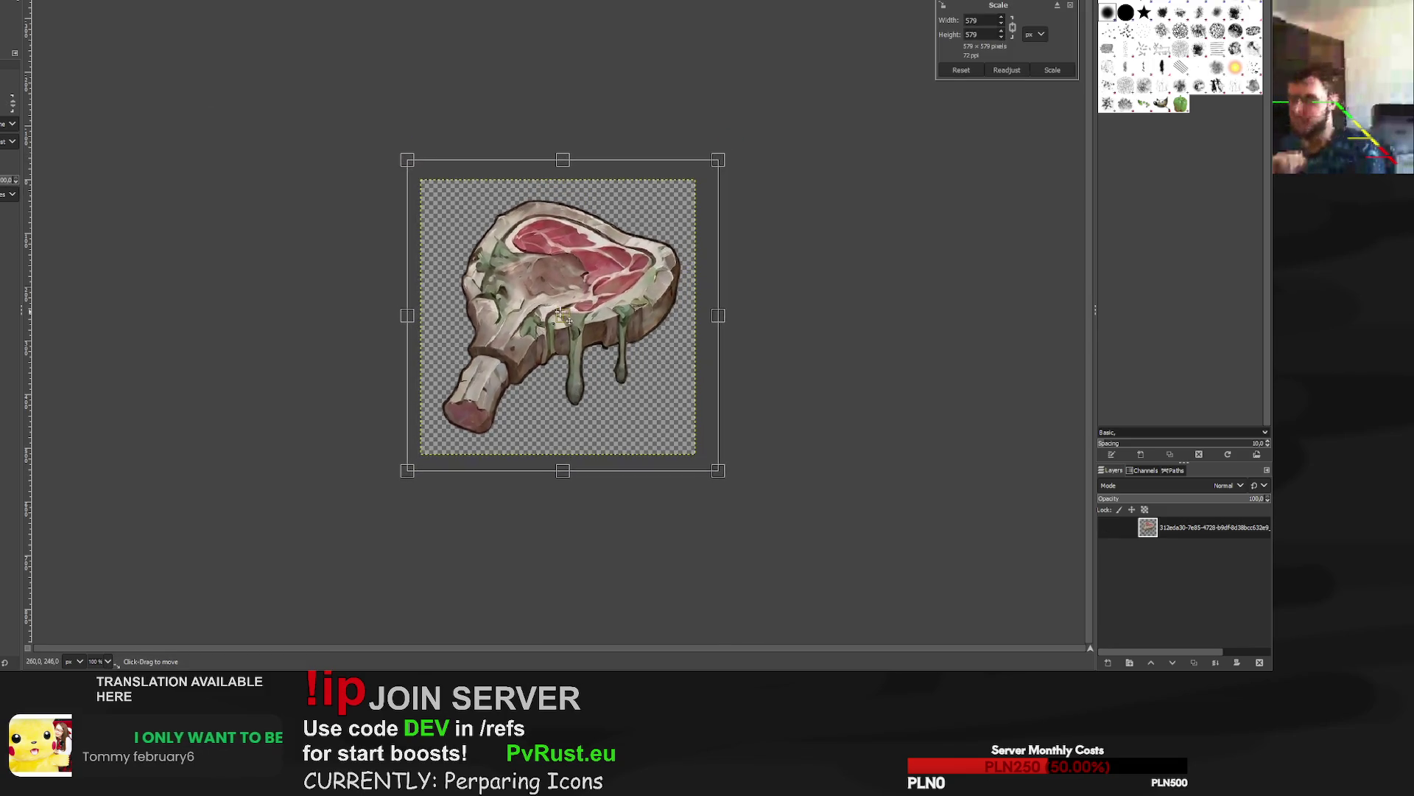
key("Return")
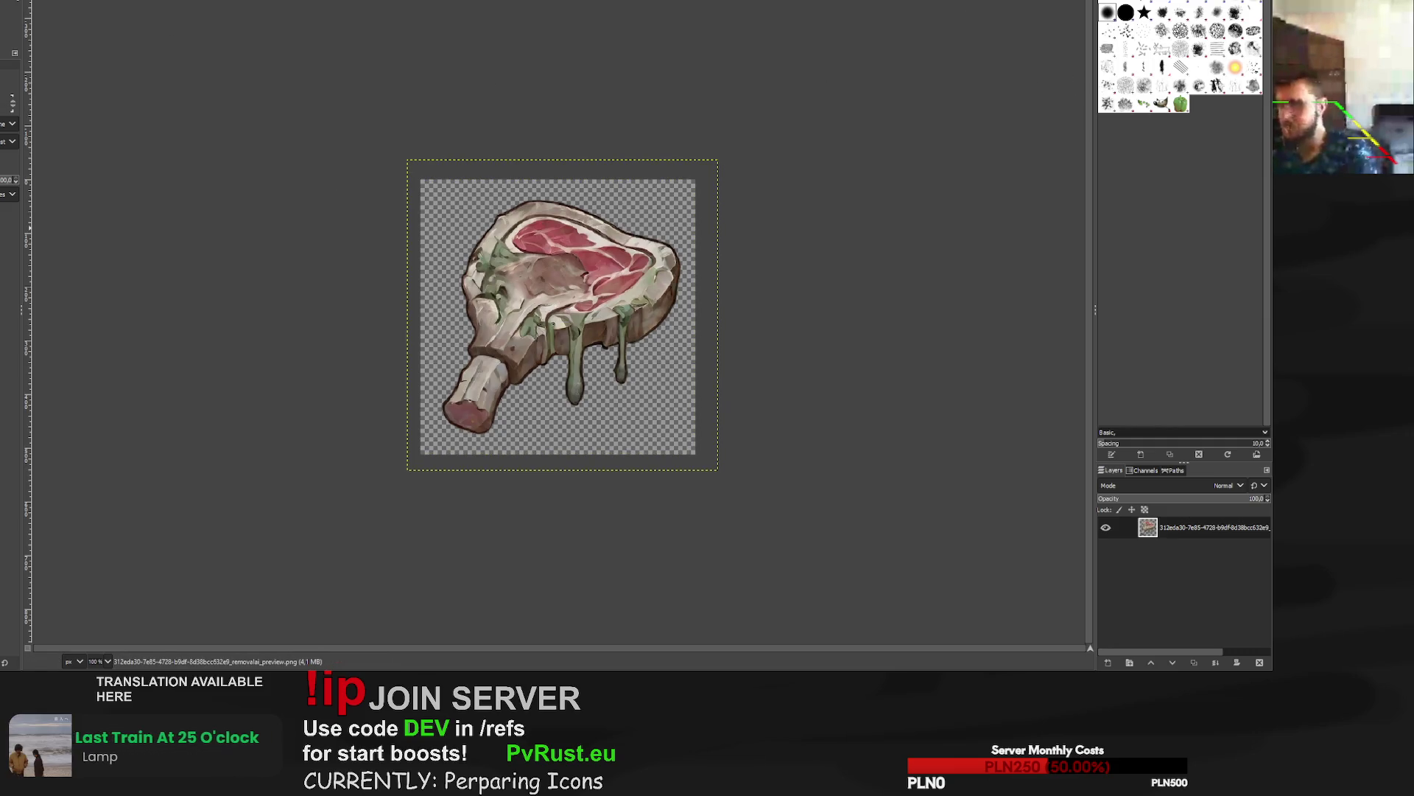
key("ctrl+e")
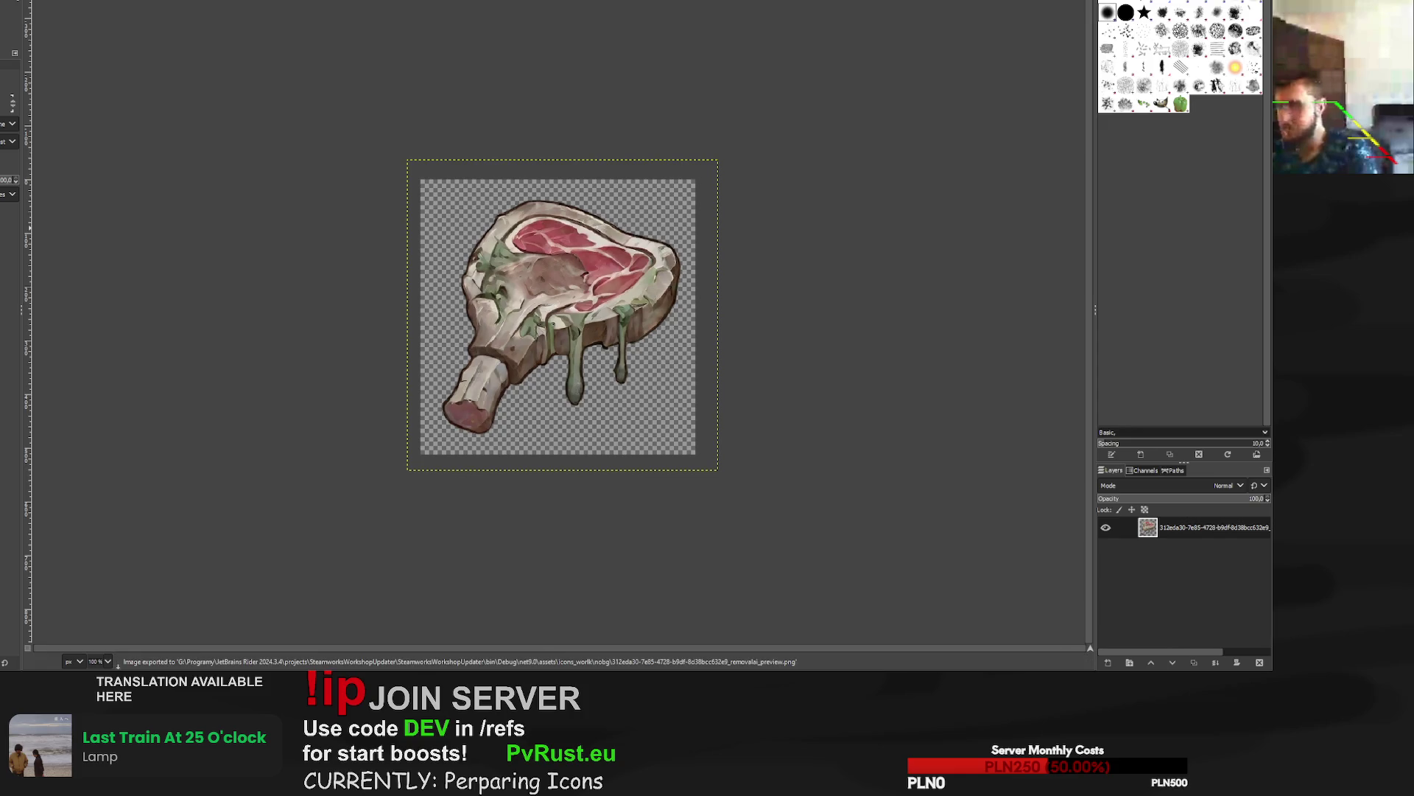
key("ctrl+w")
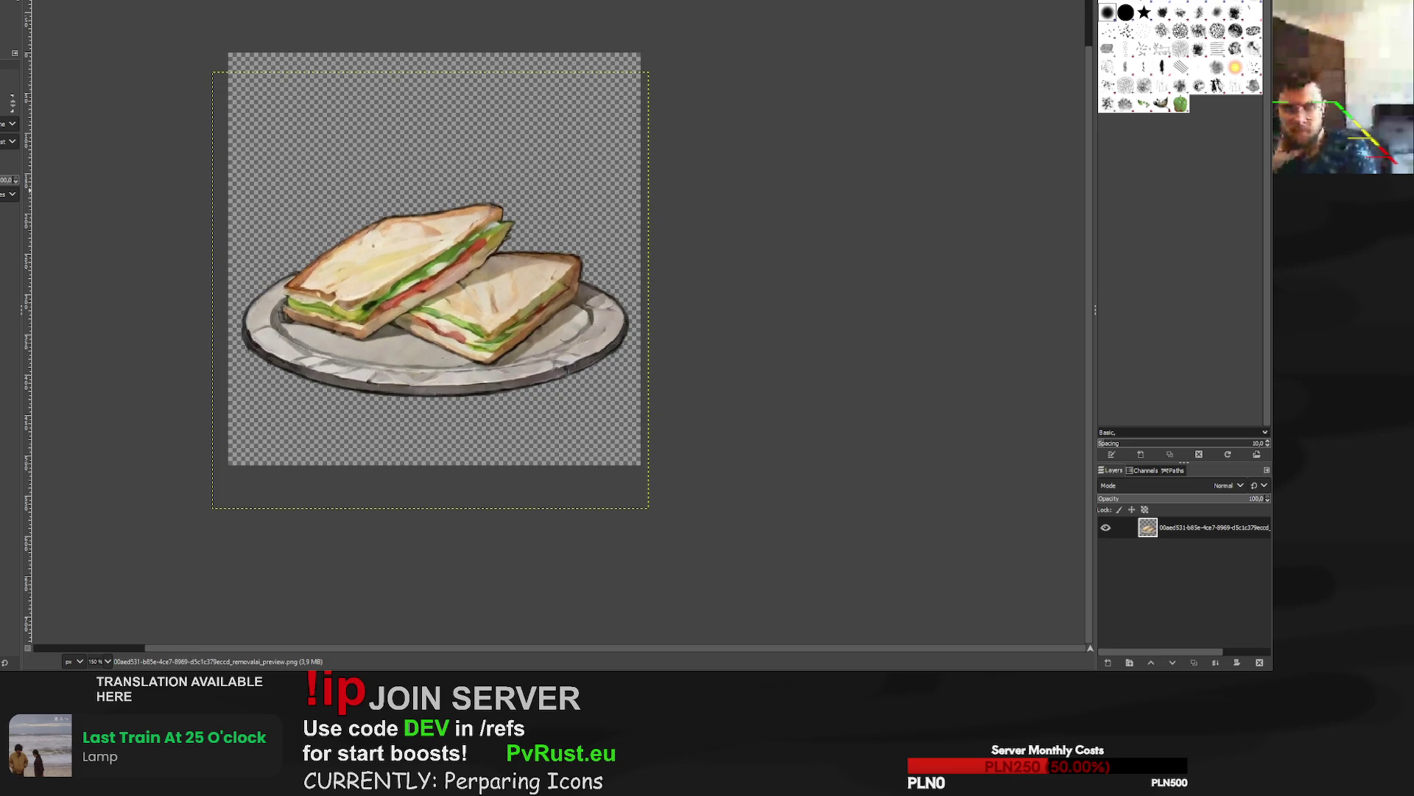
Scale the waterskin up to about 562 pixels and centre it on the canvas.
key("ctrl+w")
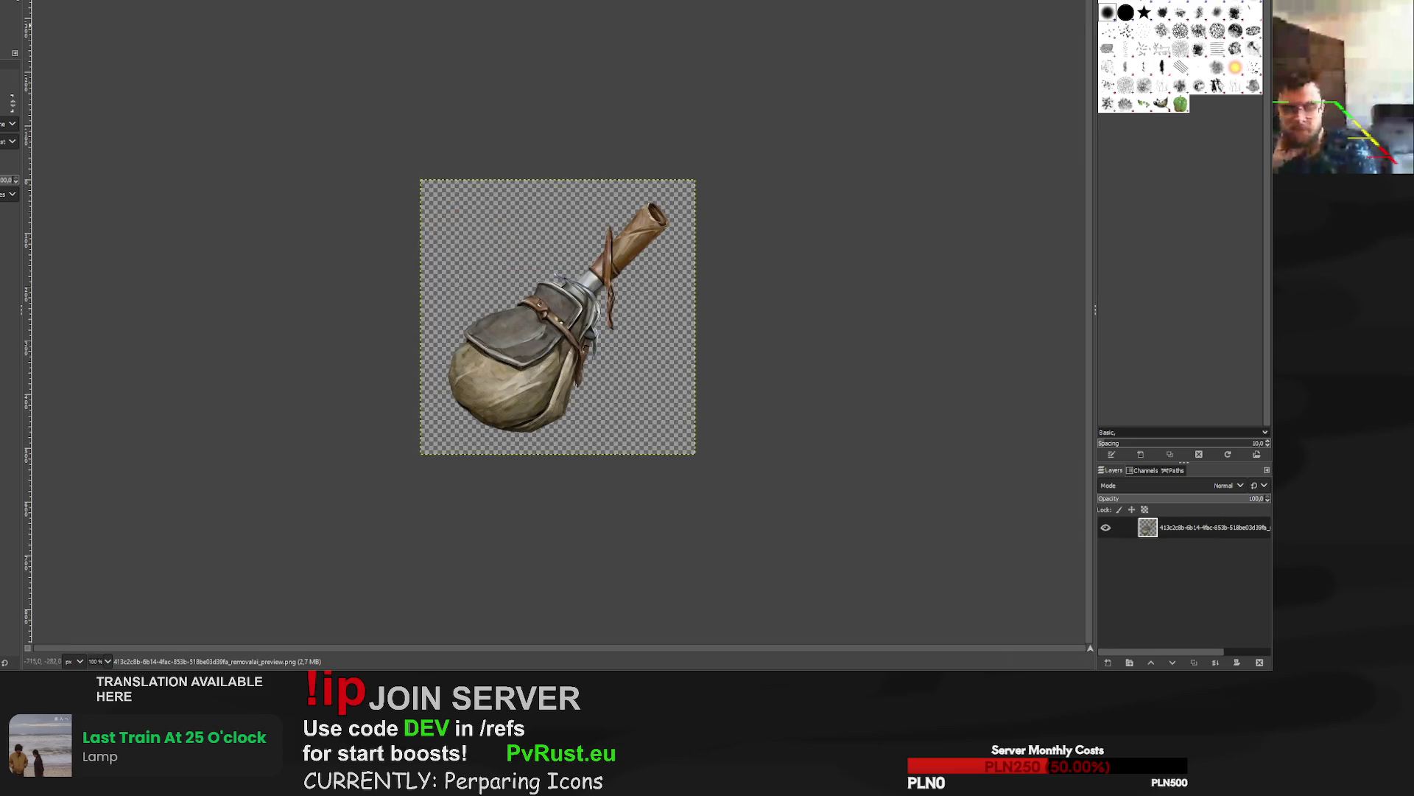
key("shift+s")
left_click(696, 180)
left_click_drag(695, 179, 711, 170)
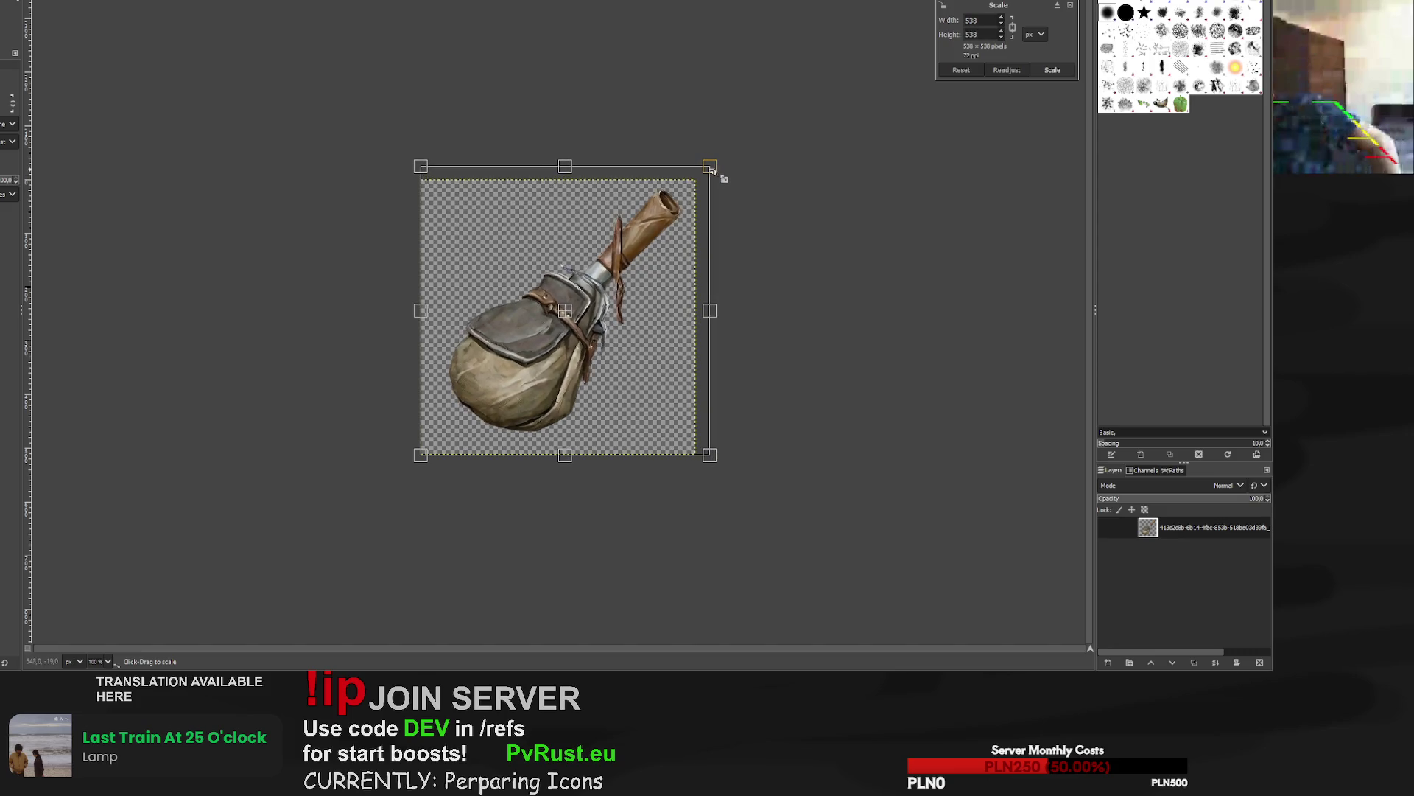
left_click_drag(557, 313, 558, 319)
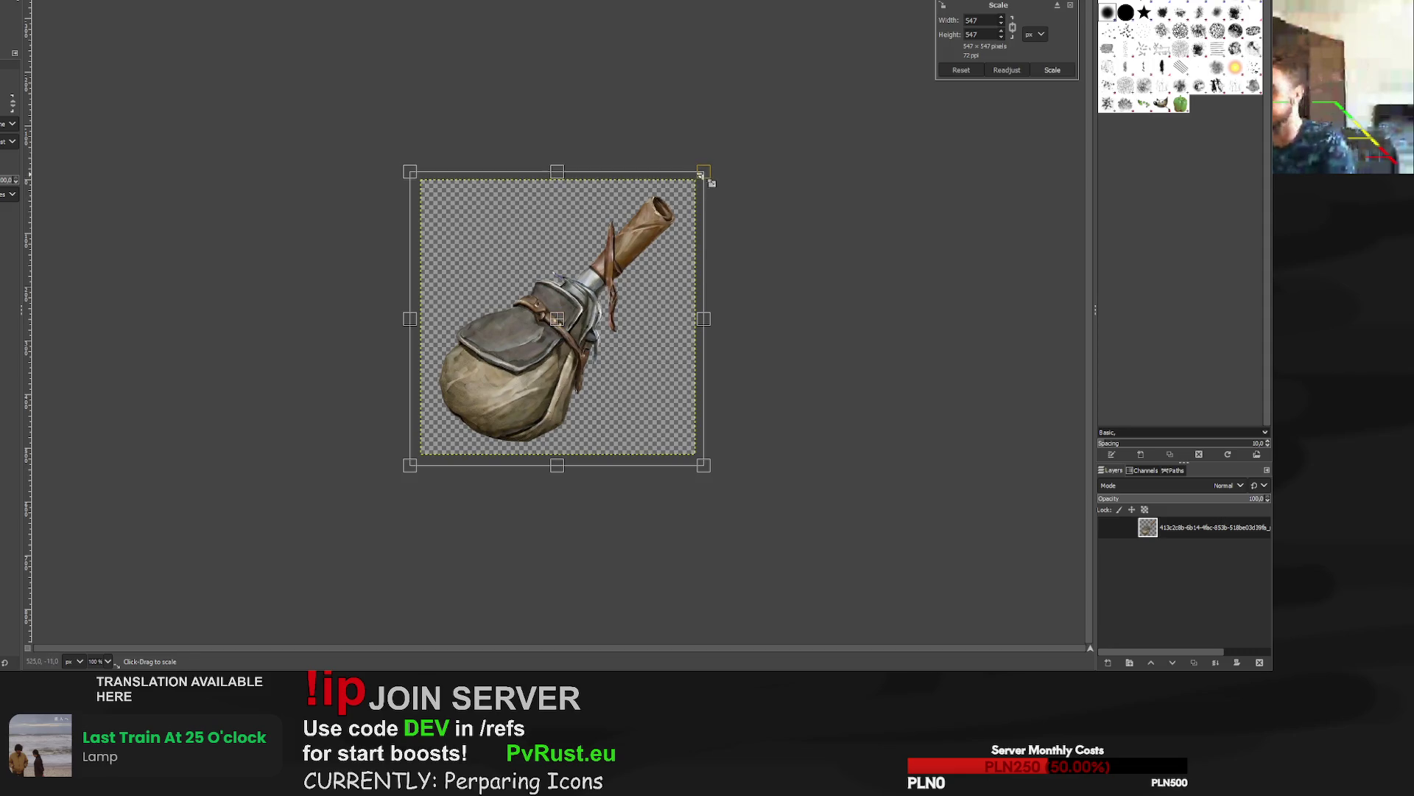
left_click_drag(704, 176, 709, 168)
left_click_drag(562, 318, 556, 325)
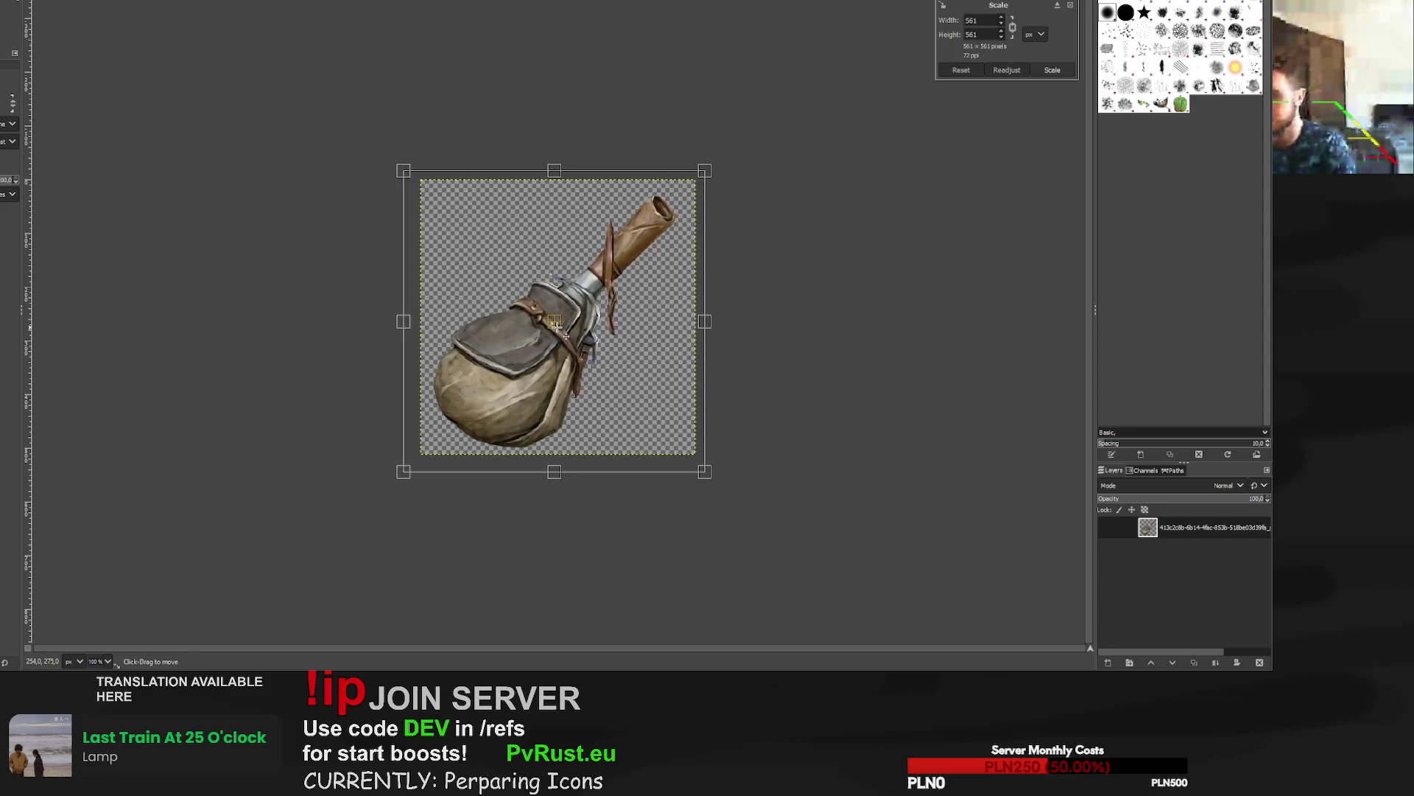
left_click_drag(710, 166, 711, 177)
left_click_drag(557, 320, 561, 317)
key("Return")
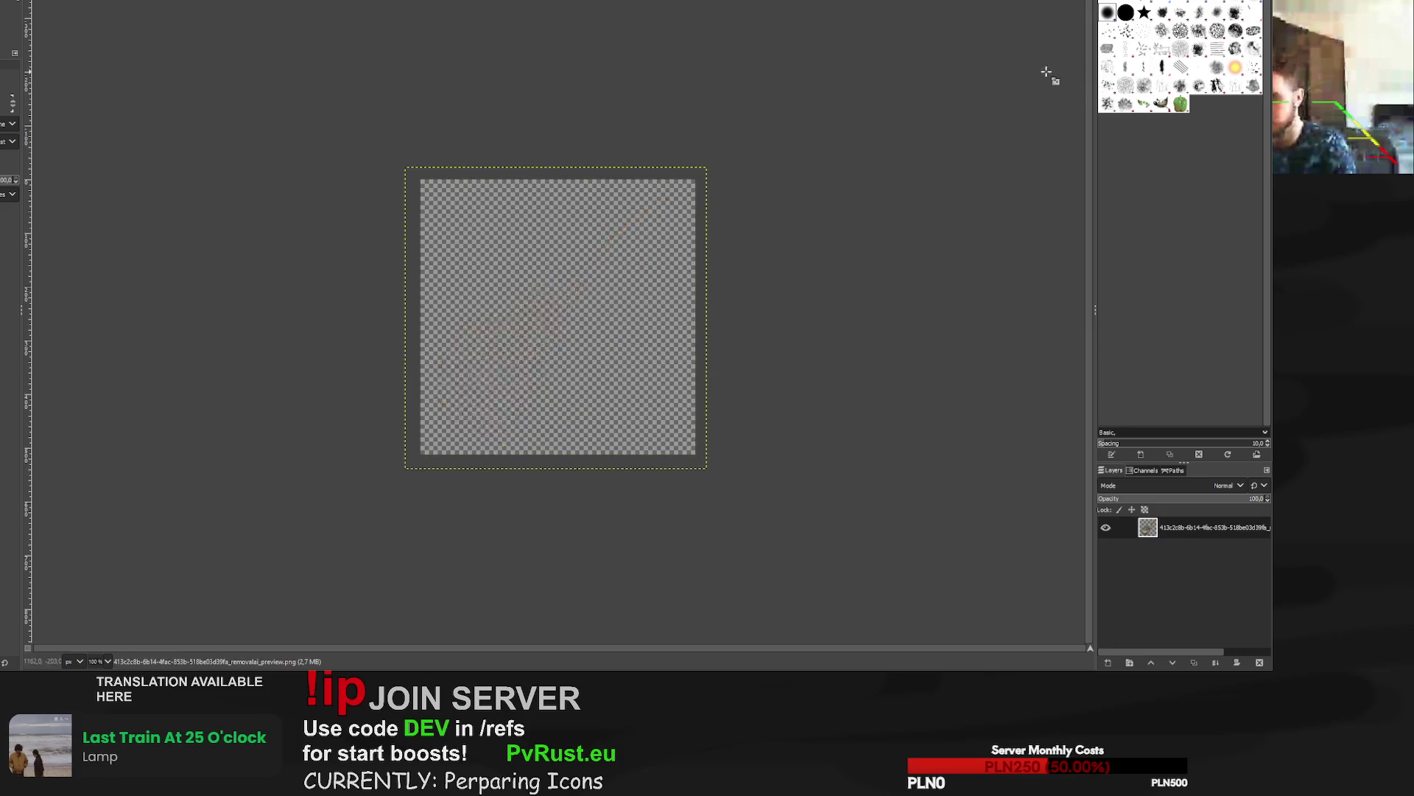
Draw a black outline on a layer beneath the waterskin and overwrite its PNG.
key("ctrl+shift+n")
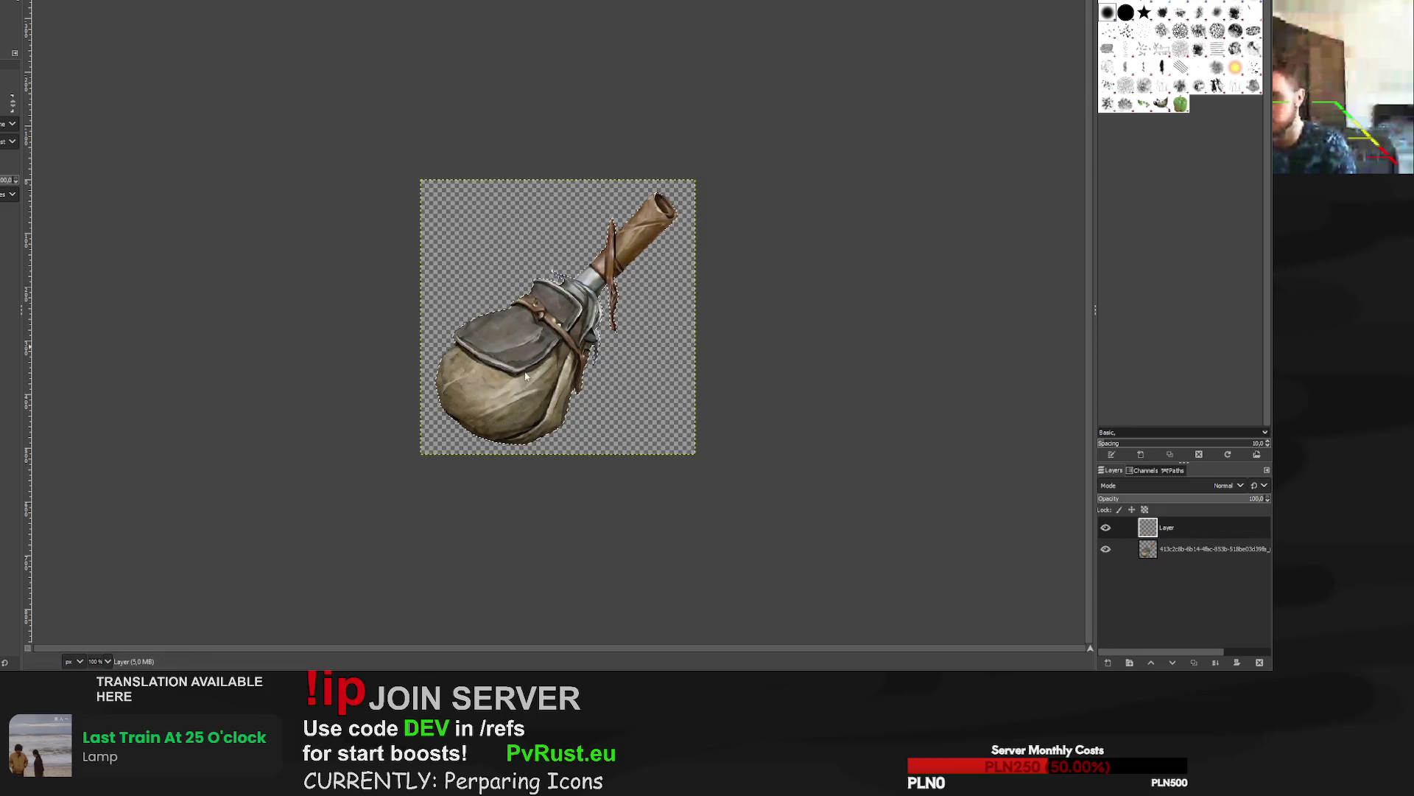
key("p")
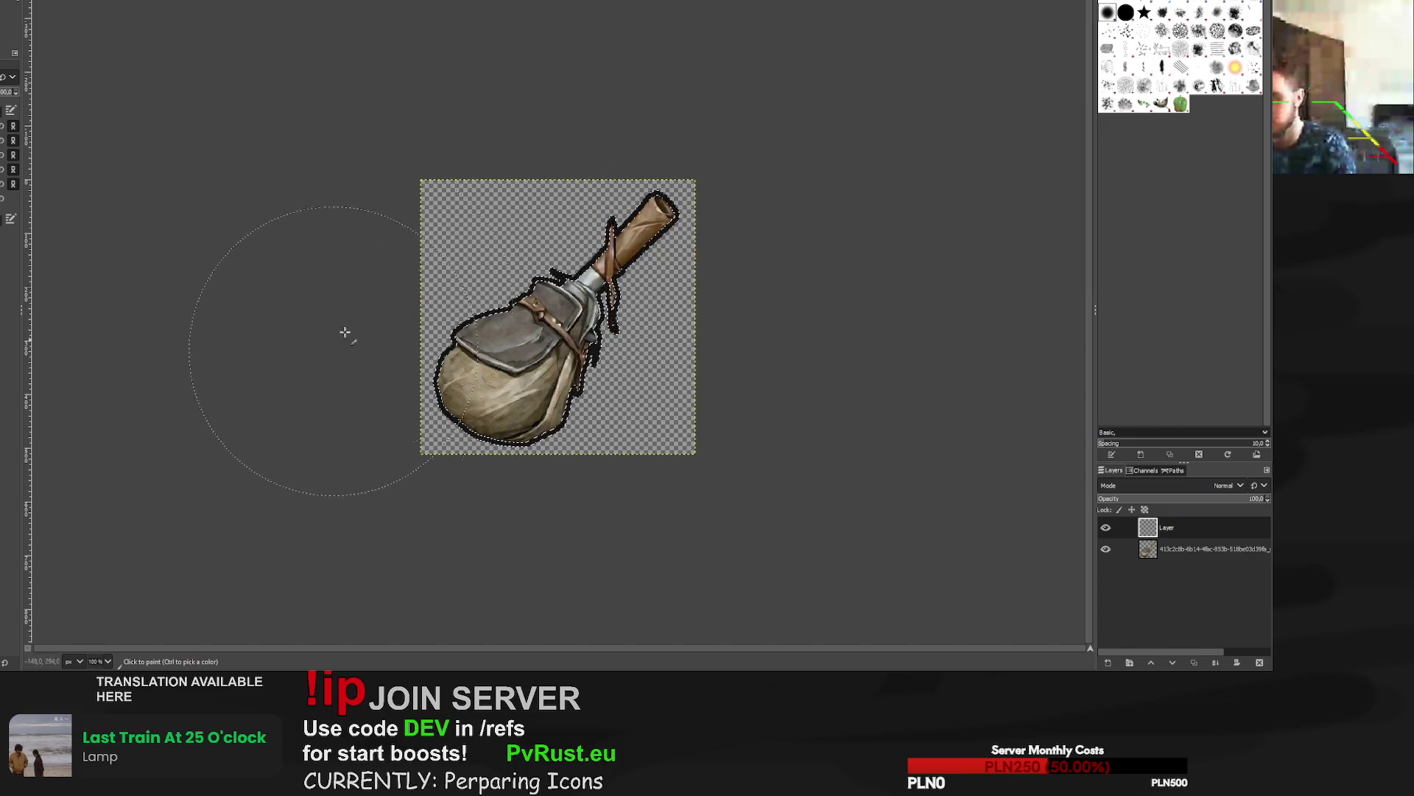
left_click_drag(1171, 527, 1164, 564)
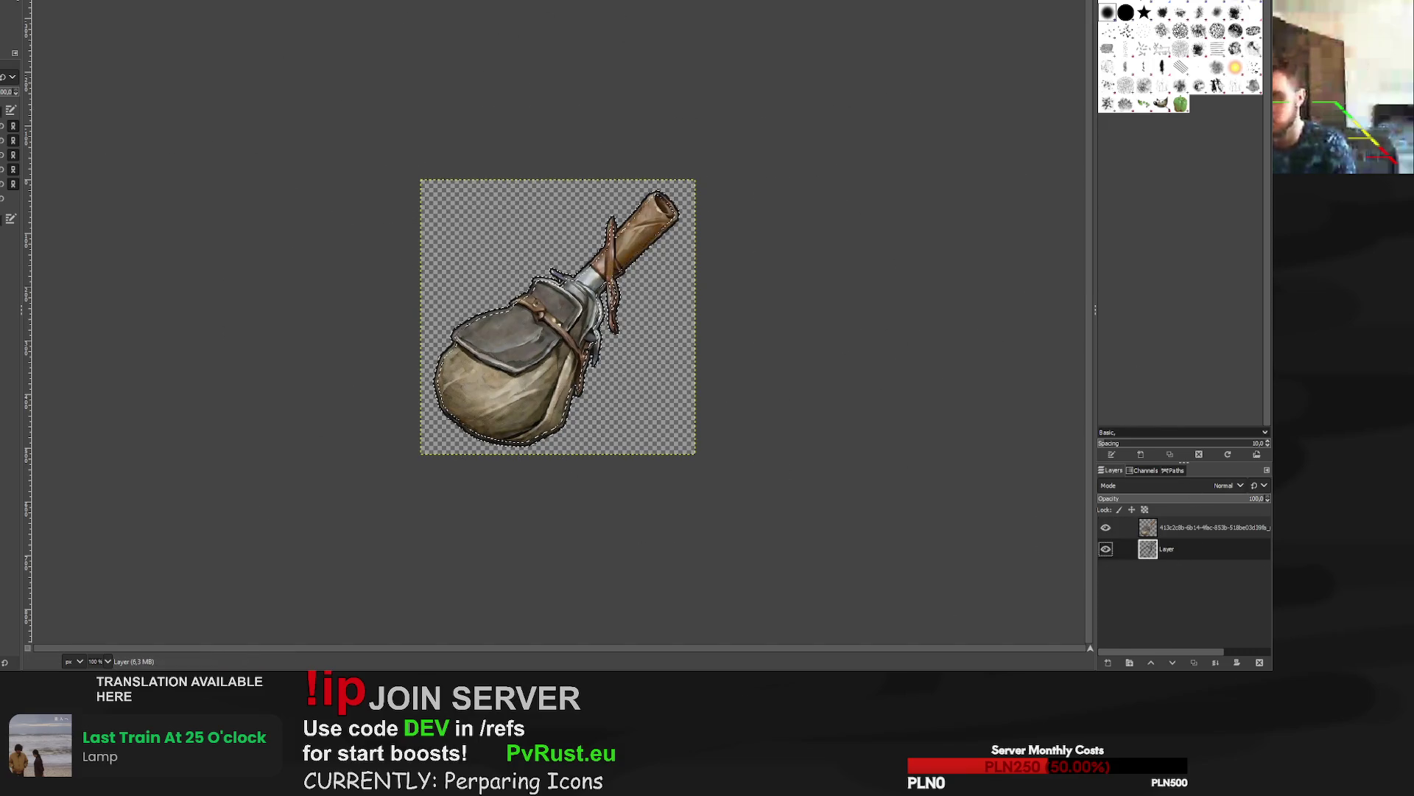
key("r")
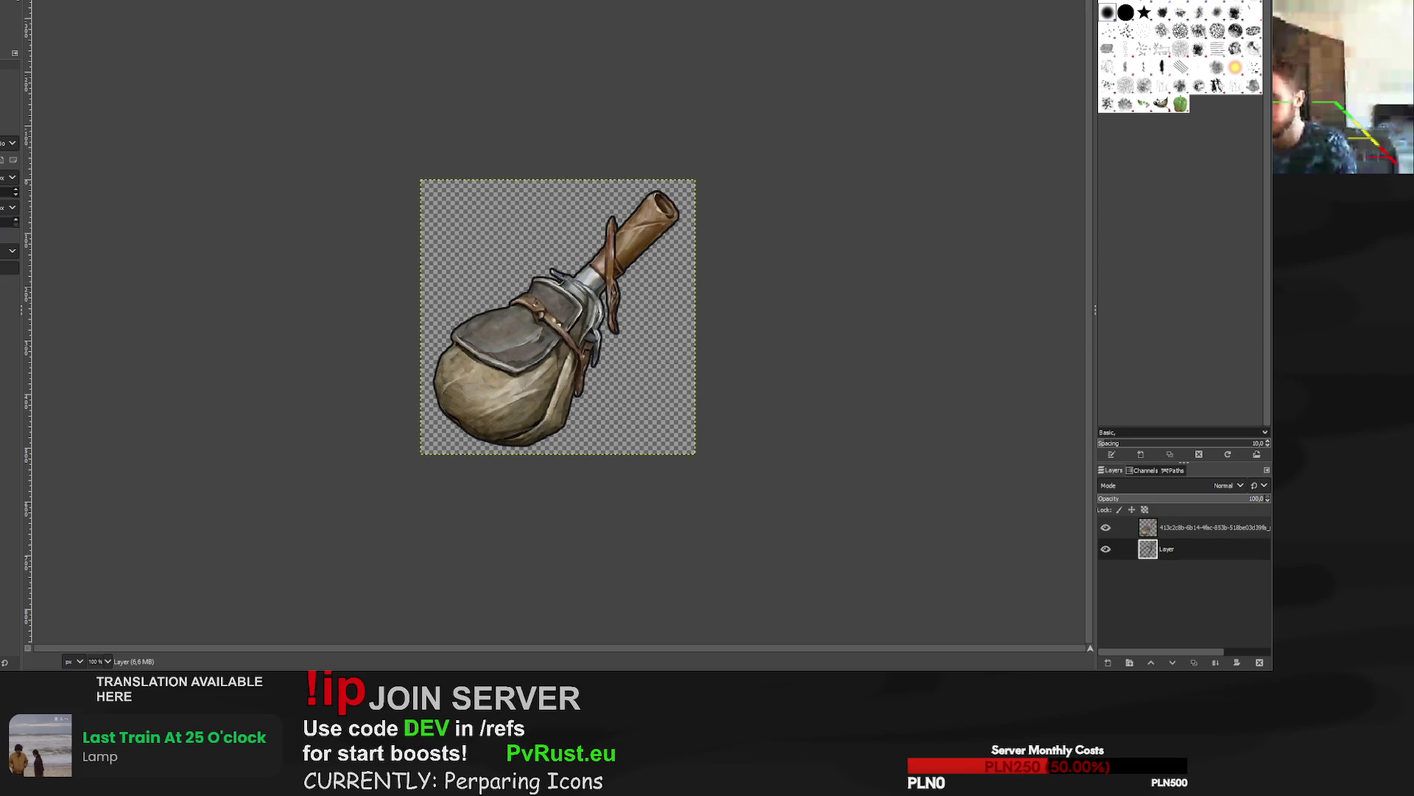
scroll(486, 332, "up", 3)
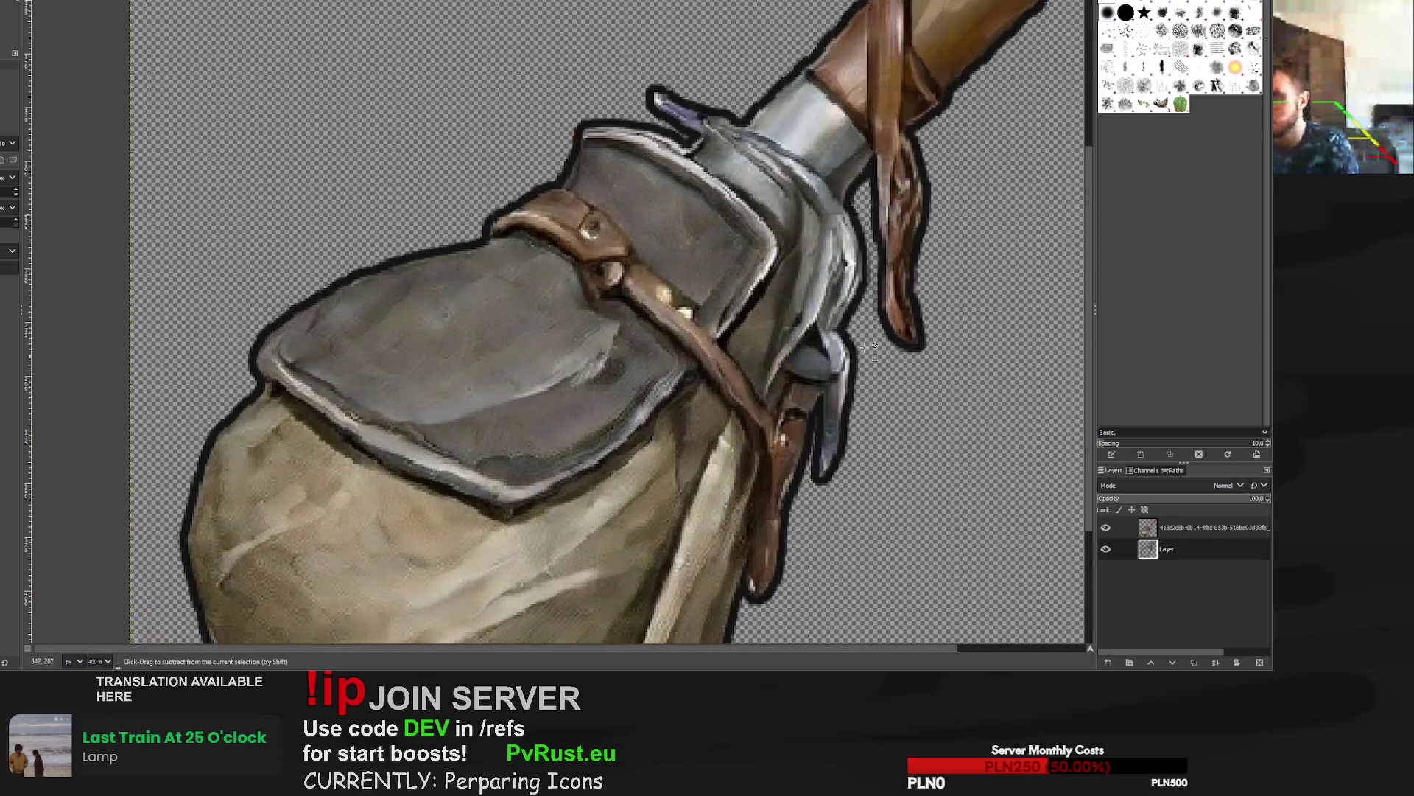
scroll(934, 160, "down", 1)
scroll(934, 161, "down", 2)
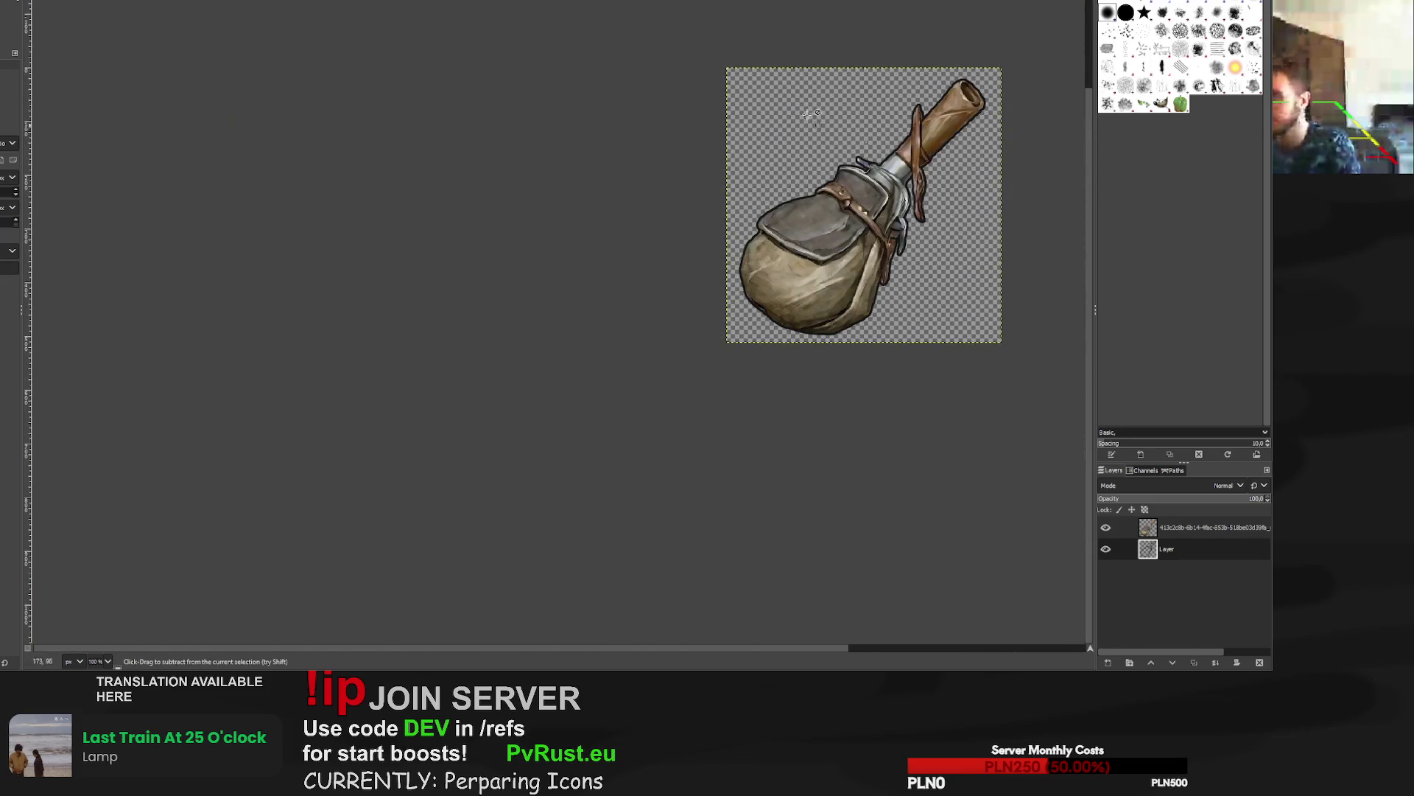
key("alt+f")
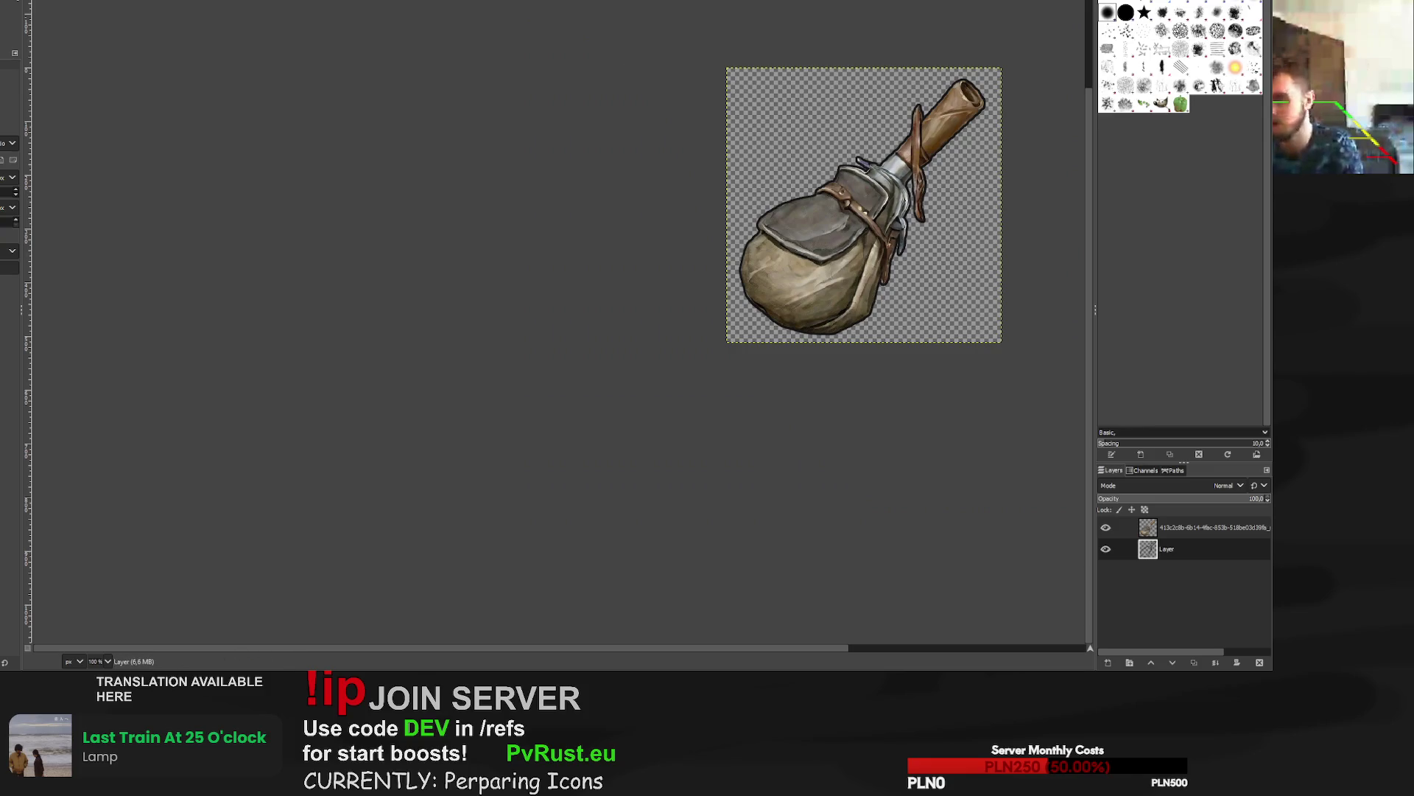
left_click(186, 203)
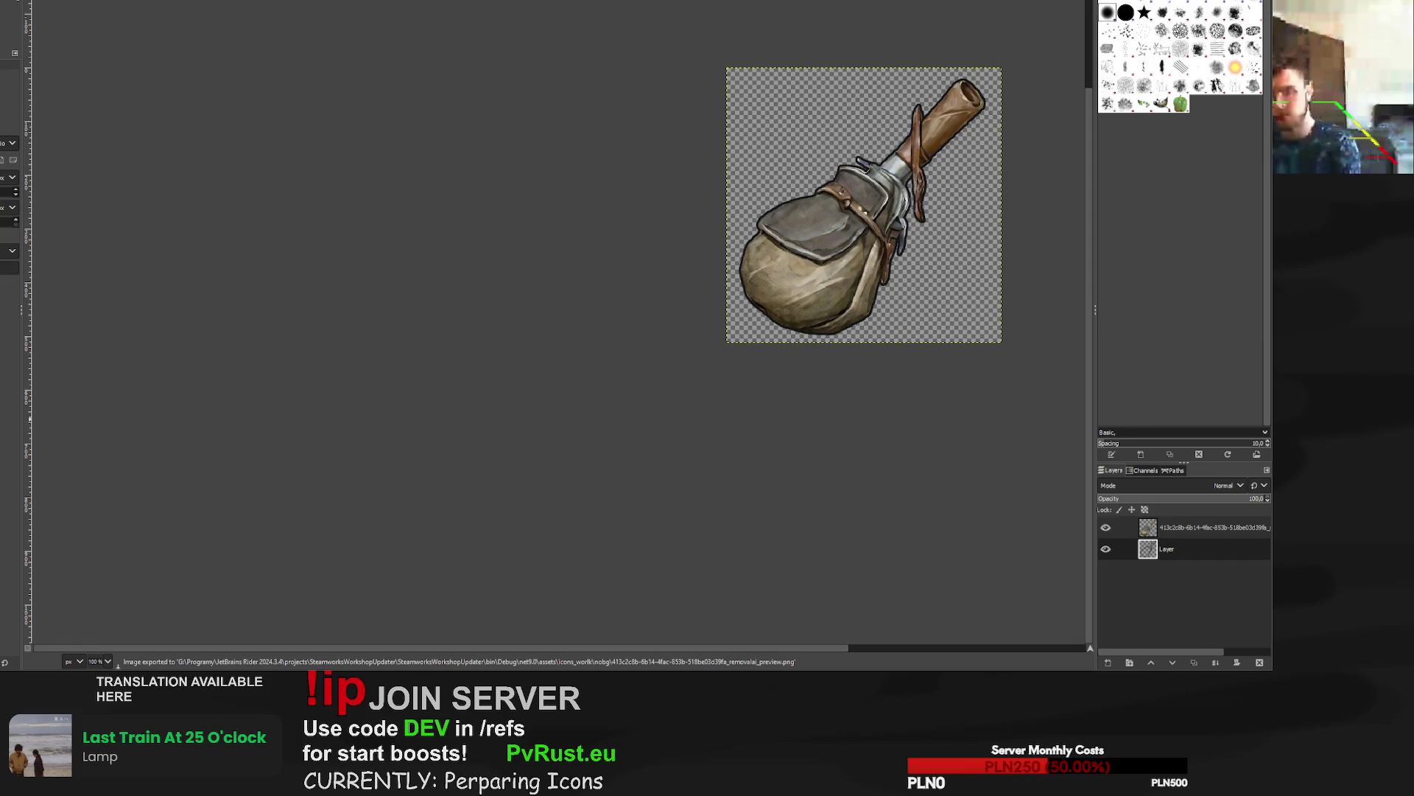
key("ctrl+w")
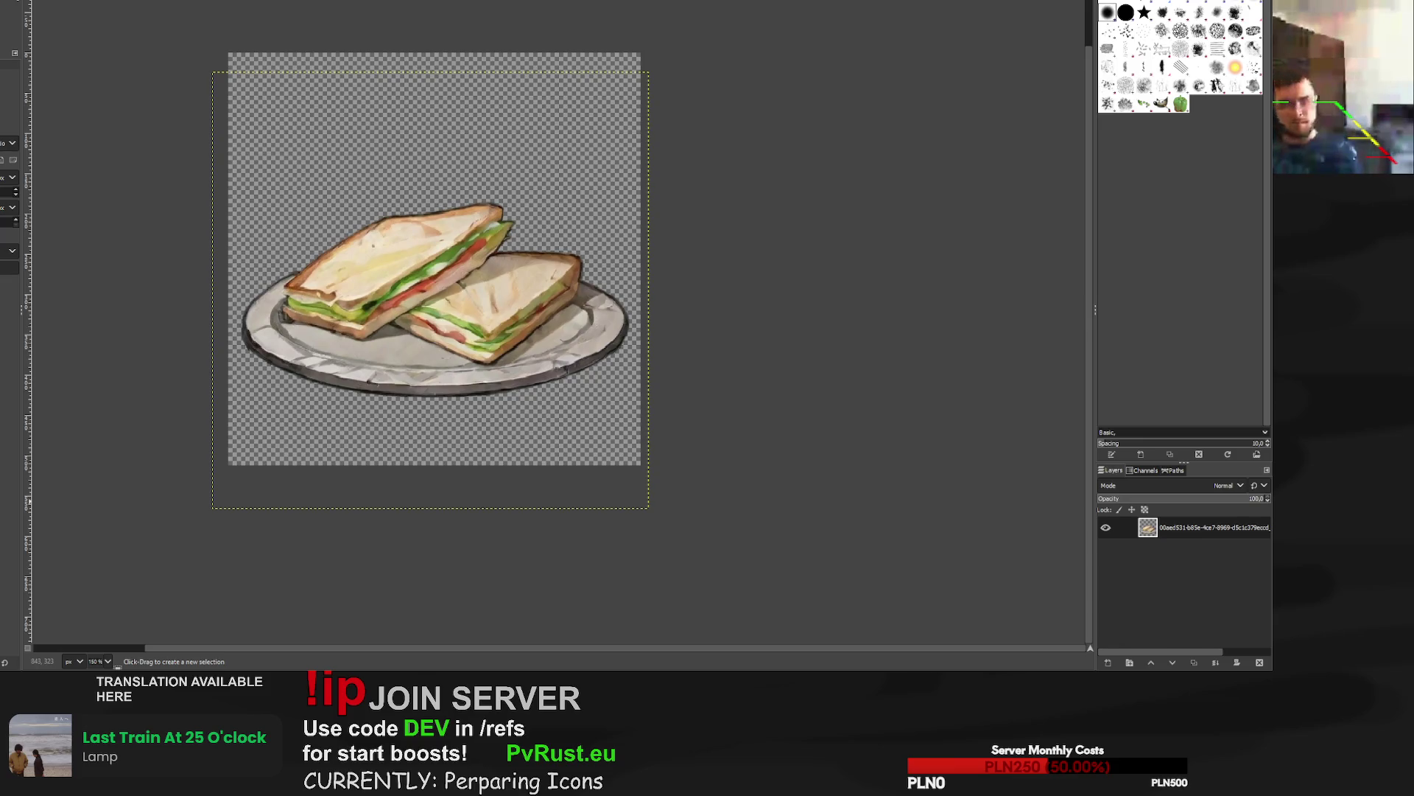
Enlarge the candy bag from its top-left corner and reposition it within the canvas.
key("ctrl+w")
key("2")
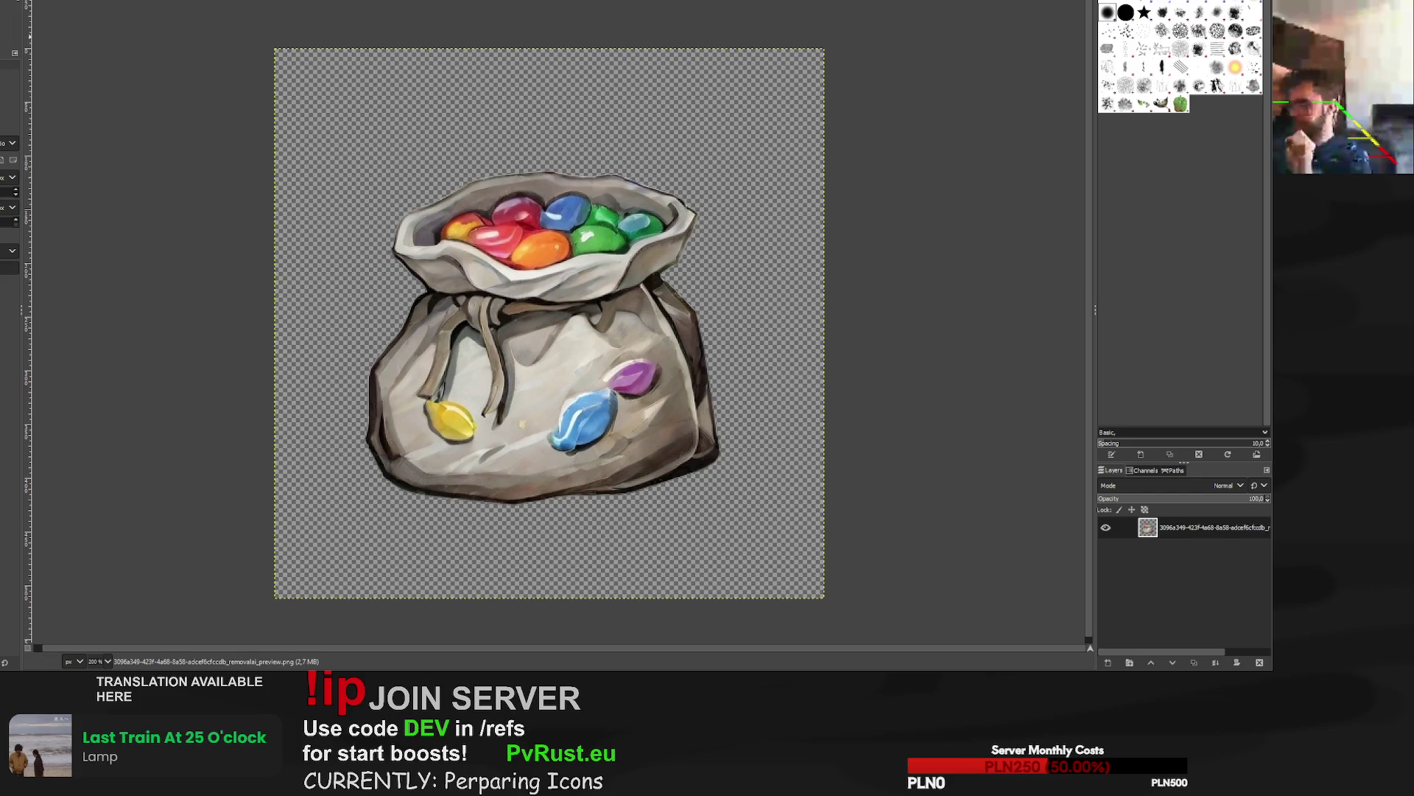
key("shift+s")
key("1")
left_click(395, 180)
mouse_move(361, 161)
left_mouse_down()
mouse_move(221, 79)
mouse_move(317, 151)
left_mouse_up()
left_click_drag(446, 248, 504, 292)
key("Return")
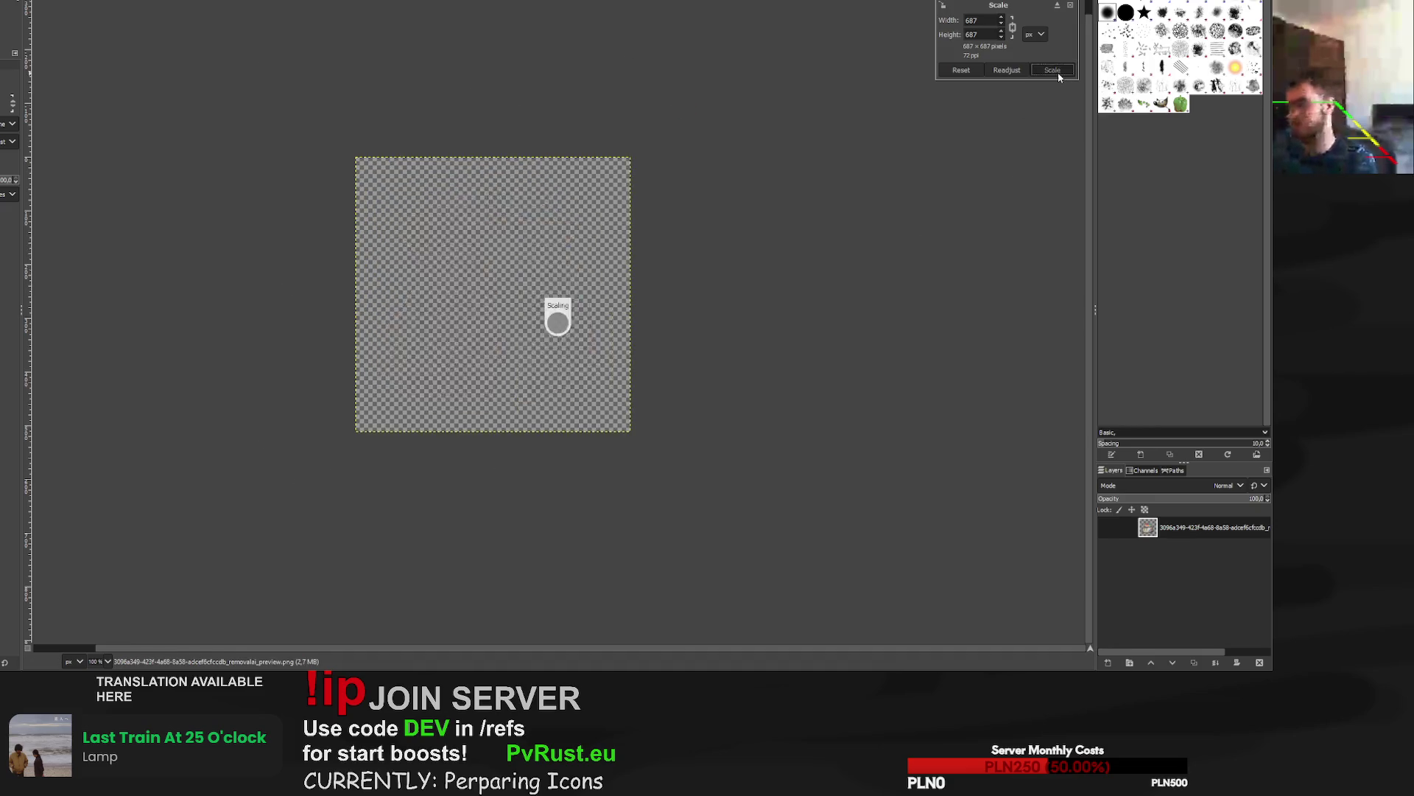
Stroke a thick black outline of the bag's shape on a new layer beneath it.
scroll(579, 346, "up", 5)
scroll(552, 332, "down", 4)
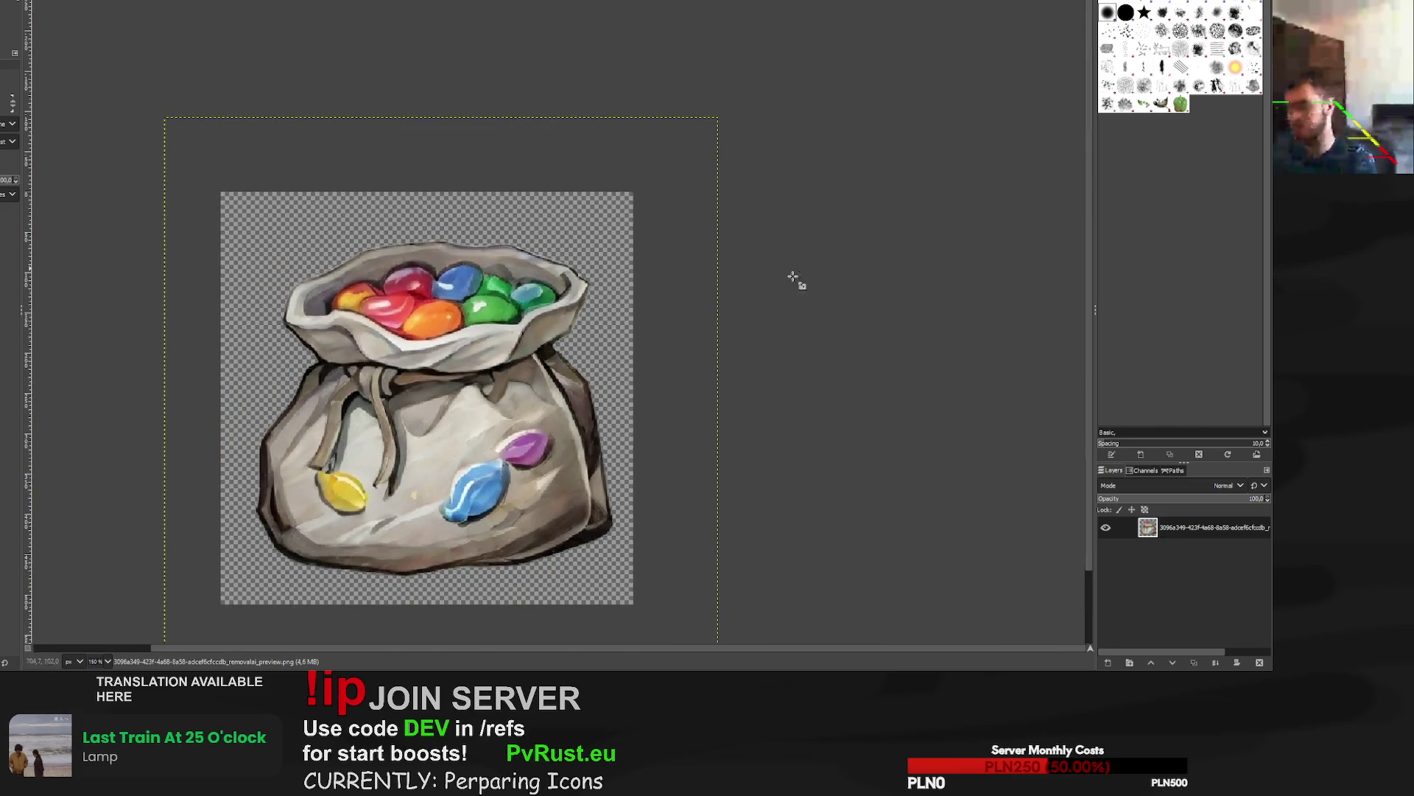
left_click(1149, 529, "alt")
key("ctrl+shift+n")
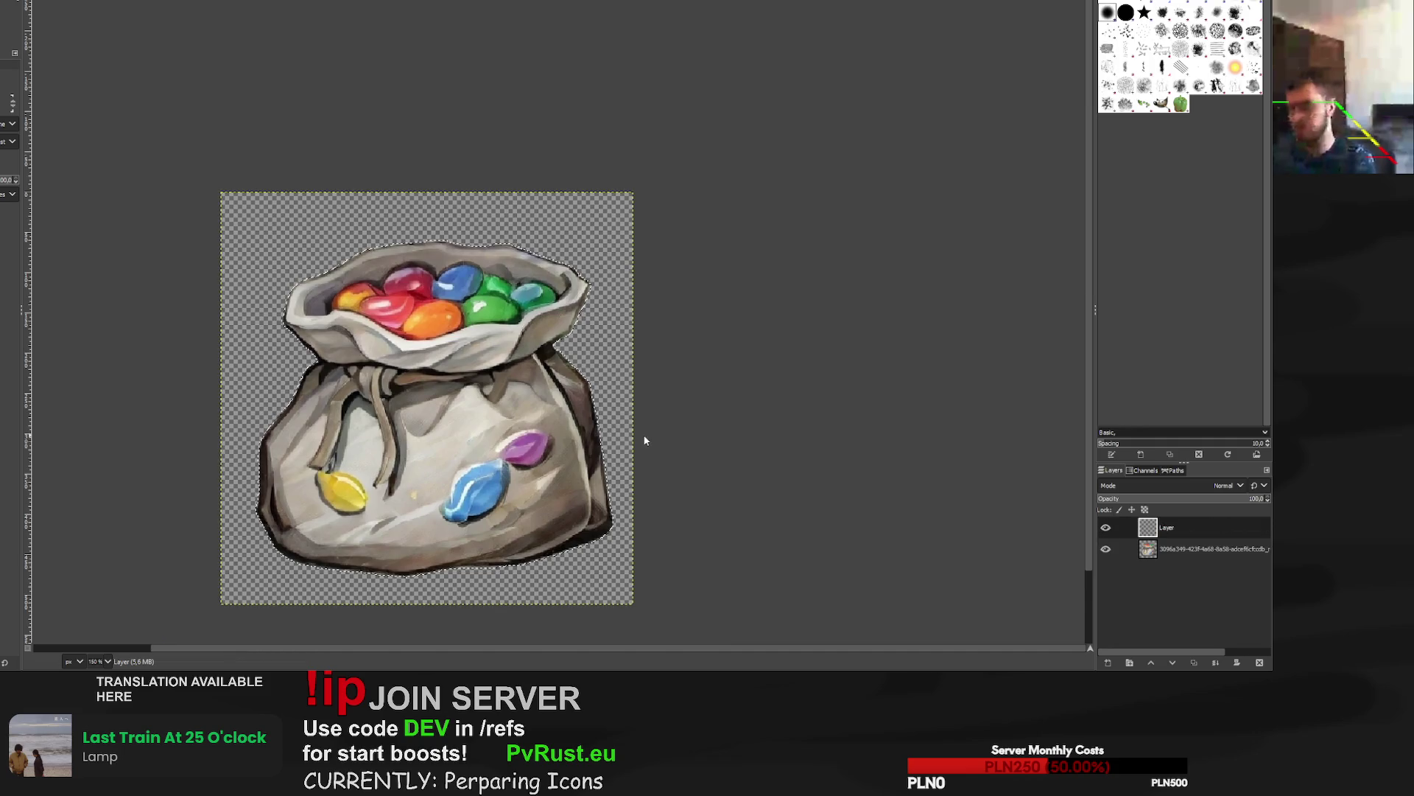
key("p")
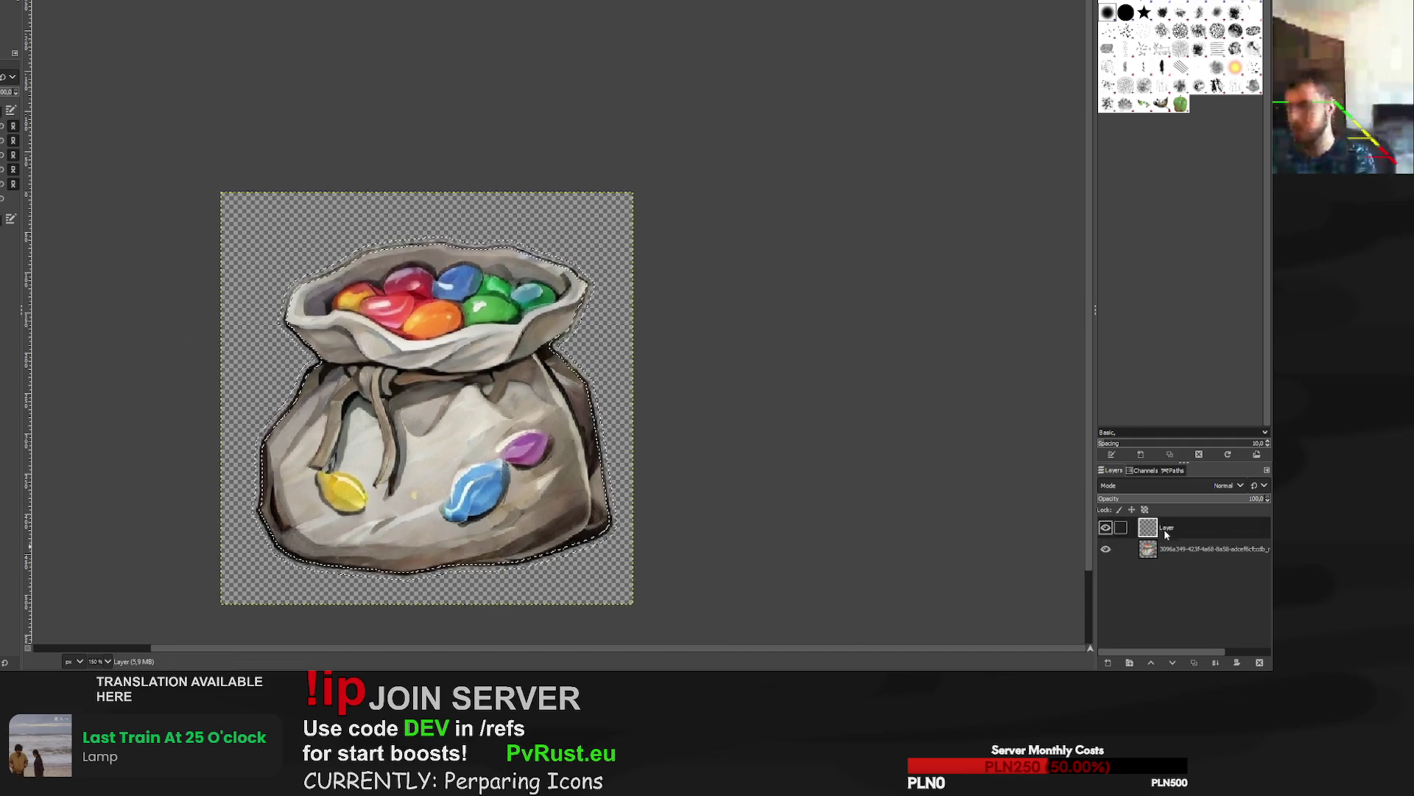
key("shift+Page_Down")
left_click_drag(479, 523, 269, 236)
key("r")
key("ctrl+shift+a")
Touch up the outline around the bag using an inverted selection, then clear the selection.
left_click(1148, 527, "alt")
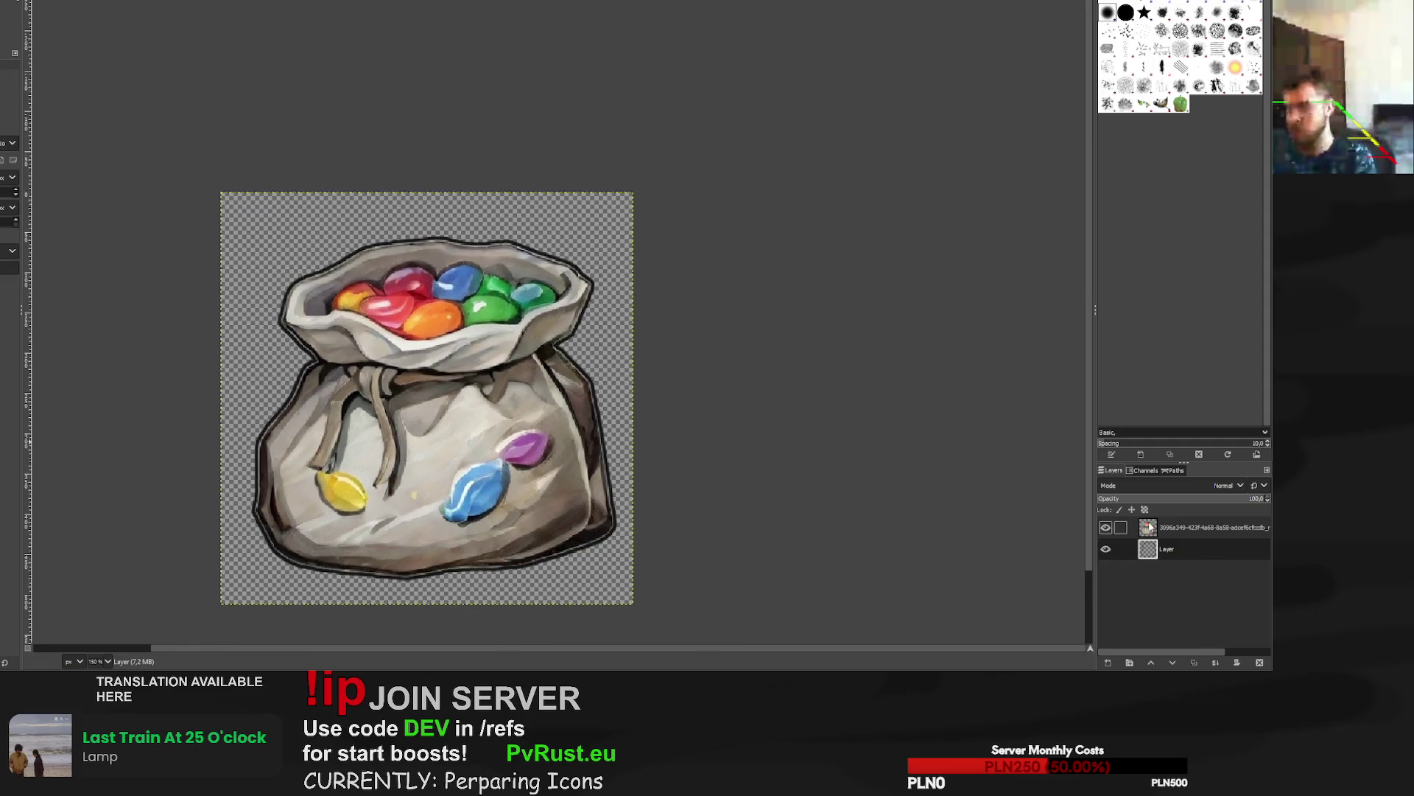
key("ctrl+i")
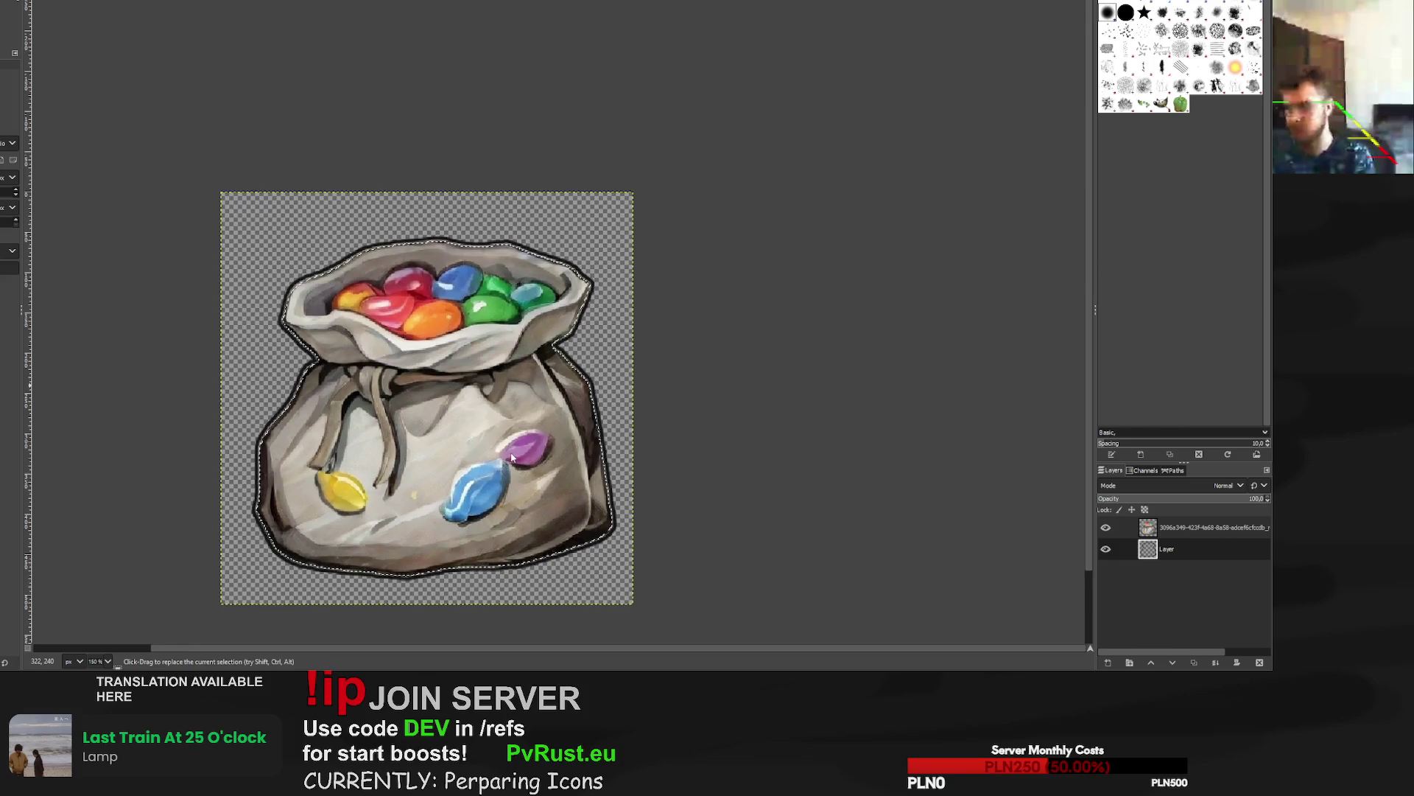
key("ctrl+i")
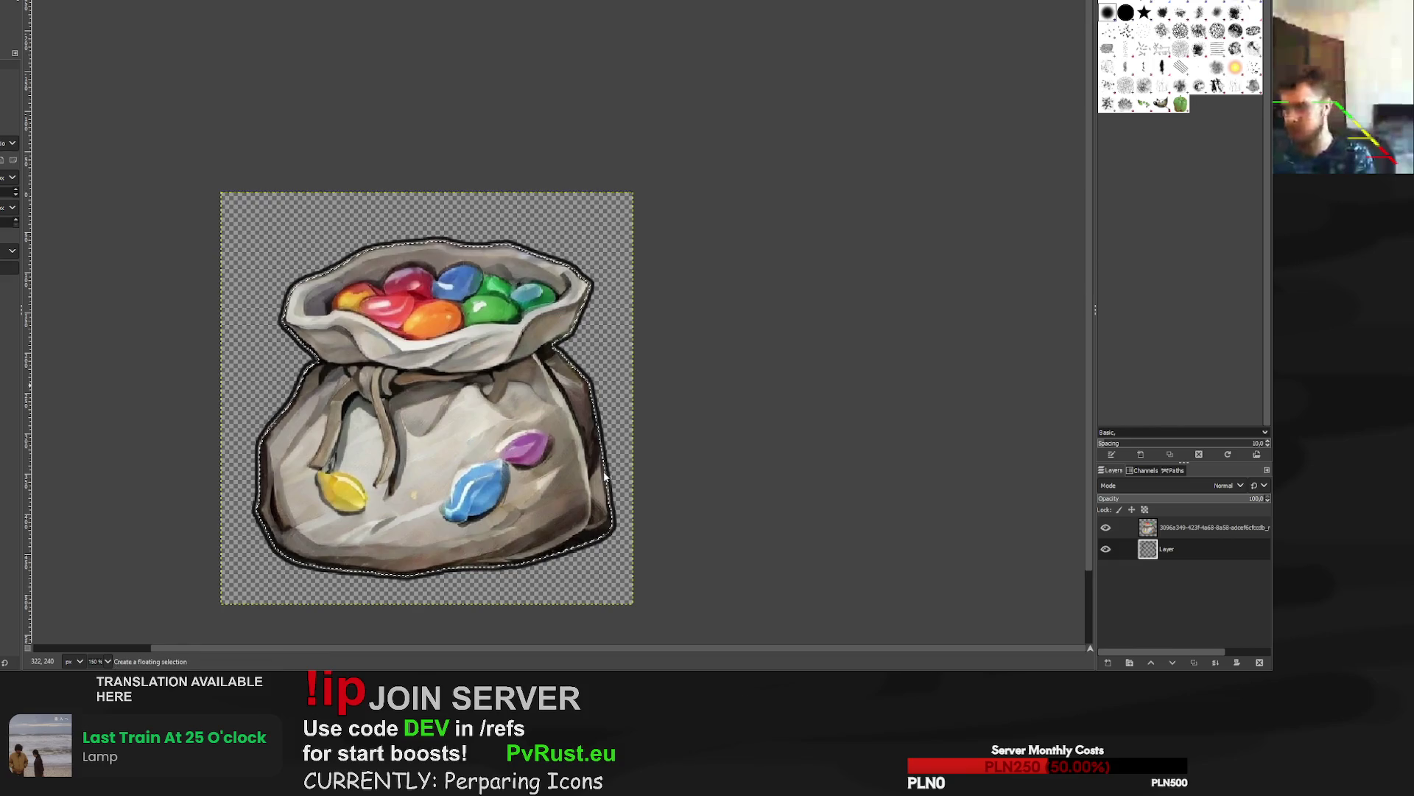
key("p")
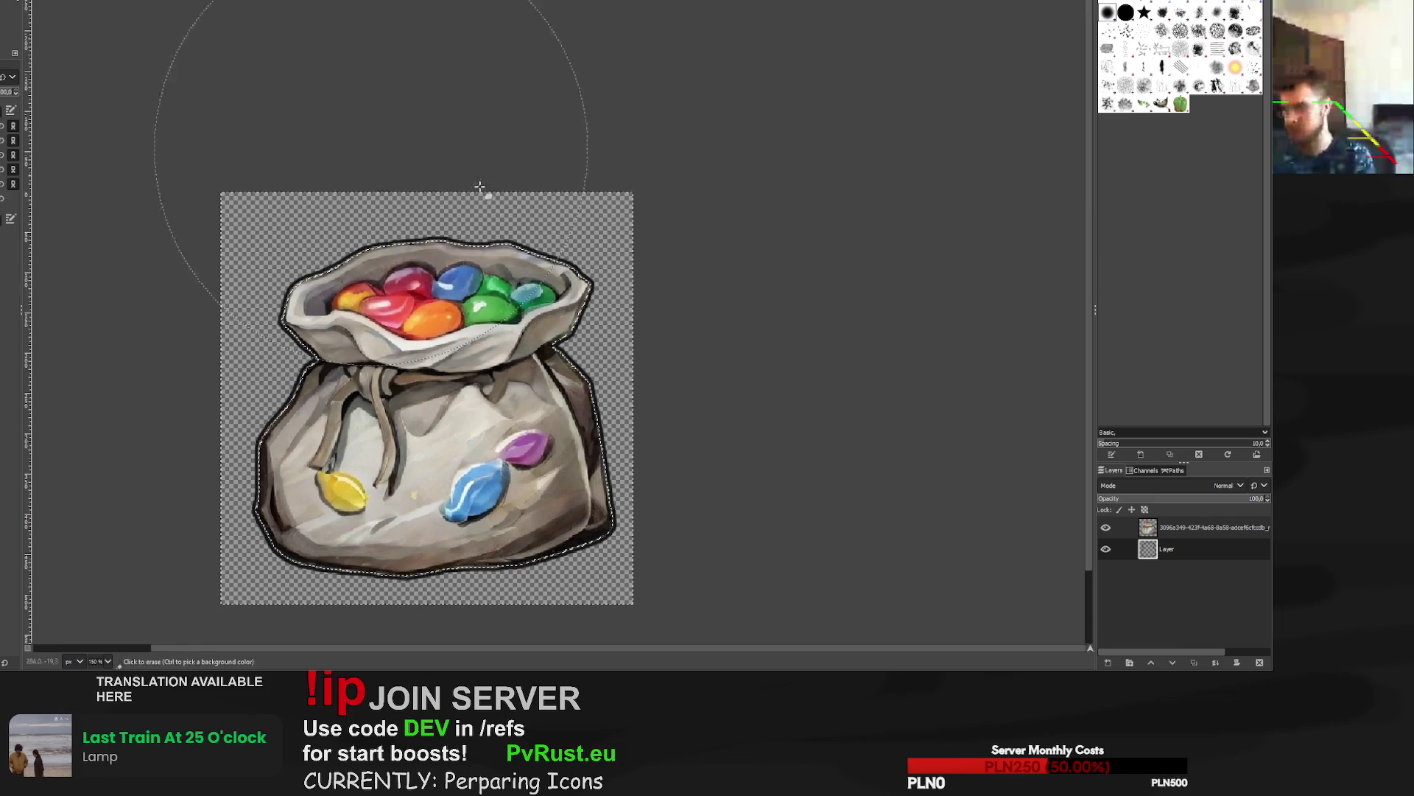
left_click(1217, 528)
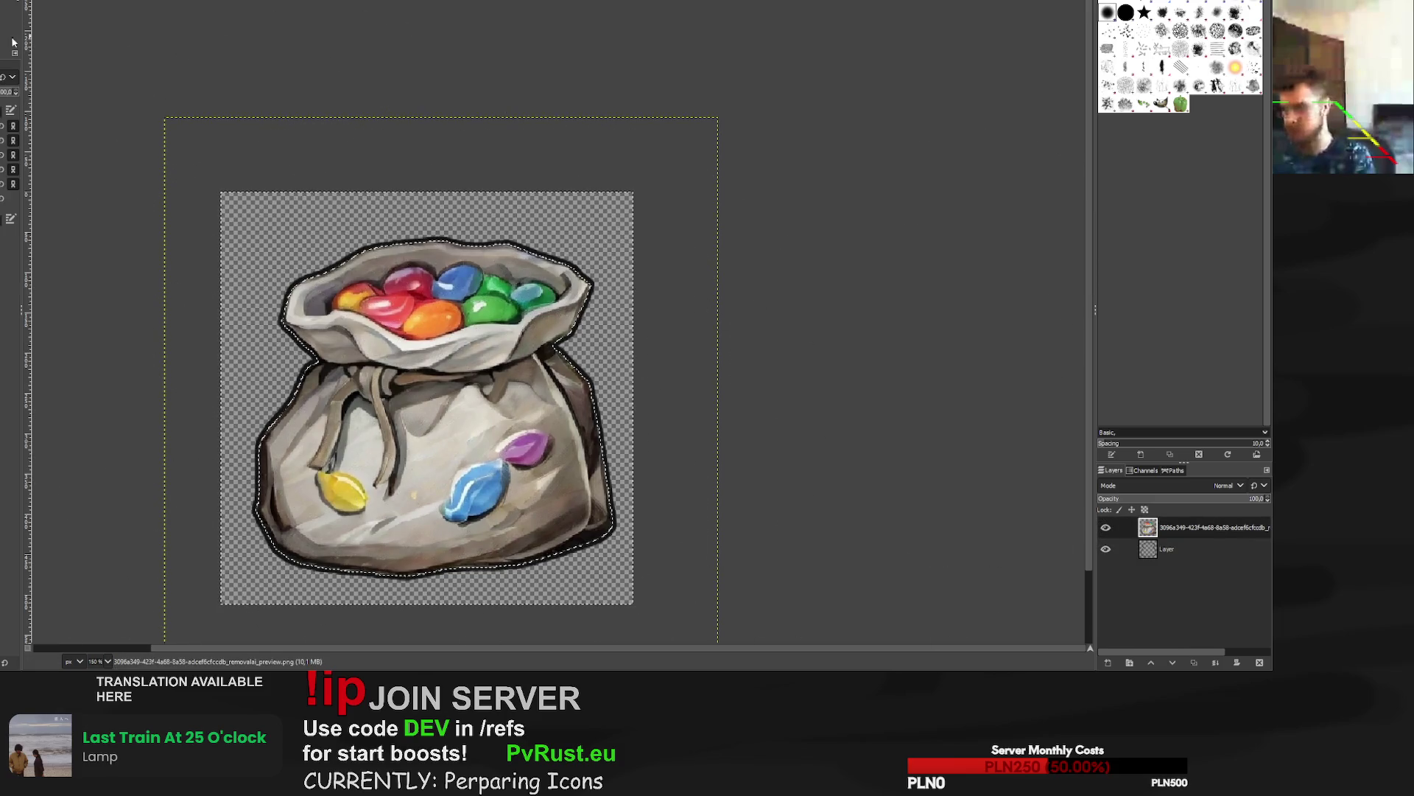
key("r")
left_click(290, 96)
key("ctrl+z")
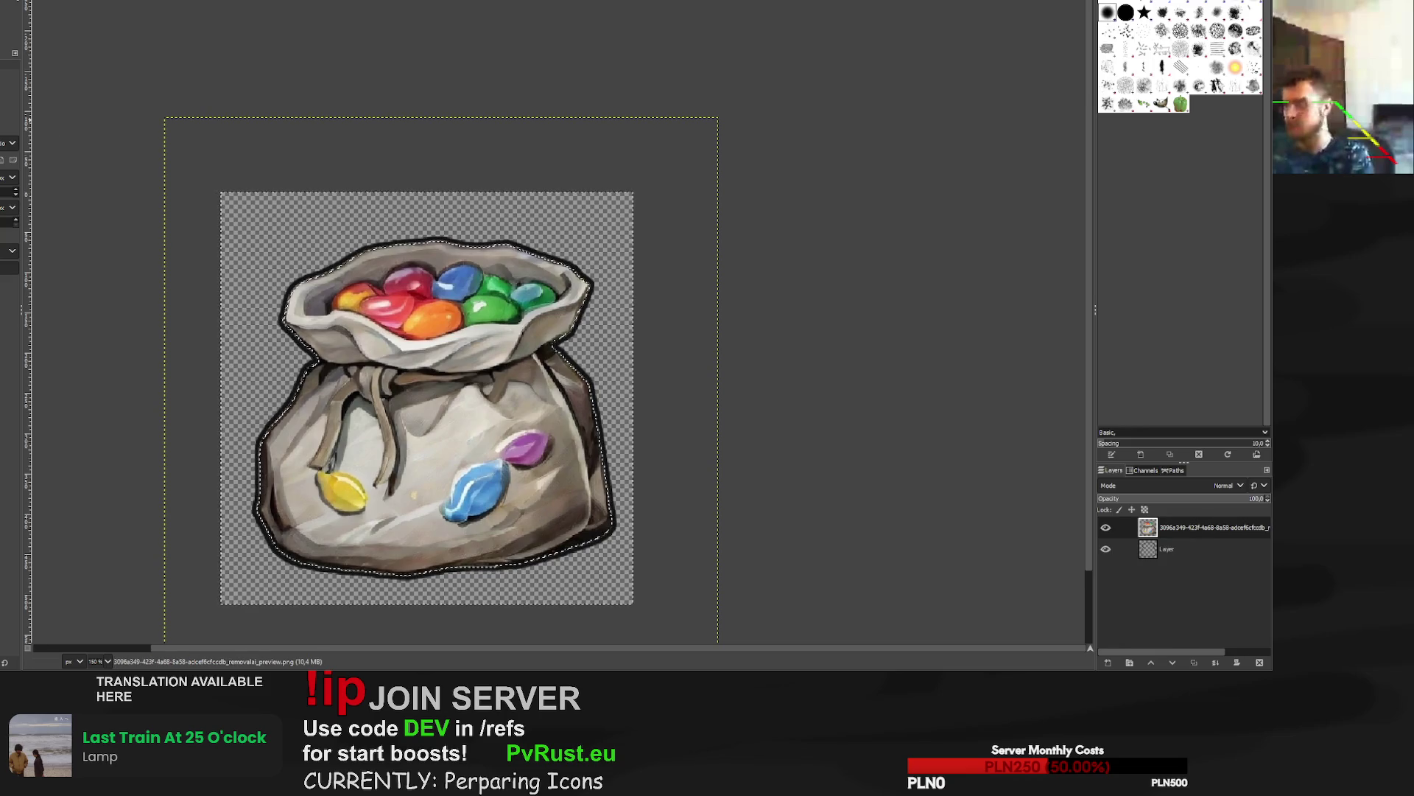
left_click(306, 97)
scroll(316, 103, "down", 2, "ctrl")
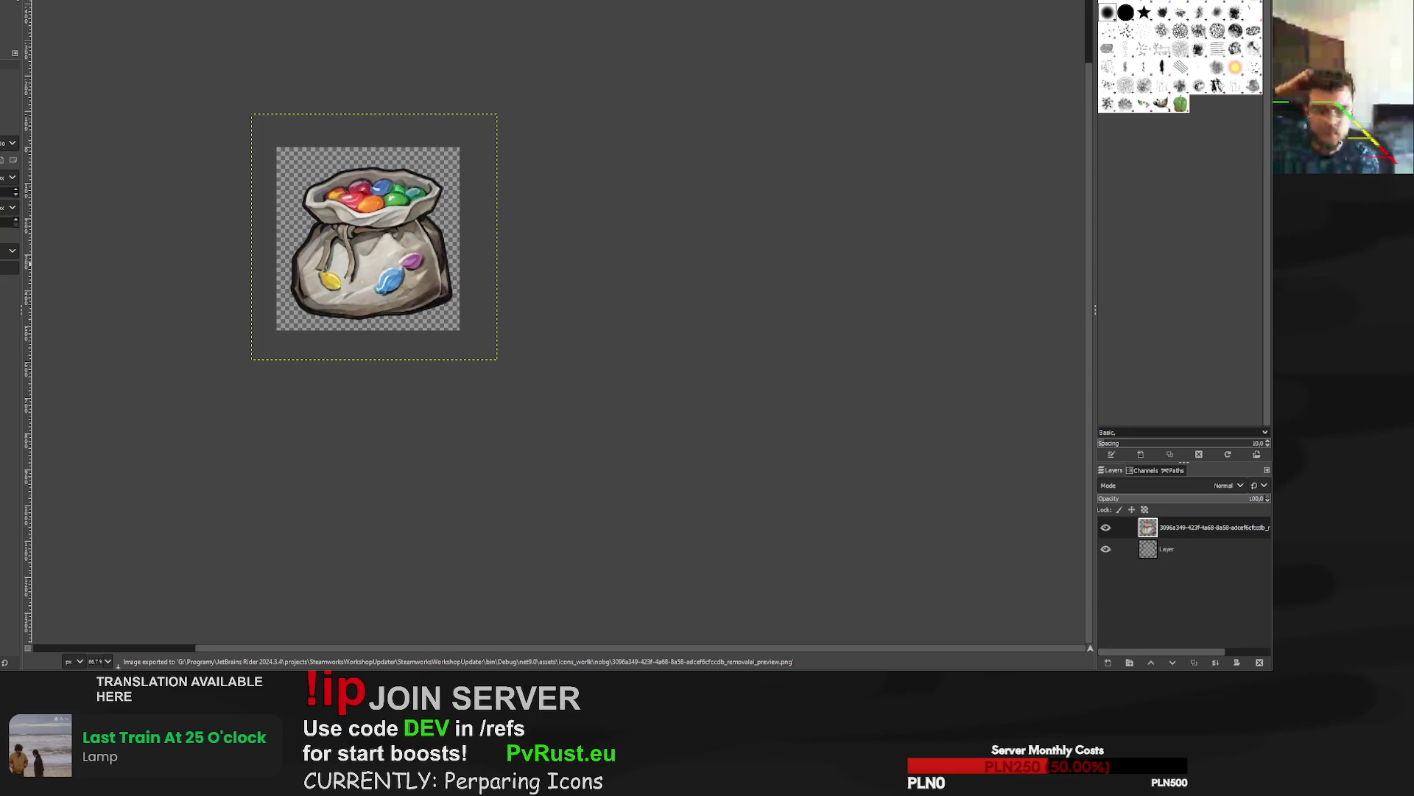
key("ctrl+w")
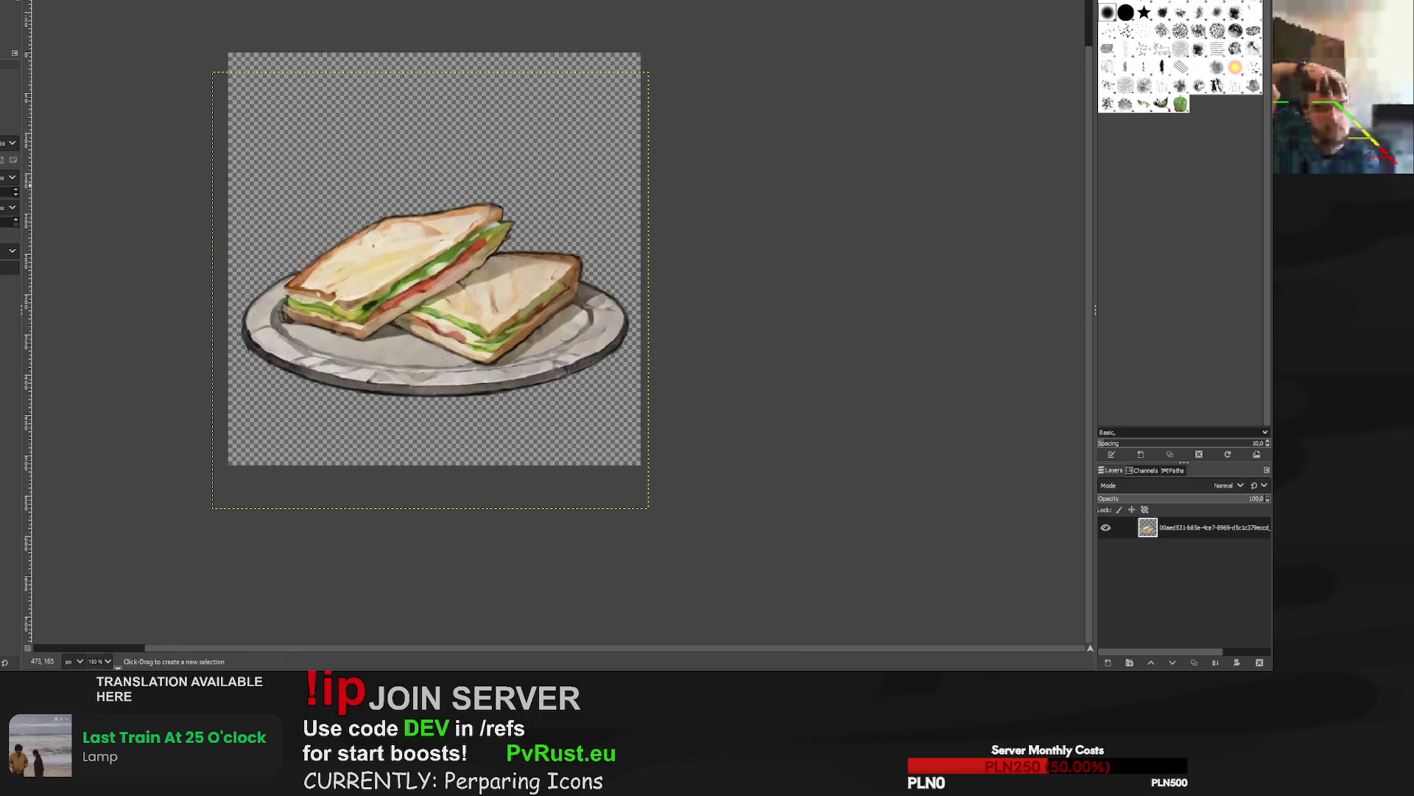
Paint a black outline of the pipes' shape on a new layer moved beneath them.
key("ctrl+w")
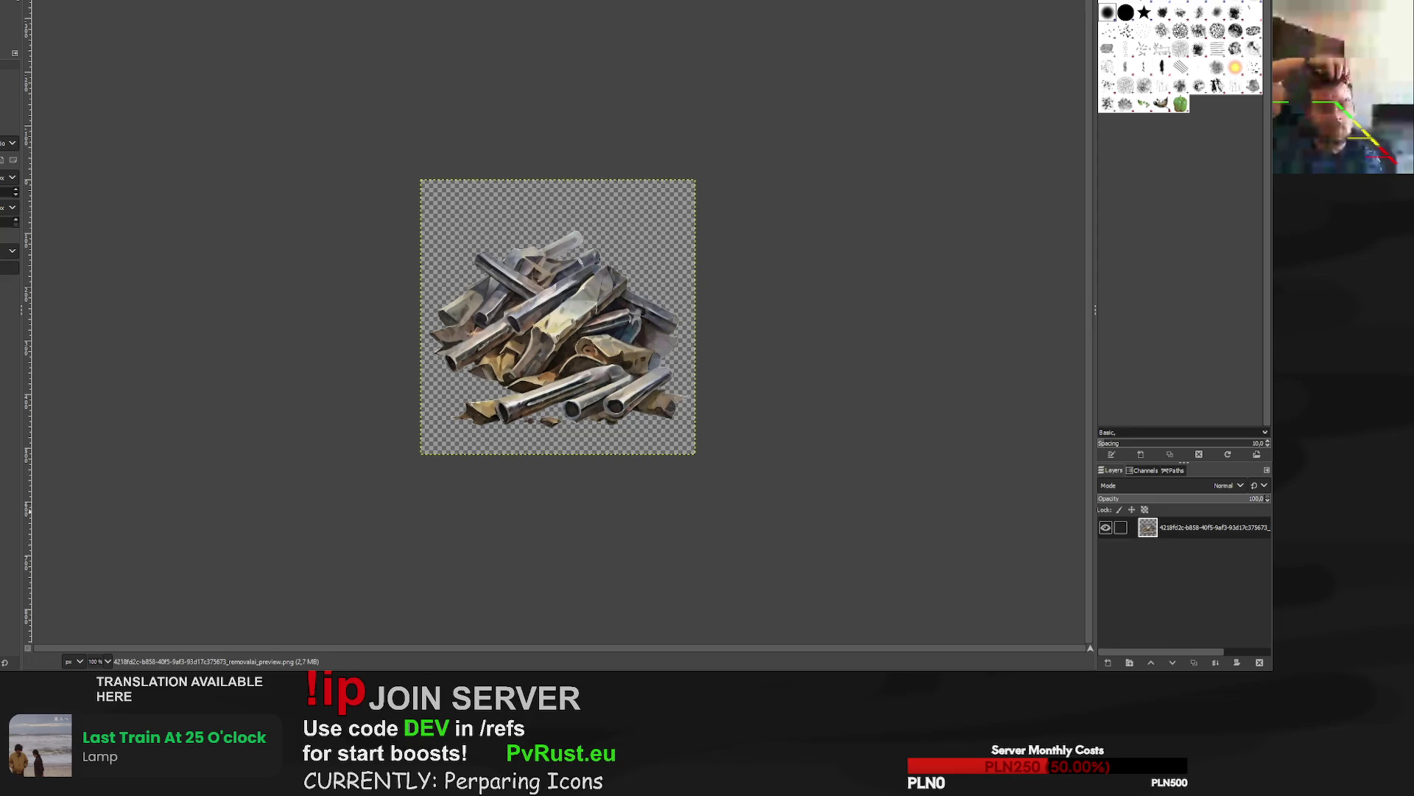
left_click(1147, 527, "alt")
key("ctrl+shift+n")
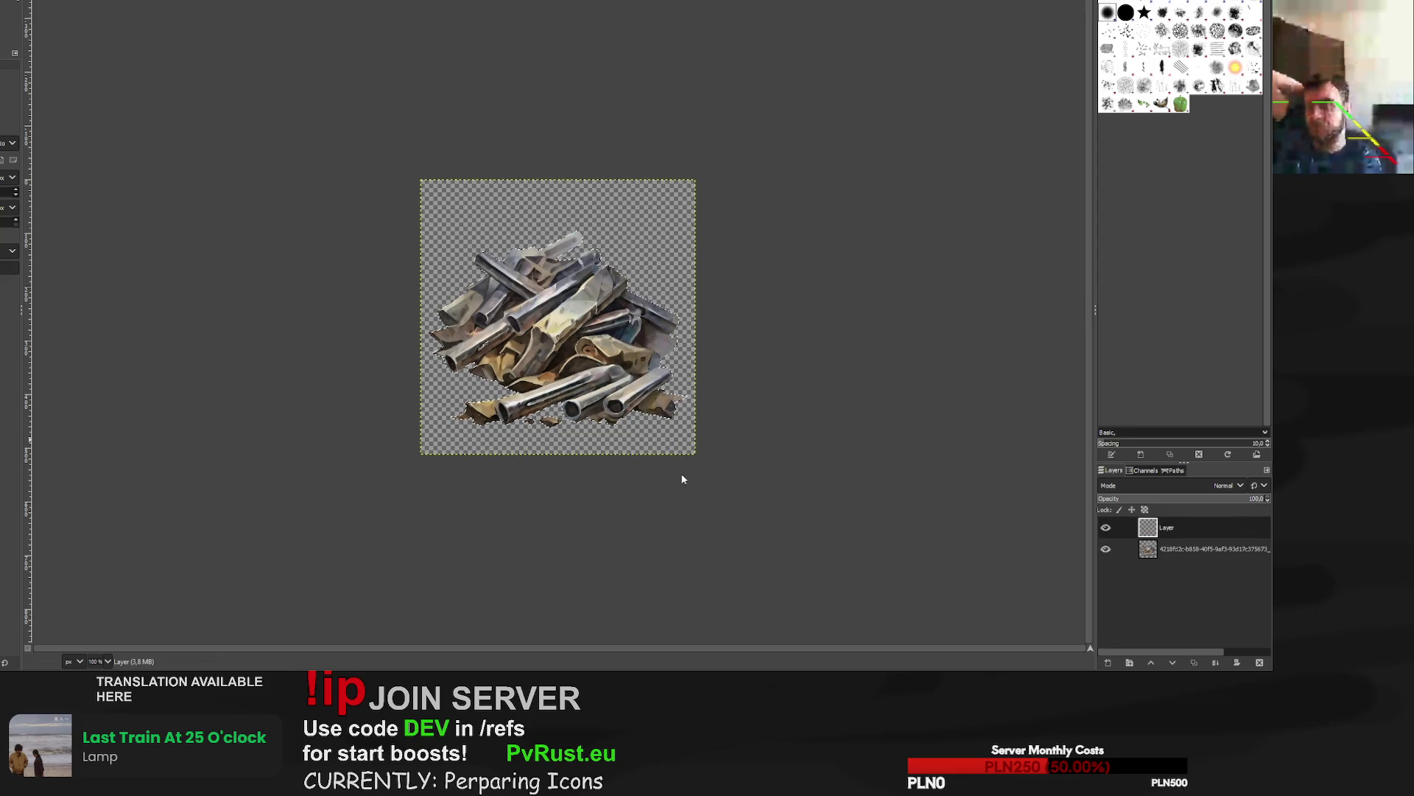
key("p")
left_click(688, 337)
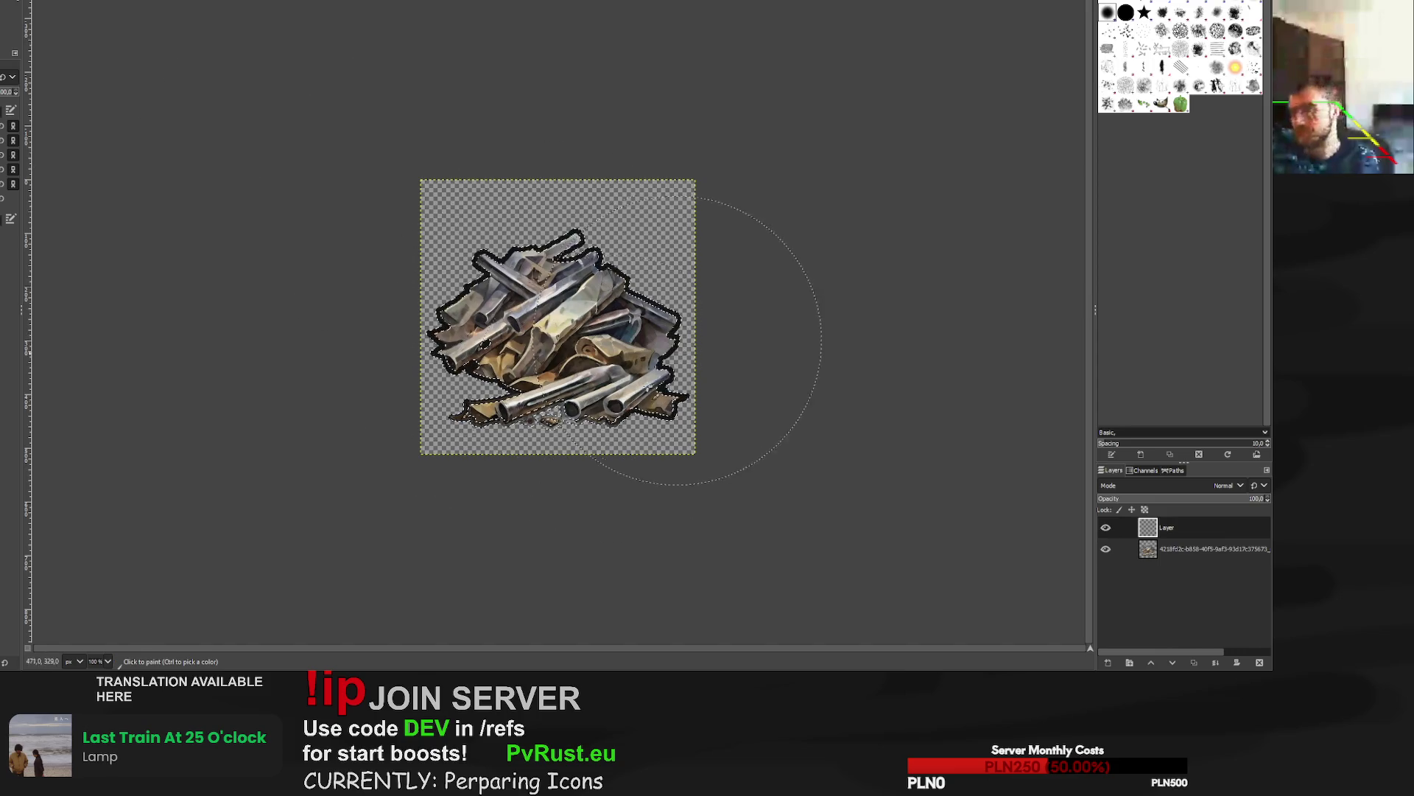
left_click_drag(1120, 526, 1119, 554)
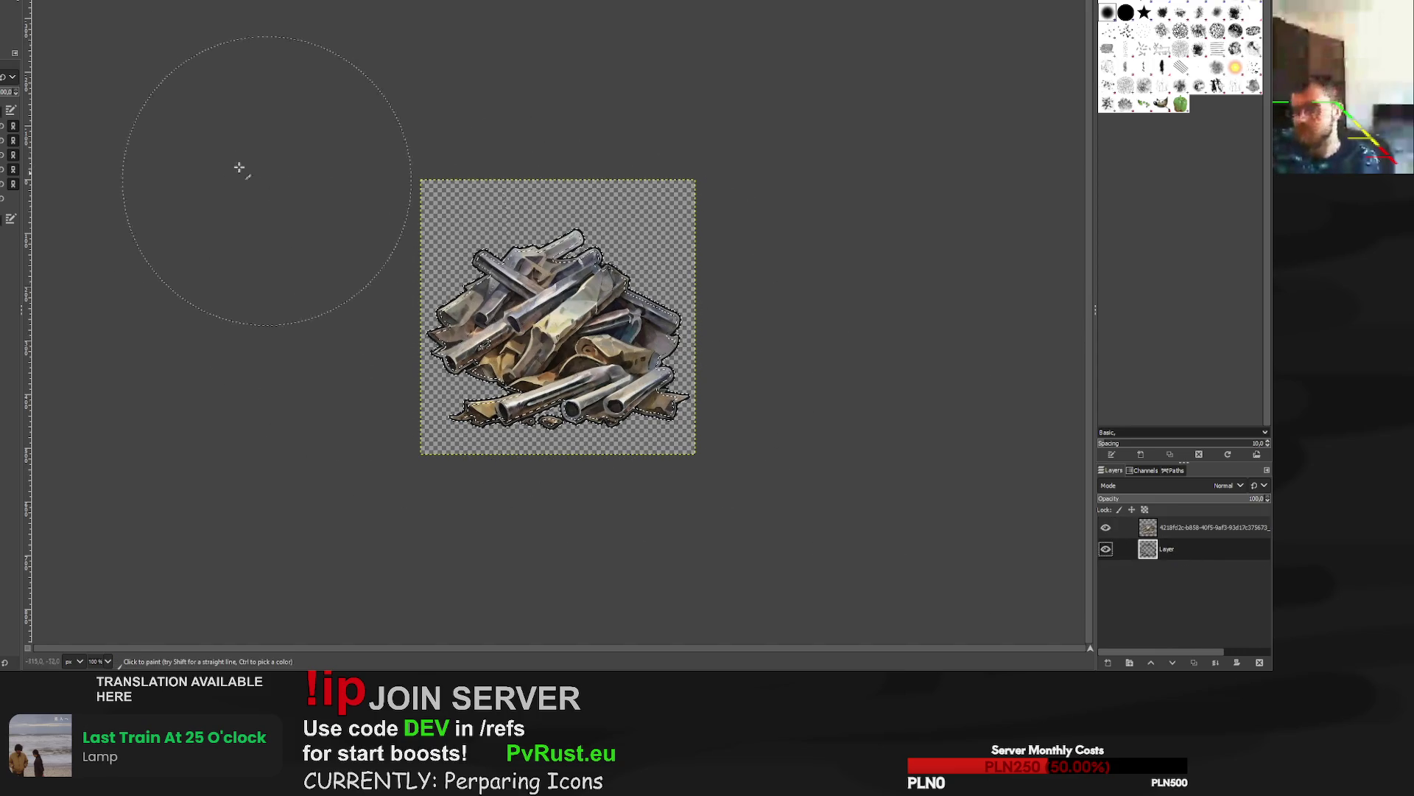
key("ctrl+shift+a")
Export the finished pipes icon as PNG and move on to the belt and pouch image.
key("r")
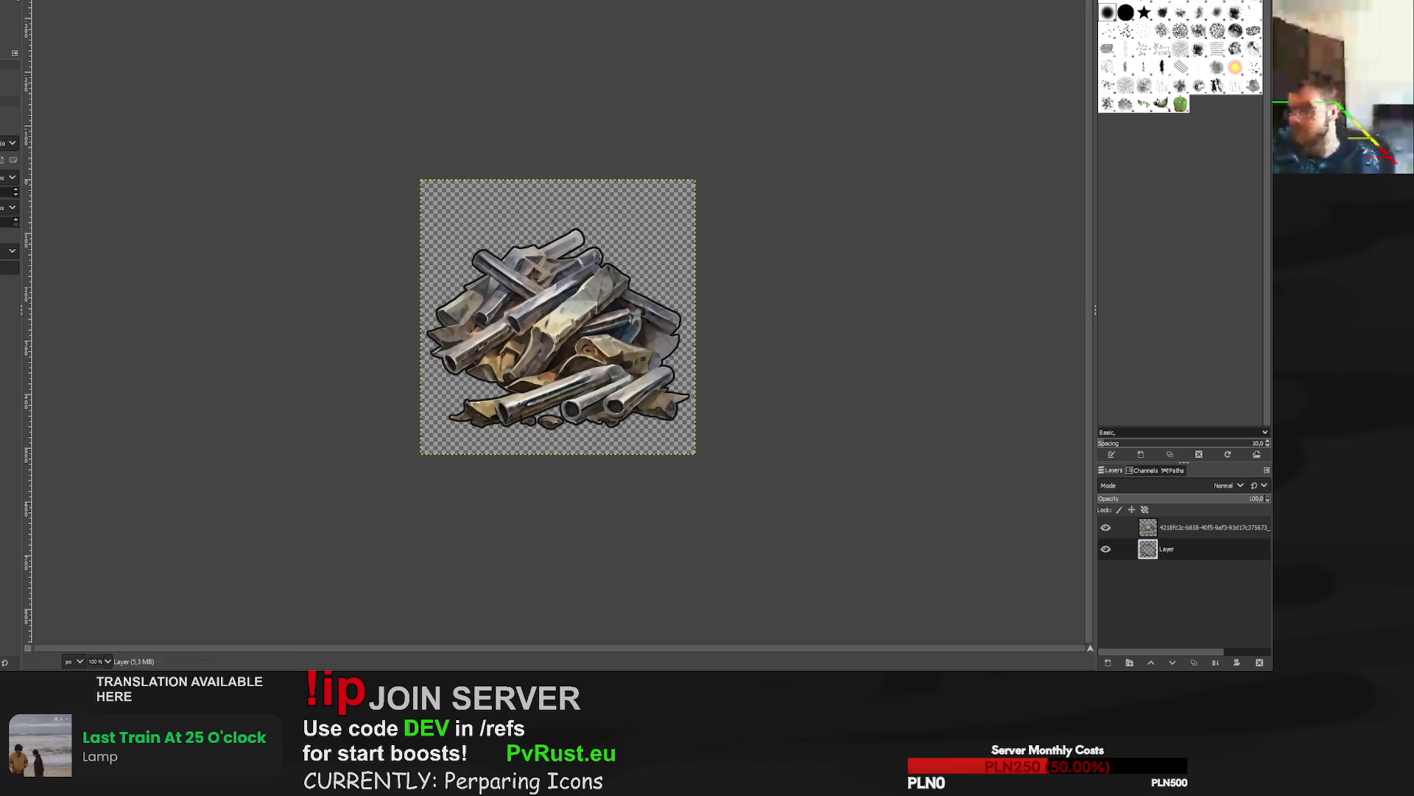
key("ctrl+e")
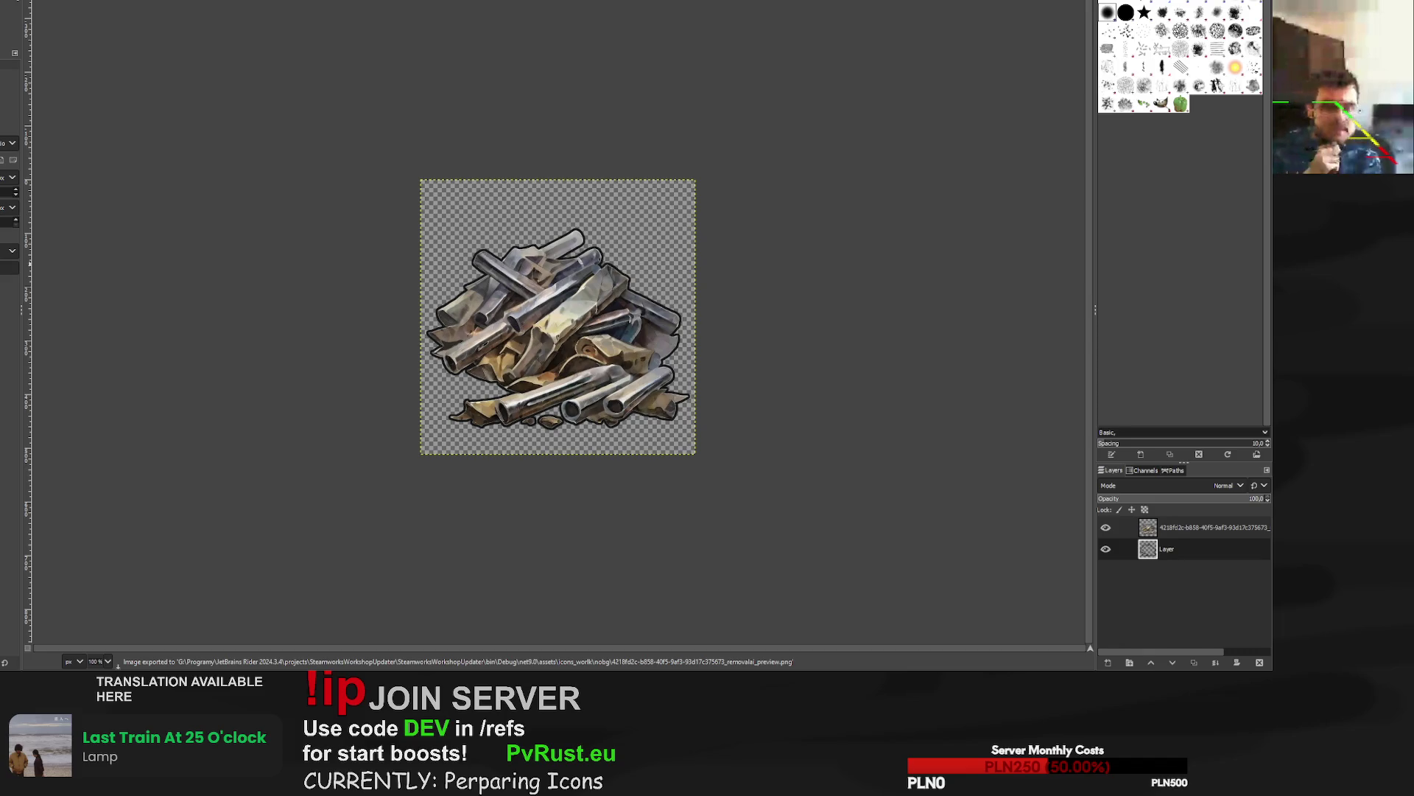
key("ctrl+w")
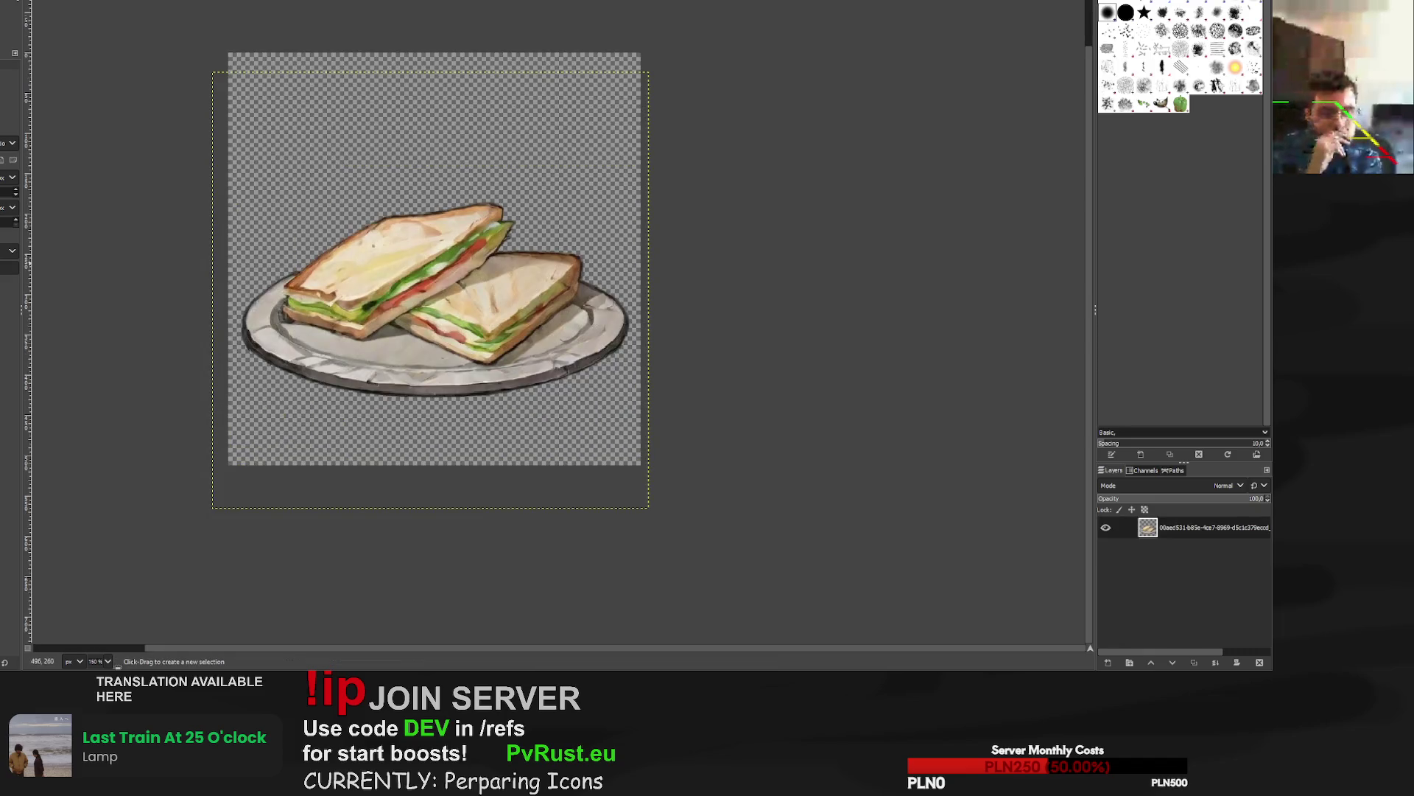
key("ctrl+w")
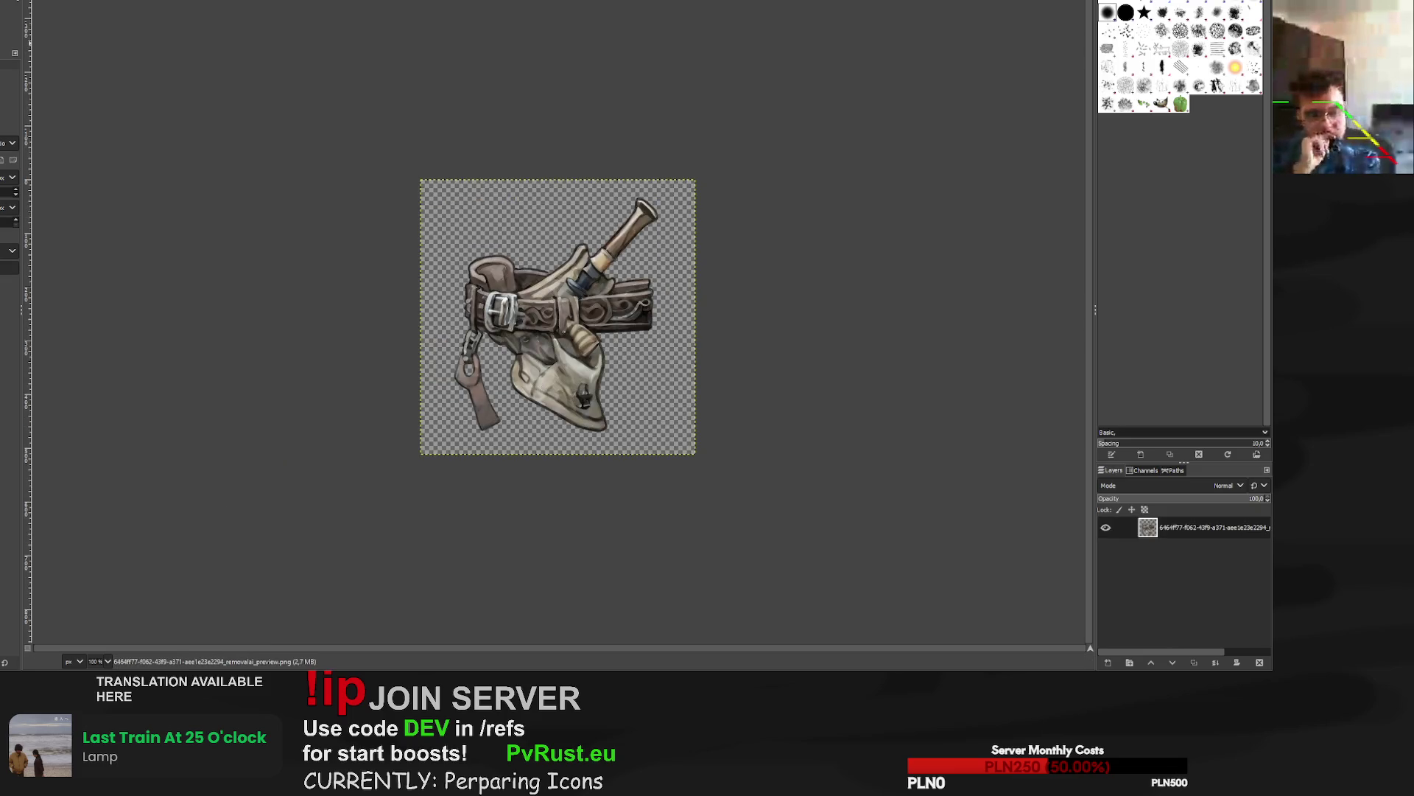
Scale the belt and pouch icon to 555×555 pixels and reposition it on the canvas.
key("shift+s")
left_click(692, 184)
mouse_move(692, 182)
left_mouse_down()
mouse_move(733, 161)
mouse_move(719, 157)
left_mouse_up()
left_click_drag(558, 309, 559, 323)
left_click(1053, 70)
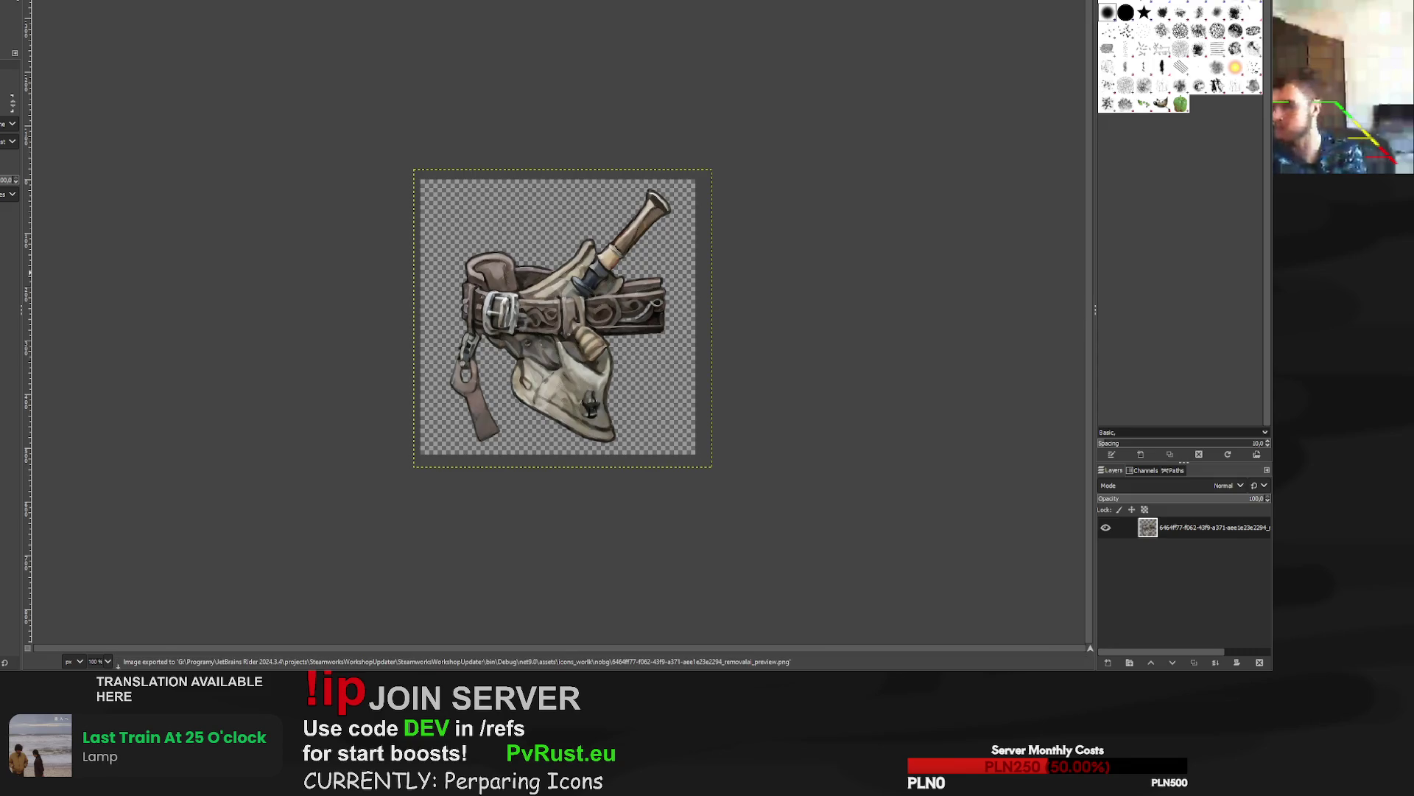
key("ctrl+w")
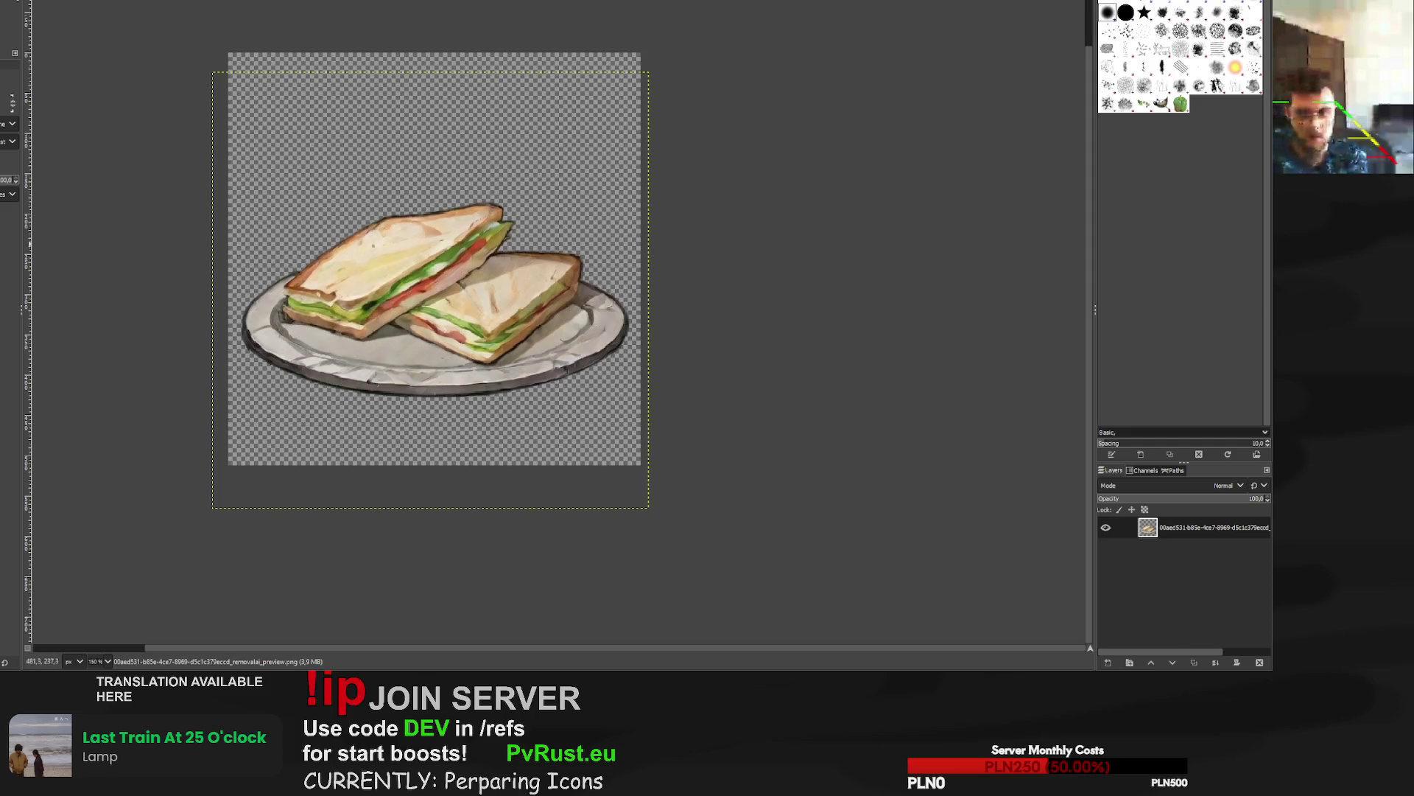
Scale the shrimp layer up to 622×622 so it fills the canvas.
key("ctrl+w")
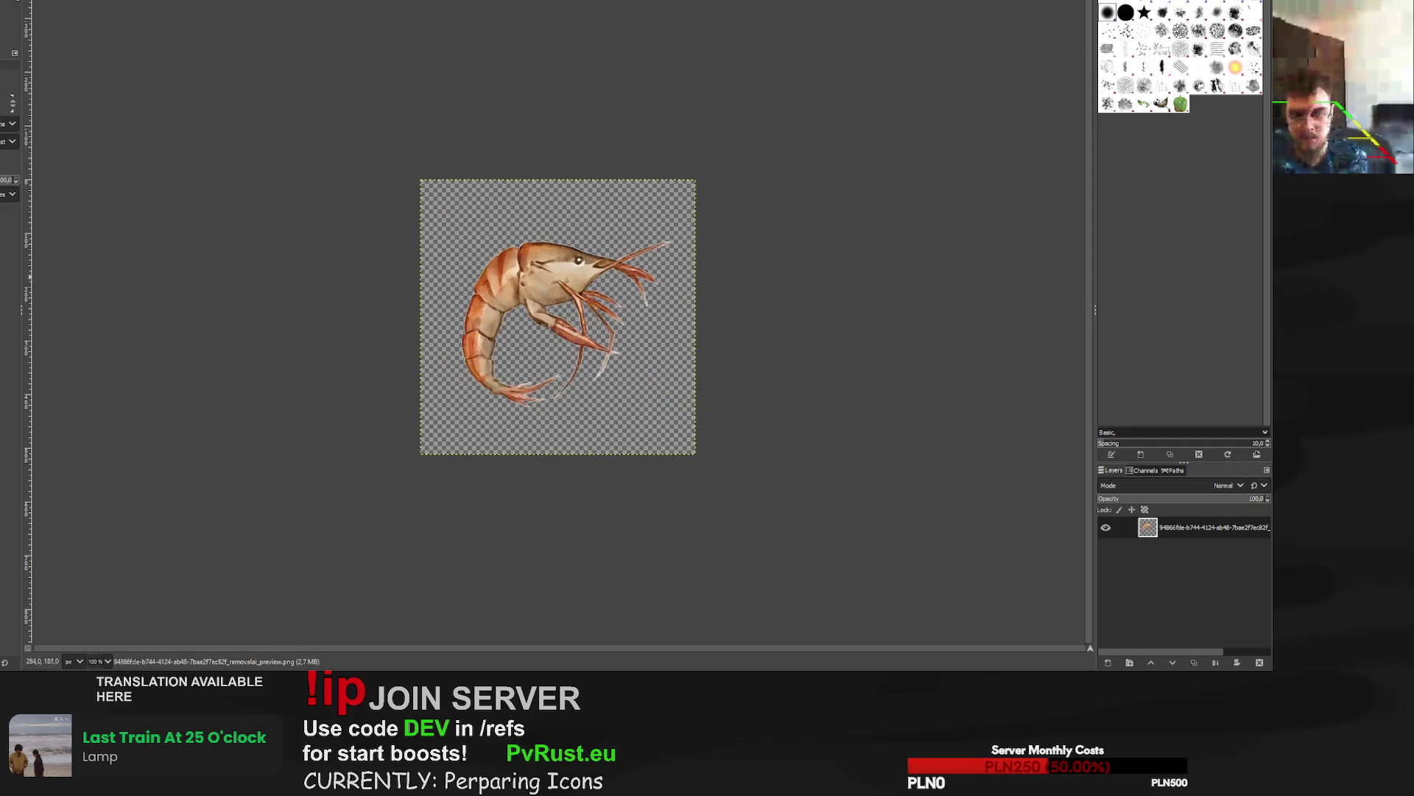
key("2")
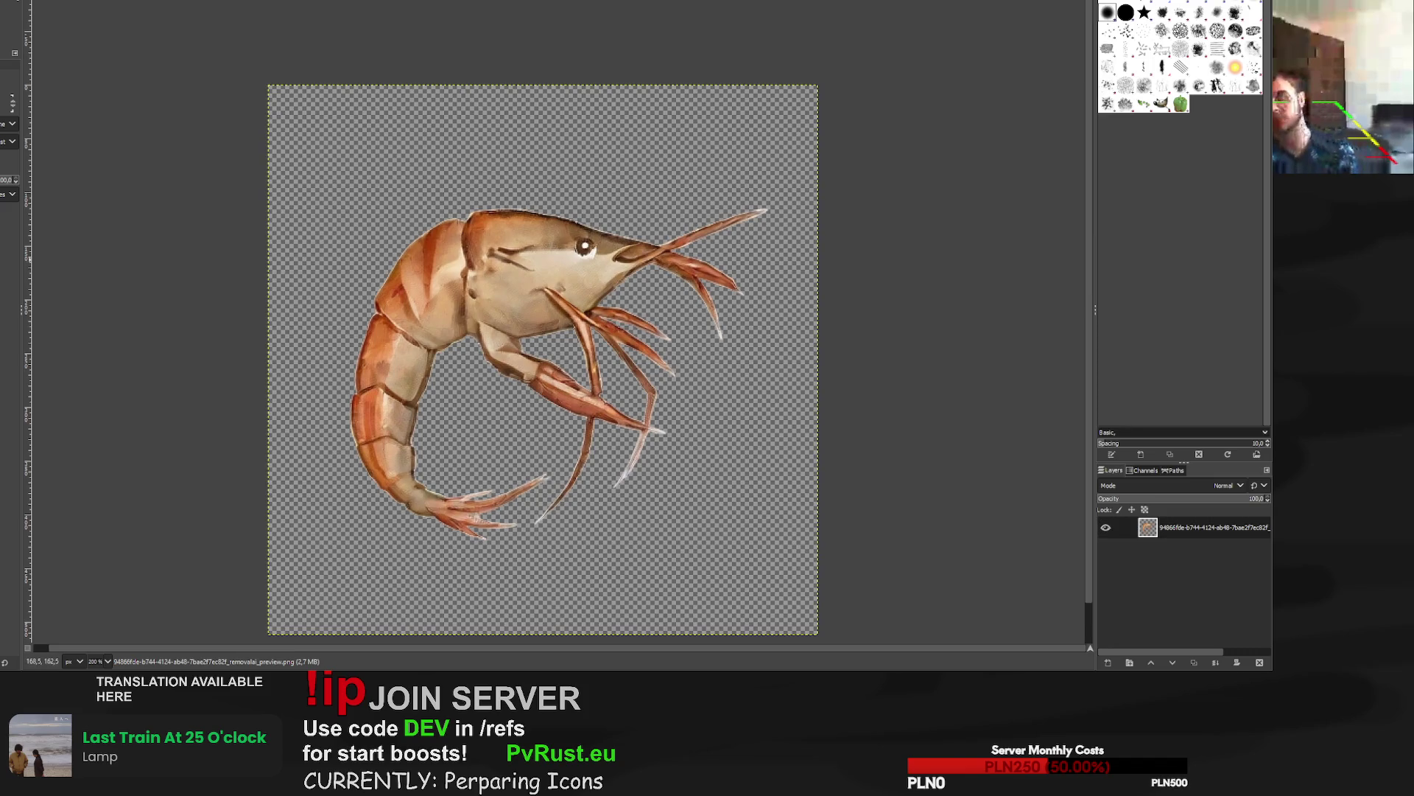
key("minus")
key("minus")
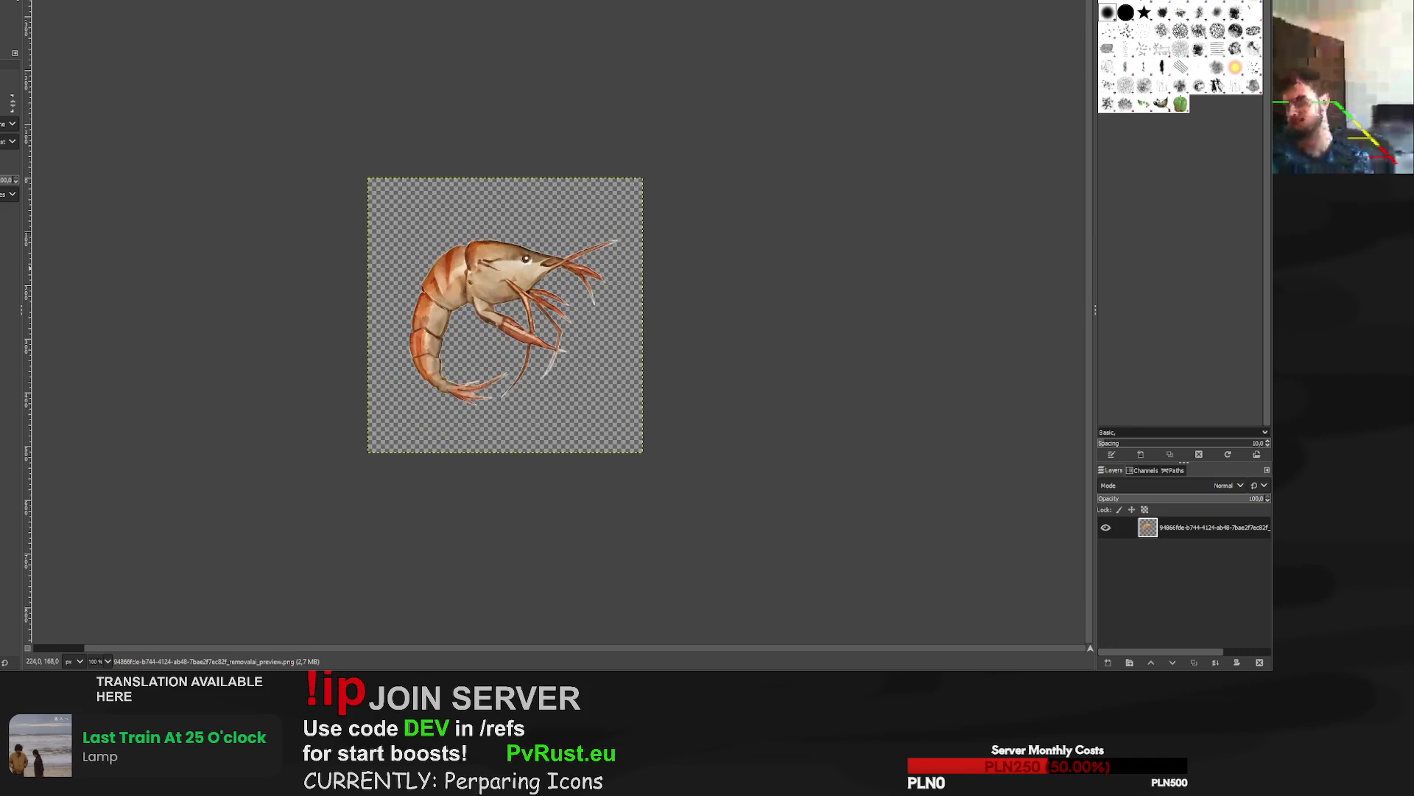
left_click(642, 178)
mouse_move(642, 178)
left_mouse_down()
mouse_move(688, 158)
mouse_move(693, 126)
left_mouse_up()
left_click_drag(524, 303, 497, 330)
left_click_drag(679, 146, 664, 156)
left_click_drag(496, 327, 502, 324)
left_click(1052, 70)
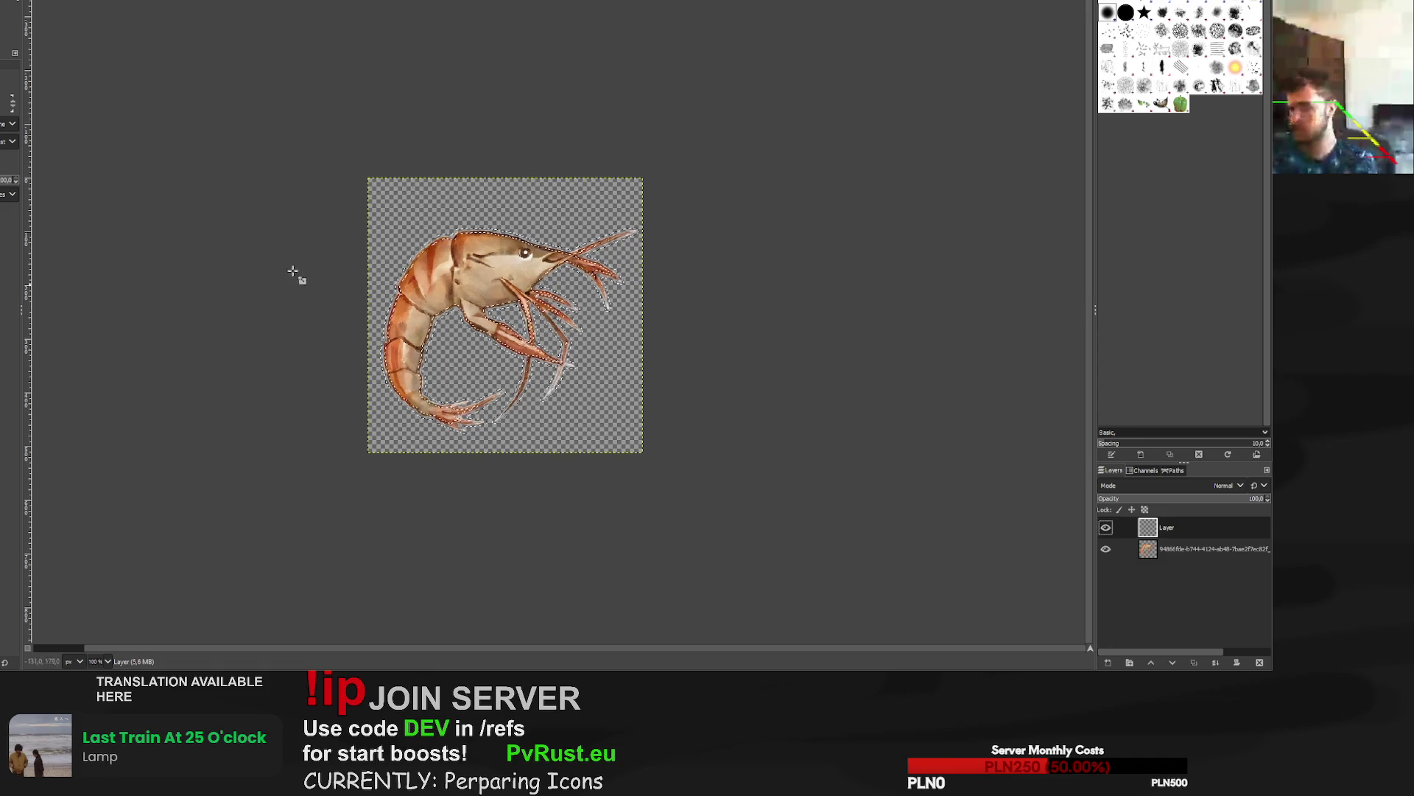
Place the black outline layer beneath the shrimp and restore the shrimp's selection.
key("p")
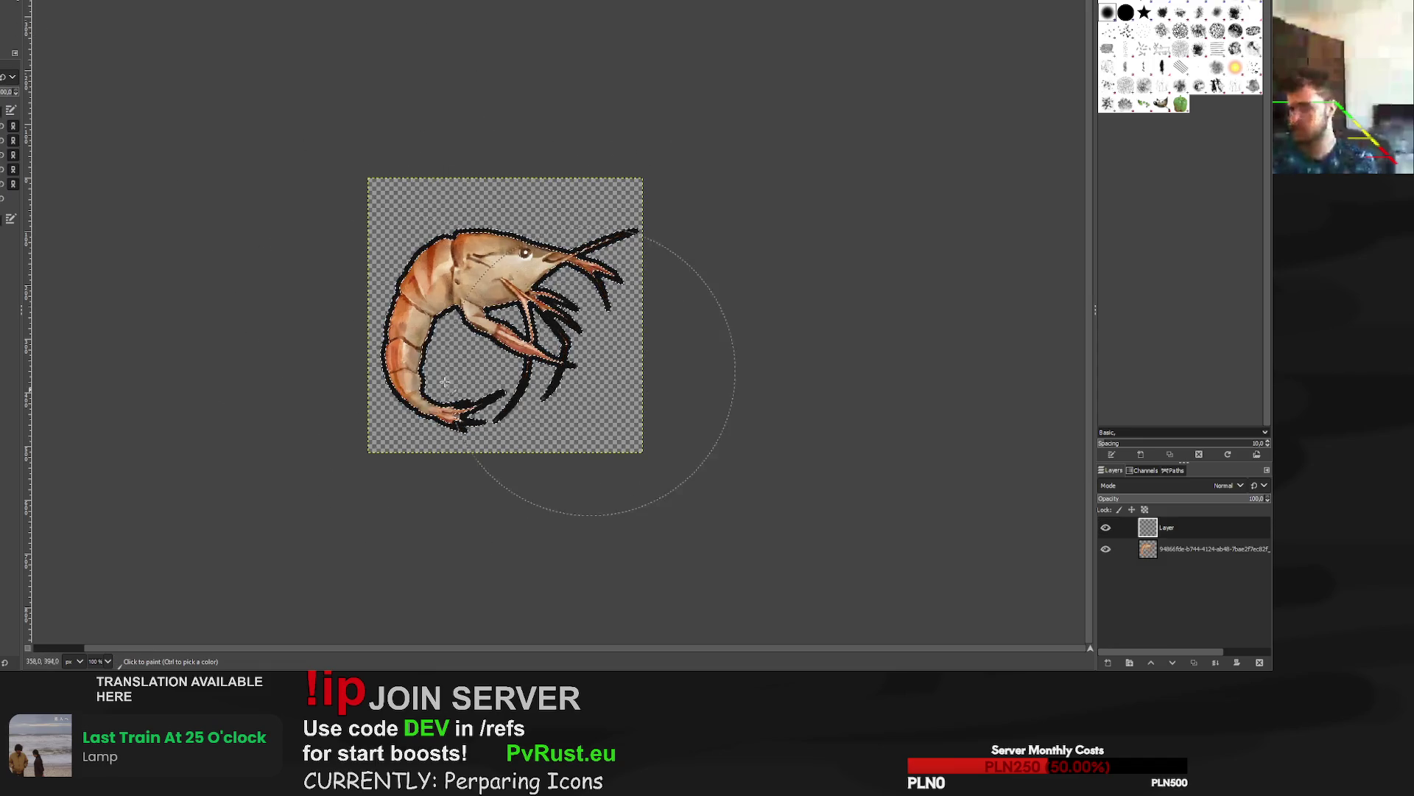
left_click_drag(1193, 574, 1193, 576)
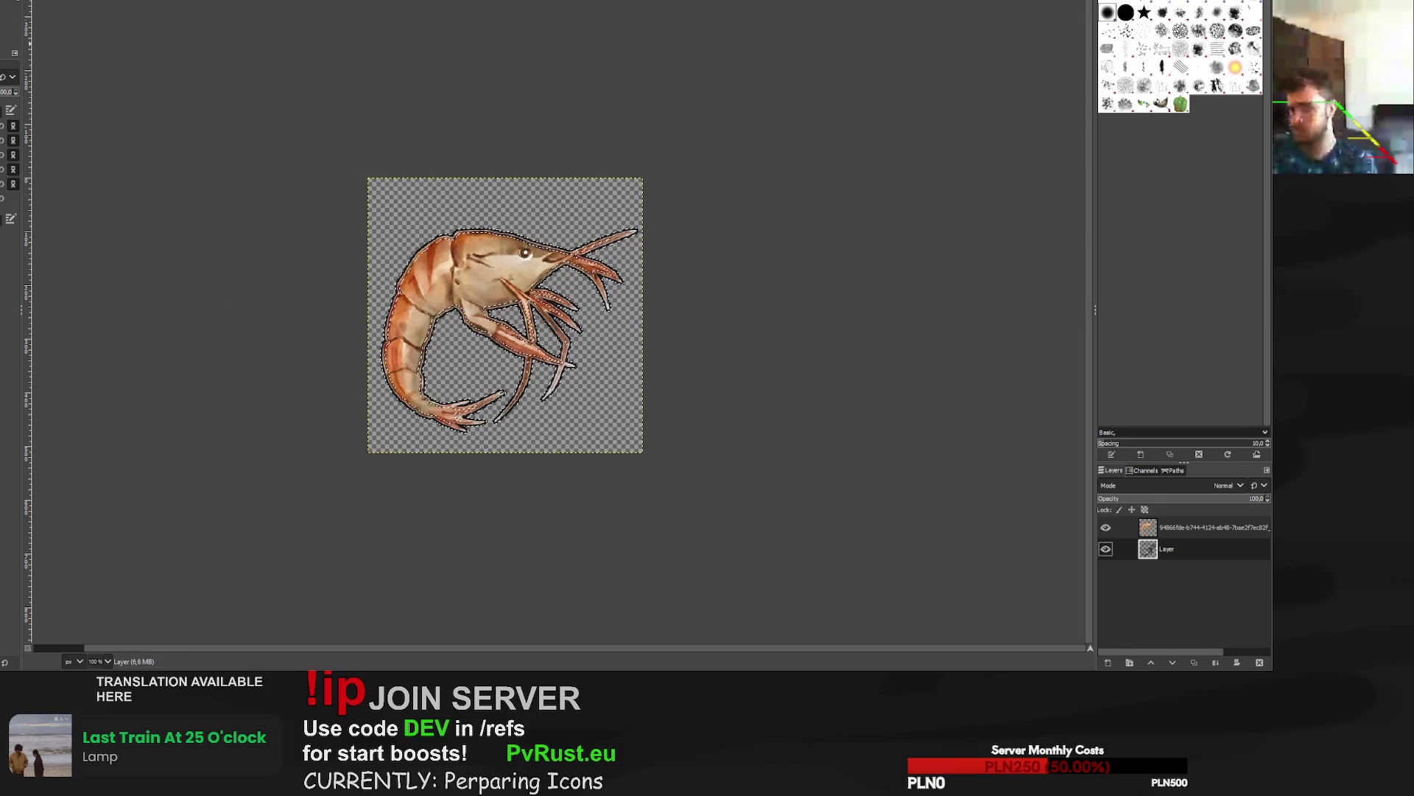
key("r")
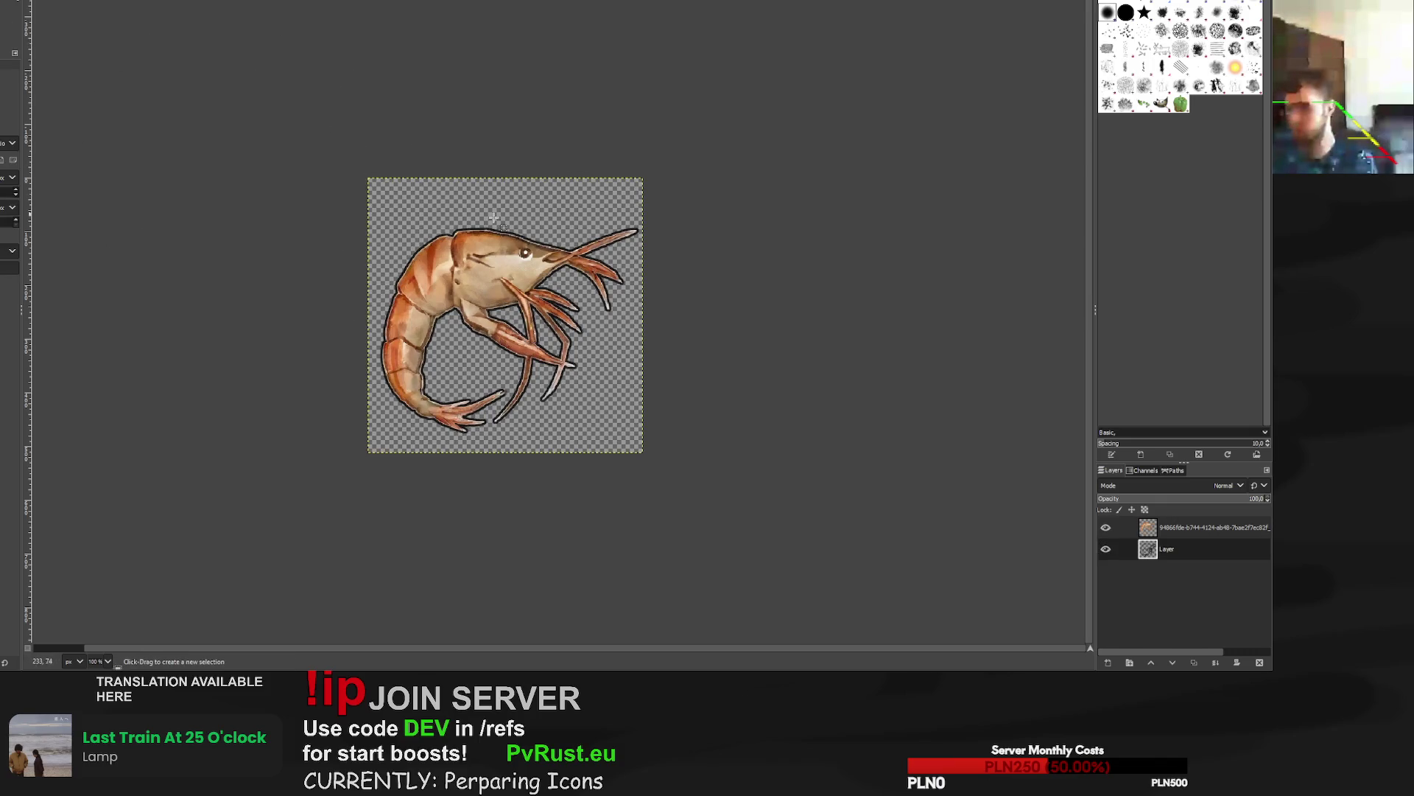
left_click(1146, 548, "alt")
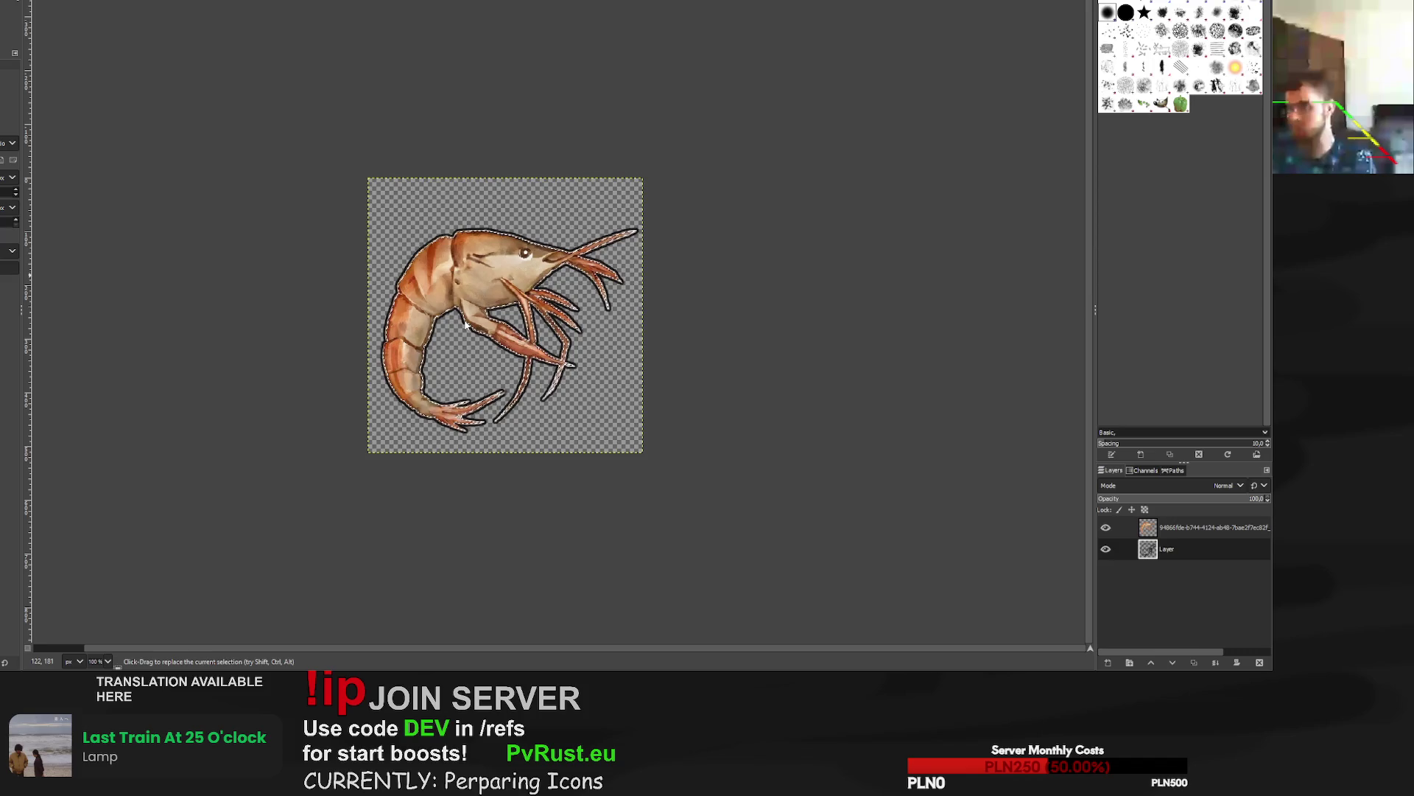
key("p")
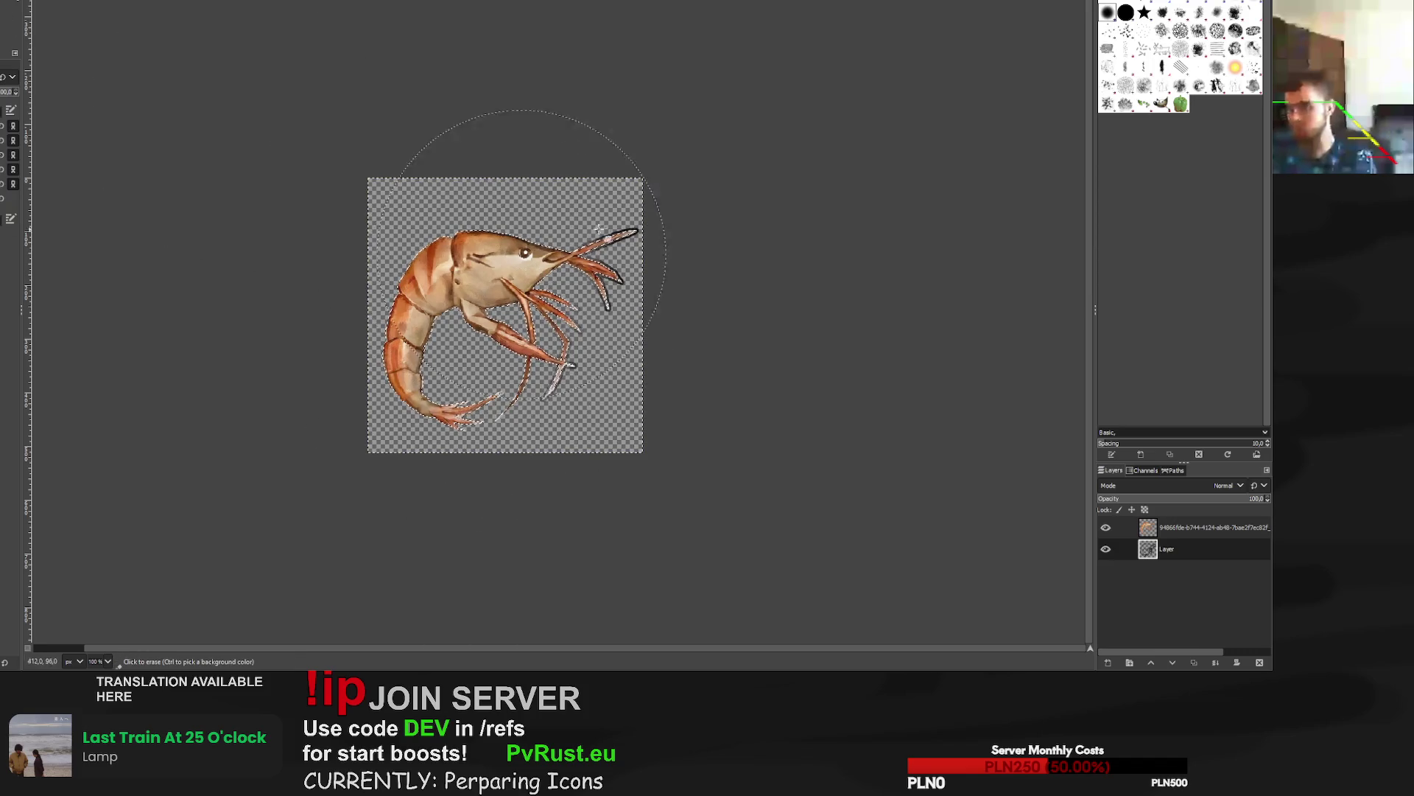
left_click(1170, 536)
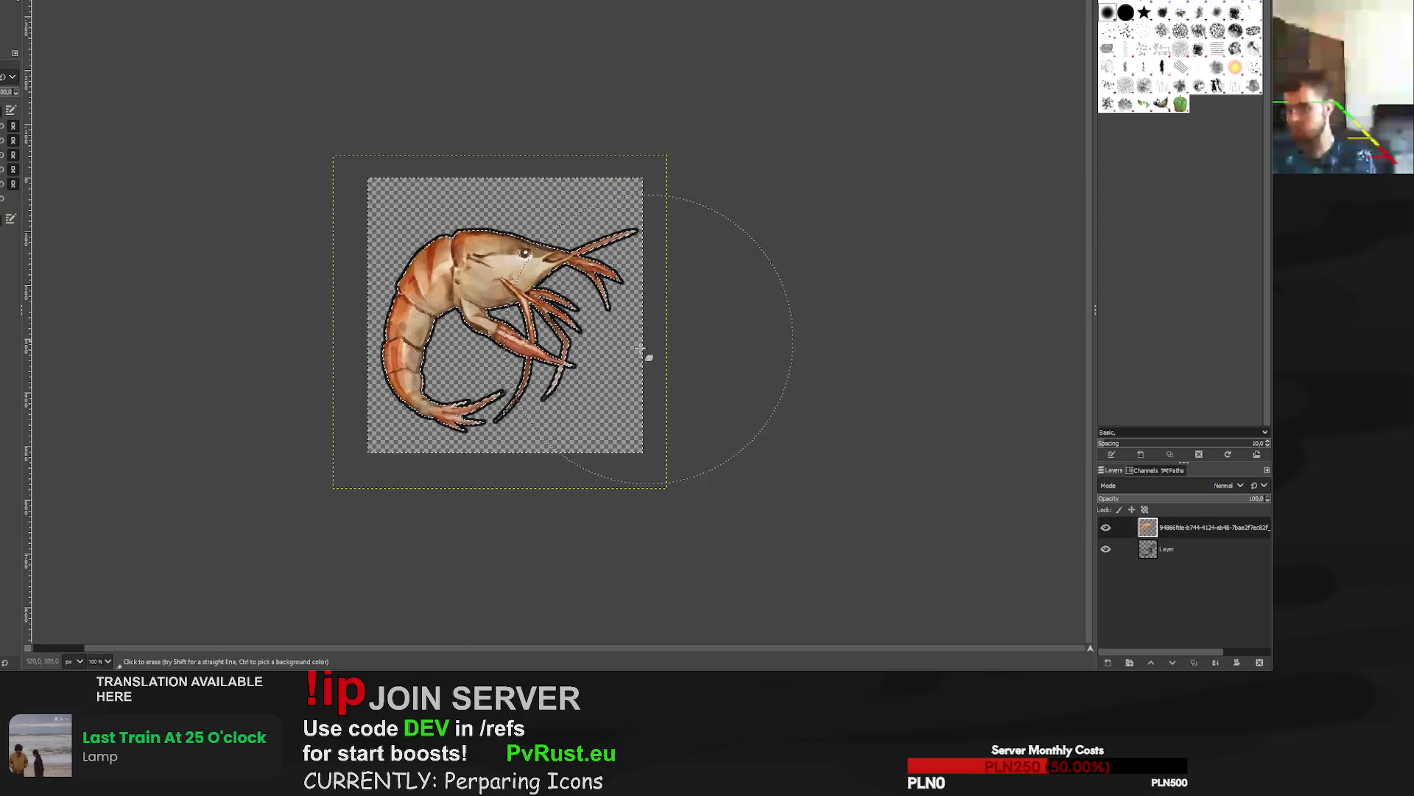
key("r")
left_click(222, 71)
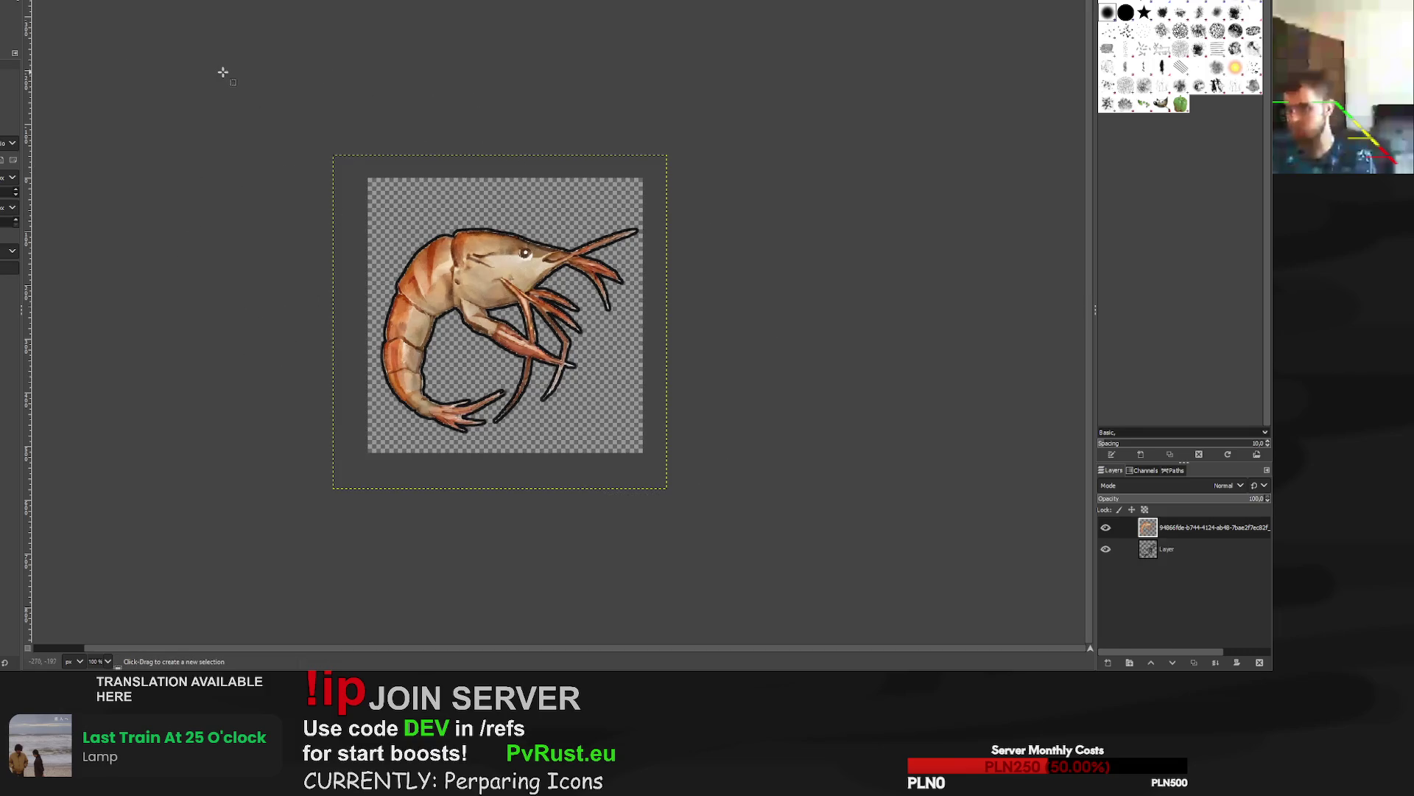
key("ctrl+z")
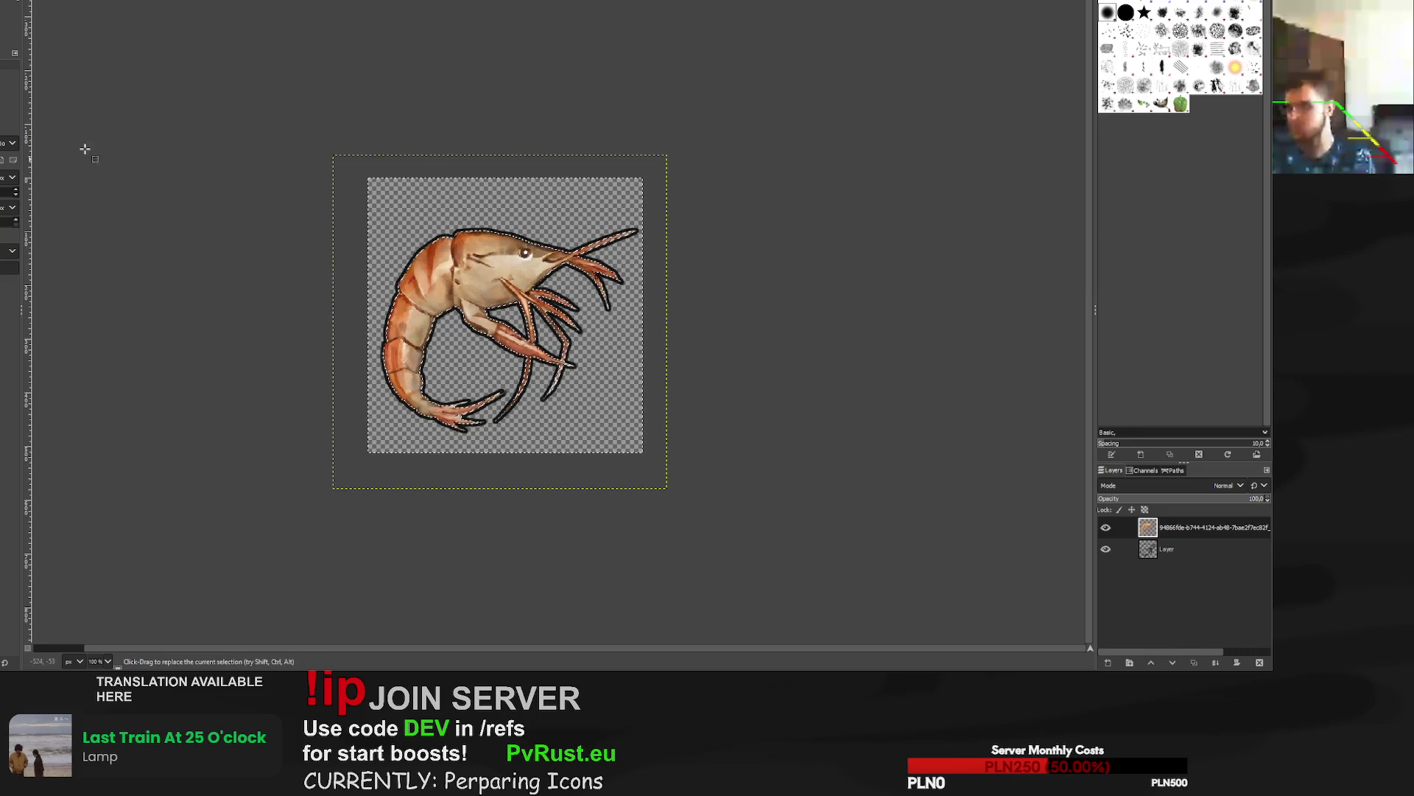
Export the outlined shrimp icon as a transparent PNG and switch to the sandwich image.
key("shift+e")
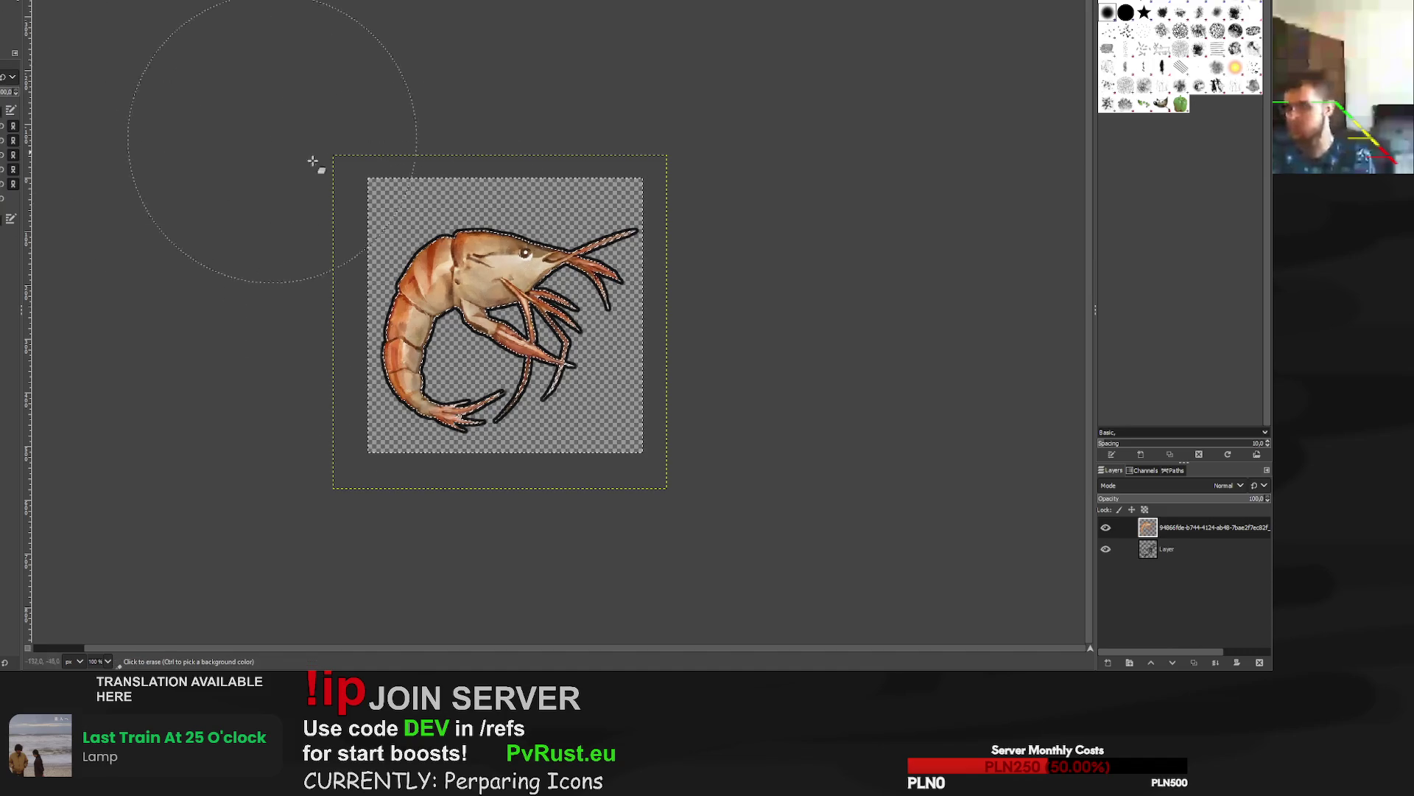
key("e")
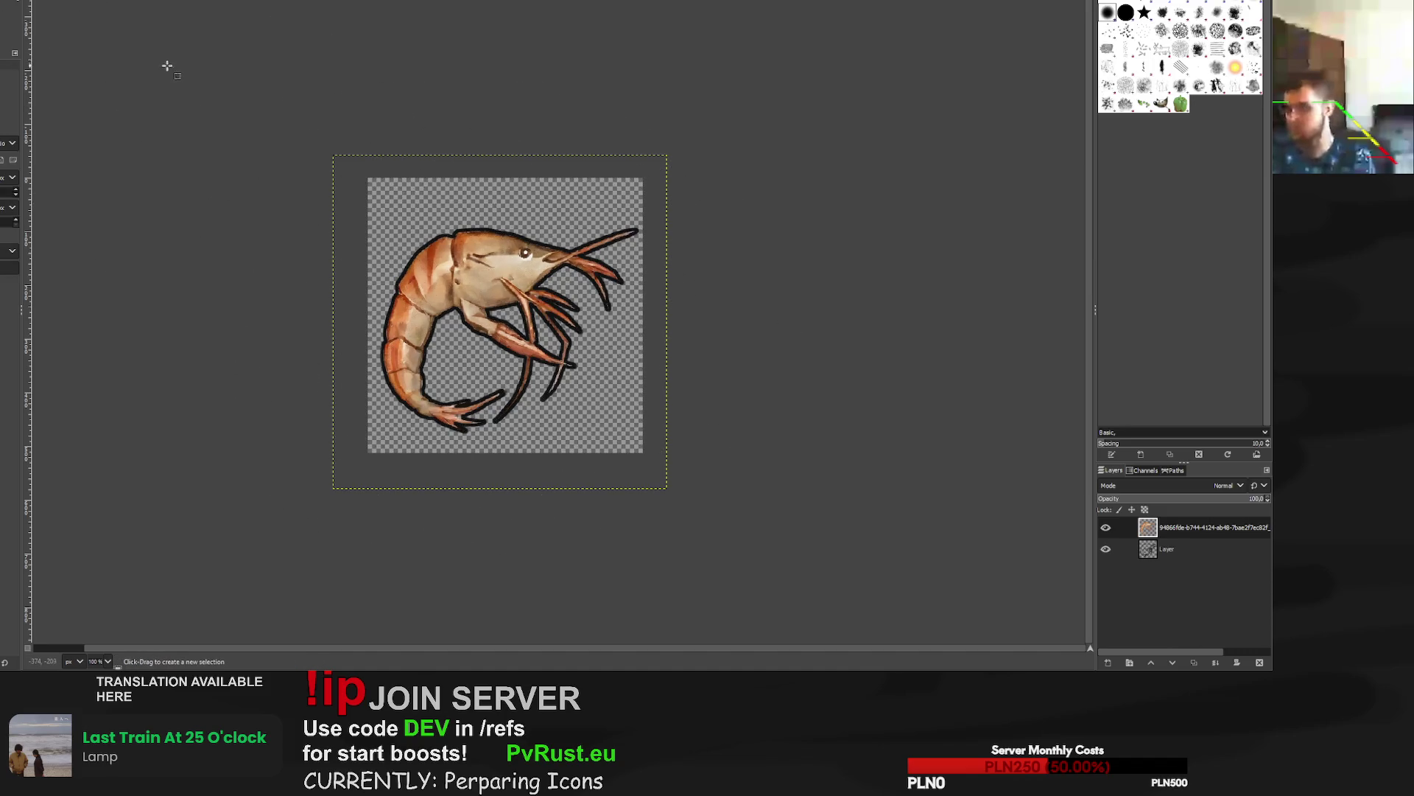
scroll(177, 81, "down", 2, "ctrl")
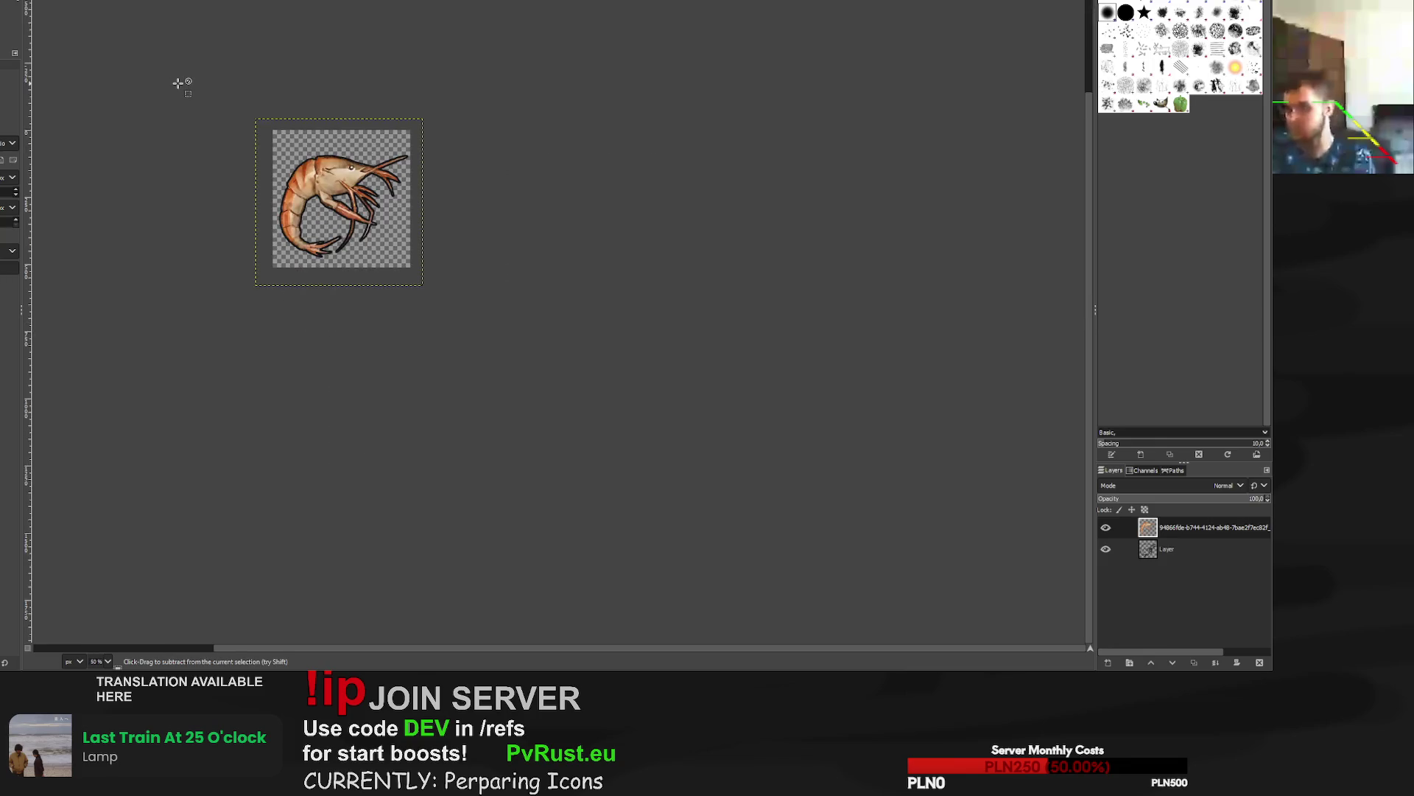
scroll(274, 126, "up", 2)
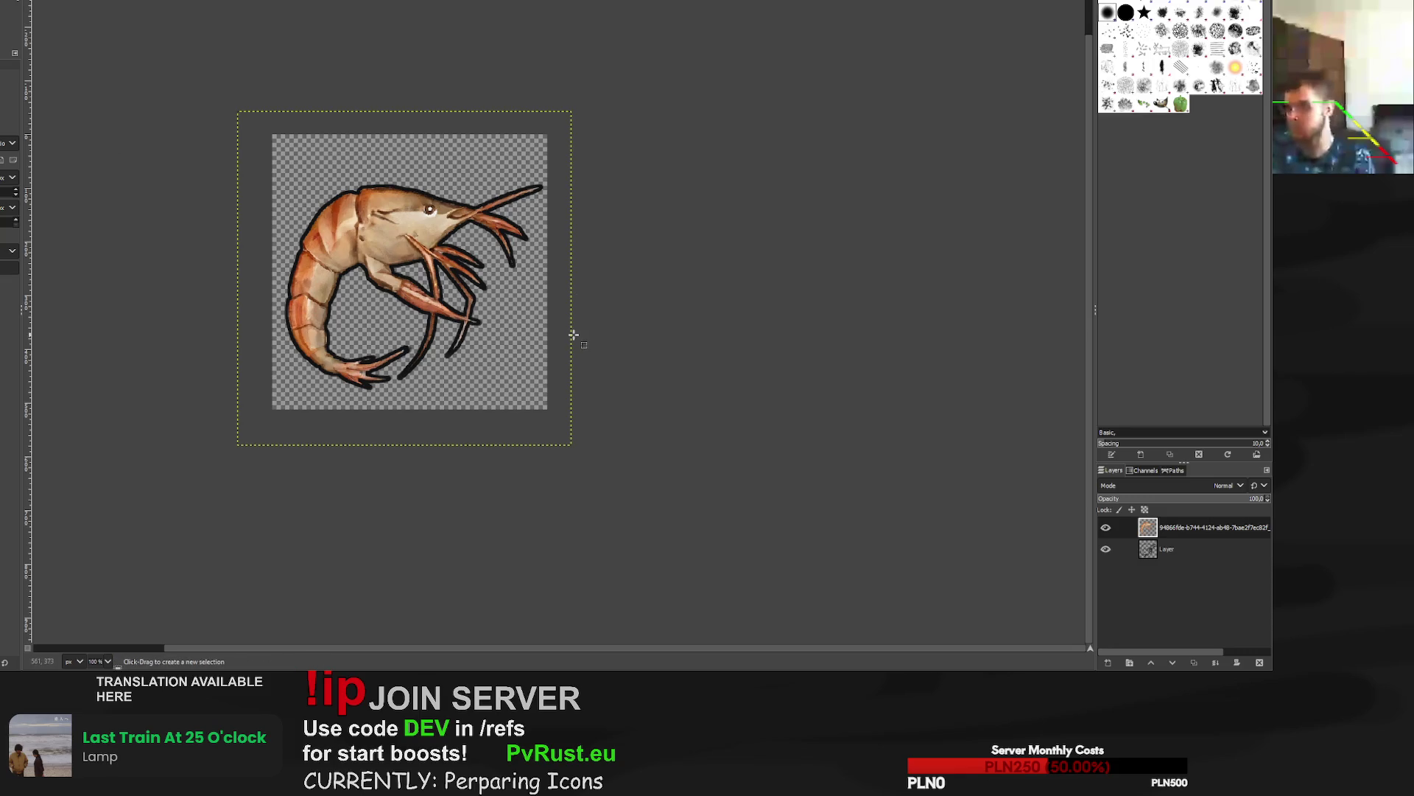
key("ctrl+e")
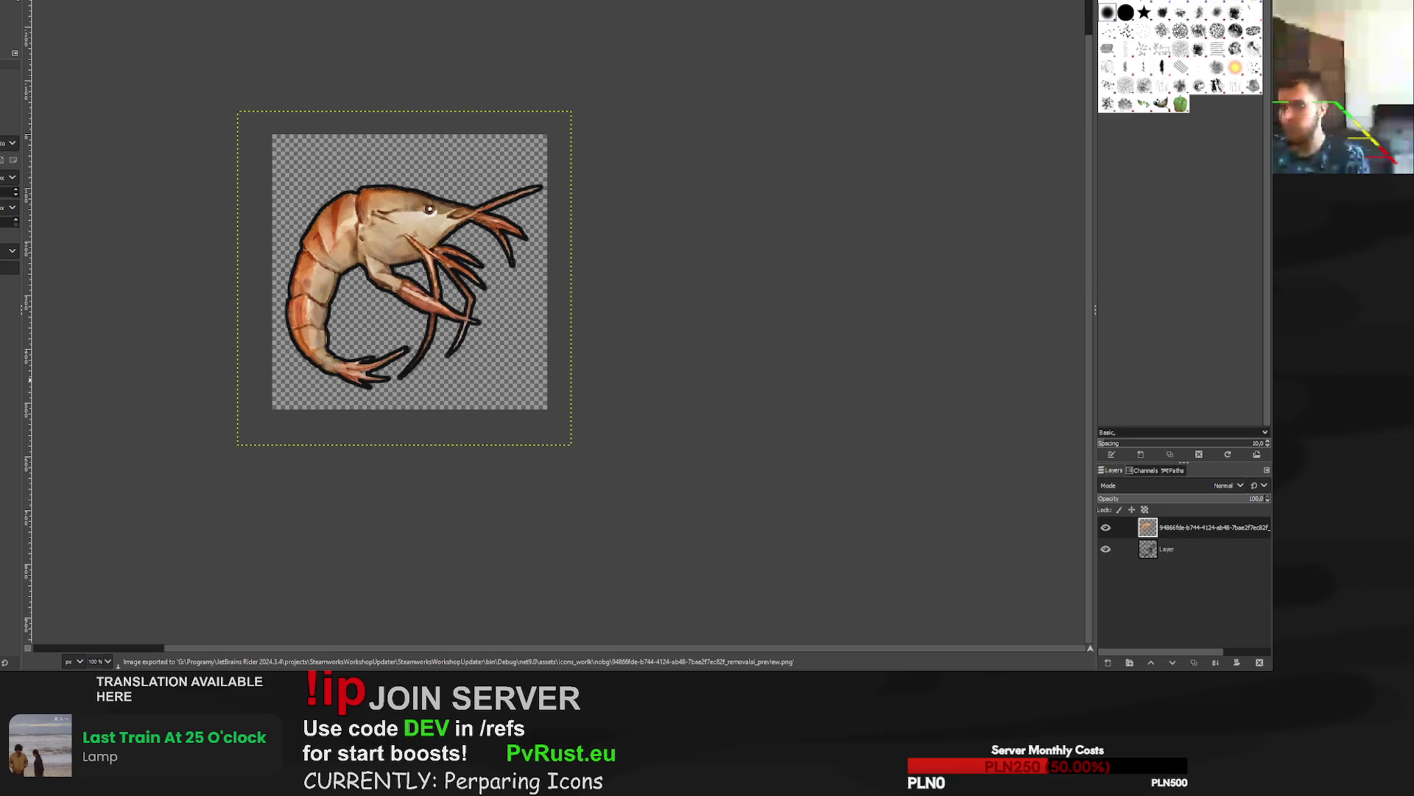
key("ctrl+w")
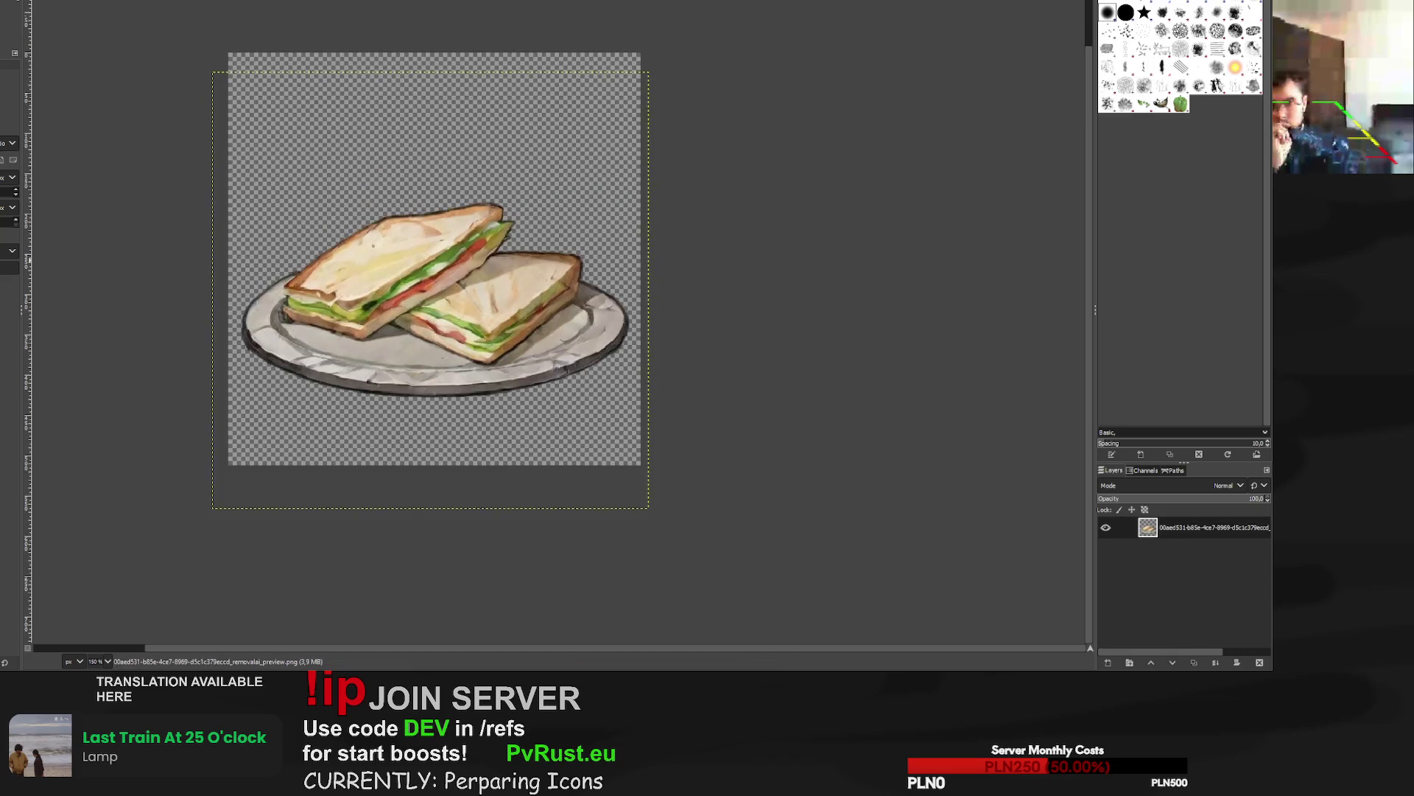
Switch from the sandwich to the wolf-ring image.
key("ctrl+w")
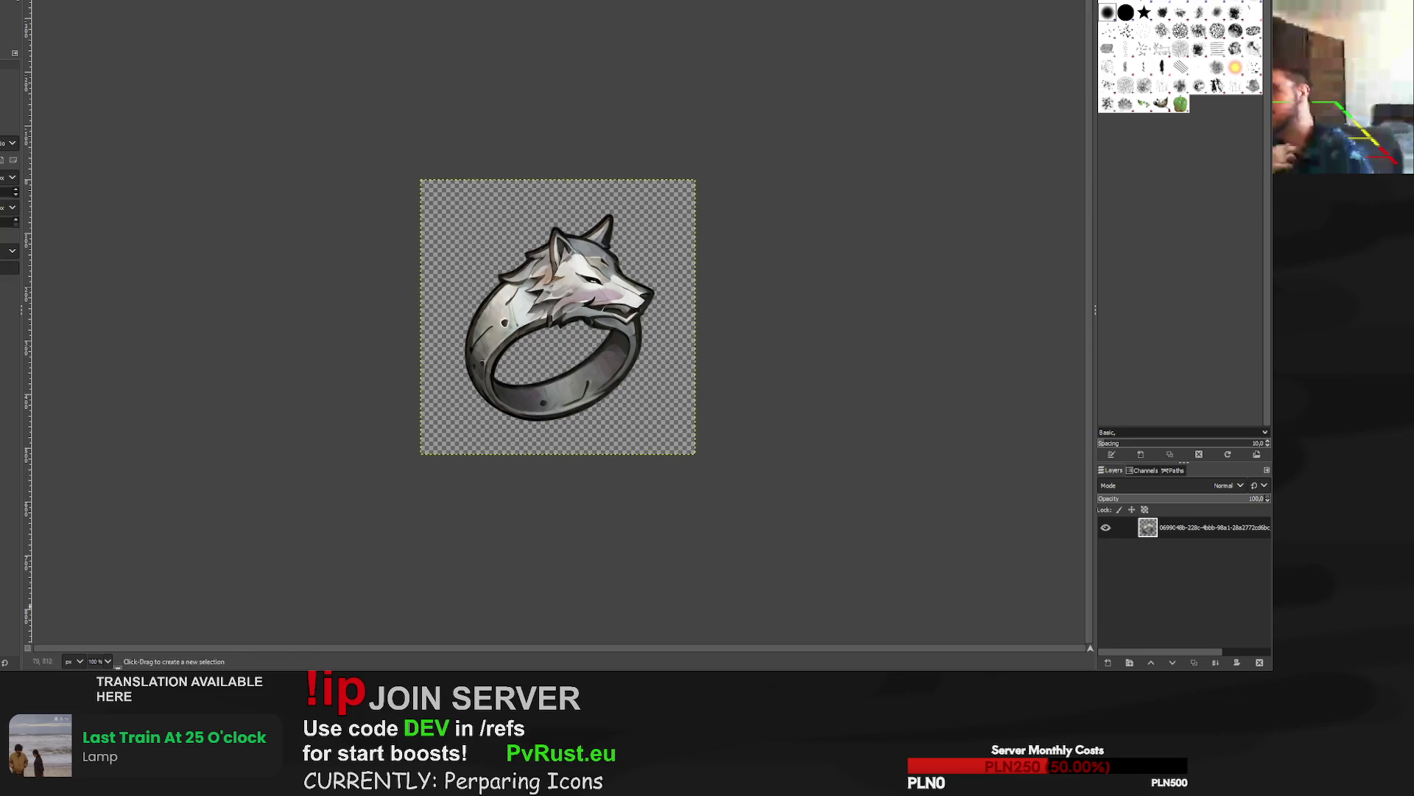
Scale the wolf ring to 619×619, export it as PNG, and switch to the sandwich image.
key("shift+s")
left_click(657, 280)
left_click_drag(696, 179, 738, 137)
left_click_drag(582, 312, 546, 334)
left_click_drag(708, 164, 724, 151)
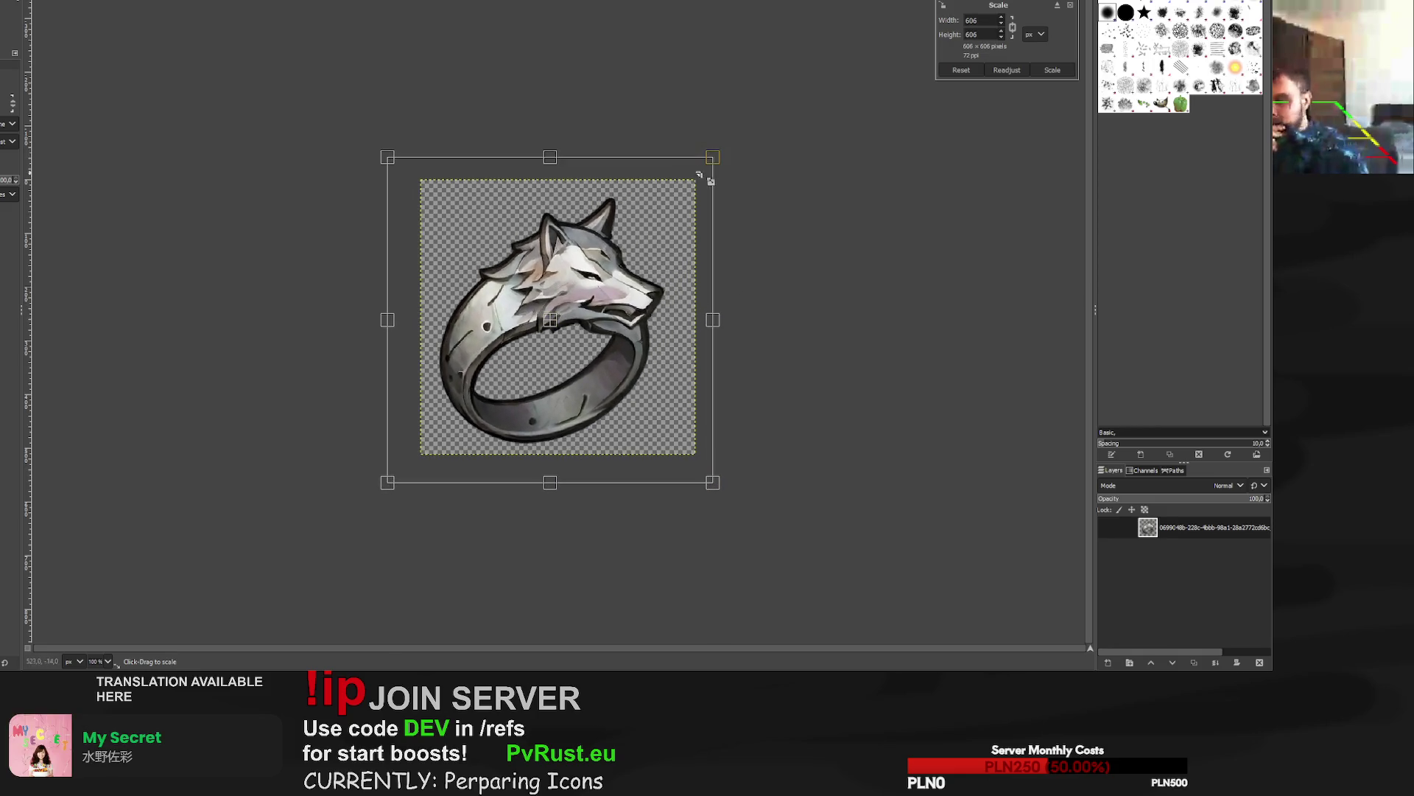
left_click_drag(550, 315, 563, 320)
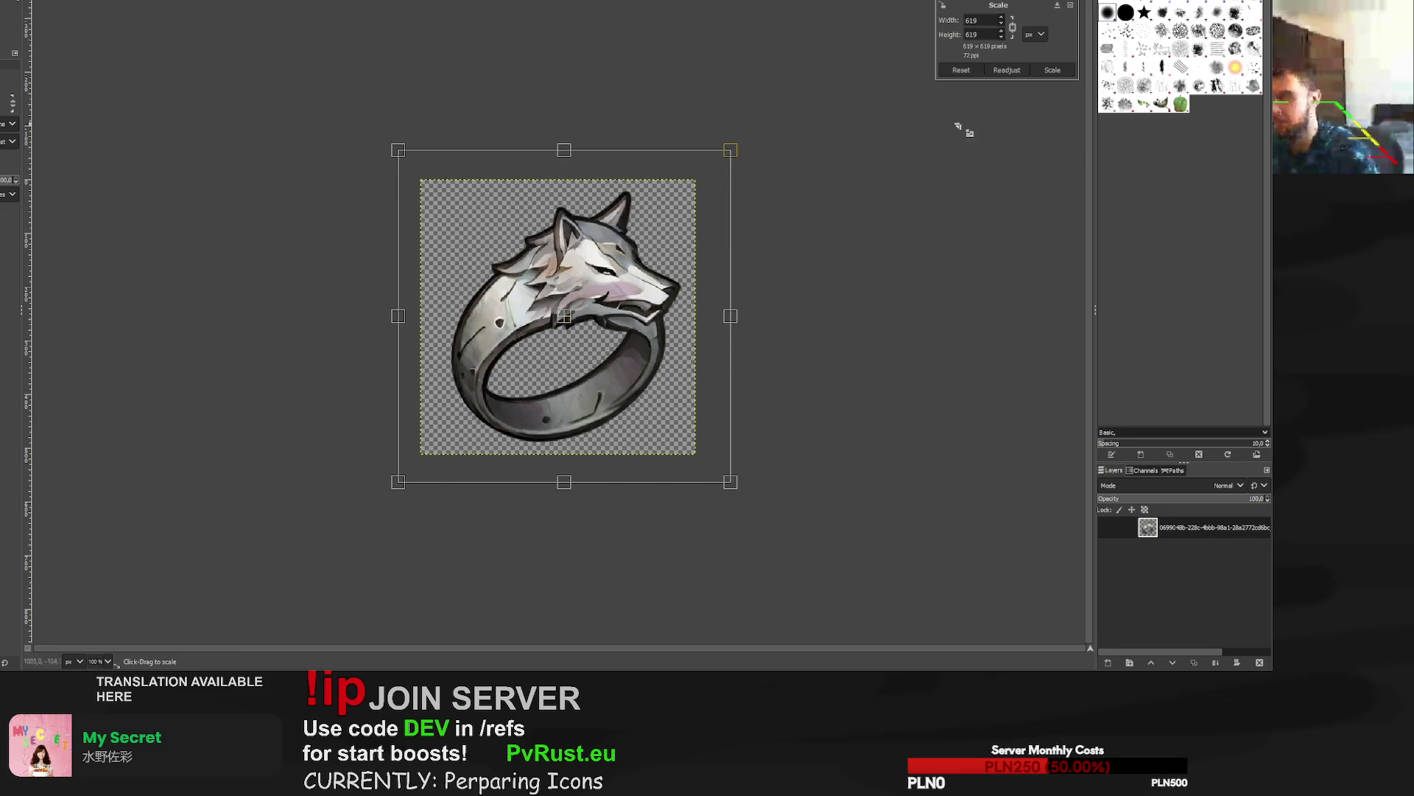
left_click(1053, 70)
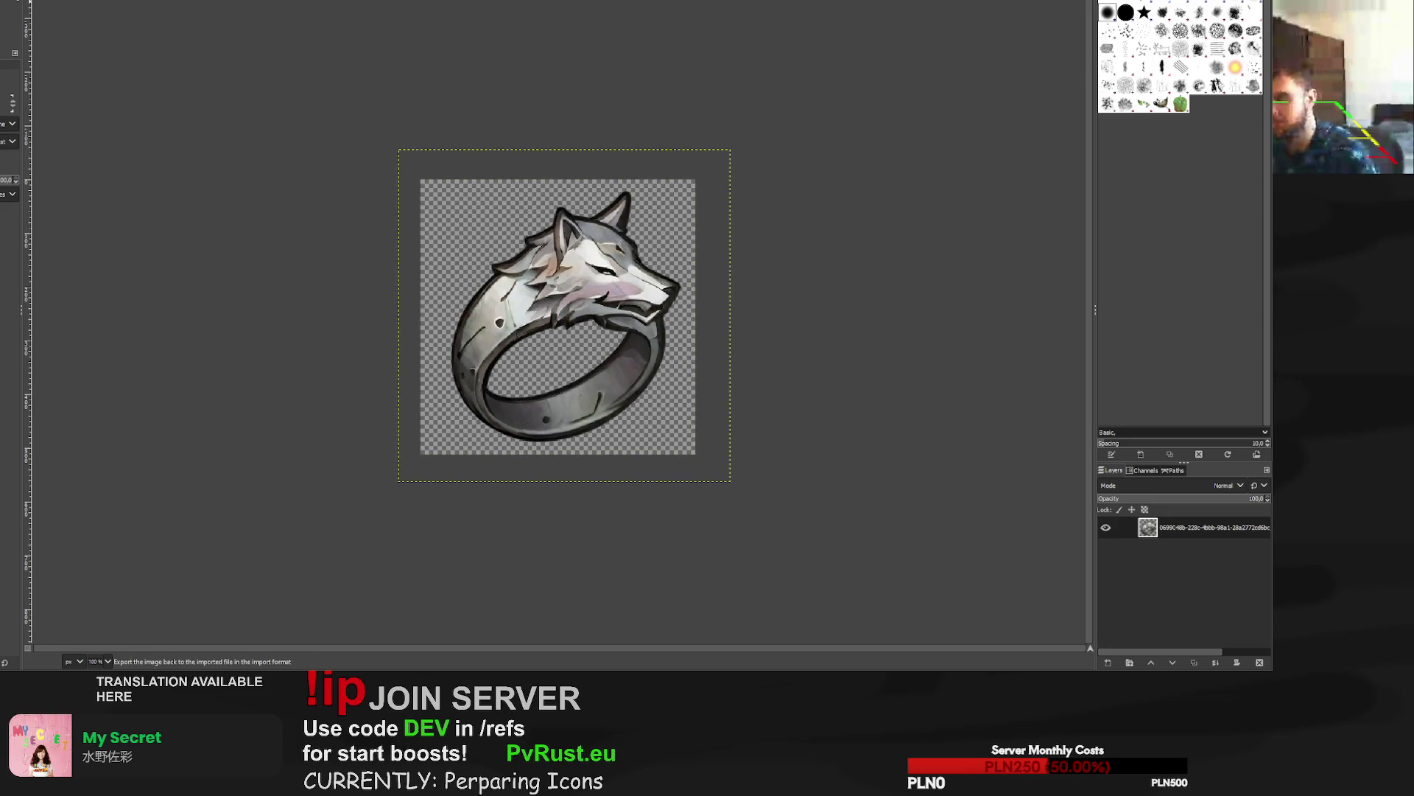
key("ctrl+e")
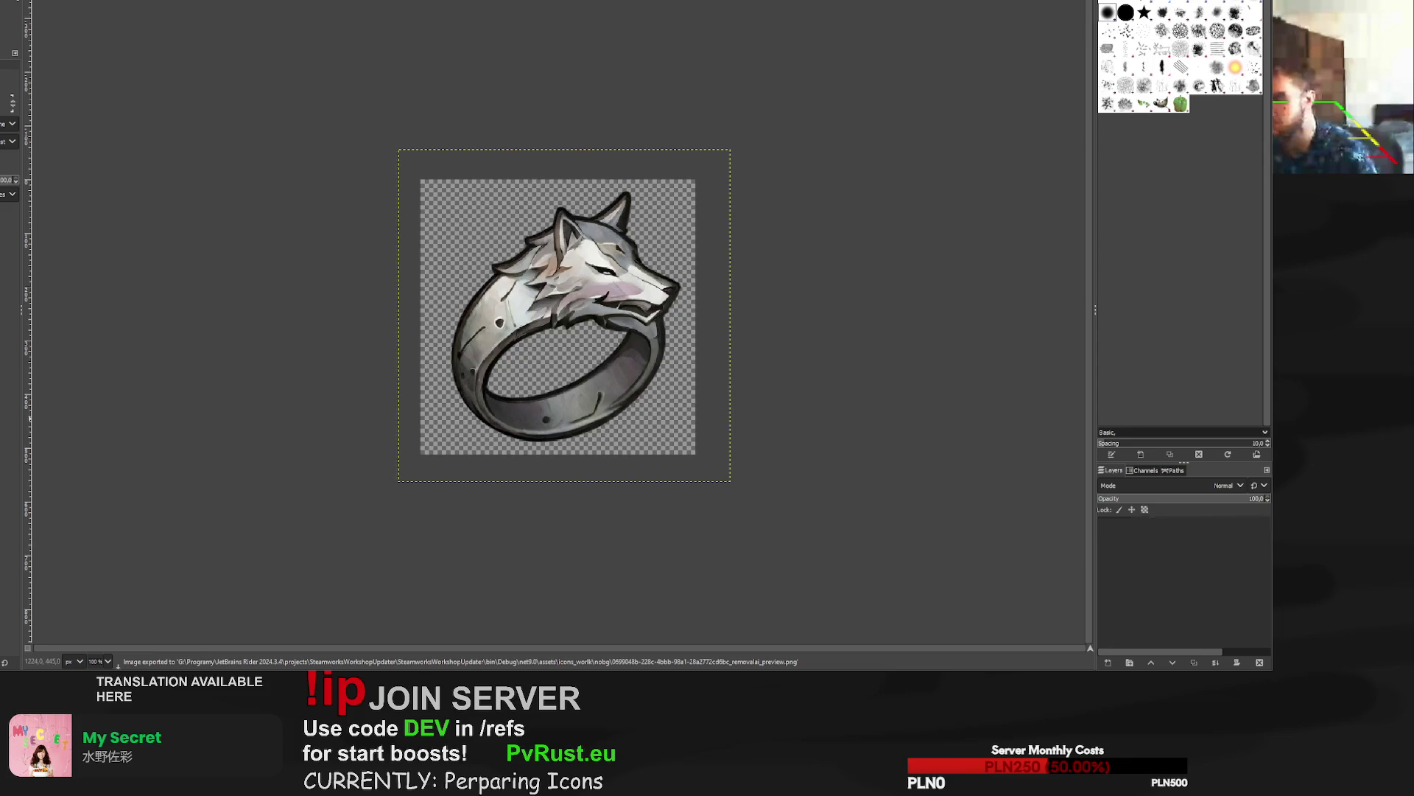
key("ctrl+w")
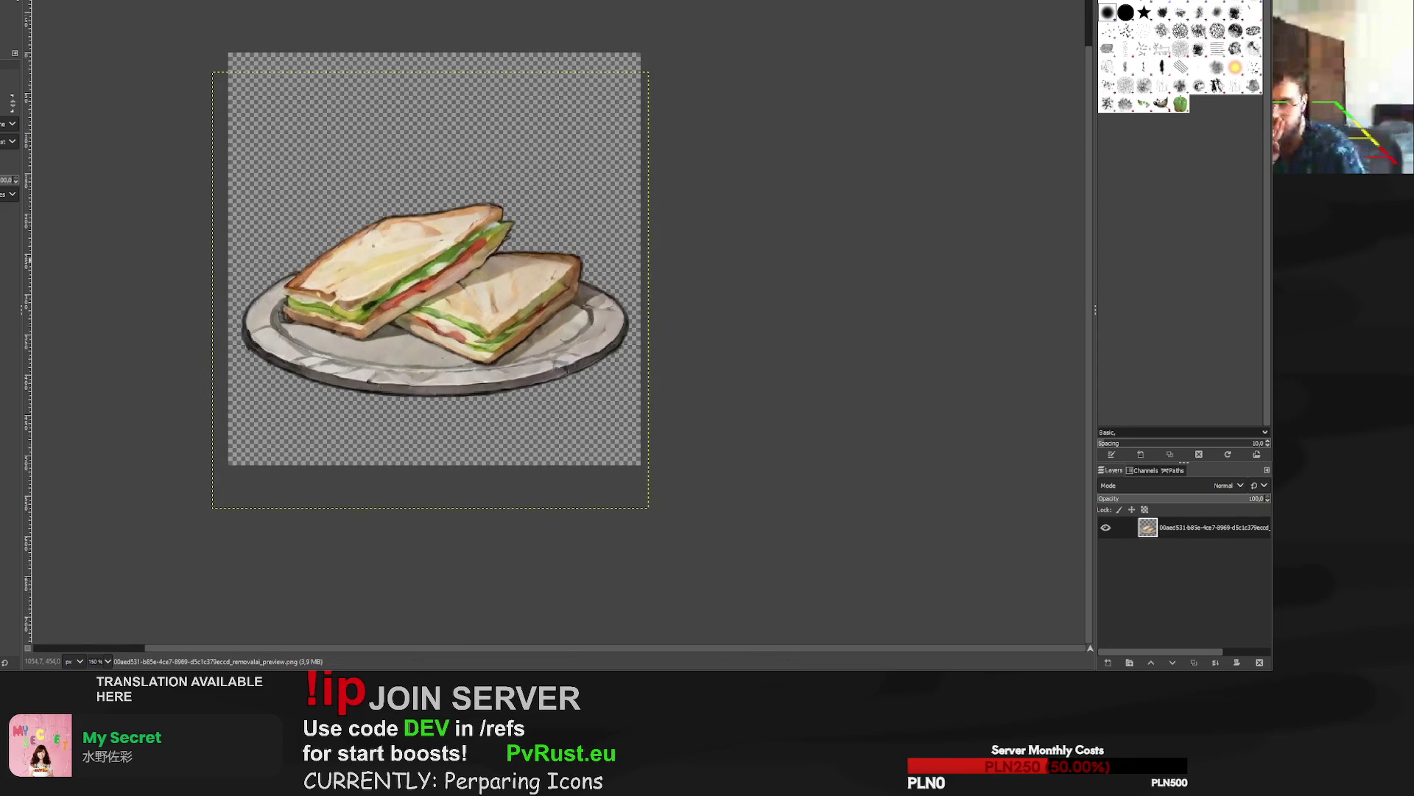
Switch to the armor-suit image and inspect it at 200% zoom before returning to 100%.
key("ctrl+w")
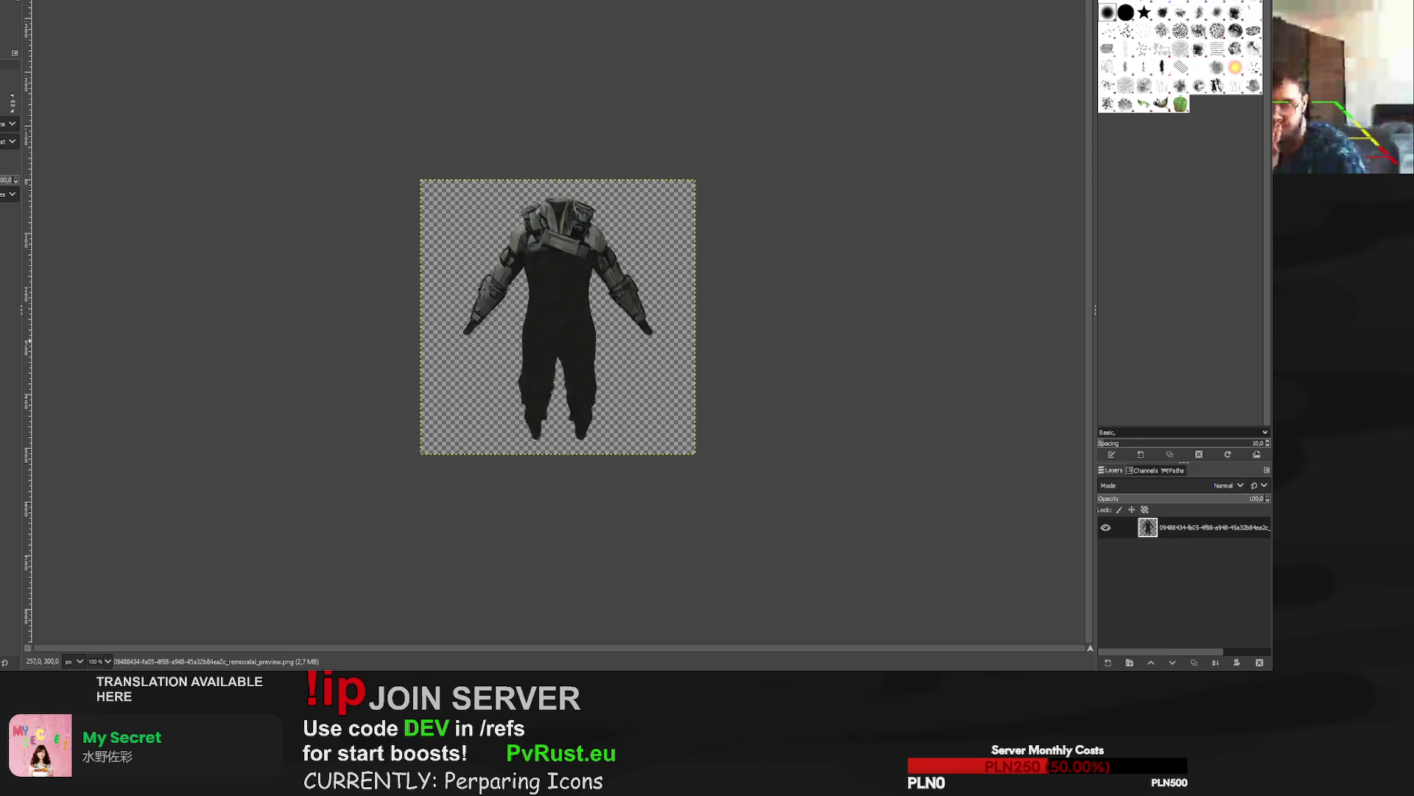
key("2")
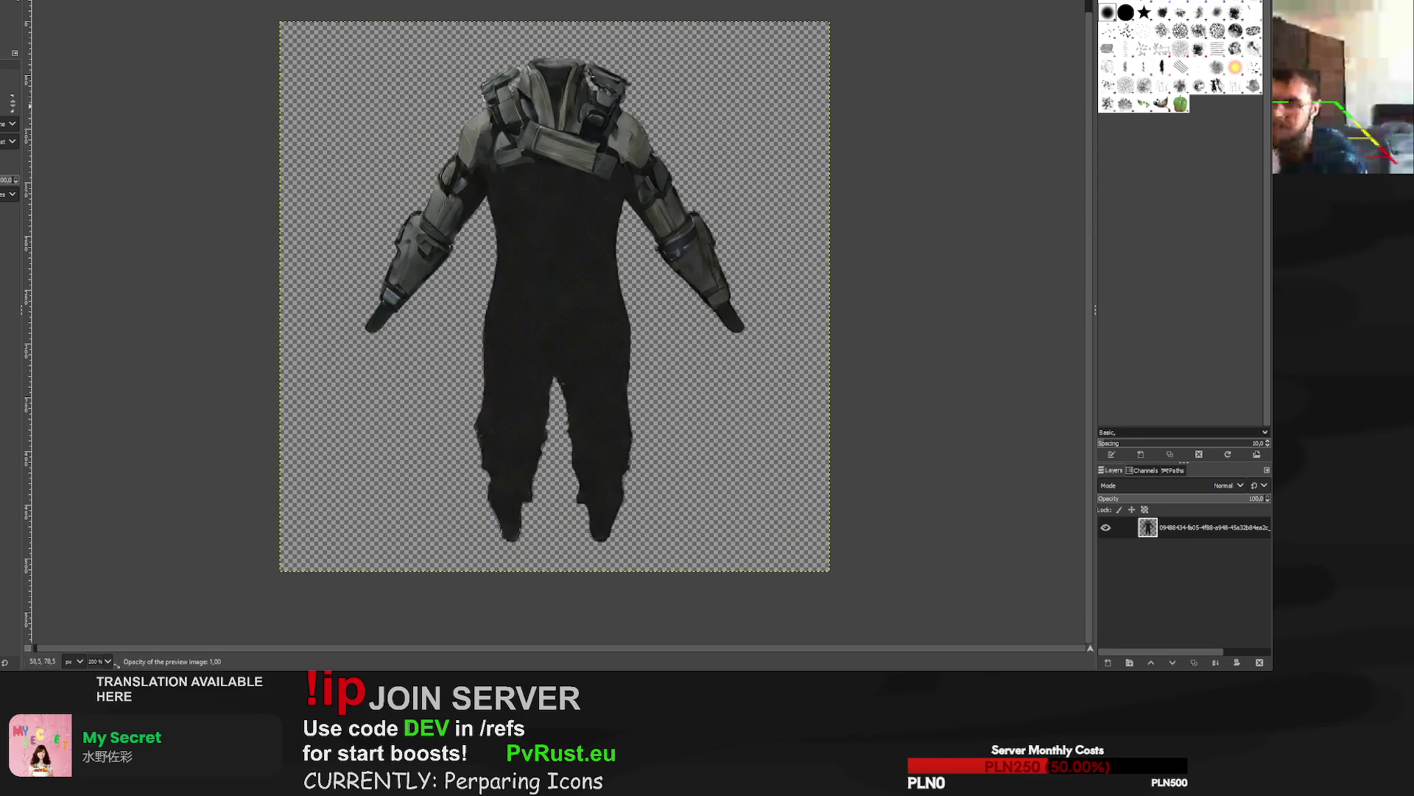
key("o")
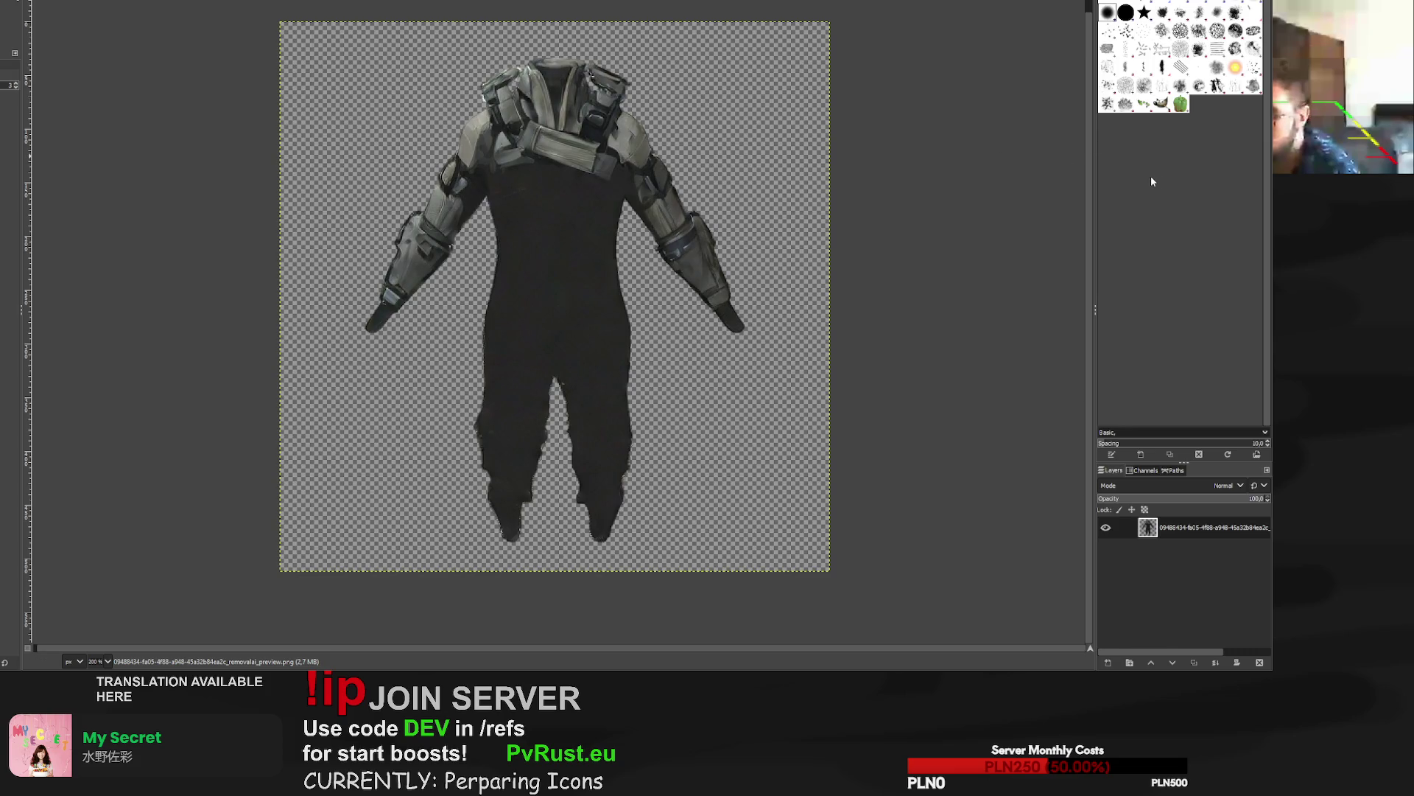
key("1")
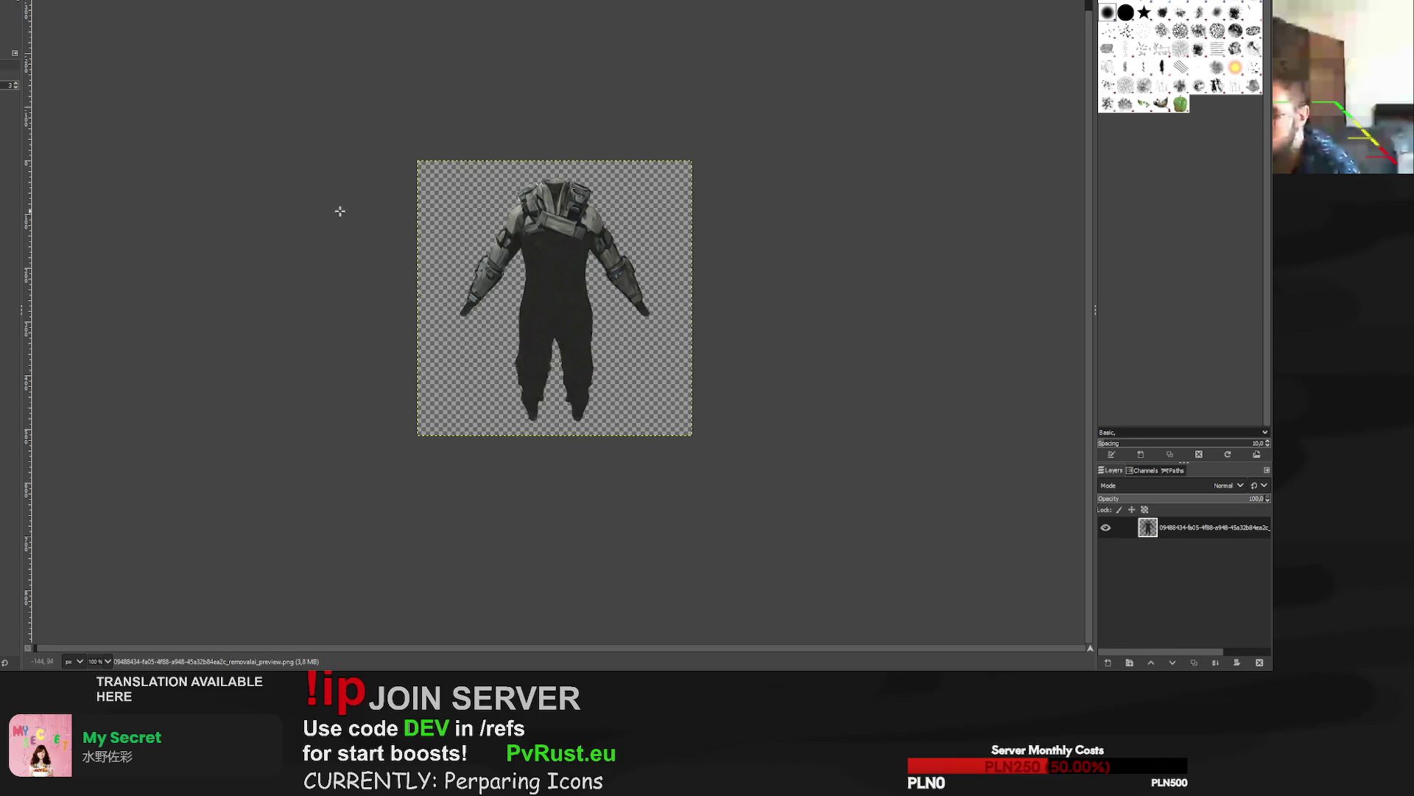
Add an empty layer beneath the armor suit, keeping the suit's shape selected.
left_click(1153, 531, "alt")
key("shift+ctrl+n")
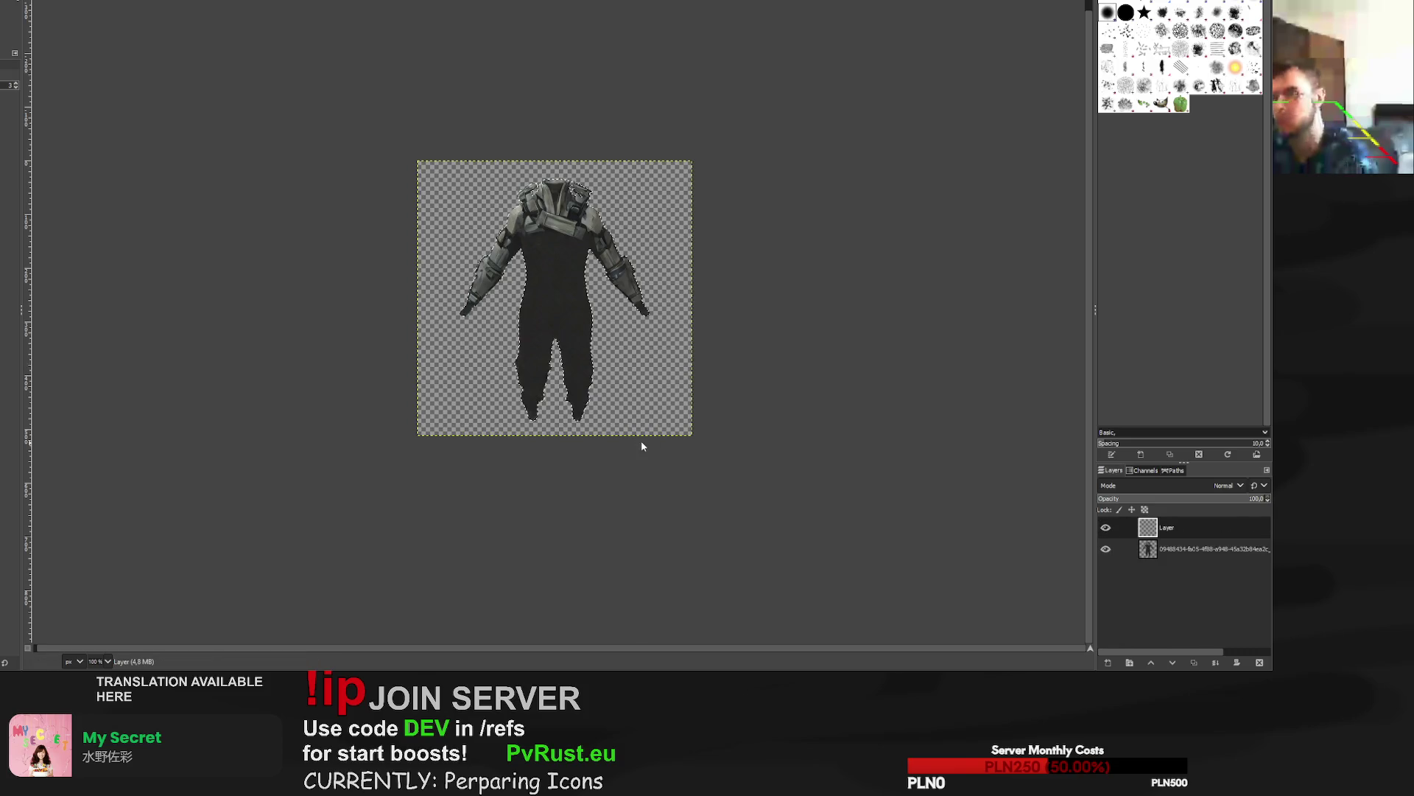
left_click_drag(1148, 527, 1148, 554)
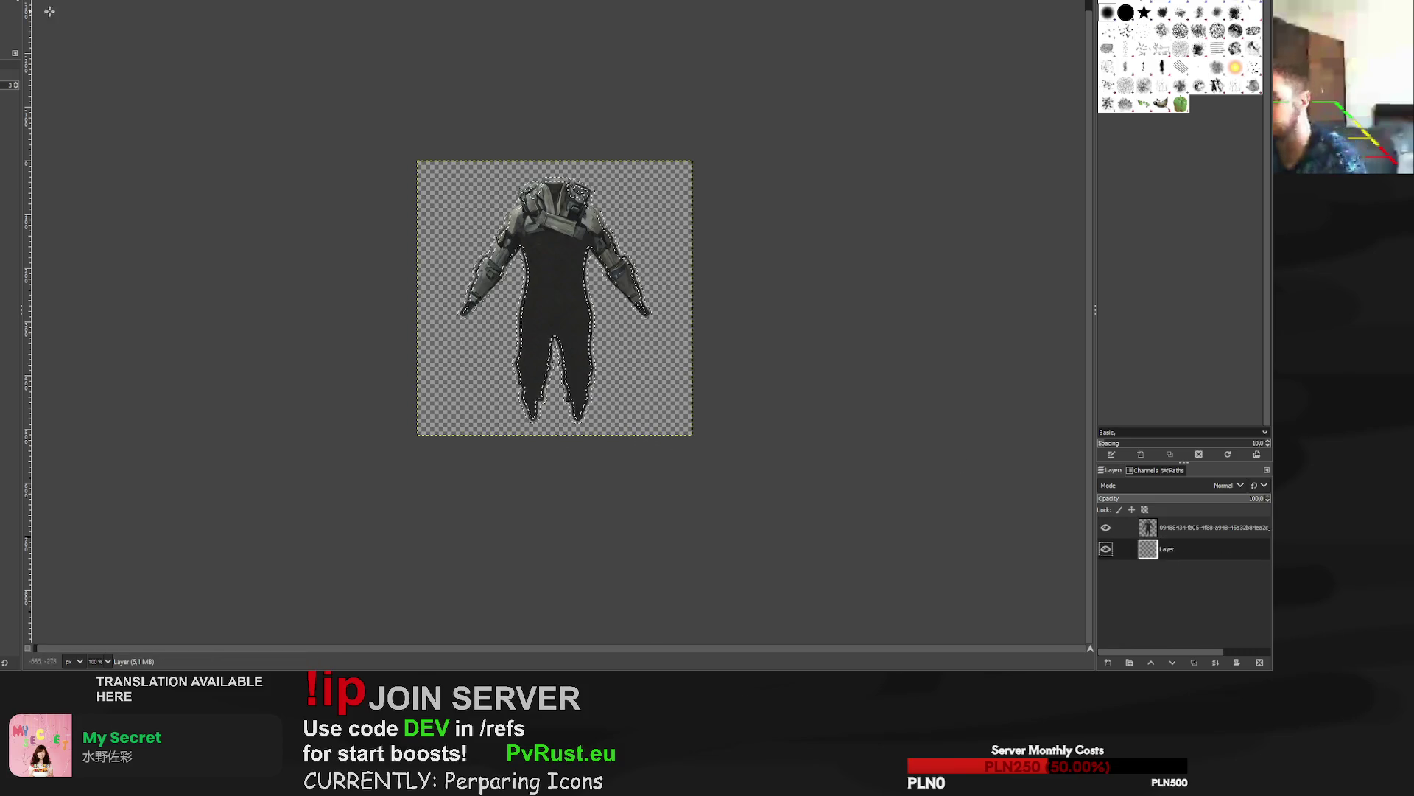
key("p")
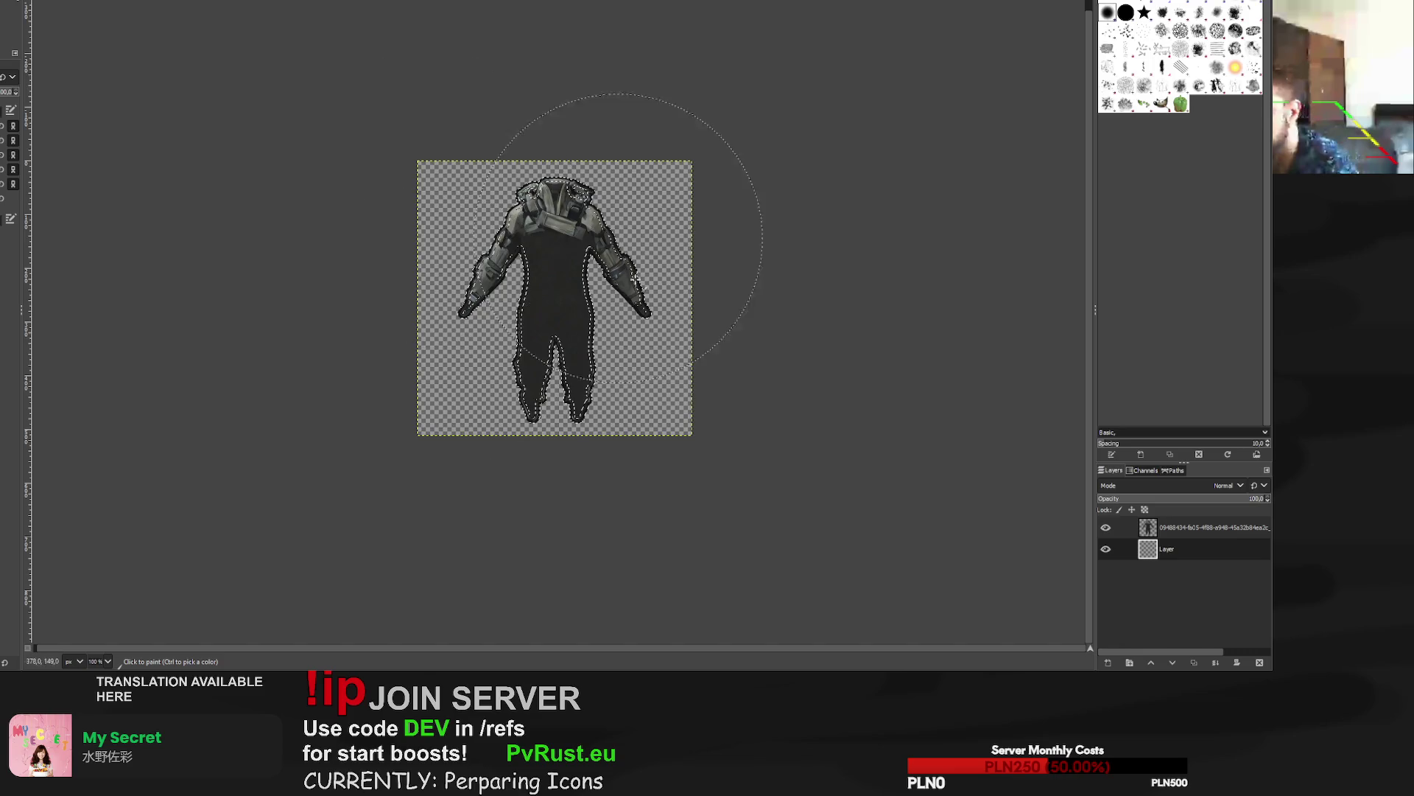
key("r")
left_click(249, 89)
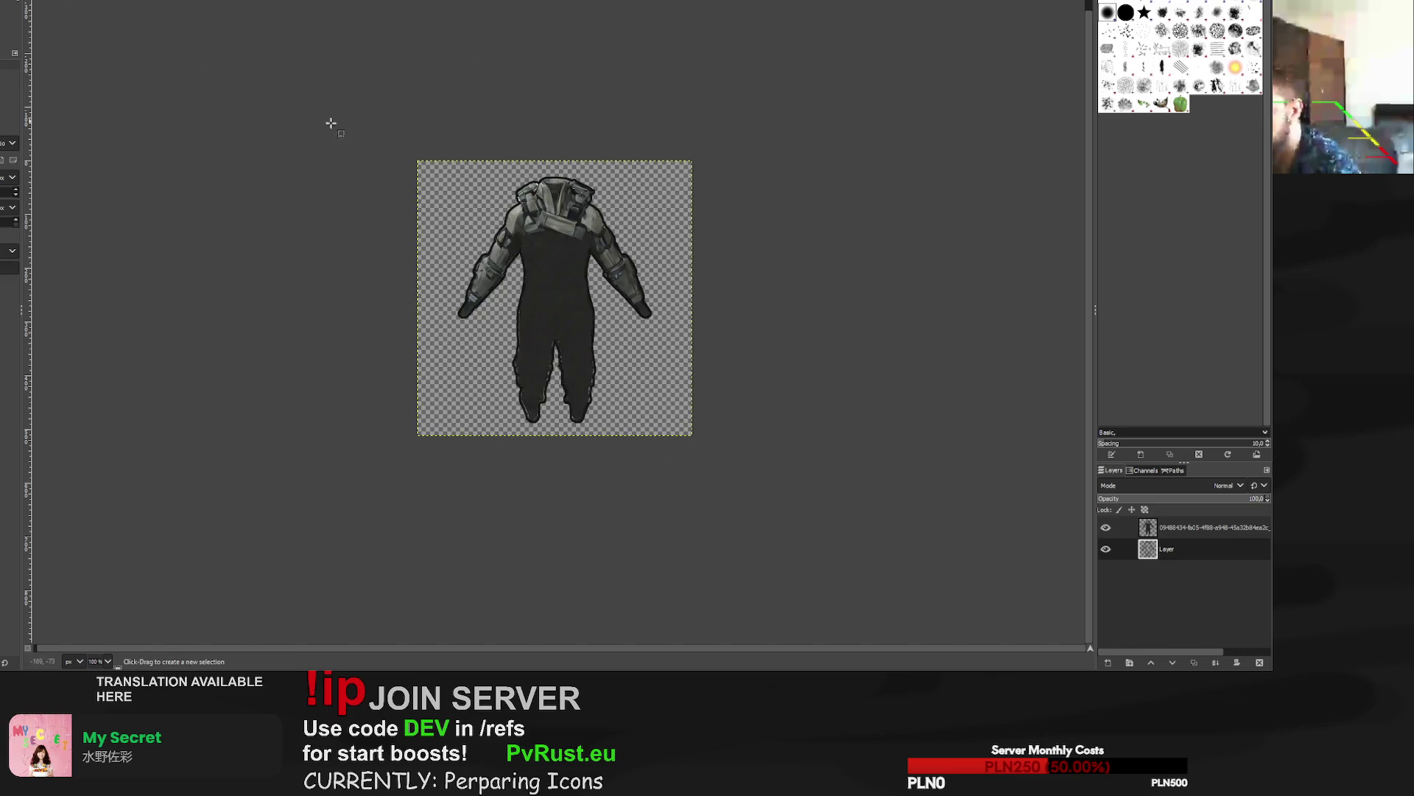
key("ctrl+z")
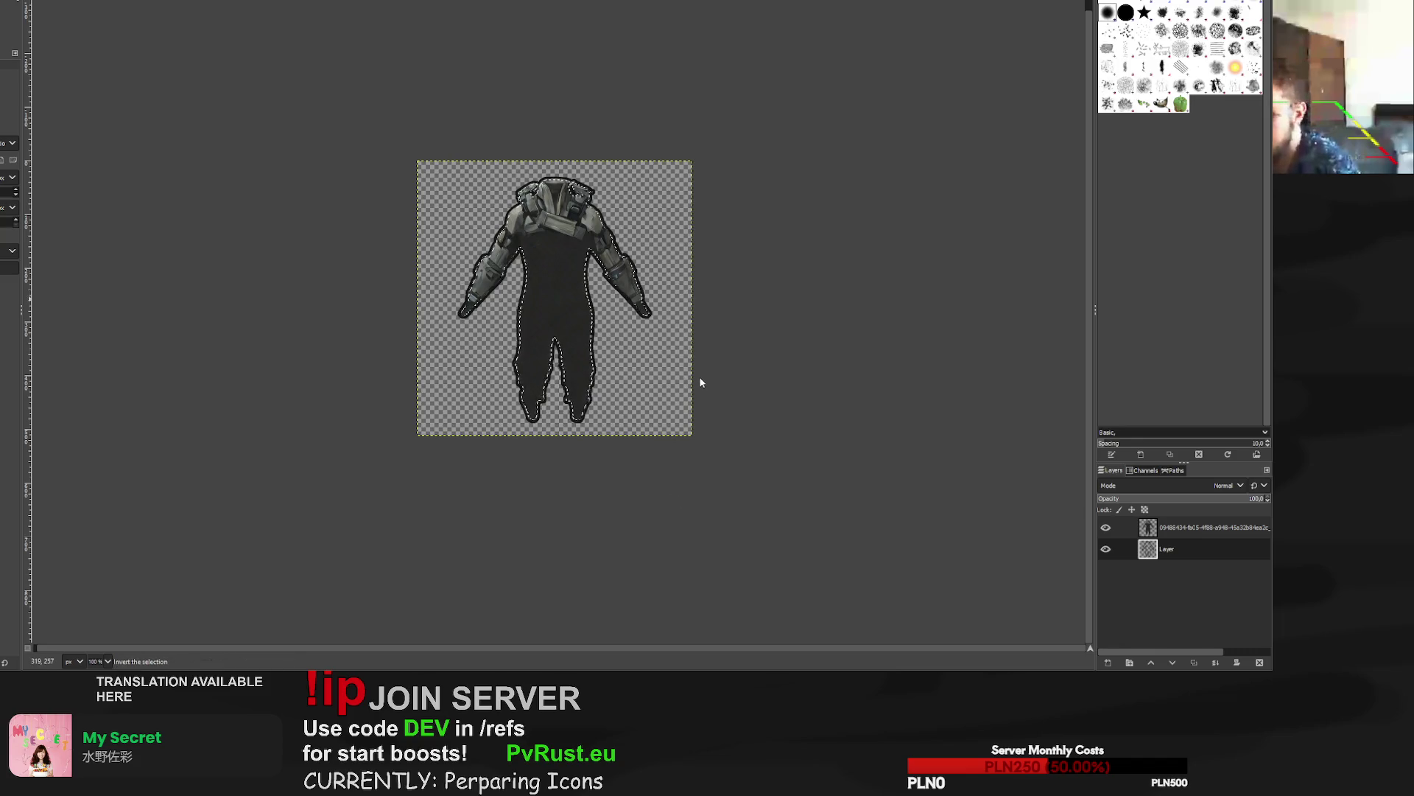
Undo a stray erase, clear the selection, export the outlined suit icon, and switch to the sandwich.
key("shift+e")
left_click(574, 244)
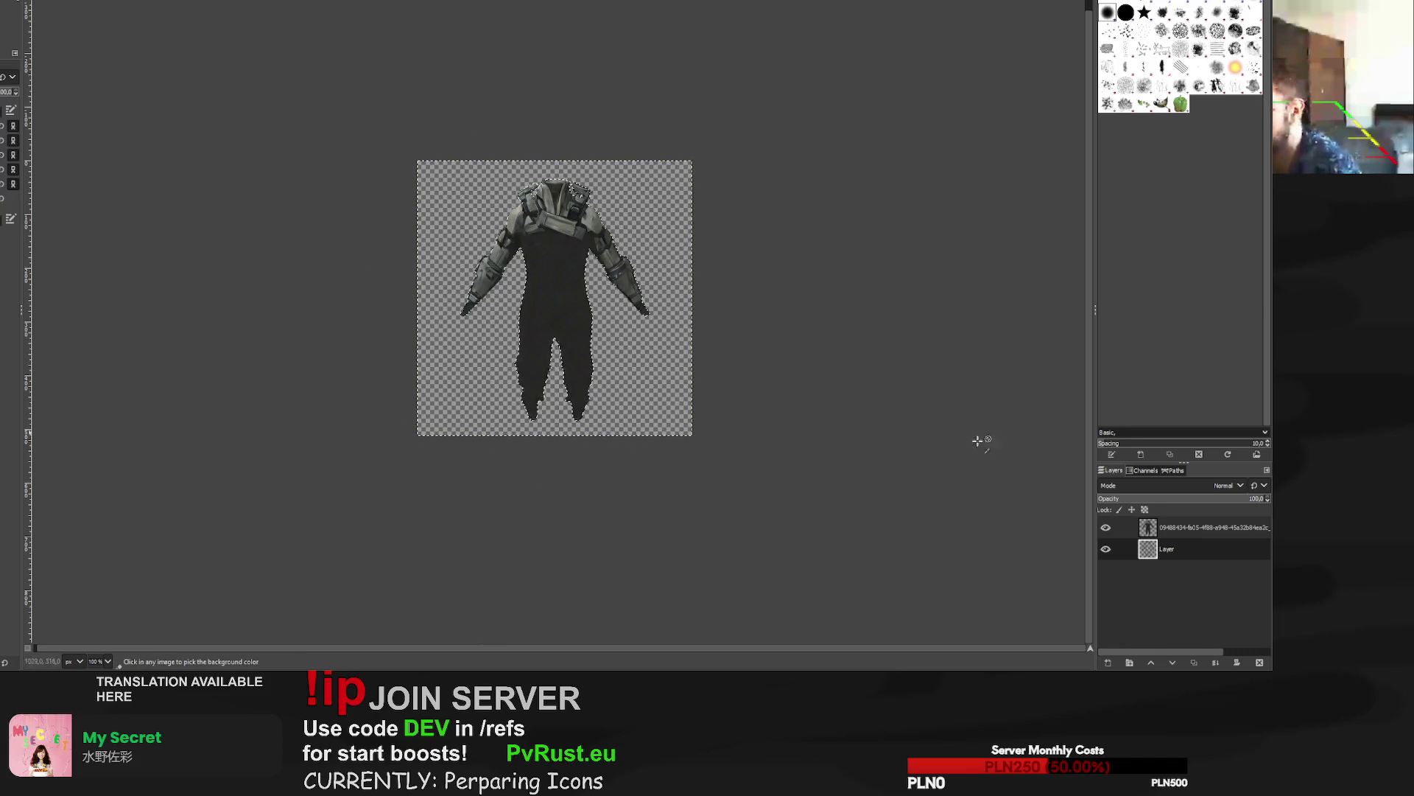
key("ctrl+z")
key("Page_Up")
key("ctrl+shift+a")
key("r")
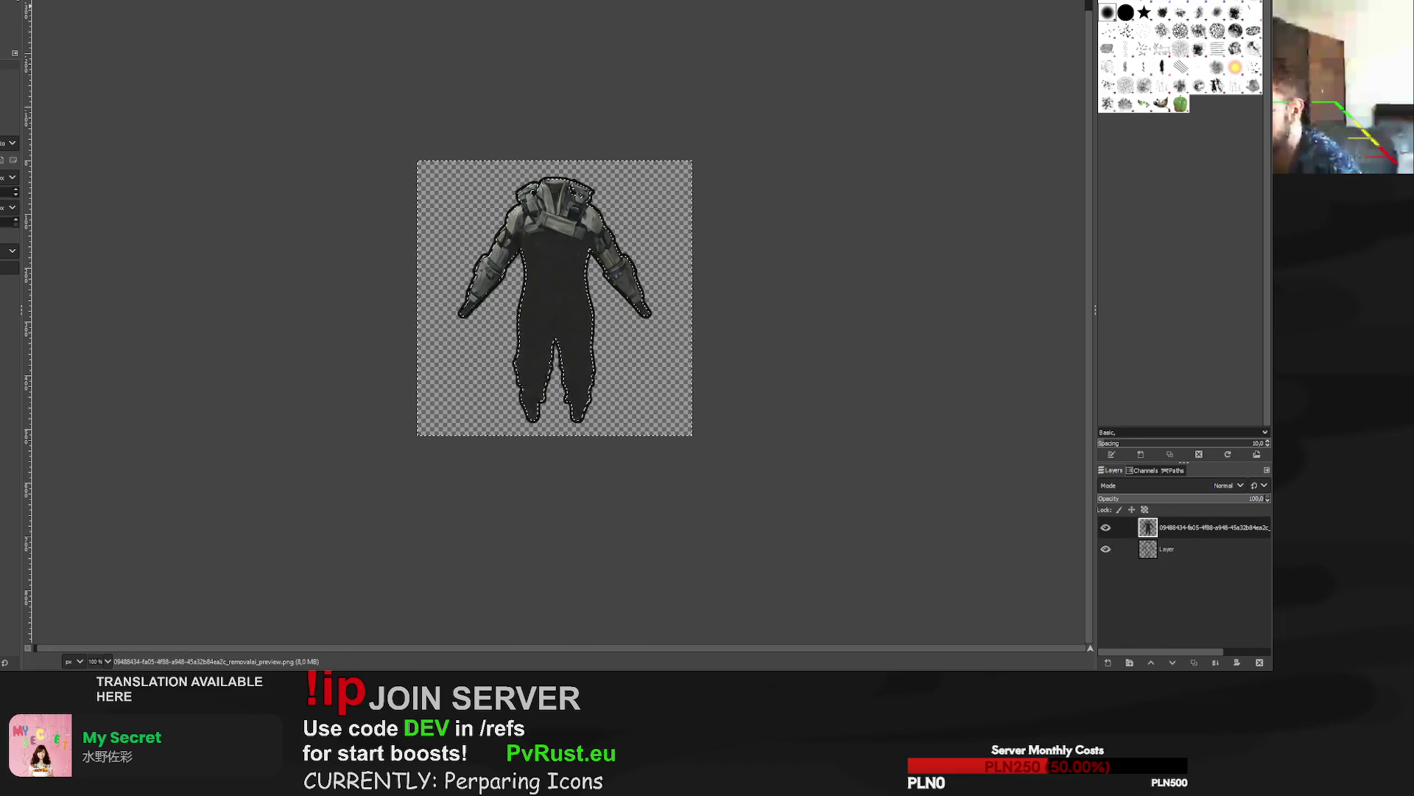
scroll(317, 89, "down", 2)
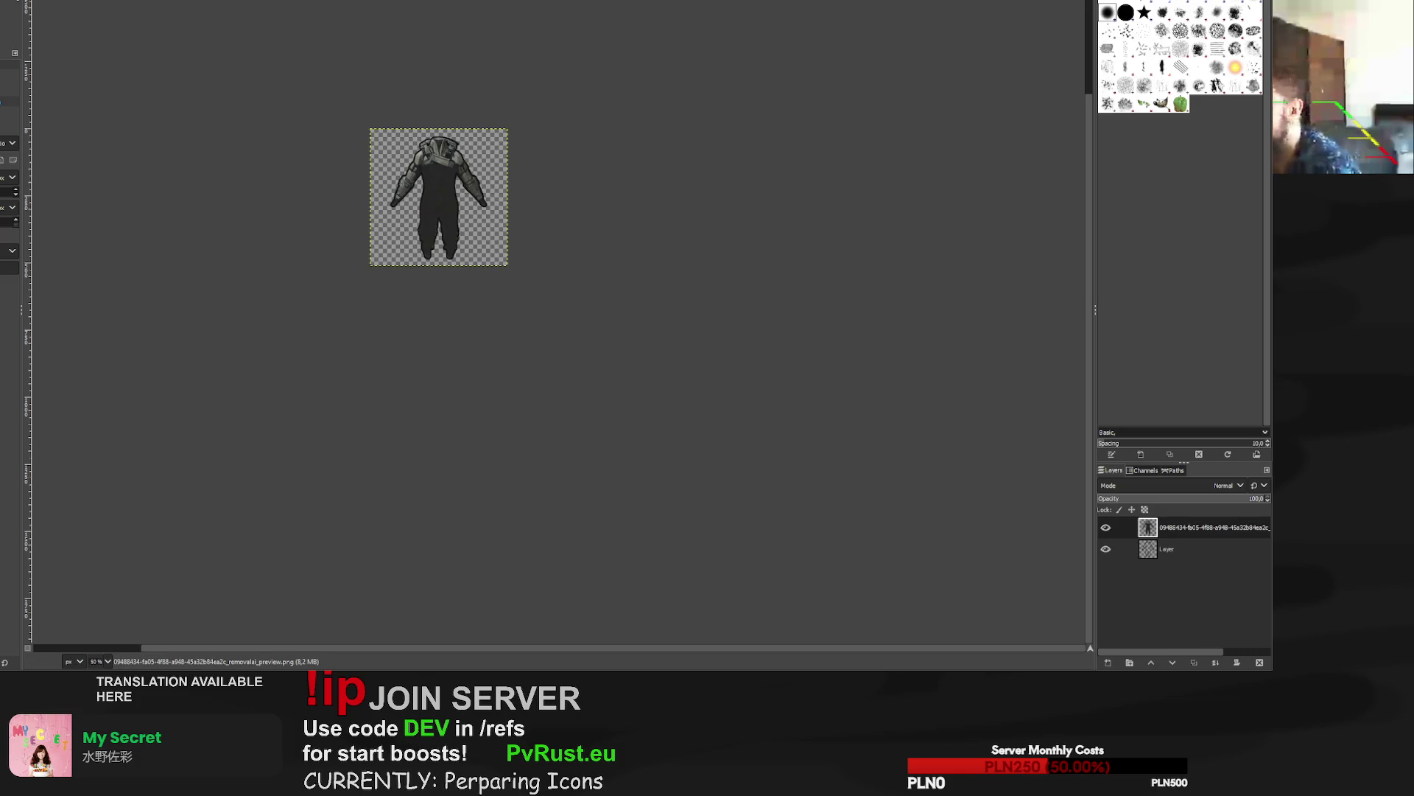
key("ctrl+e")
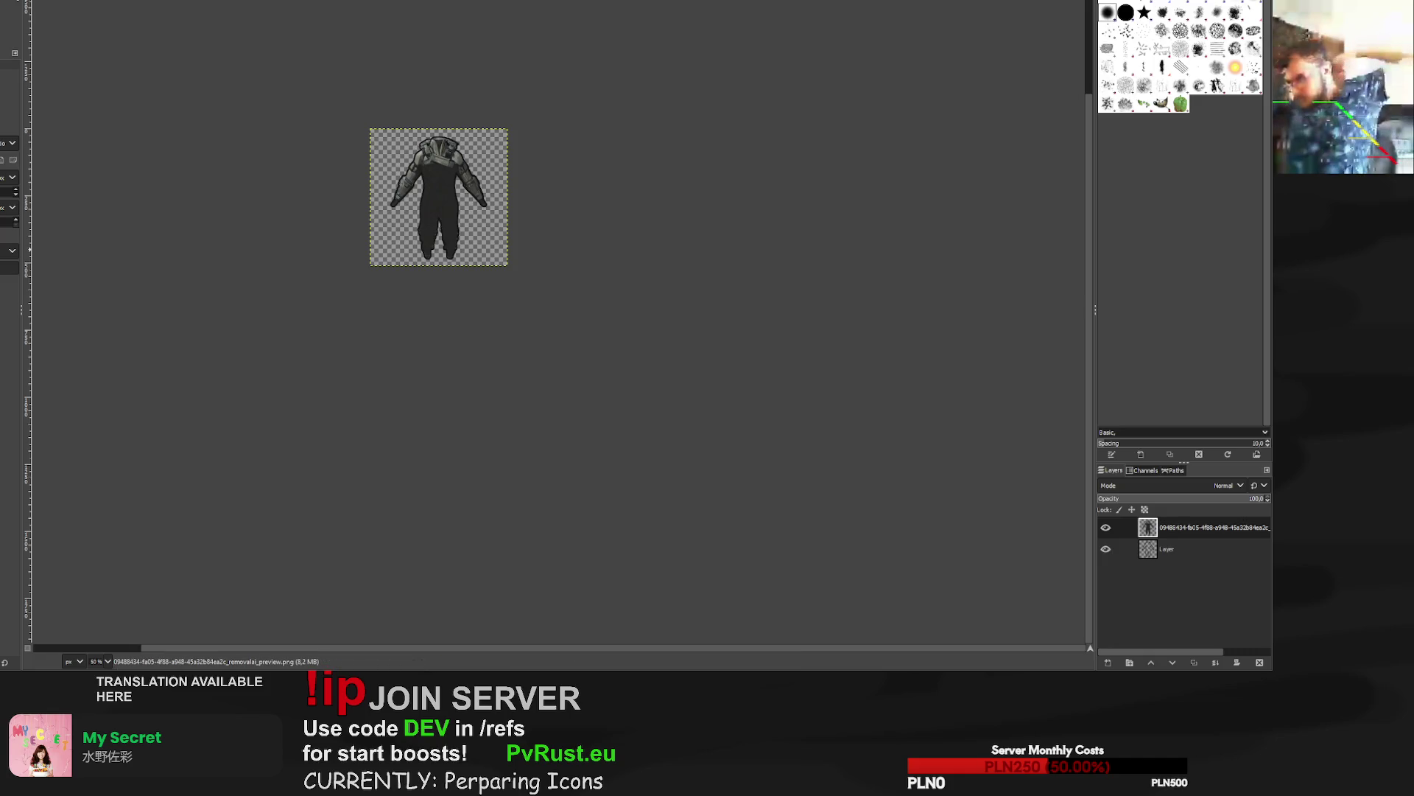
key("ctrl+w")
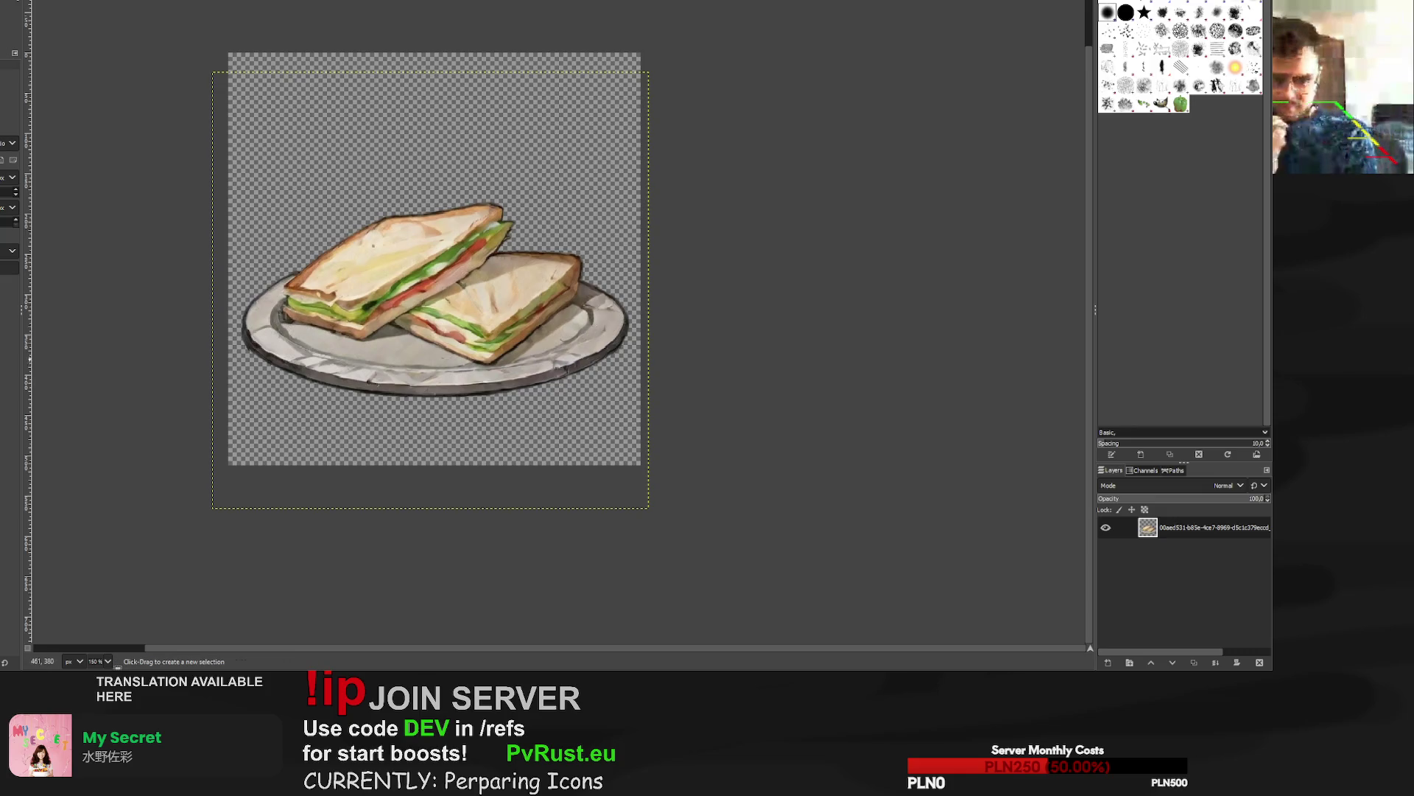
Scale the skull-shield layer up to about 610 px to fill the canvas.
key("ctrl+w")
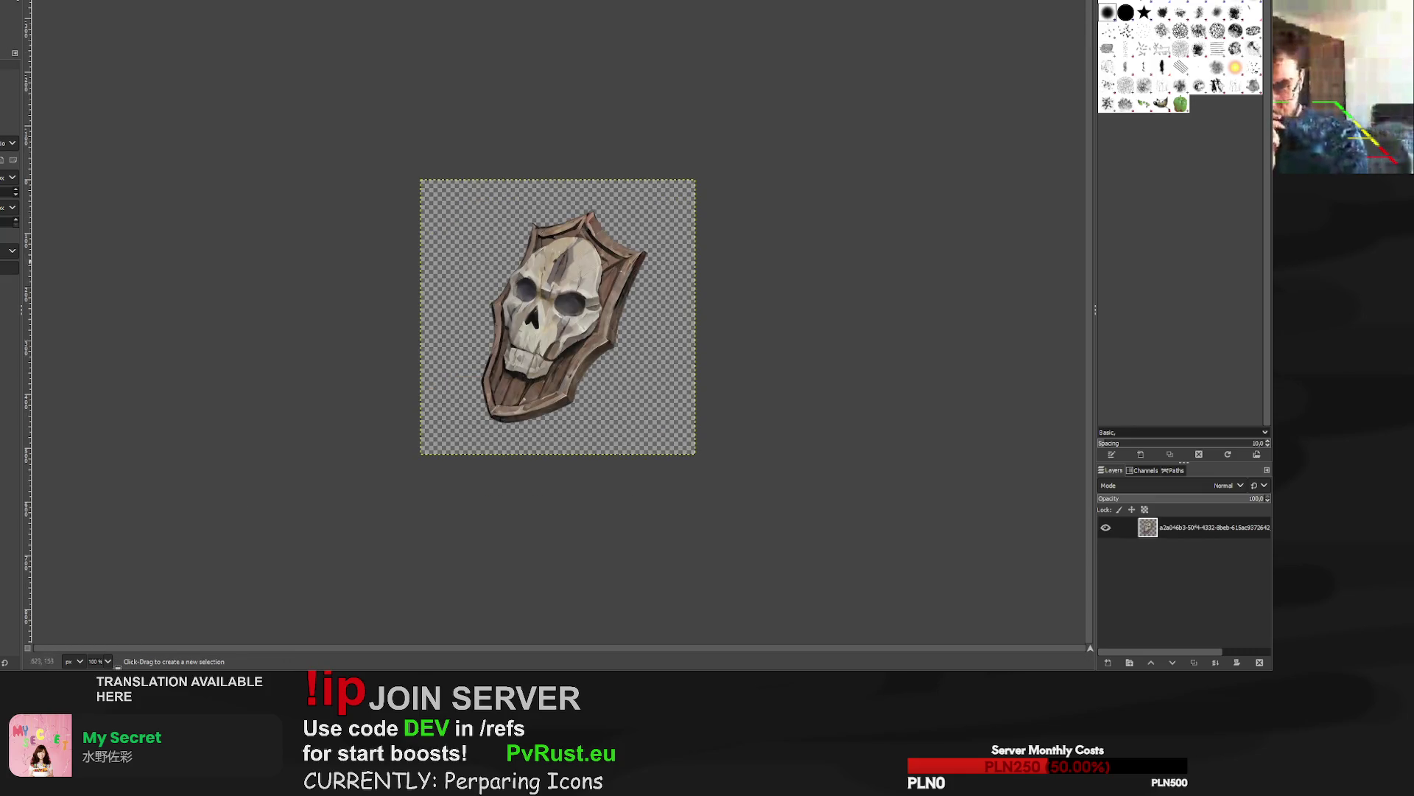
key("shift+s")
left_click(498, 464)
left_click_drag(418, 479, 383, 492)
left_click_drag(553, 315, 568, 293)
left_click_drag(548, 345, 558, 317)
key("Return")
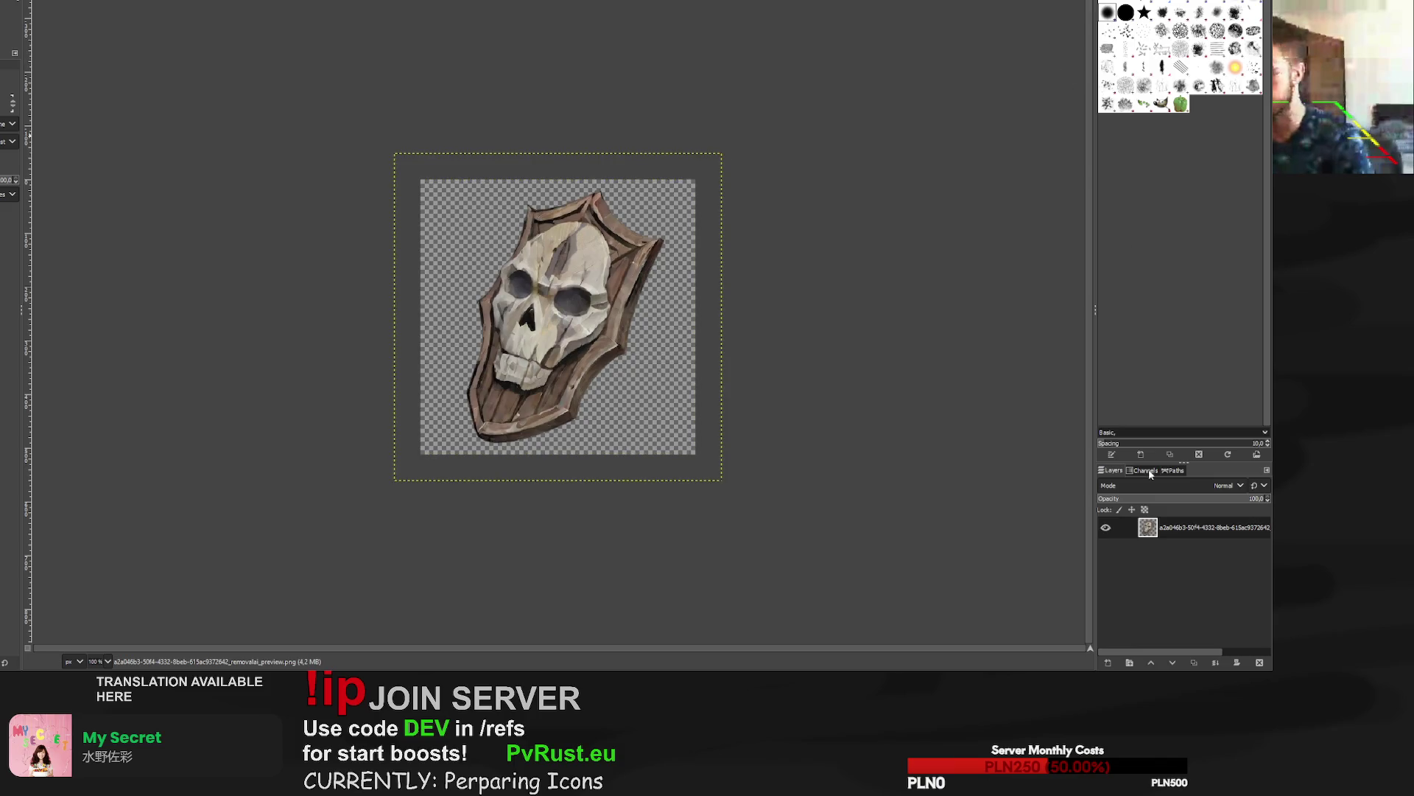
Add an outline layer beneath the skull, clear the selection, and switch to the sandwich image.
key("ctrl+shift+n")
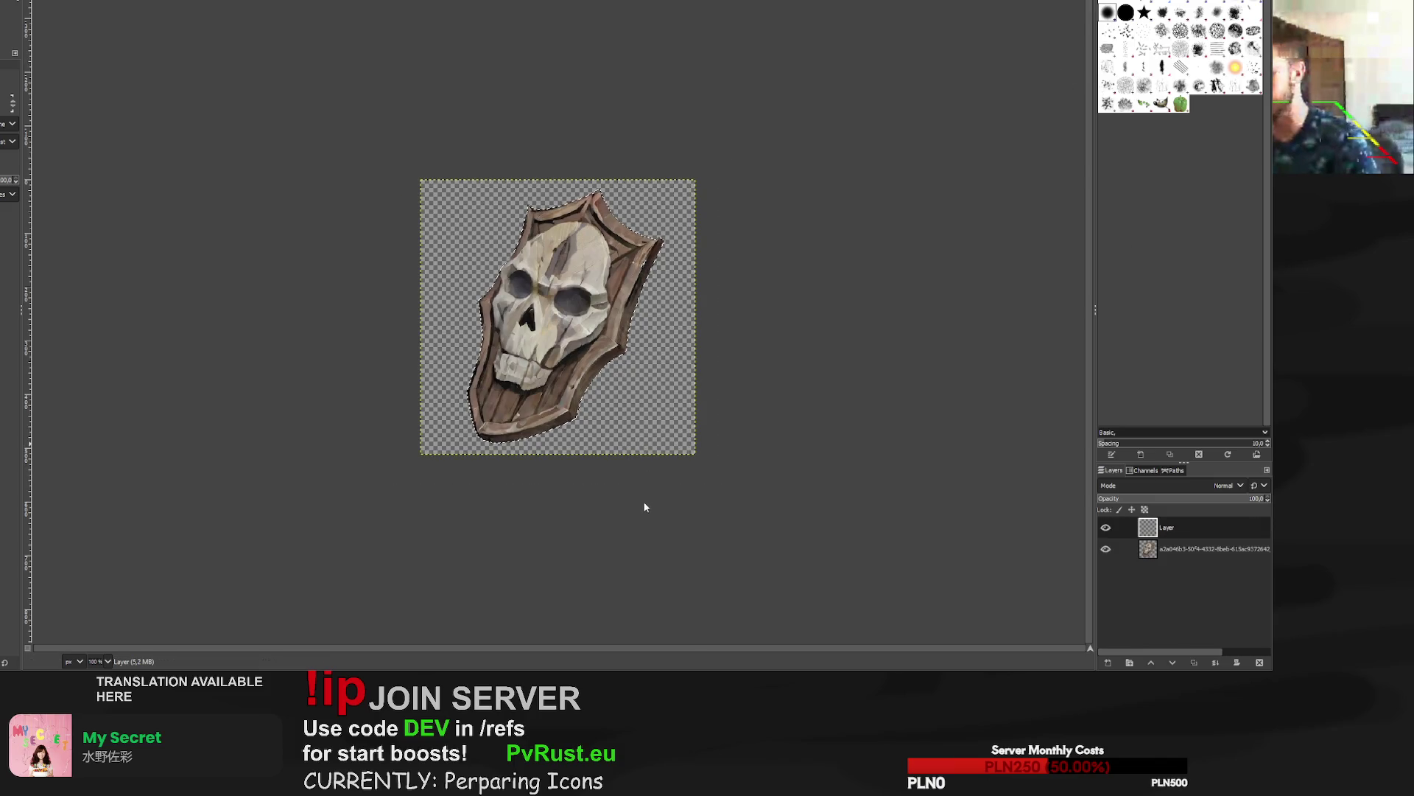
left_click_drag(1249, 556, 1215, 525)
key("ctrl+shift+a")
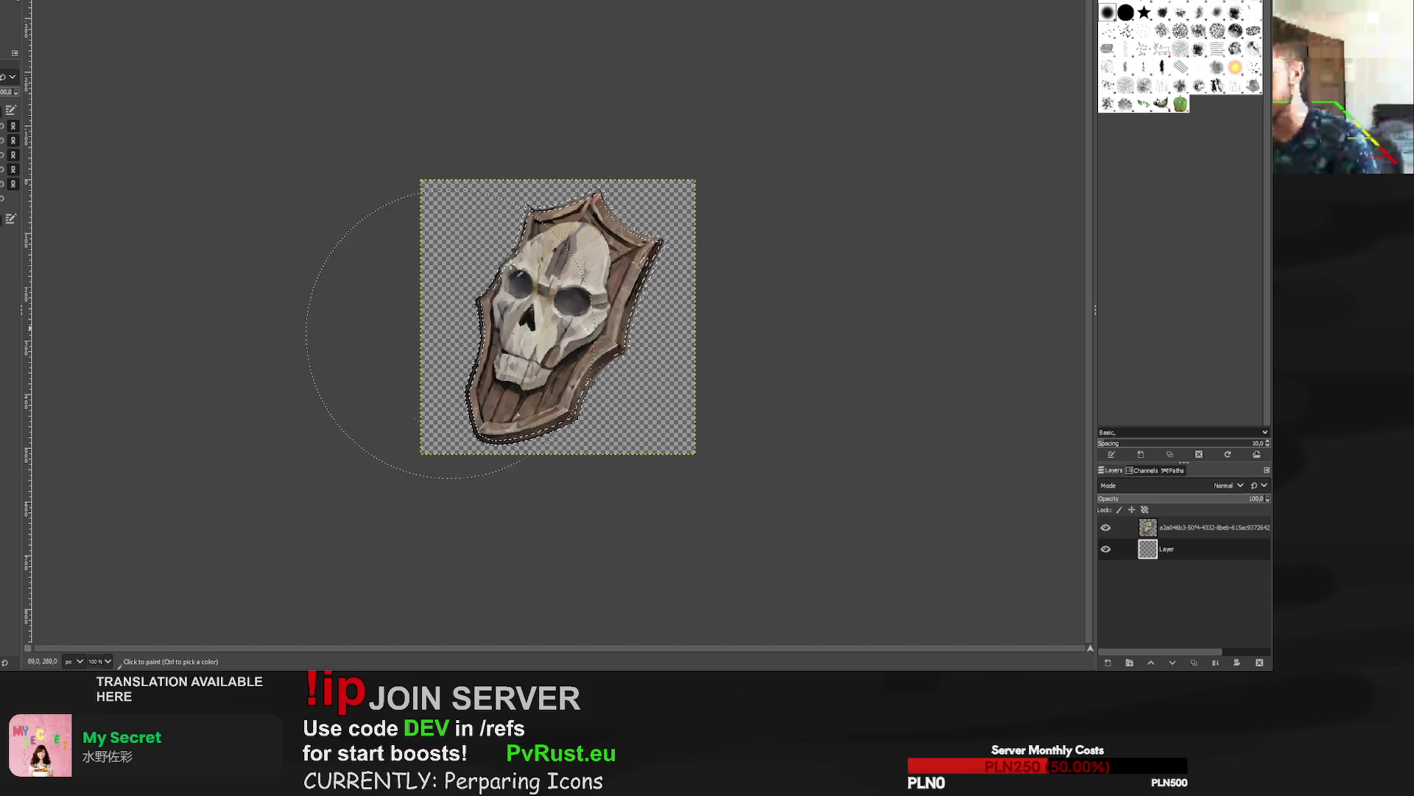
key("r")
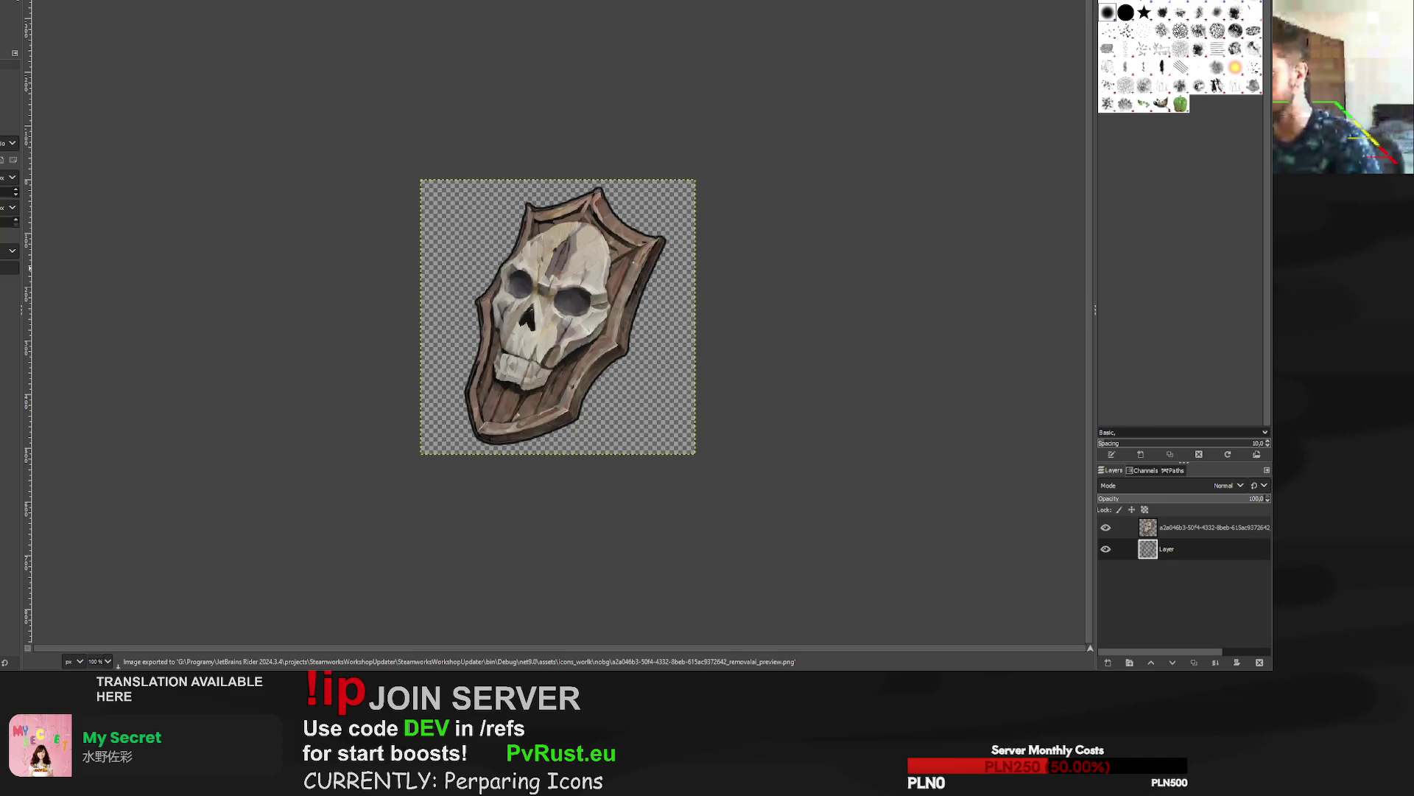
key("ctrl+w")
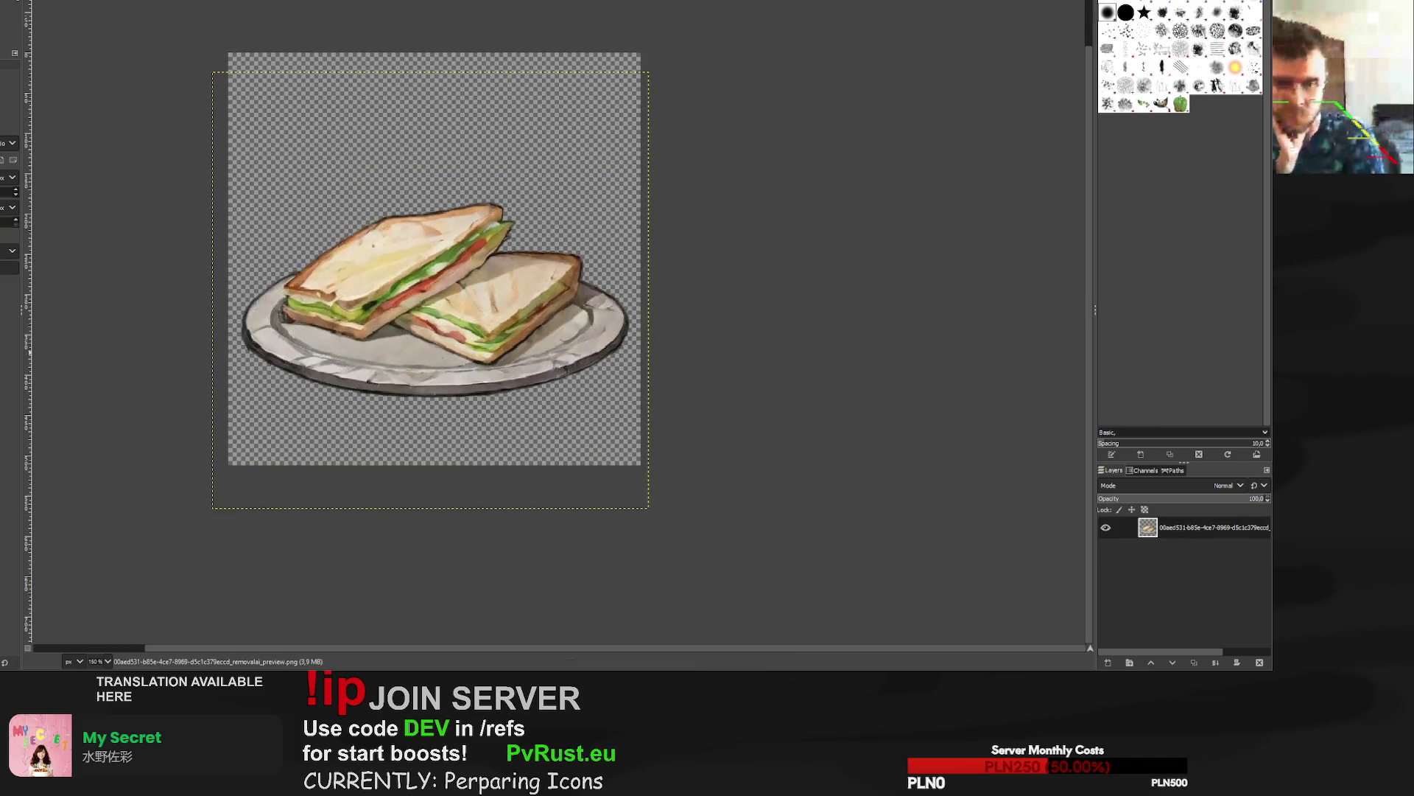
Scale the twin bottles to 601 px, recentre them, export as PNG, and return to the sandwich.
key("ctrl+w")
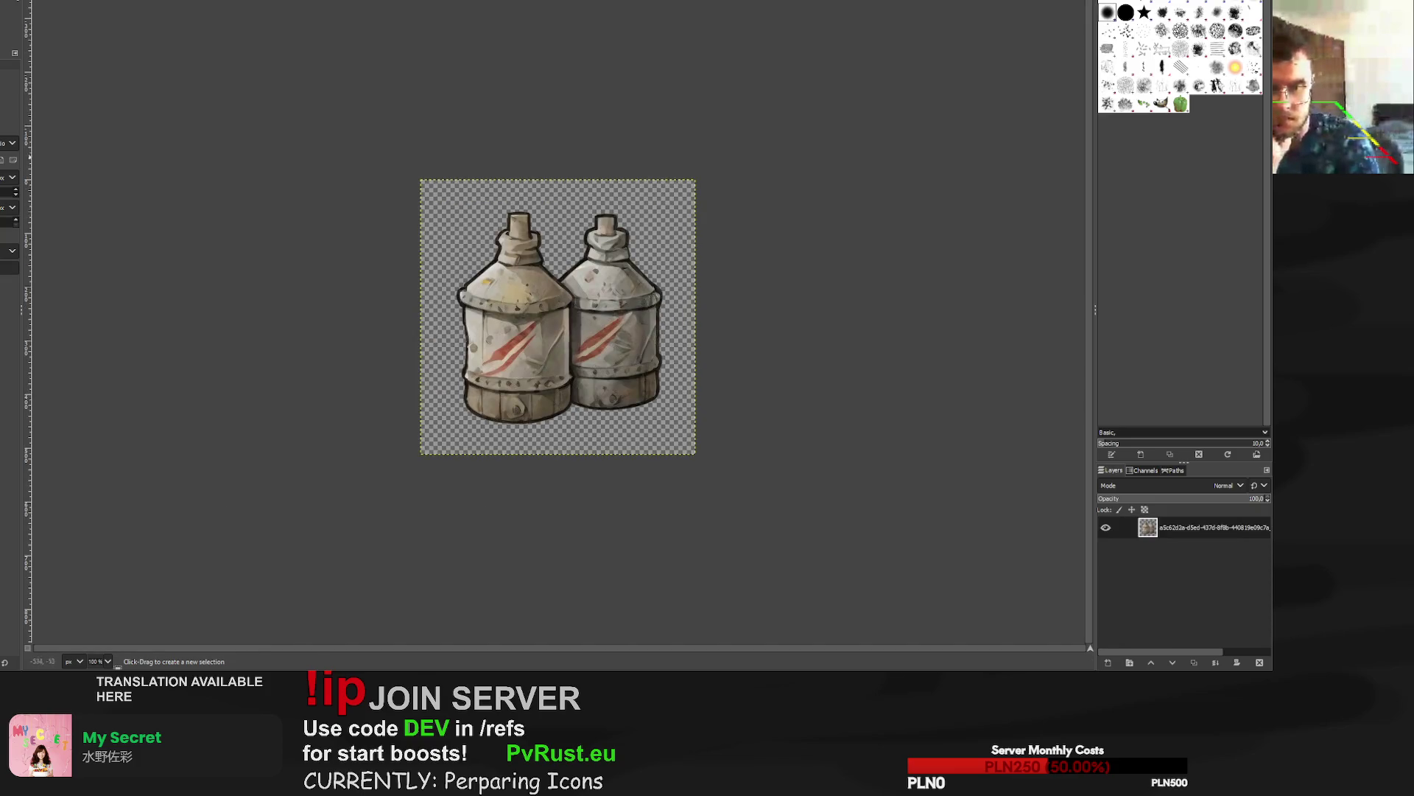
key("shift+s")
left_click(421, 454)
left_click_drag(421, 454, 384, 496)
left_click_drag(560, 342, 570, 324)
left_click(1072, 72)
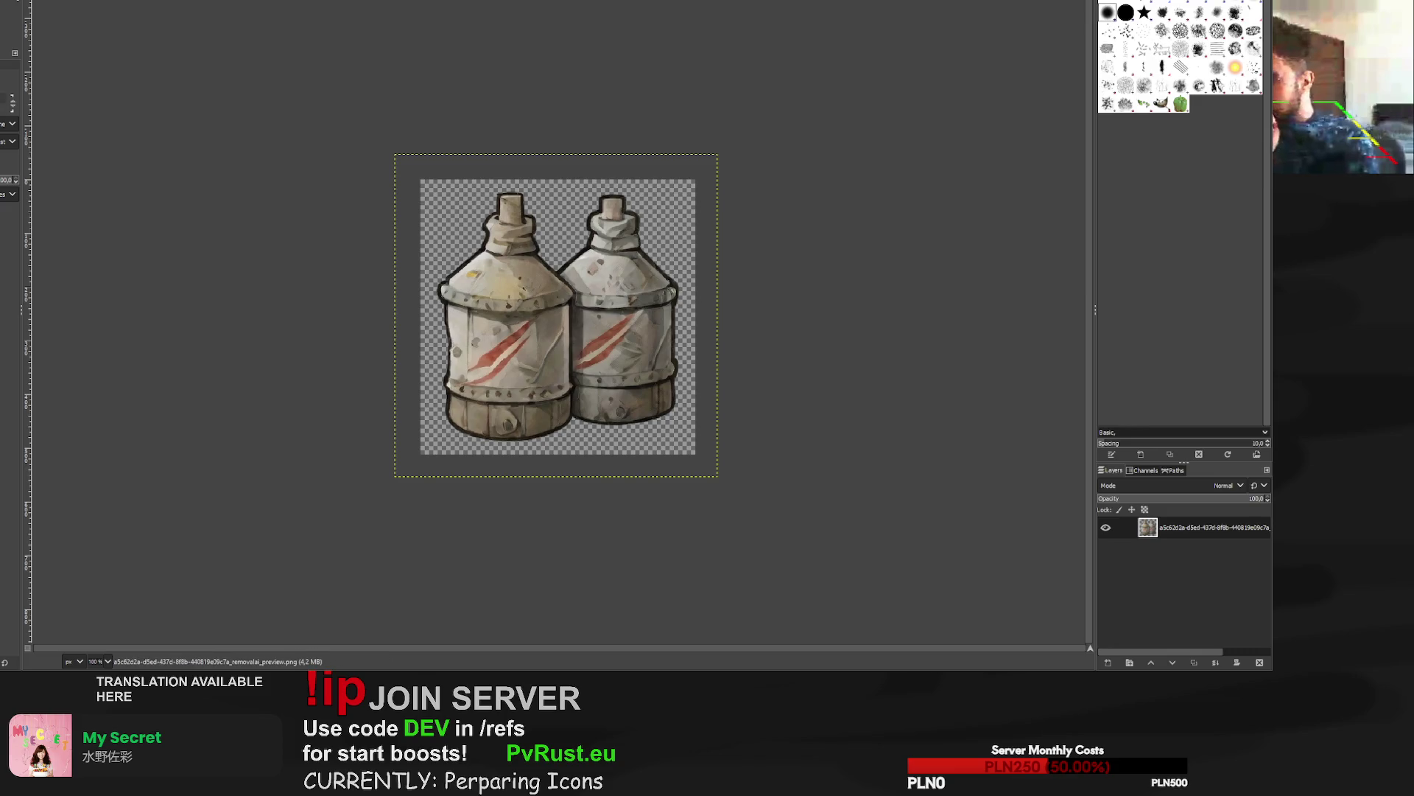
key("ctrl+e")
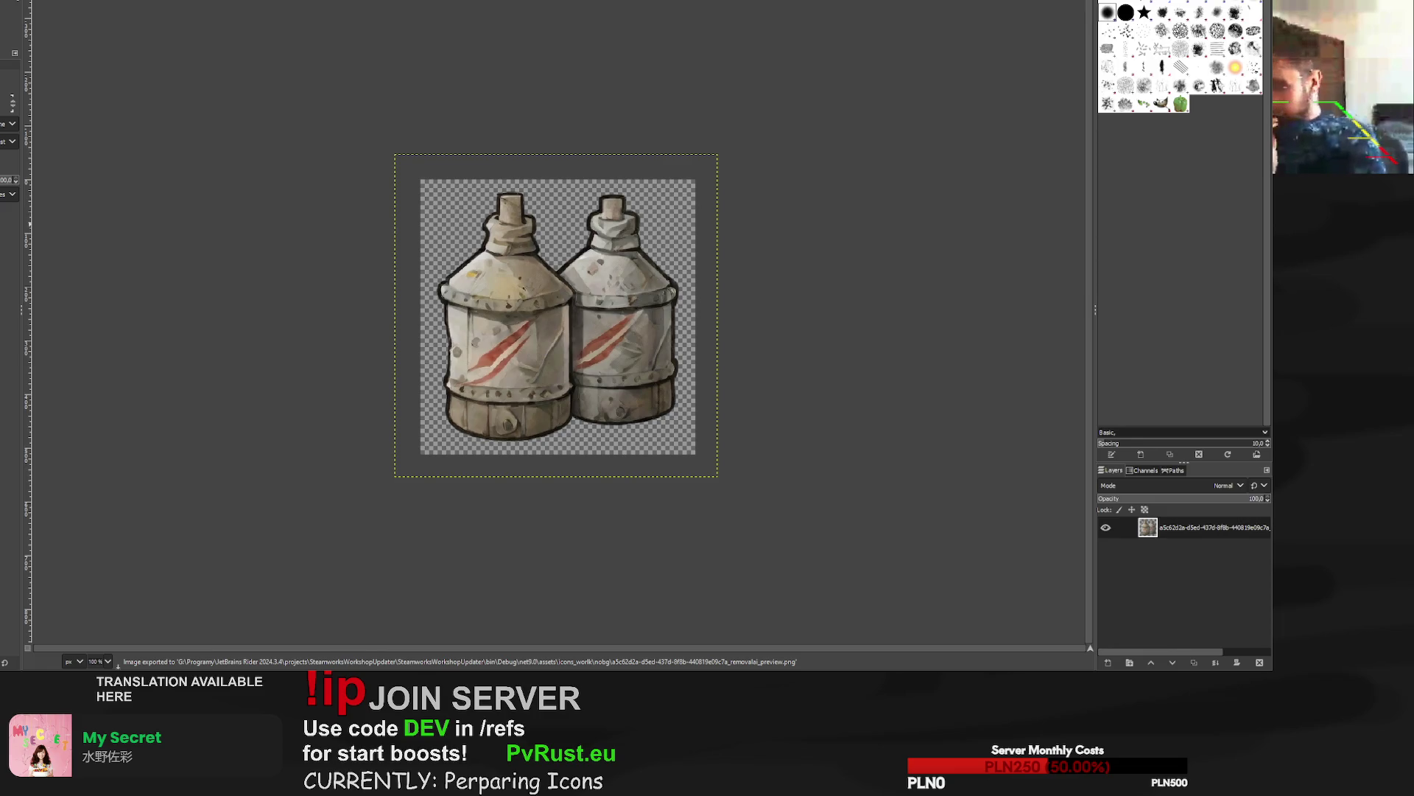
key("ctrl+w")
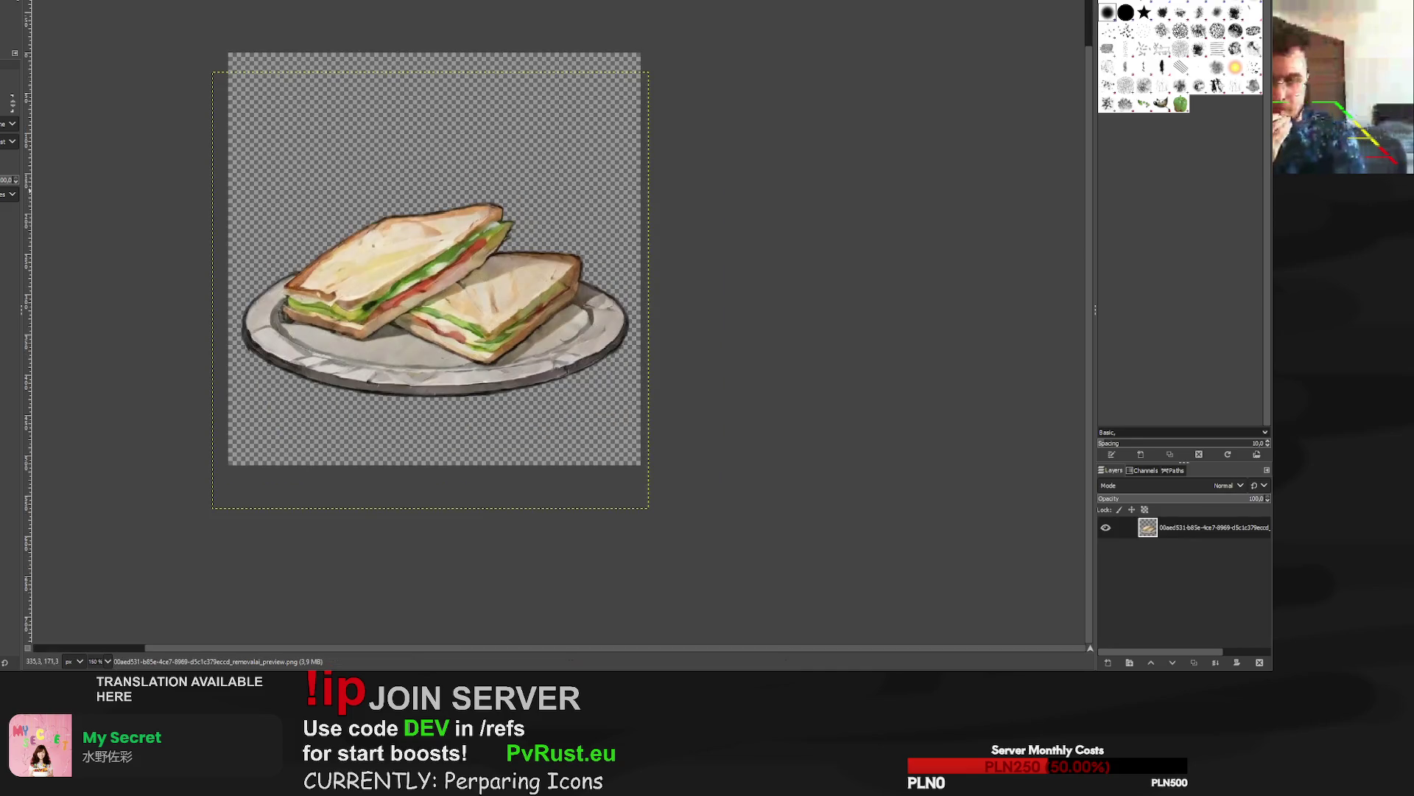
Scale the sausage layer to 537 px to fill the canvas.
key("ctrl+w")
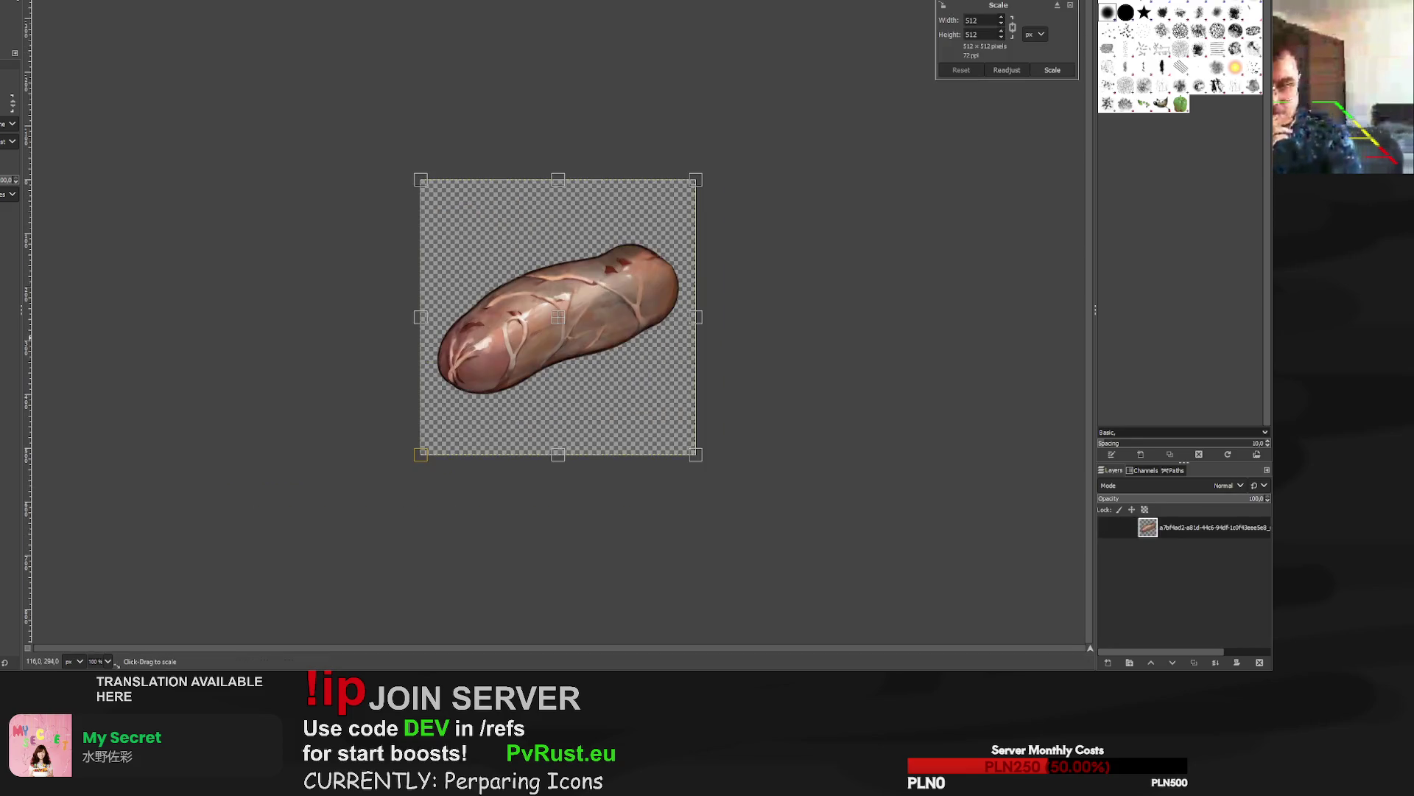
left_click_drag(420, 457, 400, 476)
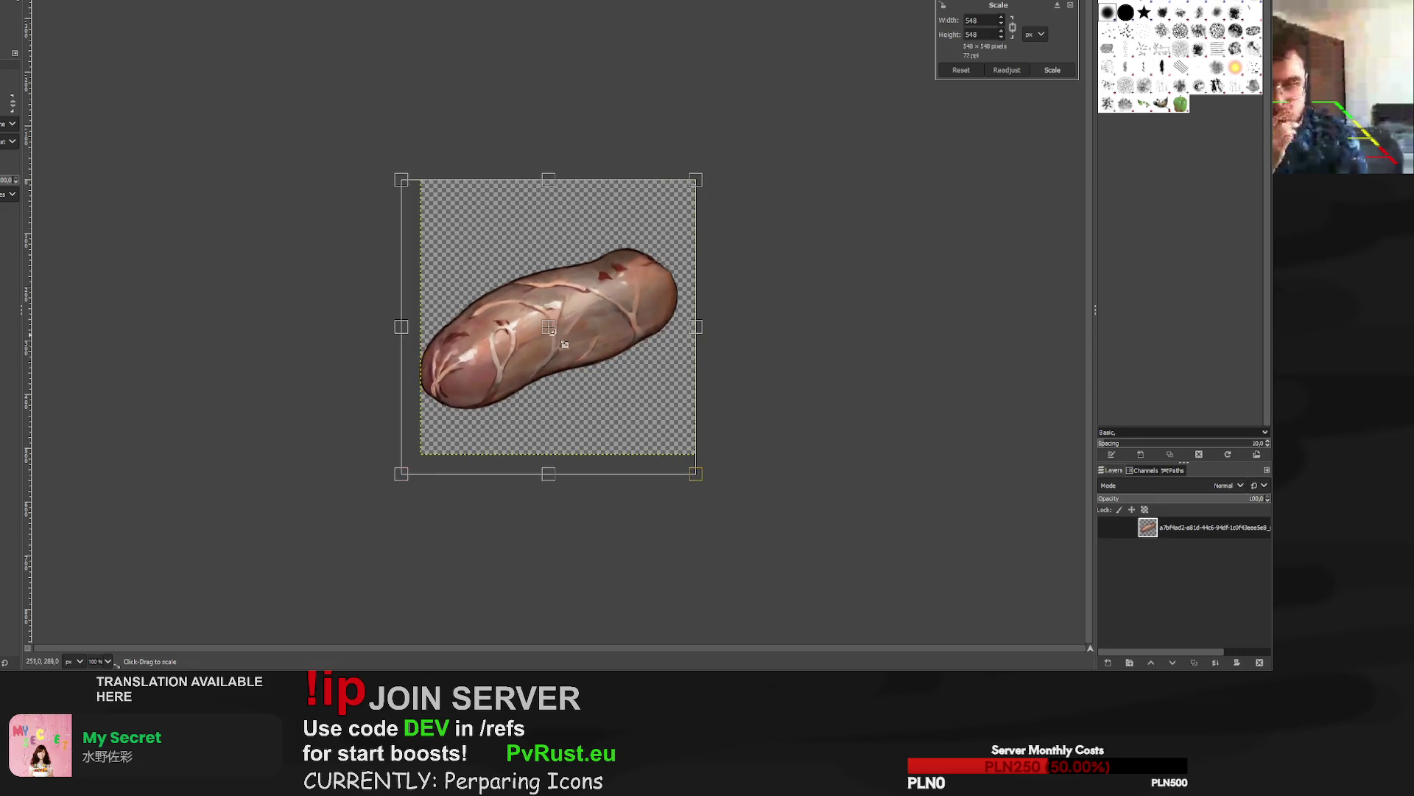
left_click_drag(554, 333, 562, 329)
left_click_drag(410, 470, 415, 466)
left_click_drag(560, 321, 560, 322)
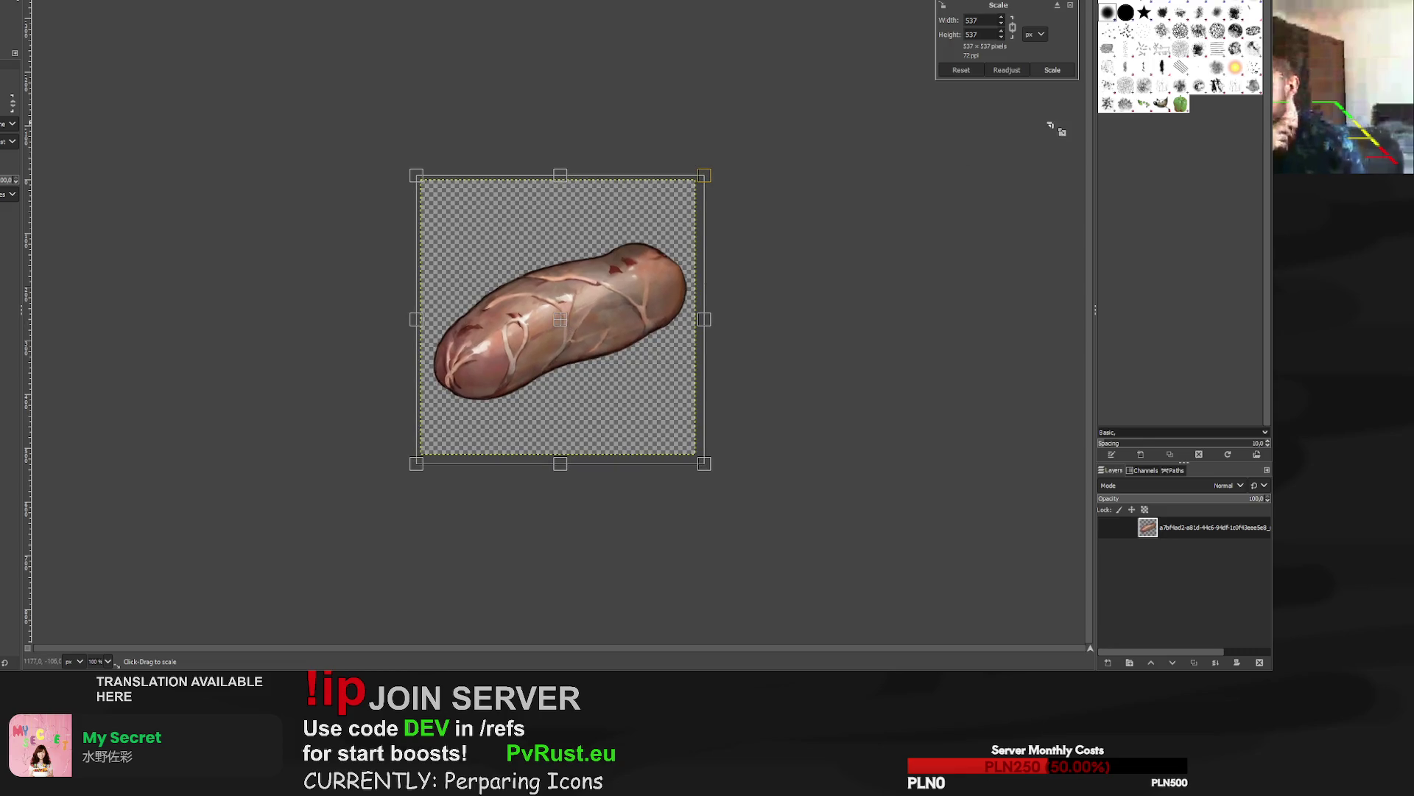
key("Return")
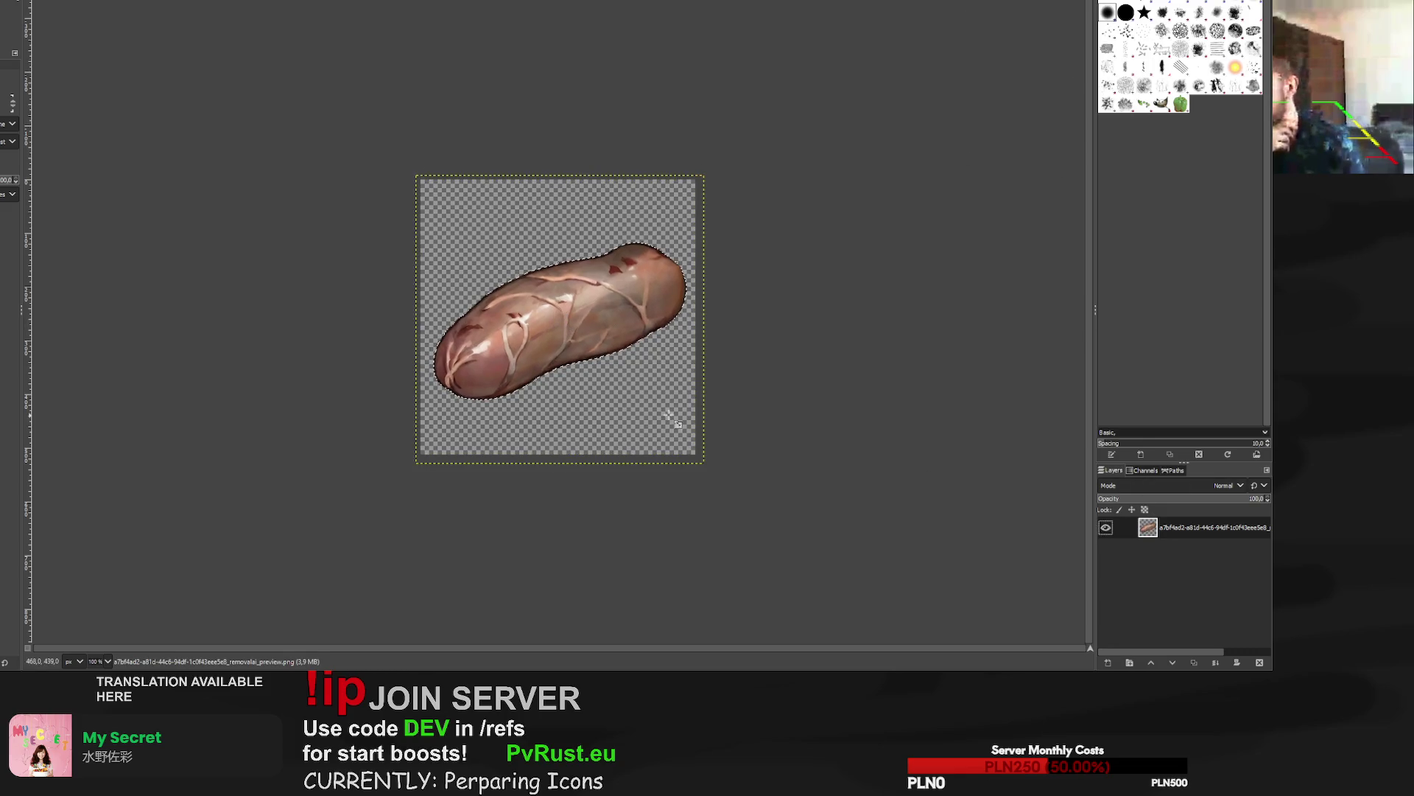
Paint a black outline on a new layer and move it beneath the sausage.
key("ctrl+shift+n")
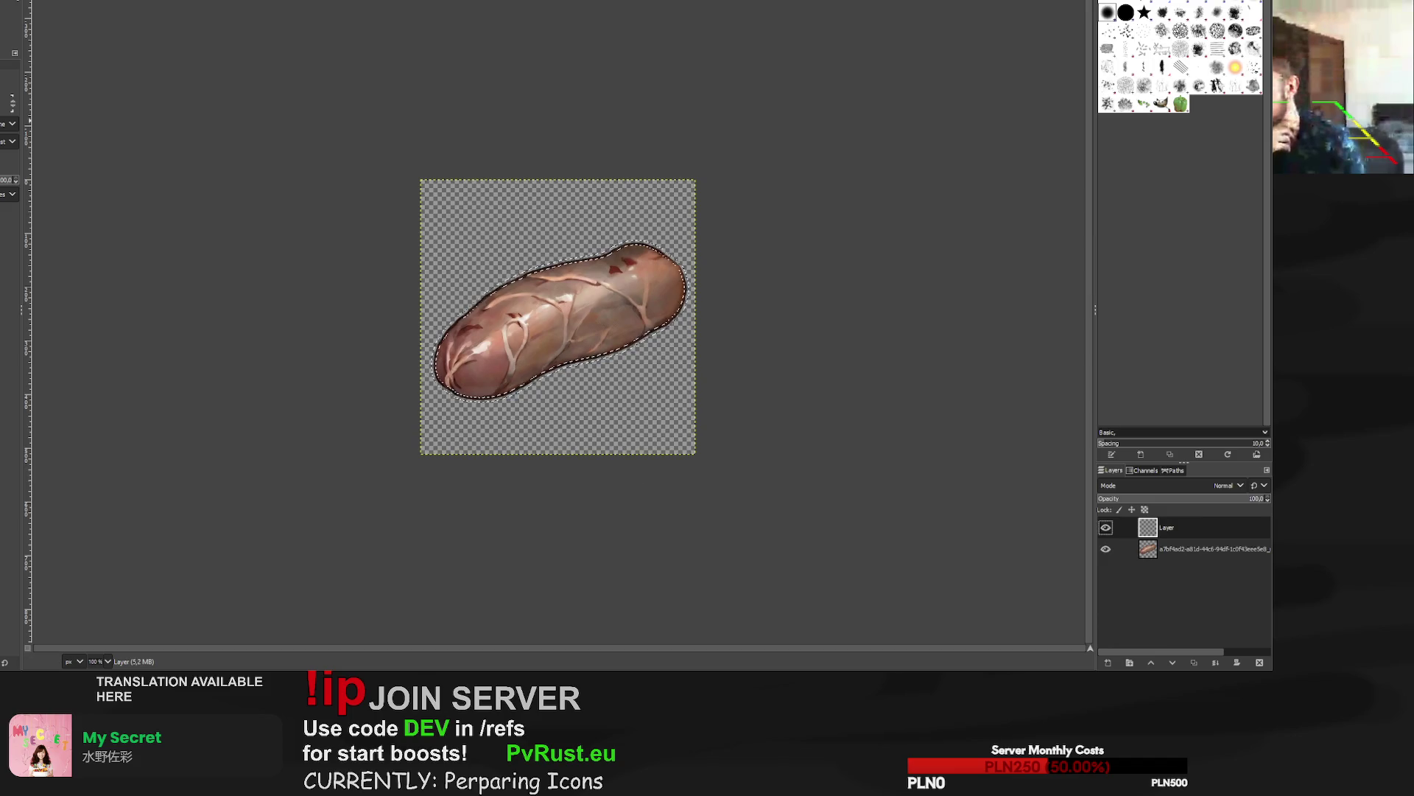
key("p")
left_click_drag(473, 211, 701, 306)
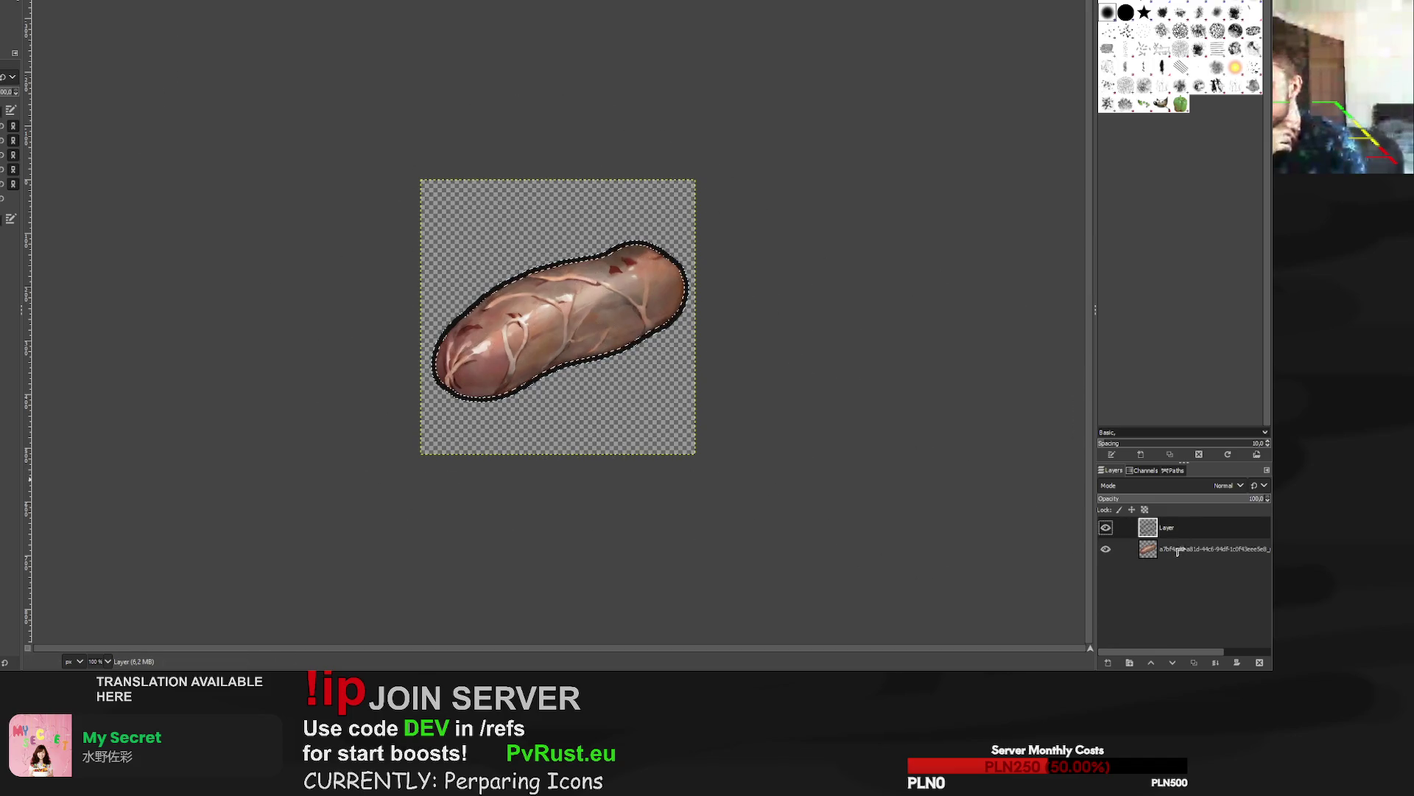
key("shift+Page_Down")
key("r")
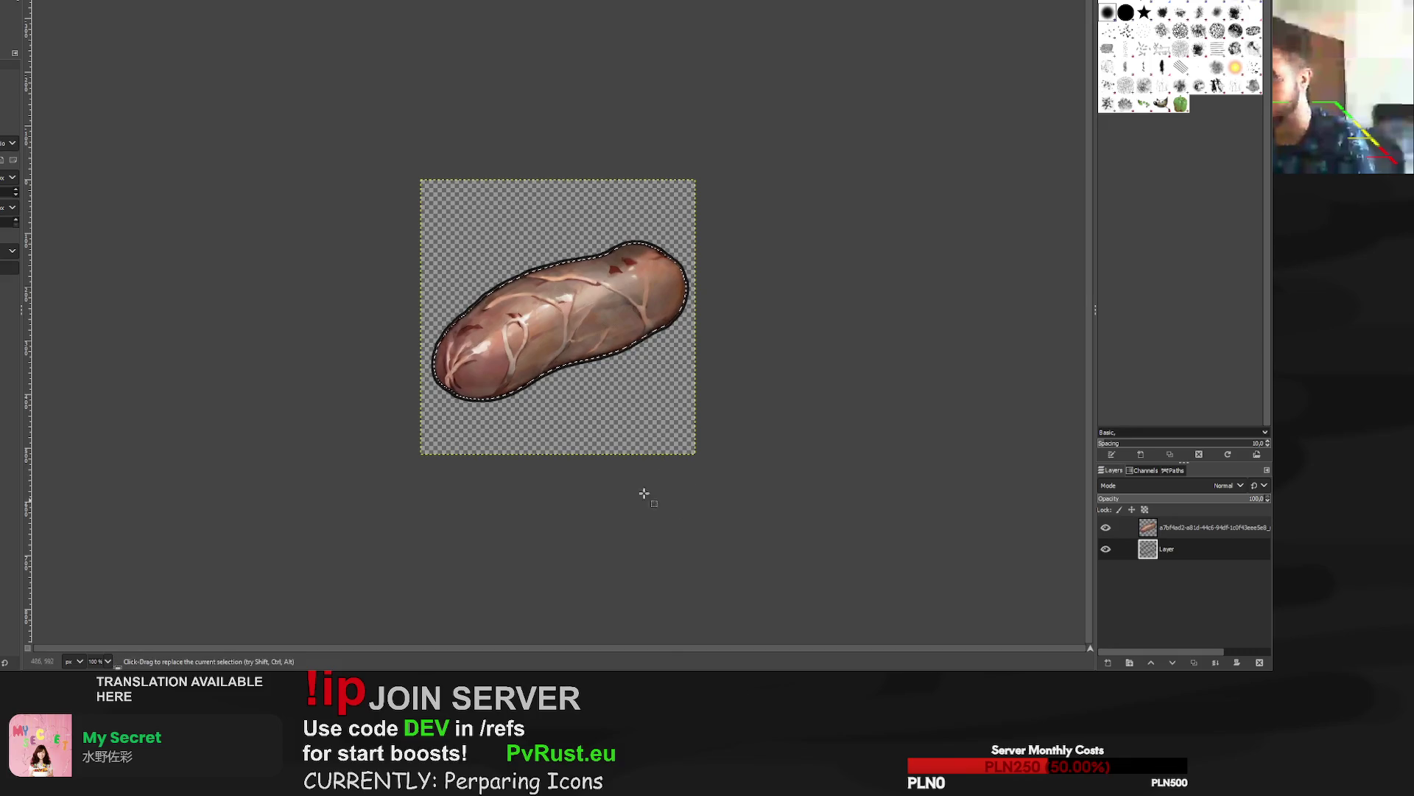
Undo an accidental erase of the sausage, clear the selection, and switch to the sandwich image.
key("shift+e")
left_click(1148, 527)
left_click_drag(633, 309, 531, 398)
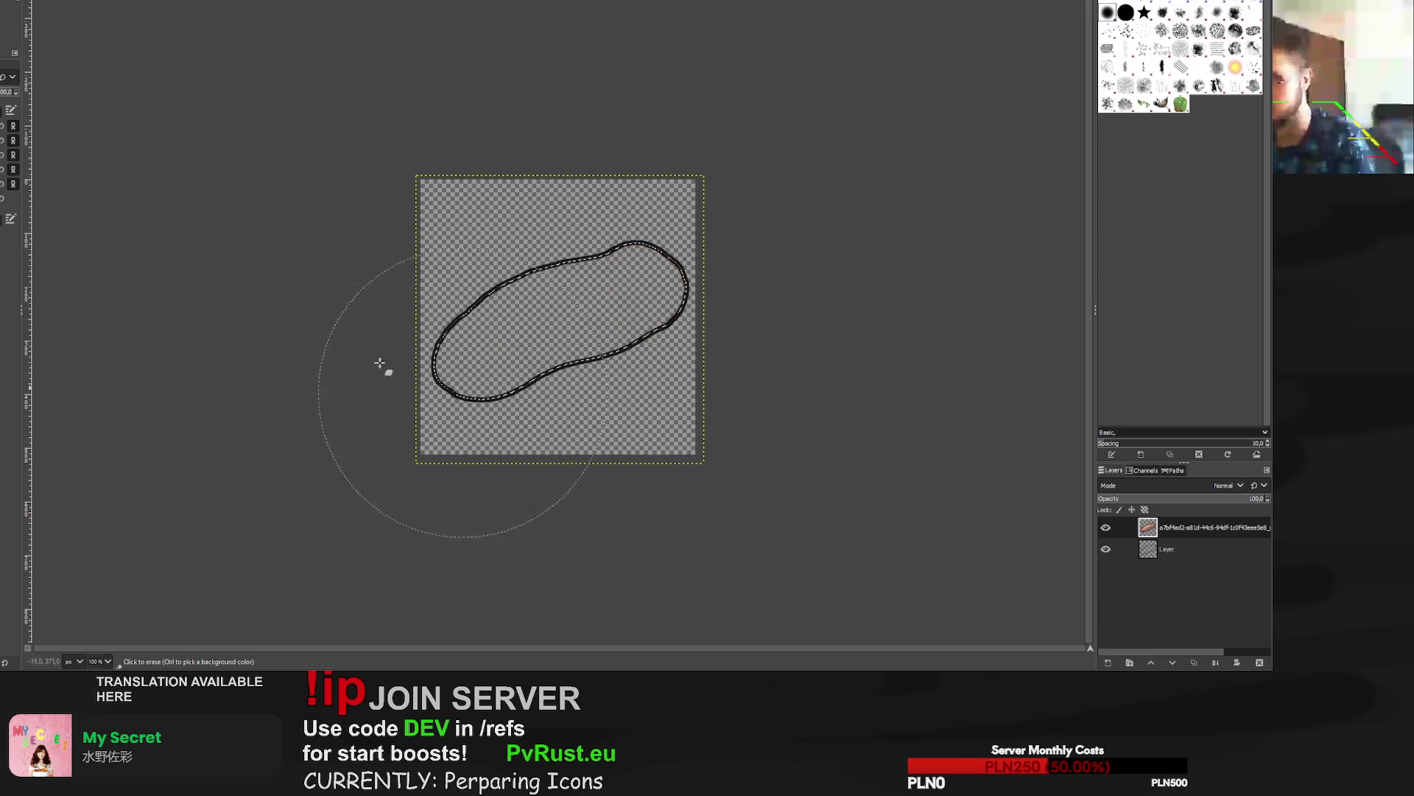
key("ctrl+z")
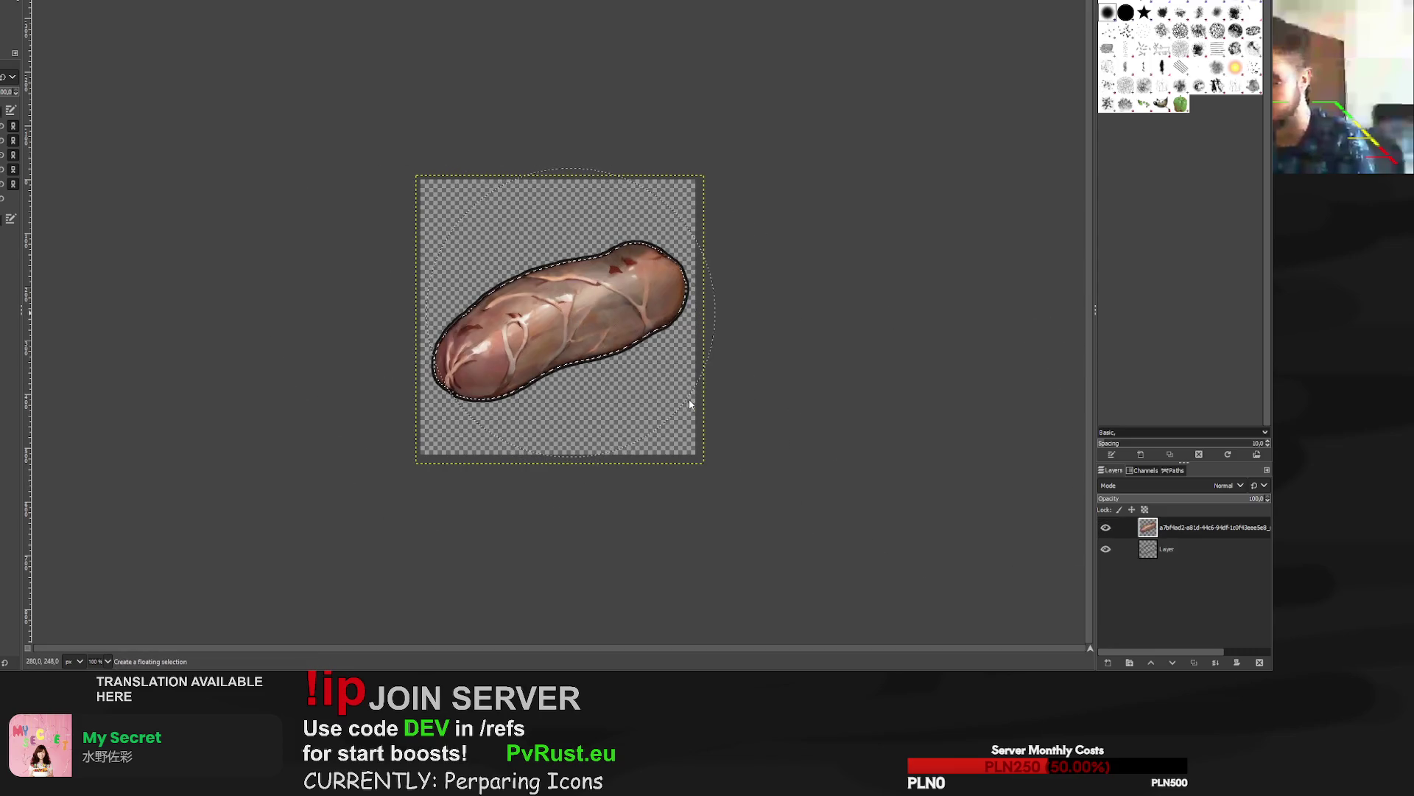
key("r")
left_click(254, 93)
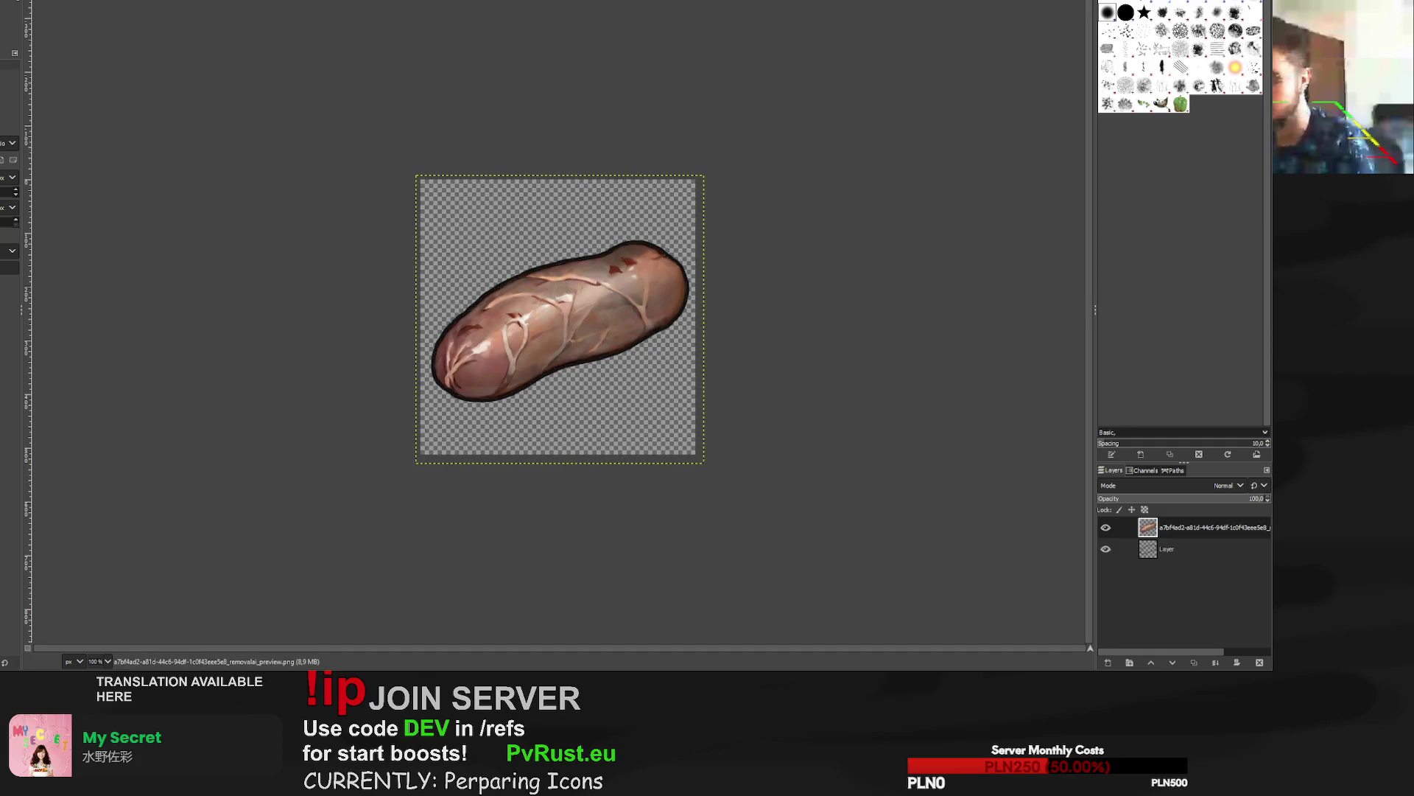
key("ctrl+w")
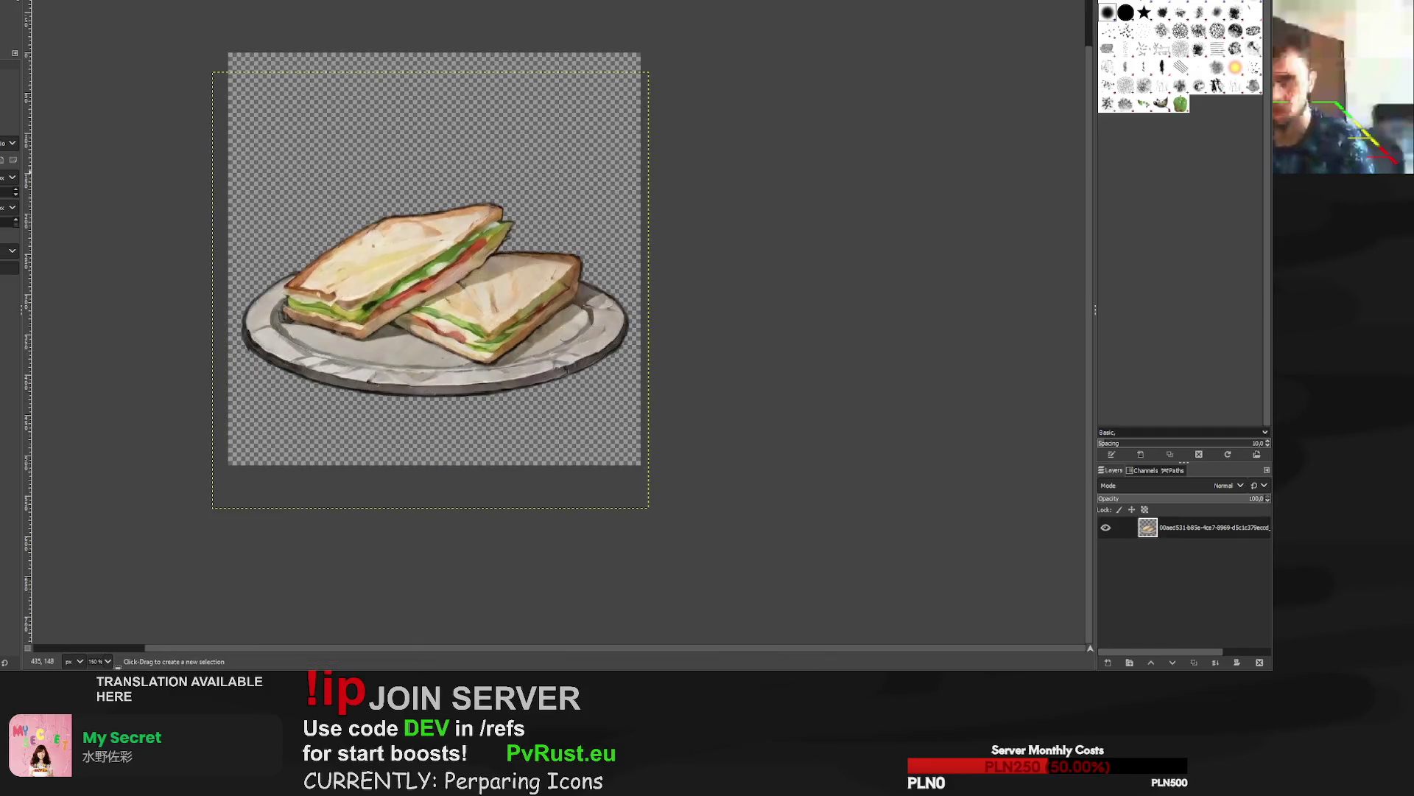
Scale the axe layer up to 574 px so it fills the canvas.
key("ctrl+w")
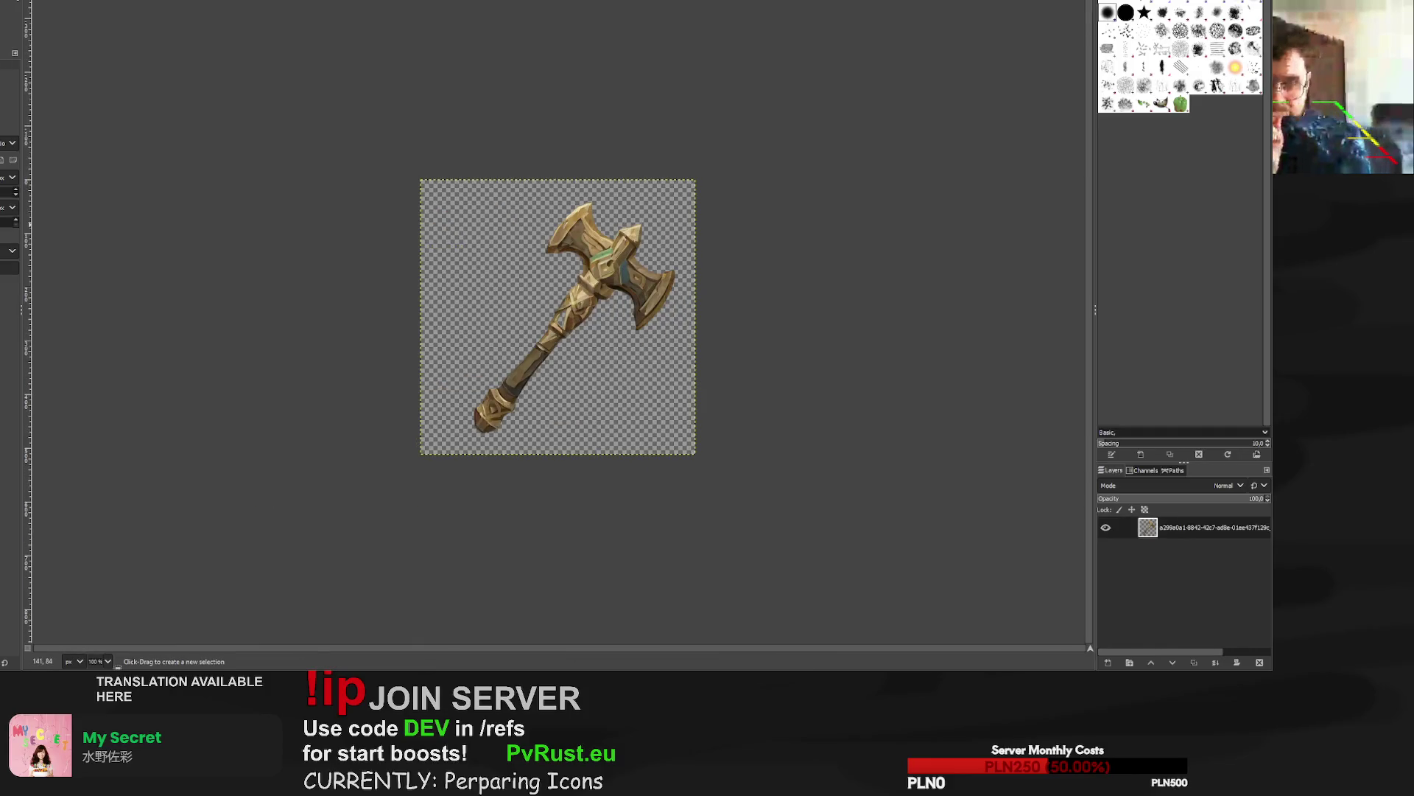
key("shift+s")
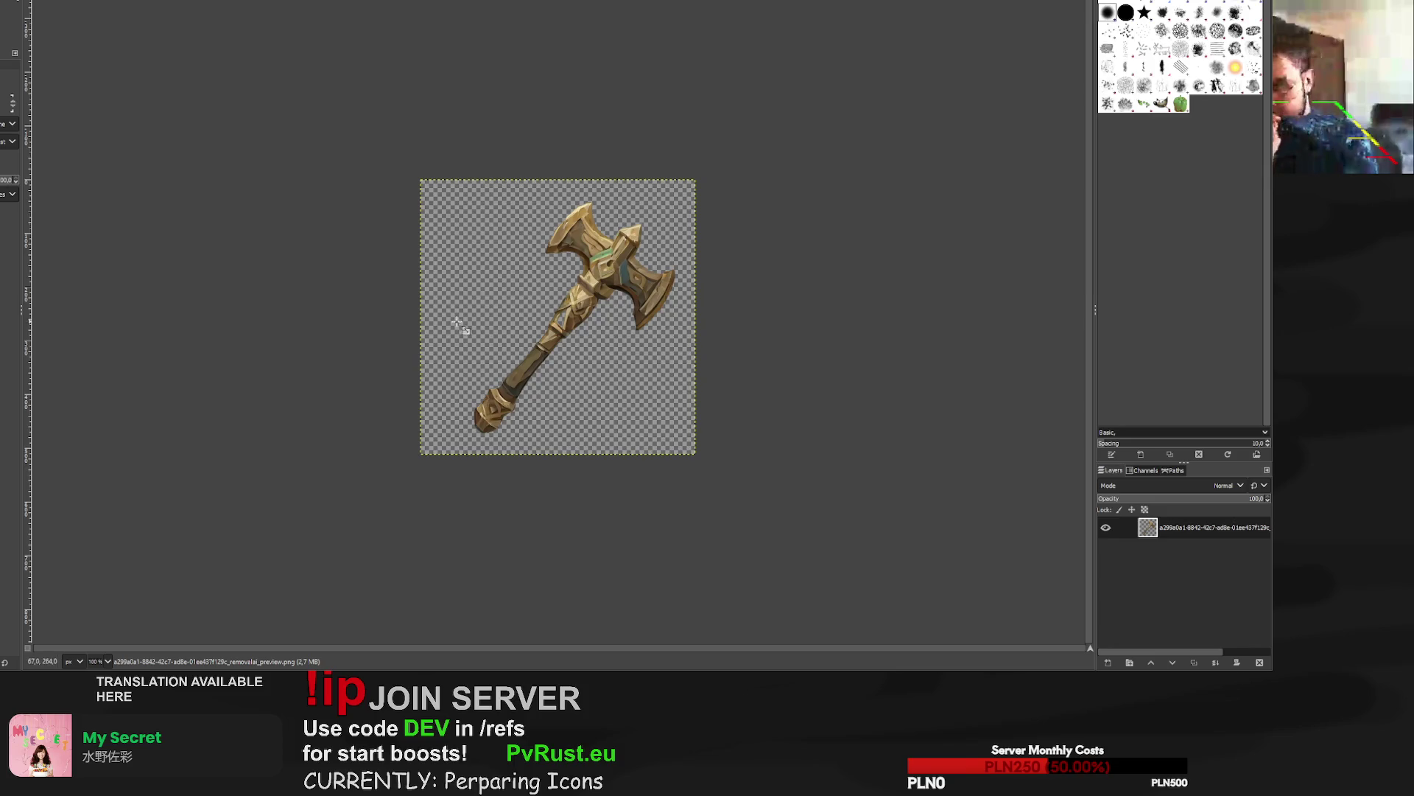
left_click(458, 317)
mouse_move(430, 463)
left_mouse_down()
mouse_move(401, 490)
mouse_move(391, 470)
left_mouse_up()
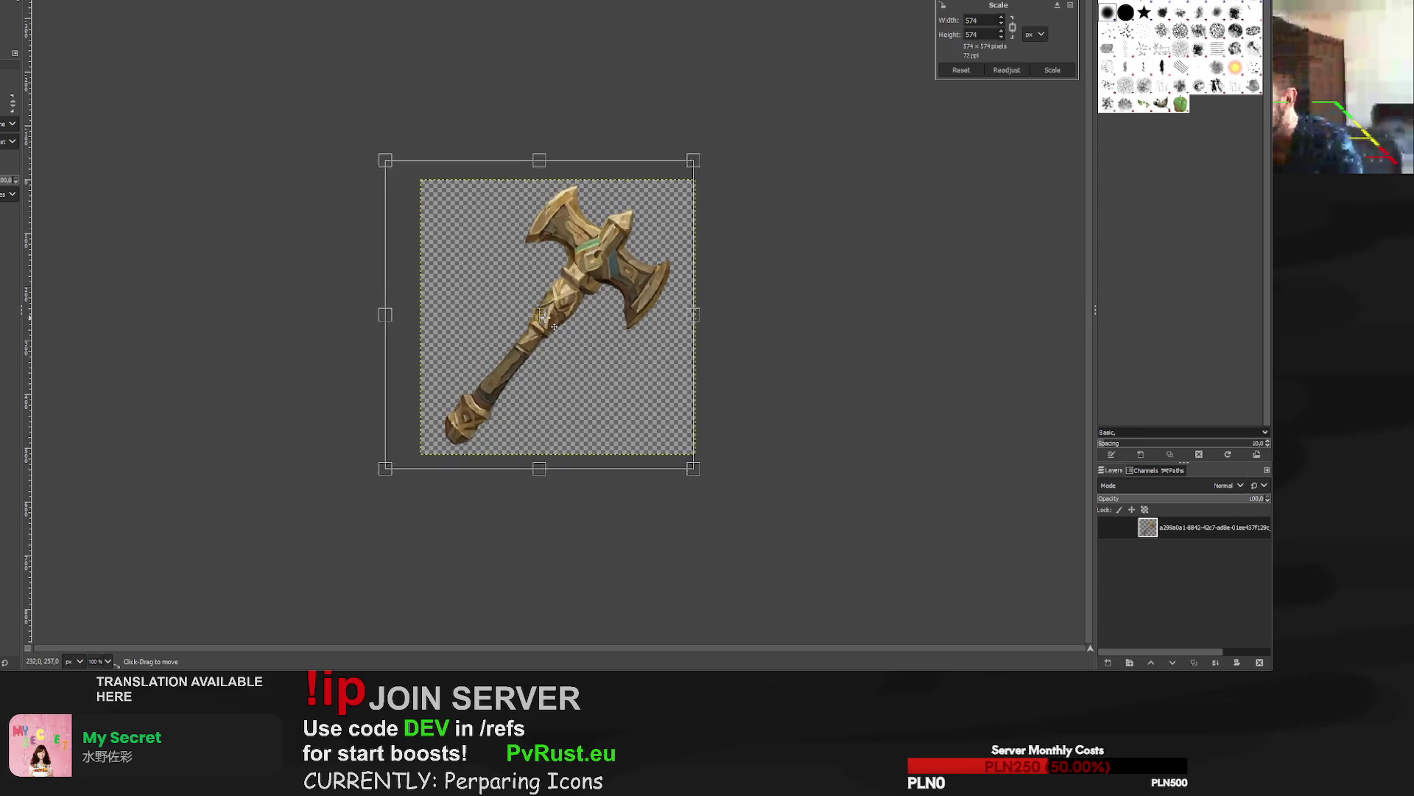
left_click_drag(558, 324, 558, 325)
scroll(558, 327, "up", 4)
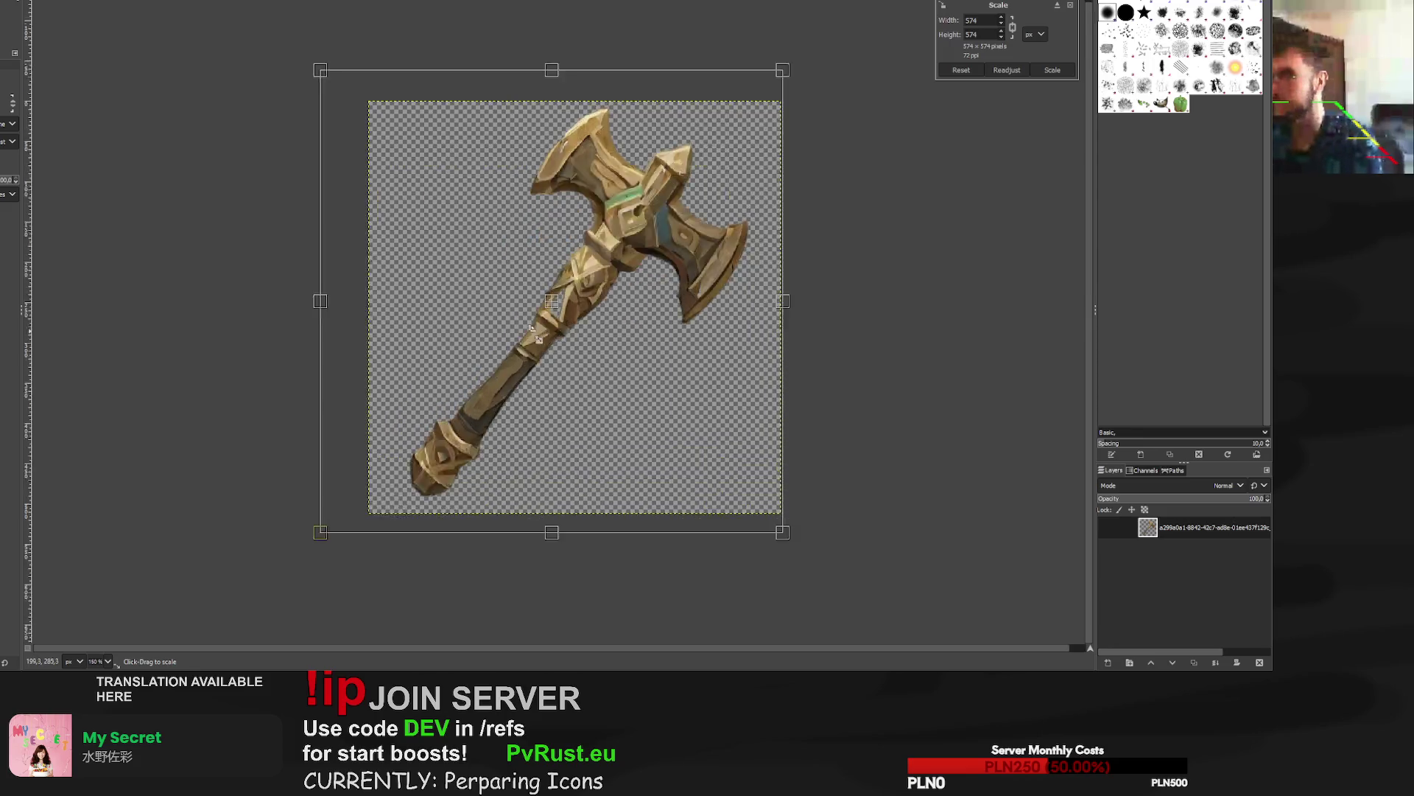
scroll(568, 301, "down", 2)
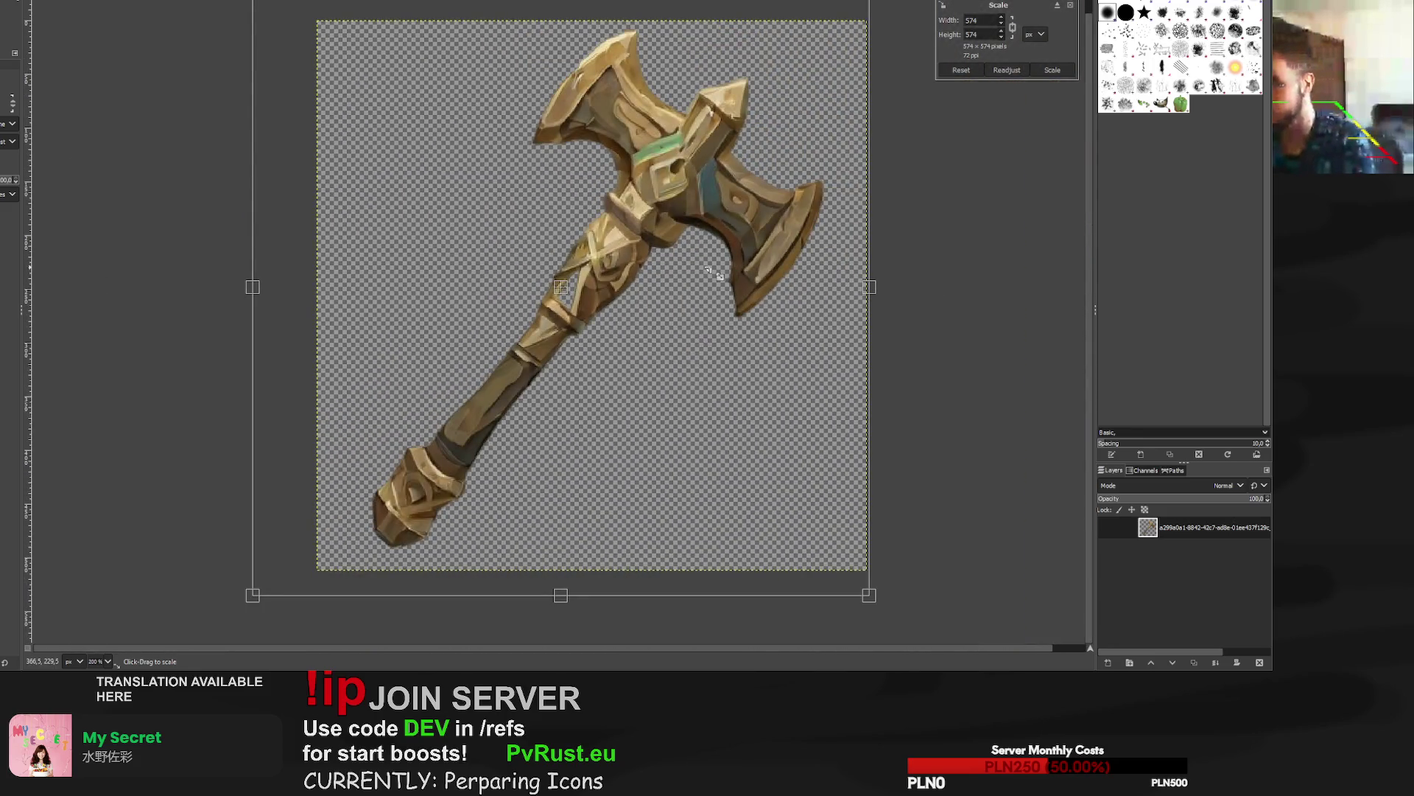
left_click(1052, 70)
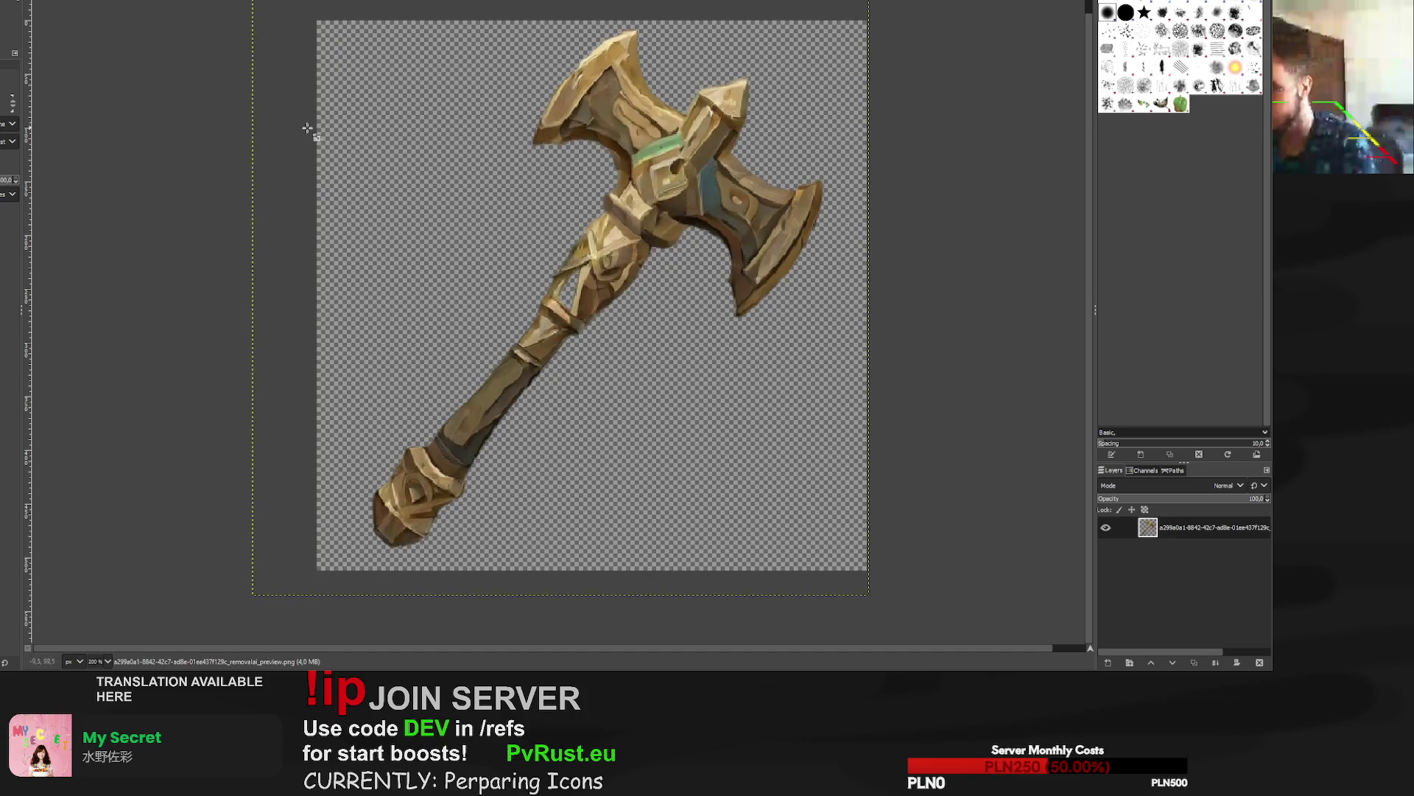
Inspect the resized axe, cancel an accidental resize, and add a new transparent layer.
scroll(574, 319, "up", 5)
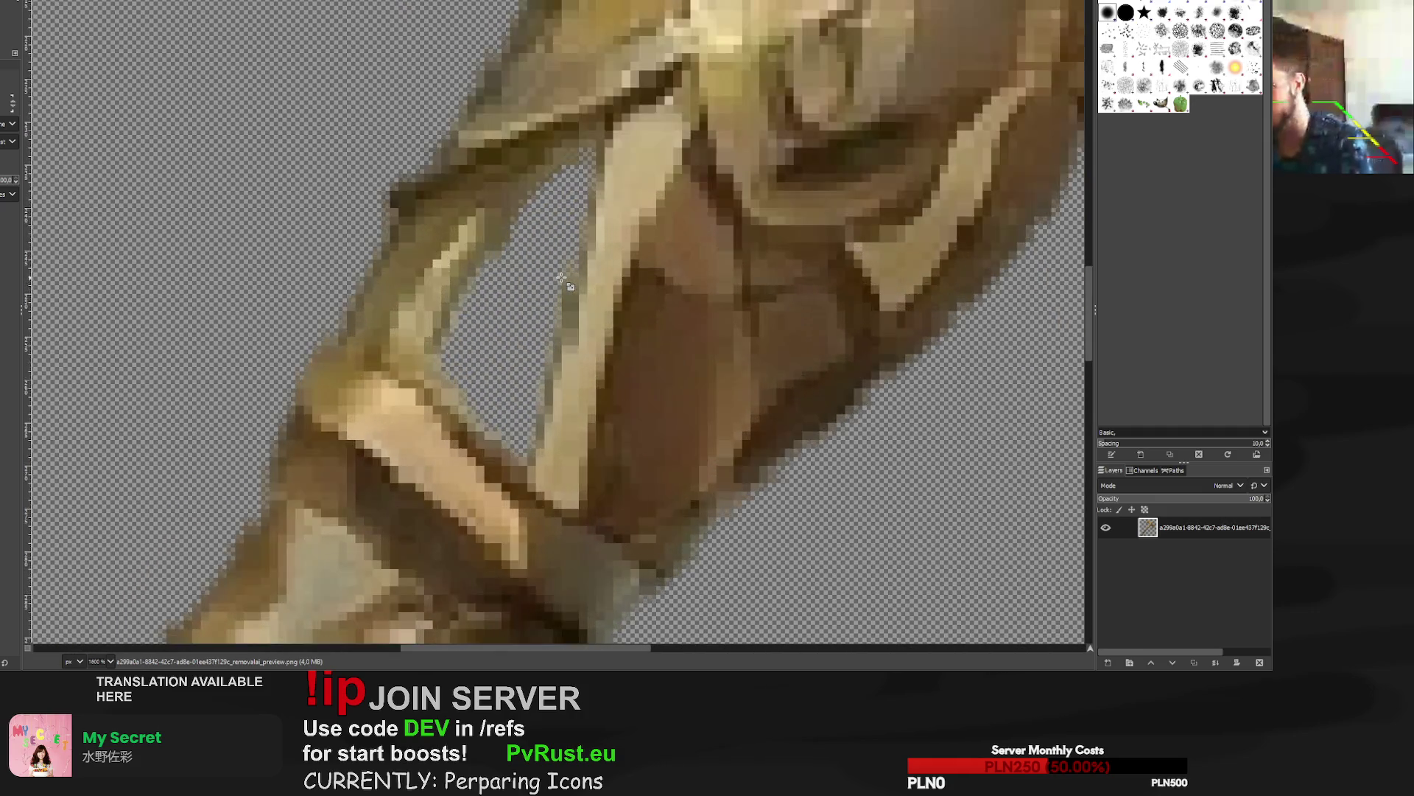
scroll(562, 277, "down", 4)
scroll(561, 278, "down", 3)
scroll(566, 284, "up", 5)
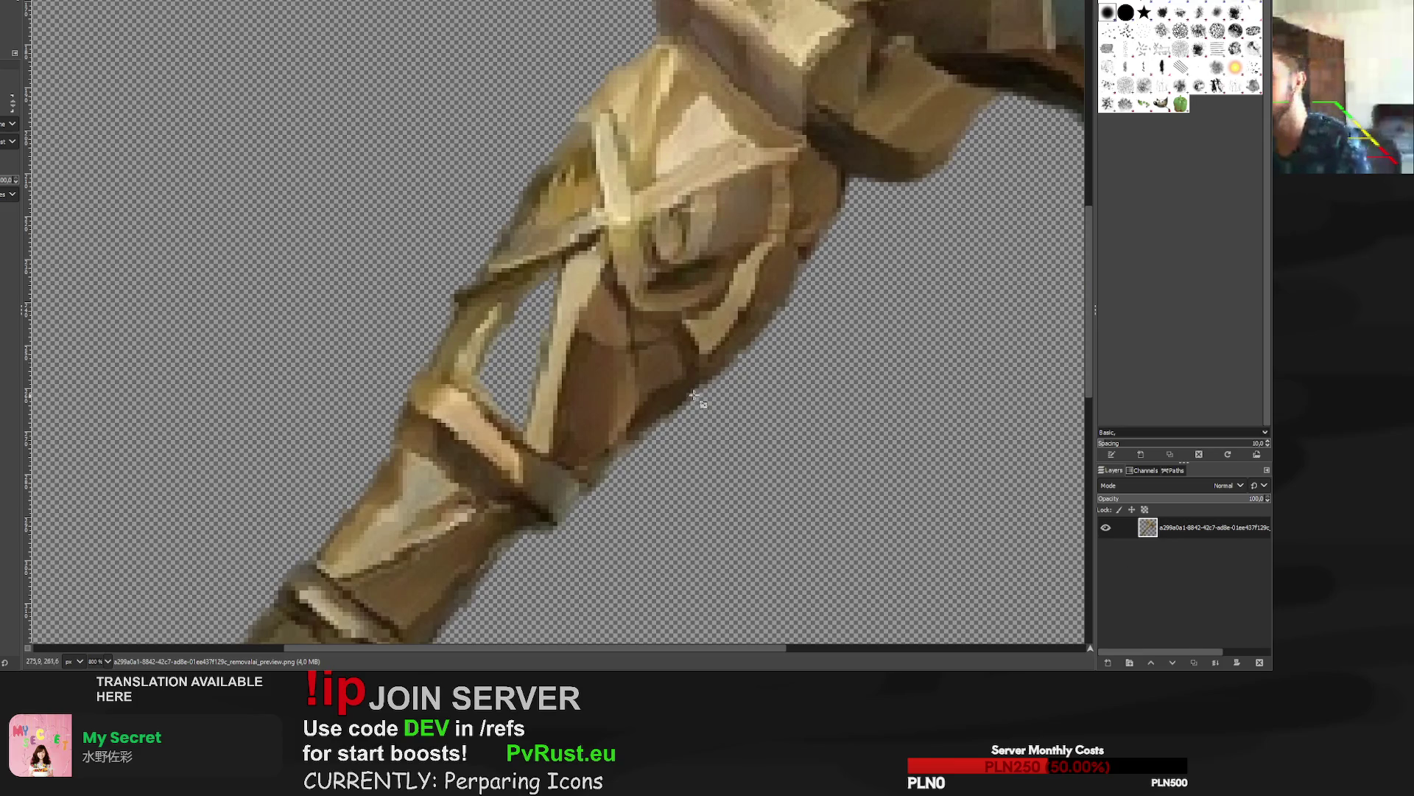
left_click(615, 353)
key("Escape")
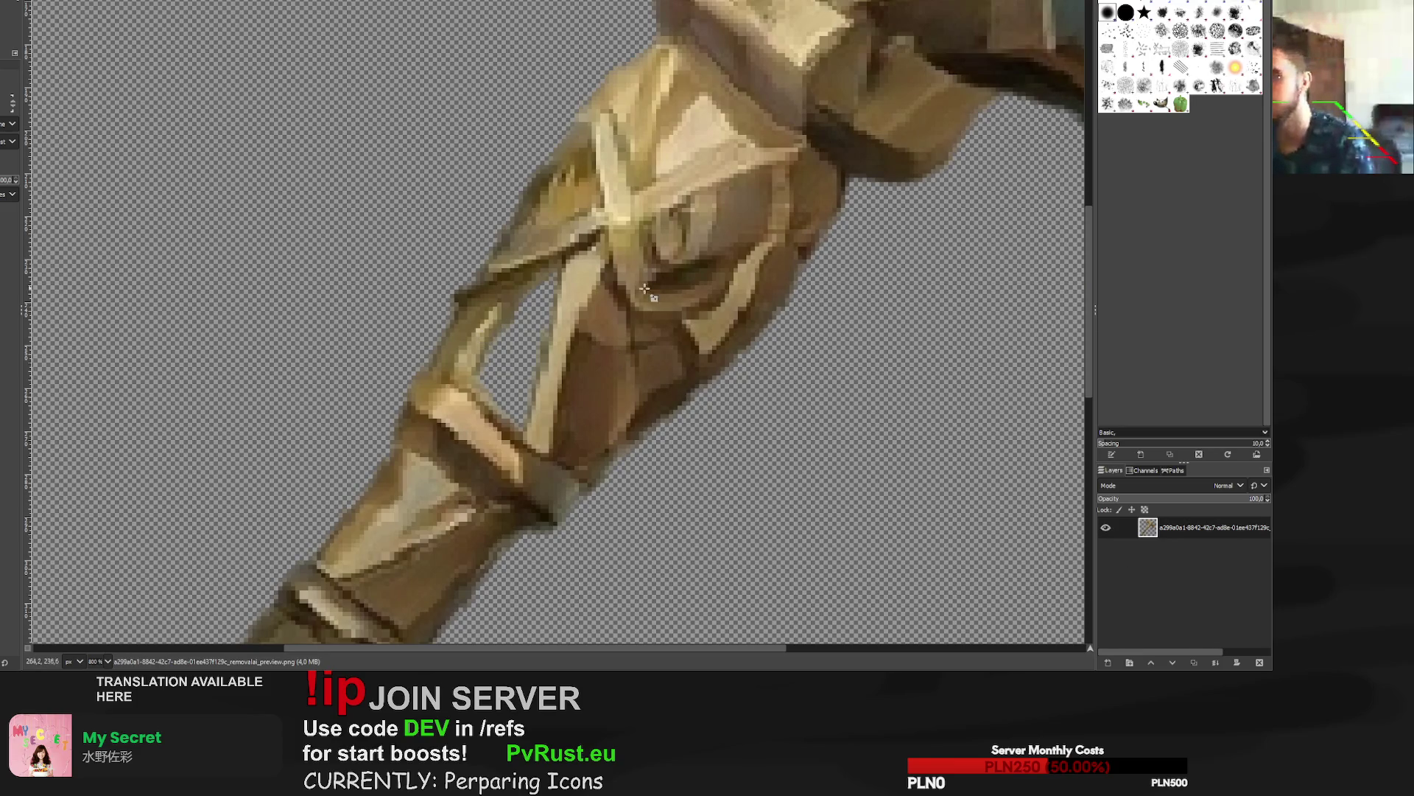
key("ctrl+shift+n")
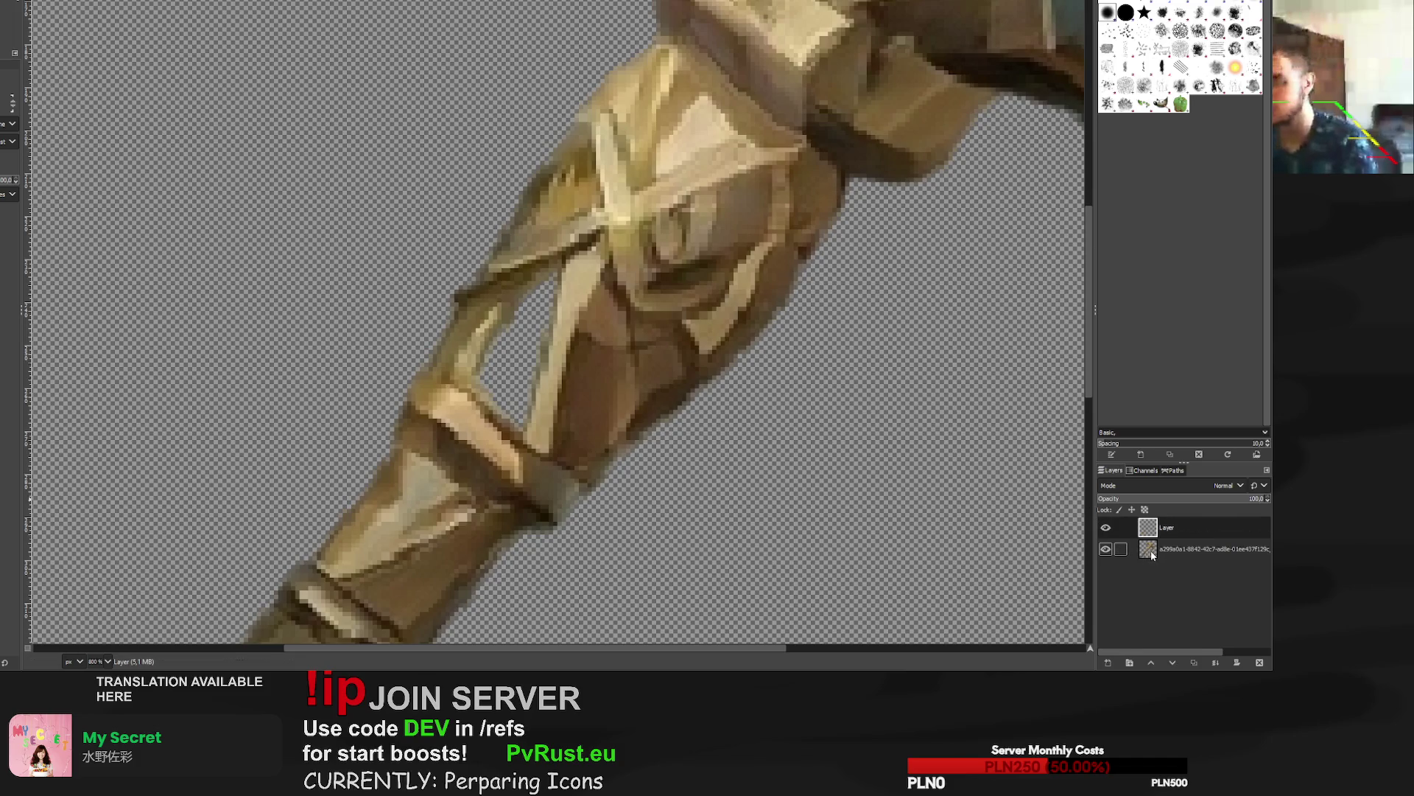
Fill a border band around the axe's shape with black and put the axe layer above it.
left_click(1153, 555, "alt")
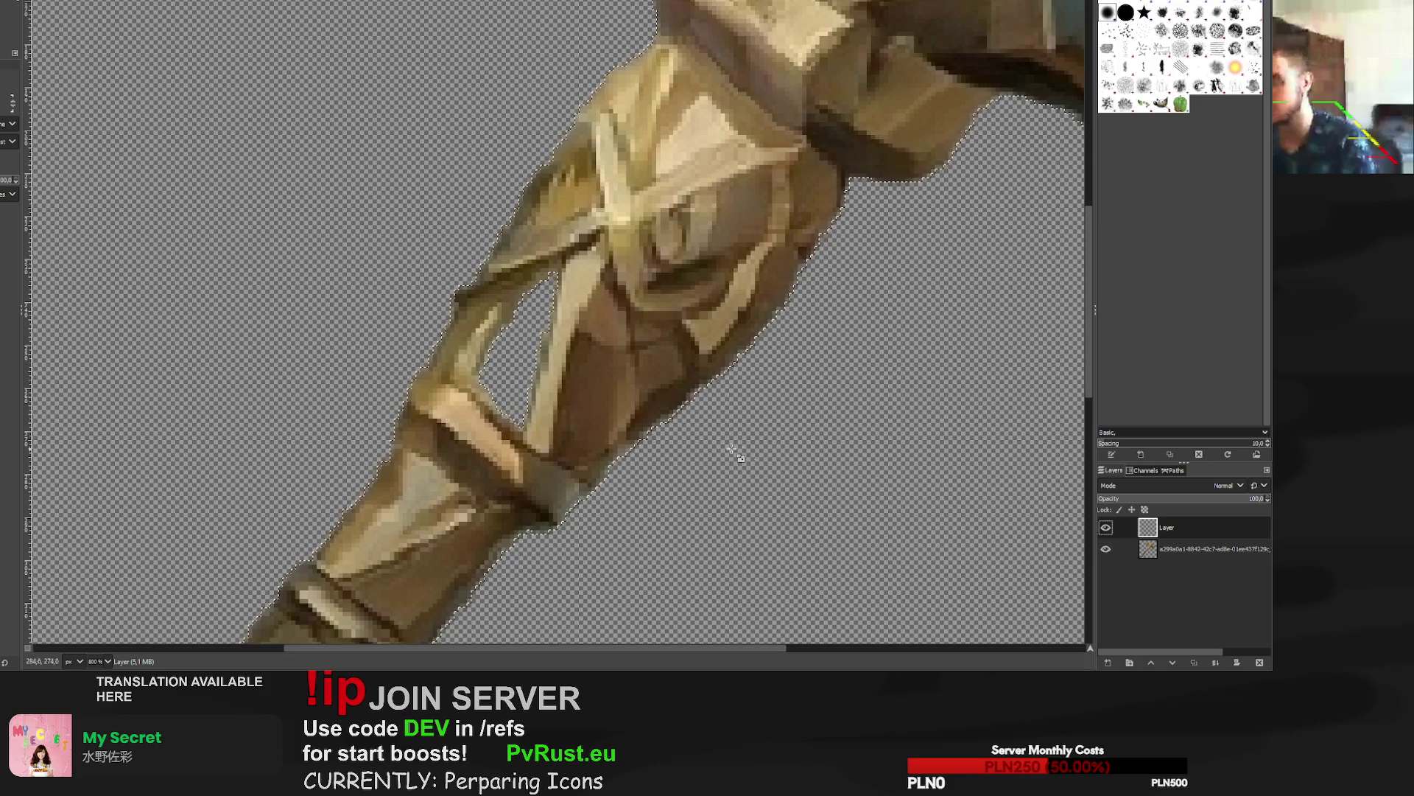
key("alt+s")
key("b")
key("Return")
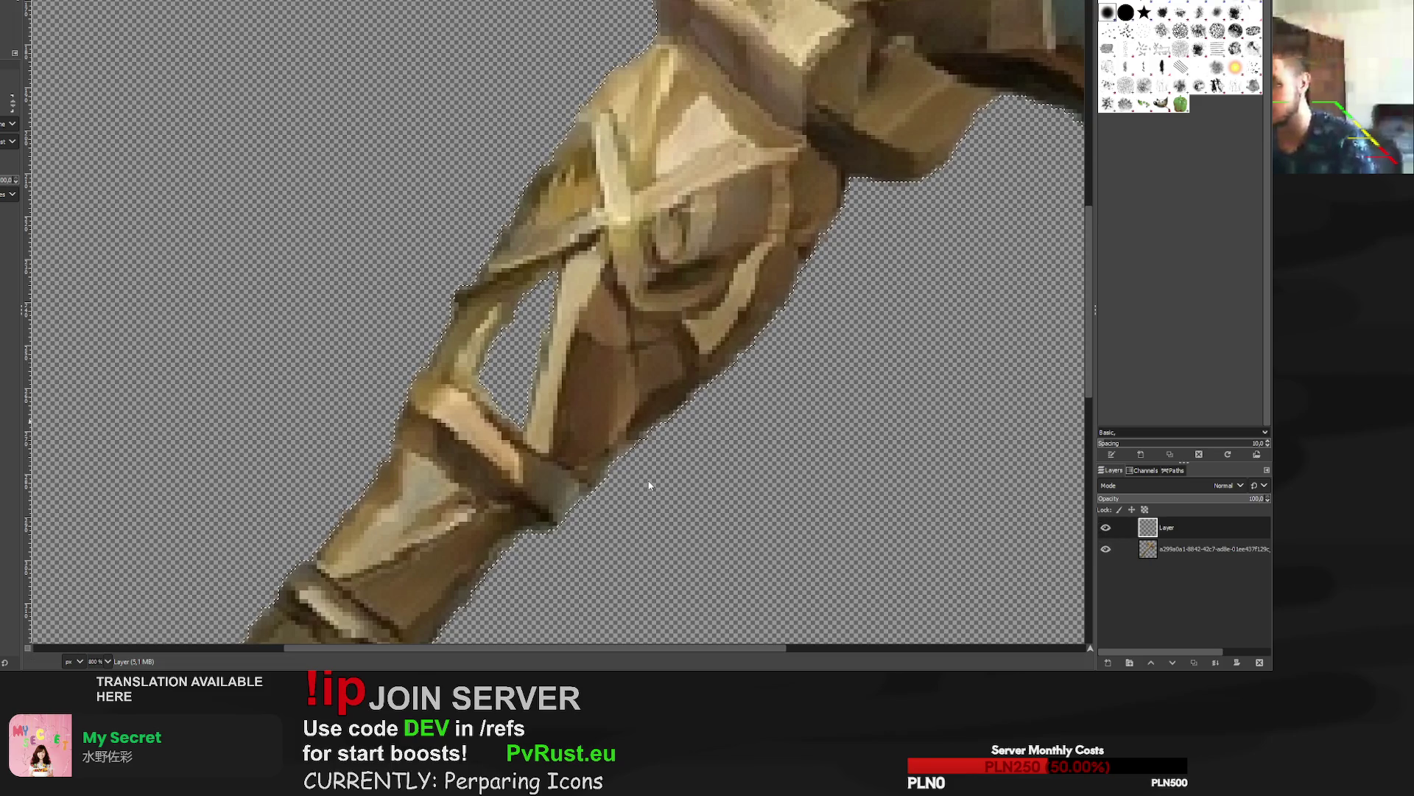
scroll(711, 456, "down", 3)
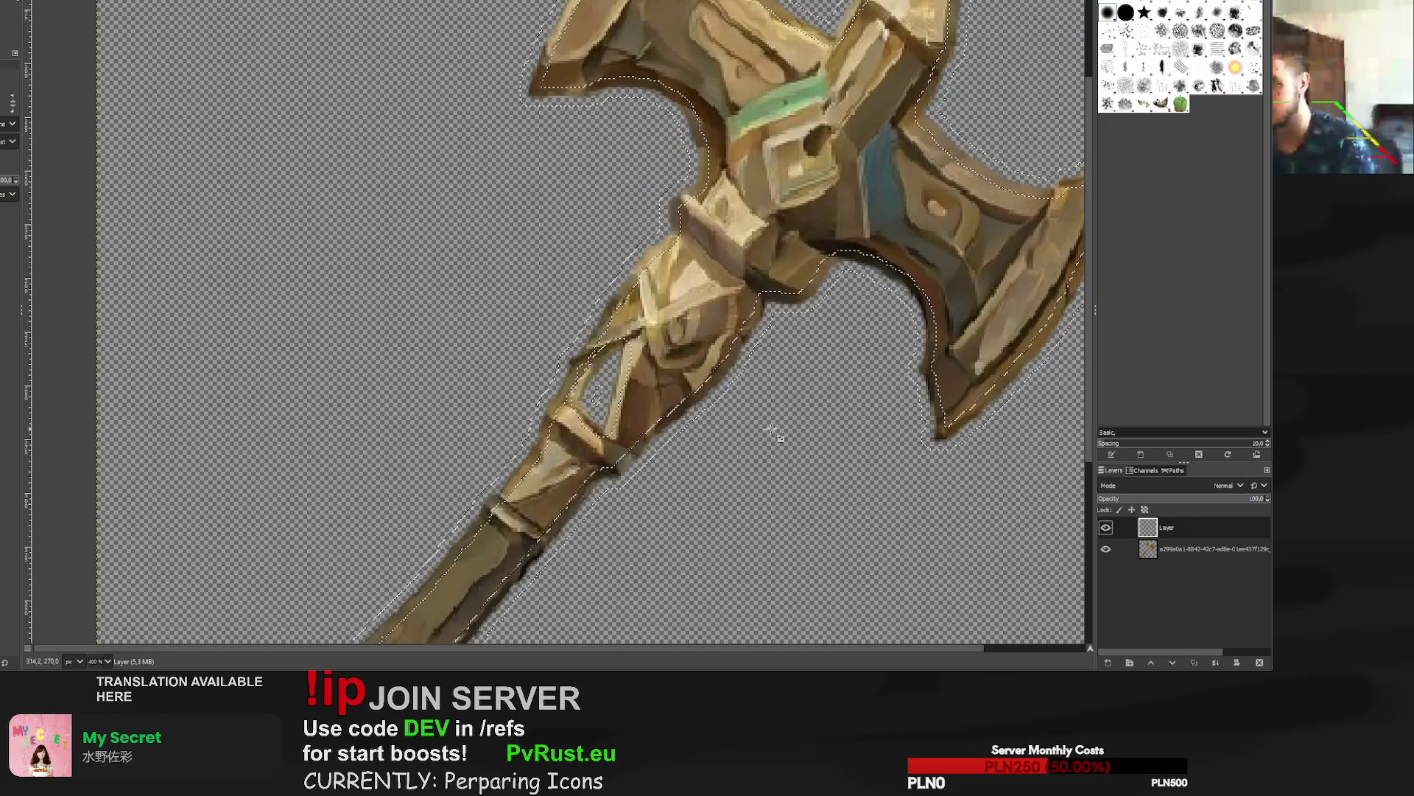
scroll(773, 426, "down", 2)
key("p")
key("ctrl+comma")
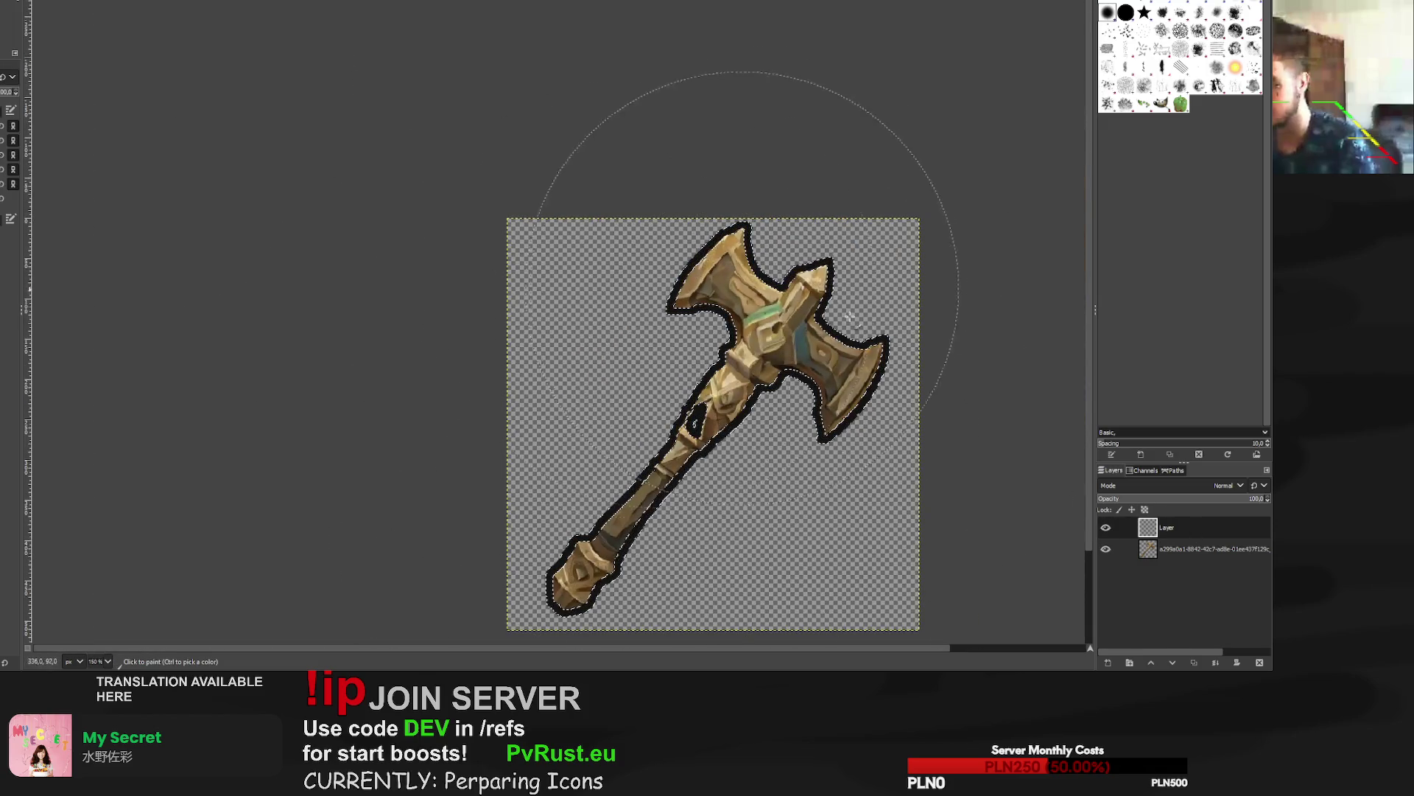
left_click_drag(1155, 552, 1151, 525)
Clear the selection around the outlined axe and switch tools for the next edit.
scroll(721, 460, "up", 5)
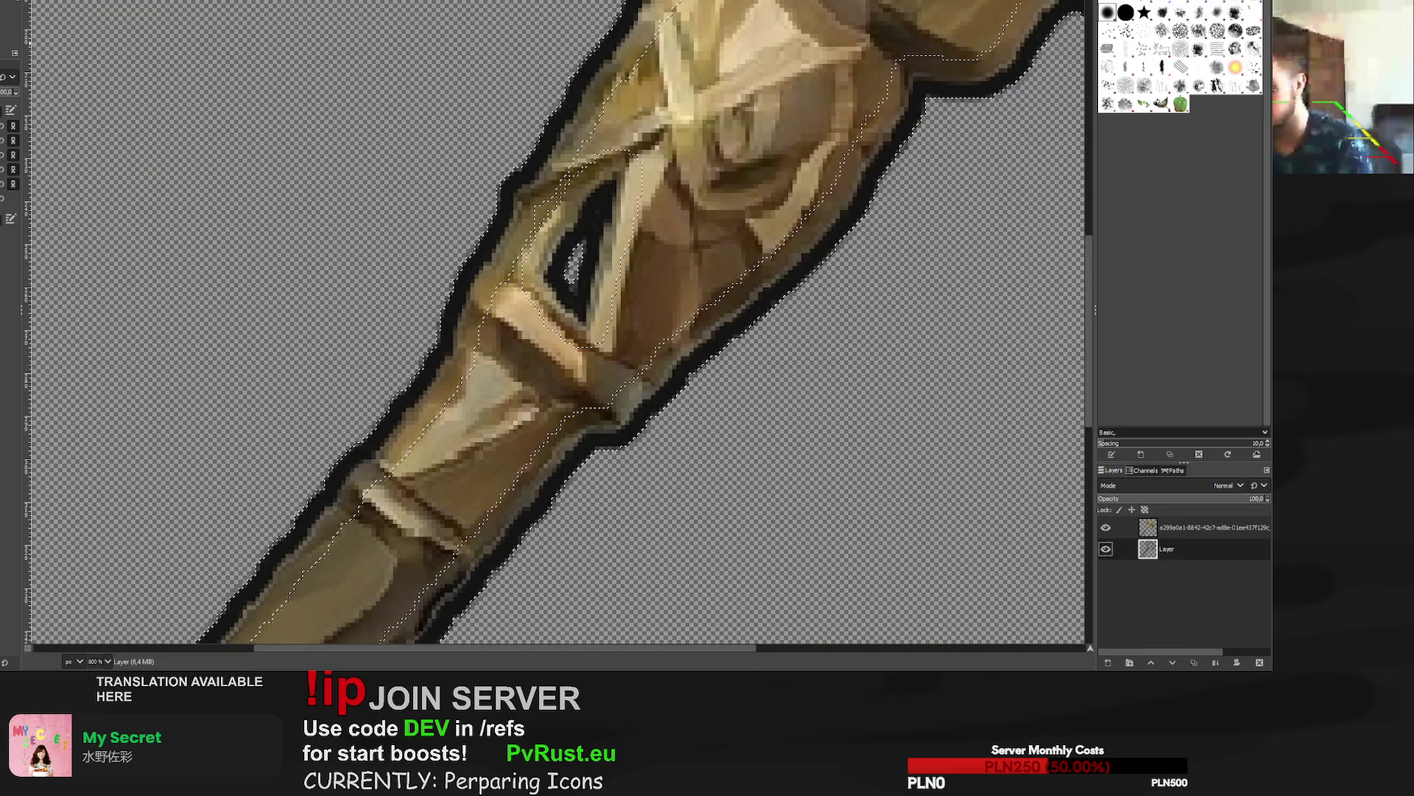
key("m")
key("p")
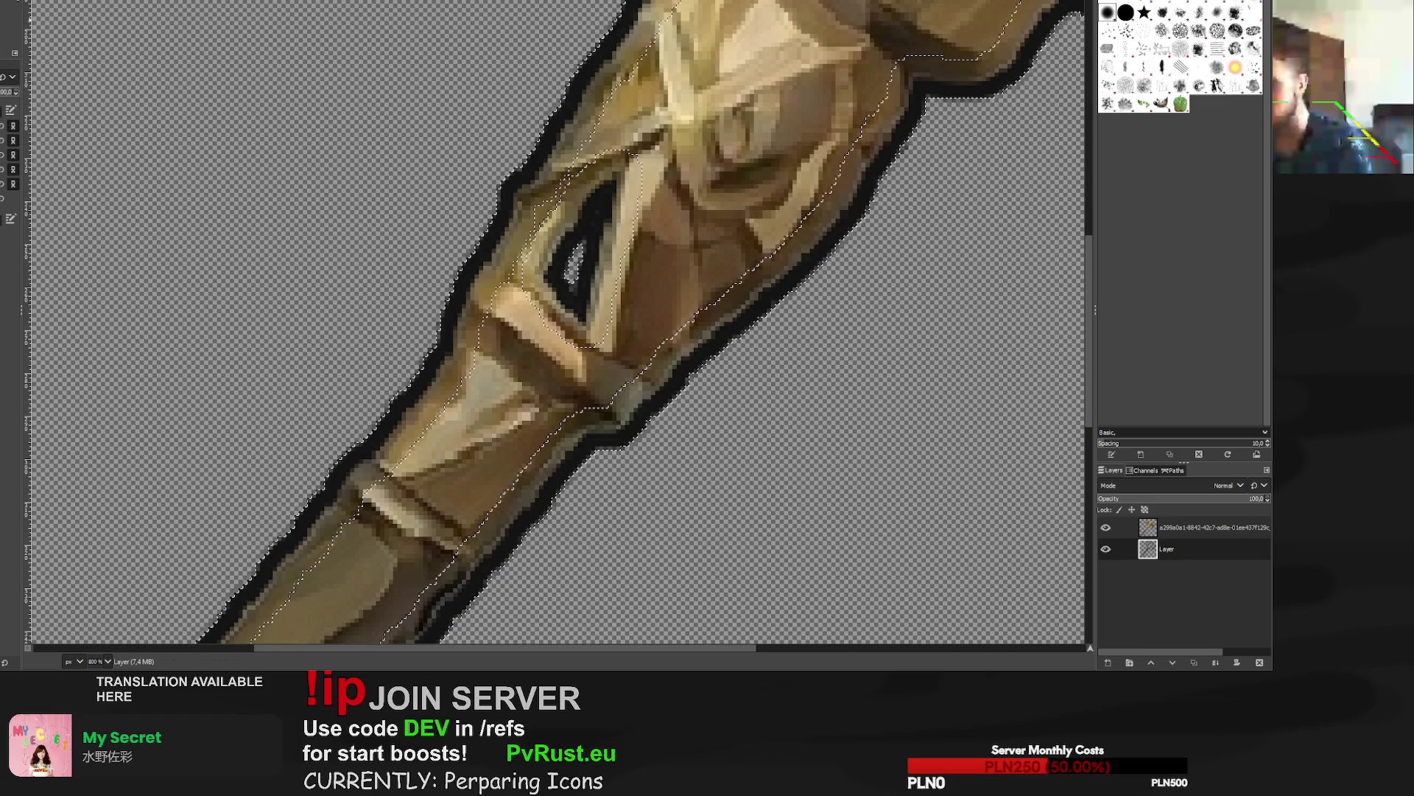
key("m")
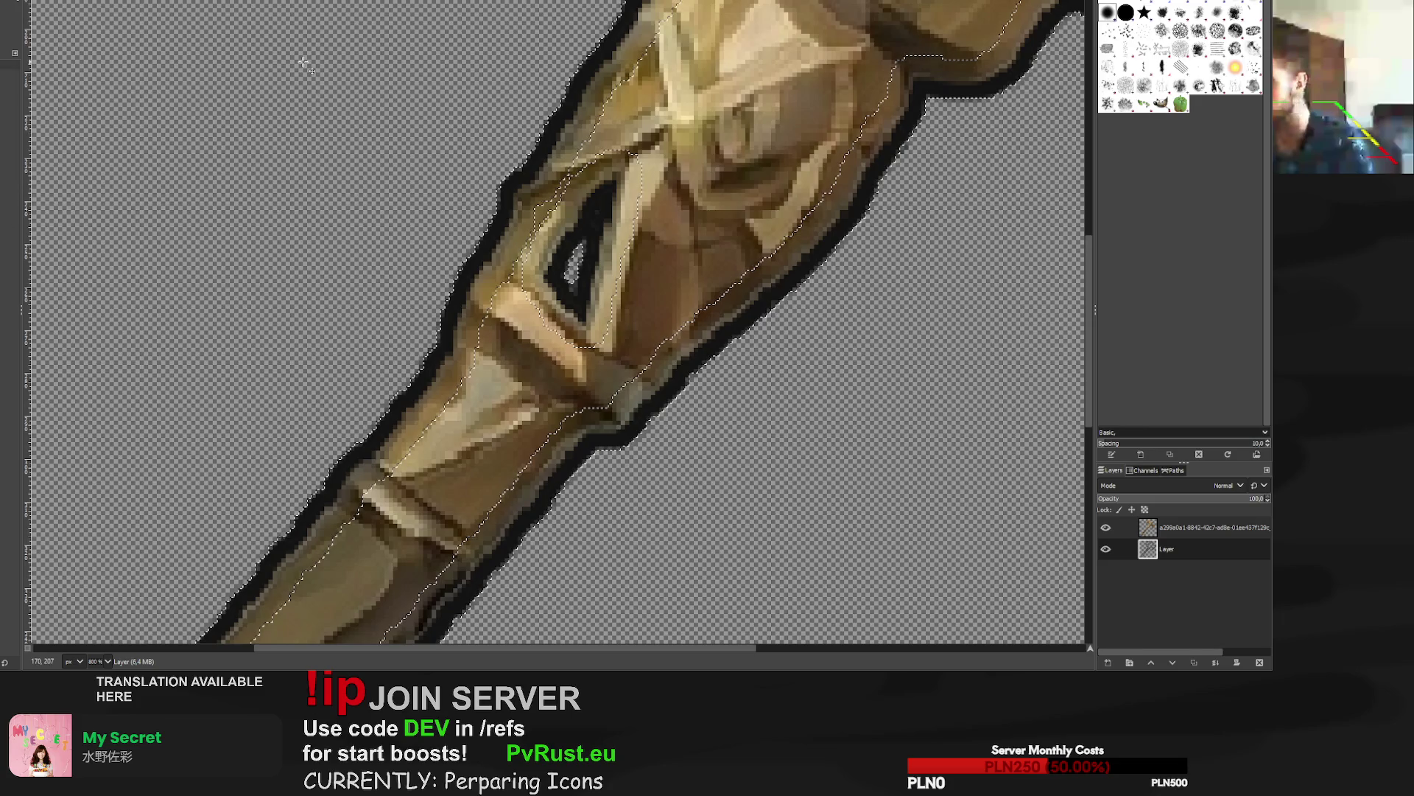
key("ctrl+shift+a")
key("r")
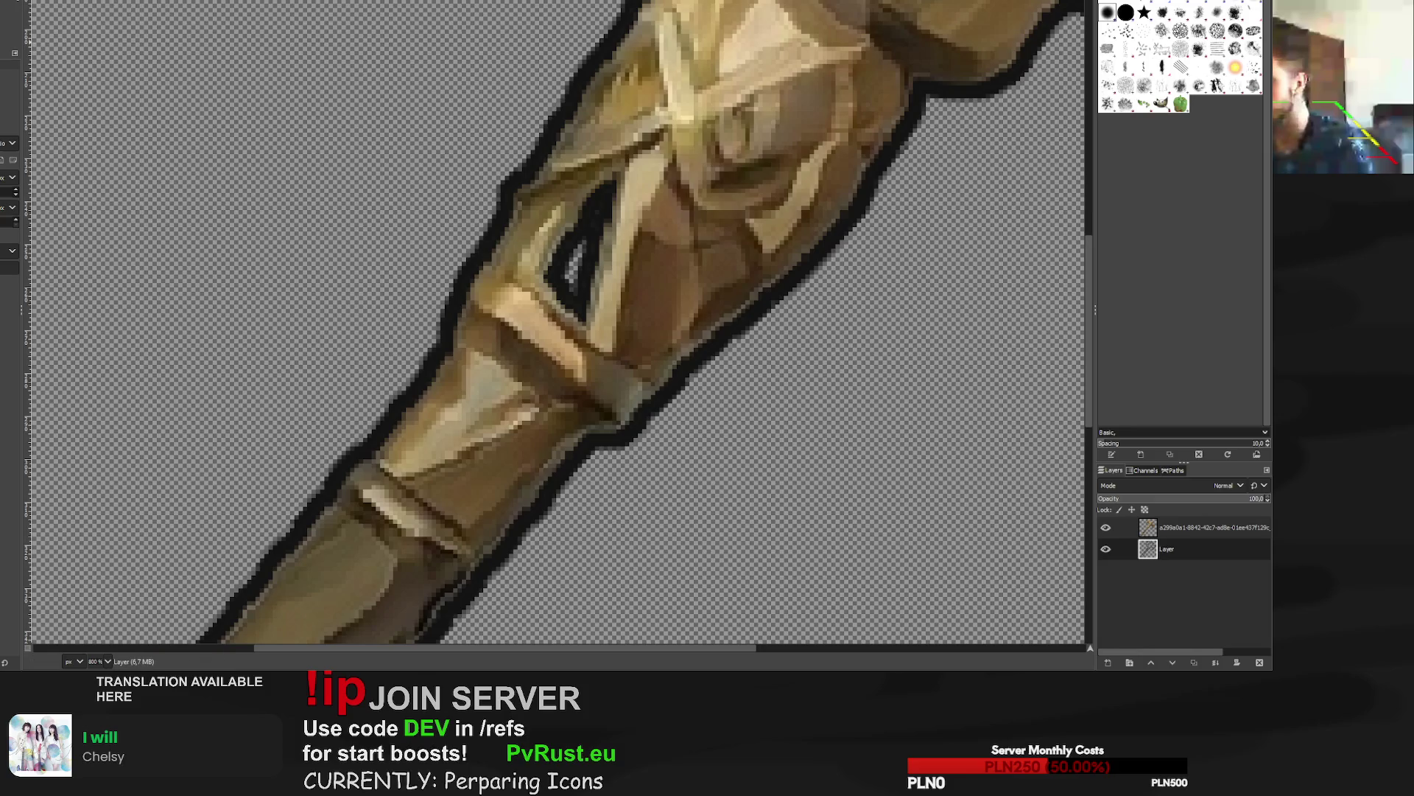
key("o")
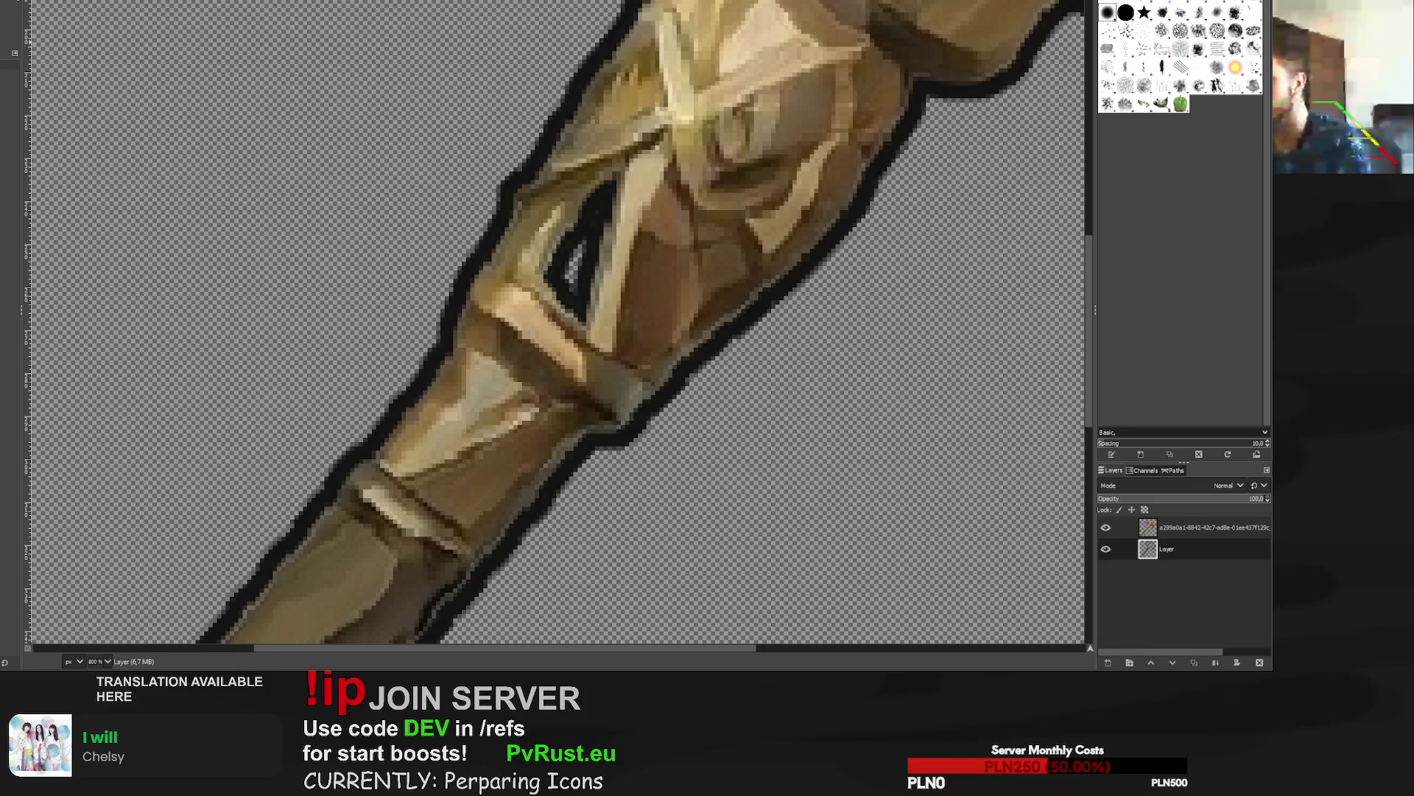
key("Page_Up")
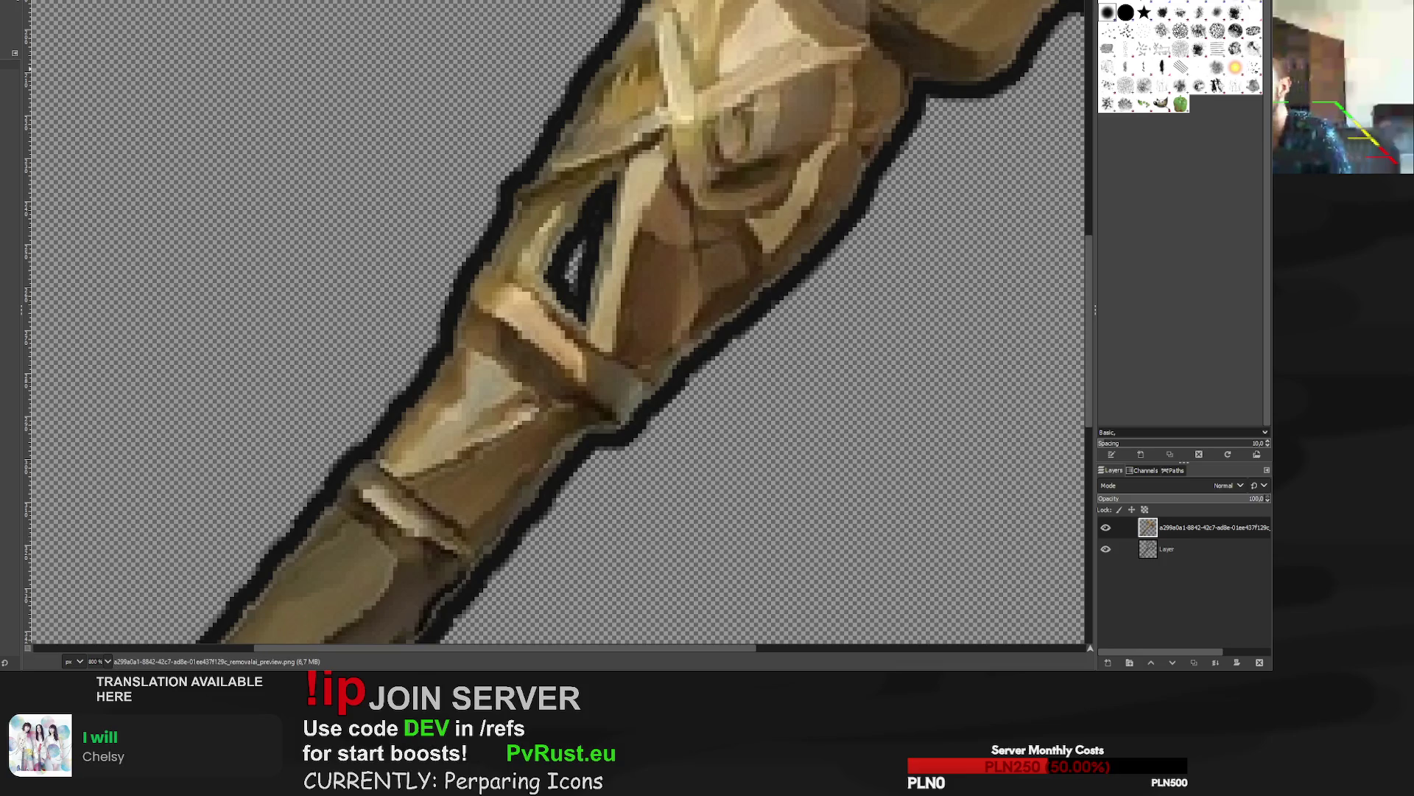
On the outline layer, paint brown over the black hole in the axe handle, comparing with undo/redo.
key("p")
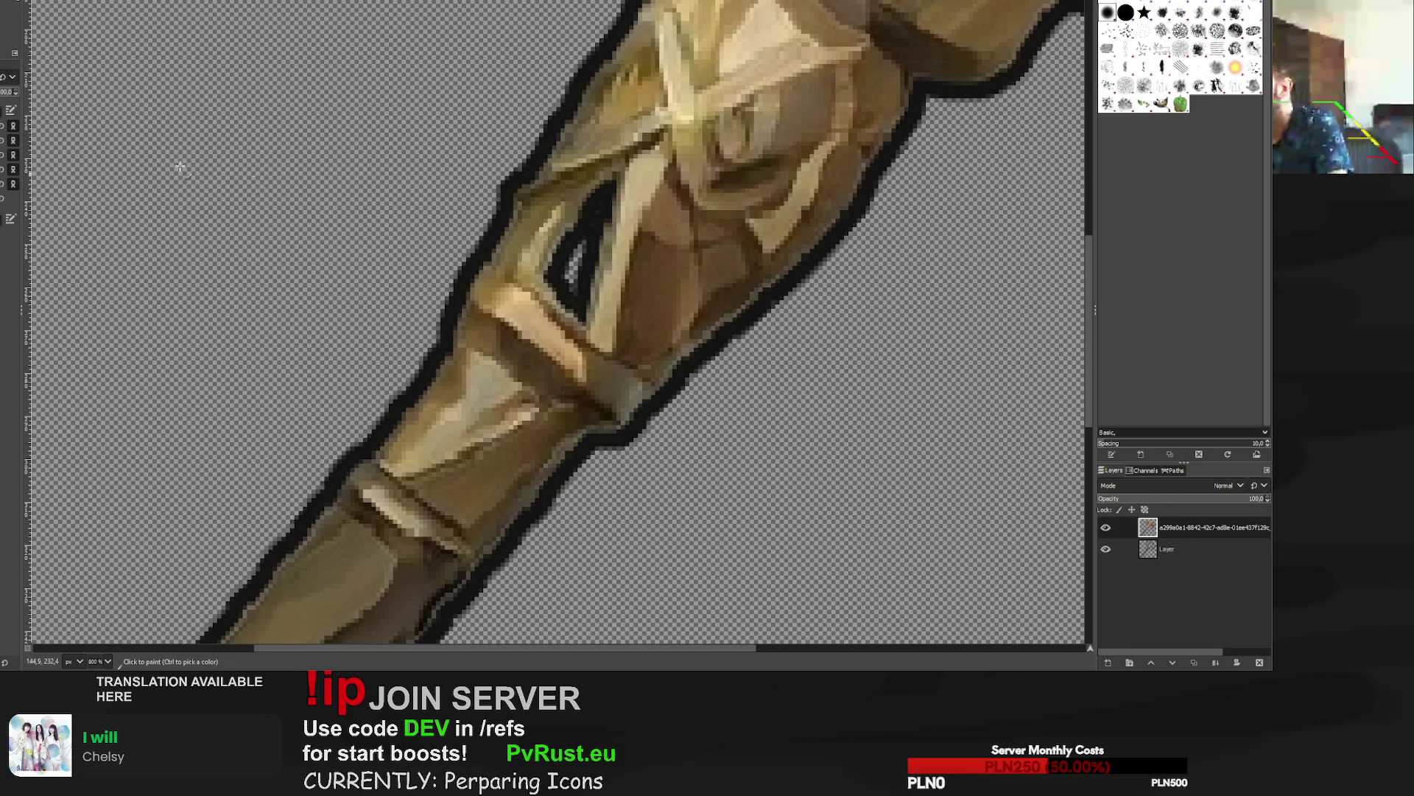
left_click(1166, 549)
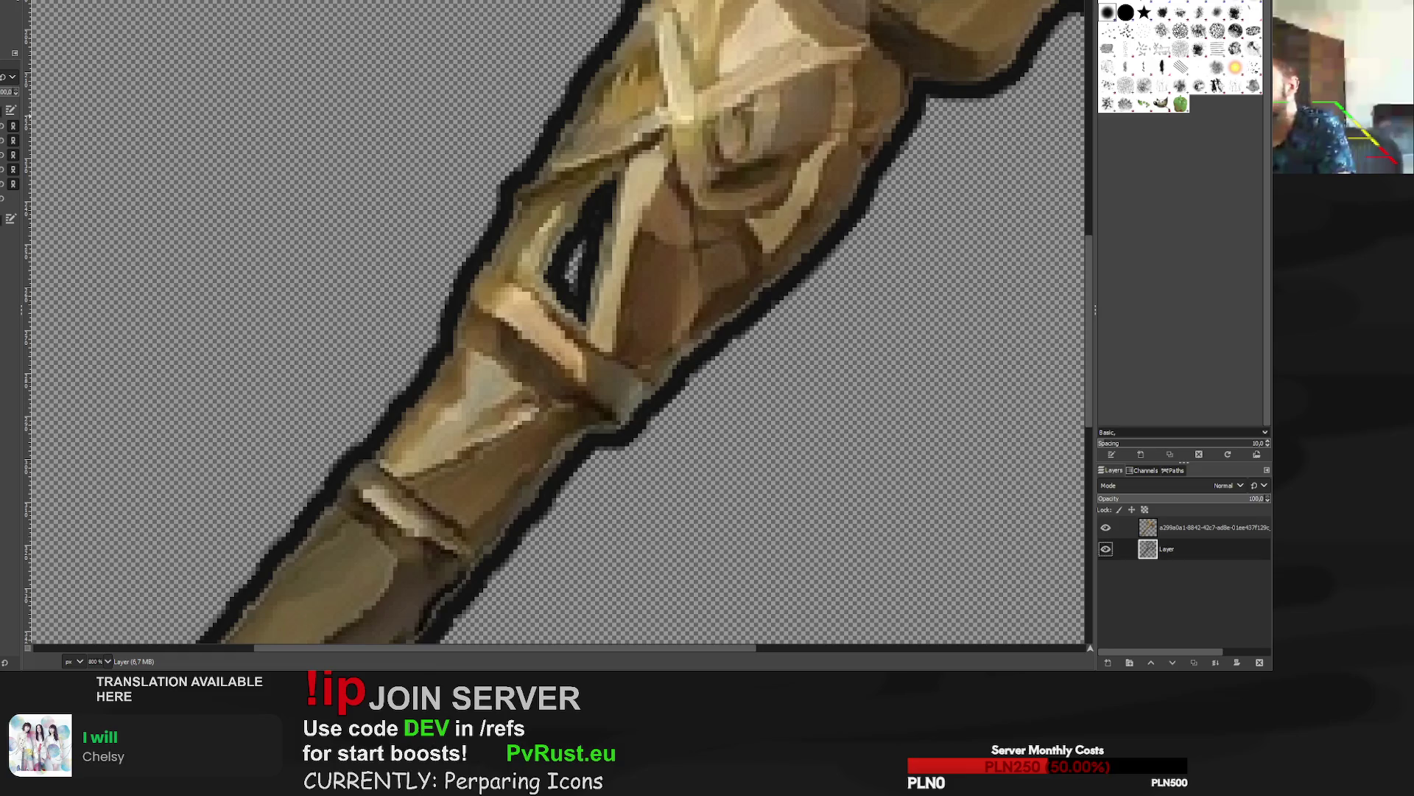
left_click_drag(590, 199, 557, 291)
key("ctrl+z")
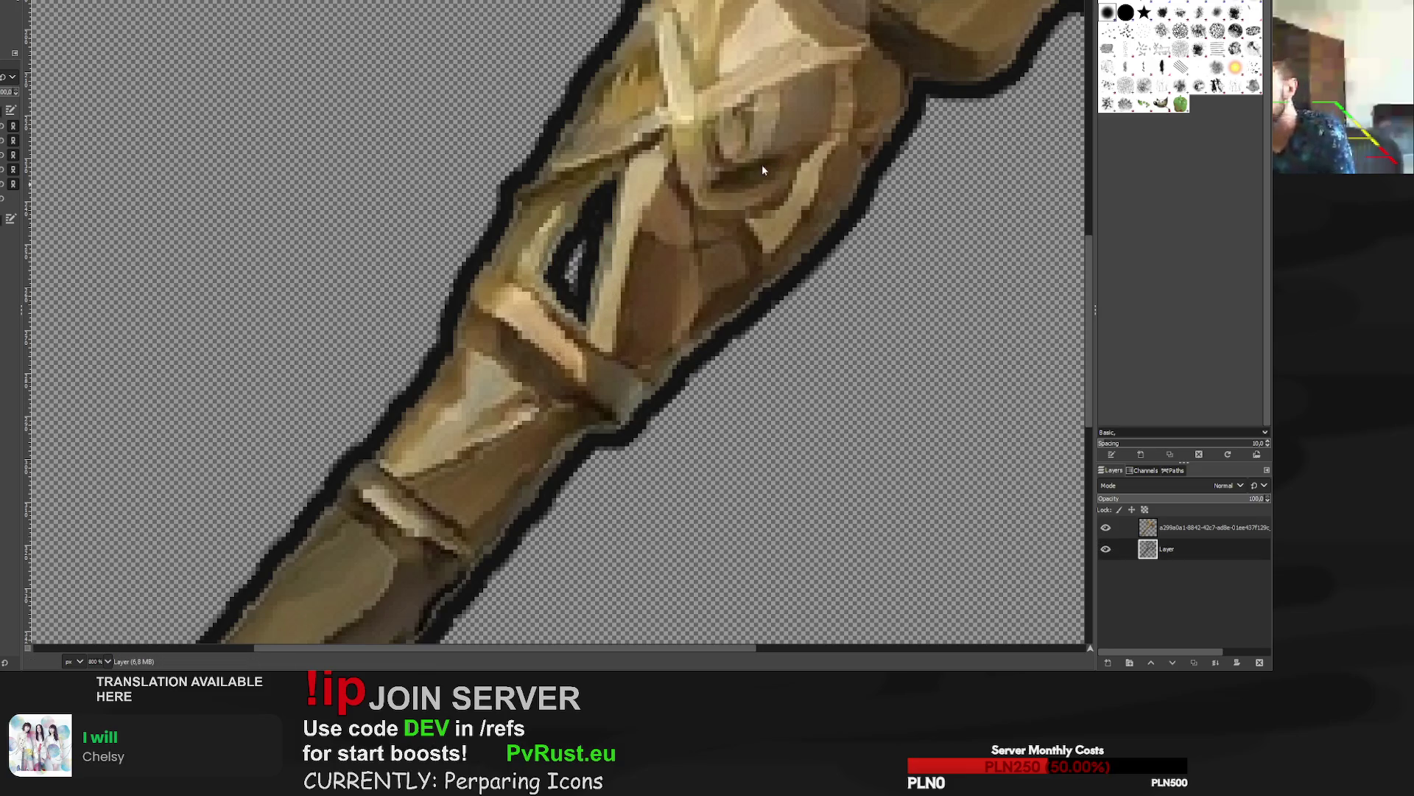
key("ctrl+y")
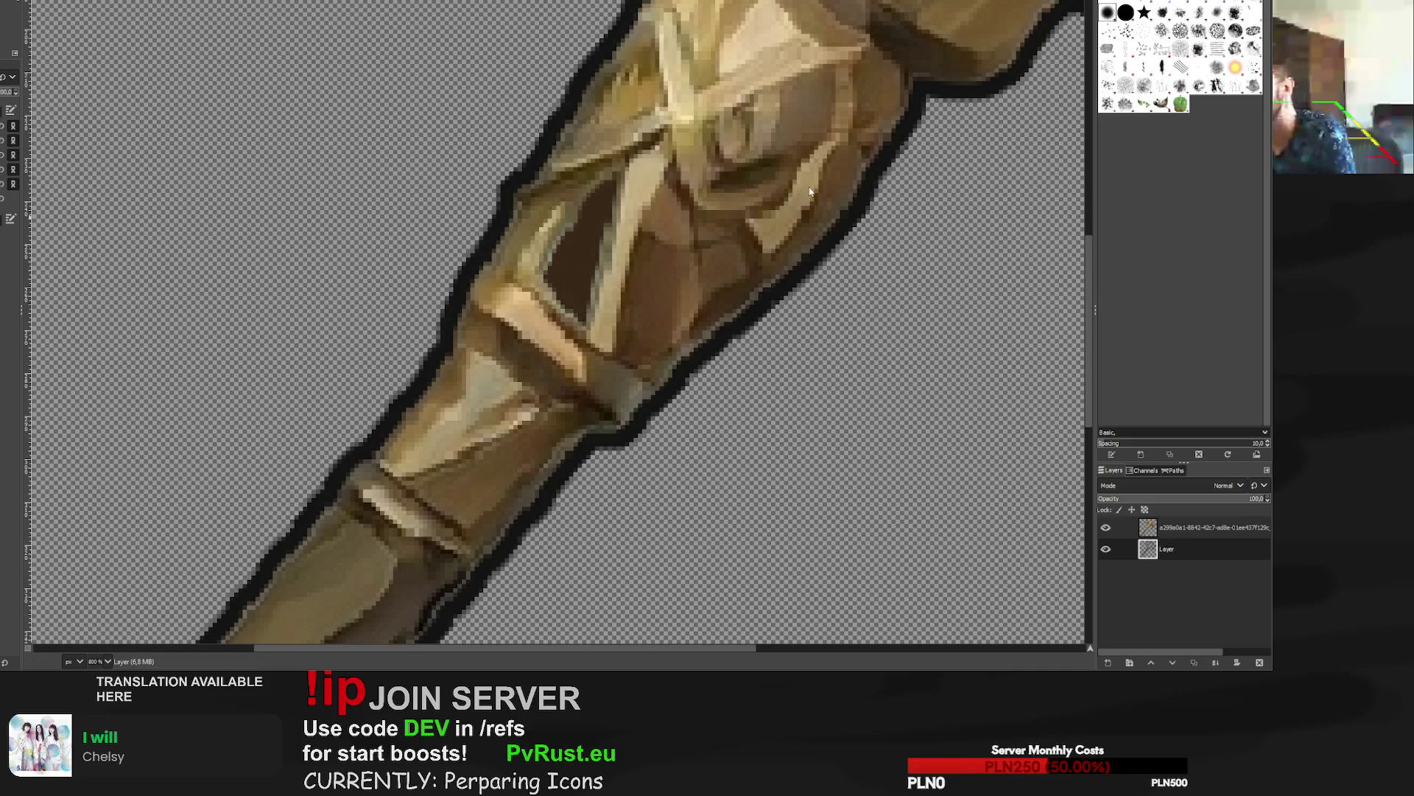
key("ctrl+z")
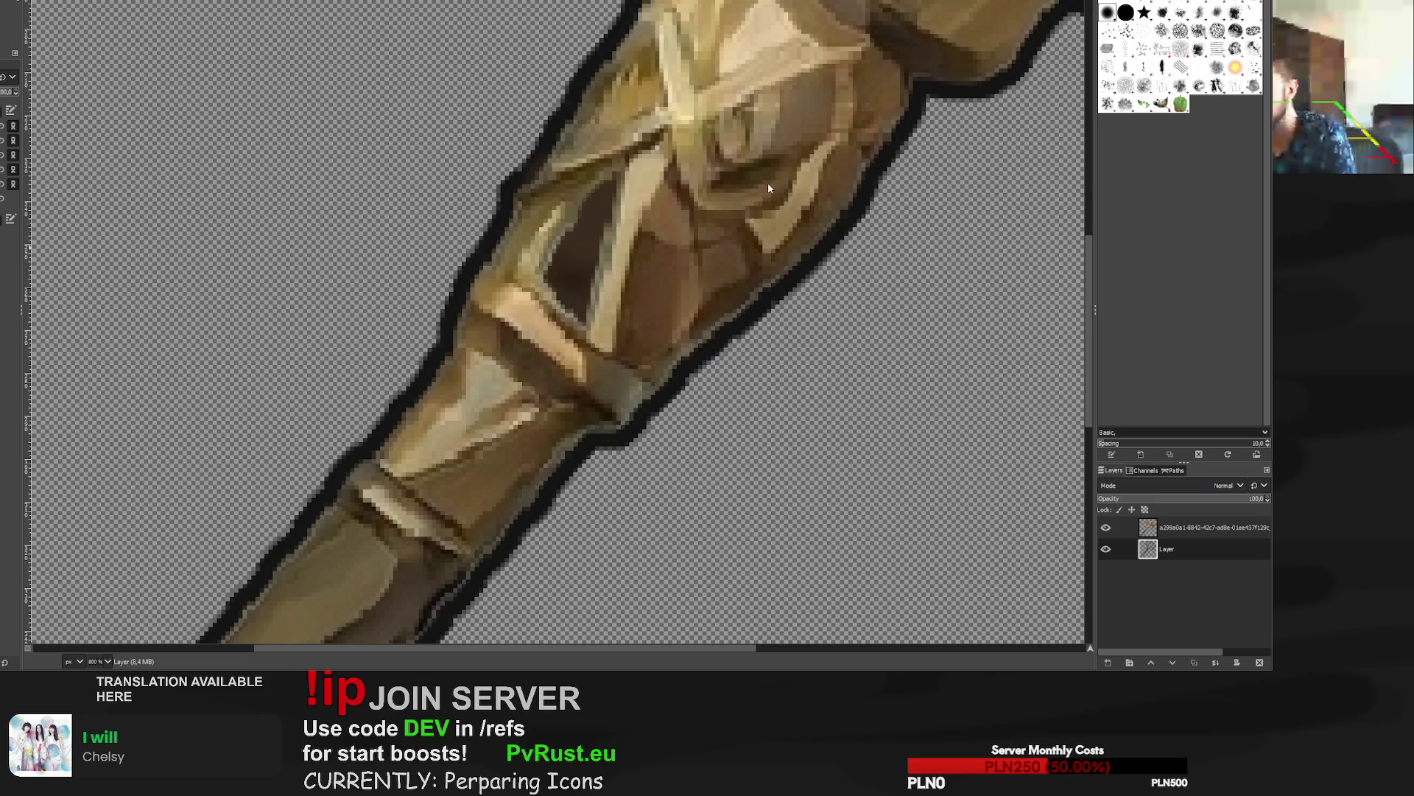
scroll(622, 353, "down", 6, "ctrl")
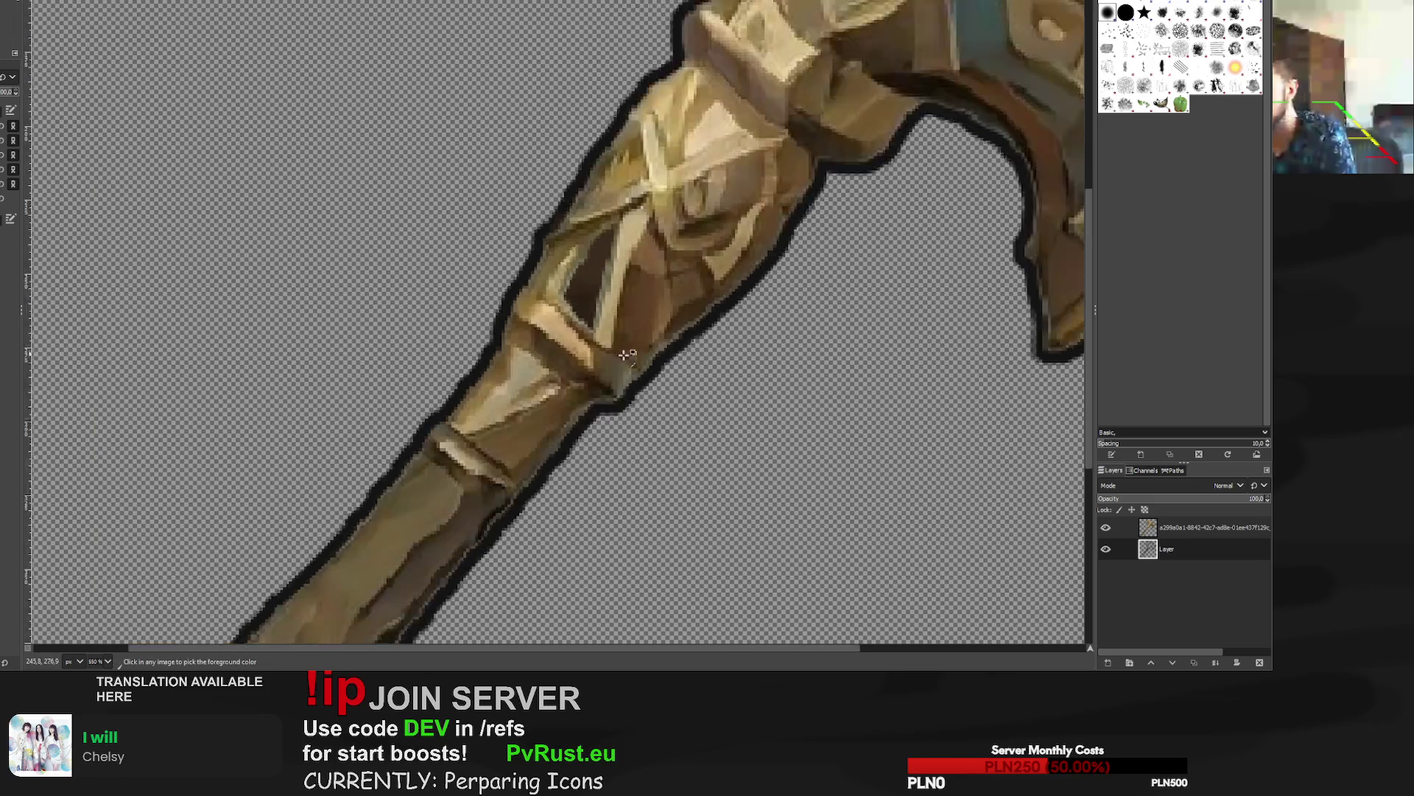
scroll(645, 381, "up", 8, "ctrl")
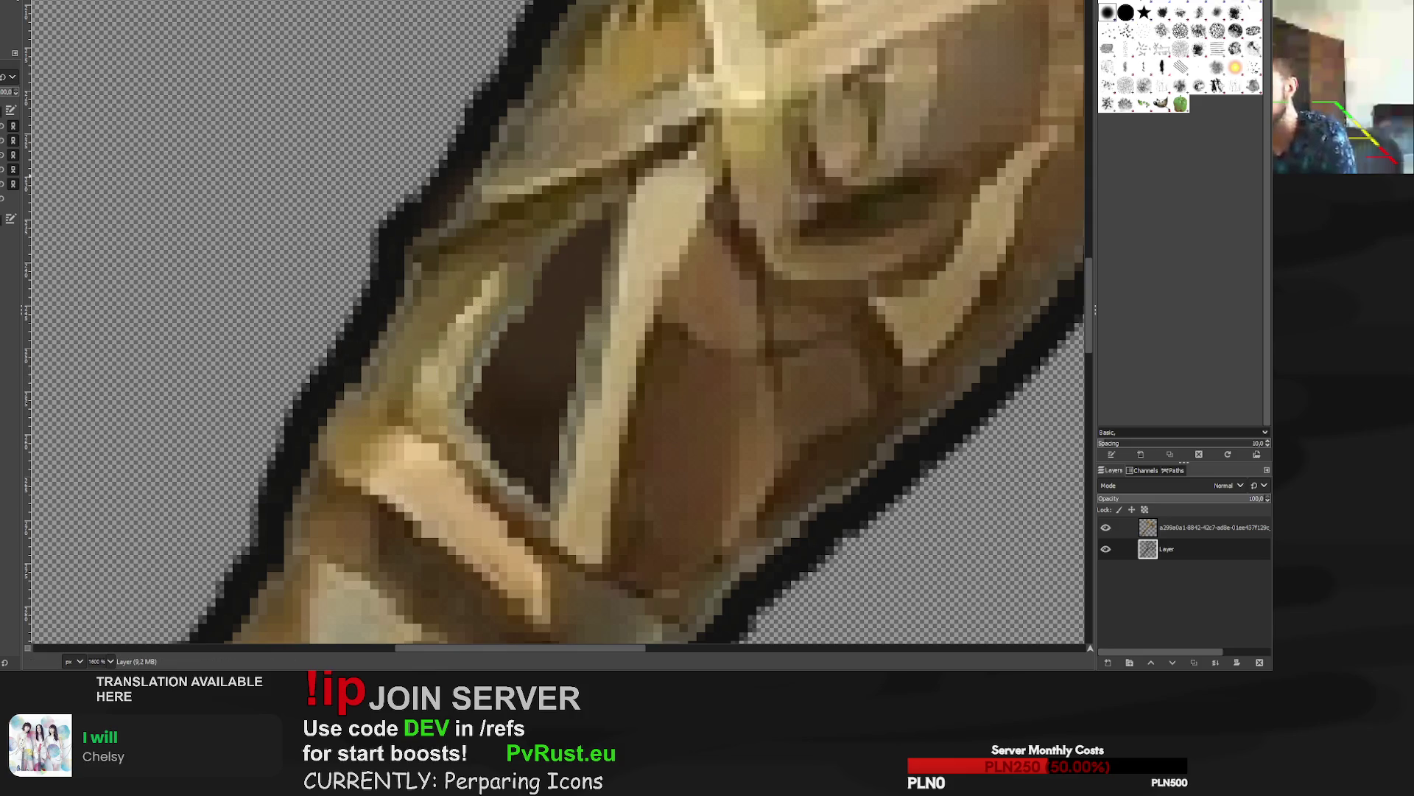
Repaint the dark area of the shaft brown with the brush so the handle looks solid.
mouse_move(580, 204)
left_mouse_down()
mouse_move(490, 383)
mouse_move(515, 309)
mouse_move(479, 413)
mouse_move(613, 204)
mouse_move(549, 471)
mouse_move(597, 251)
left_mouse_up()
scroll(644, 445, "down", 6)
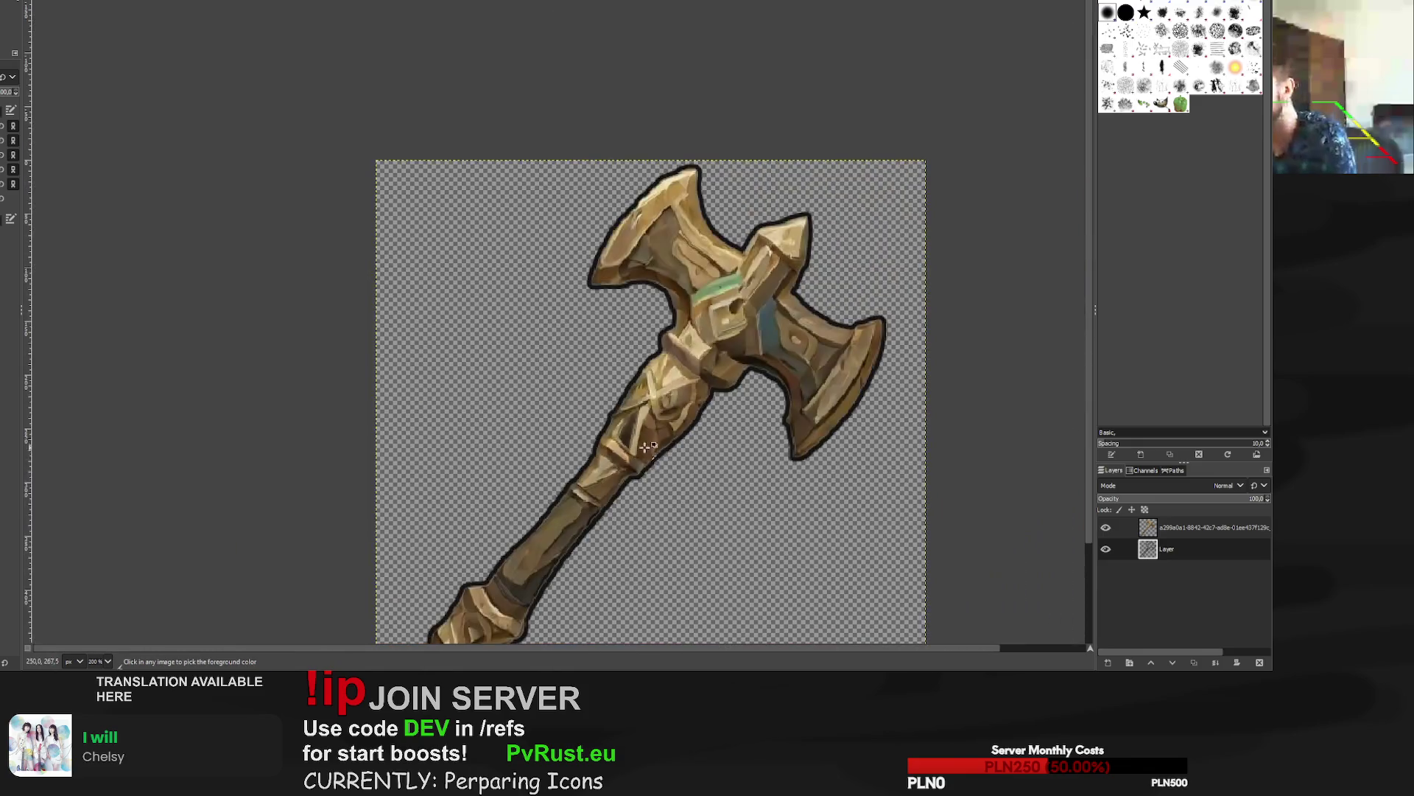
scroll(648, 475, "up", 8)
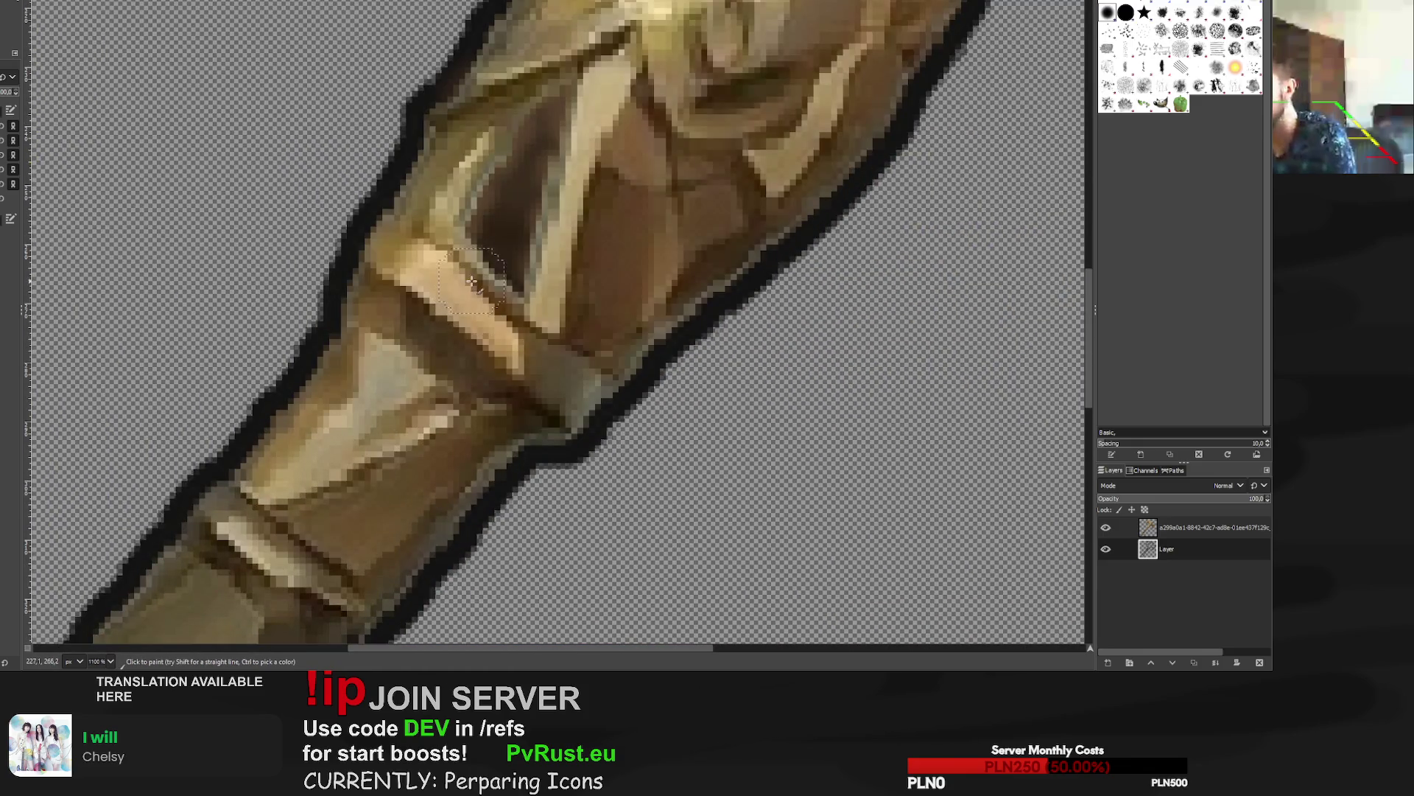
scroll(461, 275, "down", 11)
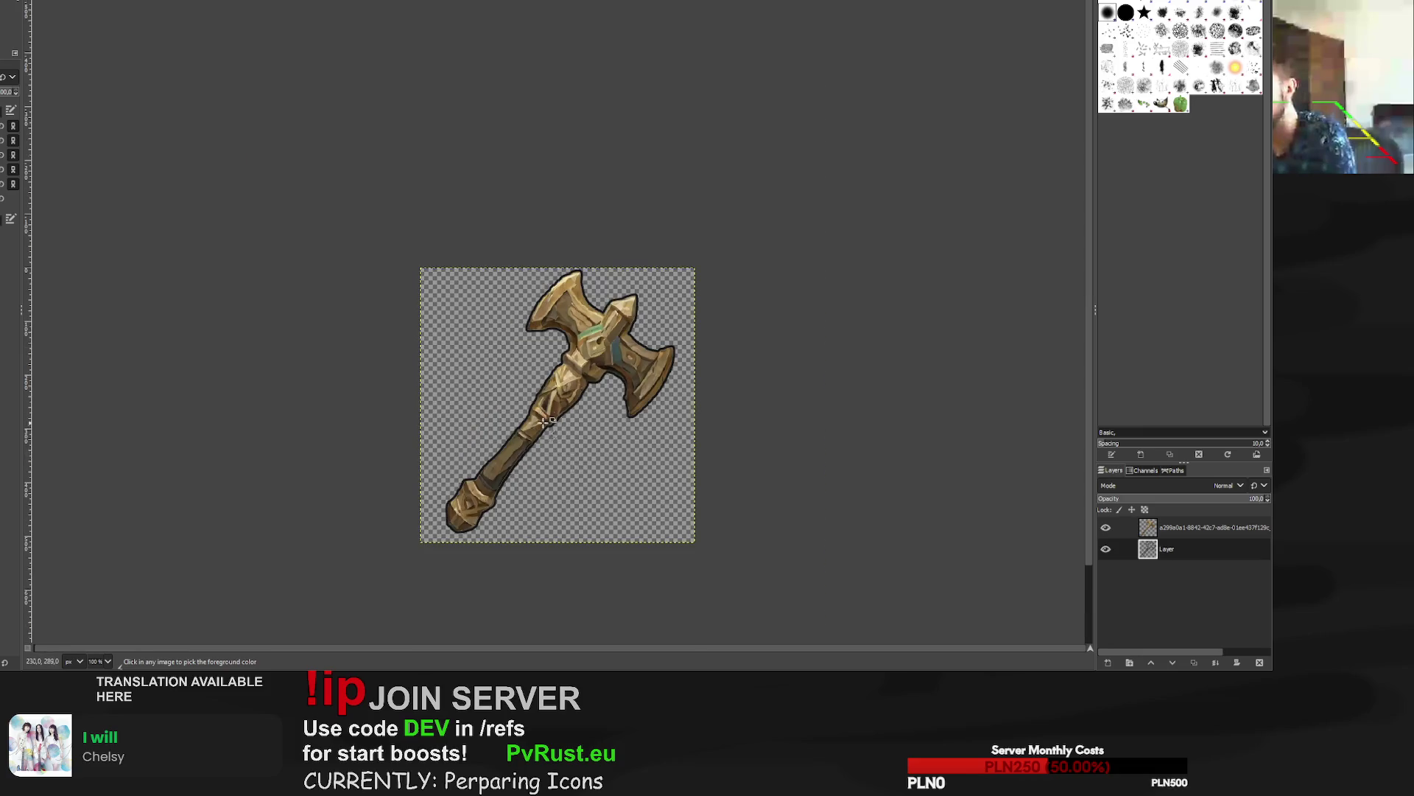
scroll(585, 329, "up", 13)
left_click(584, 329, "ctrl")
scroll(666, 410, "down", 12)
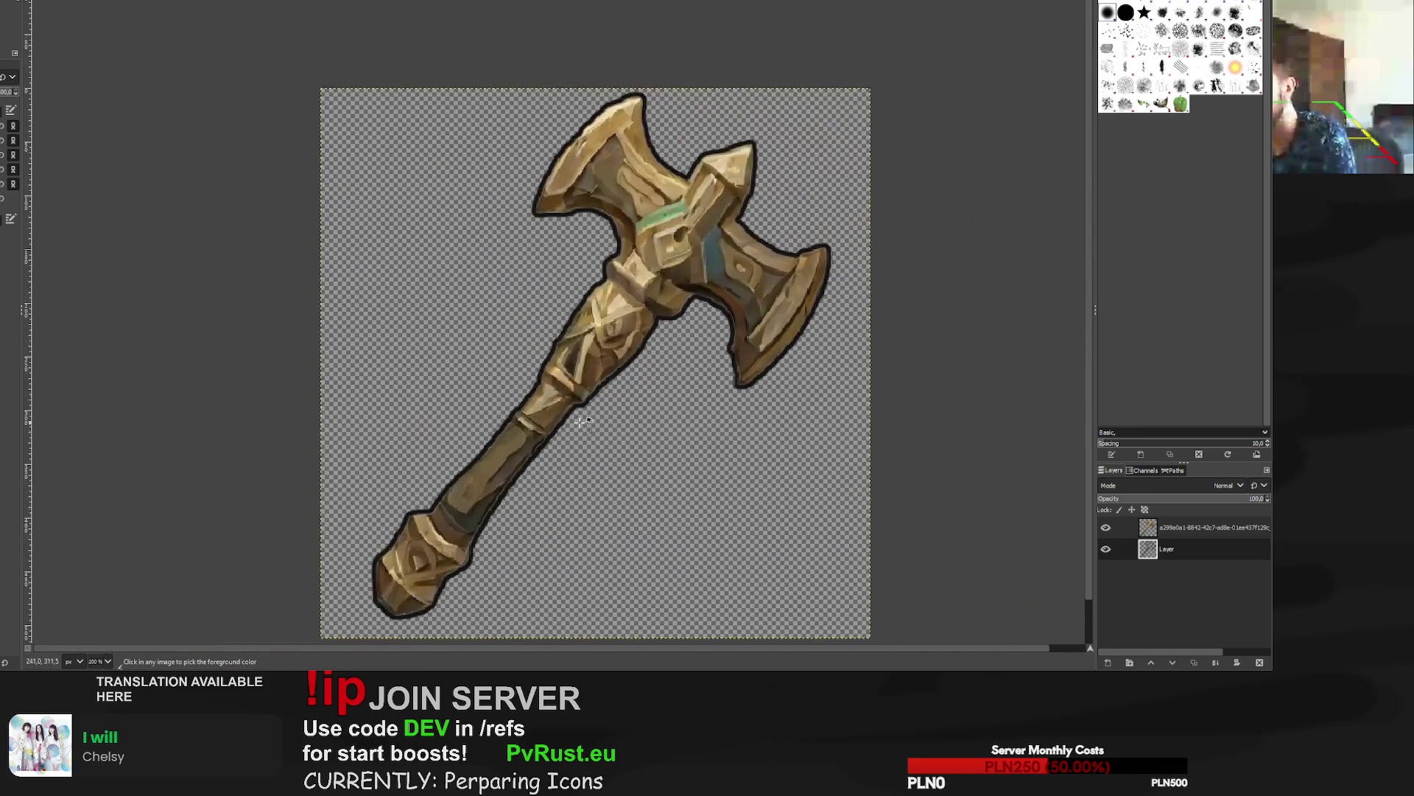
scroll(581, 433, "down", 2)
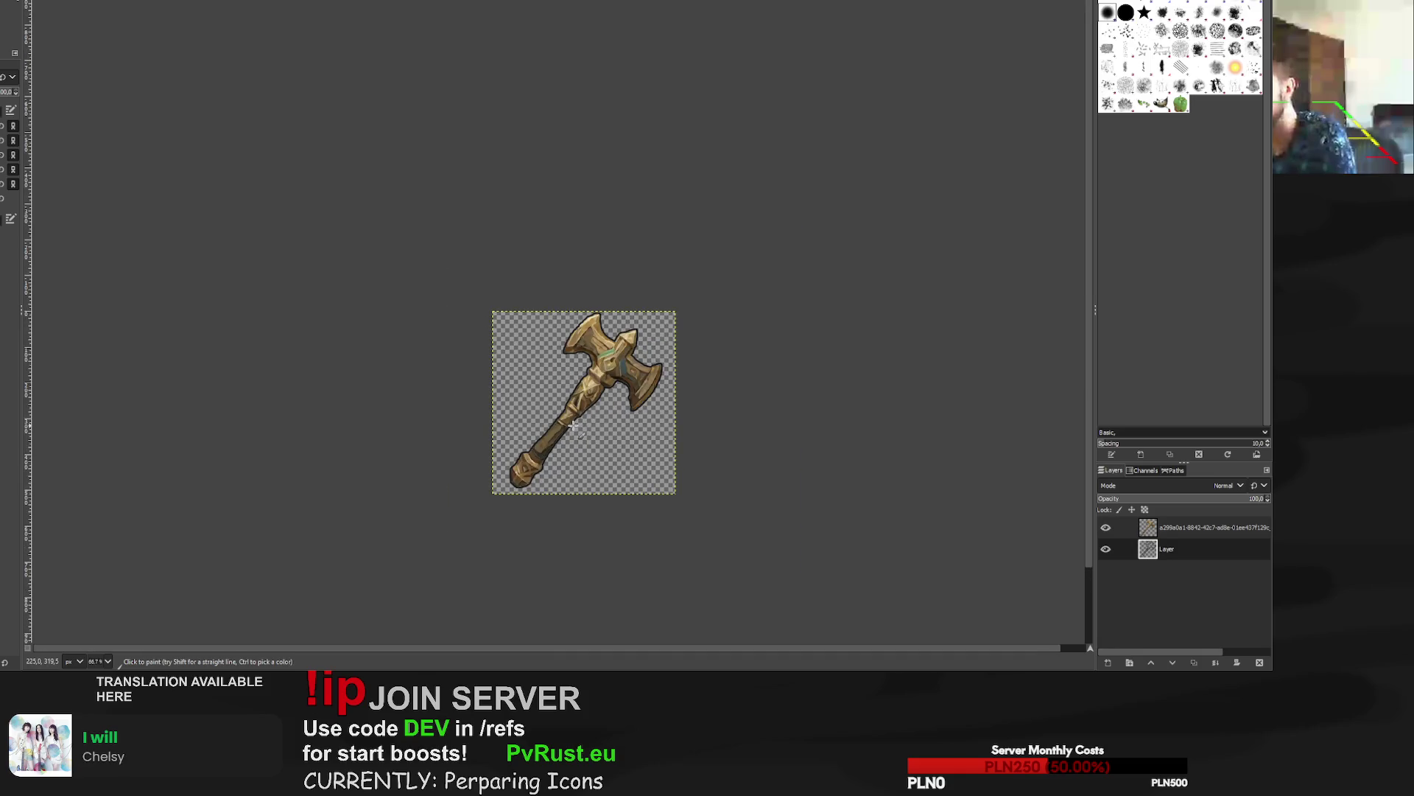
scroll(568, 425, "up", 5)
scroll(564, 431, "down", 3)
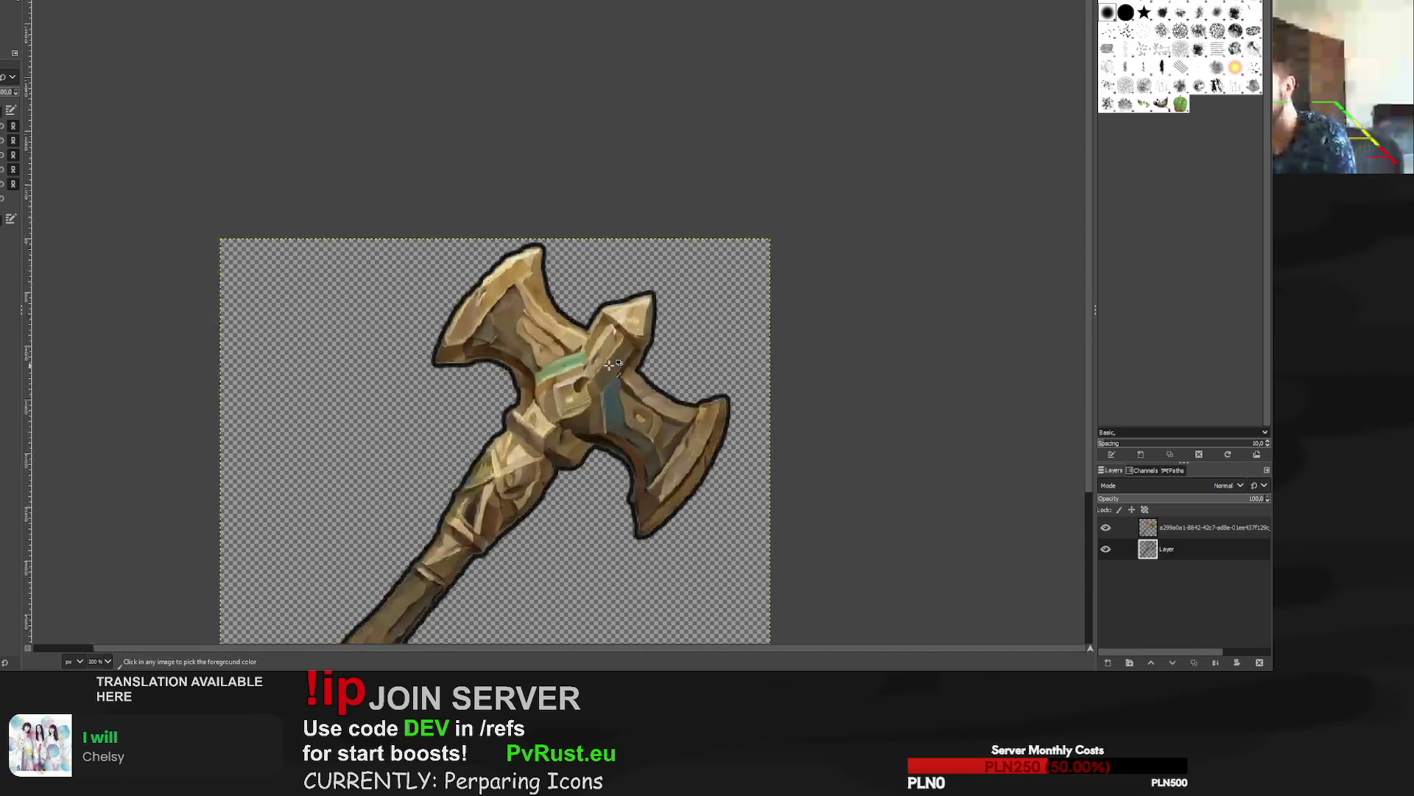
scroll(545, 442, "up", 2)
scroll(536, 450, "down", 1)
scroll(531, 452, "down", 2)
scroll(482, 462, "up", 1)
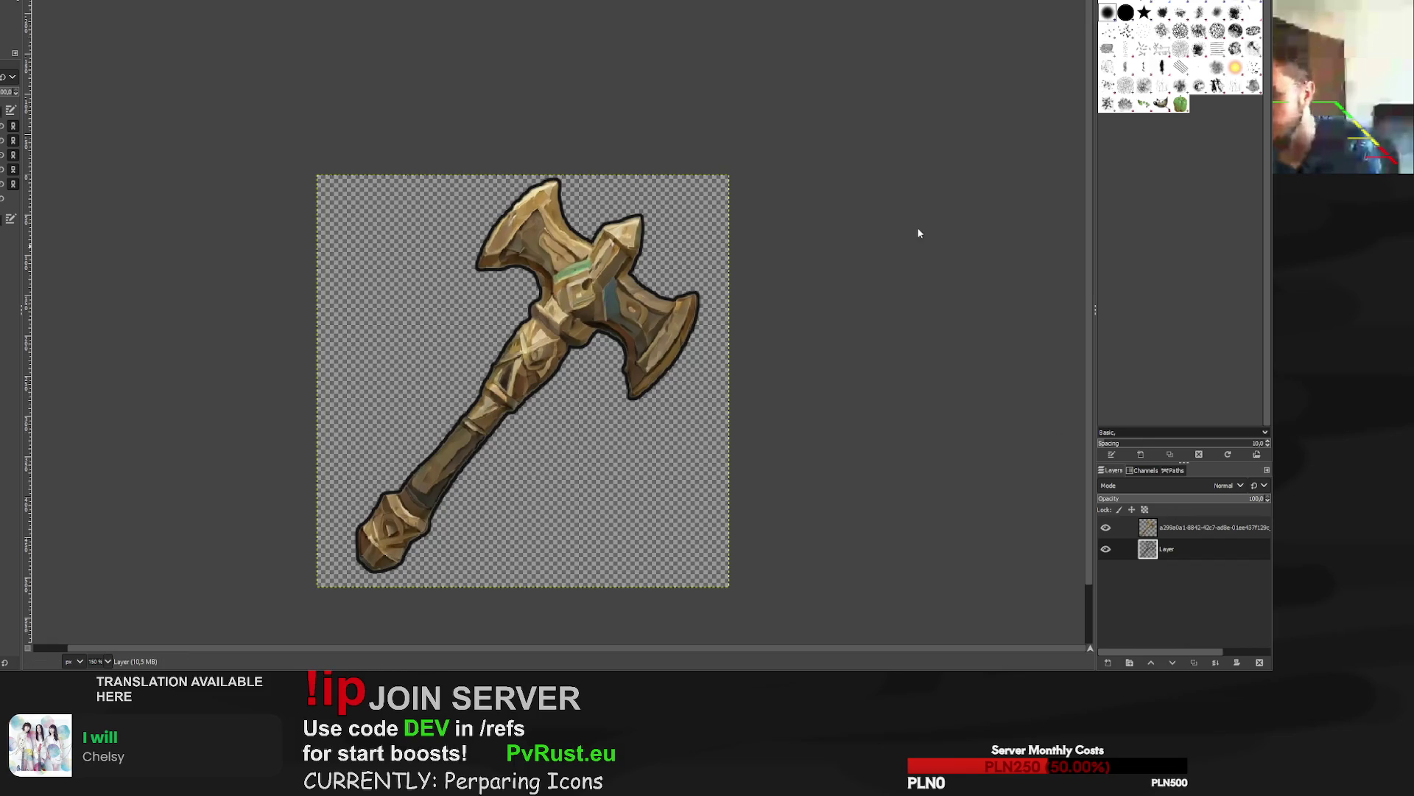
Merge the outline into the axe layer, nudge it a few pixels down, and re-export the PNG.
left_click(1215, 662)
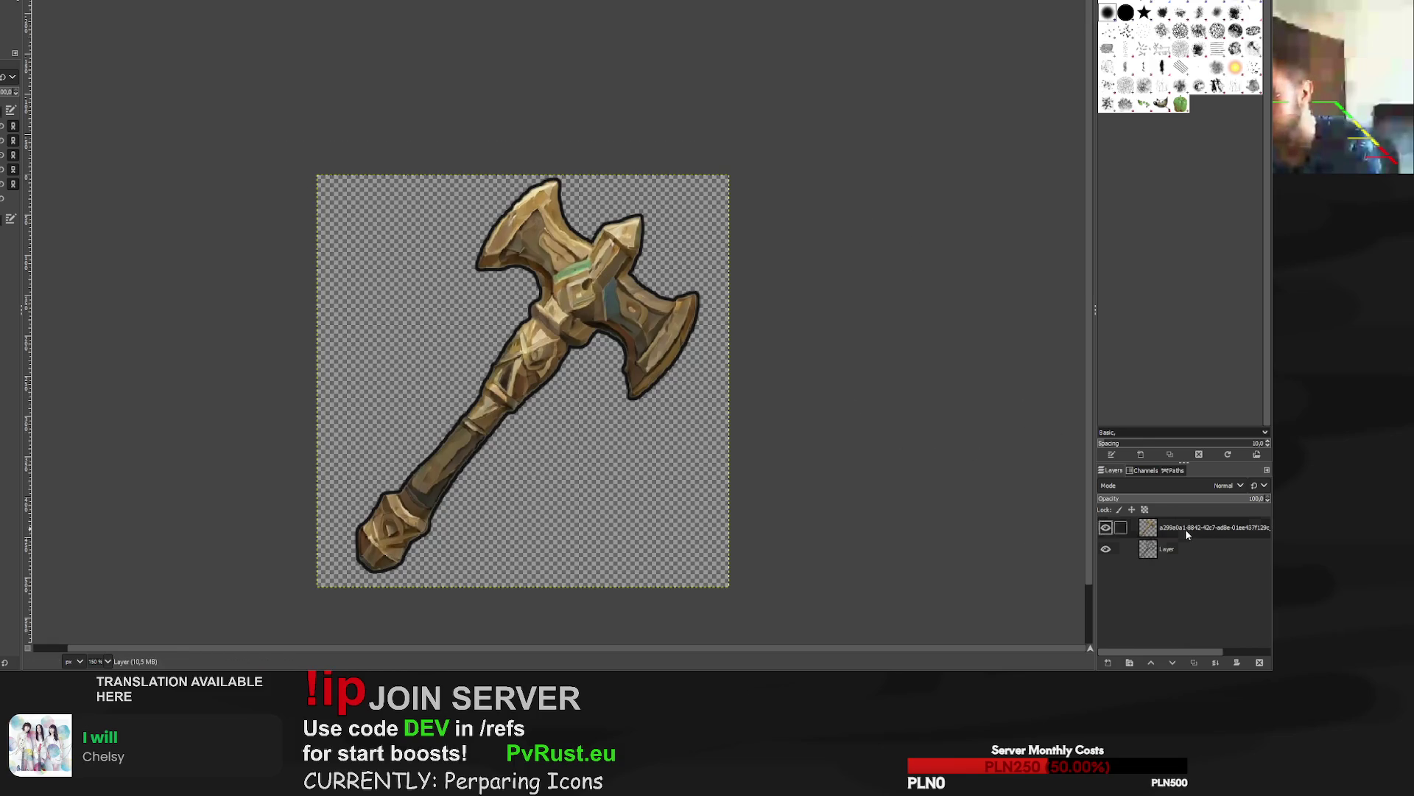
key("m")
left_click_drag(593, 297, 594, 306)
left_click_drag(593, 302, 593, 304)
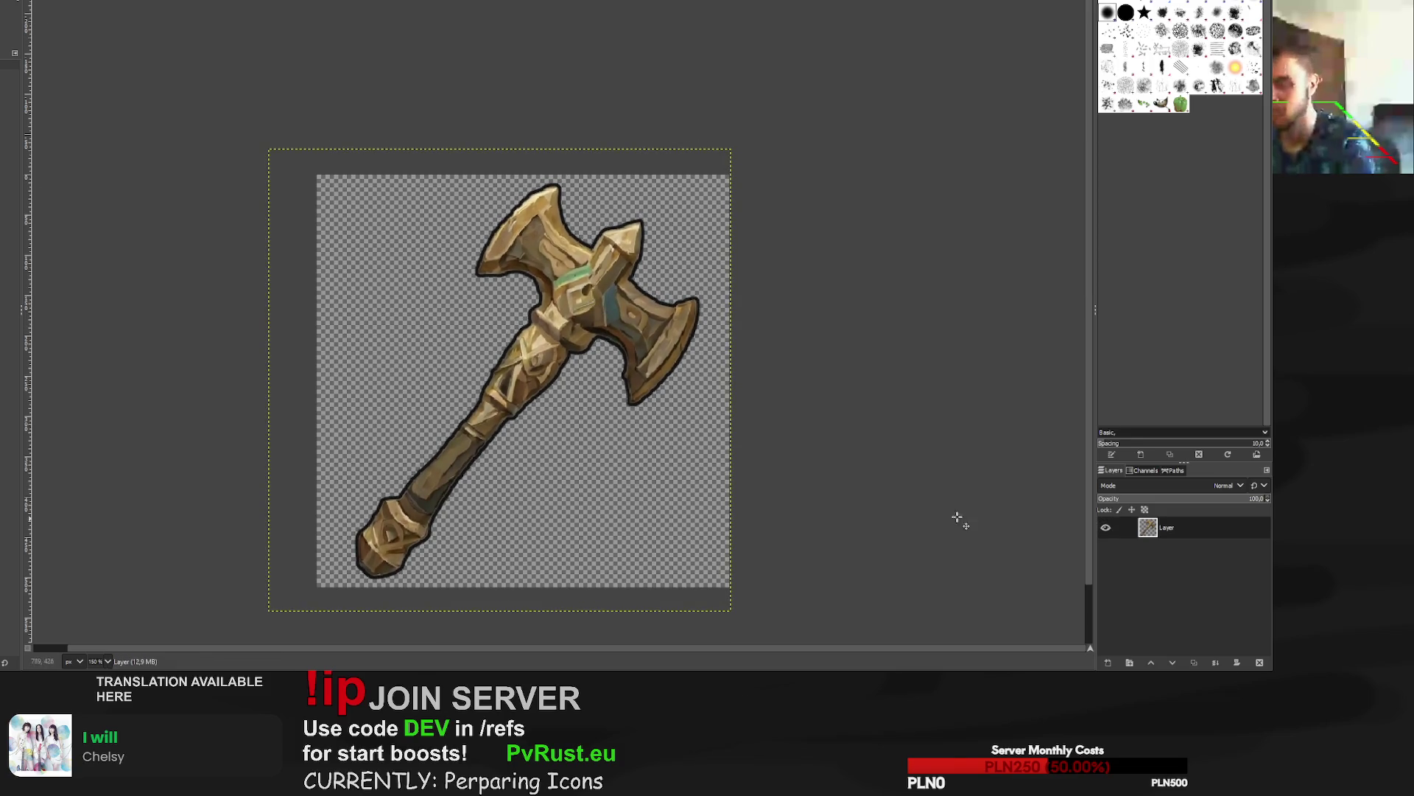
key("ctrl+e")
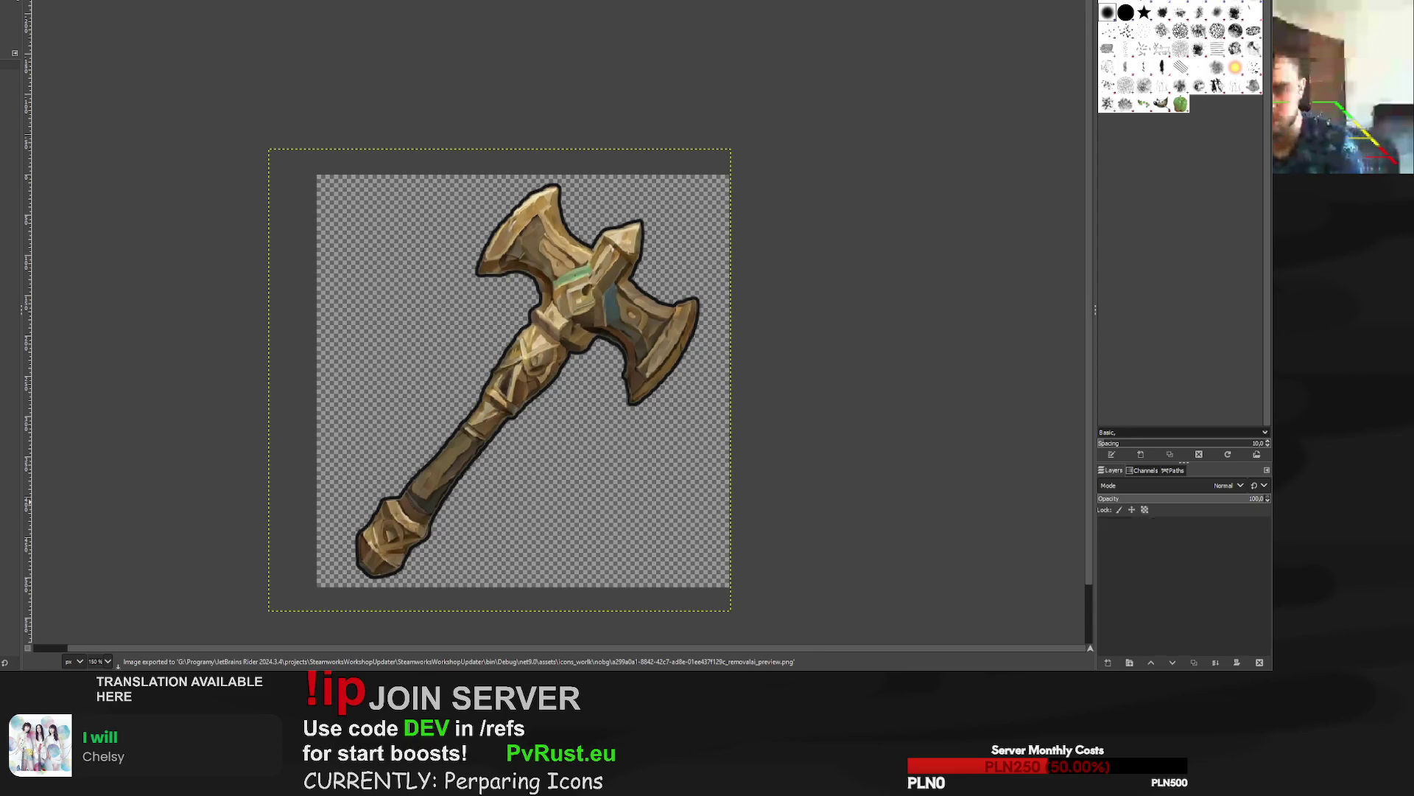
key("ctrl+w")
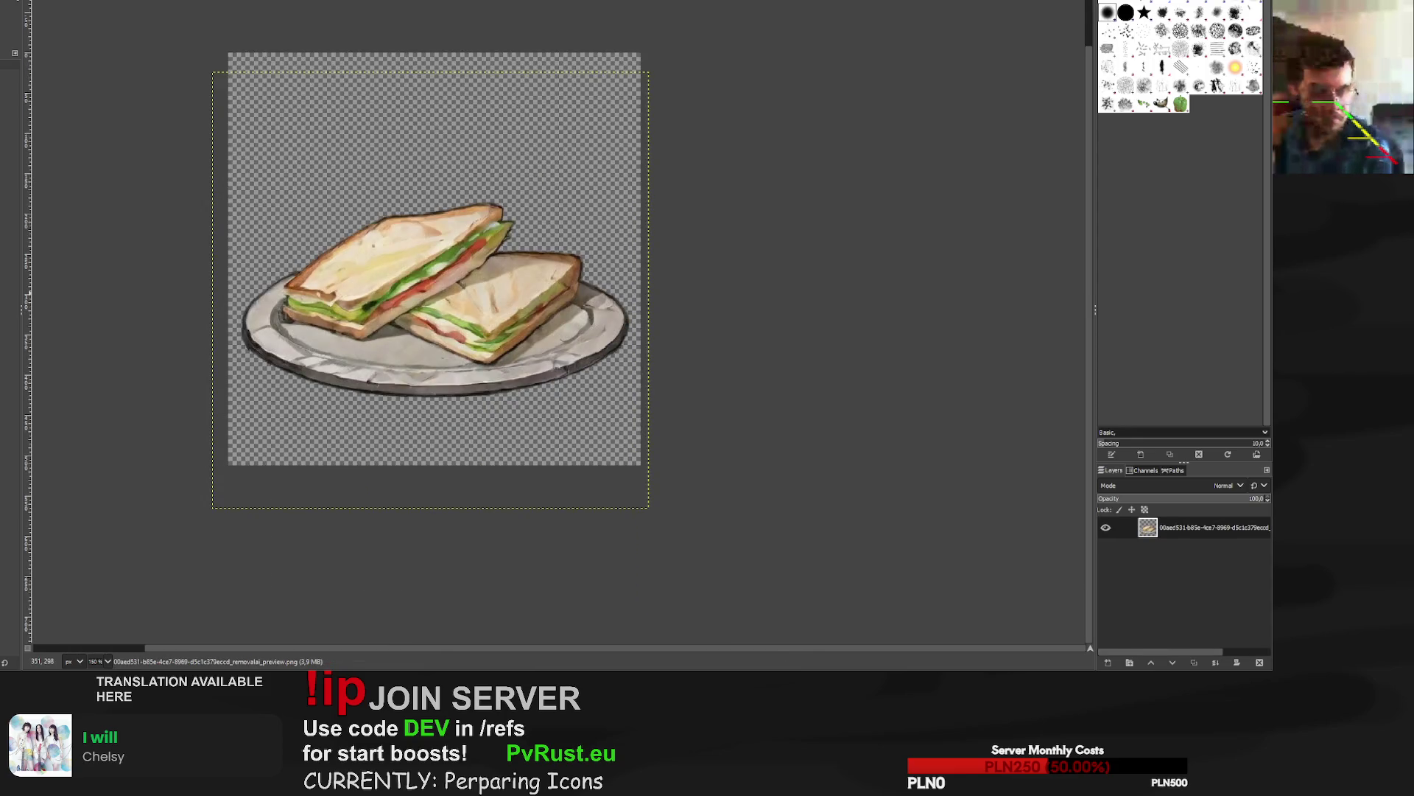
Scale the pendant layer up to about 556 px, nudge it down, and re-export its PNG.
key("ctrl+w")
scroll(662, 364, "up", 2)
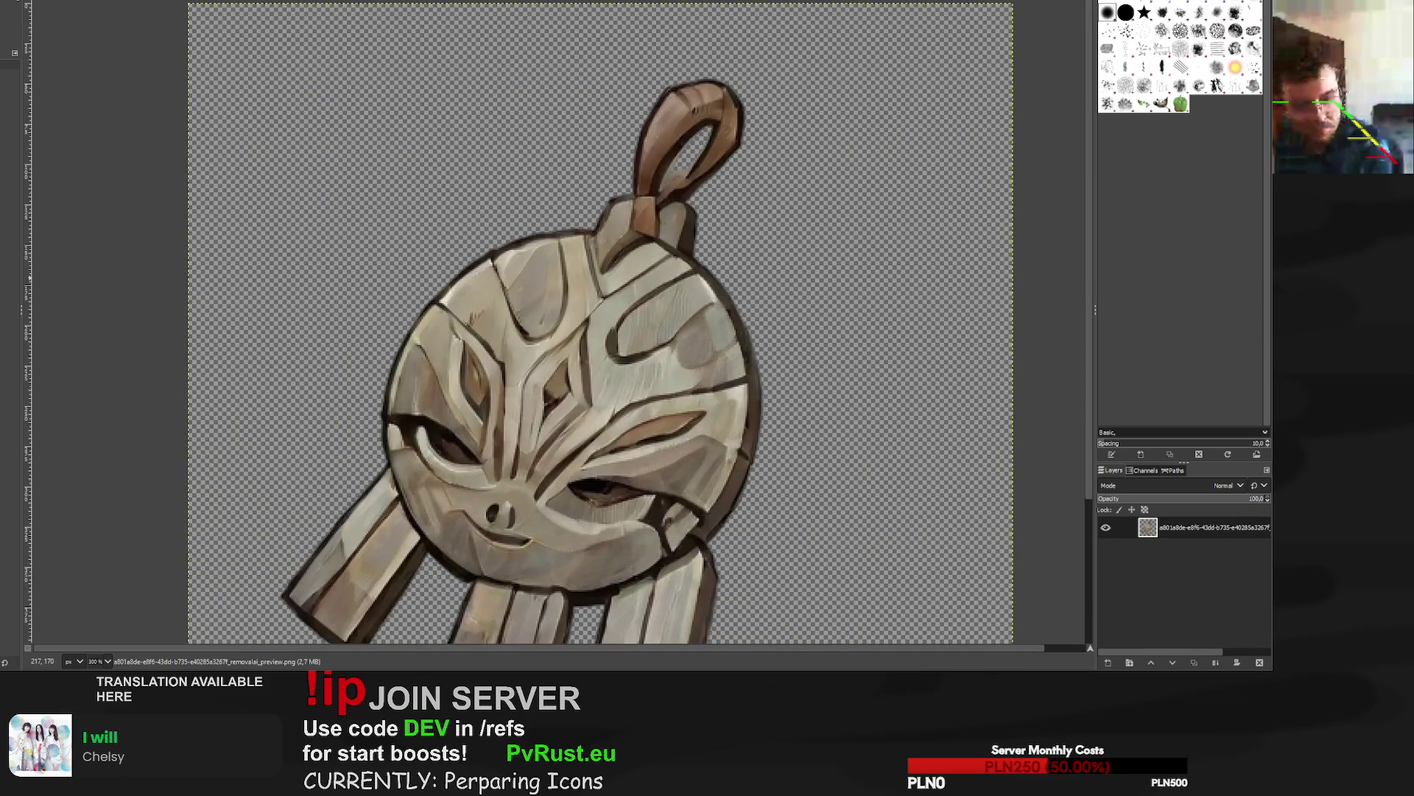
scroll(667, 378, "down", 2)
key("shift+s")
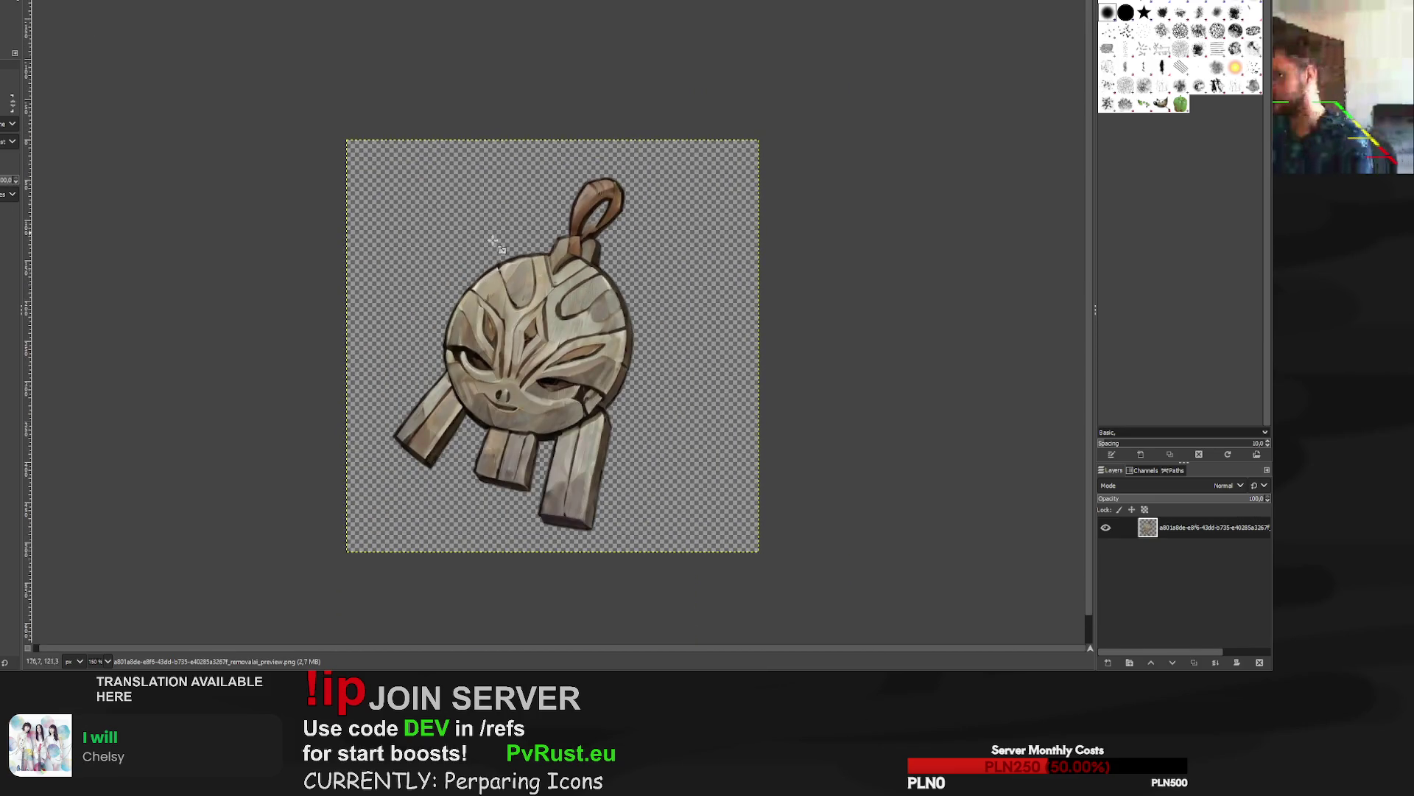
left_click(420, 198)
left_click_drag(796, 139, 808, 107)
left_click_drag(573, 327, 570, 336)
left_click(1053, 70)
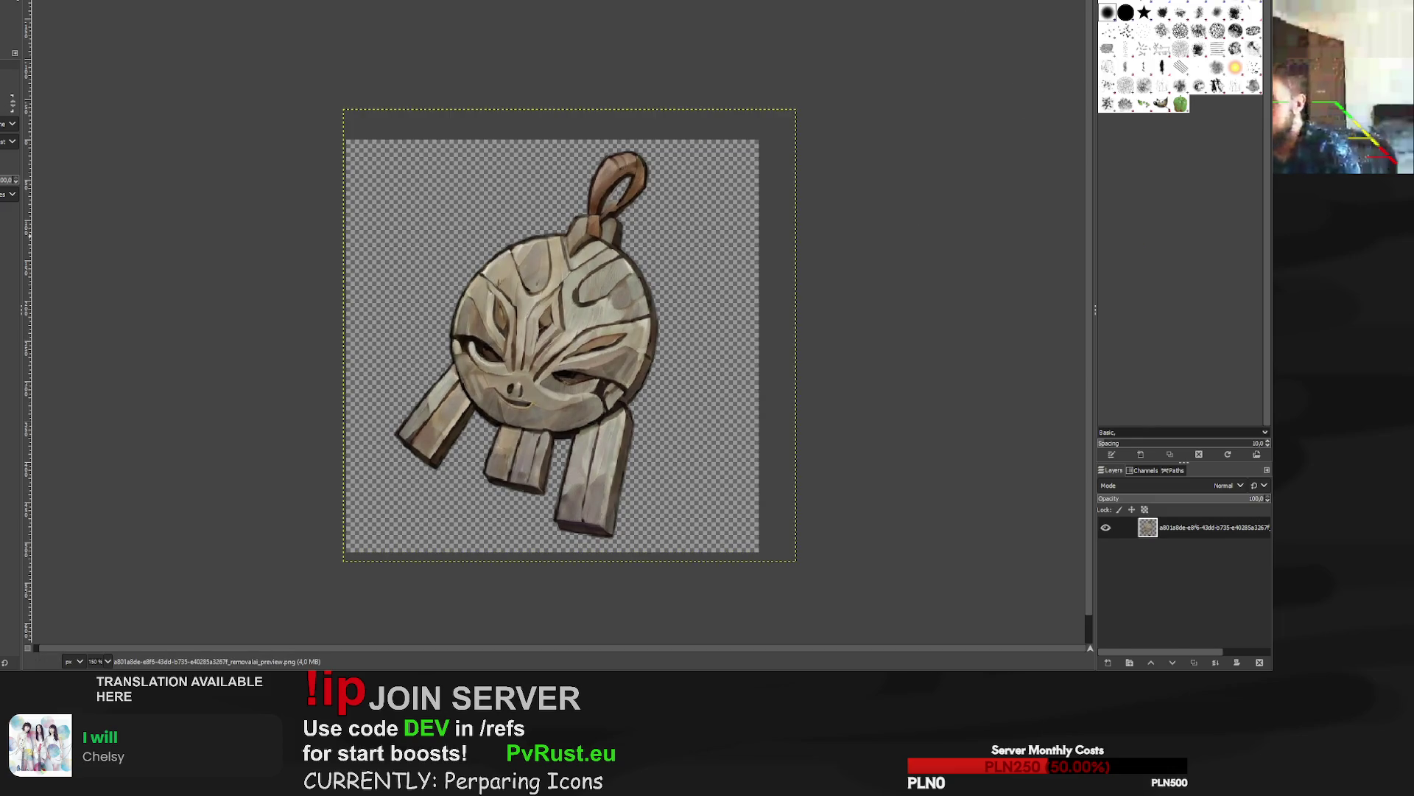
key("ctrl+e")
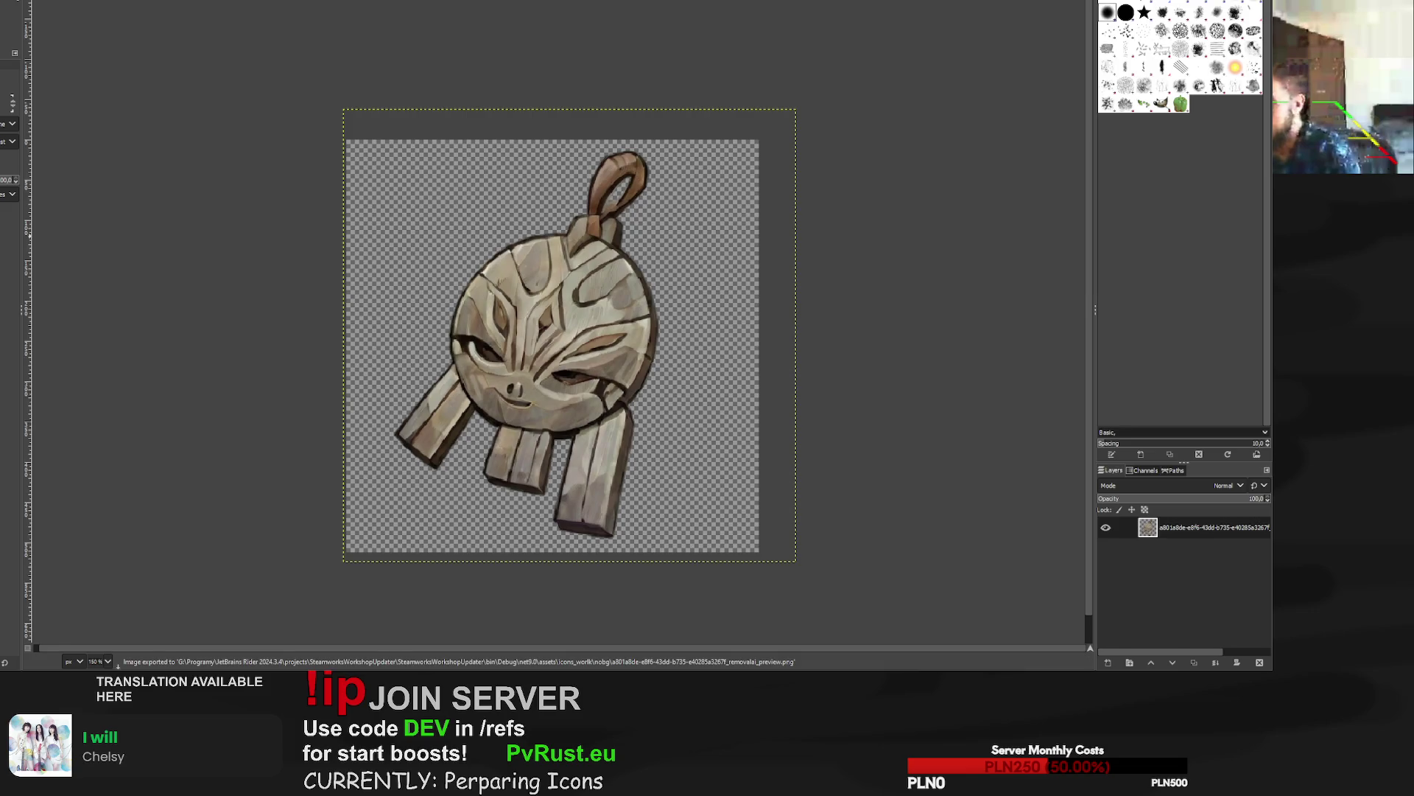
key("ctrl+w")
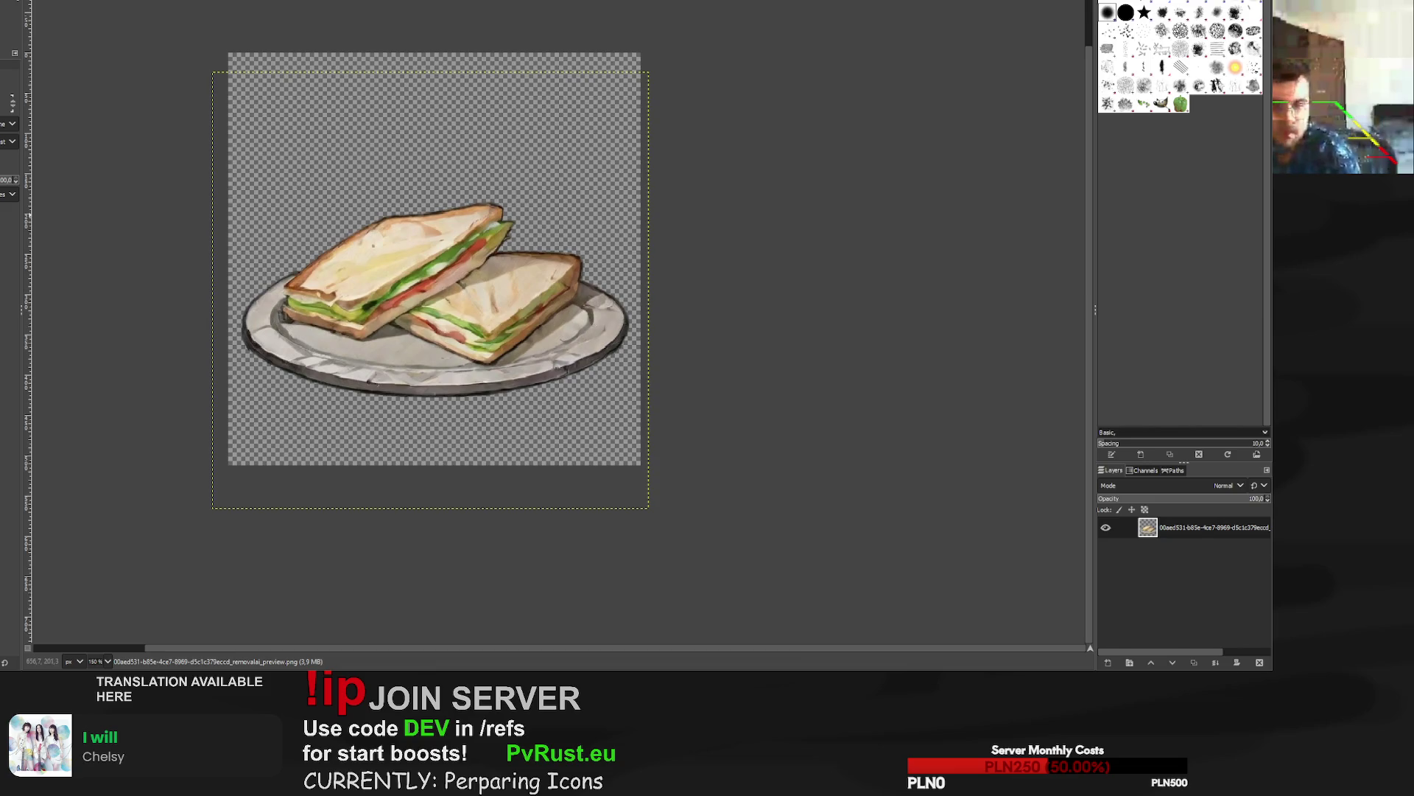
In the fish image, scale the fish layer up to 617 px and position it to fill the canvas.
key("ctrl+w")
key("plus")
key("plus")
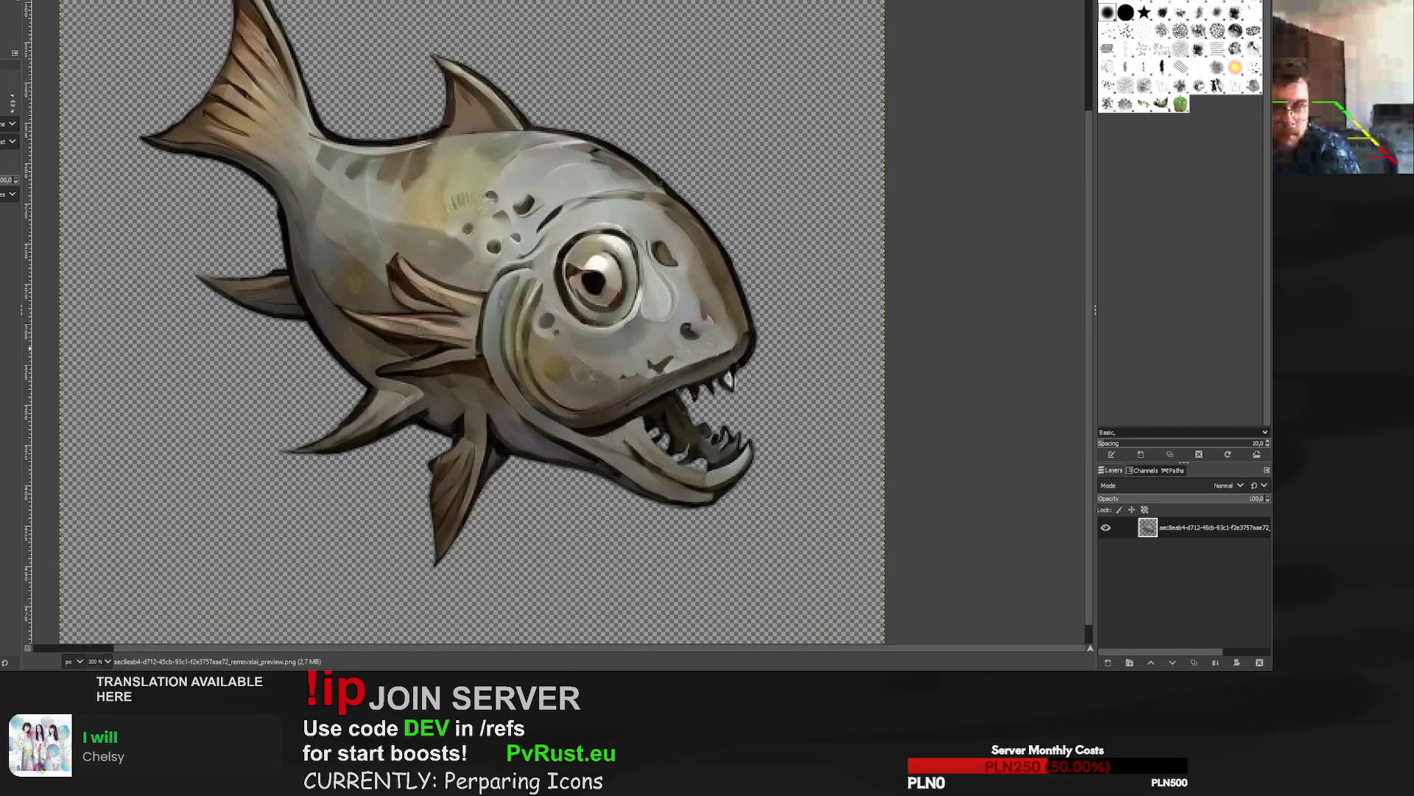
key("minus")
key("minus")
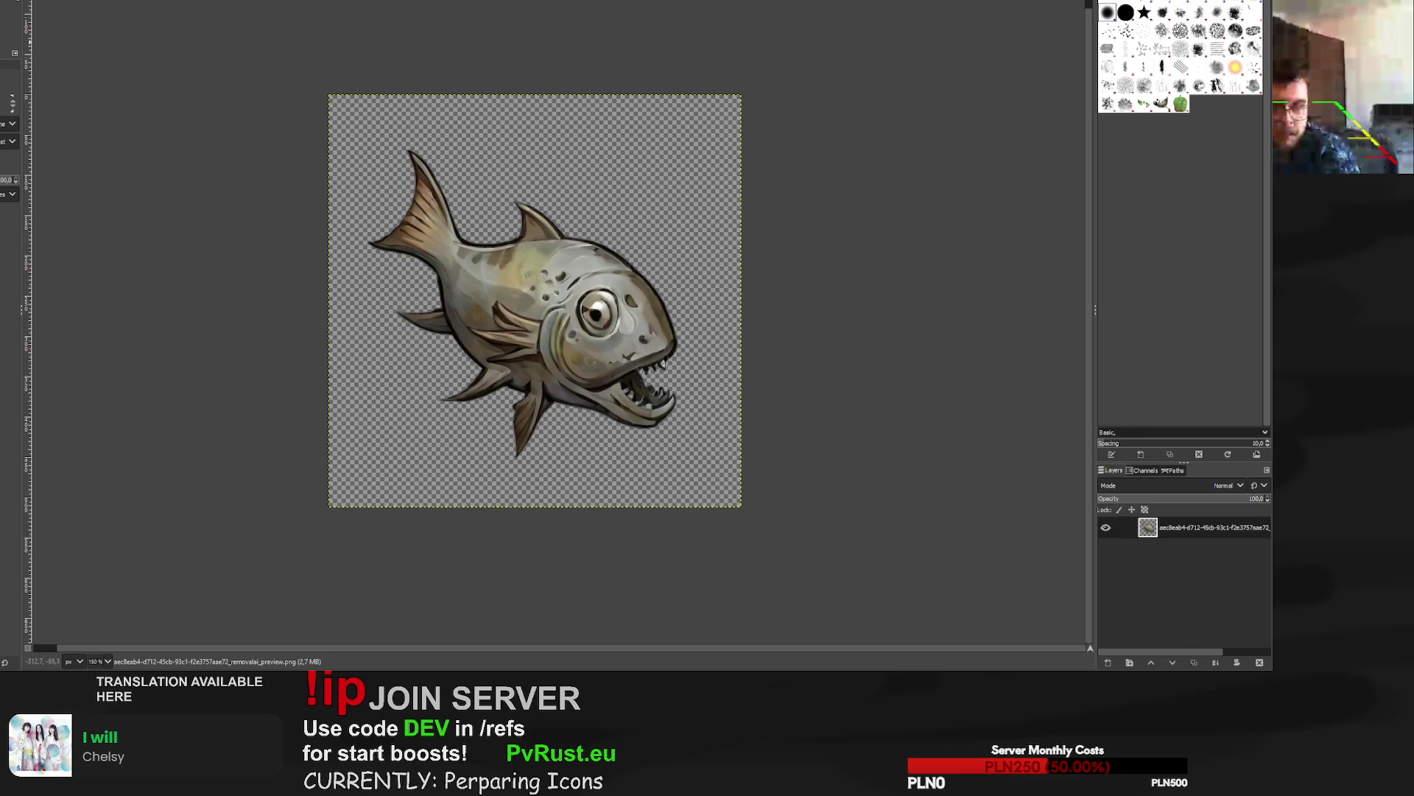
key("shift+s")
left_click(585, 314)
left_click_drag(741, 95, 865, 33)
left_click_drag(579, 258, 543, 305)
left_click_drag(789, 57, 792, 55)
left_click_drag(560, 292, 558, 290)
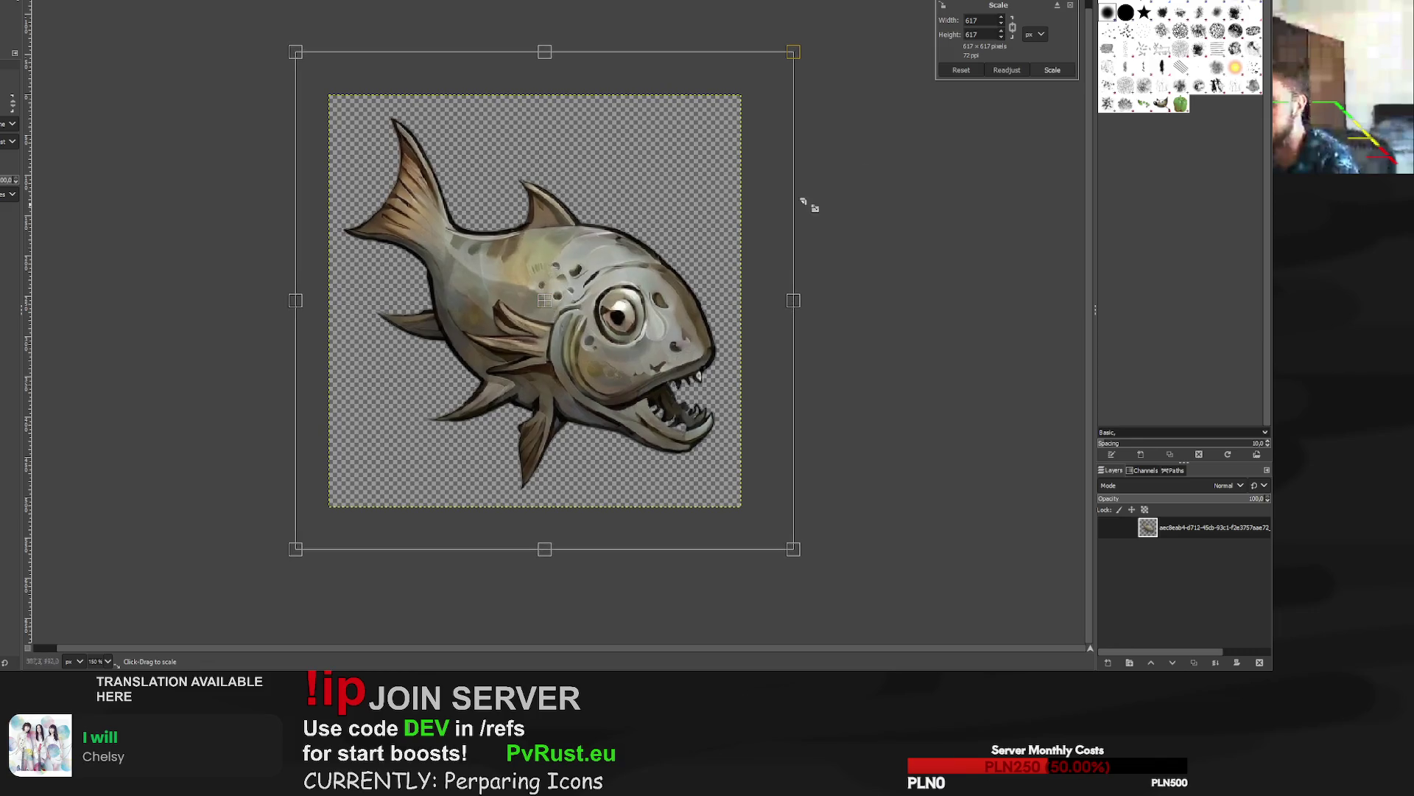
left_click(1052, 70)
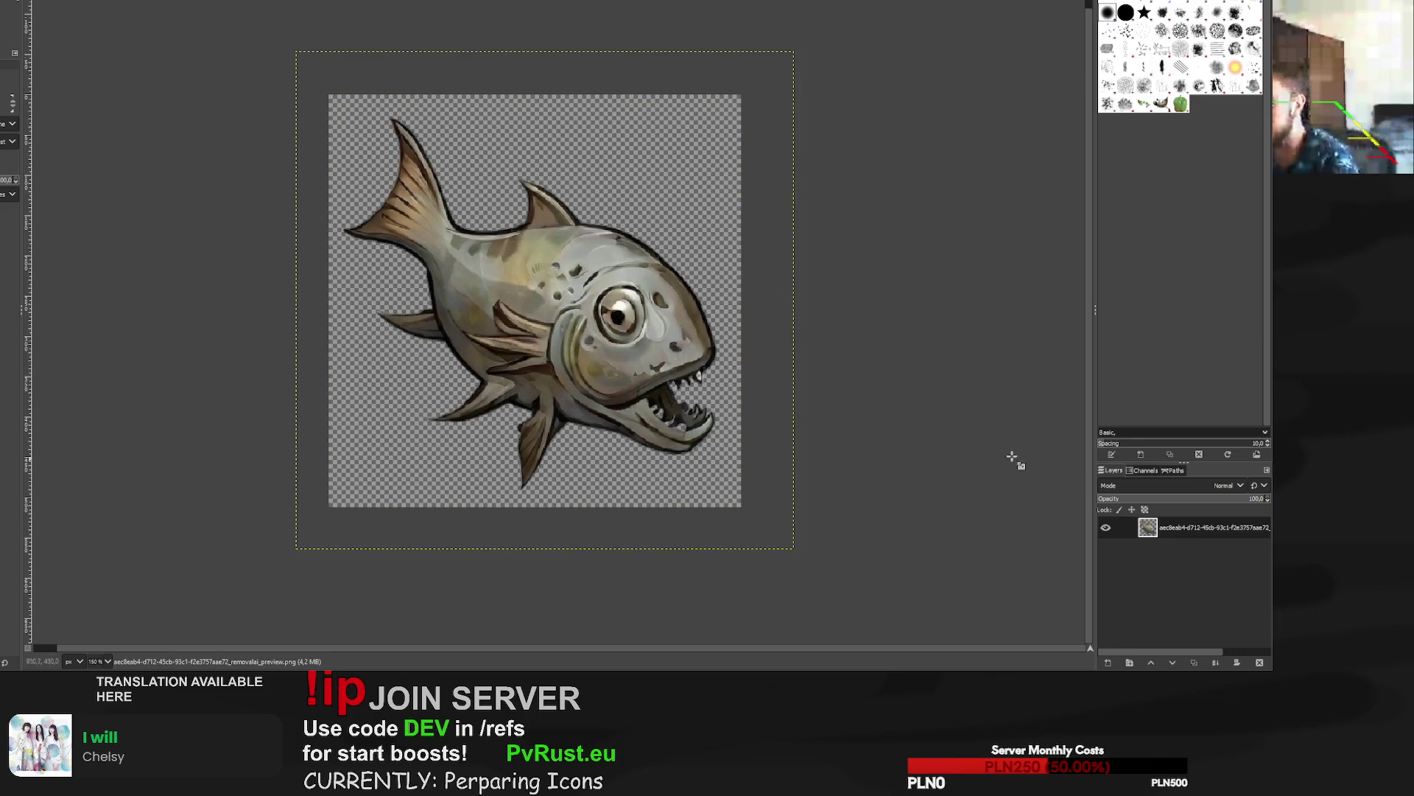
On a new layer, paint dark outlines around the lower-jaw teeth and fill the gaps white.
key("shift+ctrl+n")
scroll(663, 479, "up", 3)
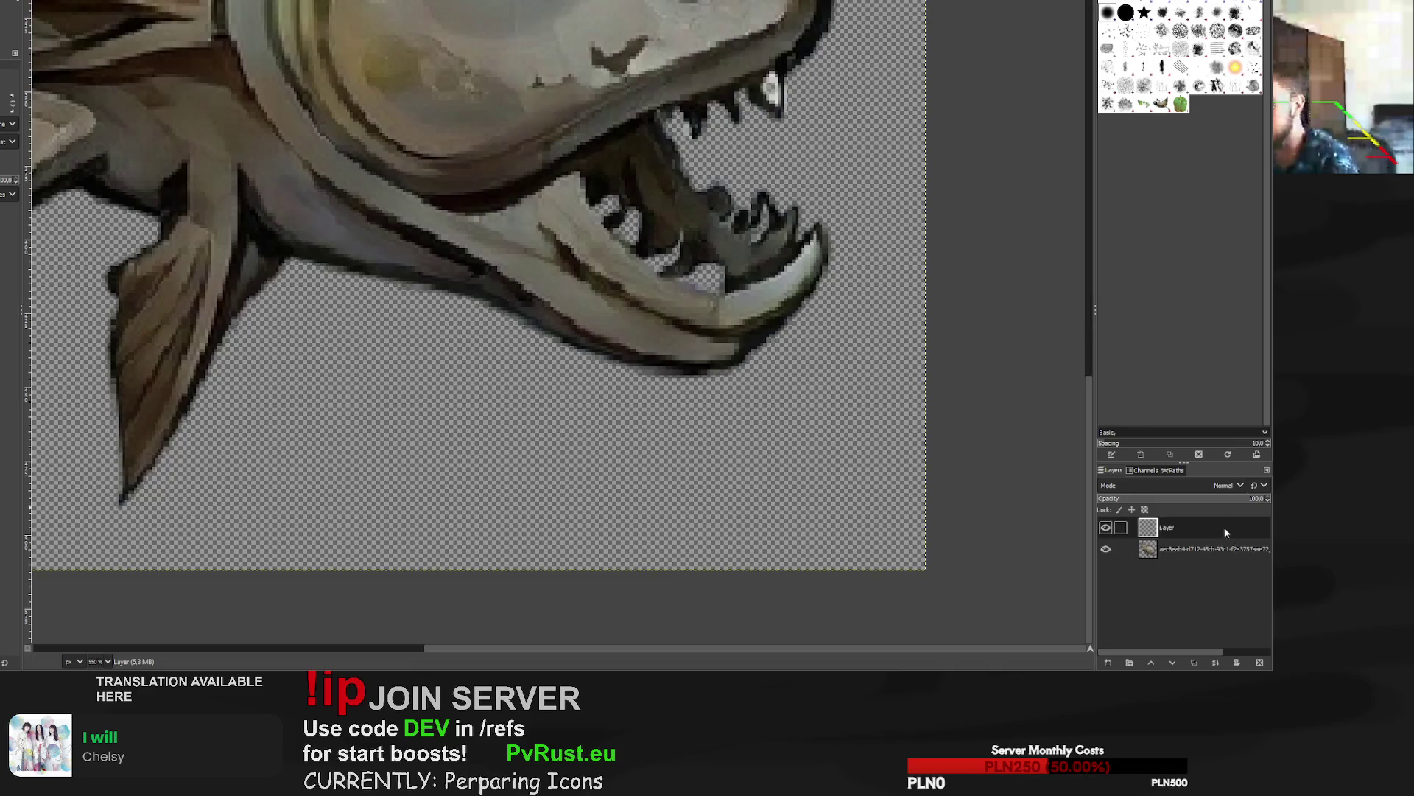
key("p")
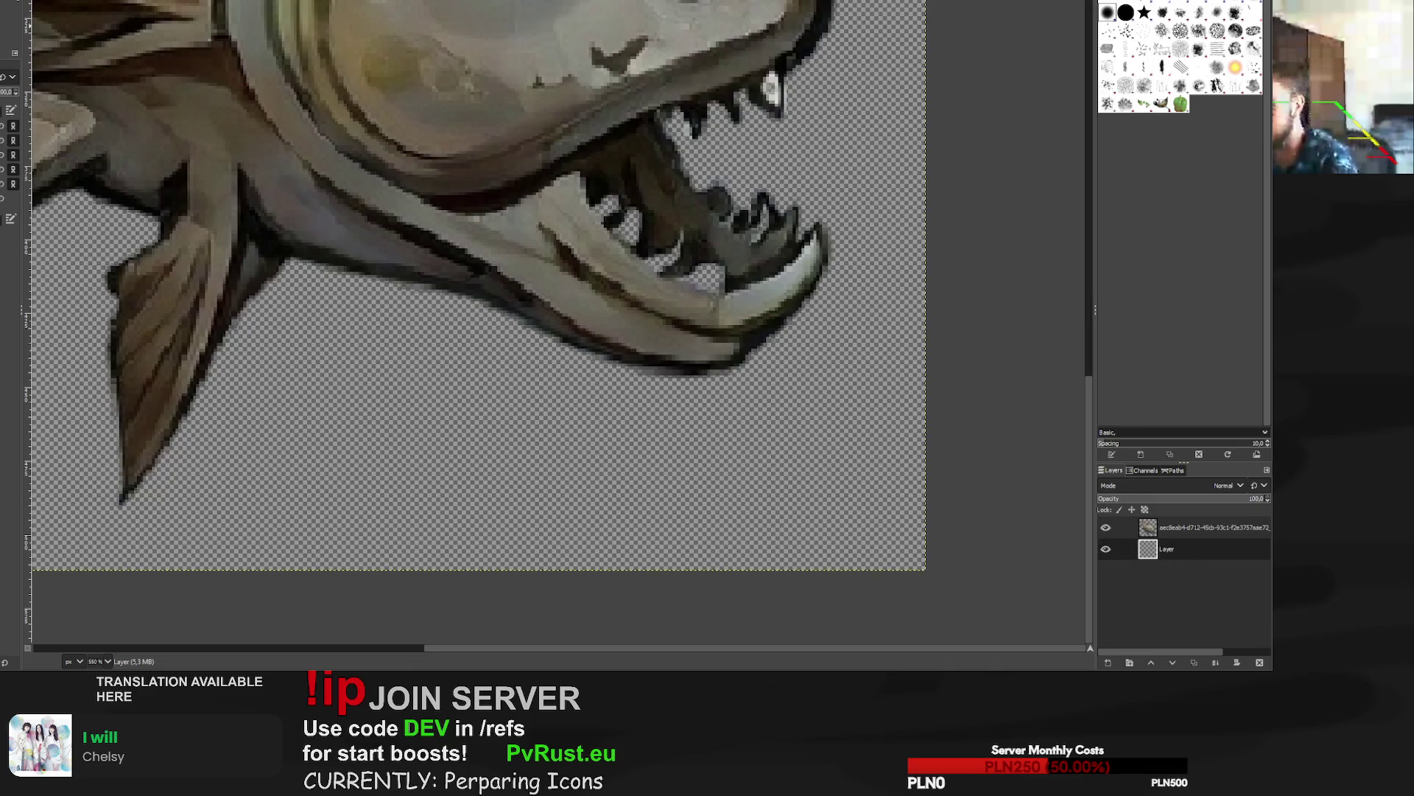
left_click_drag(711, 277, 600, 195)
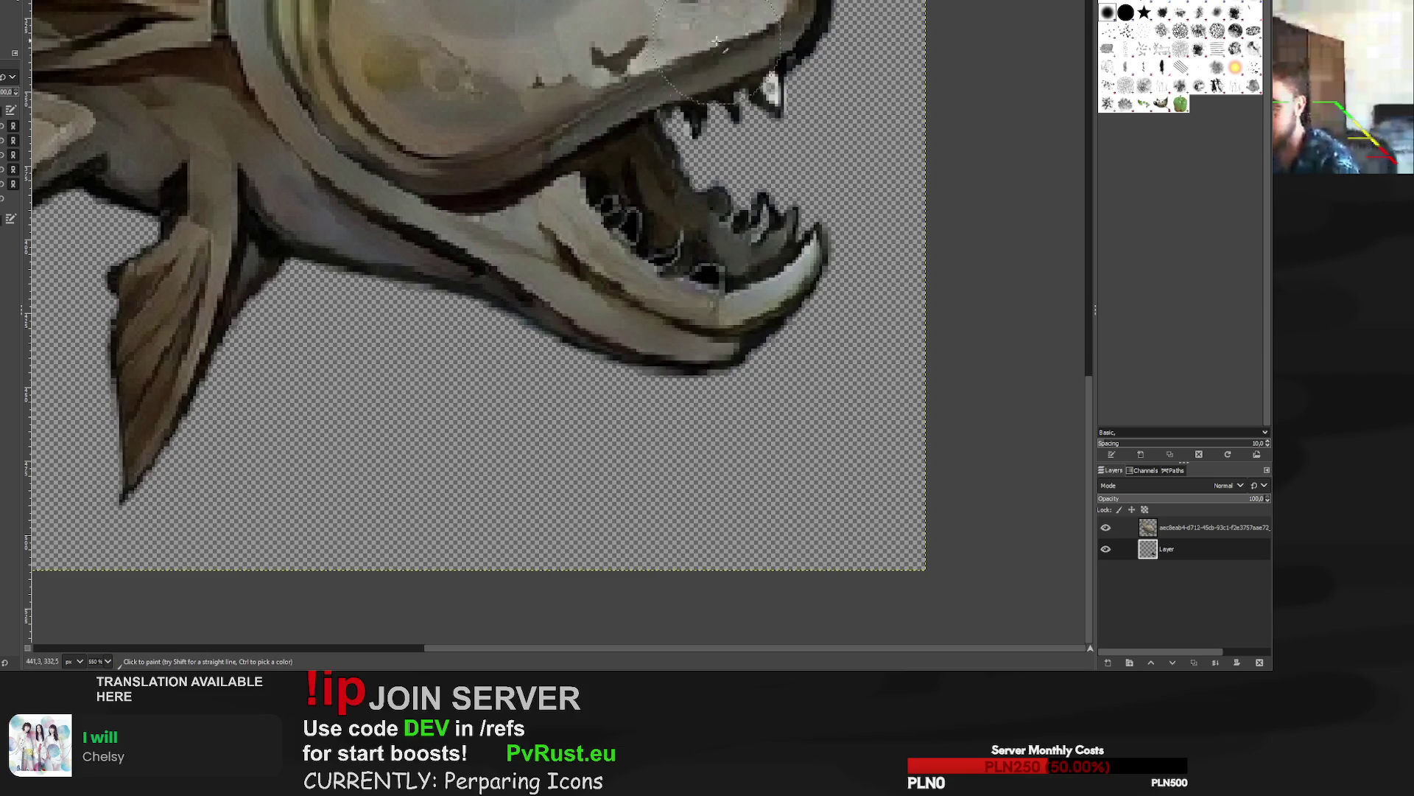
scroll(720, 39, "up", 3, "ctrl")
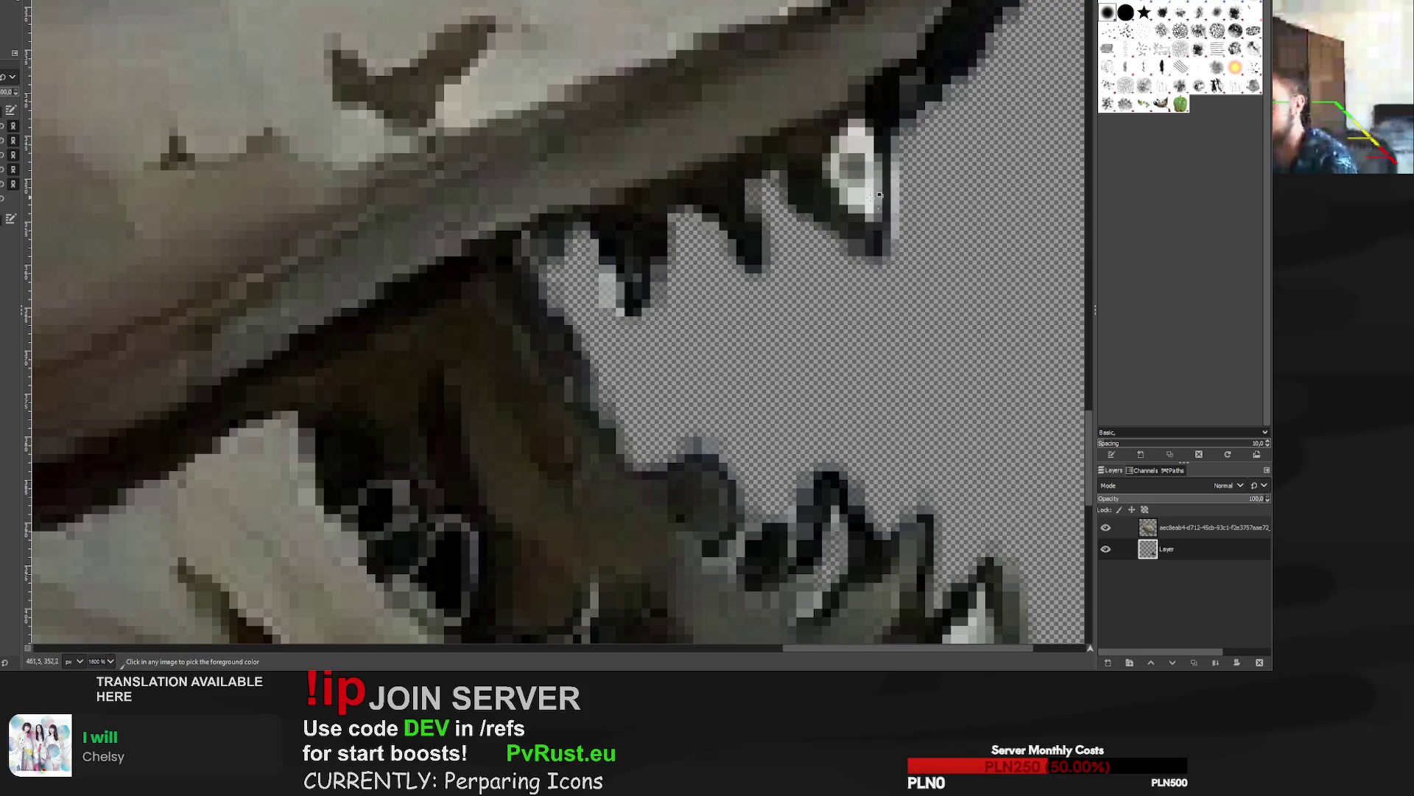
scroll(832, 302, "down", 2, "ctrl")
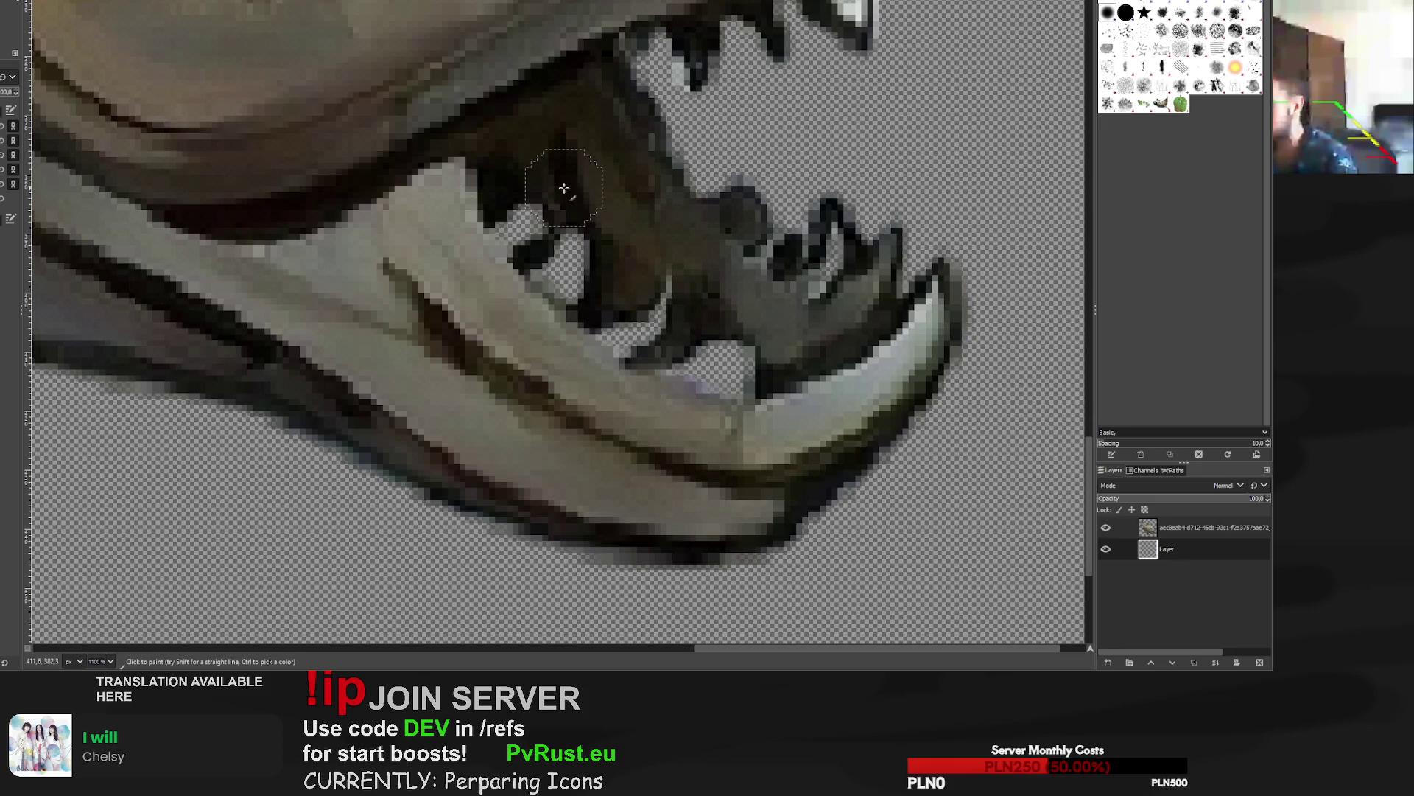
mouse_move(564, 271)
left_mouse_down()
mouse_move(537, 228)
mouse_move(648, 338)
mouse_move(736, 383)
left_mouse_up()
scroll(703, 346, "down", 5, "ctrl")
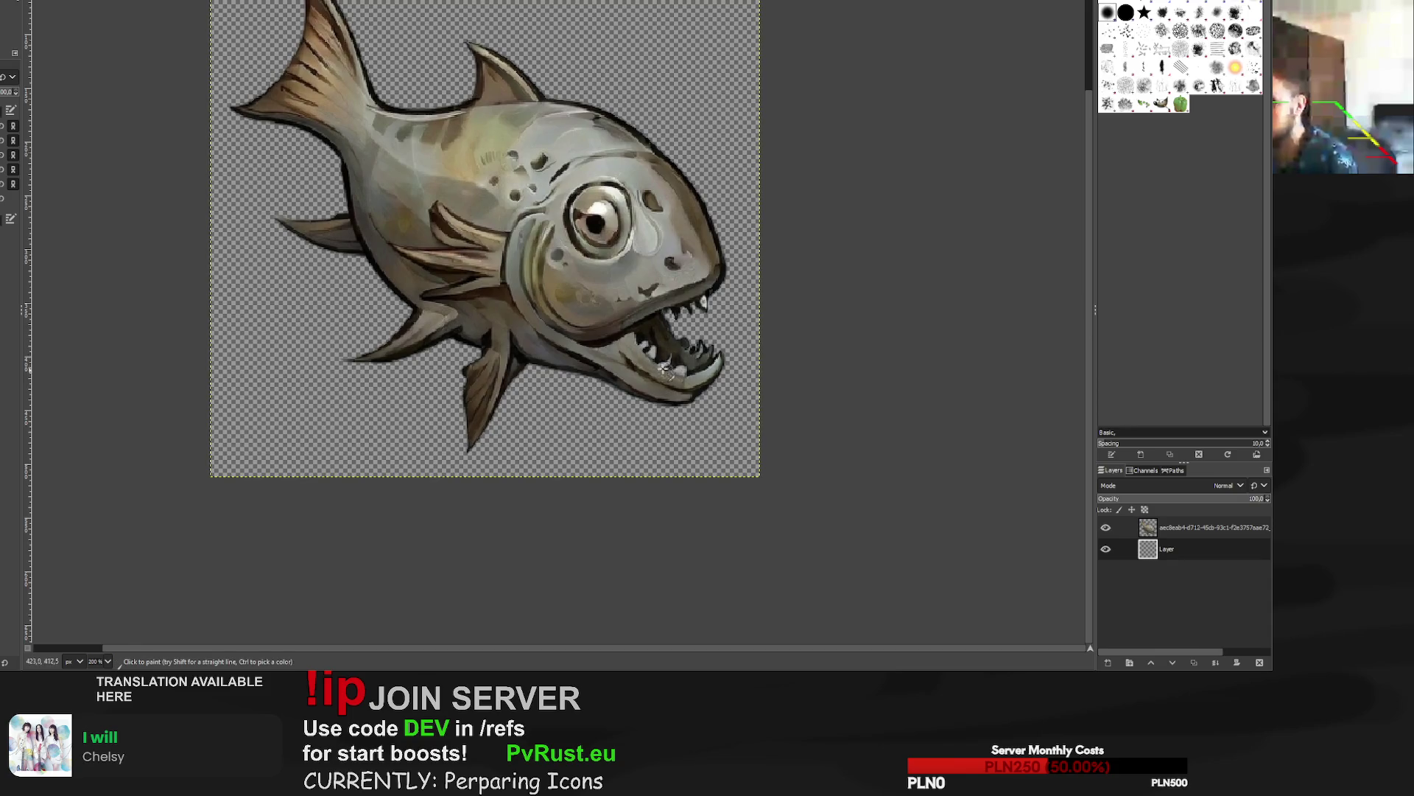
scroll(677, 363, "up", 5)
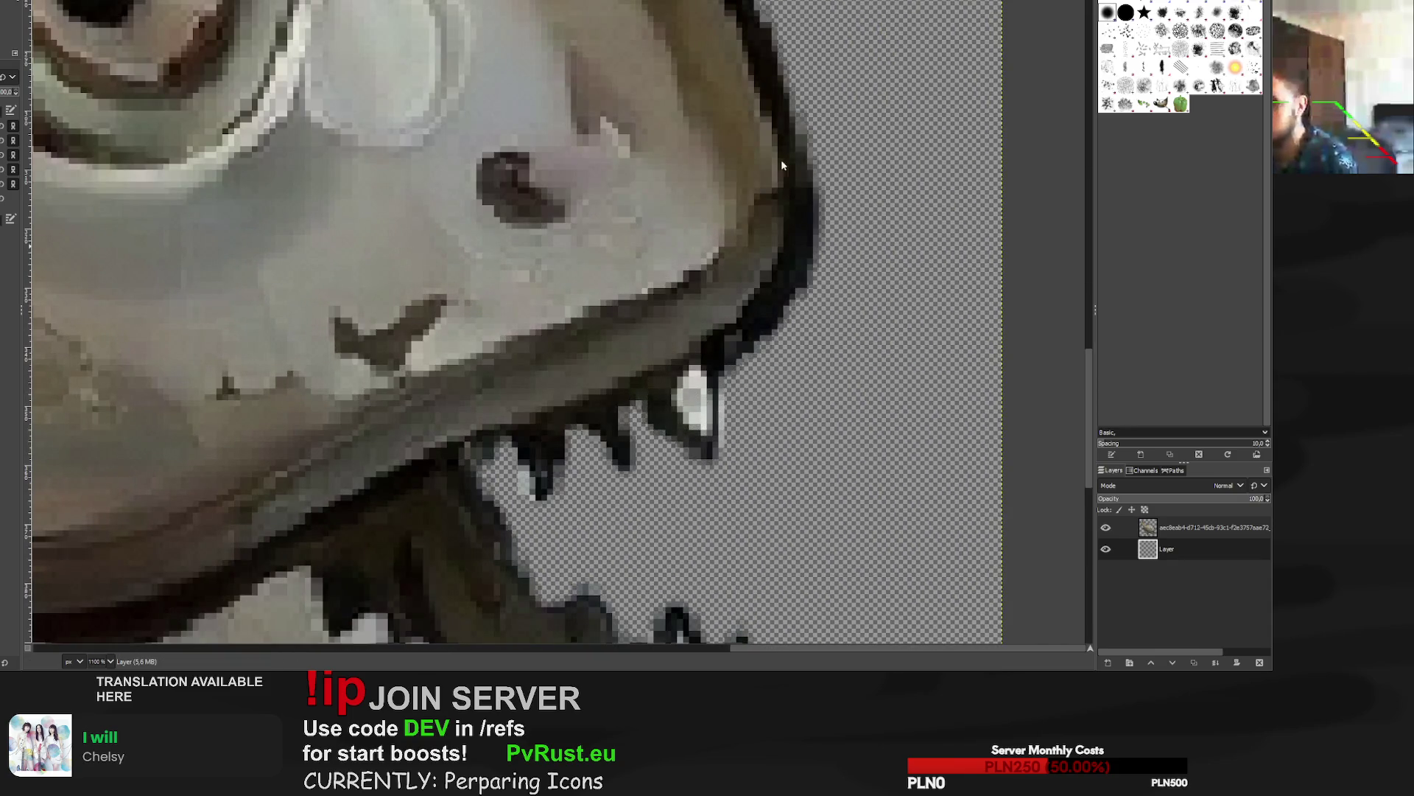
scroll(707, 368, "down", 5)
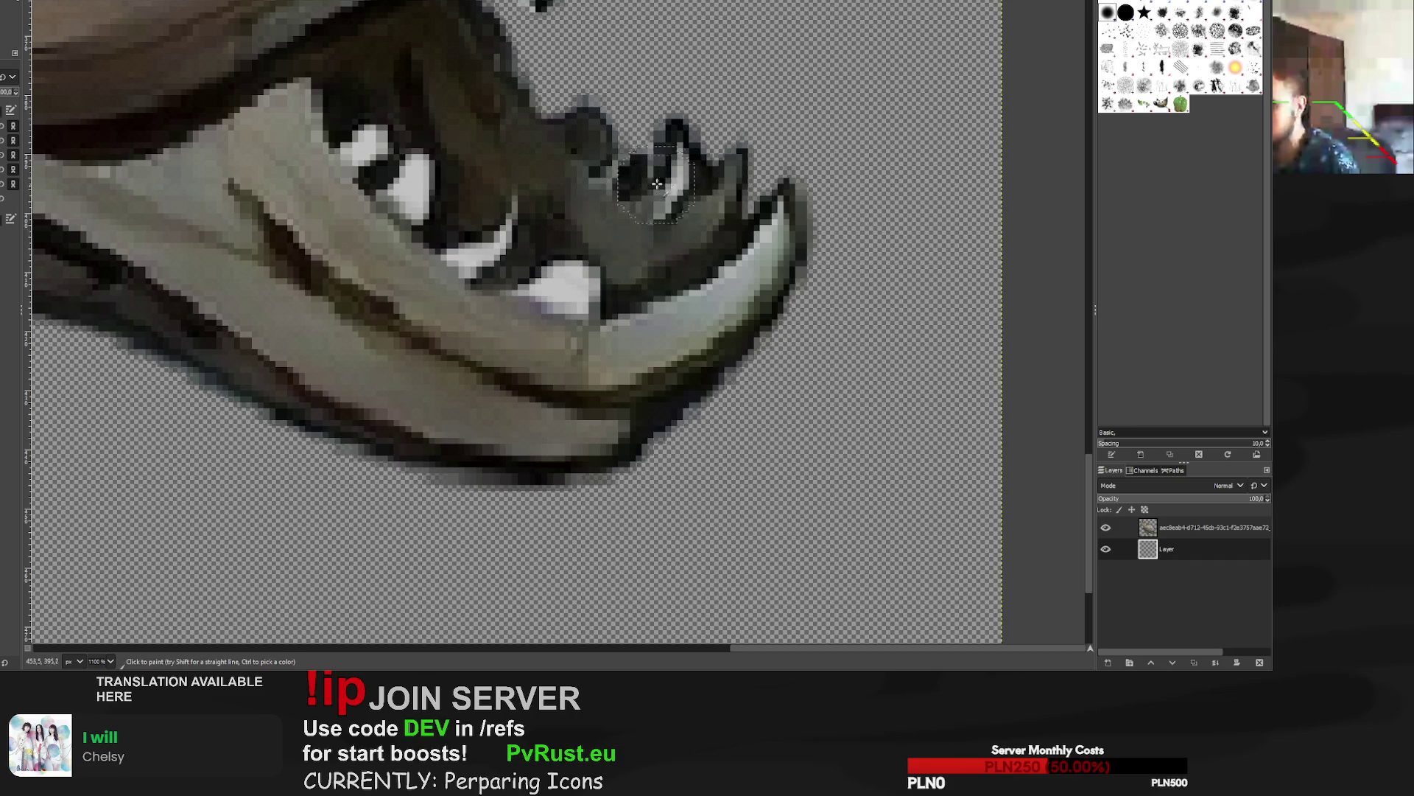
scroll(648, 229, "down", 4, "ctrl")
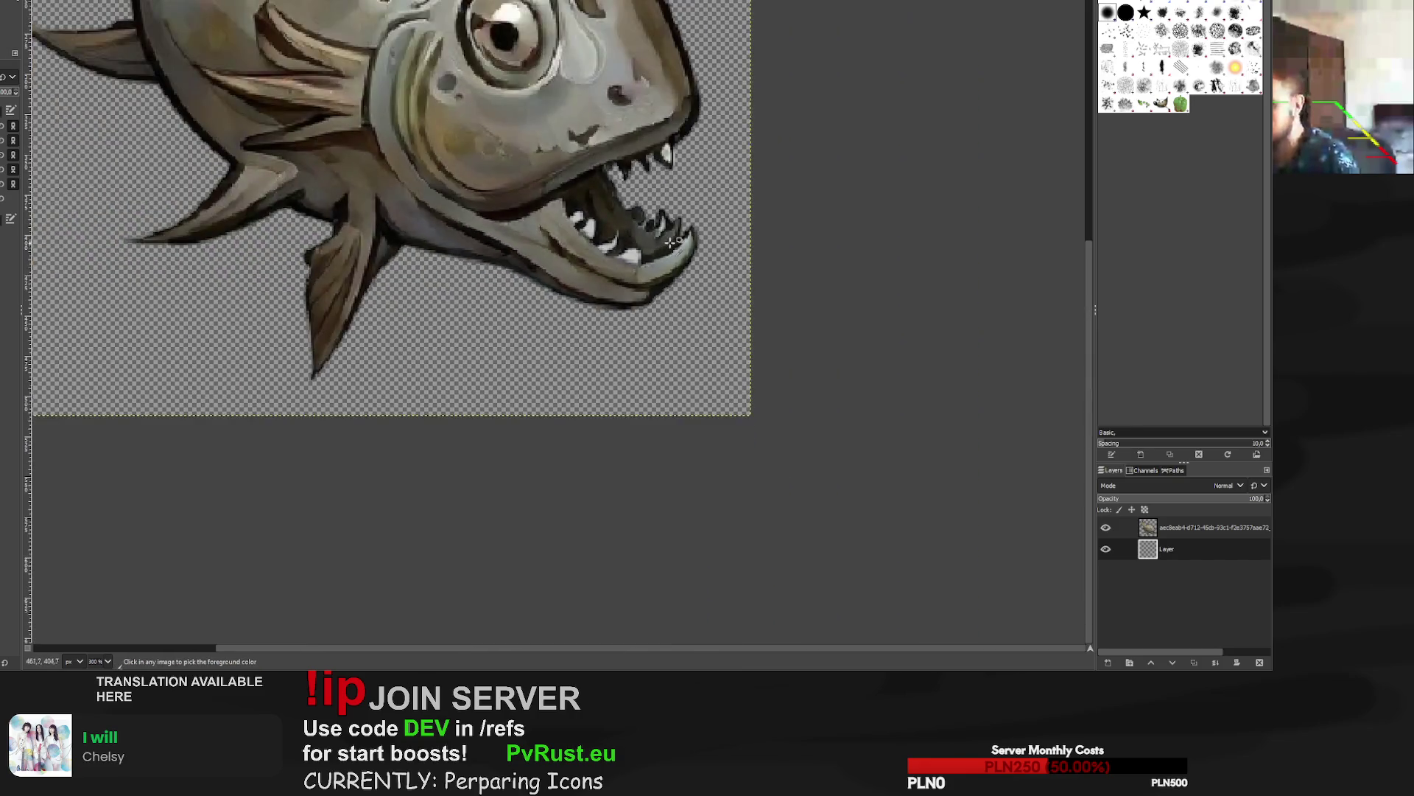
scroll(675, 236, "up", 3, "ctrl")
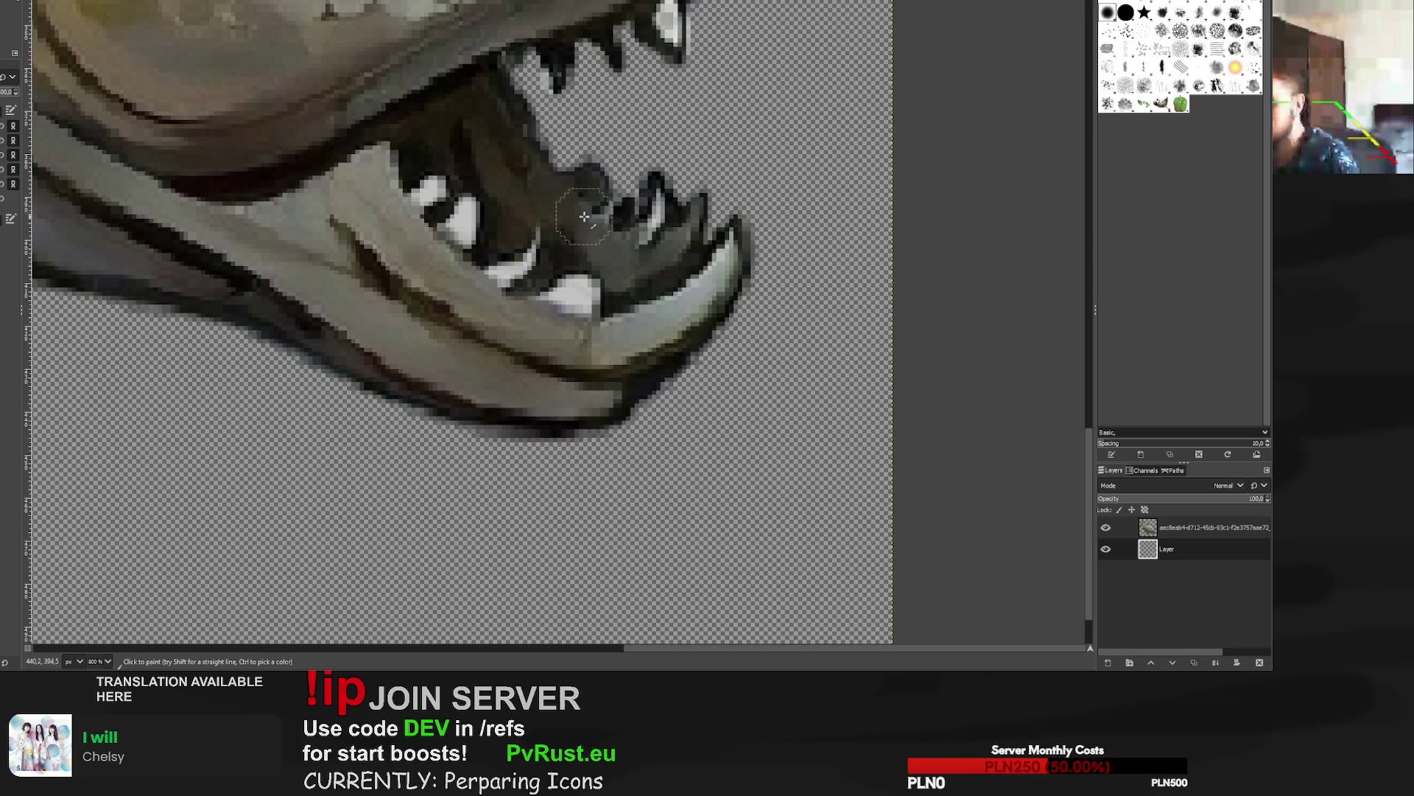
scroll(580, 247, "down", 3, "ctrl")
scroll(579, 247, "down", 3, "ctrl")
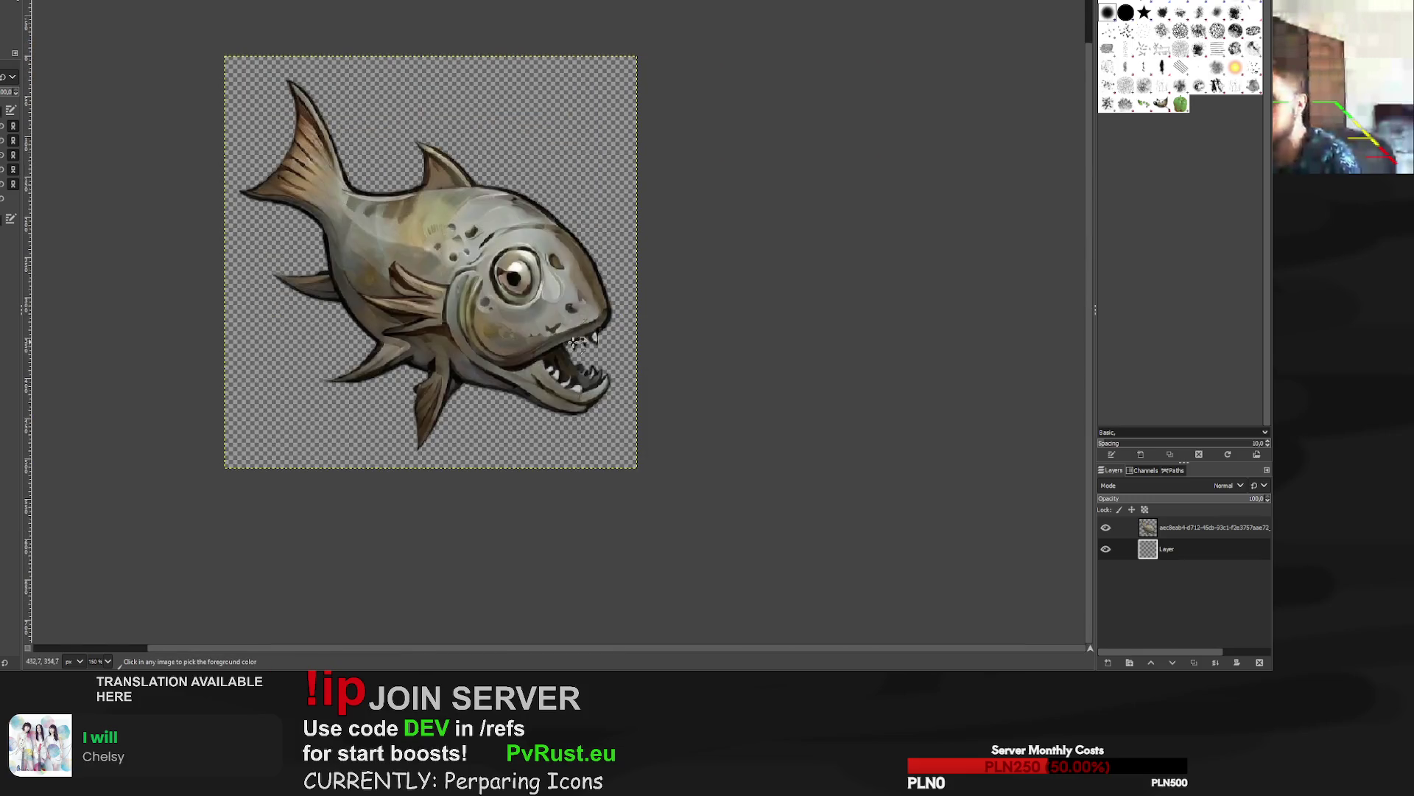
scroll(751, 264, "up", 4, "ctrl")
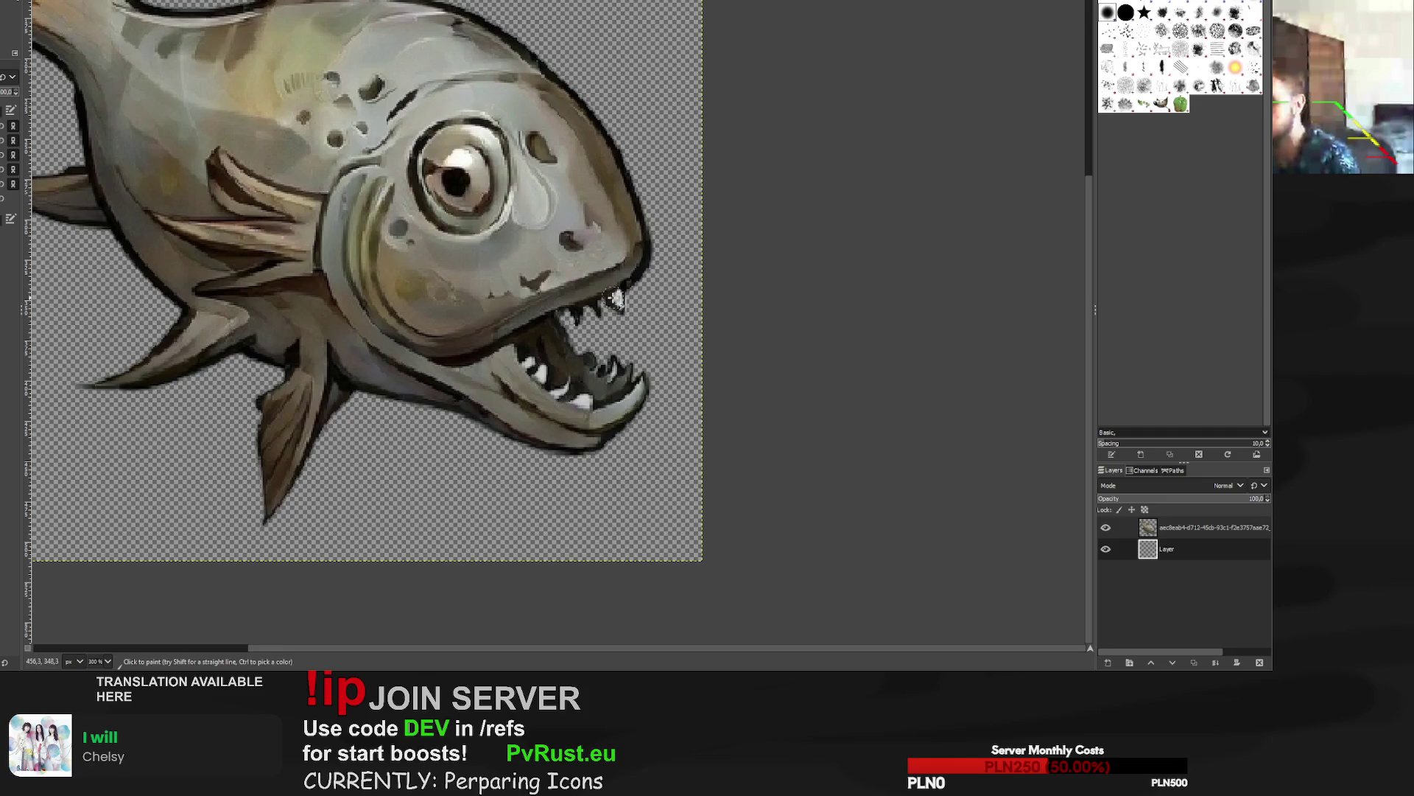
scroll(670, 298, "up", 5)
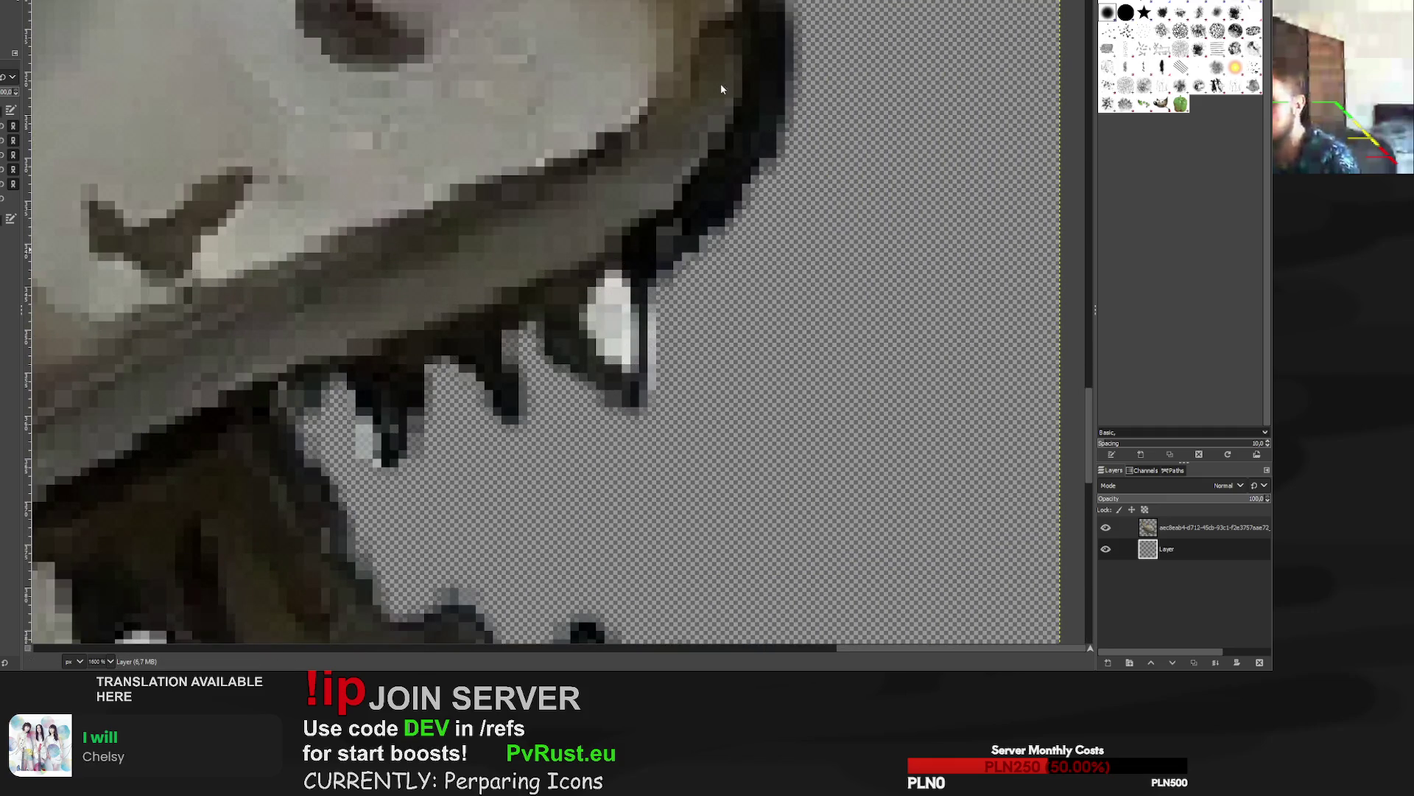
scroll(594, 304, "down", 3)
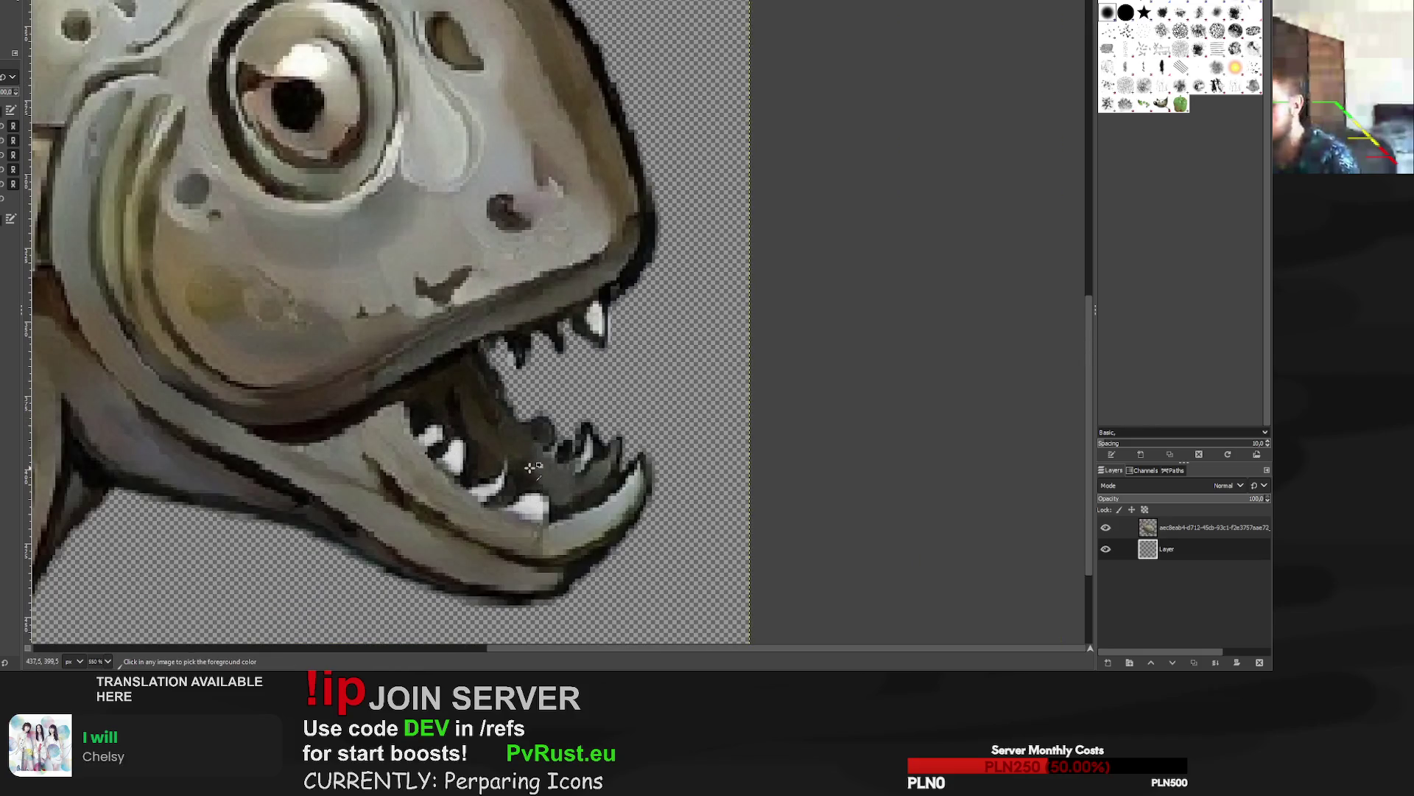
Zoom out to view the whole fish and re-export the fish PNG.
key("1")
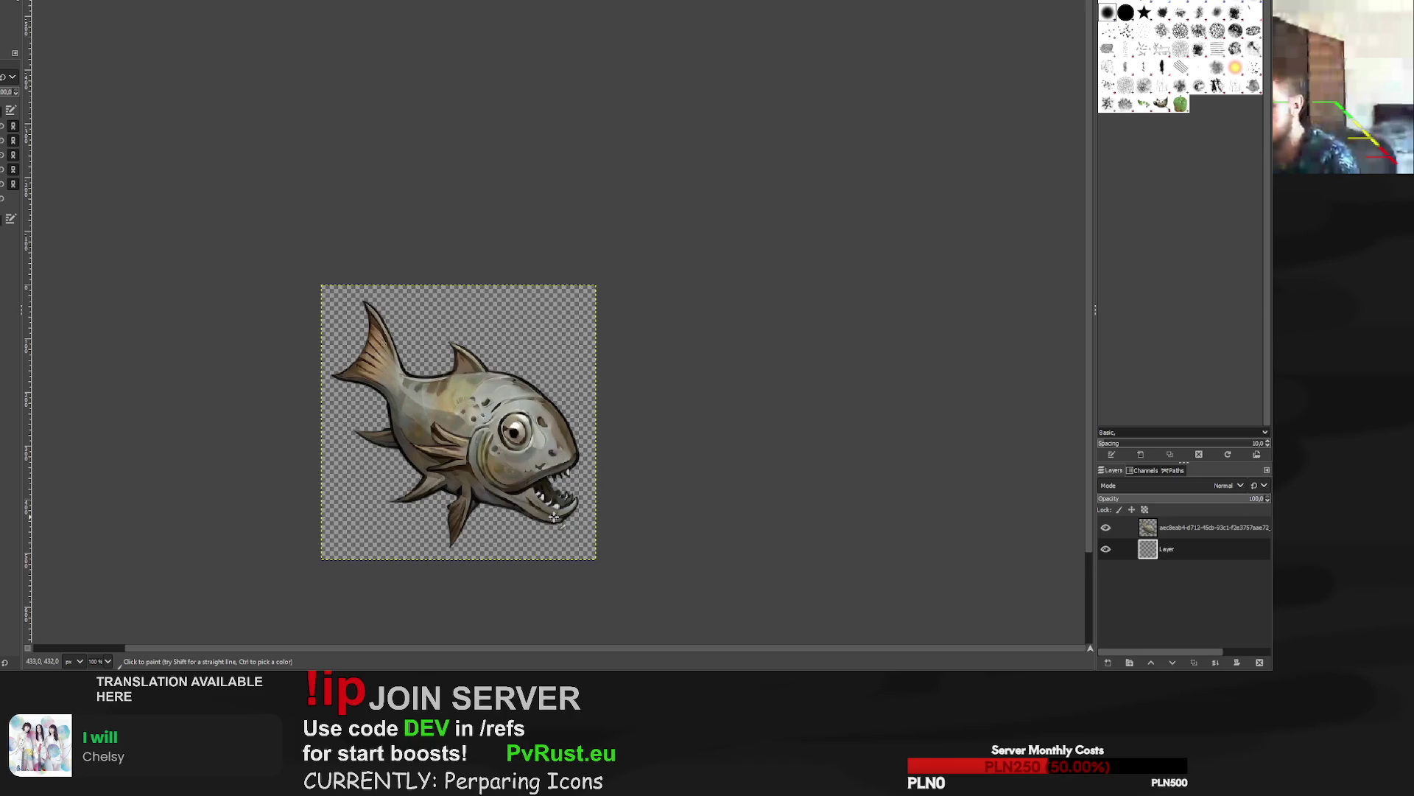
scroll(548, 520, "down", 3)
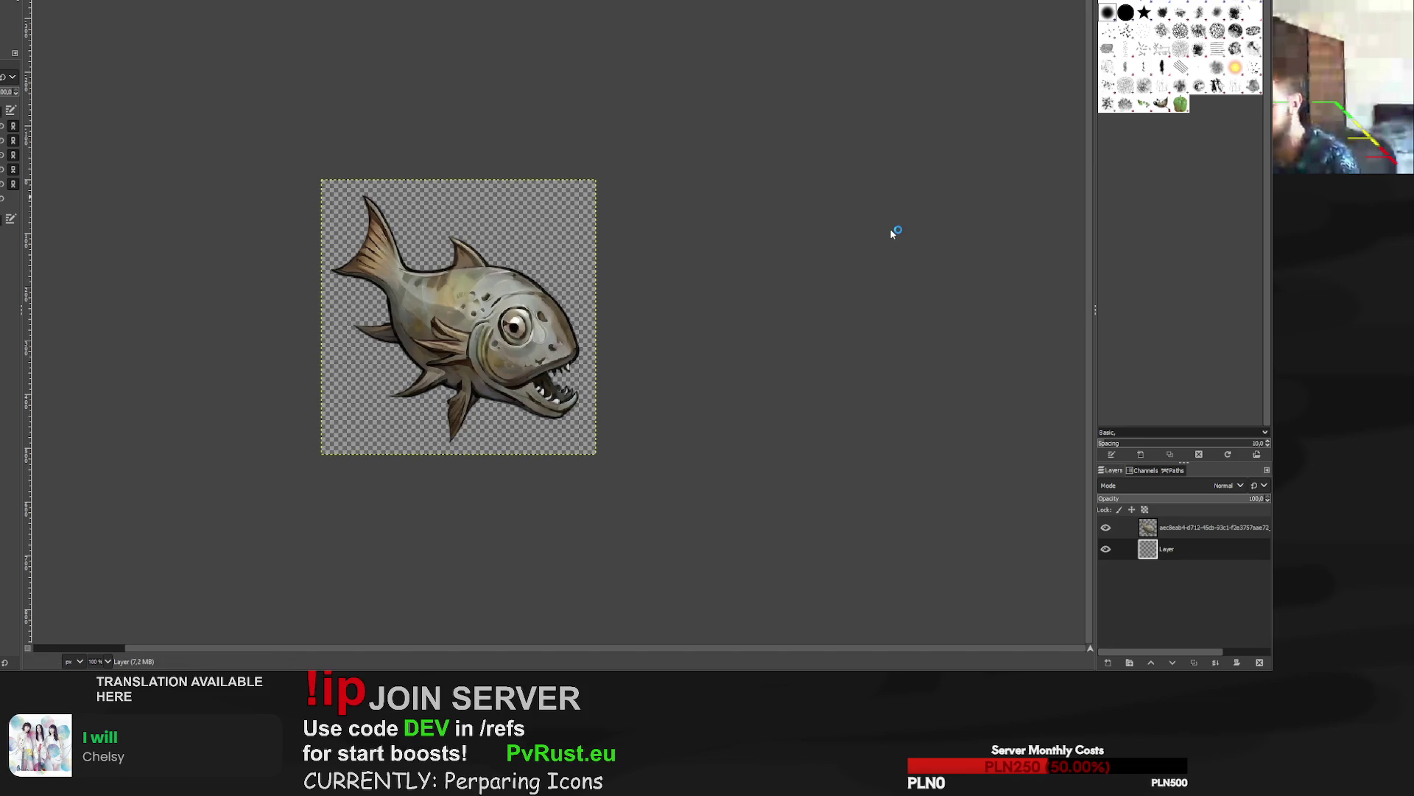
key("ctrl+e")
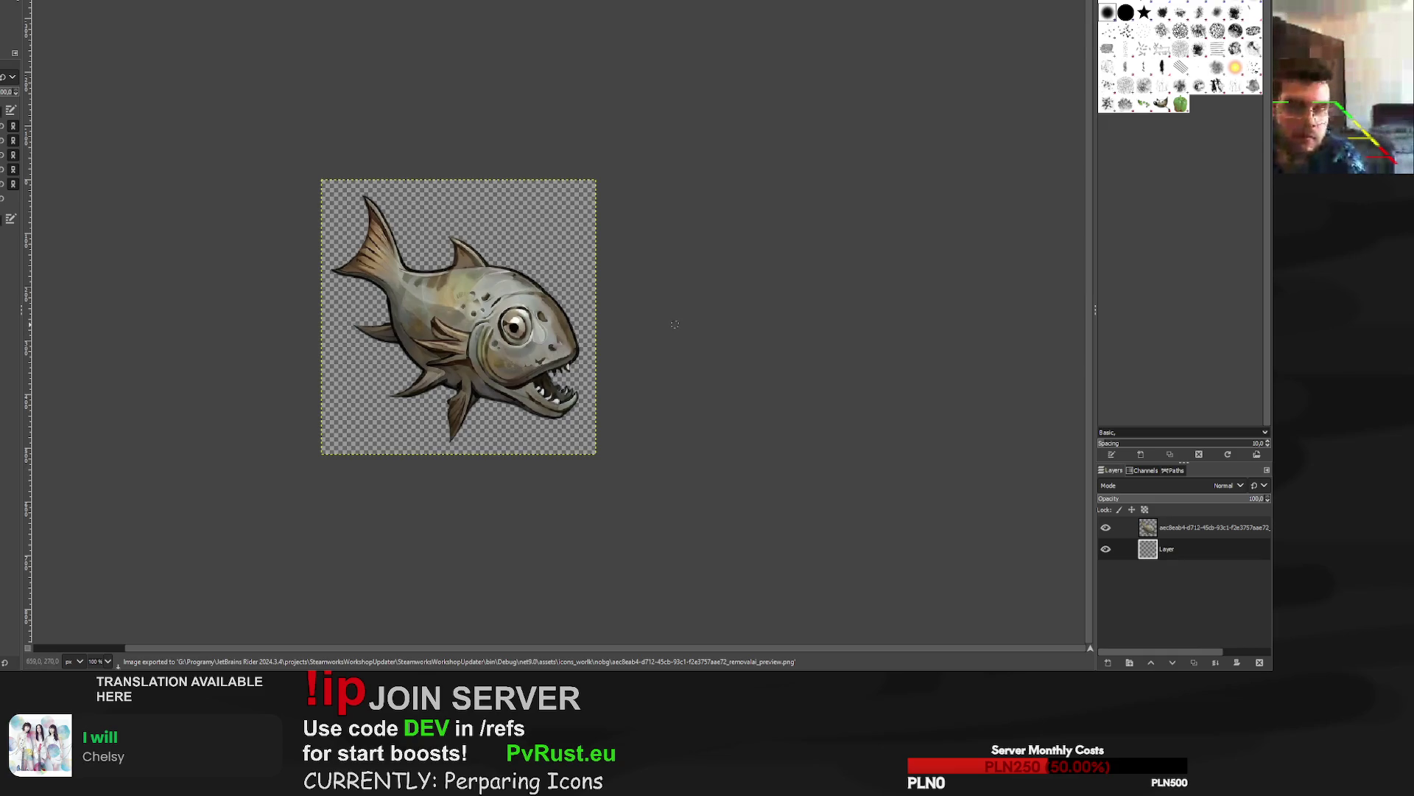
key("ctrl+Page_Down")
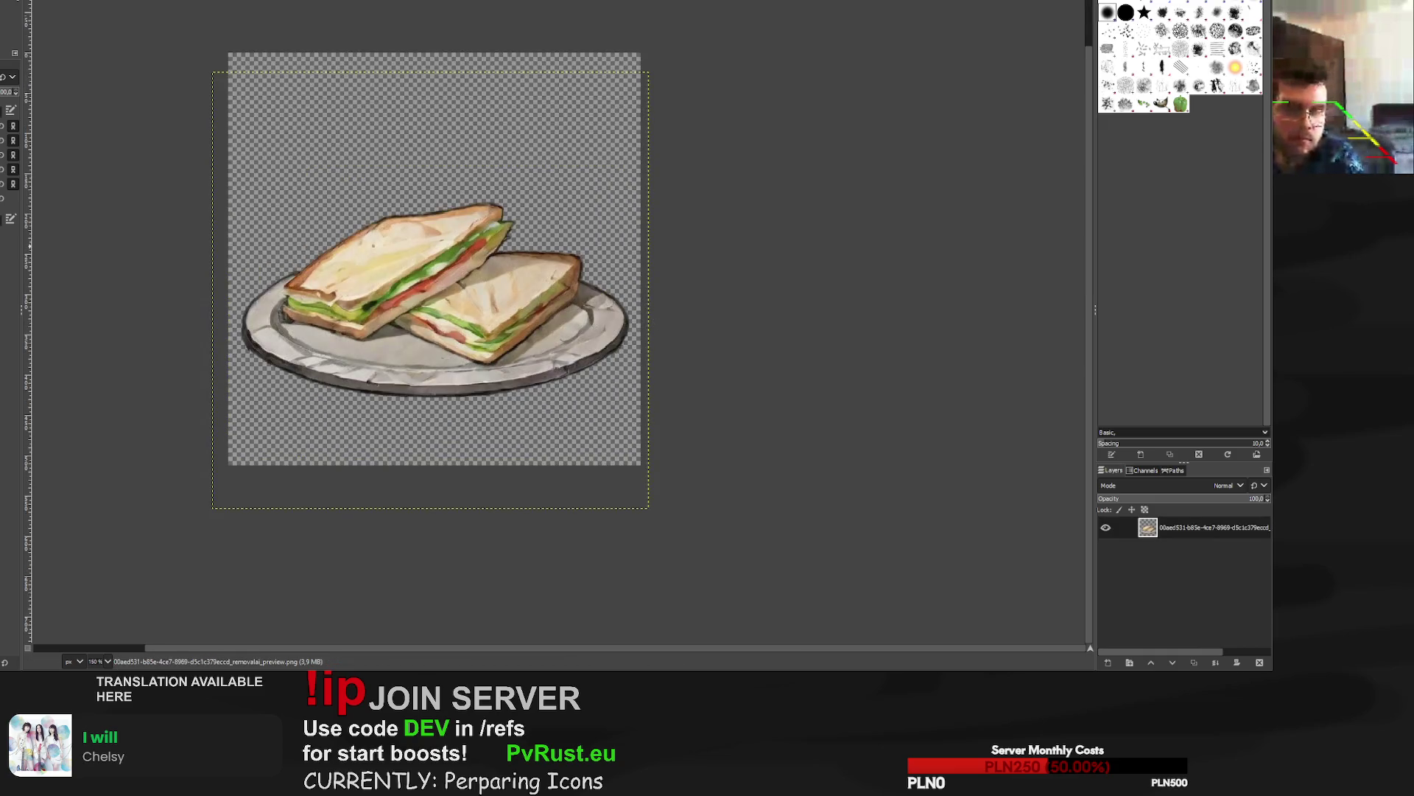
Scale the pie slice to 571 px, recentre it, and re-export the pie PNG.
key("ctrl+Page_Down")
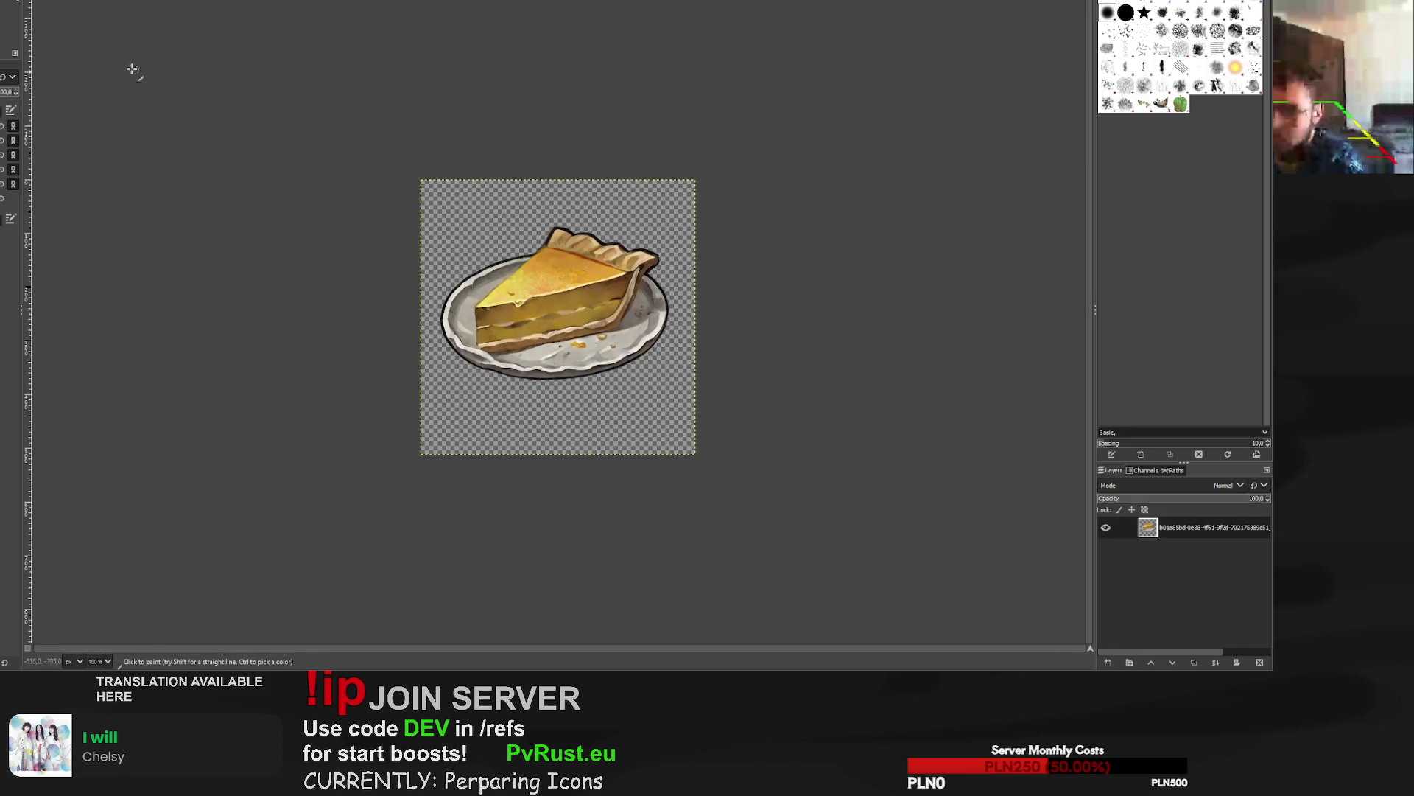
key("shift+s")
left_click(410, 496)
mouse_move(423, 461)
left_mouse_down()
mouse_move(372, 516)
mouse_move(399, 517)
left_mouse_up()
mouse_move(695, 179)
left_mouse_down()
mouse_move(715, 205)
mouse_move(704, 216)
left_mouse_up()
left_click_drag(563, 375, 574, 365)
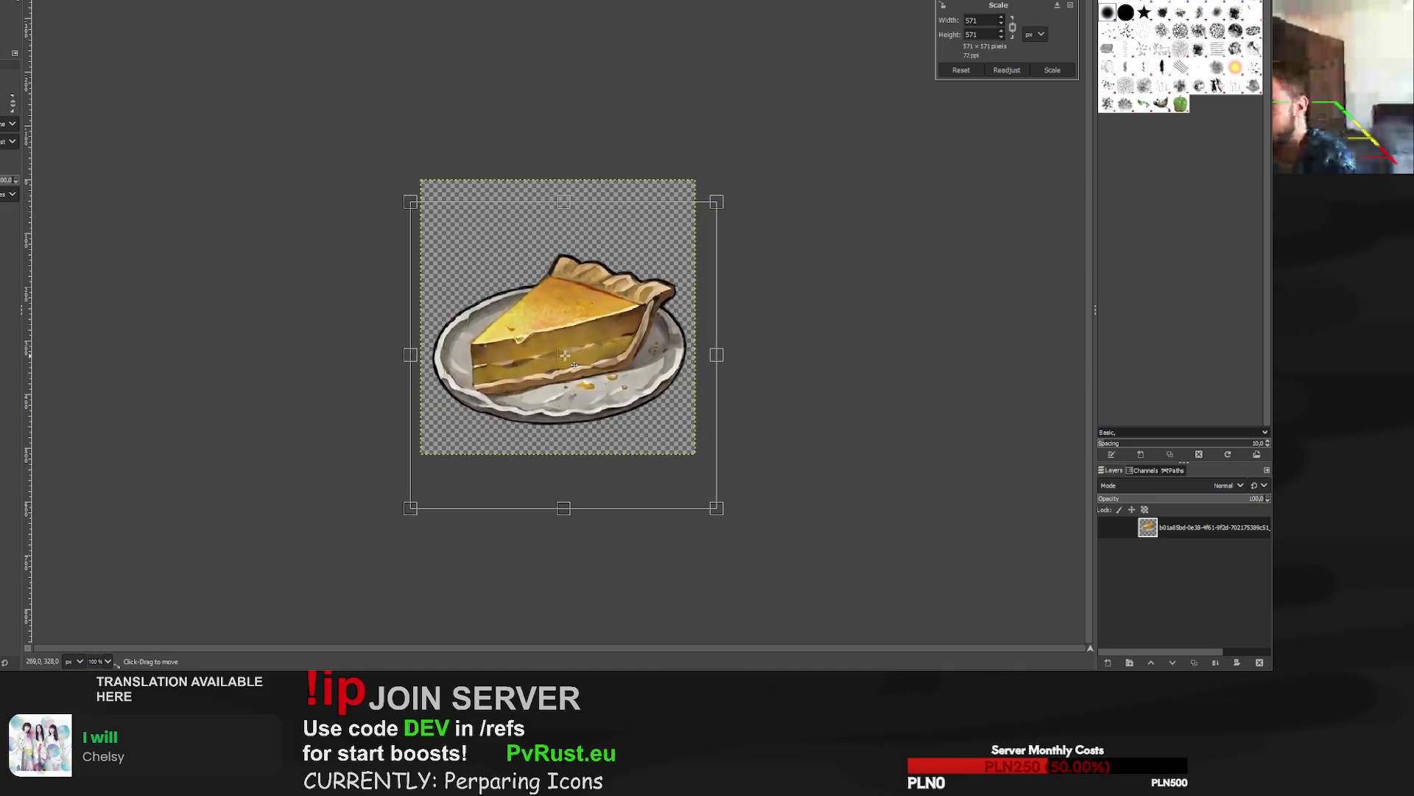
left_click(1054, 70)
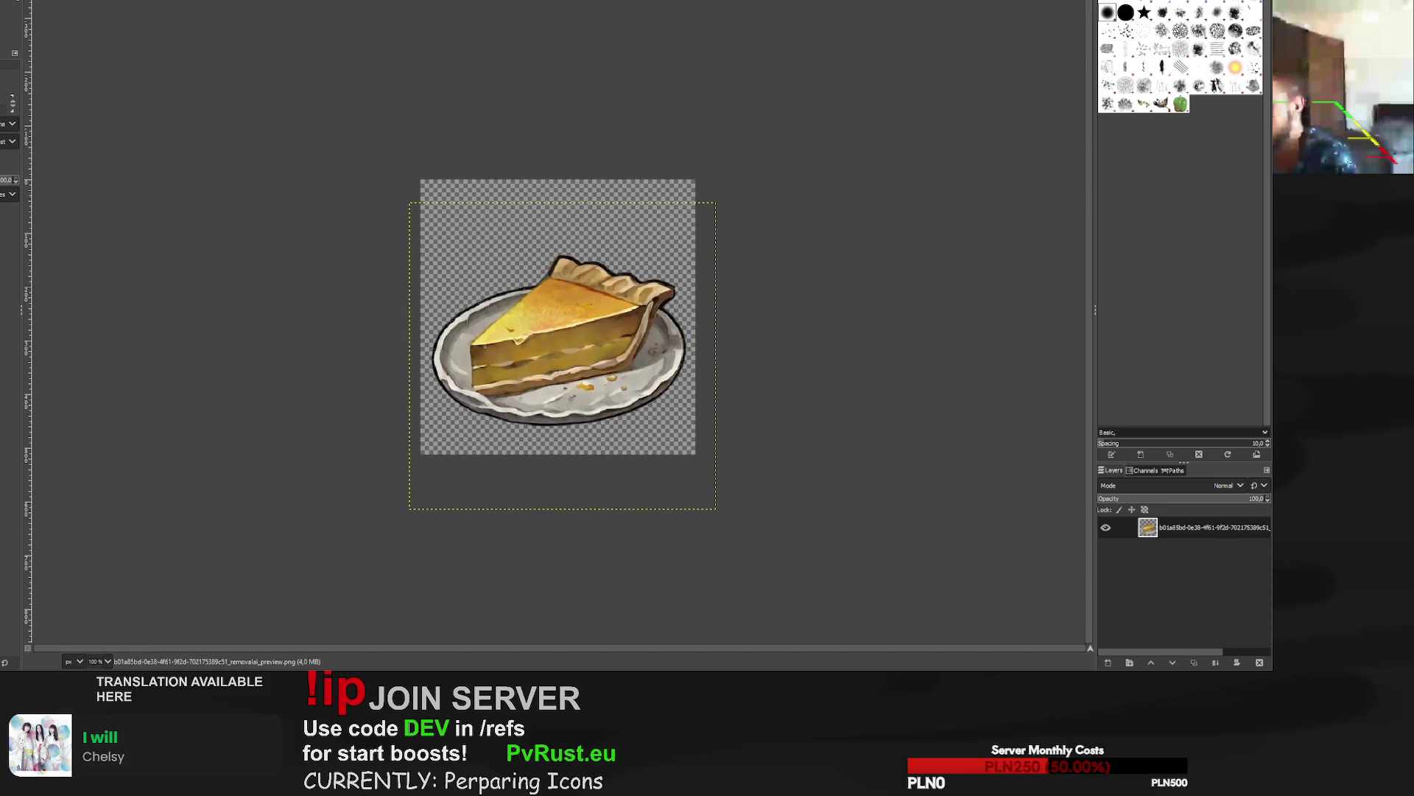
key("ctrl+e")
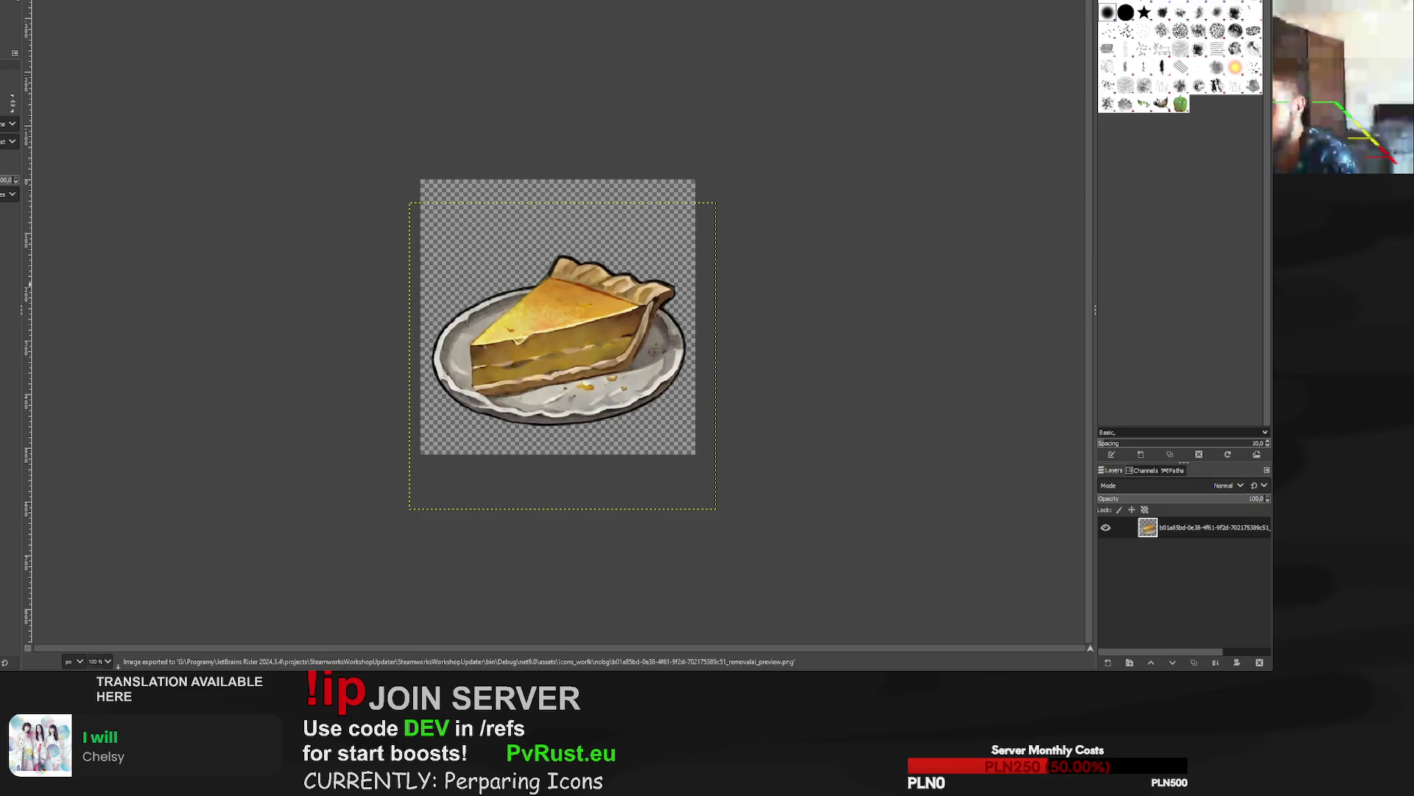
Nudge the pie layer with the arrow keys, then close the pie and sandwich images.
key("Up")
key("Up")
key("Up")
key("Right")
key("Right")
key("Right")
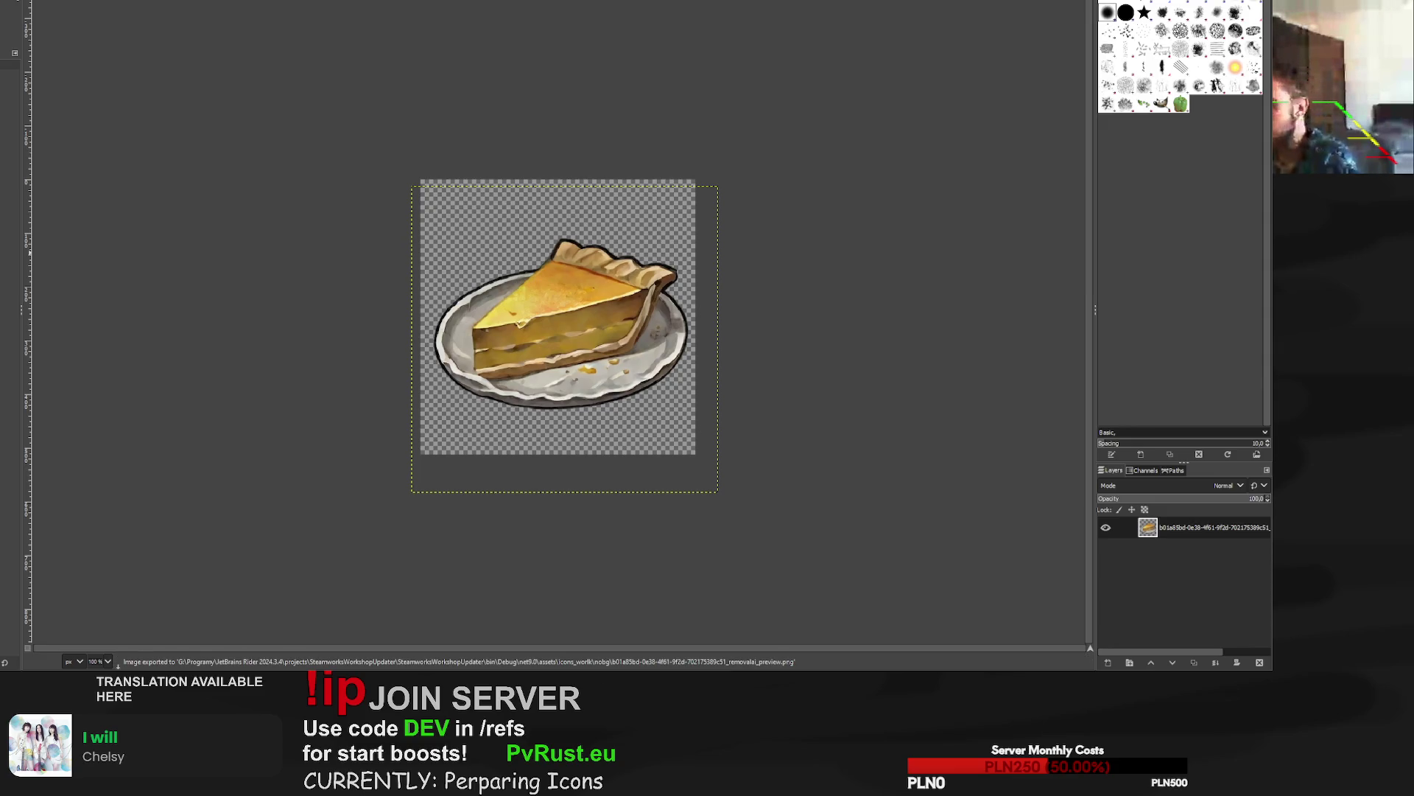
key("ctrl+w")
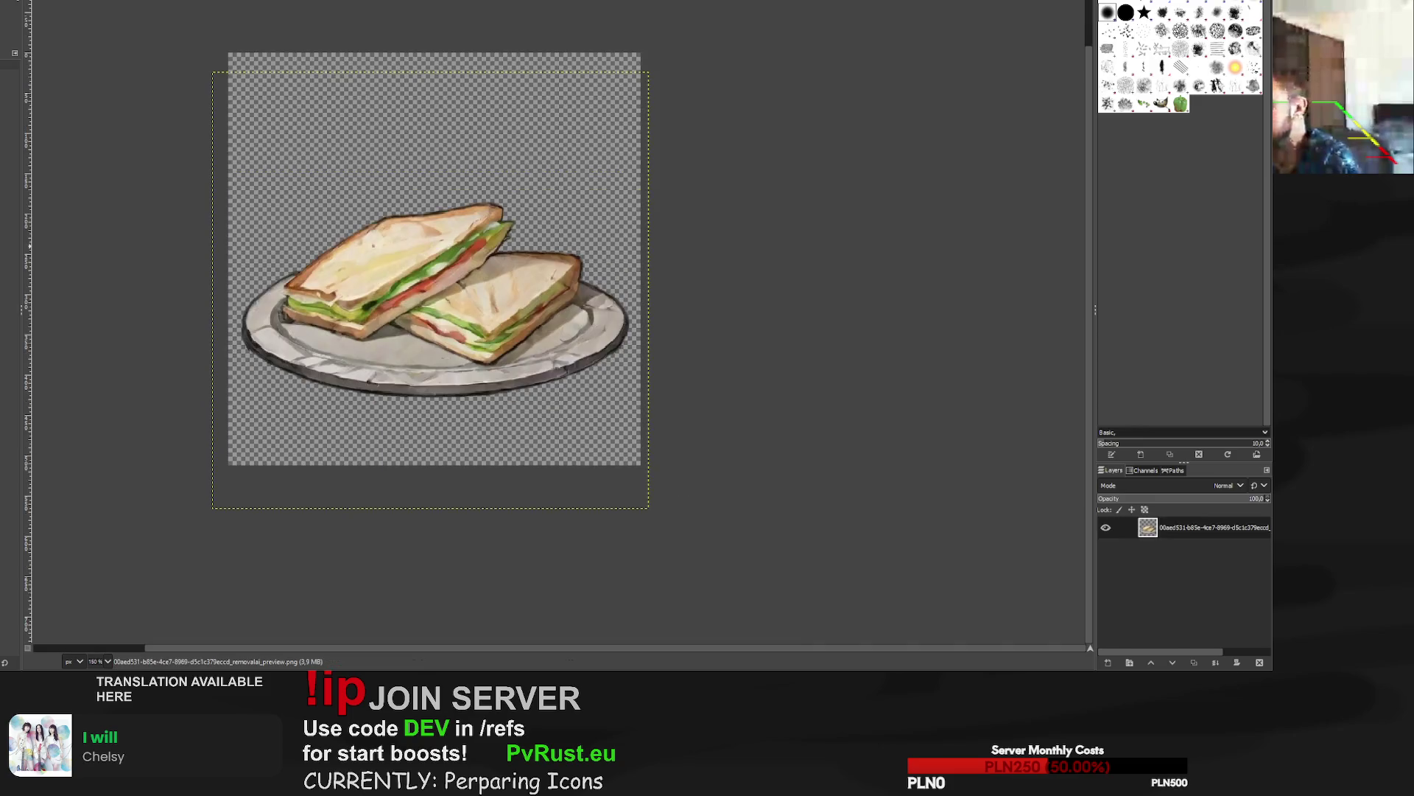
key("ctrl+w")
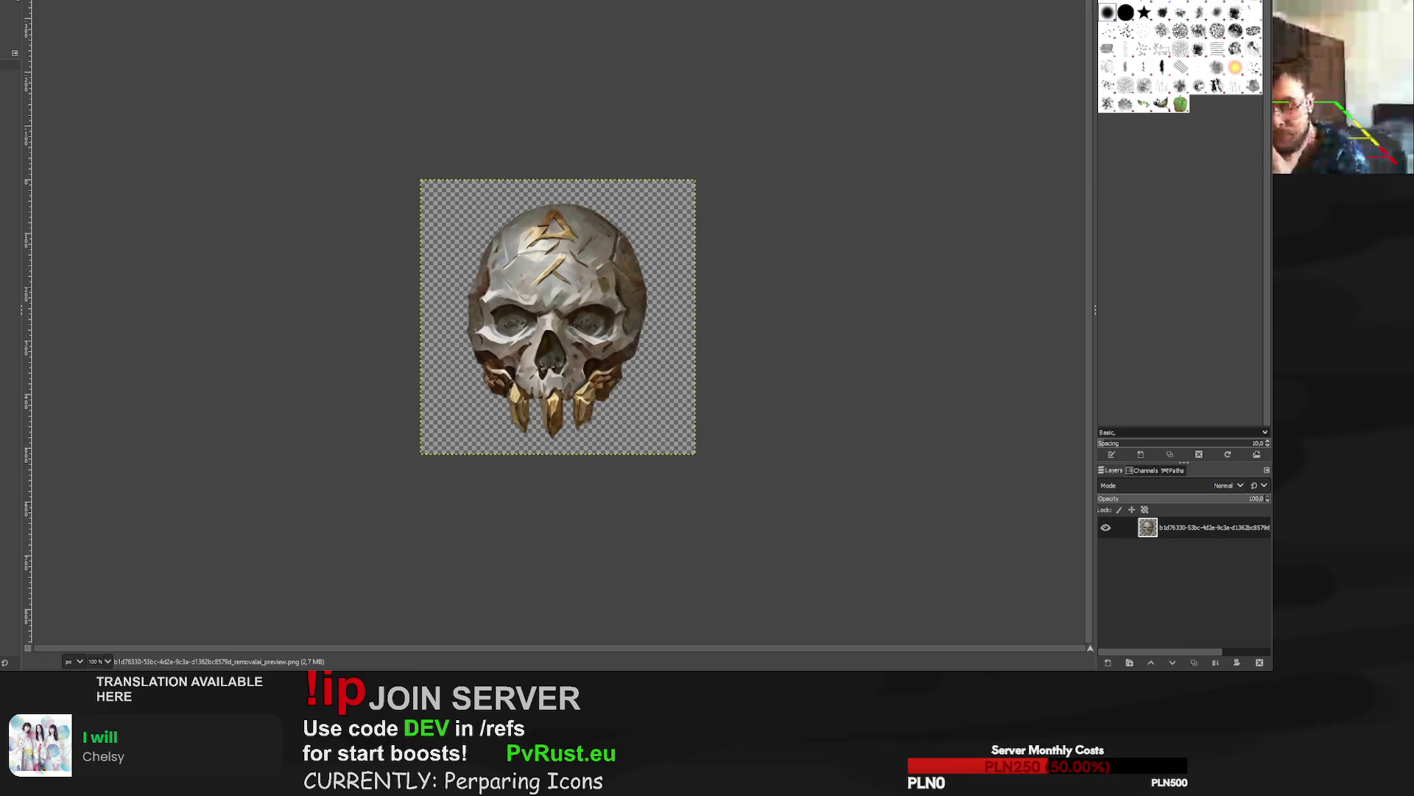
Scale the skull layer up to 559 px so it fills the canvas.
key("shift+s")
left_click(557, 317)
left_click_drag(421, 454, 410, 468)
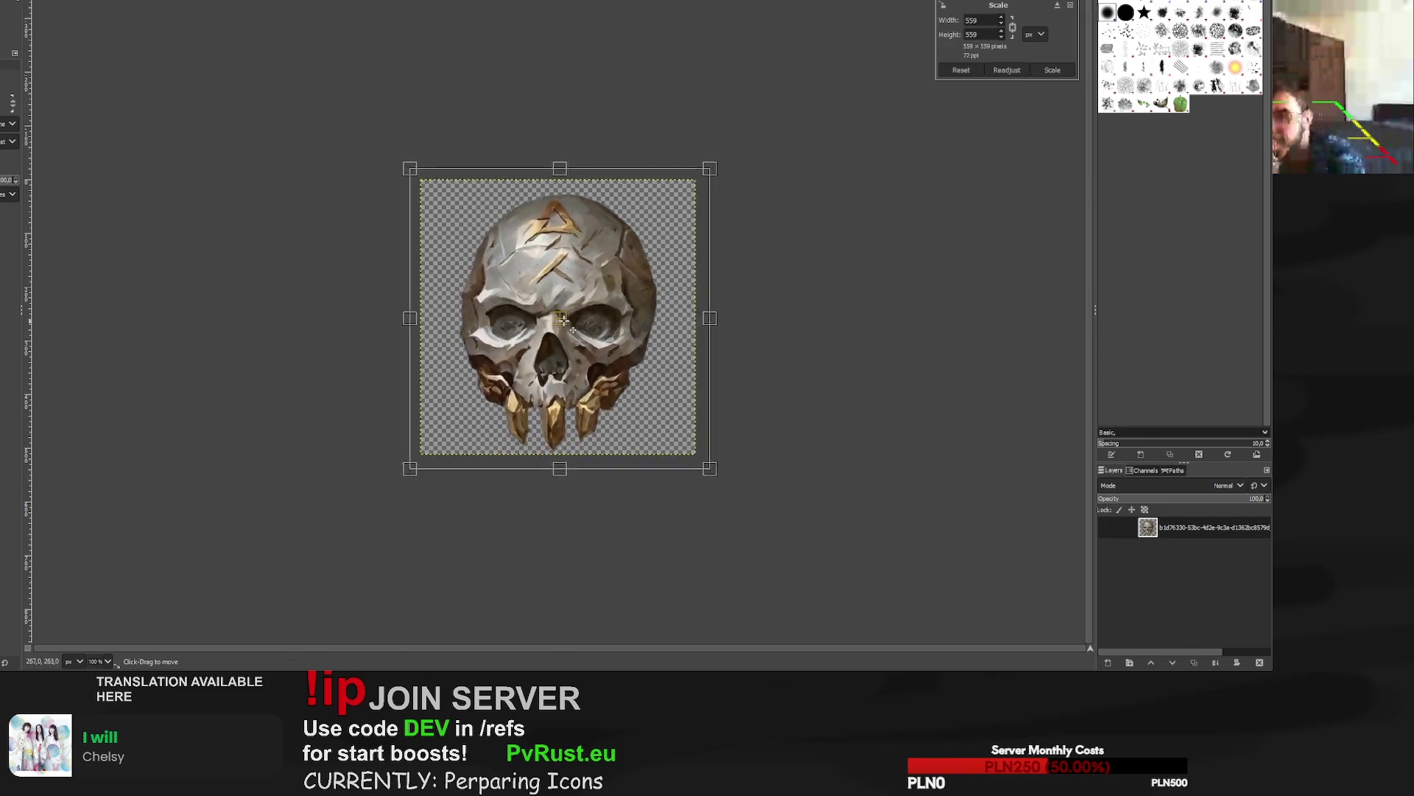
left_click(1046, 71)
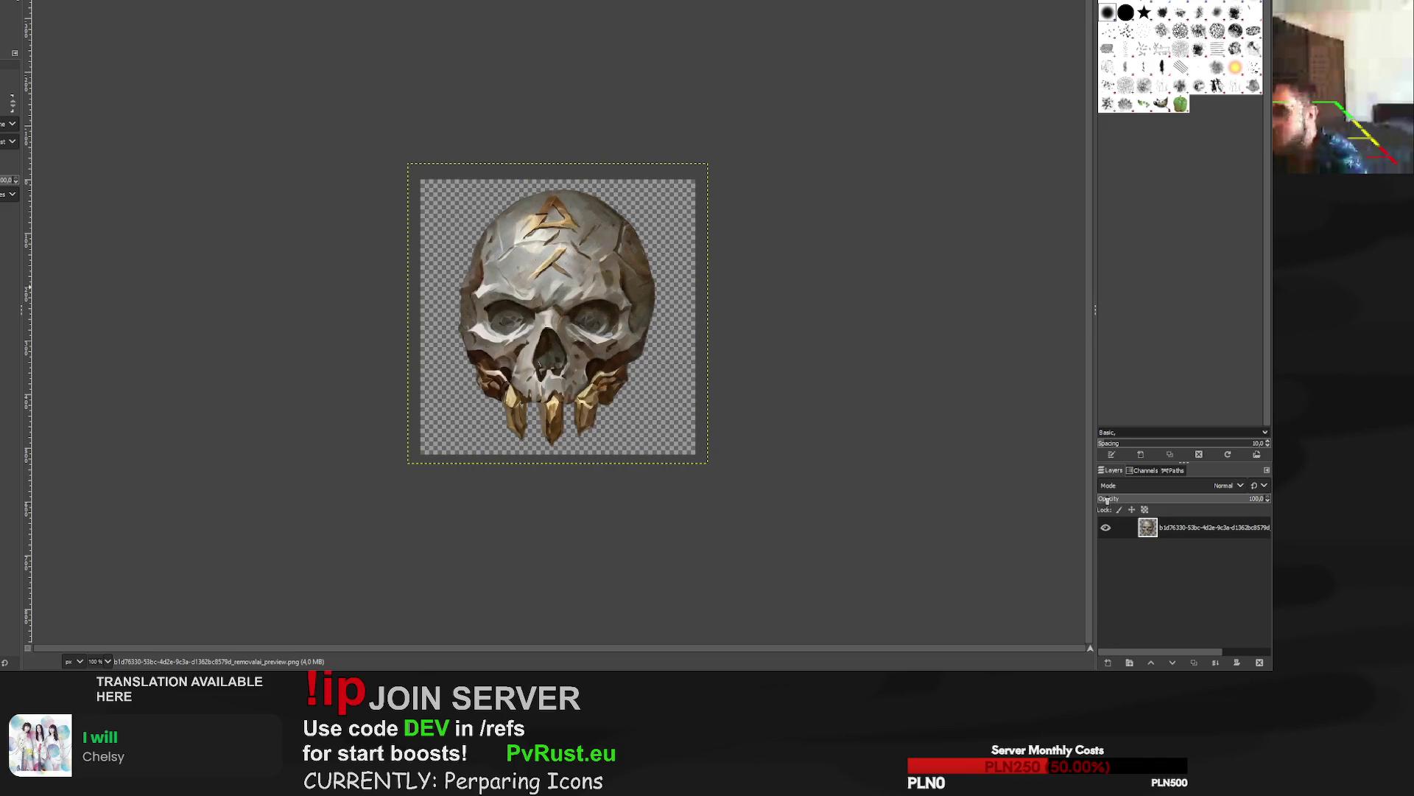
Paint a black outline on a new layer below the skull, deselect, export the PNG and close.
key("ctrl+shift+n")
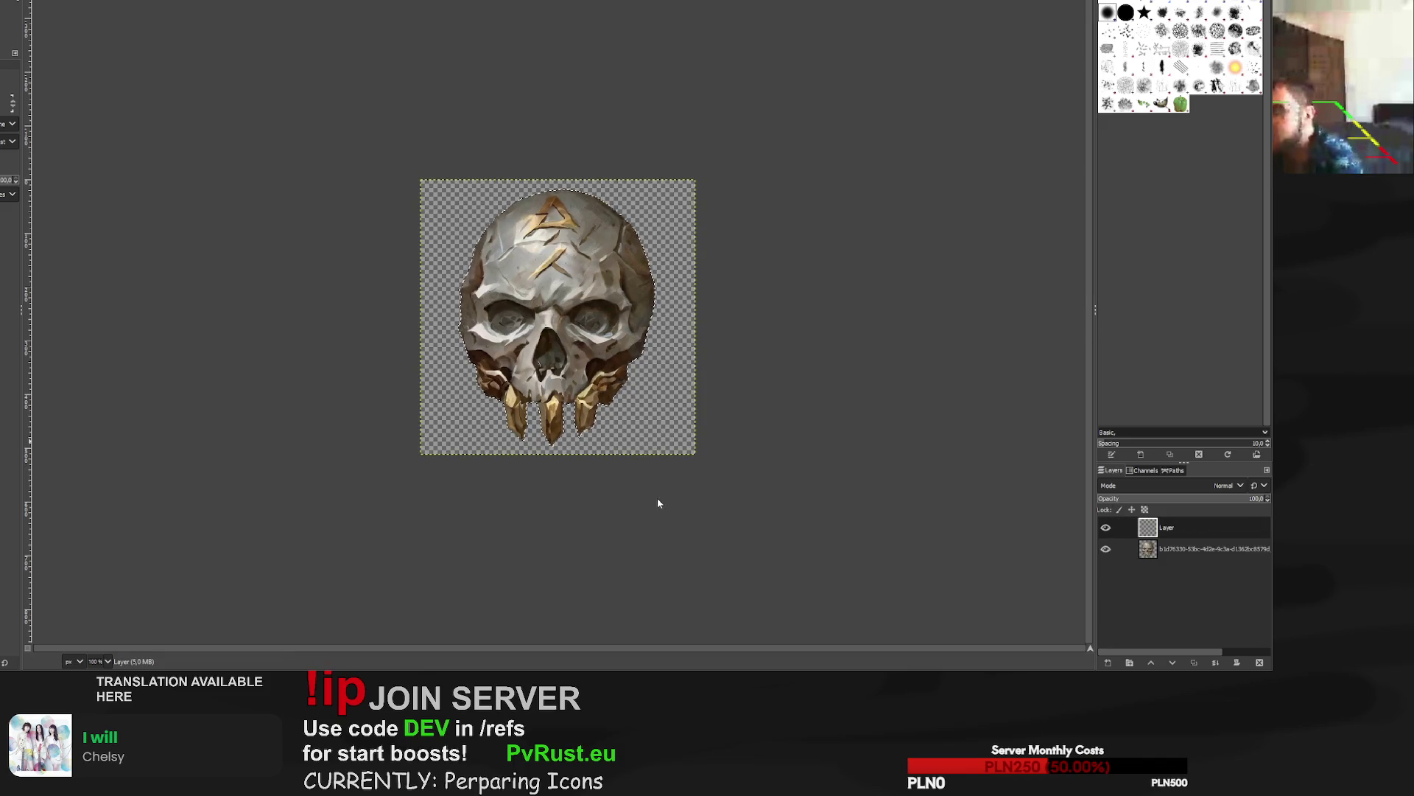
key("Return")
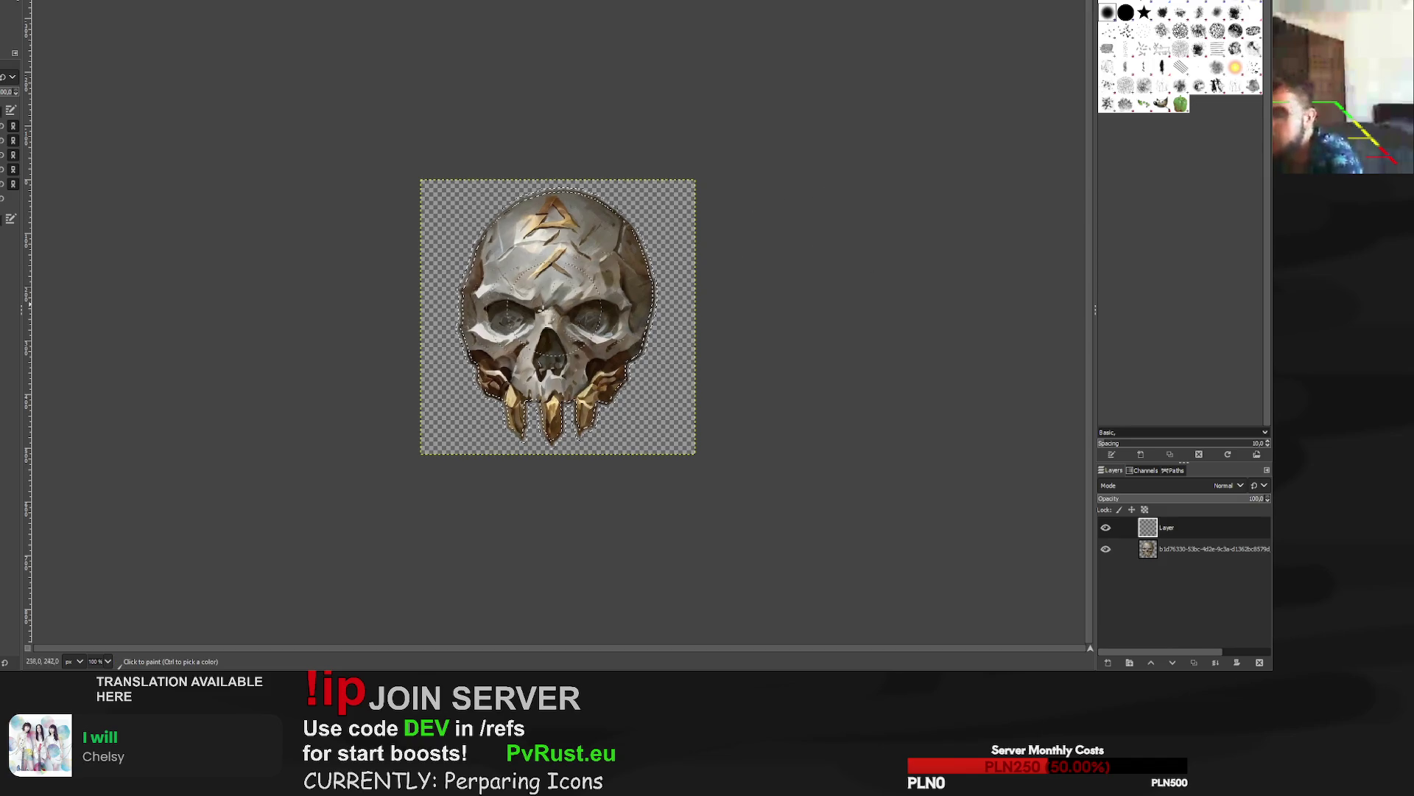
left_click_drag(525, 198, 648, 440)
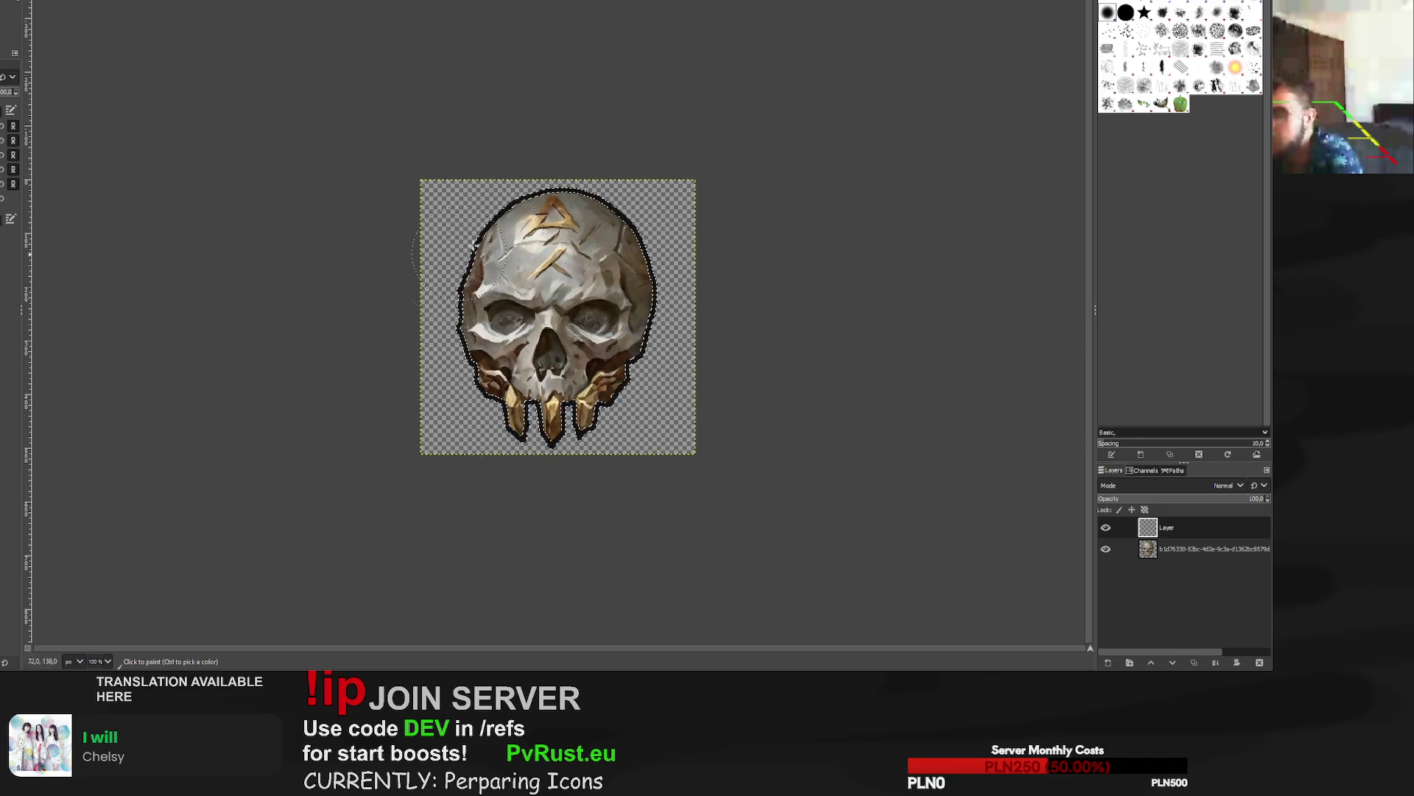
left_click_drag(1148, 528, 1147, 554)
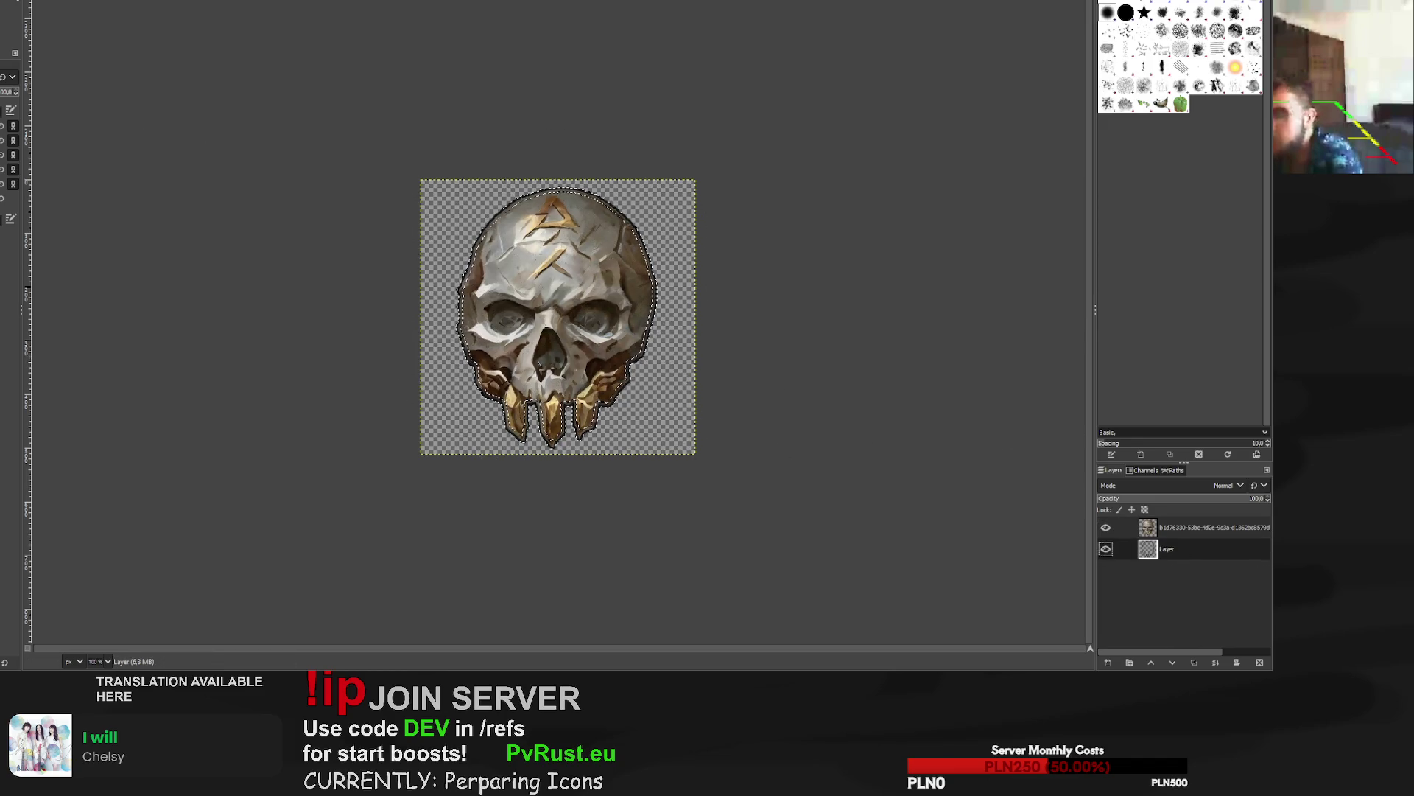
key("r")
left_click(258, 84)
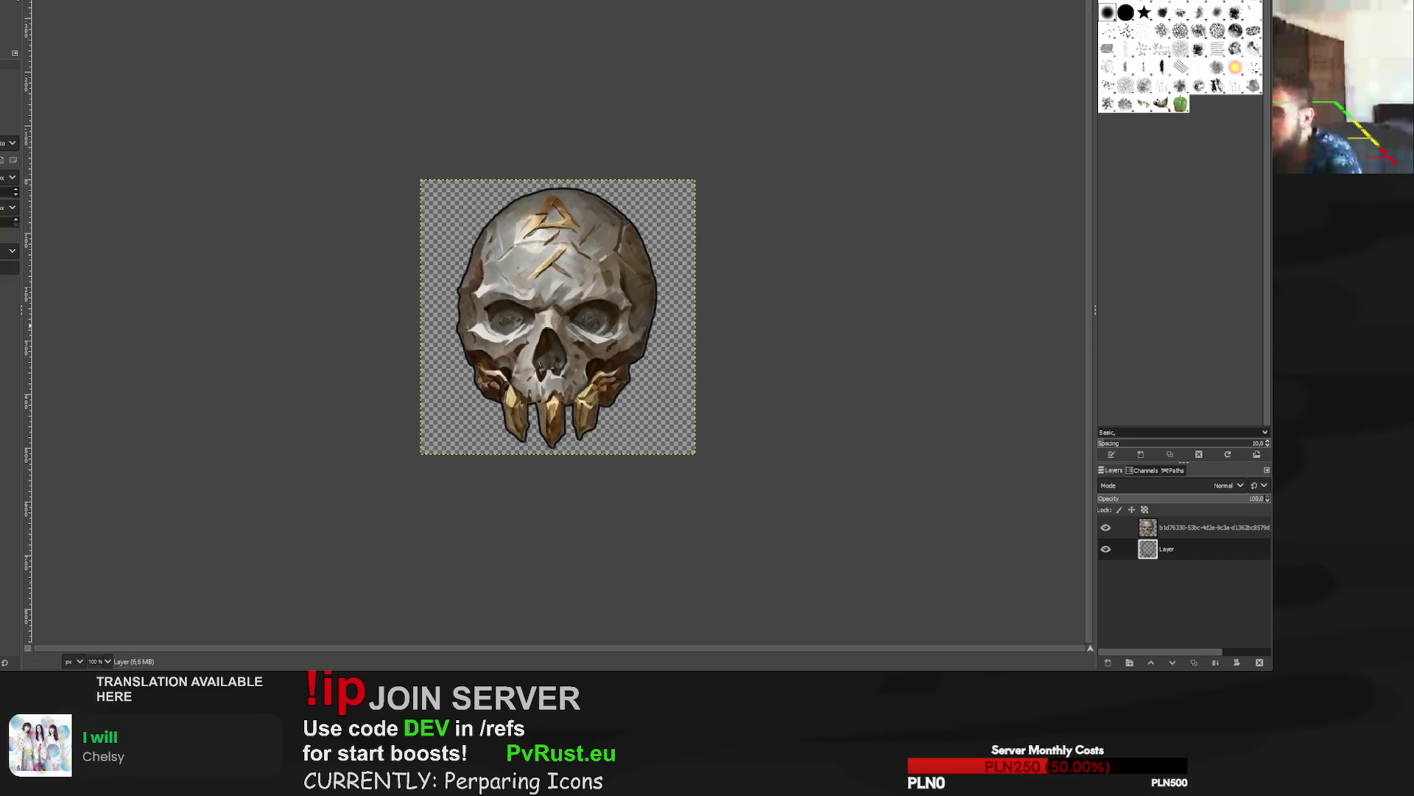
key("ctrl+e")
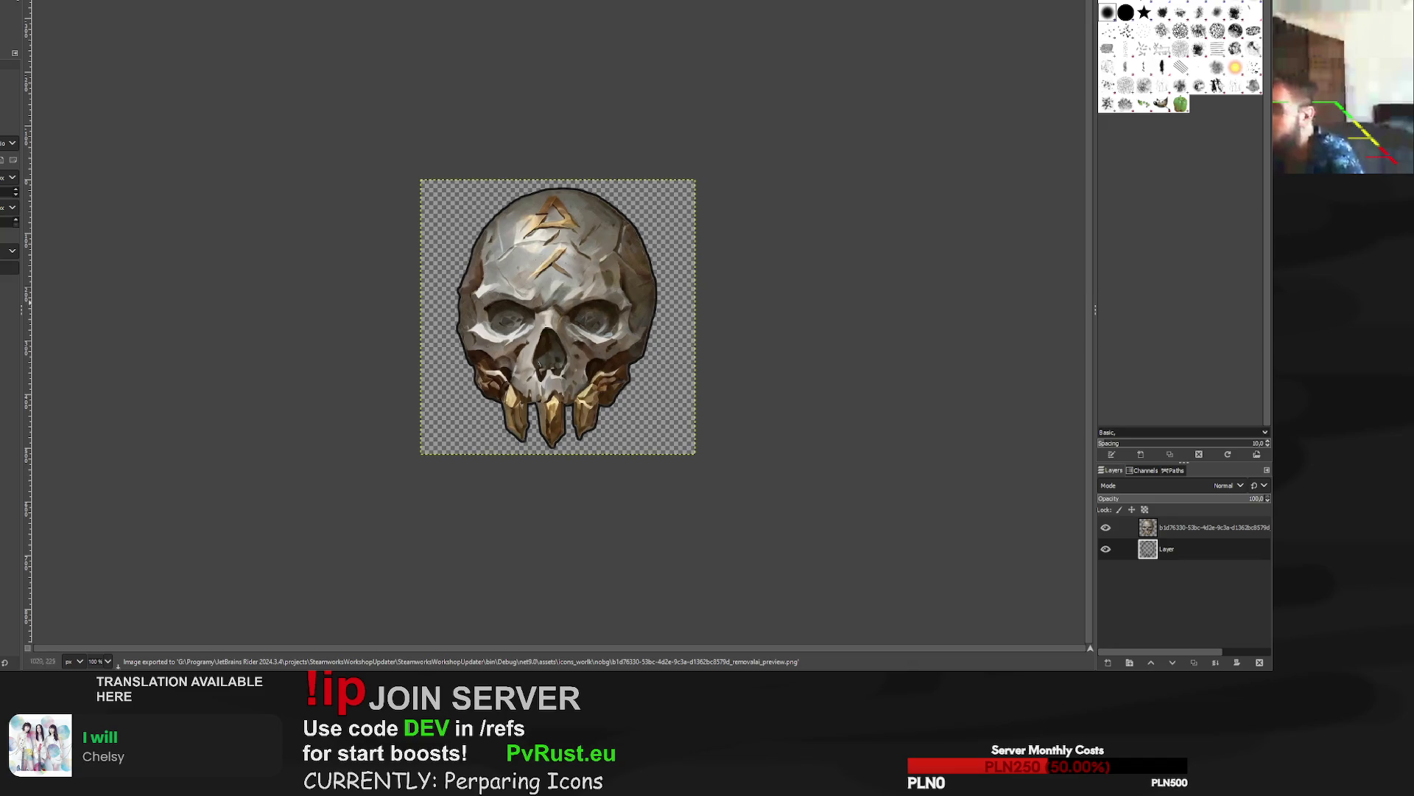
key("ctrl+w")
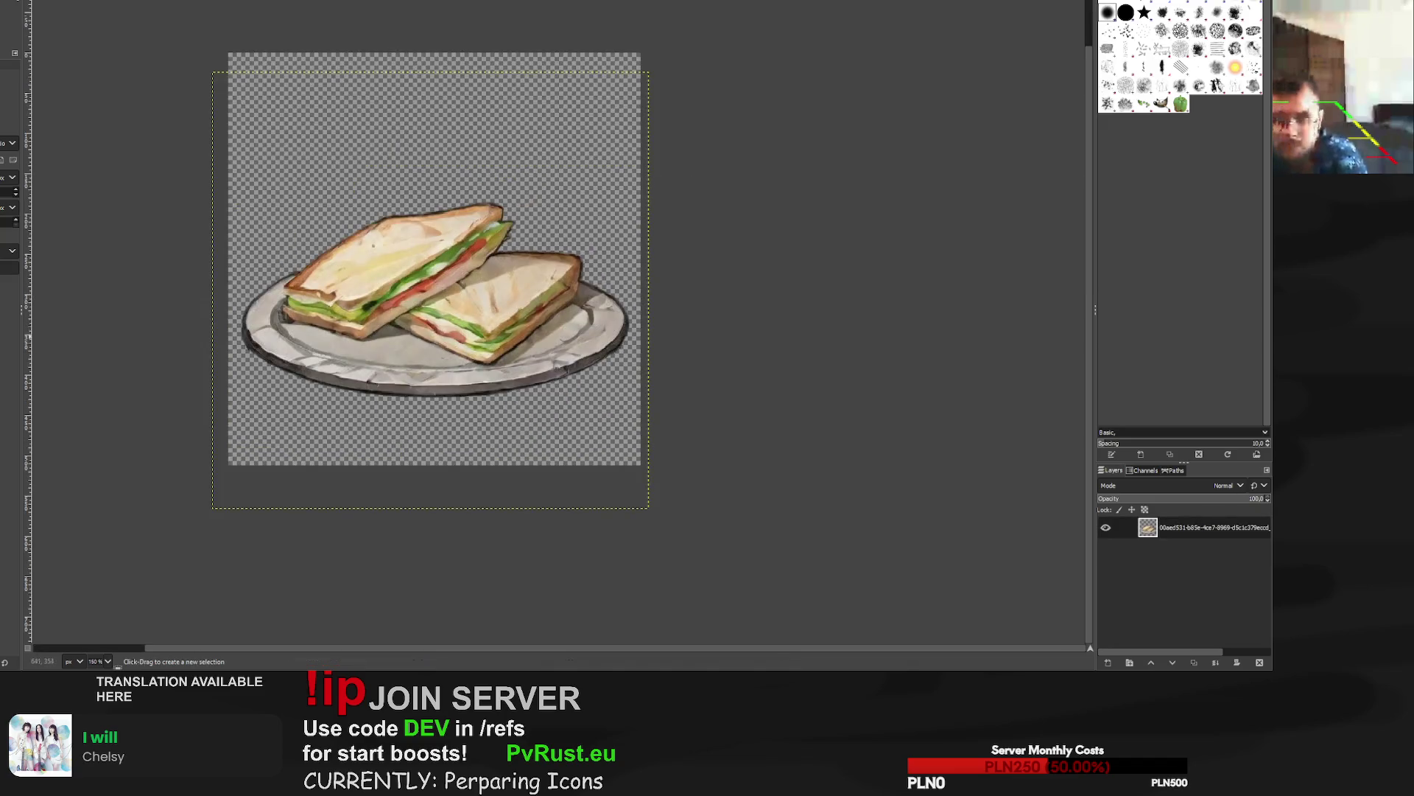
Scale the axe layer to 589 px and centre it to fill the canvas.
key("ctrl+w")
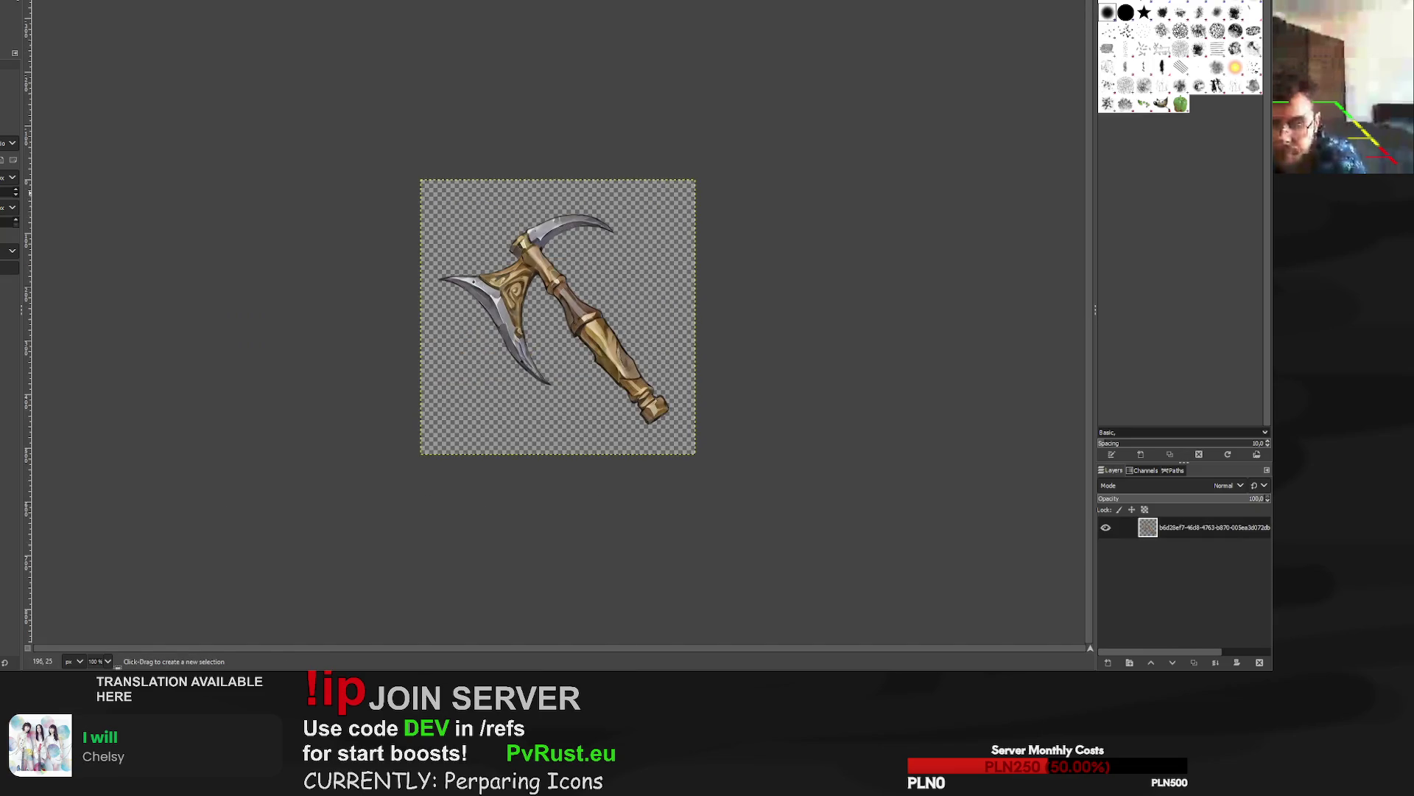
scroll(597, 261, "up", 3)
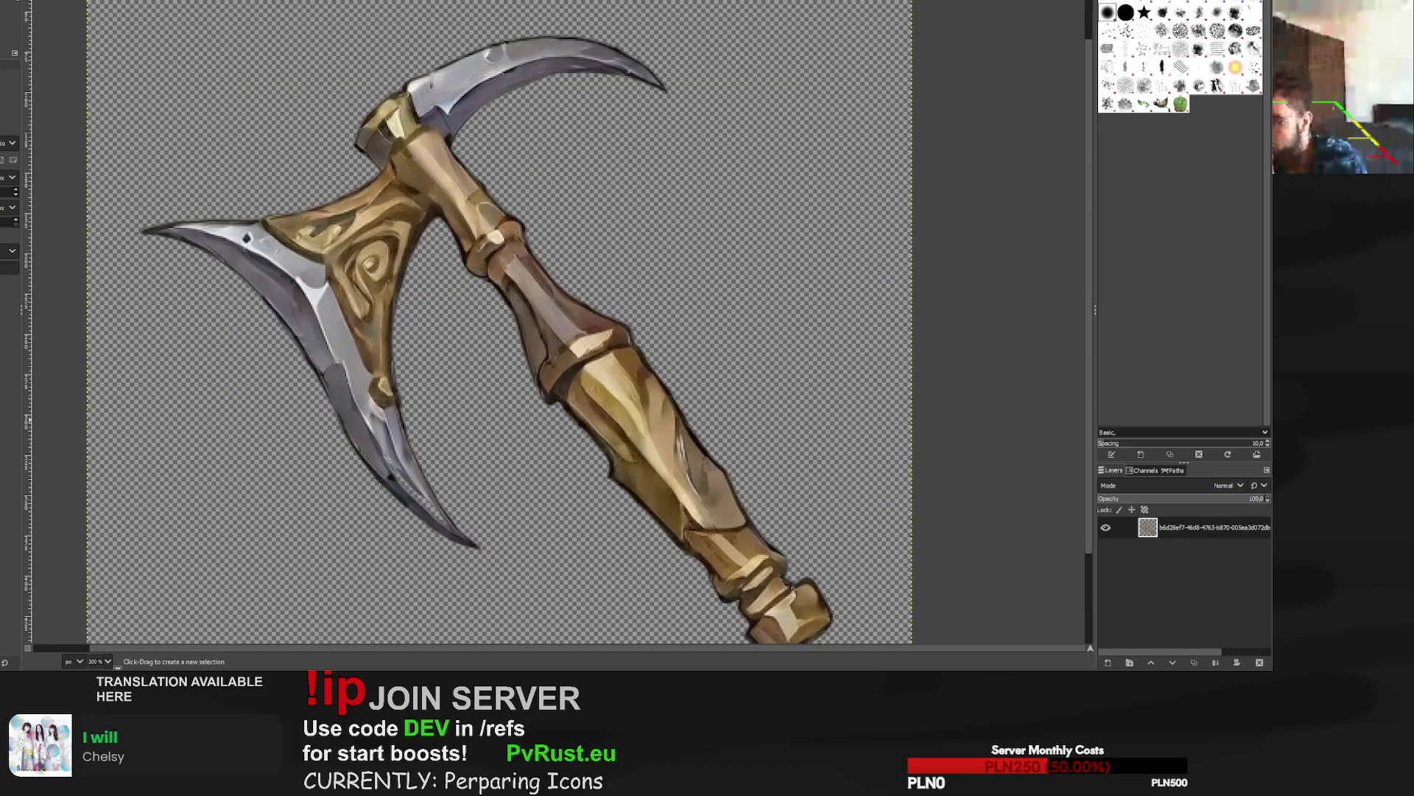
scroll(473, 306, "down", 2)
key("shift+s")
left_click(474, 306)
left_click_drag(474, 306, 415, 247)
left_click_drag(518, 366, 561, 410)
mouse_move(314, 162)
left_mouse_down()
mouse_move(284, 143)
mouse_move(304, 153)
left_mouse_up()
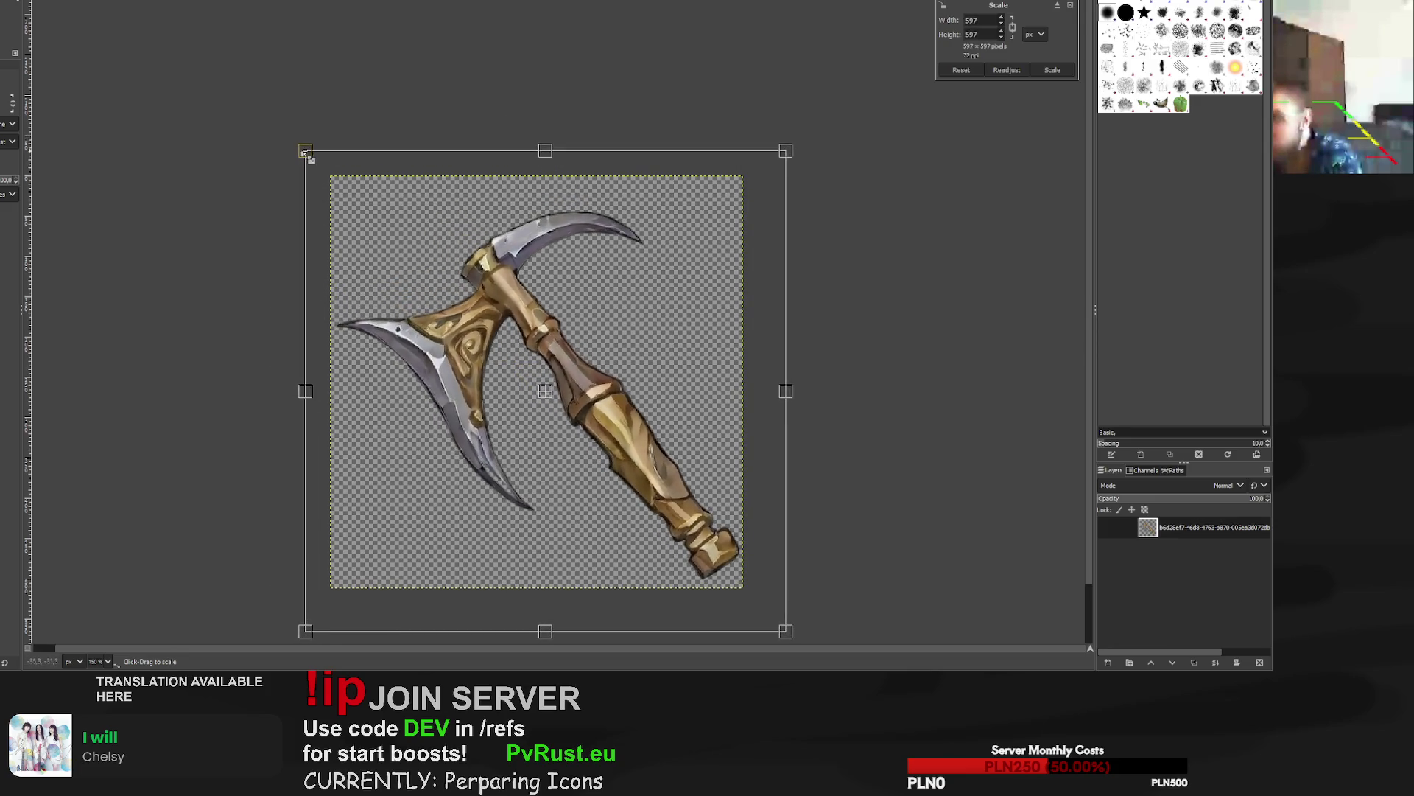
left_click_drag(559, 395, 557, 376)
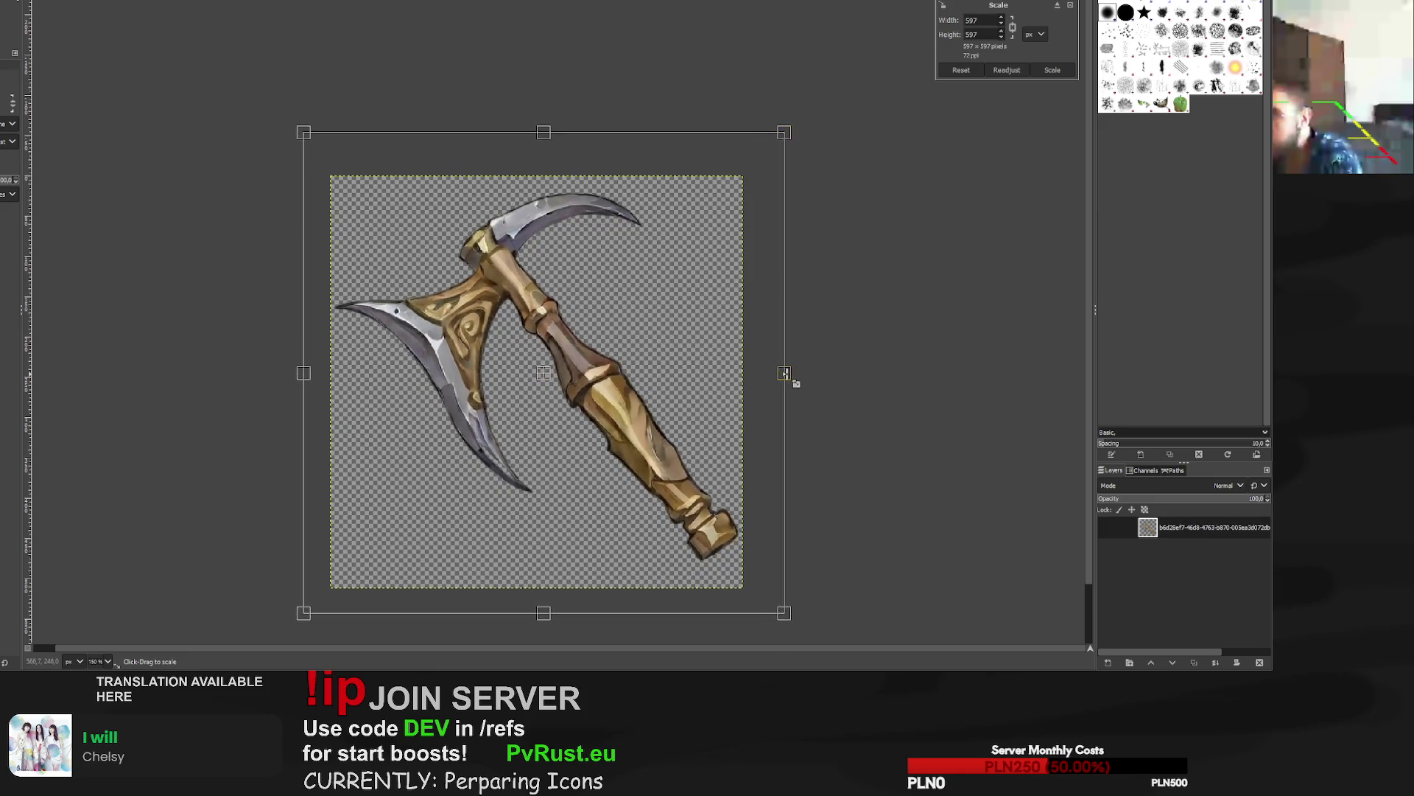
left_click_drag(785, 373, 780, 373)
left_click_drag(553, 385, 557, 383)
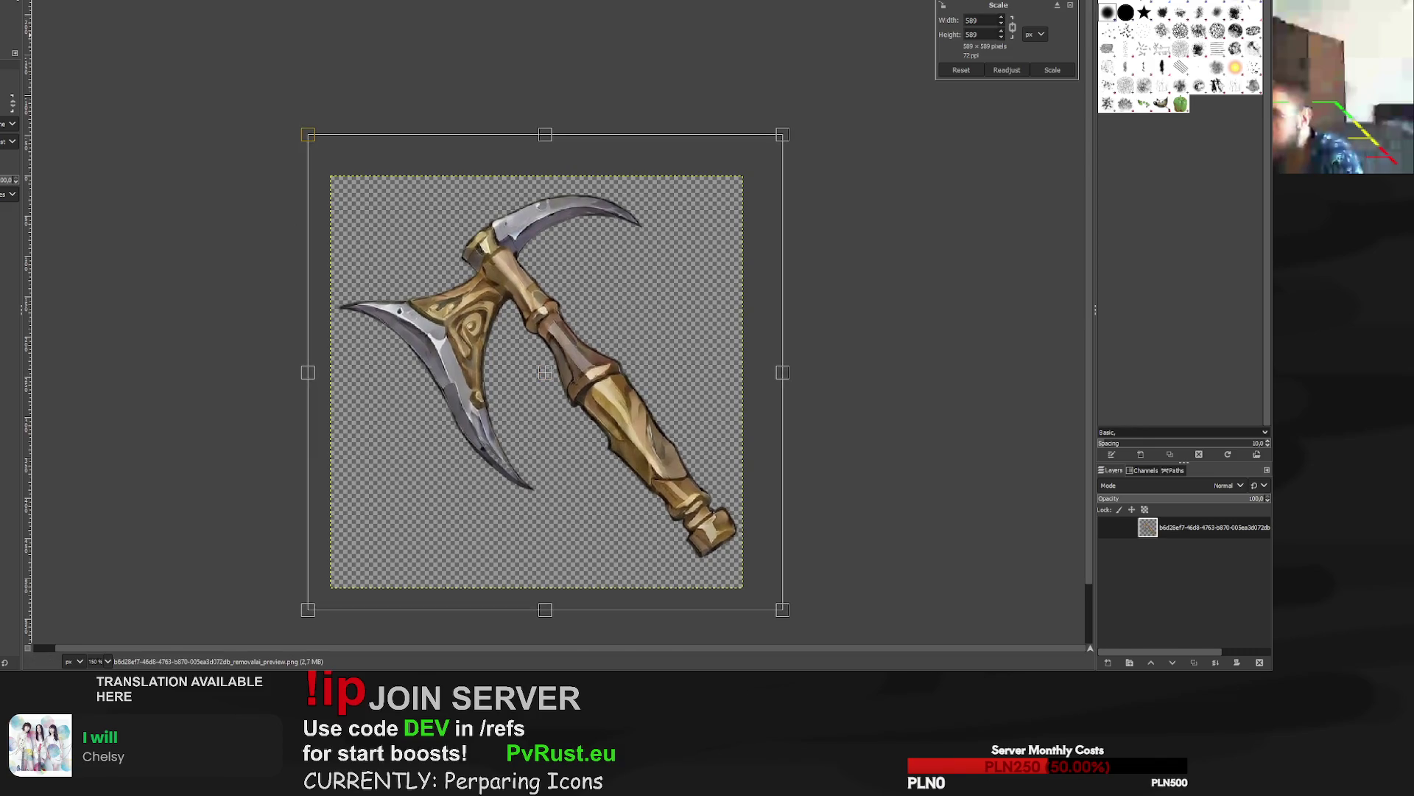
left_click(1042, 70)
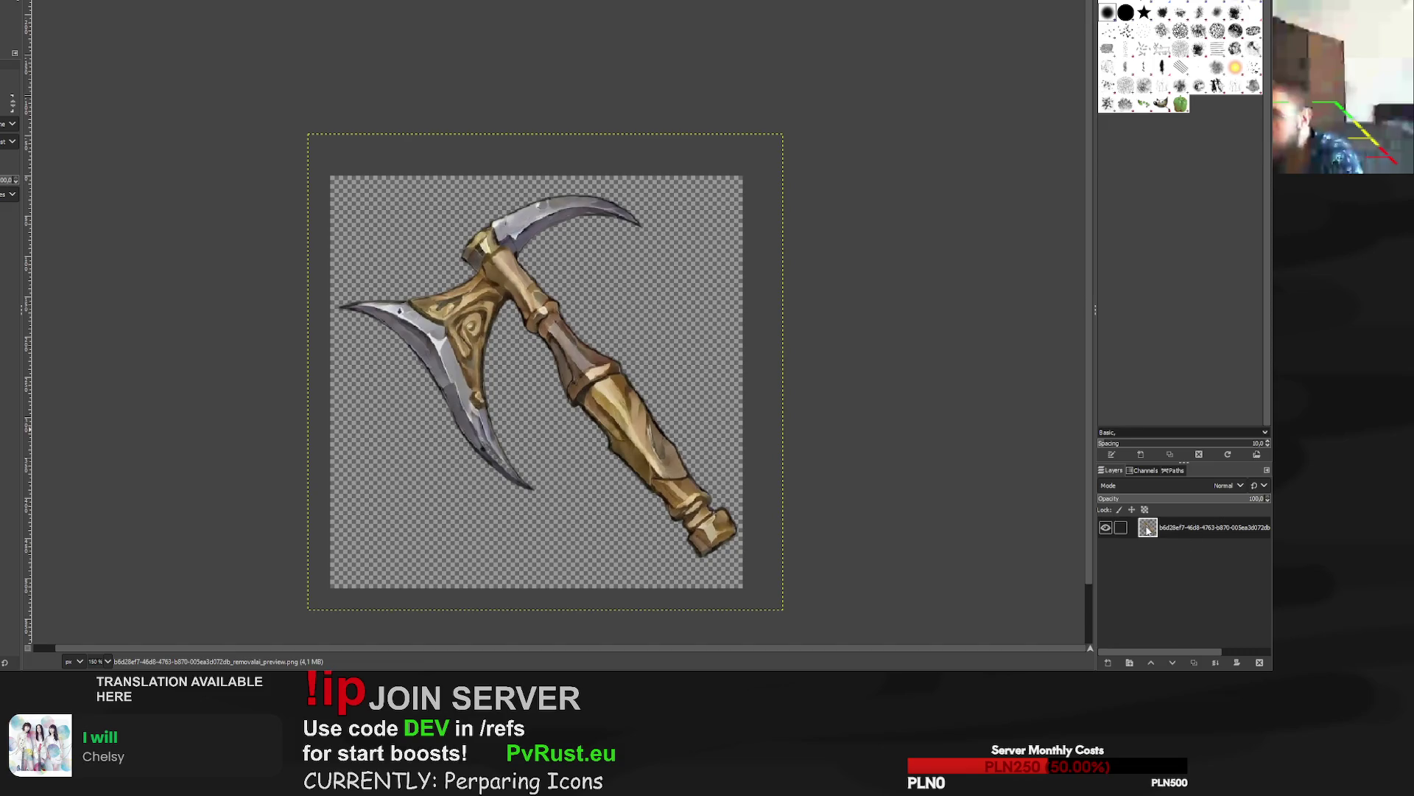
Paint a black outline around the axe on a new layer and move it beneath the axe.
key("shift+ctrl+n")
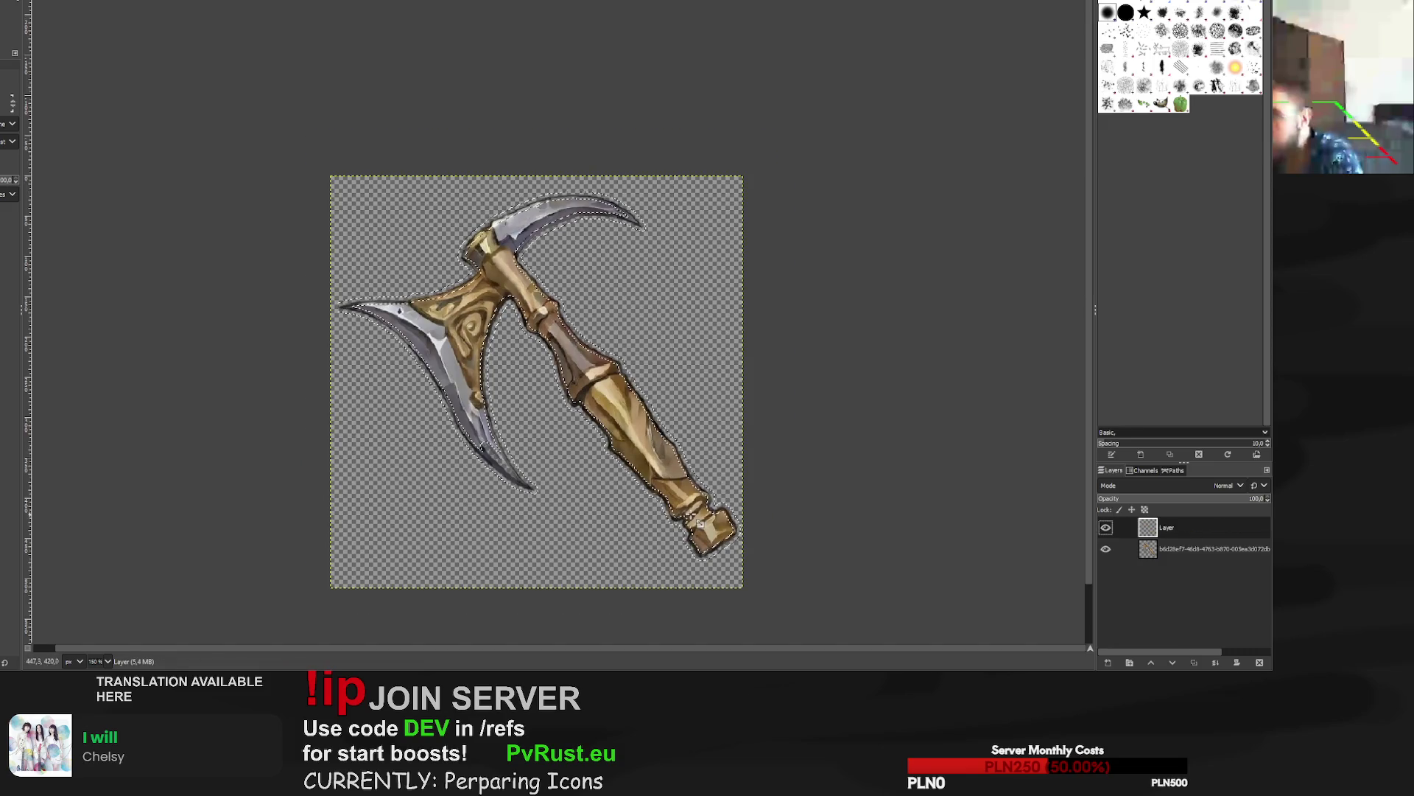
left_click(691, 515)
key("Return")
key("p")
left_click_drag(346, 308, 471, 366)
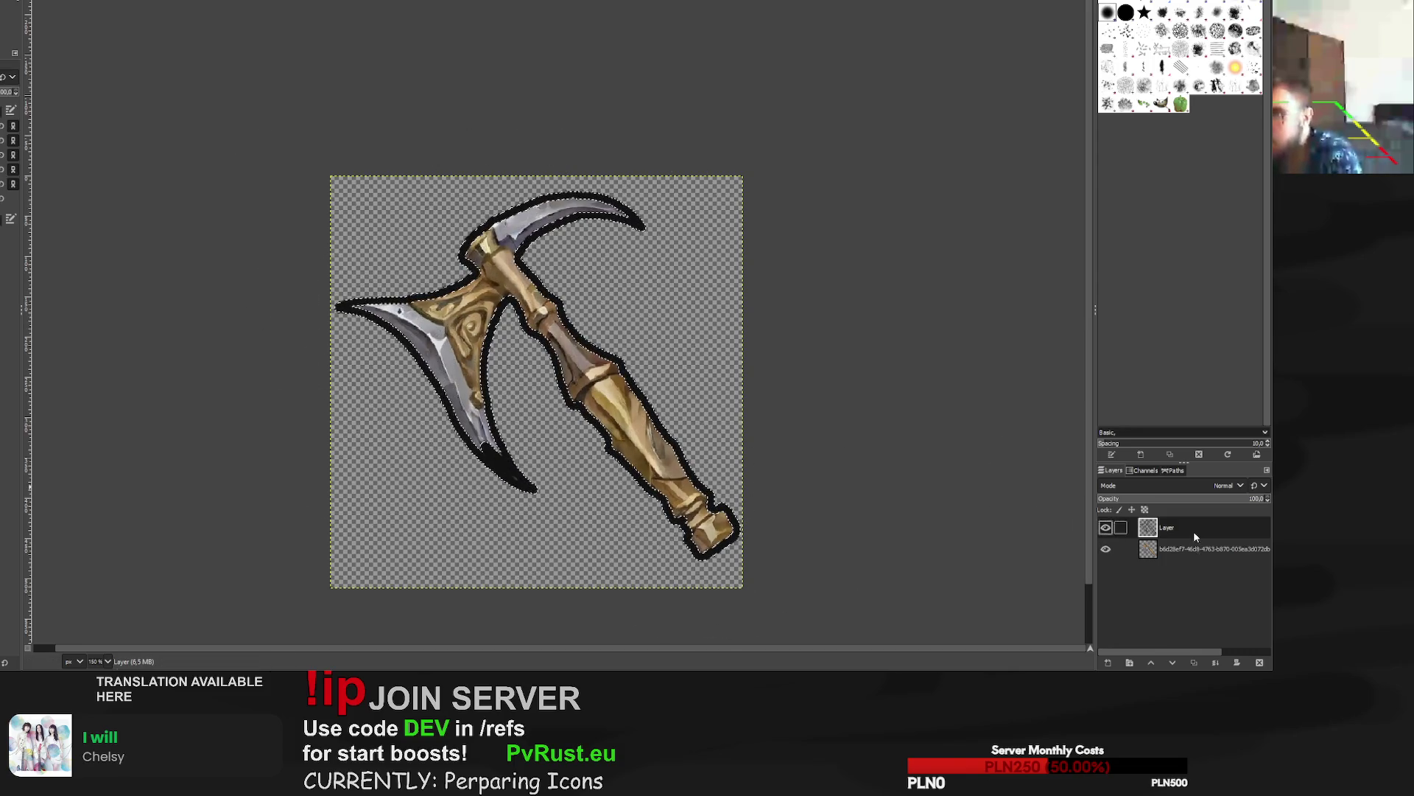
left_click_drag(1116, 527, 1116, 557)
key("r")
key("ctrl+shift+a")
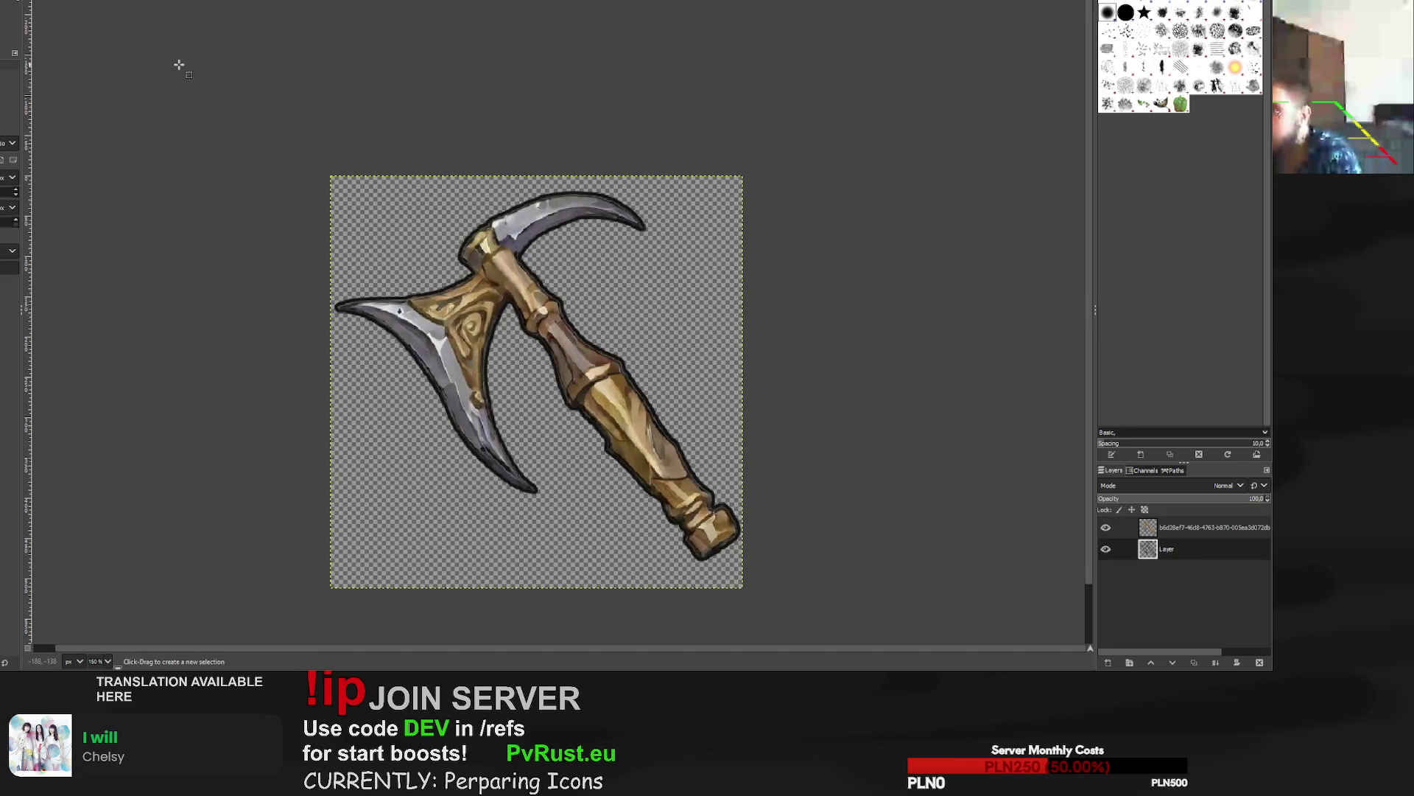
Select everything outside the axe's shape to clean up the edges, then deselect.
left_click(1147, 528, "alt")
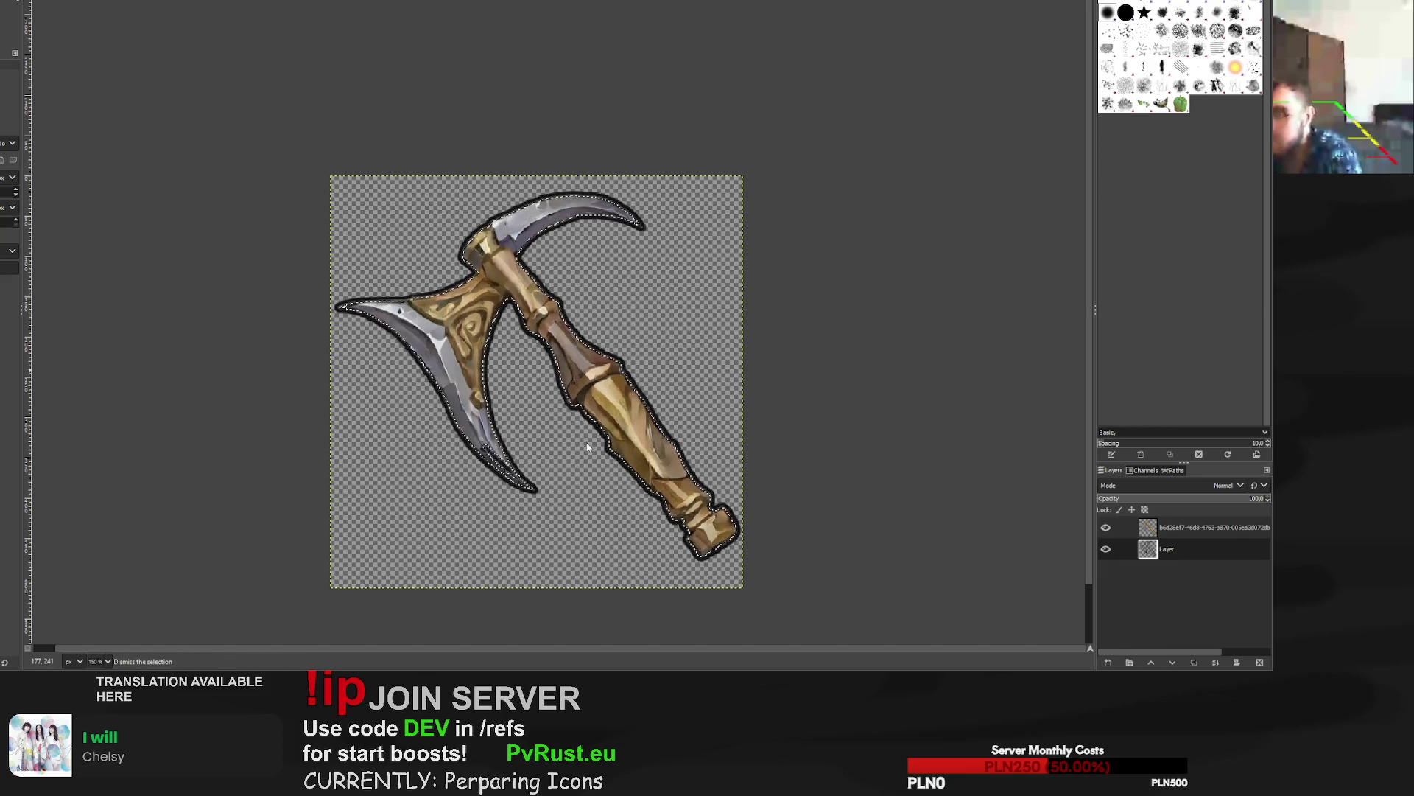
key("ctrl+i")
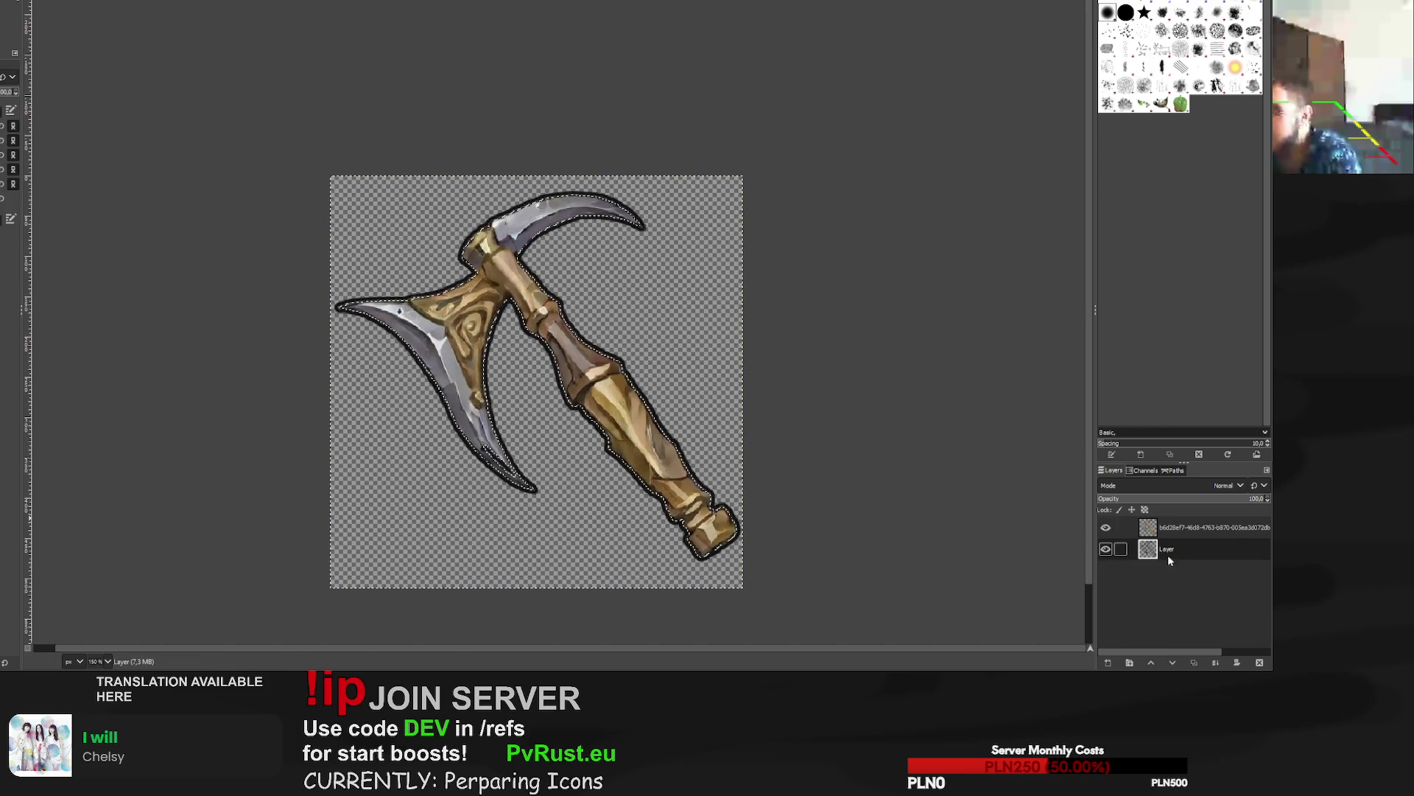
left_click(1178, 528)
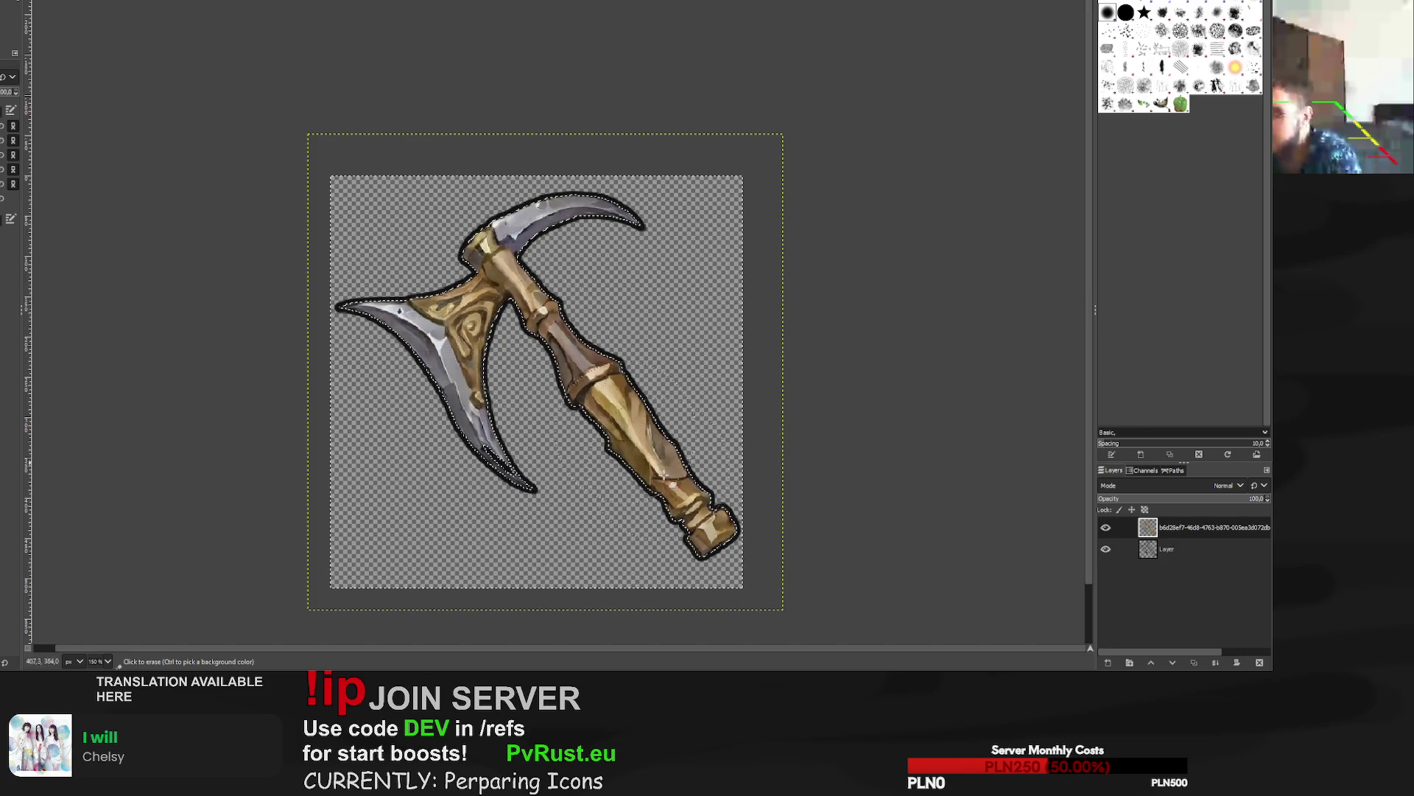
key("r")
key("ctrl+shift+a")
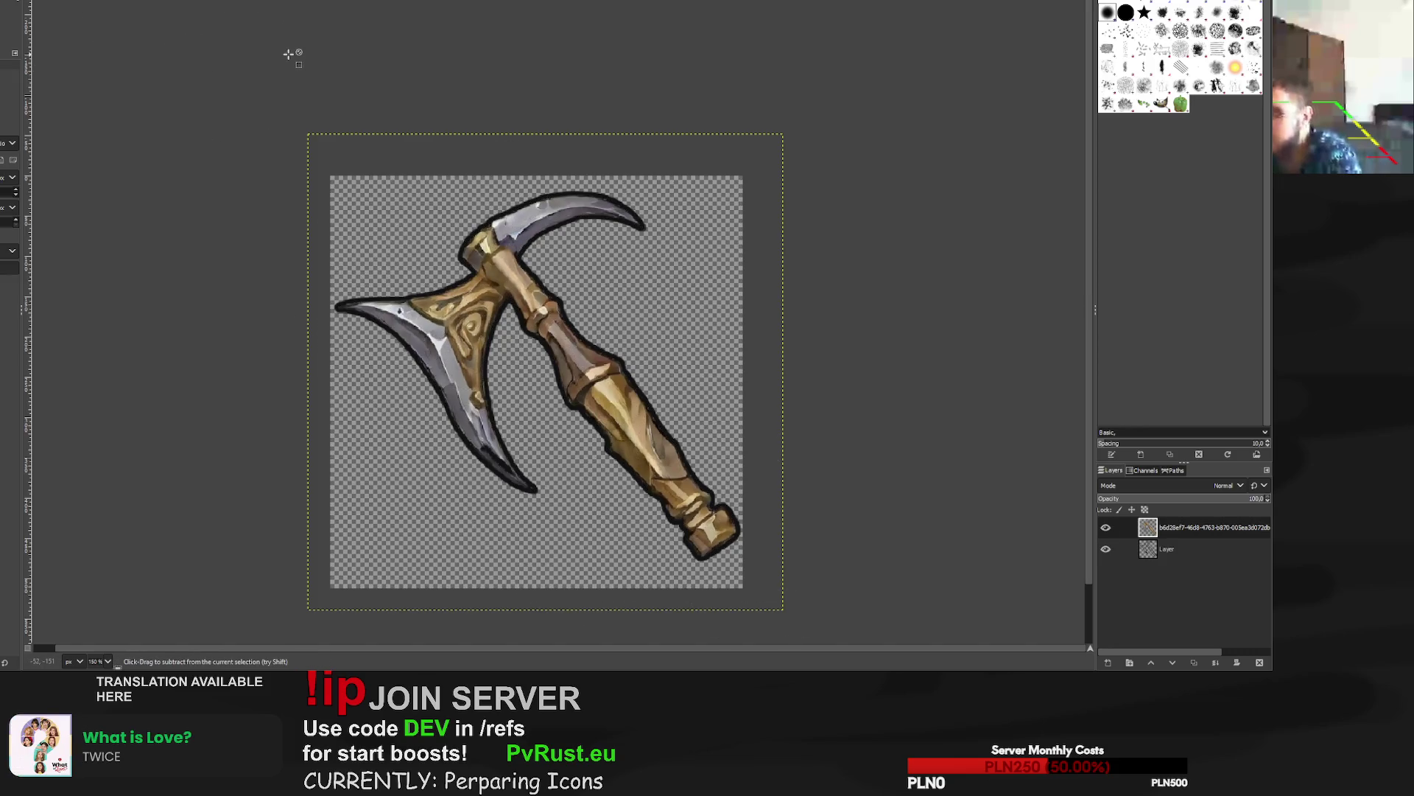
Export the outlined axe PNG, close it, and move past the sandwich to the crayfish plate.
scroll(288, 54, "down", 2)
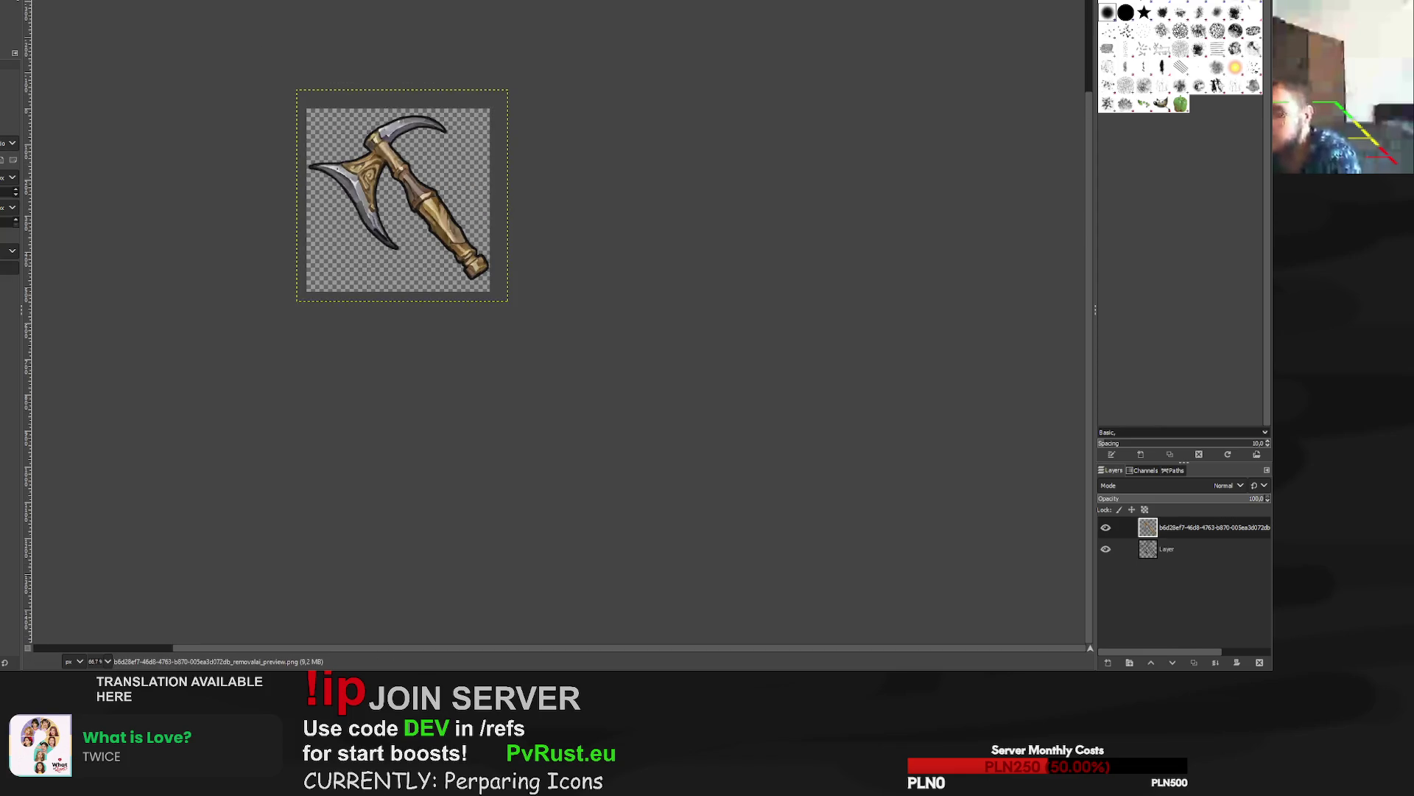
key("ctrl+e")
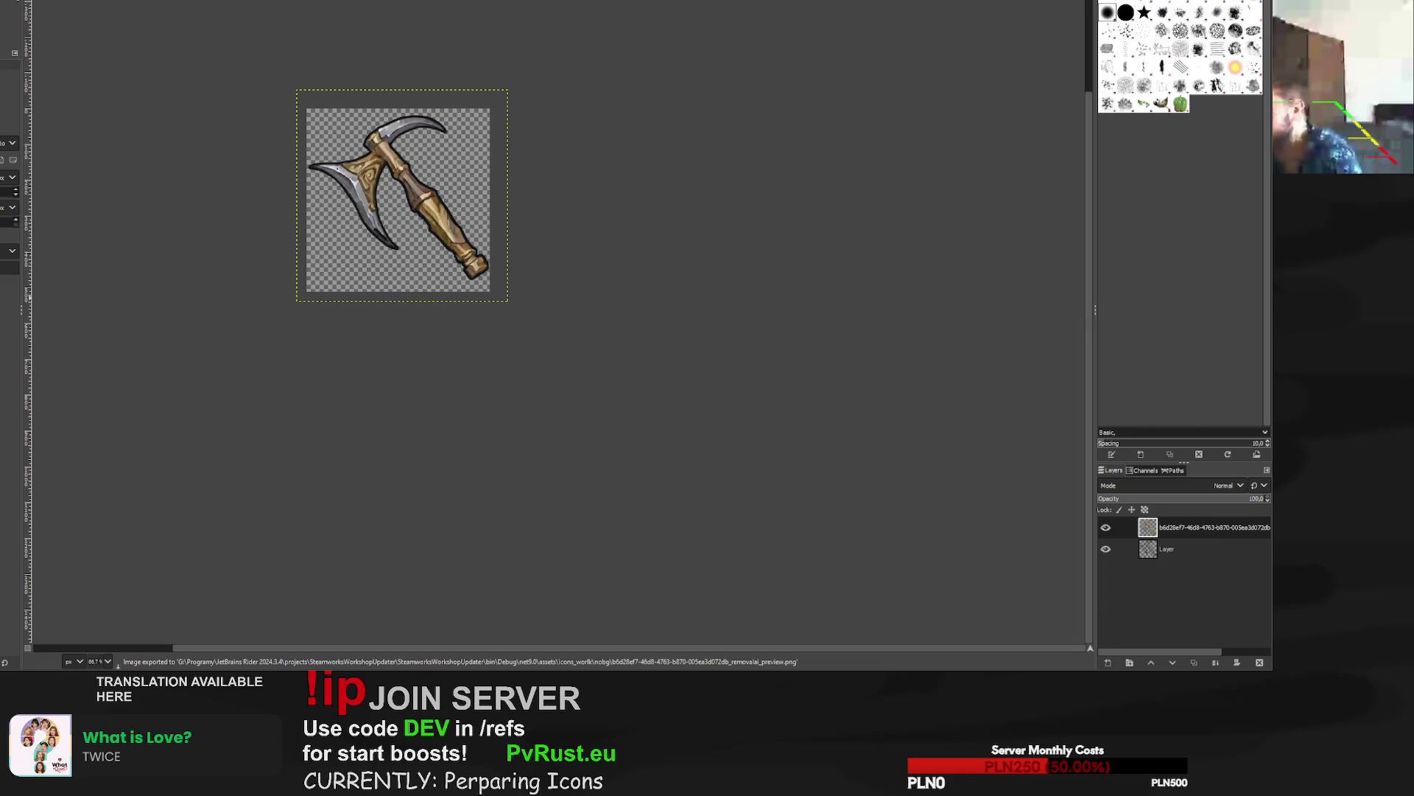
key("ctrl+w")
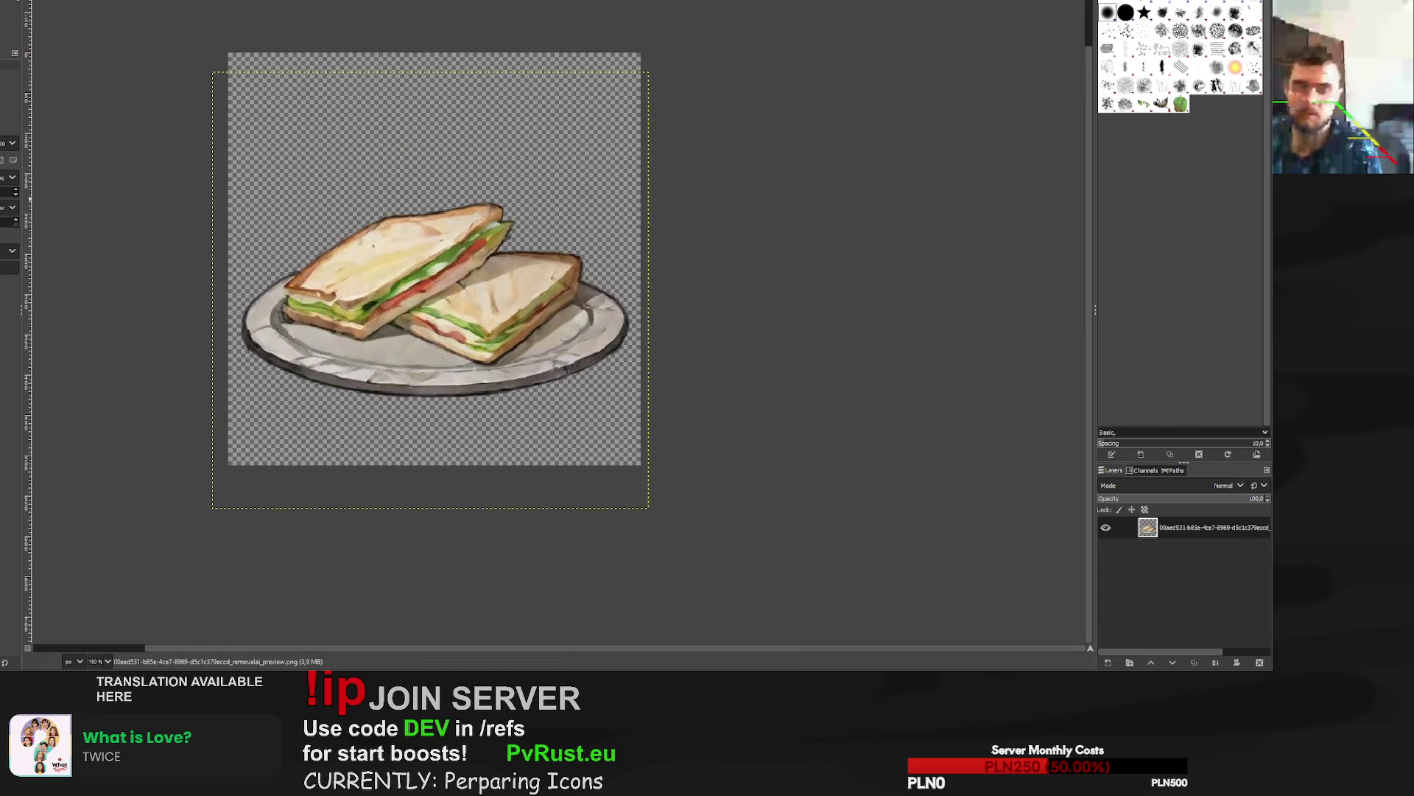
key("ctrl+w")
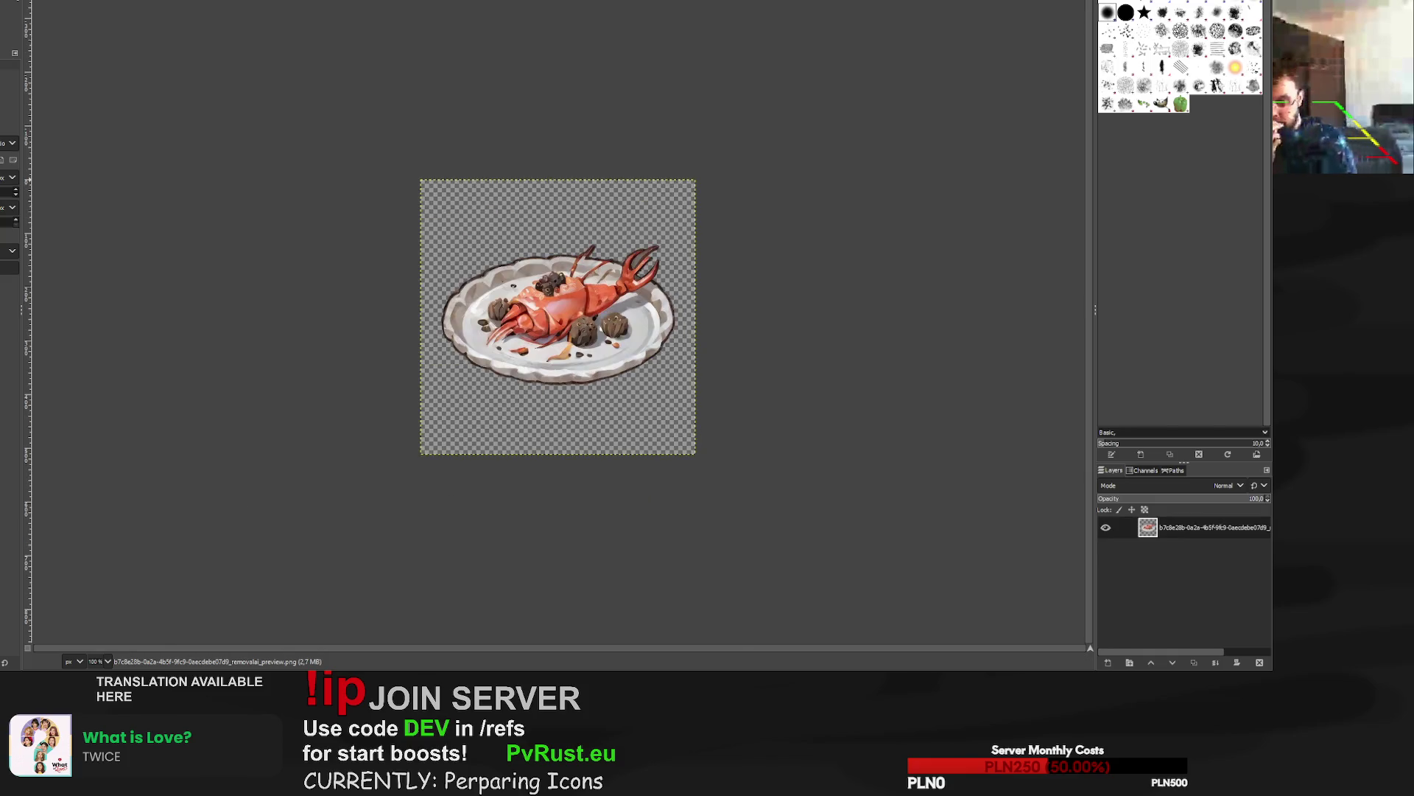
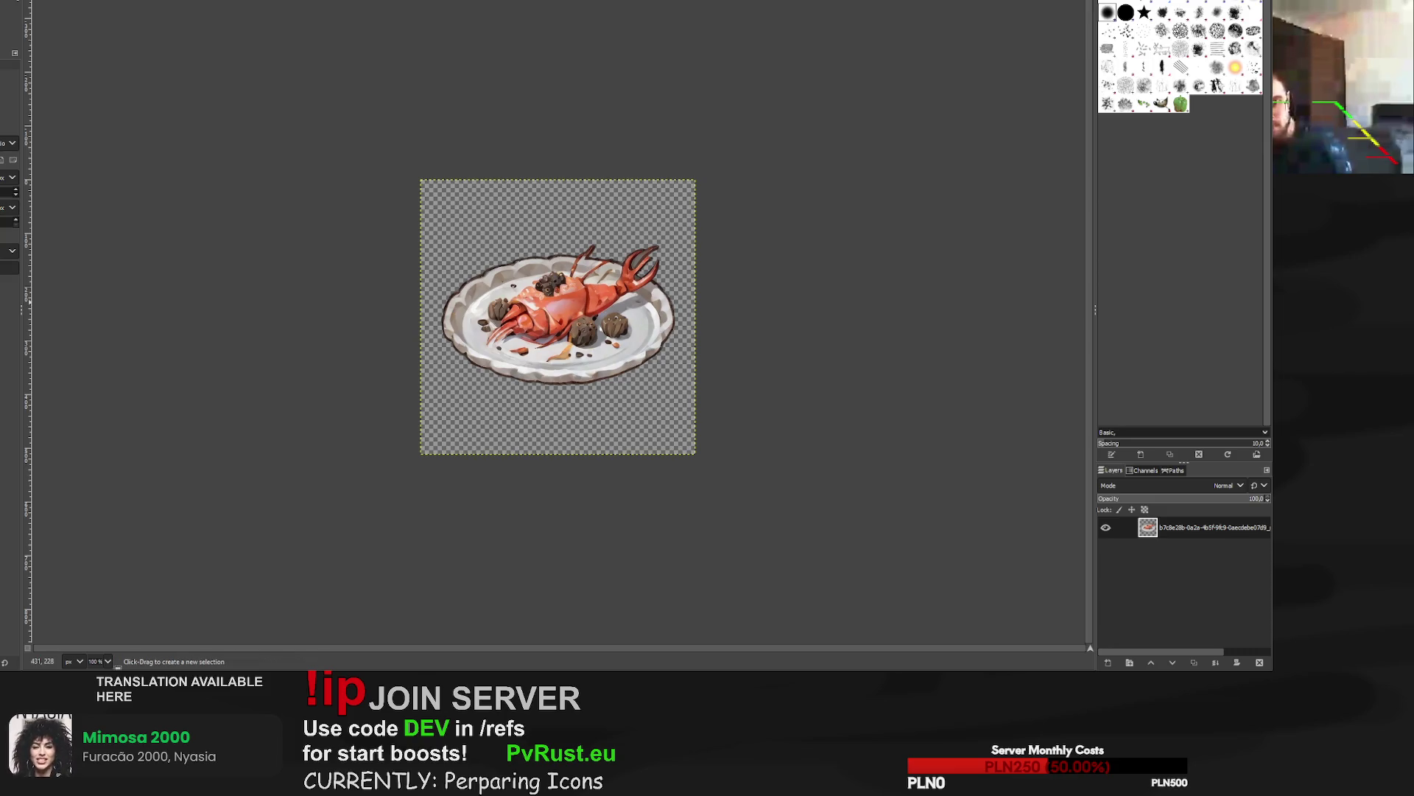
Erase the stray pixels just beyond the lobster's claw tip.
scroll(636, 265, "up", 6, "ctrl")
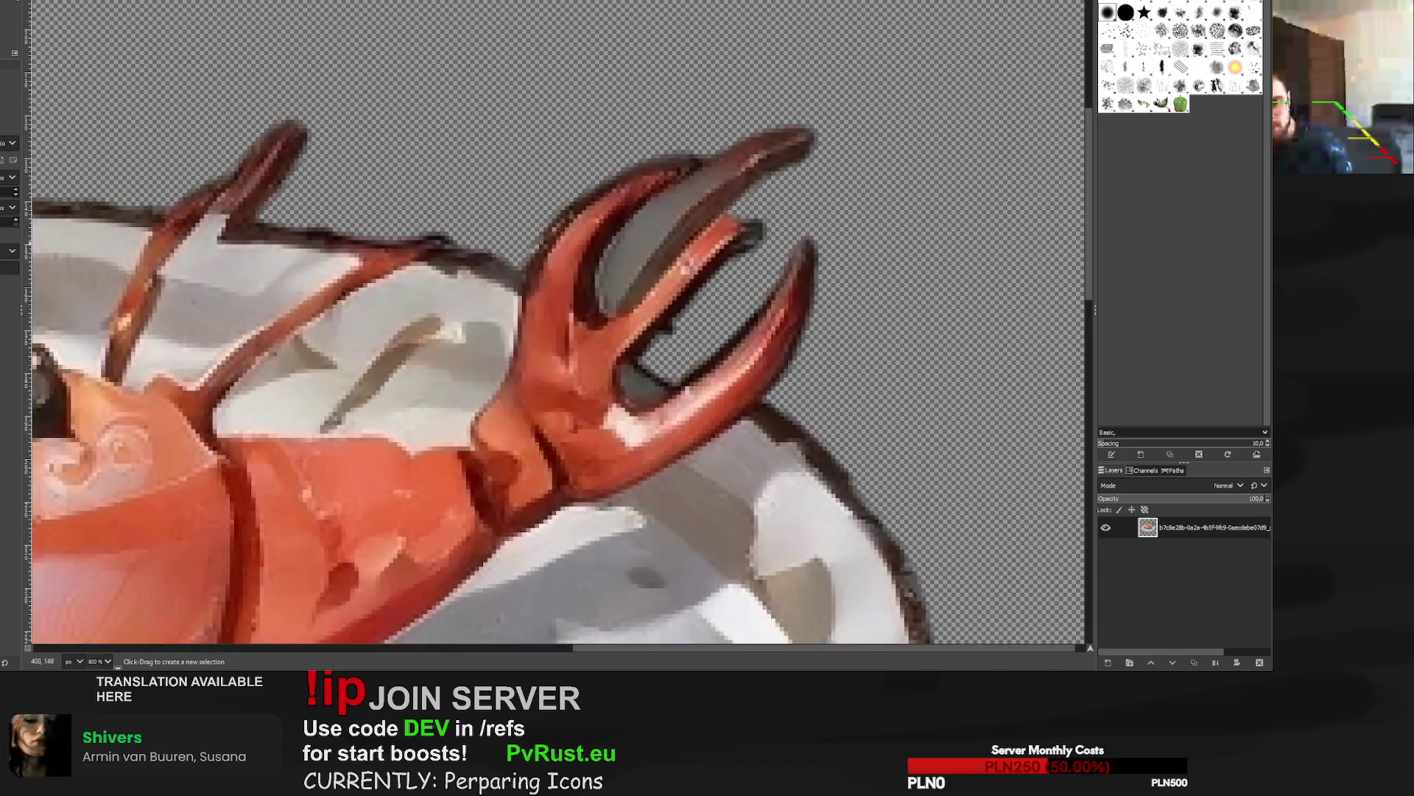
scroll(636, 271, "down", 6, "ctrl")
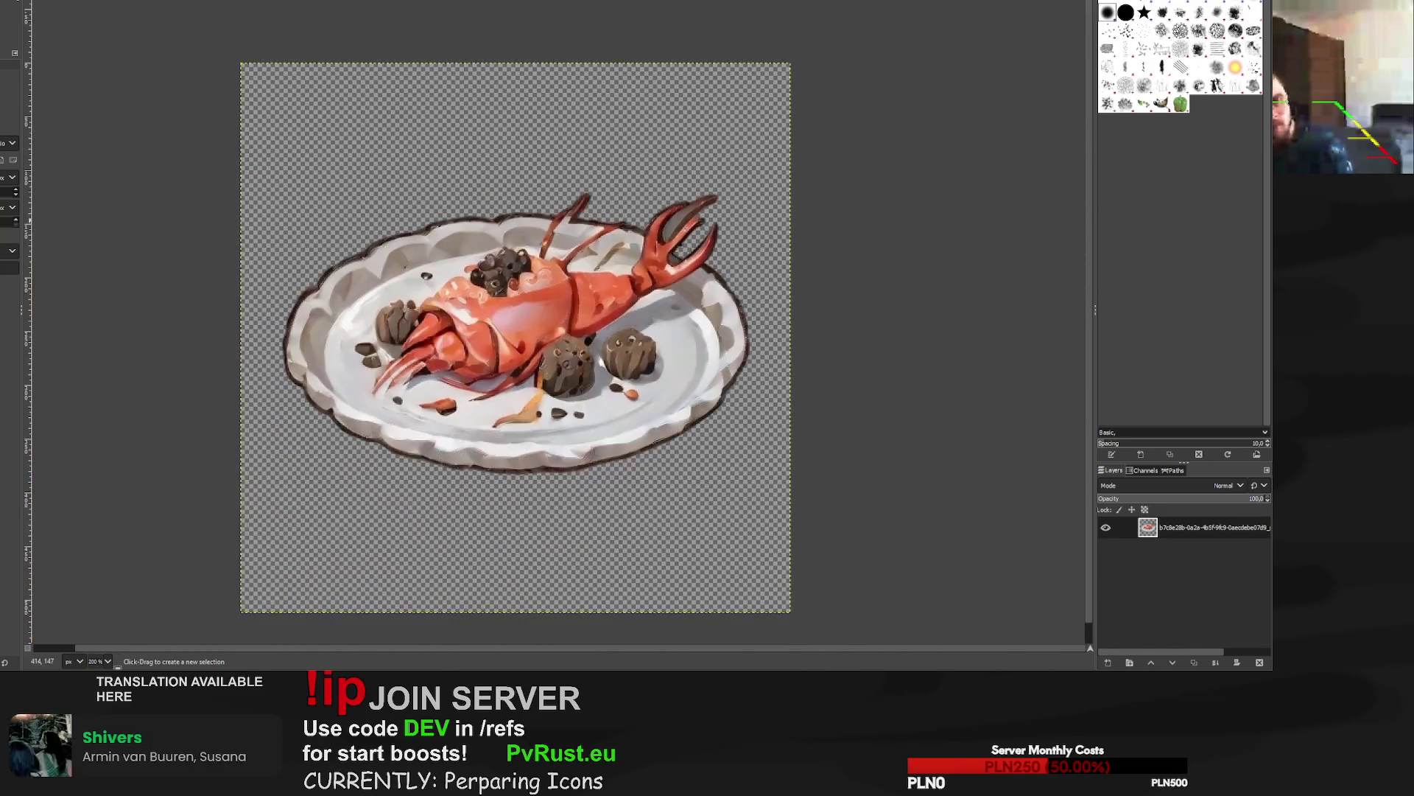
scroll(698, 251, "up", 7, "ctrl")
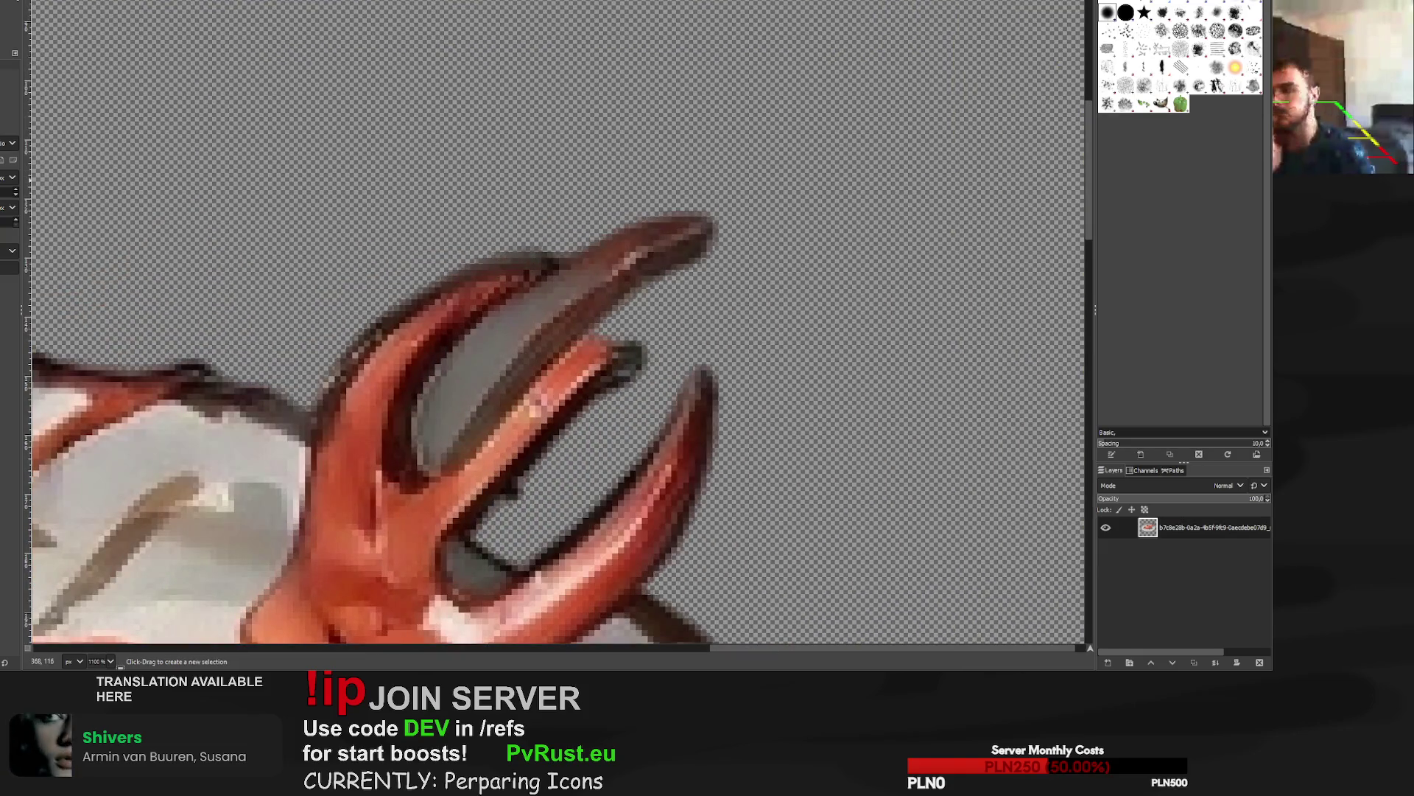
key("p")
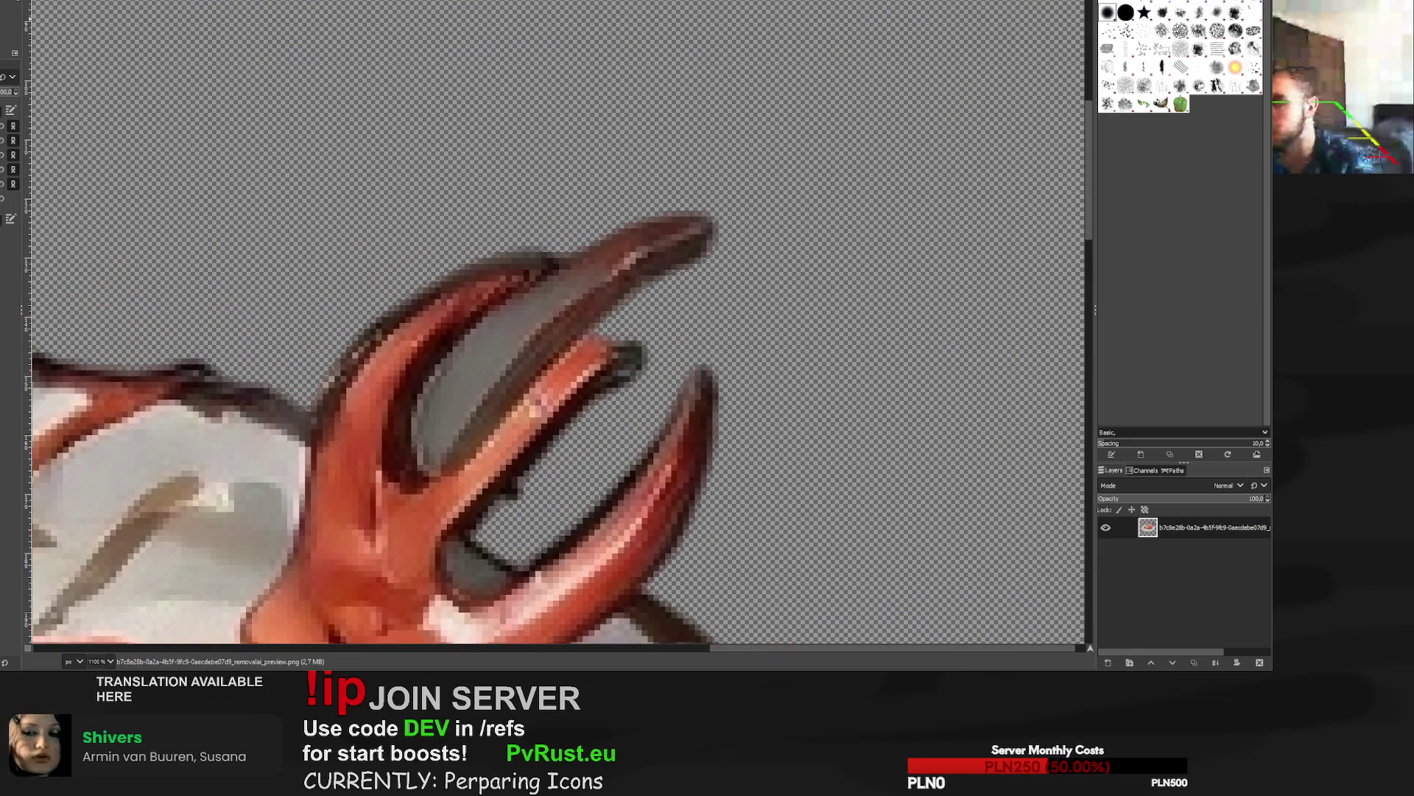
mouse_move(709, 215)
left_mouse_down()
mouse_move(641, 279)
mouse_move(610, 260)
mouse_move(609, 287)
mouse_move(489, 369)
mouse_move(452, 420)
left_mouse_up()
Erase the dark and grey fringe along the upper claw and the middle claw tip.
scroll(465, 423, "up", 1, "ctrl")
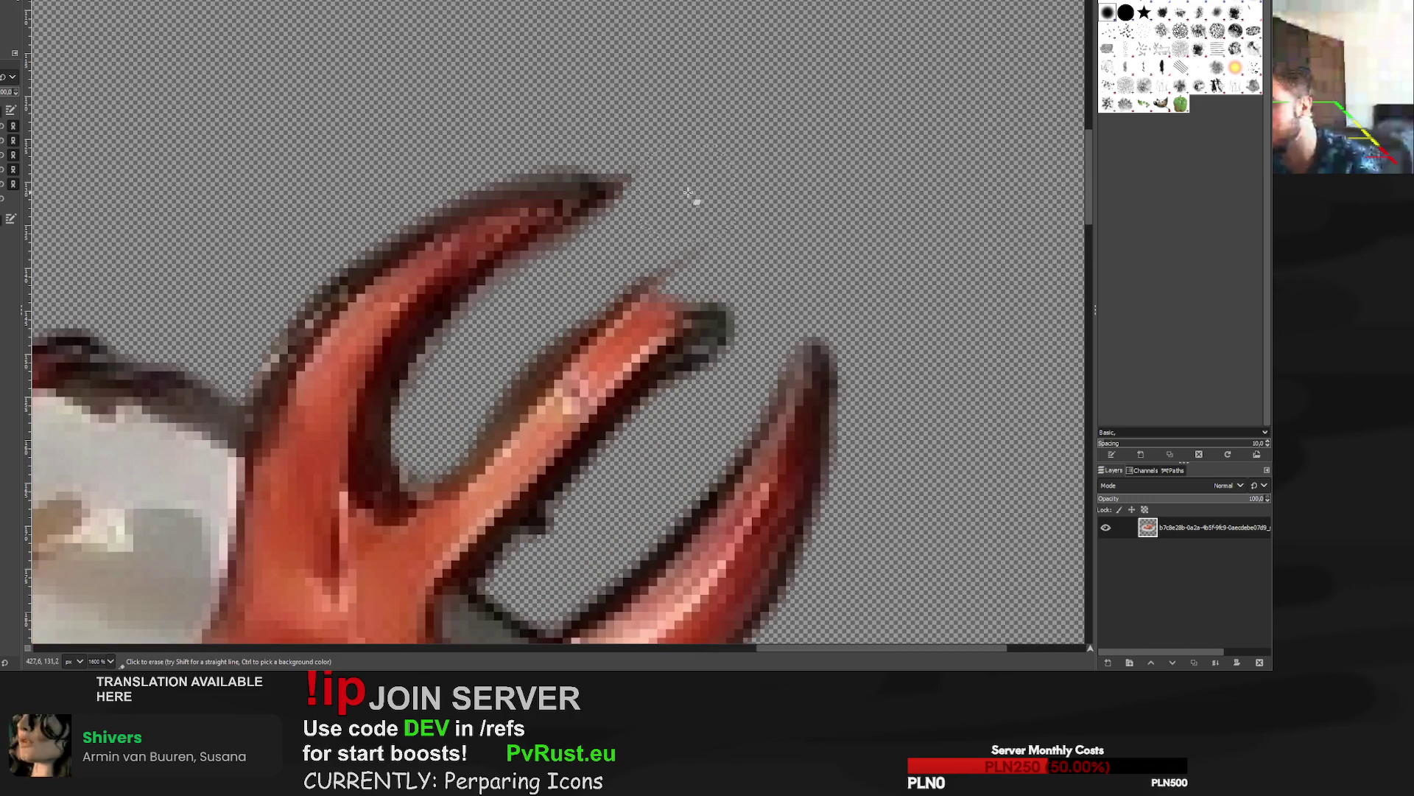
mouse_move(672, 236)
left_mouse_down()
mouse_move(557, 308)
mouse_move(442, 479)
left_mouse_up()
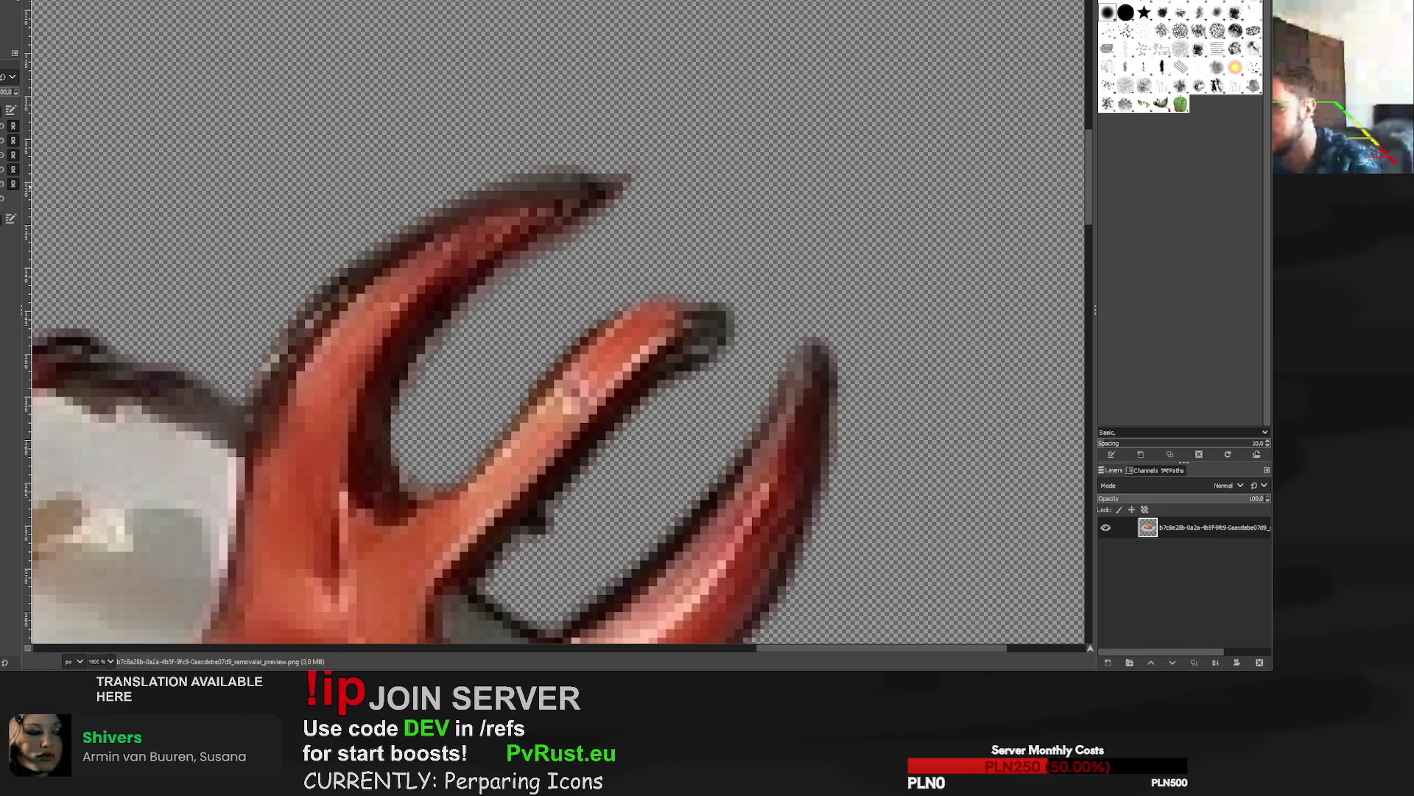
mouse_move(568, 268)
left_mouse_down()
mouse_move(452, 353)
mouse_move(460, 332)
mouse_move(568, 259)
mouse_move(685, 215)
left_mouse_up()
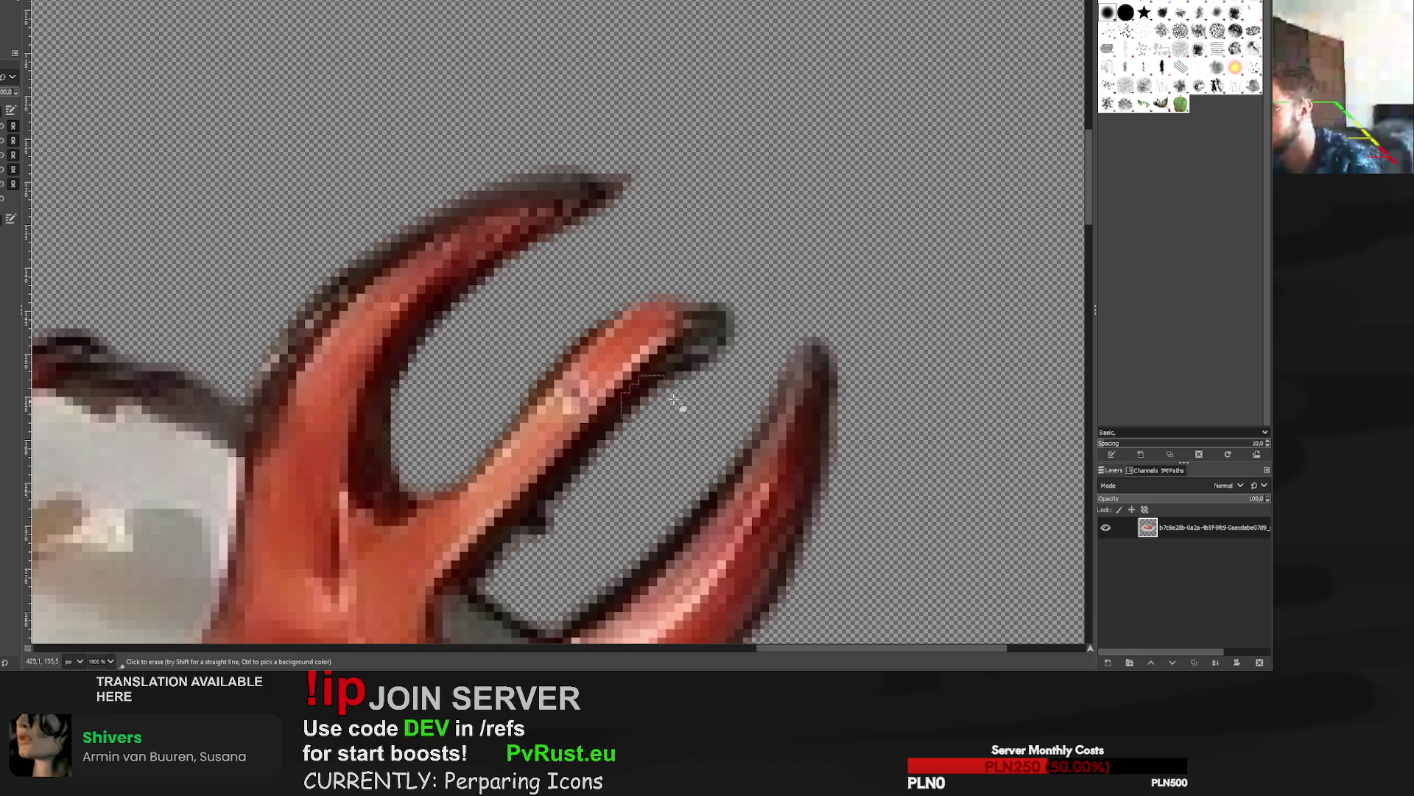
mouse_move(723, 347)
left_mouse_down()
mouse_move(735, 317)
mouse_move(688, 413)
mouse_move(729, 338)
left_mouse_up()
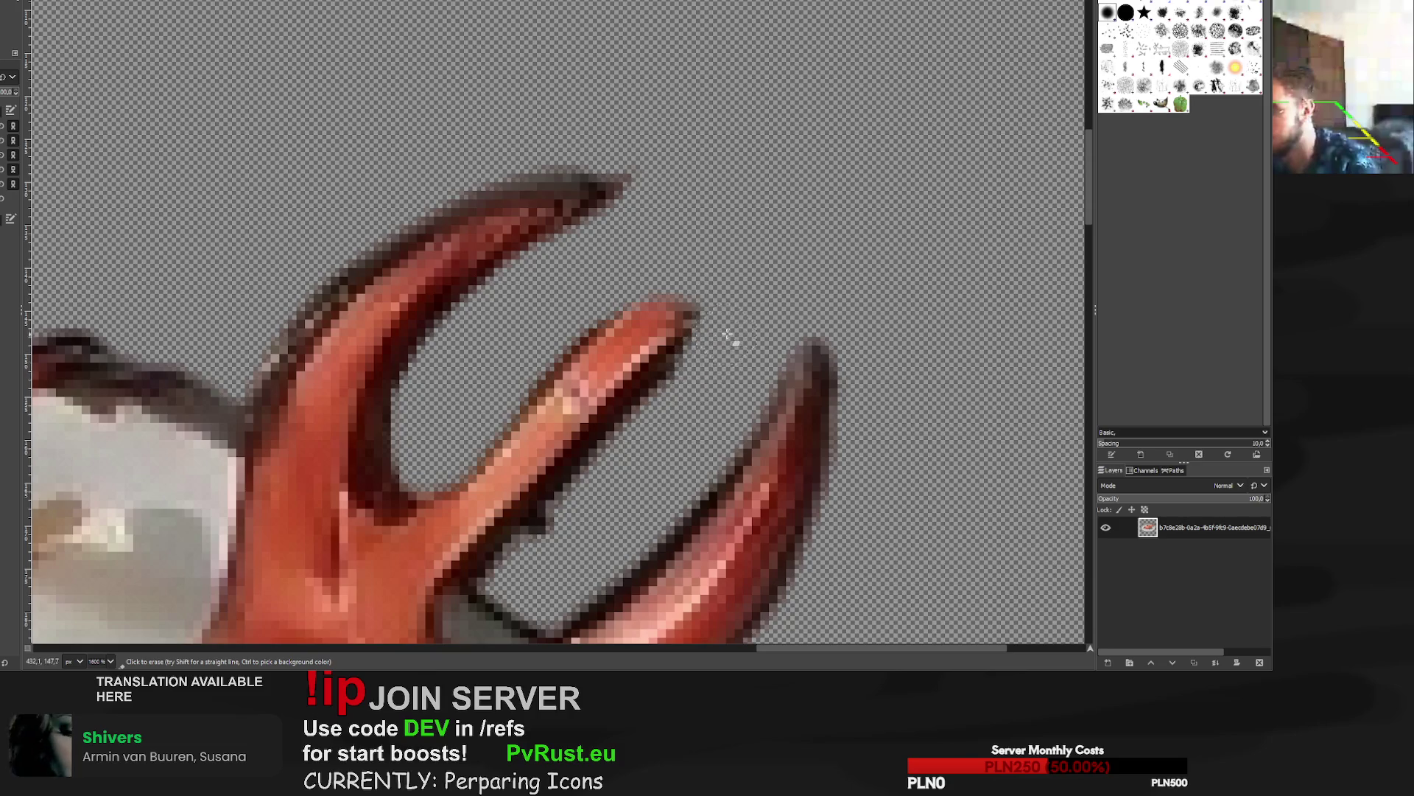
scroll(730, 338, "down", 6)
scroll(718, 417, "up", 5)
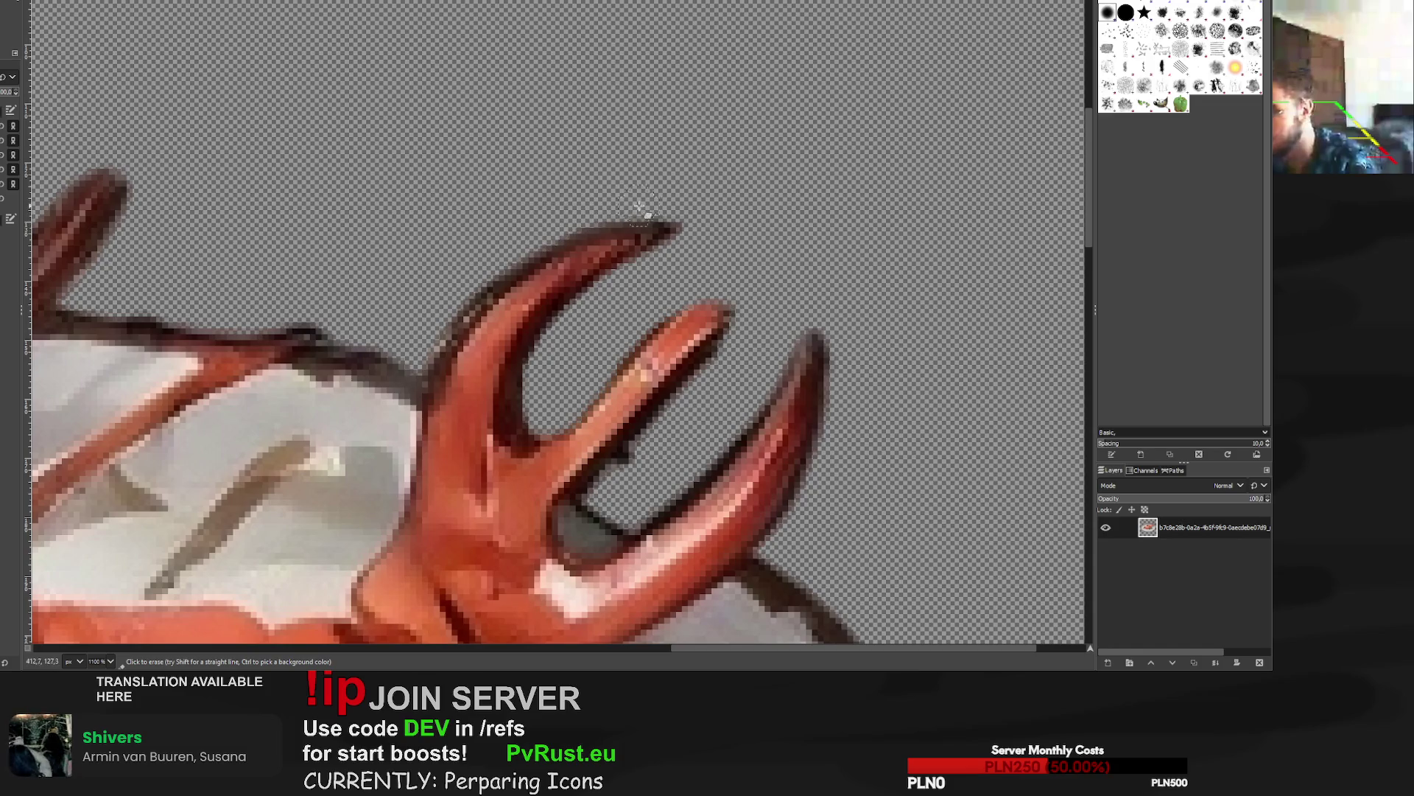
scroll(752, 221, "down", 6)
scroll(638, 270, "up", 4)
scroll(638, 270, "down", 5)
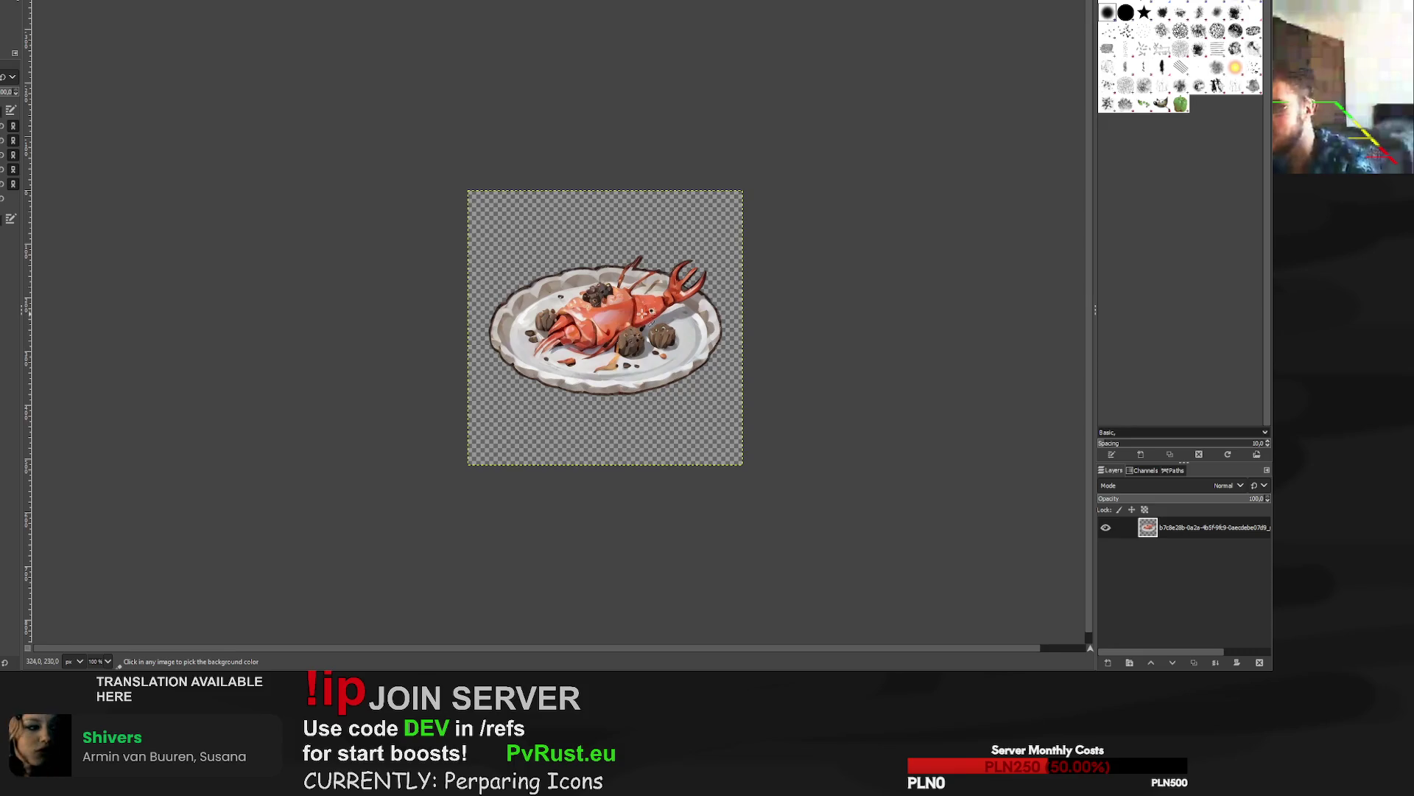
Scale the lobster-plate layer to 585×585 px and re-export it to removal_preview.png.
scroll(643, 315, "up", 2)
key("shift+s")
left_click(358, 122)
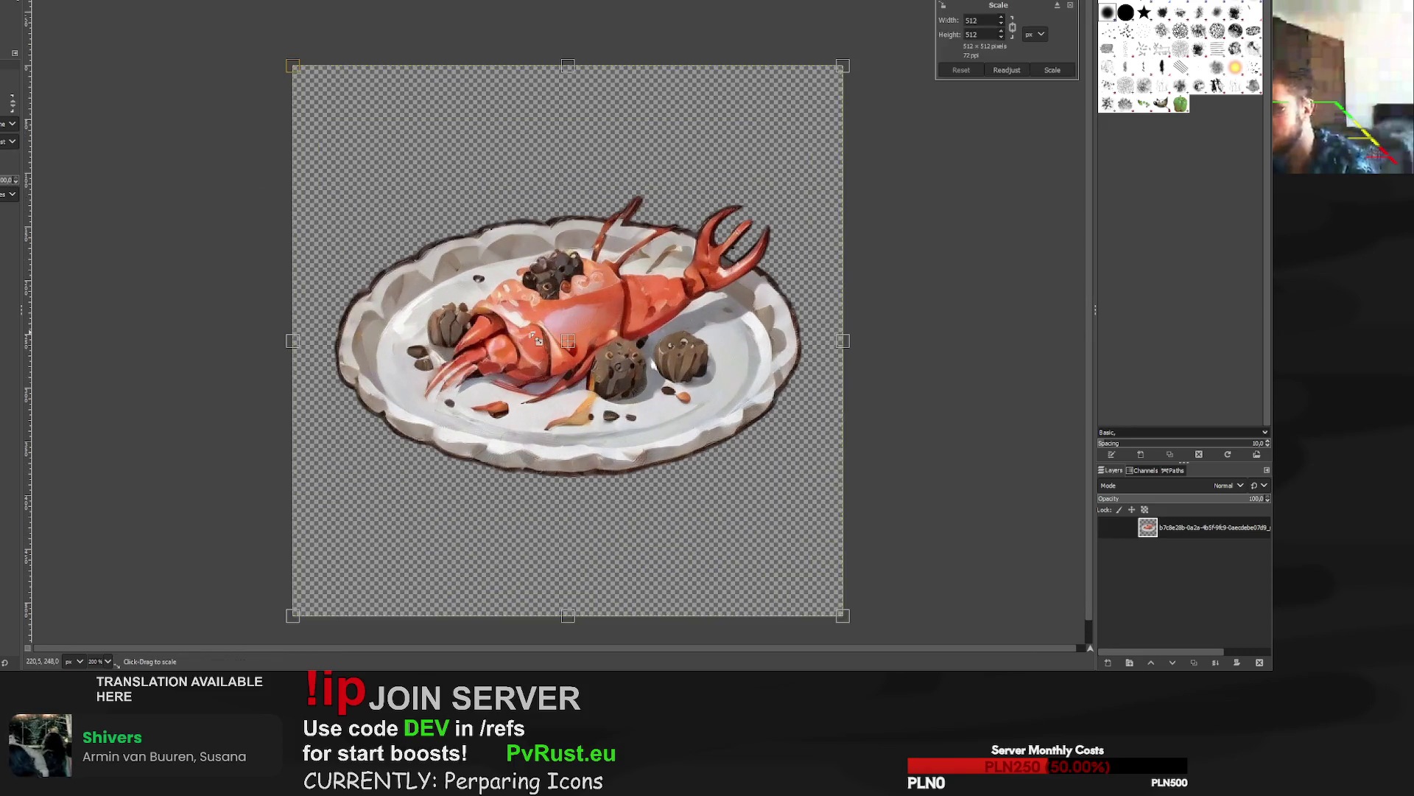
scroll(357, 122, "down", 1)
left_click_drag(357, 121, 306, 110)
mouse_move(764, 132)
left_mouse_down()
mouse_move(805, 148)
mouse_move(808, 117)
mouse_move(798, 132)
left_mouse_up()
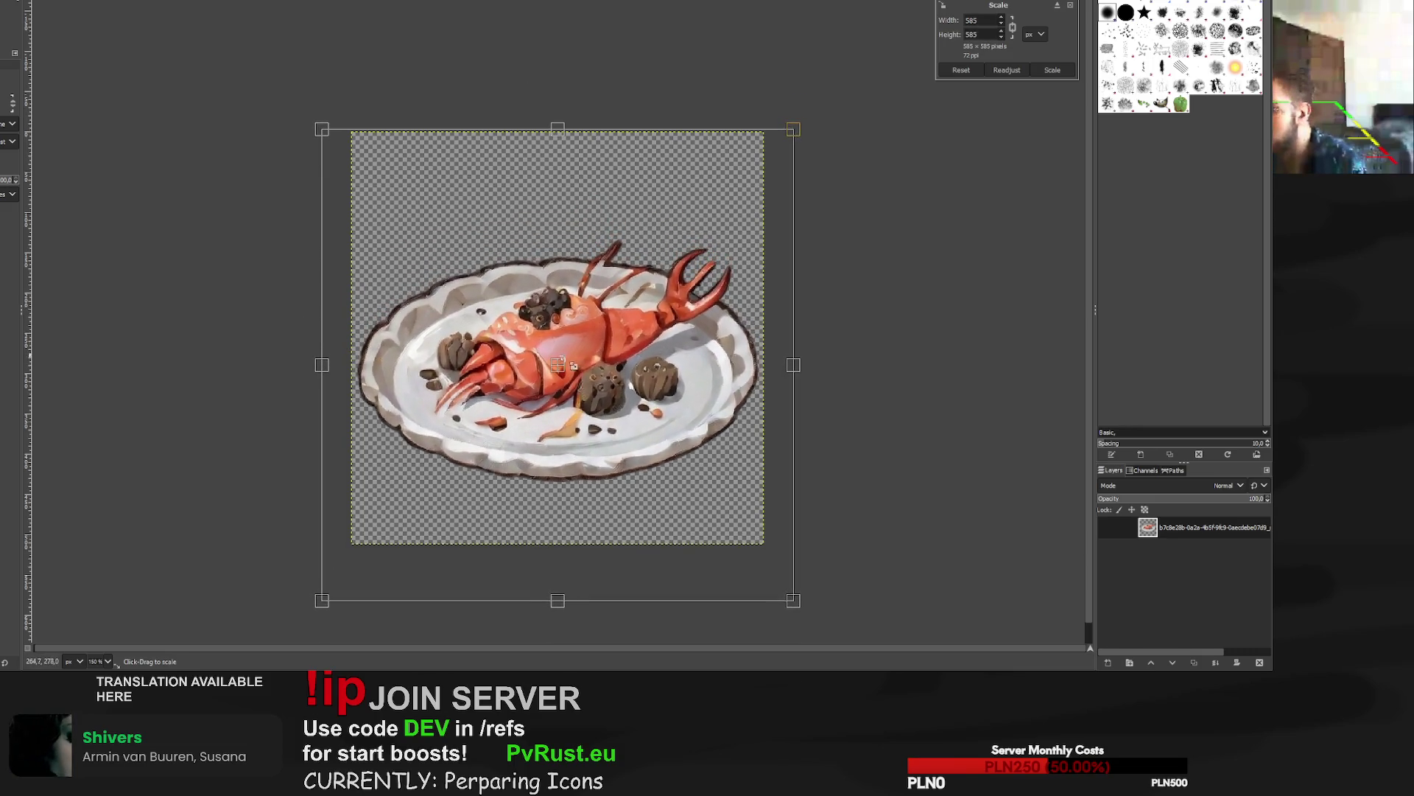
key("Return")
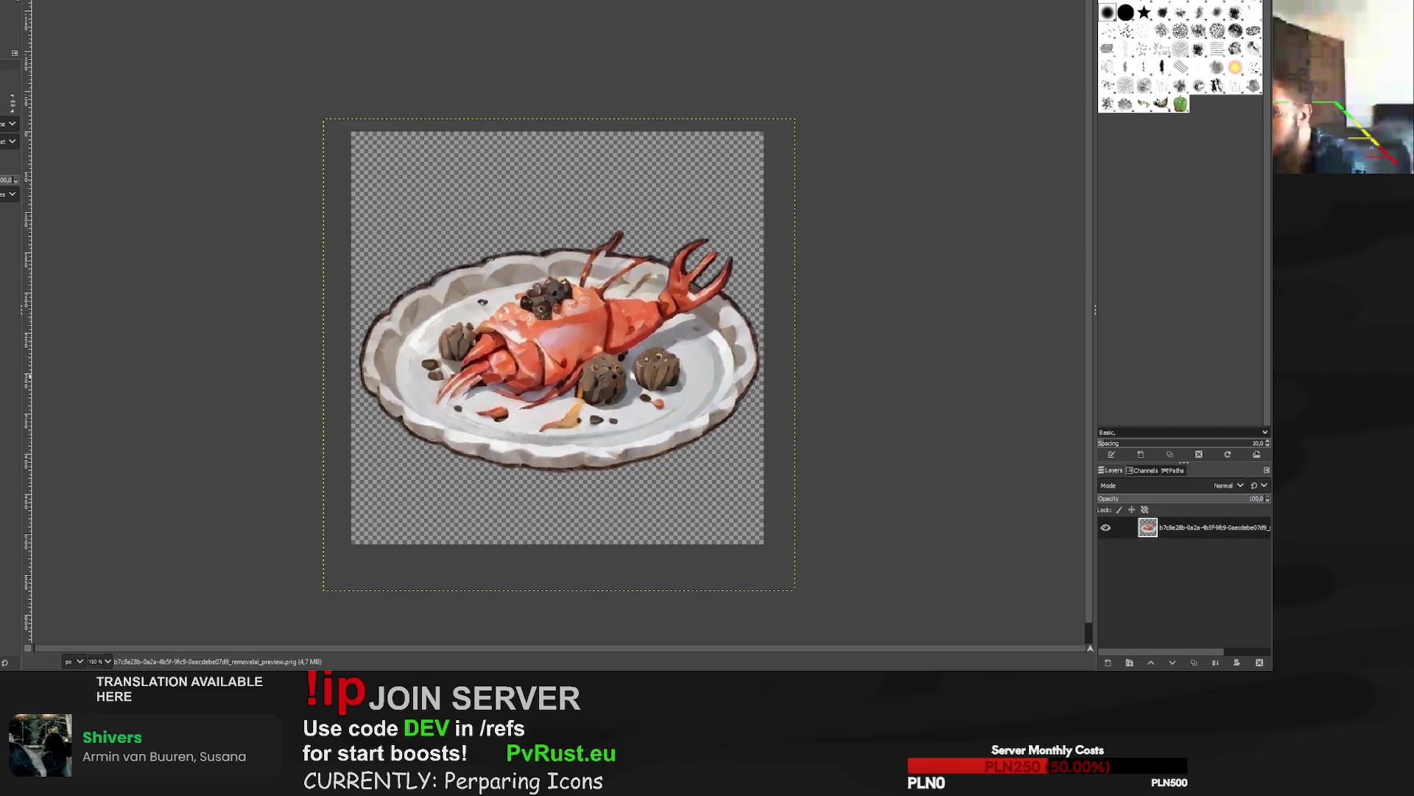
key("ctrl+e")
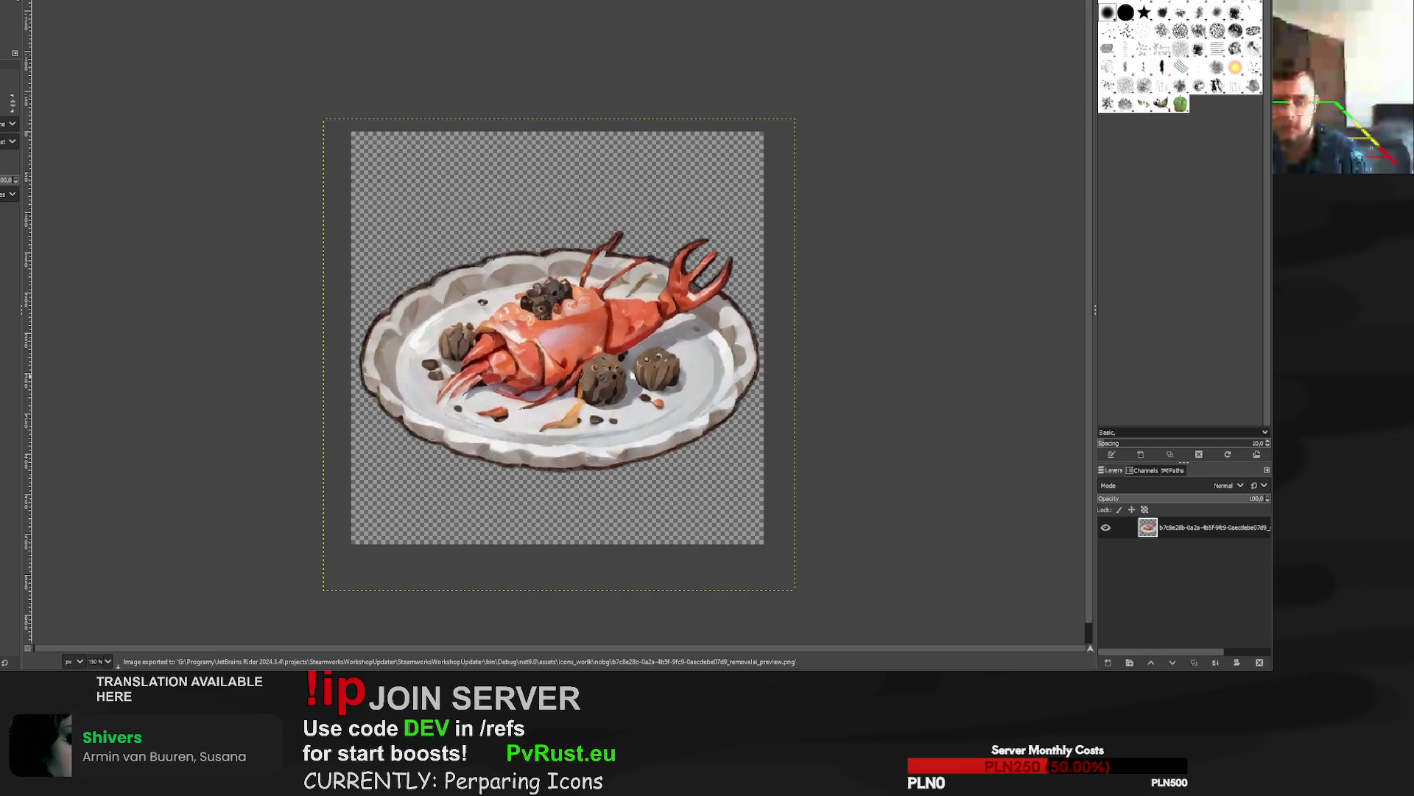
key("ctrl+w")
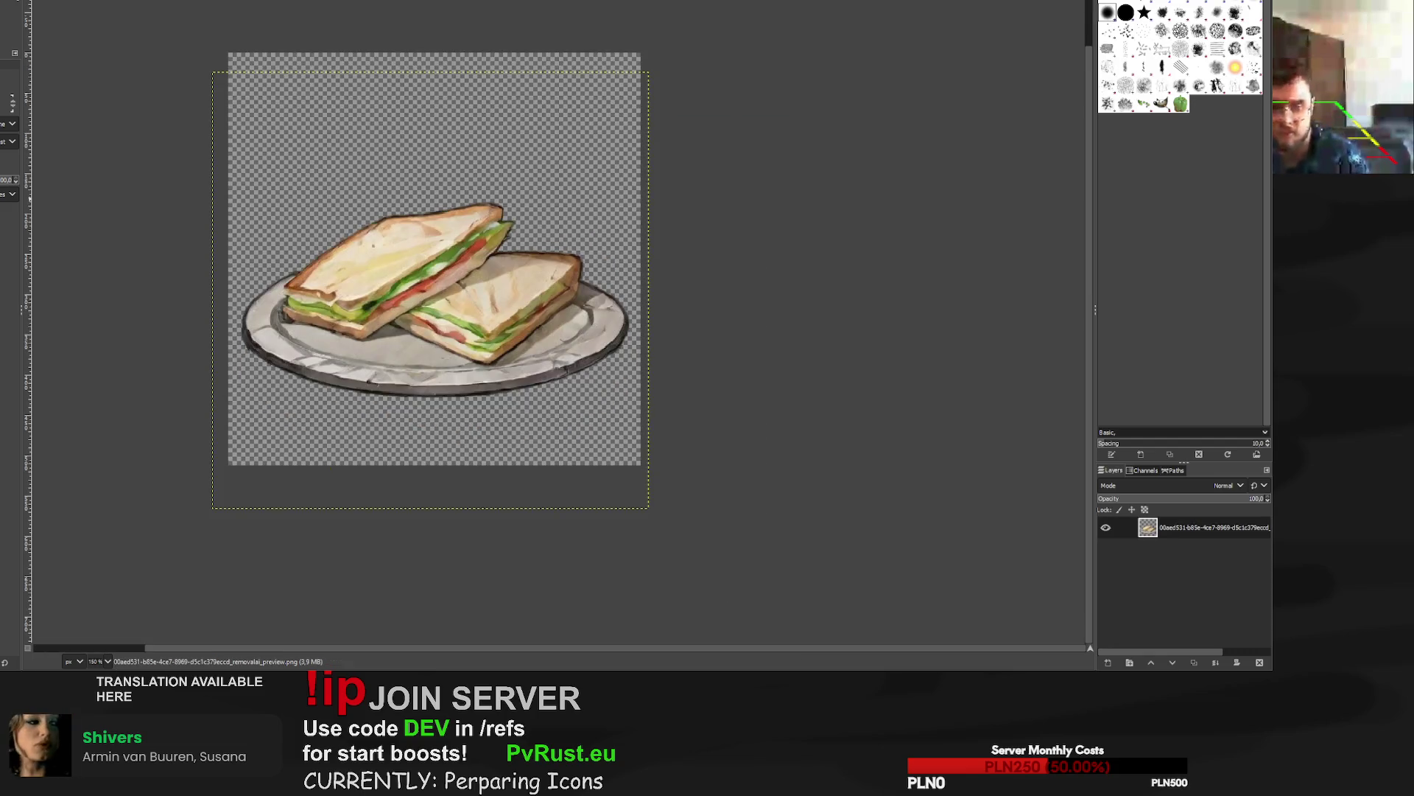
Resize the ribs-on-plate layer to 607×607 px, shift it up, and overwrite removal_preview.png.
key("ctrl+e")
key("ctrl+w")
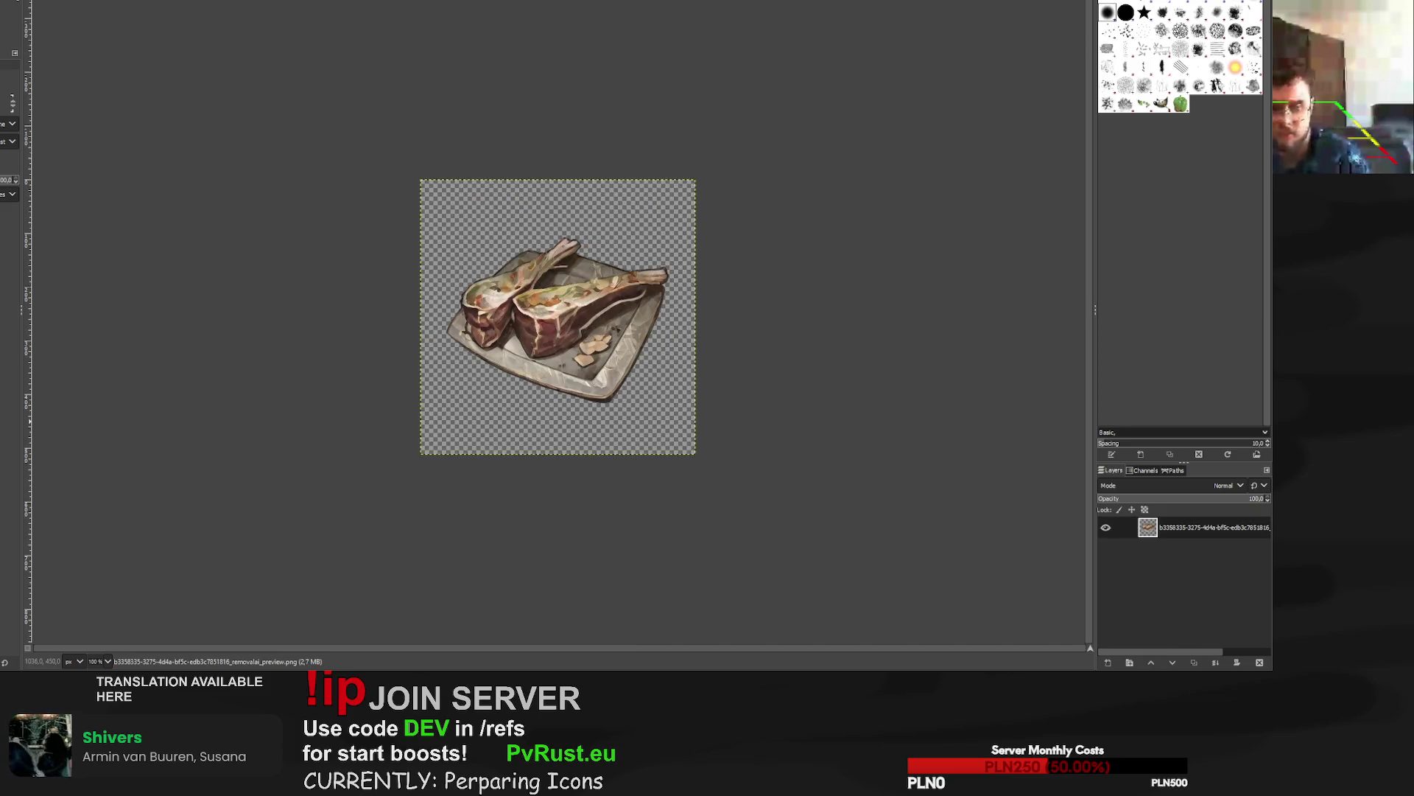
scroll(662, 378, "up", 3, "ctrl")
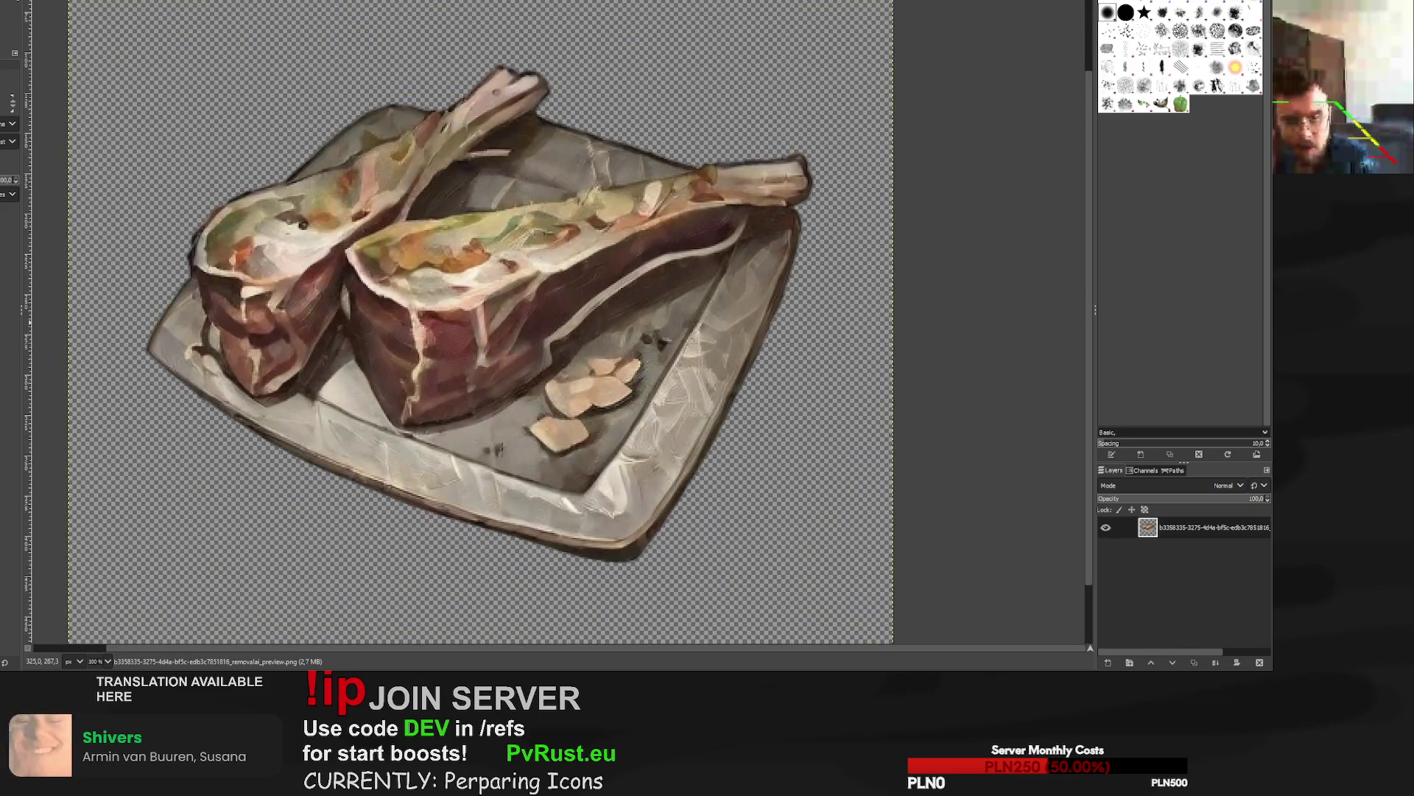
scroll(655, 380, "down", 3, "ctrl")
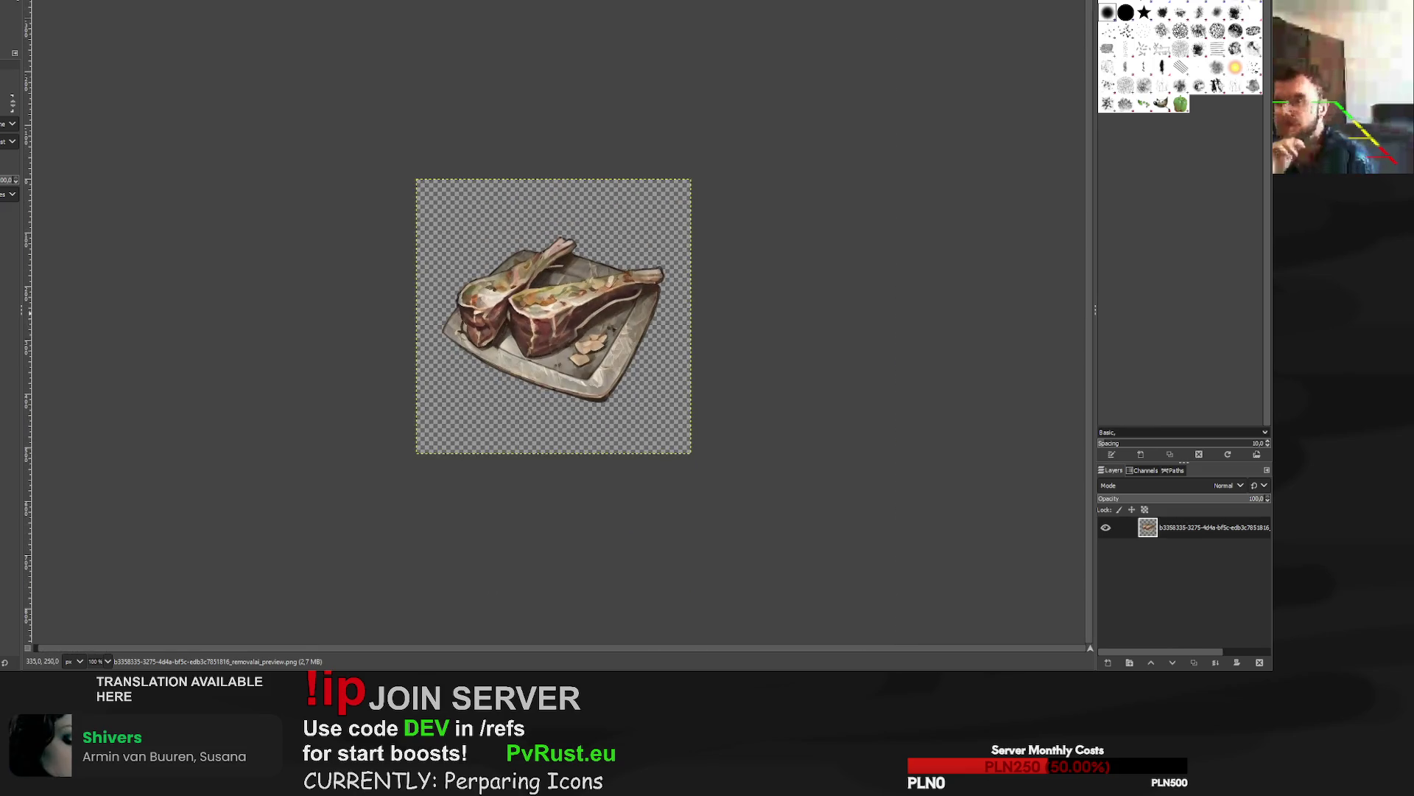
scroll(595, 315, "up", 2, "ctrl")
left_click(223, 55)
mouse_move(223, 55)
left_mouse_down()
mouse_move(103, 7)
mouse_move(183, 18)
left_mouse_up()
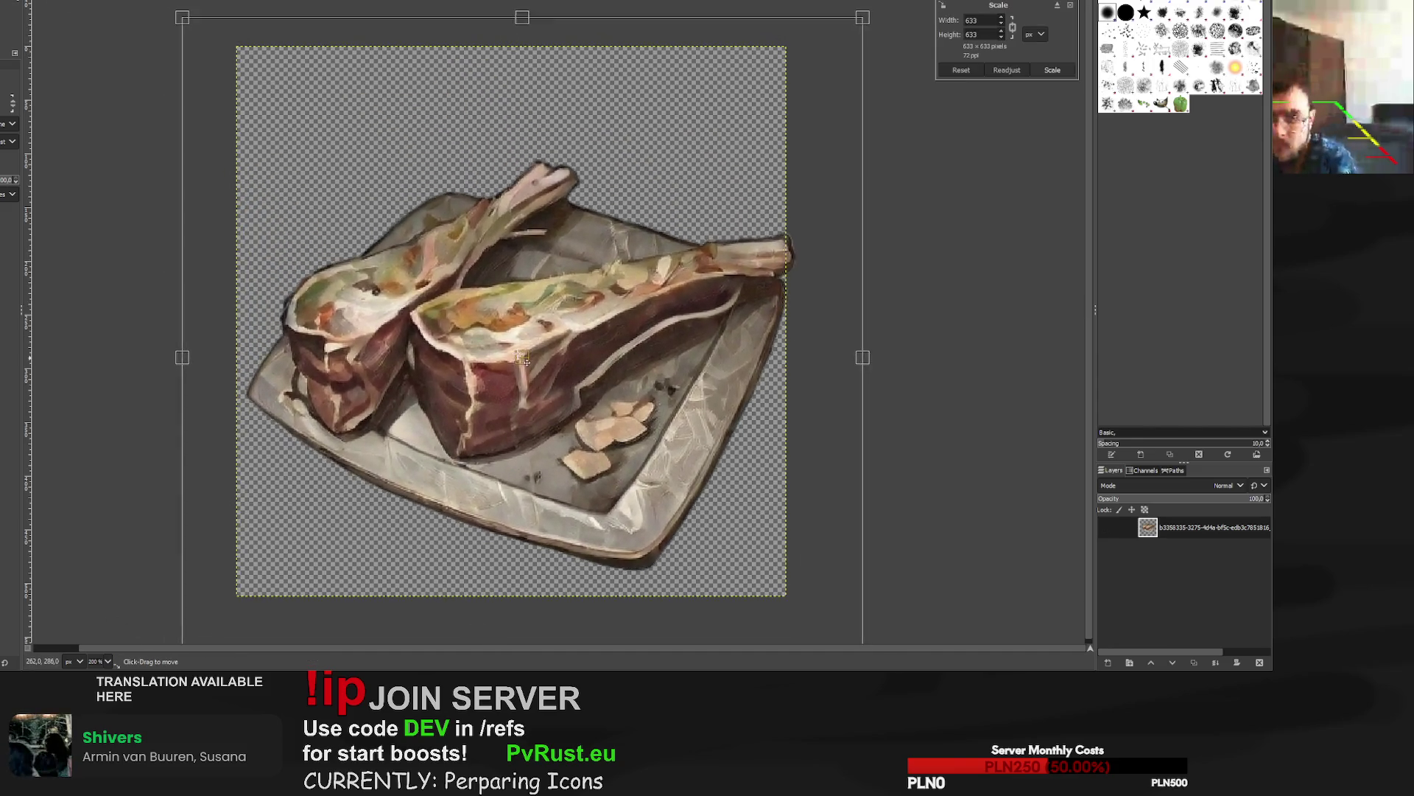
left_click_drag(685, 229, 658, 249)
left_click_drag(505, 366, 514, 336)
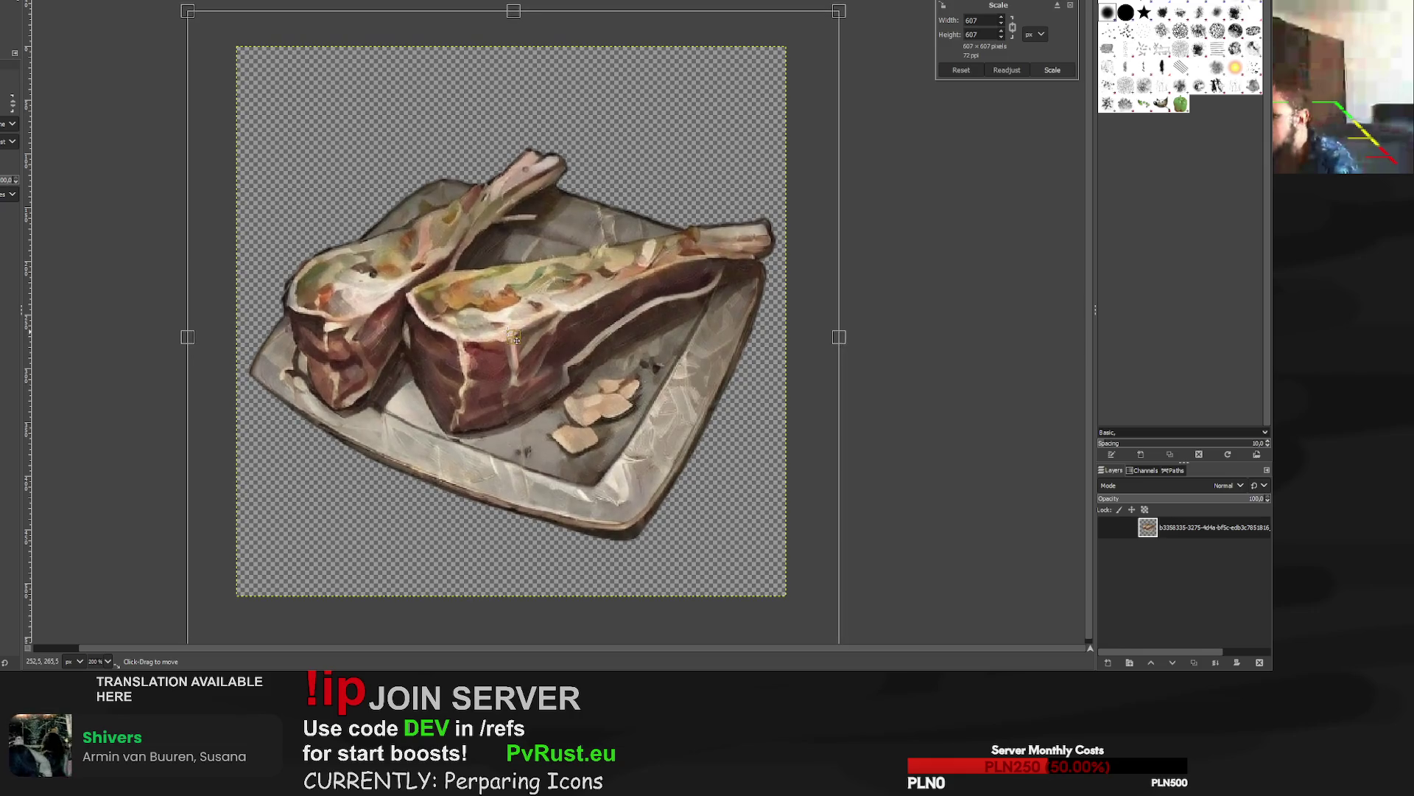
left_click(1052, 70)
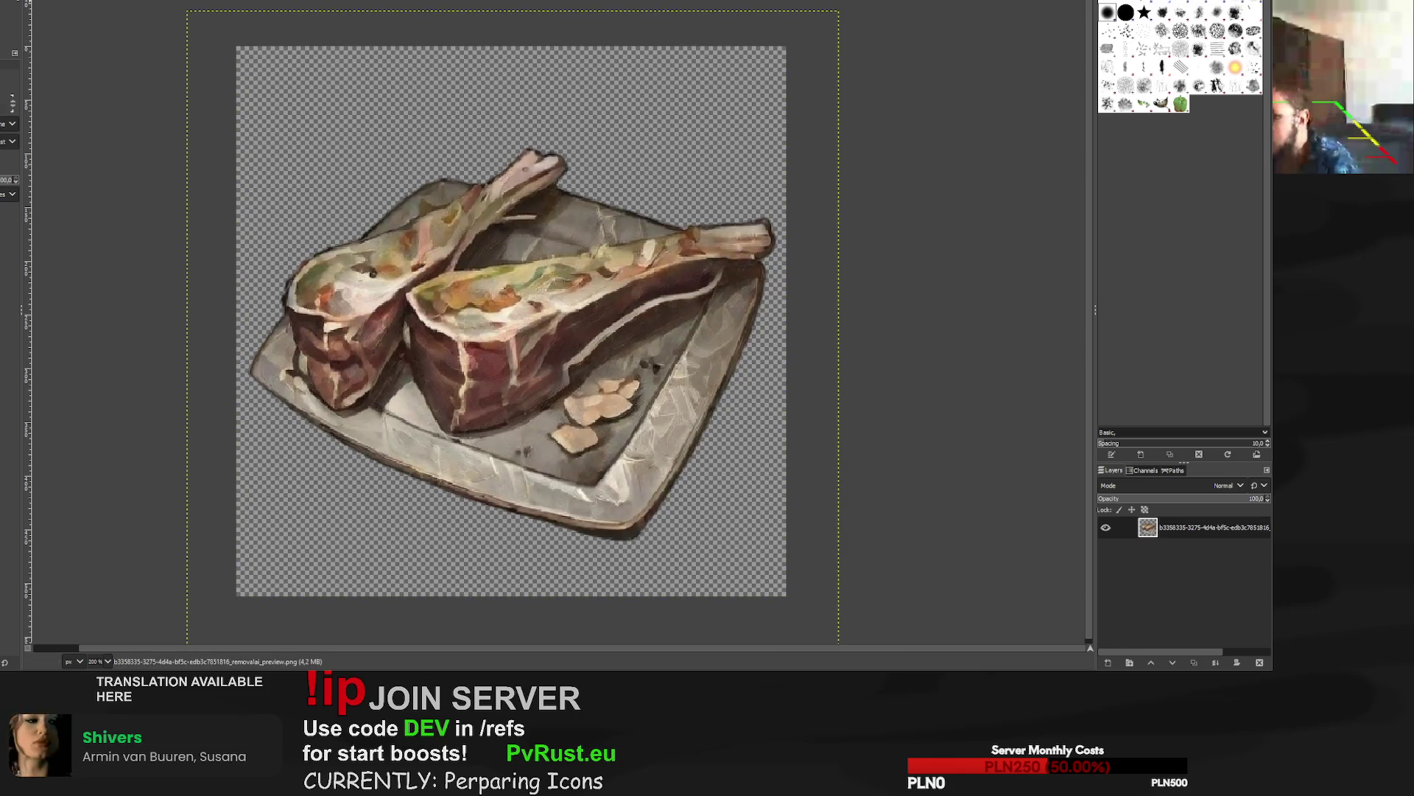
key("ctrl+e")
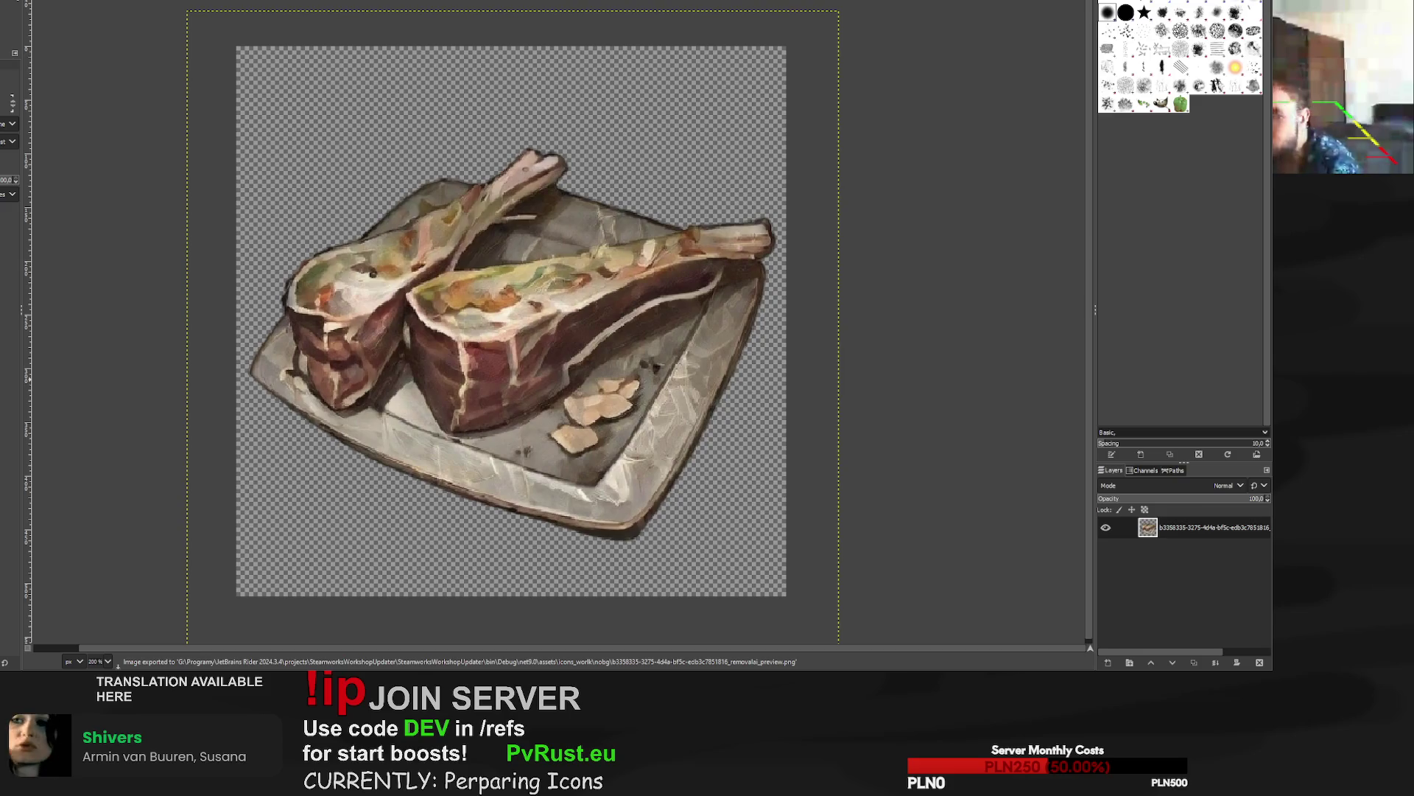
key("ctrl+w")
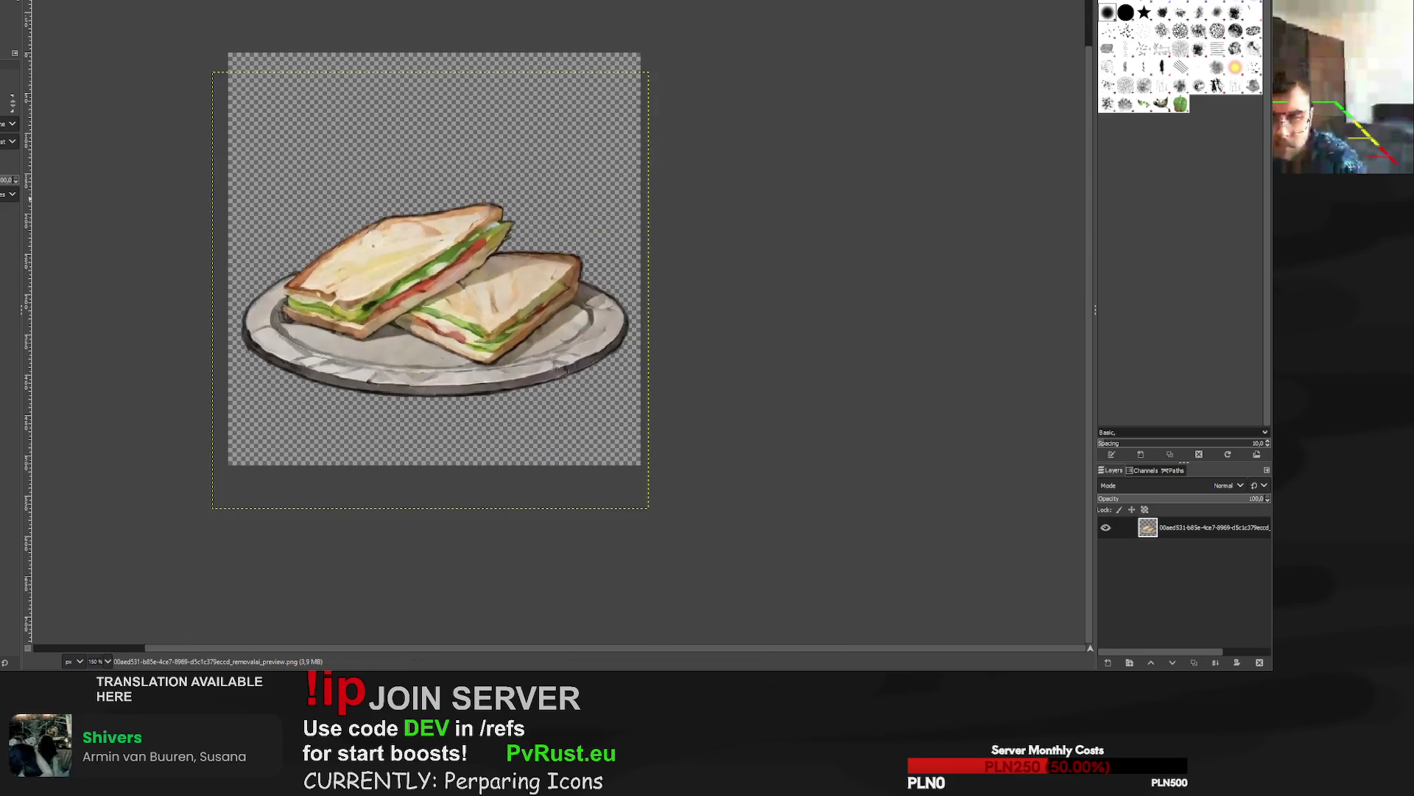
Scale the stone-bowl icon layer to 602×602 px, shifted slightly up-right, and export it.
key("ctrl+w")
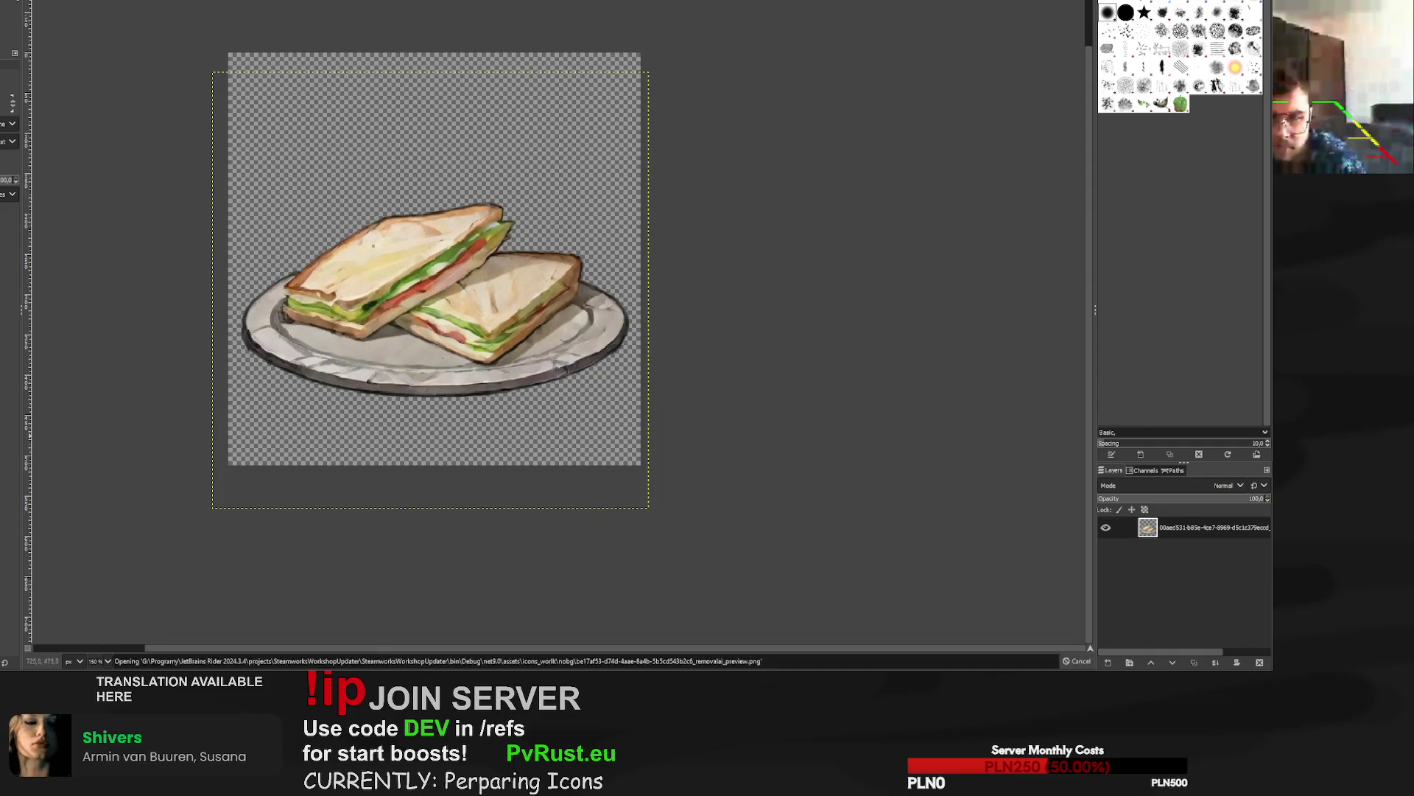
left_click(410, 174)
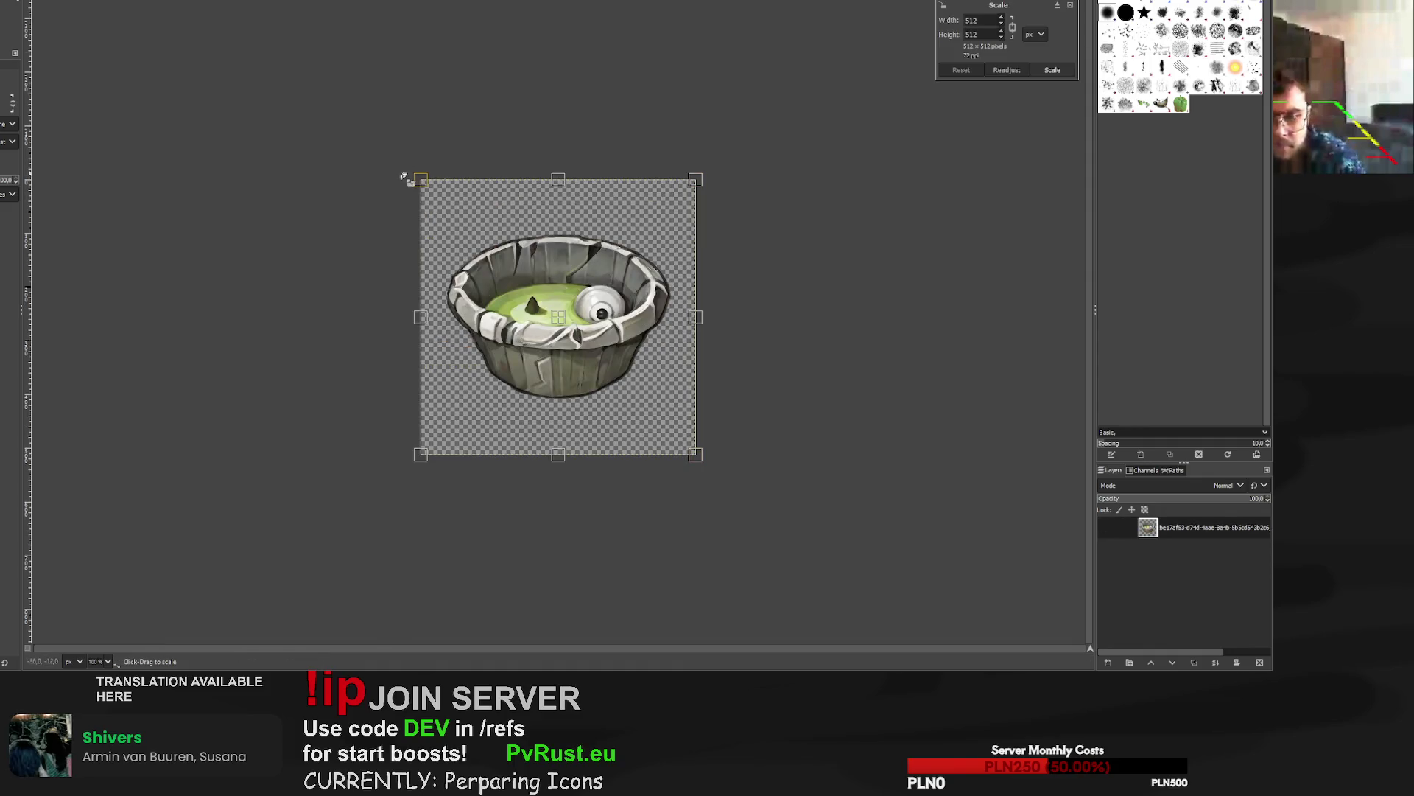
left_click_drag(410, 173, 307, 133)
left_click_drag(500, 282, 529, 335)
left_click_drag(739, 155, 705, 190)
left_click_drag(549, 361, 564, 334)
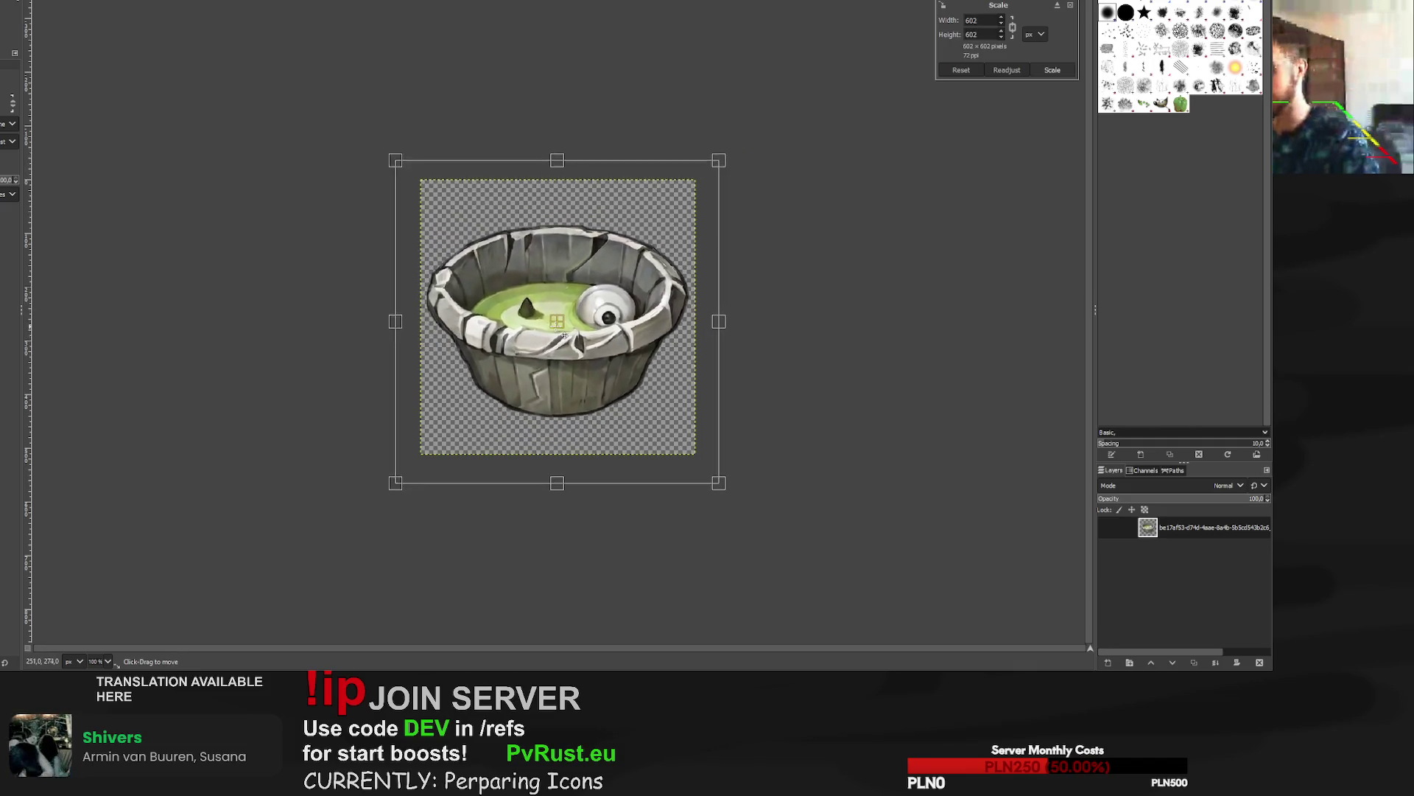
left_click(1053, 70)
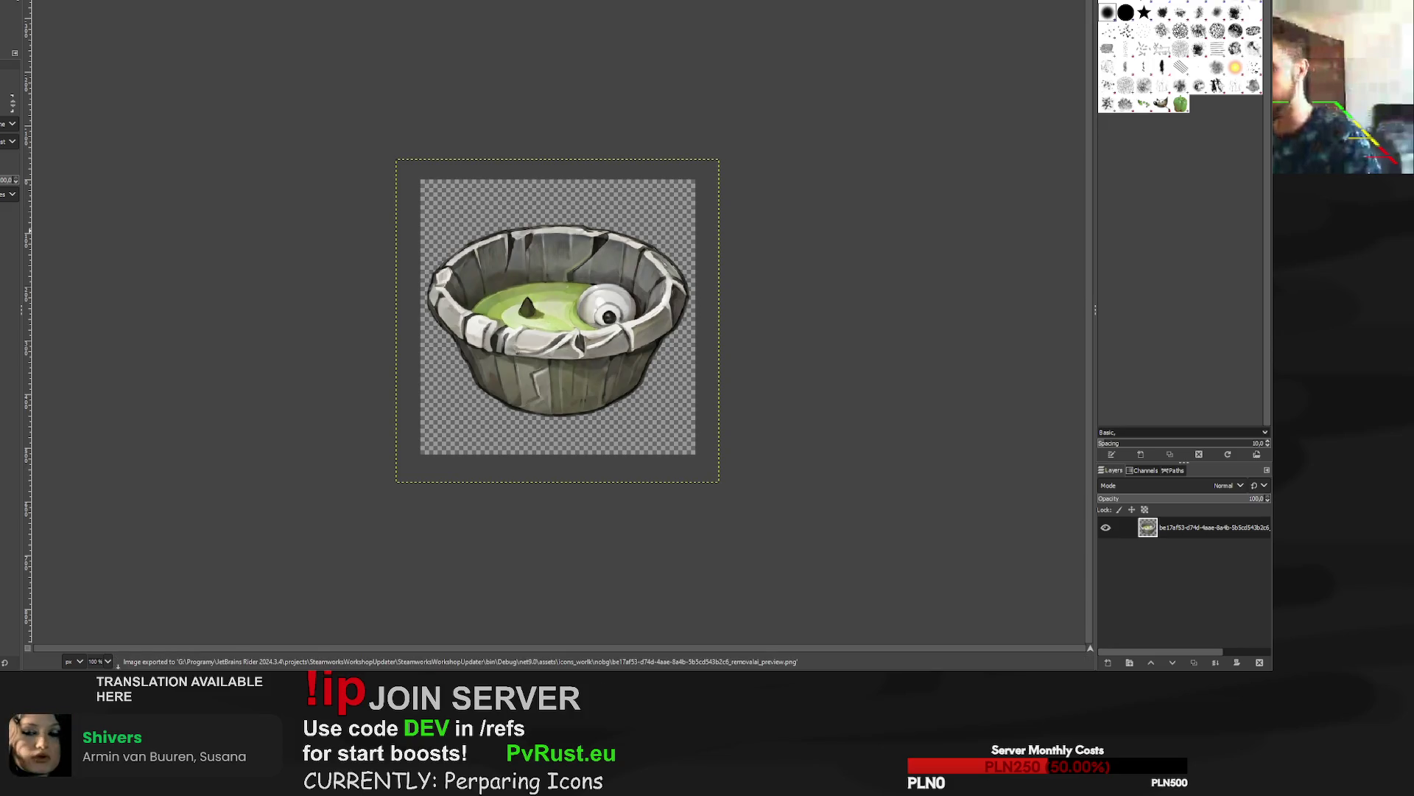
key("ctrl+w")
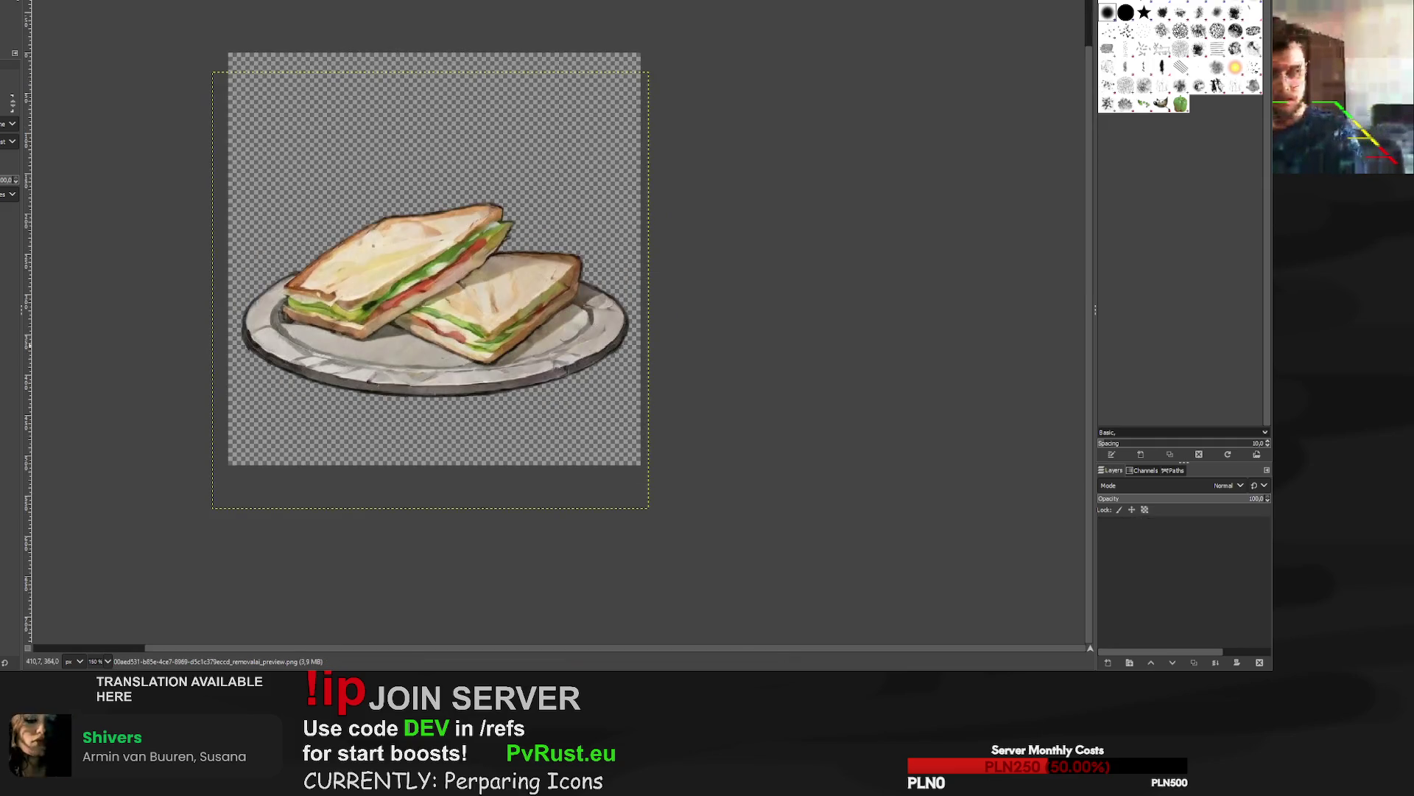
Scale the pouch-belt layer up to 562×562 px and overwrite its removal_preview.png.
key("ctrl+w")
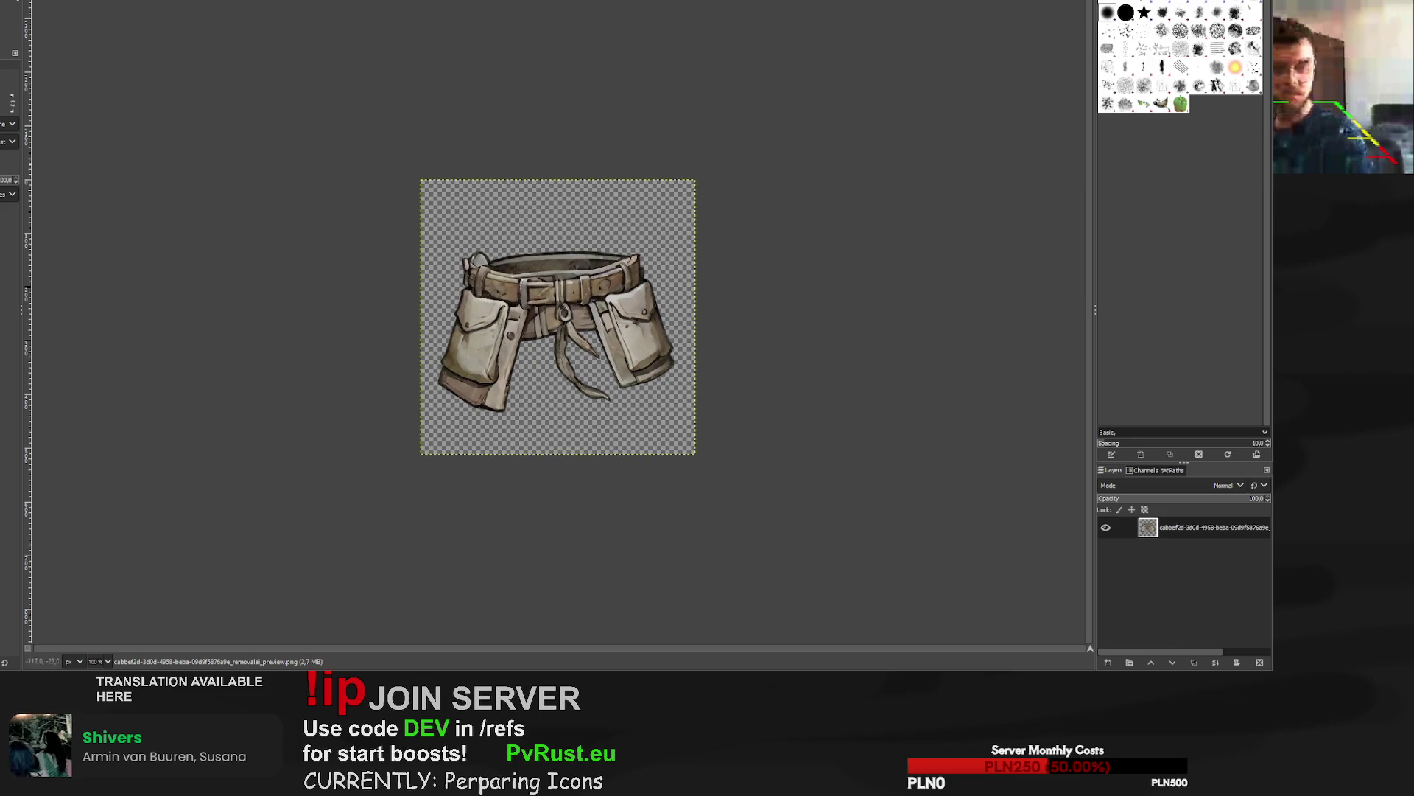
mouse_move(695, 180)
left_mouse_down()
mouse_move(725, 167)
mouse_move(712, 162)
left_mouse_up()
mouse_move(573, 305)
left_mouse_down()
mouse_move(669, 252)
mouse_move(720, 174)
mouse_move(573, 315)
left_mouse_up()
left_click(1042, 70)
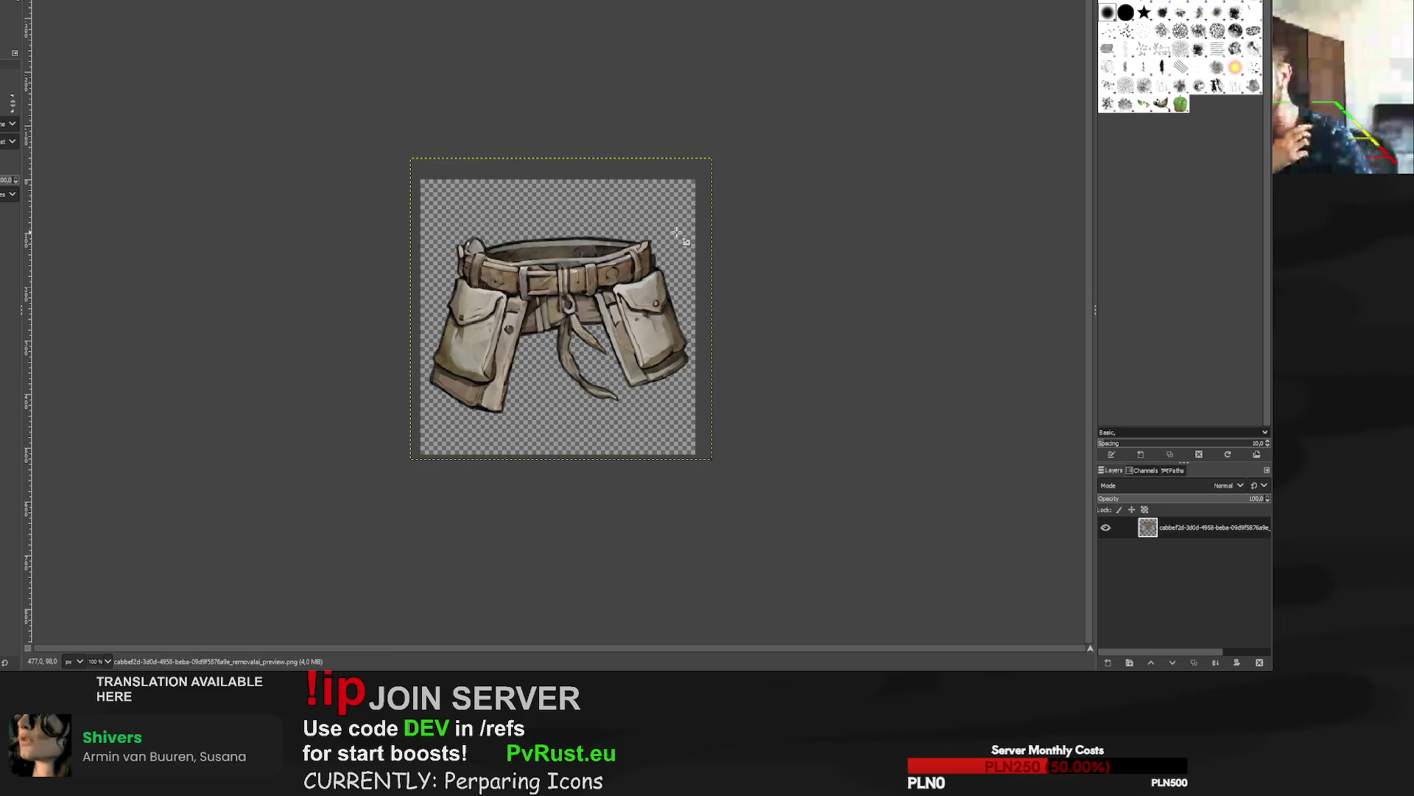
key("ctrl+e")
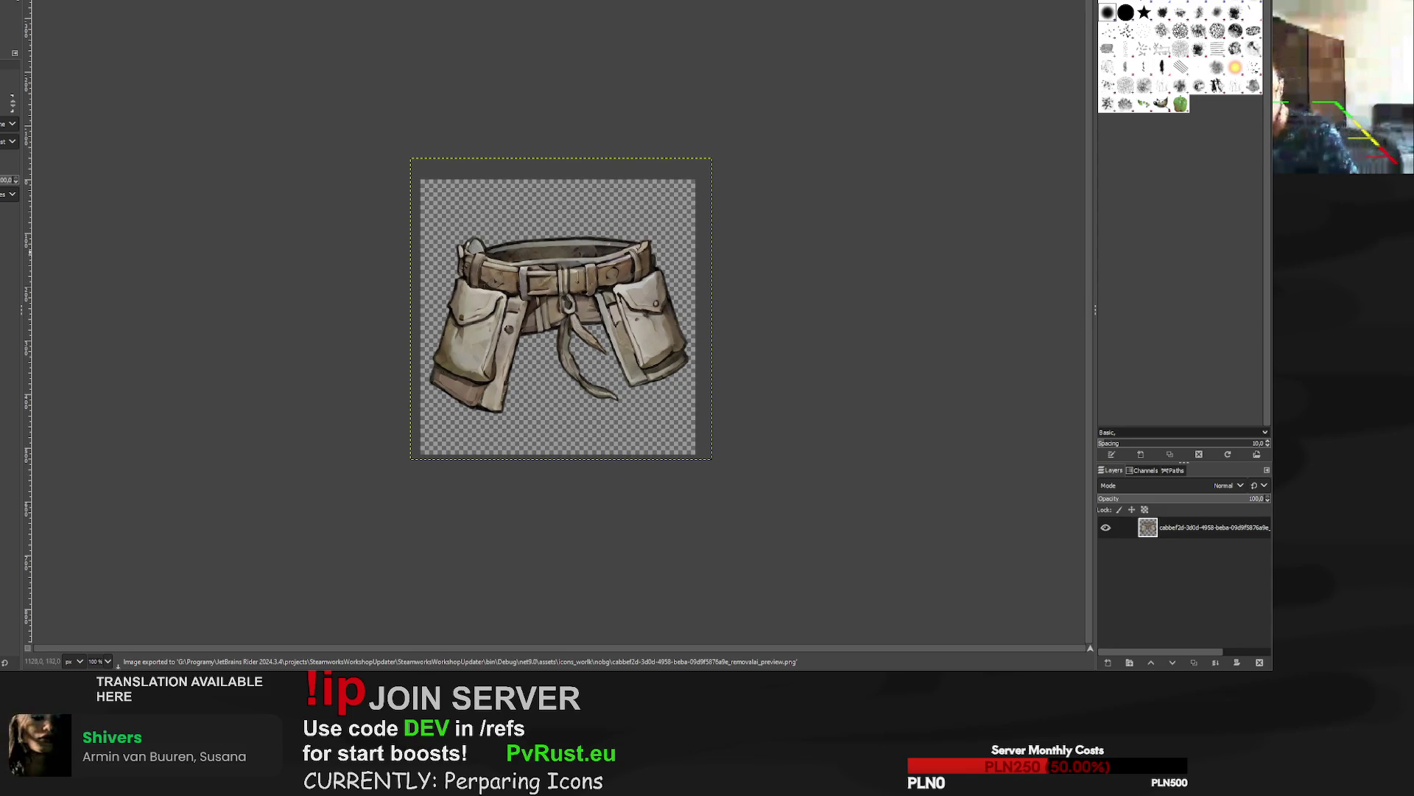
key("ctrl+w")
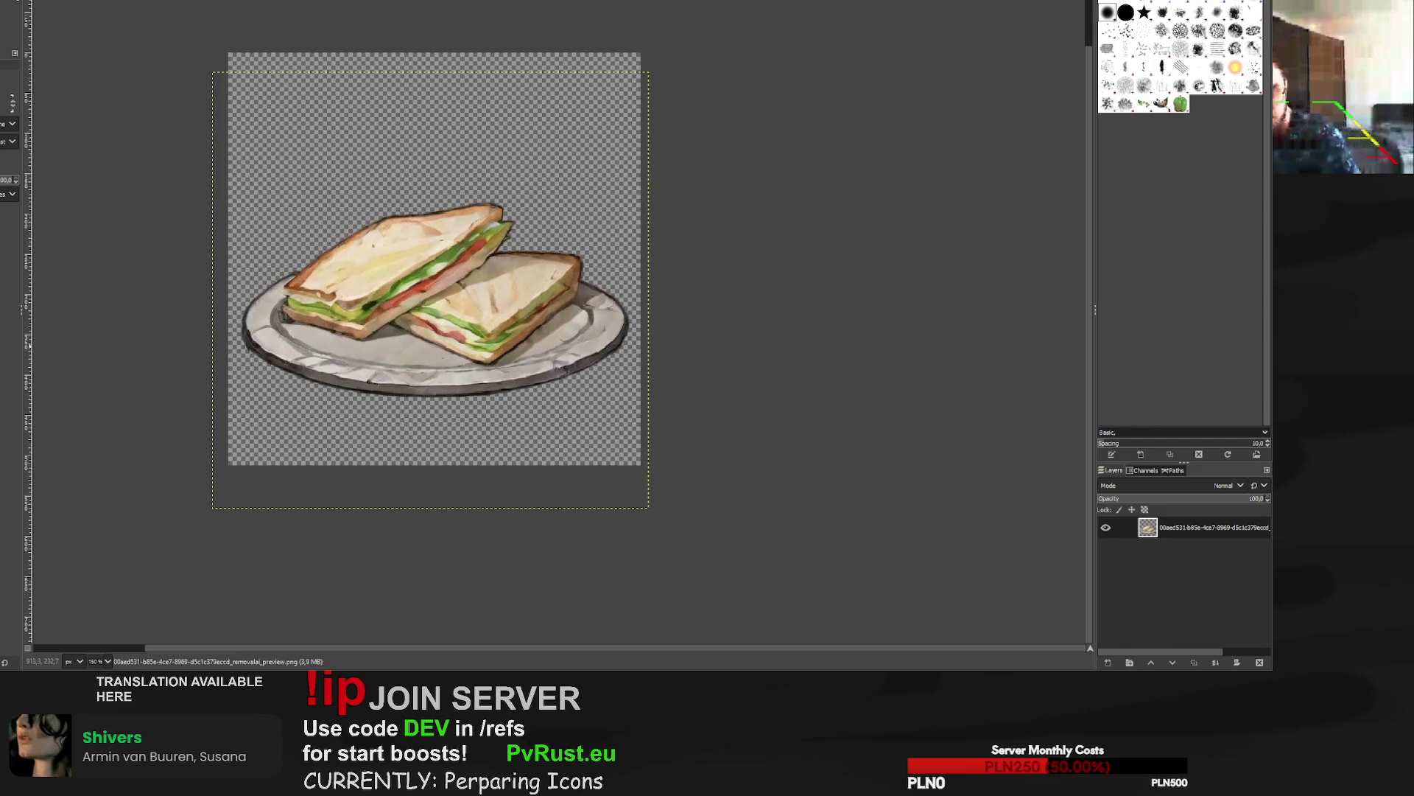
Scale the cake-slice layer to 525×525 px, recentre it, and export removal_preview.png.
key("ctrl+w")
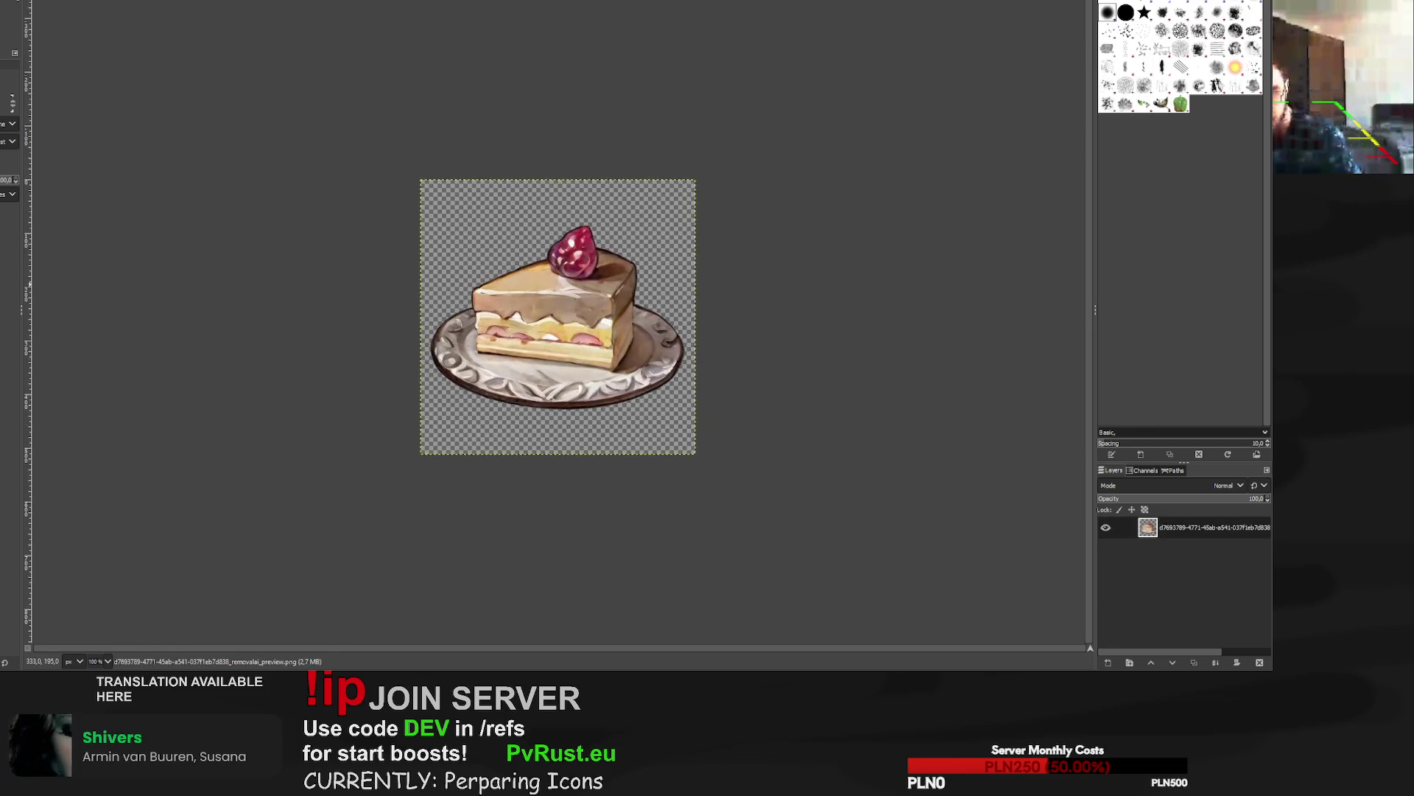
scroll(557, 316, "up", 3)
scroll(558, 317, "down", 2)
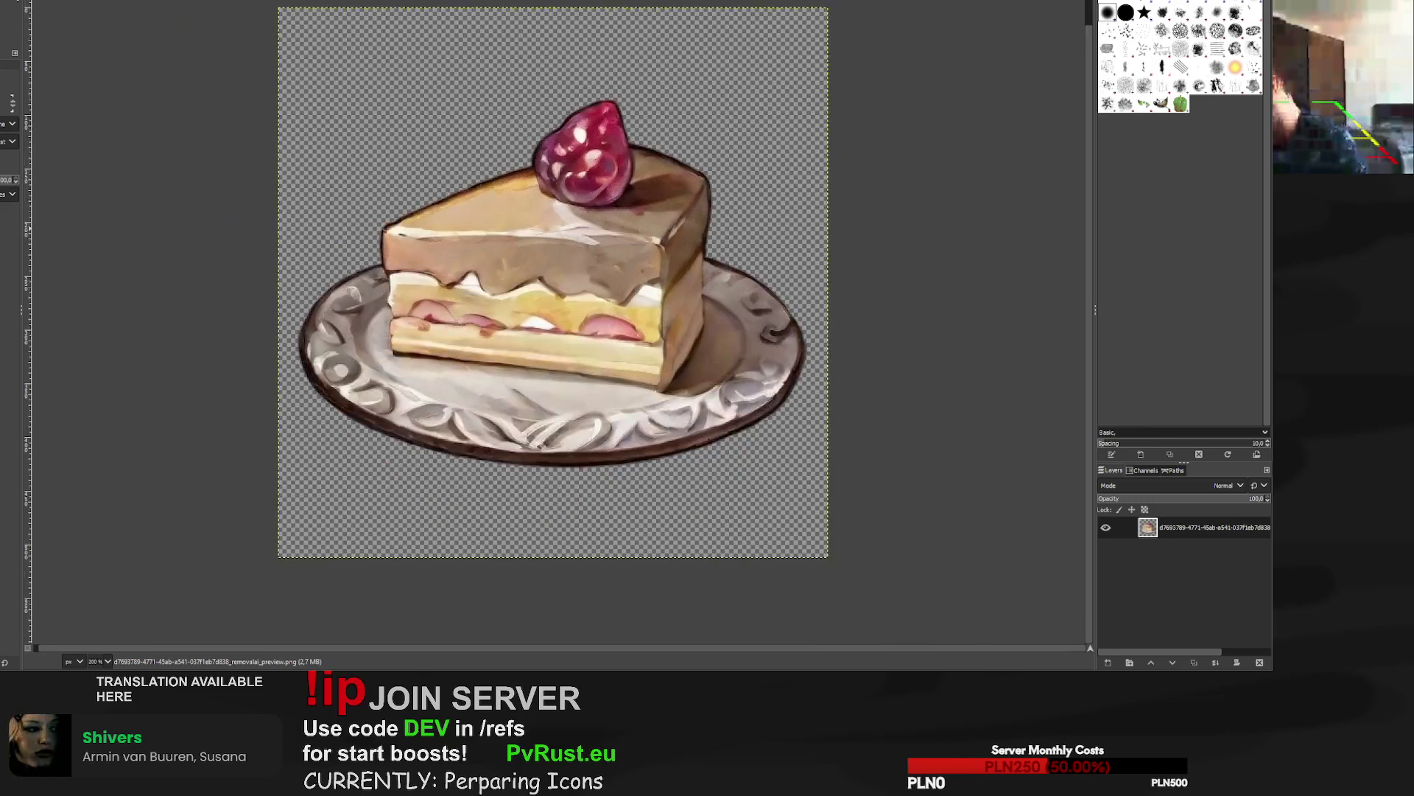
left_click(750, 63)
left_click_drag(750, 63, 760, 53)
left_click_drag(562, 277, 559, 287)
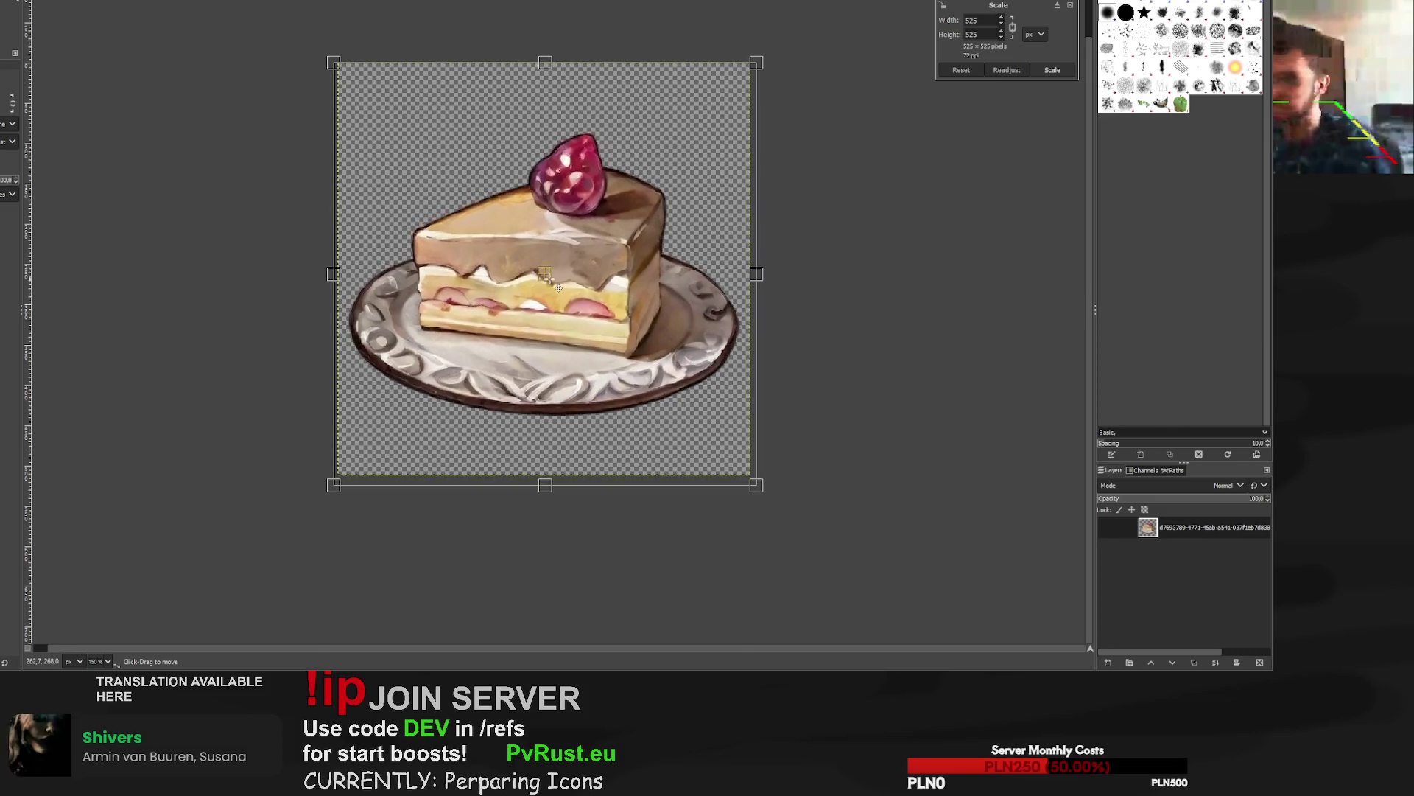
left_click(1052, 70)
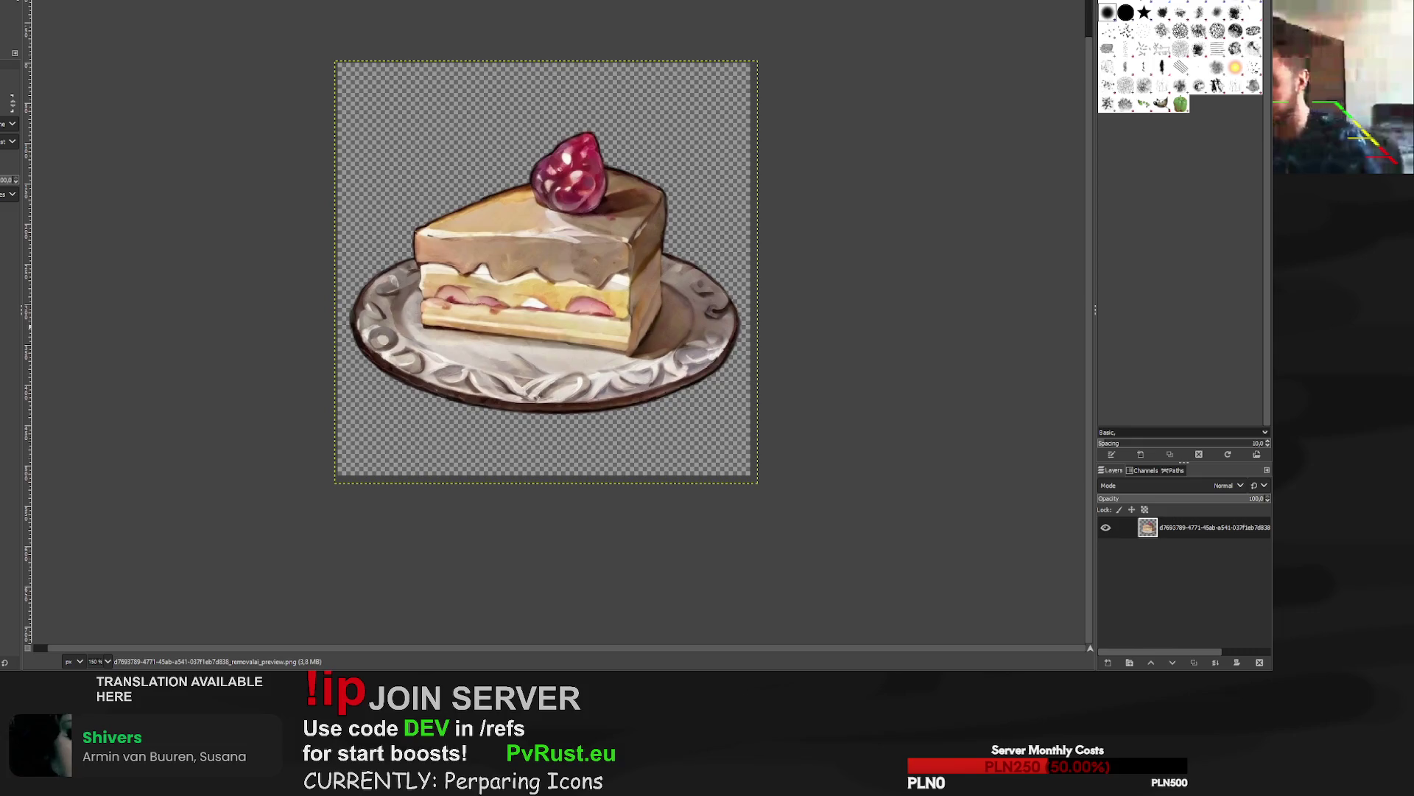
key("ctrl+e")
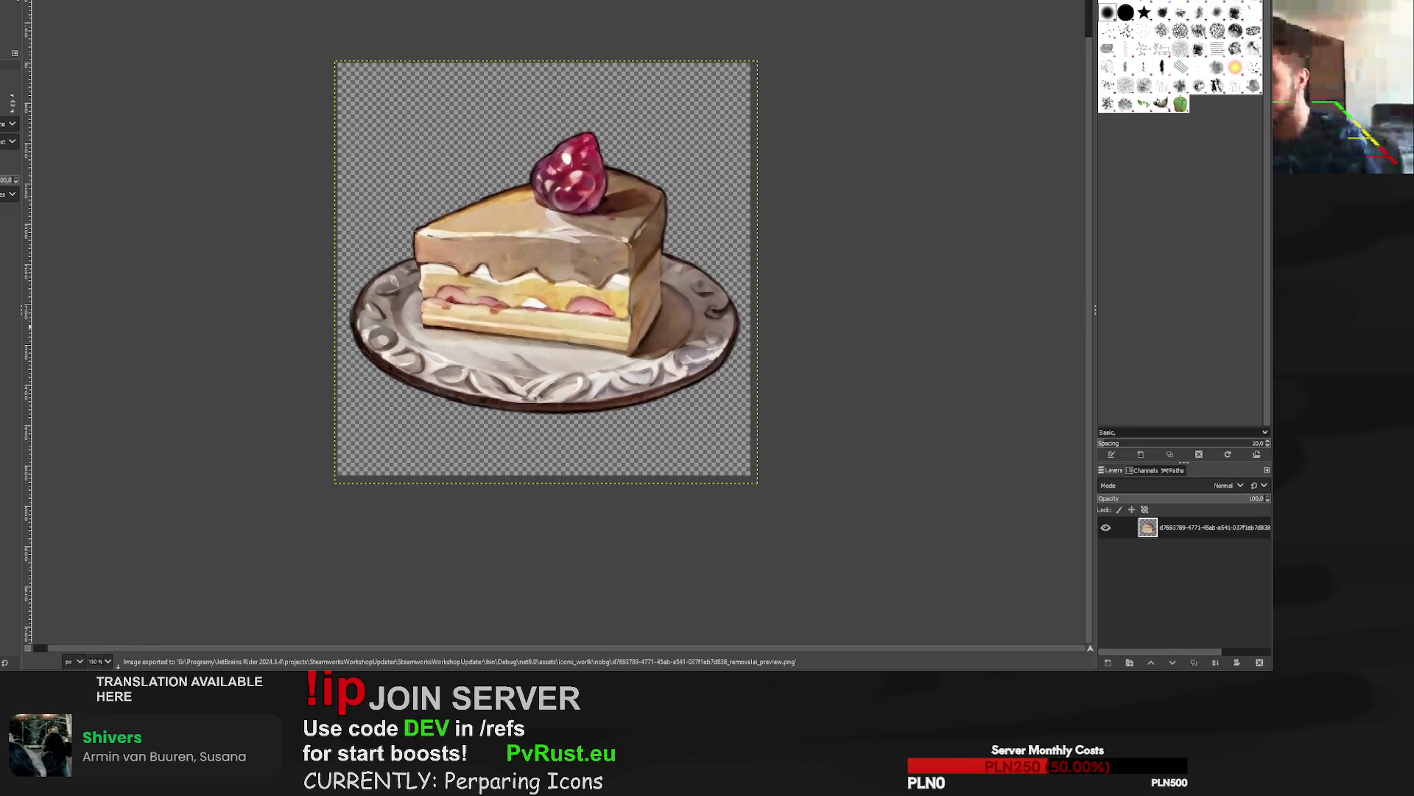
key("ctrl+w")
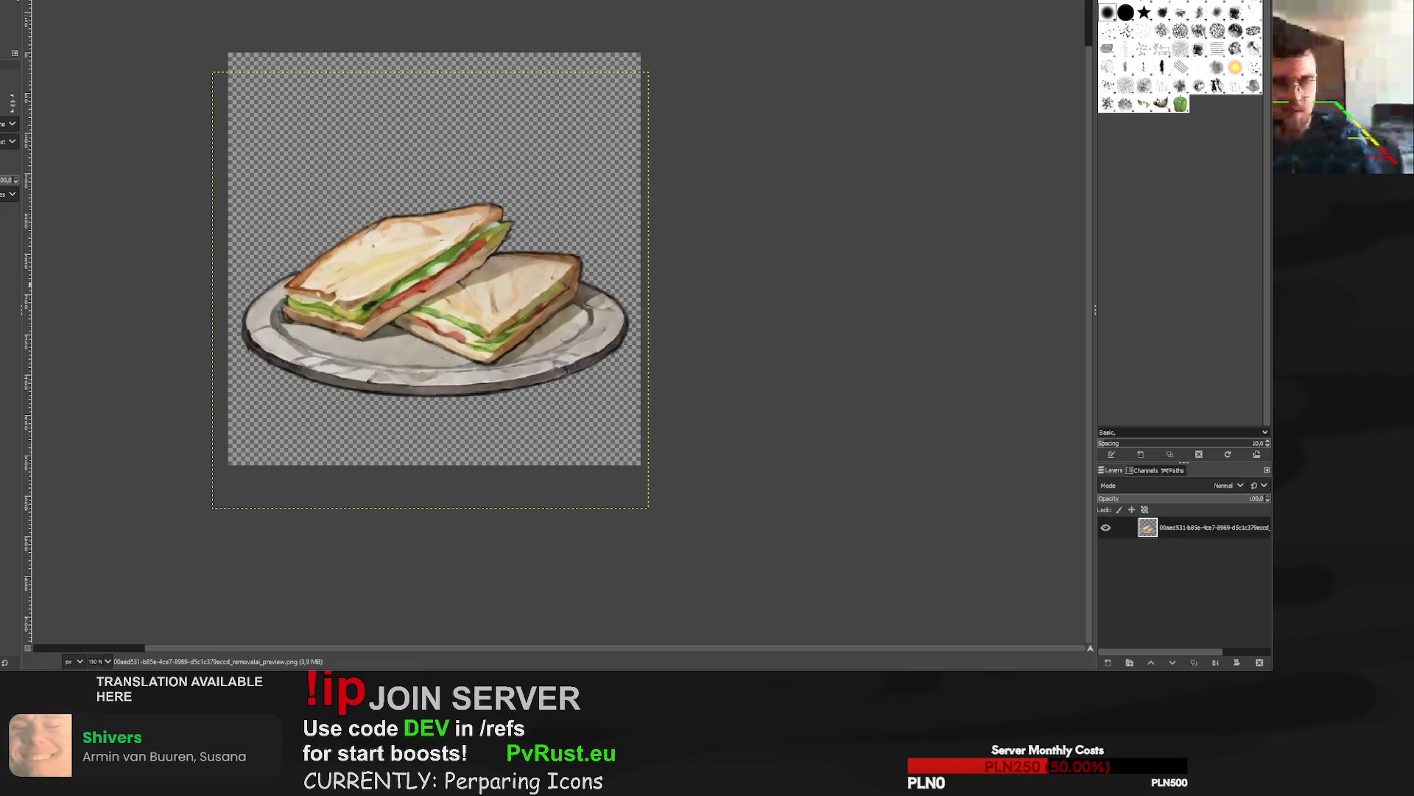
Enlarge the metal shield layer from its corner and recentre it on the canvas.
key("ctrl+w")
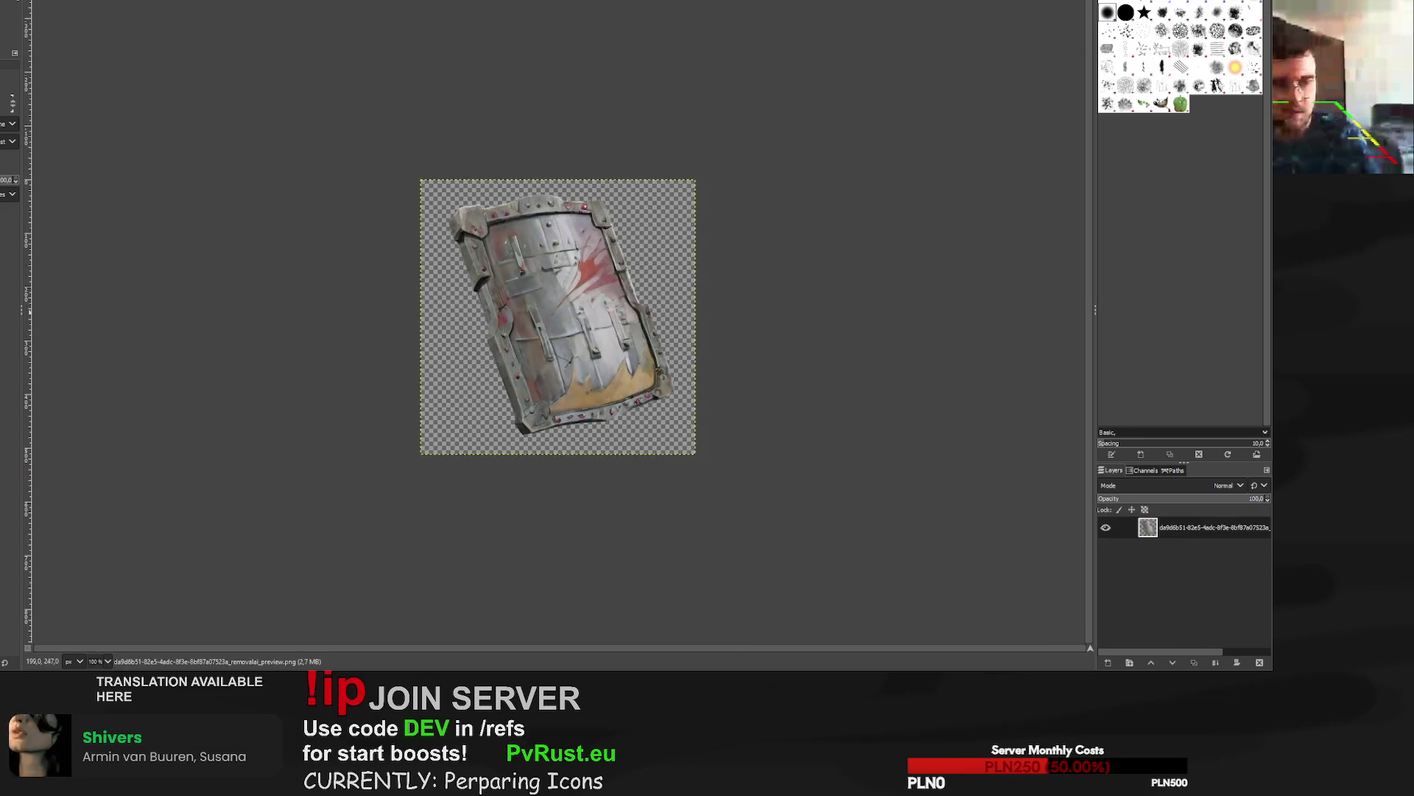
key("shift+s")
left_click_drag(420, 180, 409, 168)
left_click_drag(543, 312, 561, 325)
left_click(1050, 70)
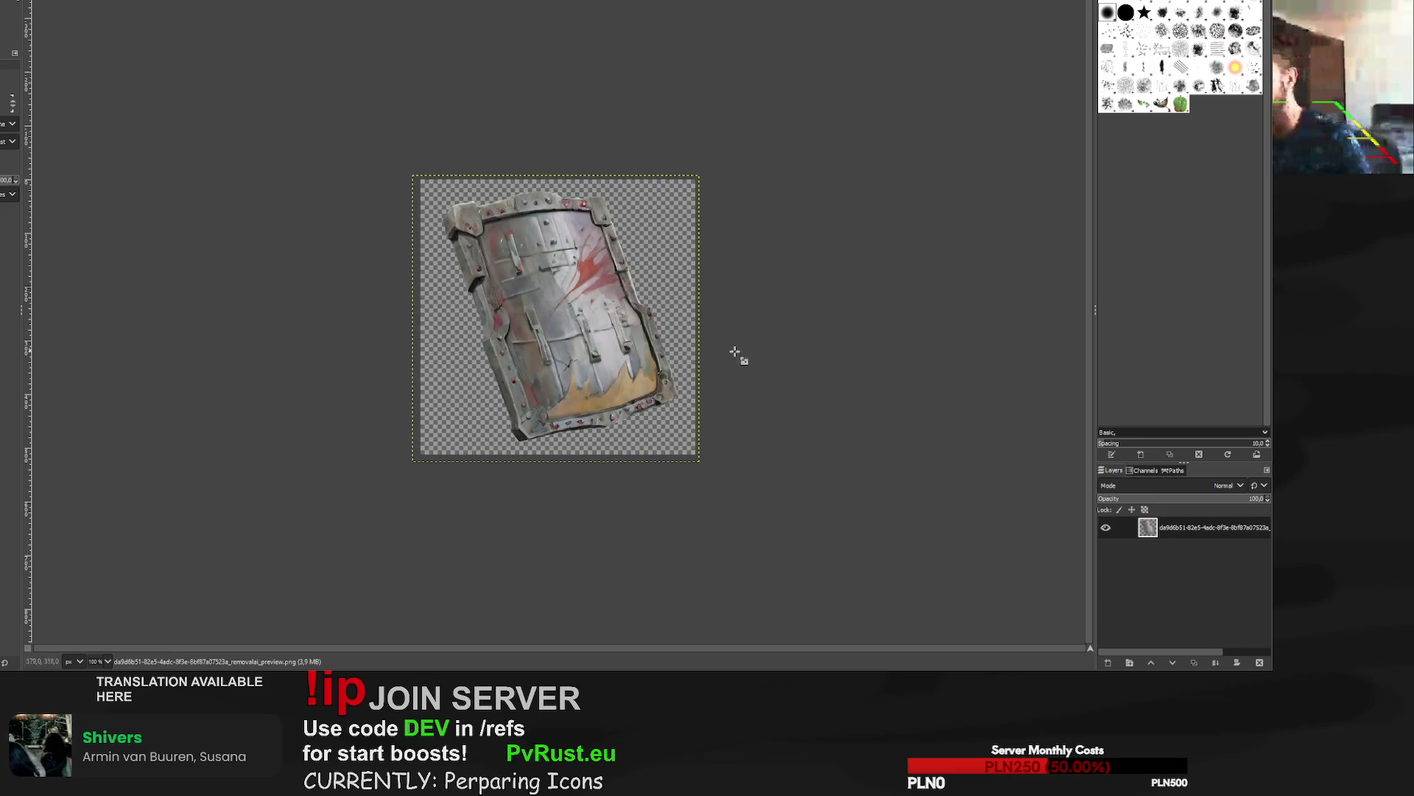
Paint a dark outline on a new layer beneath the shield, deselect, and export the PNG.
key("ctrl+shift+n")
key("Return")
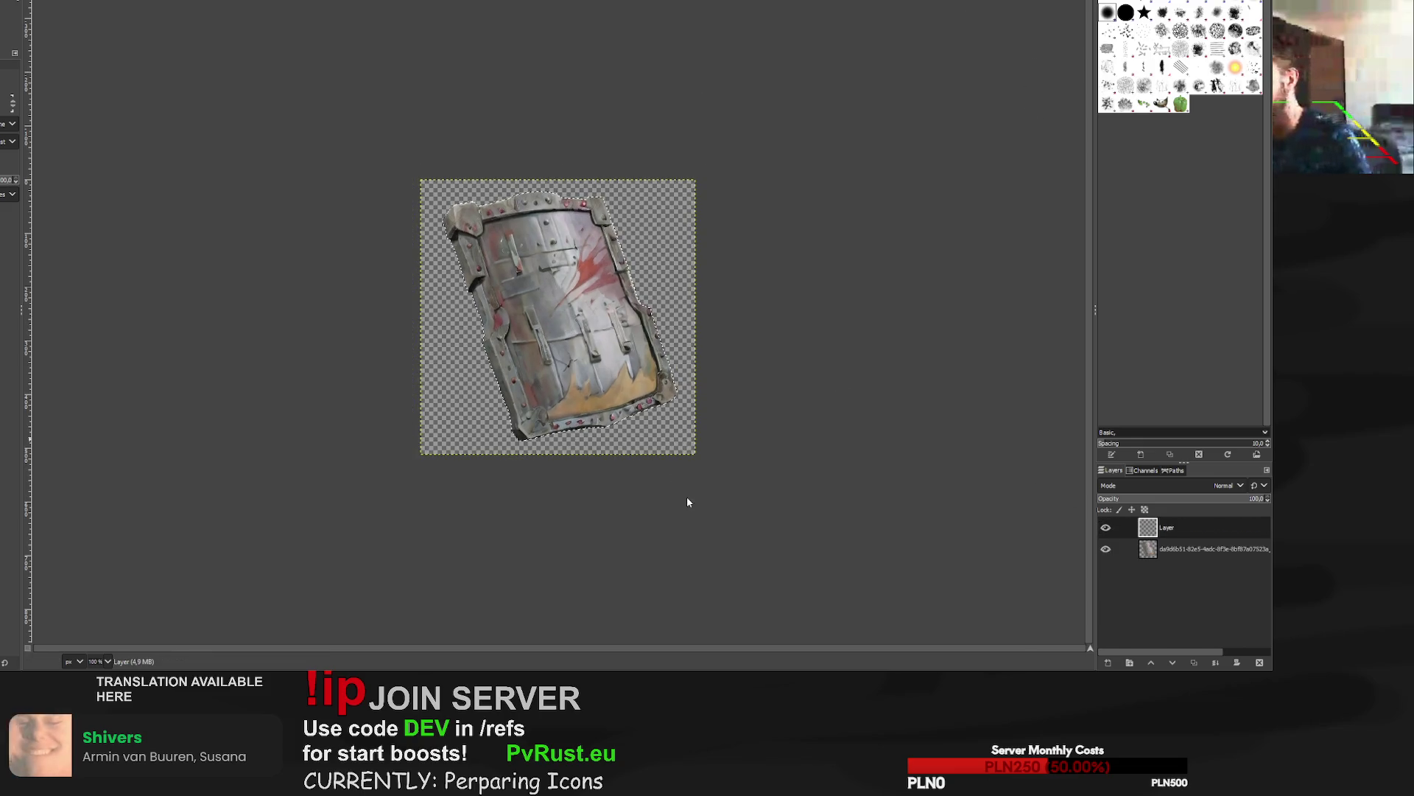
left_click_drag(1148, 527, 1164, 554)
key("p")
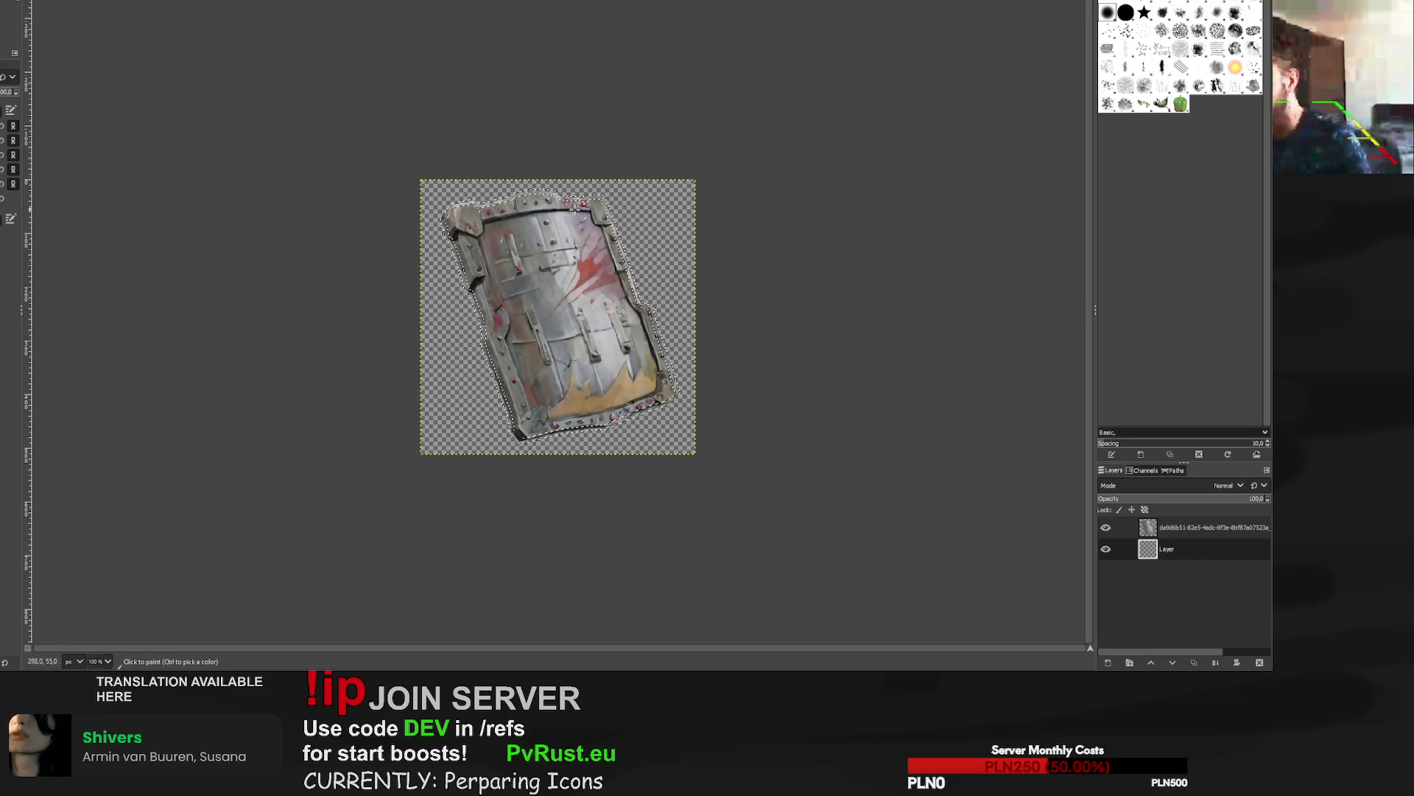
mouse_move(508, 193)
left_mouse_down()
mouse_move(582, 197)
mouse_move(637, 278)
mouse_move(483, 333)
left_mouse_up()
key("ctrl+shift+a")
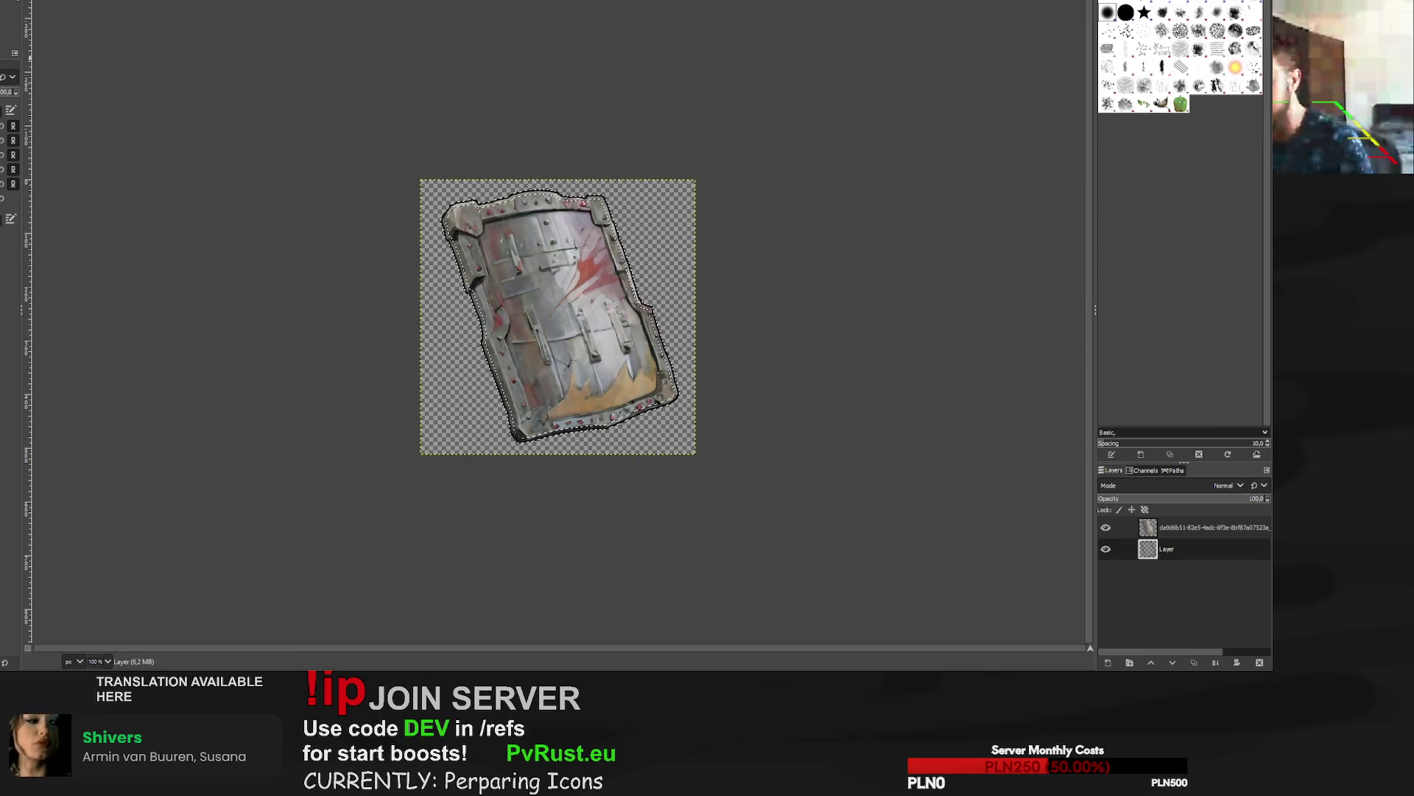
key("r")
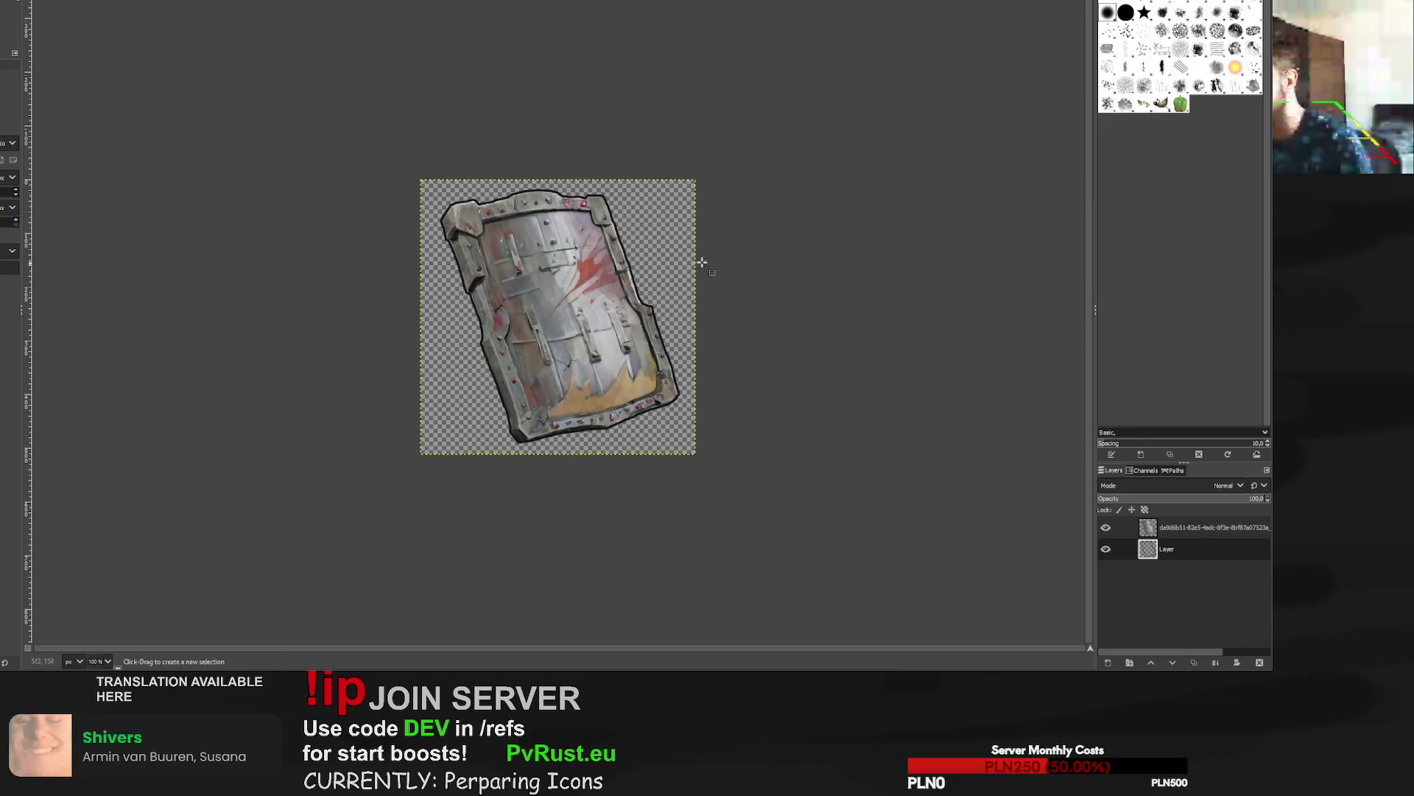
key("ctrl+e")
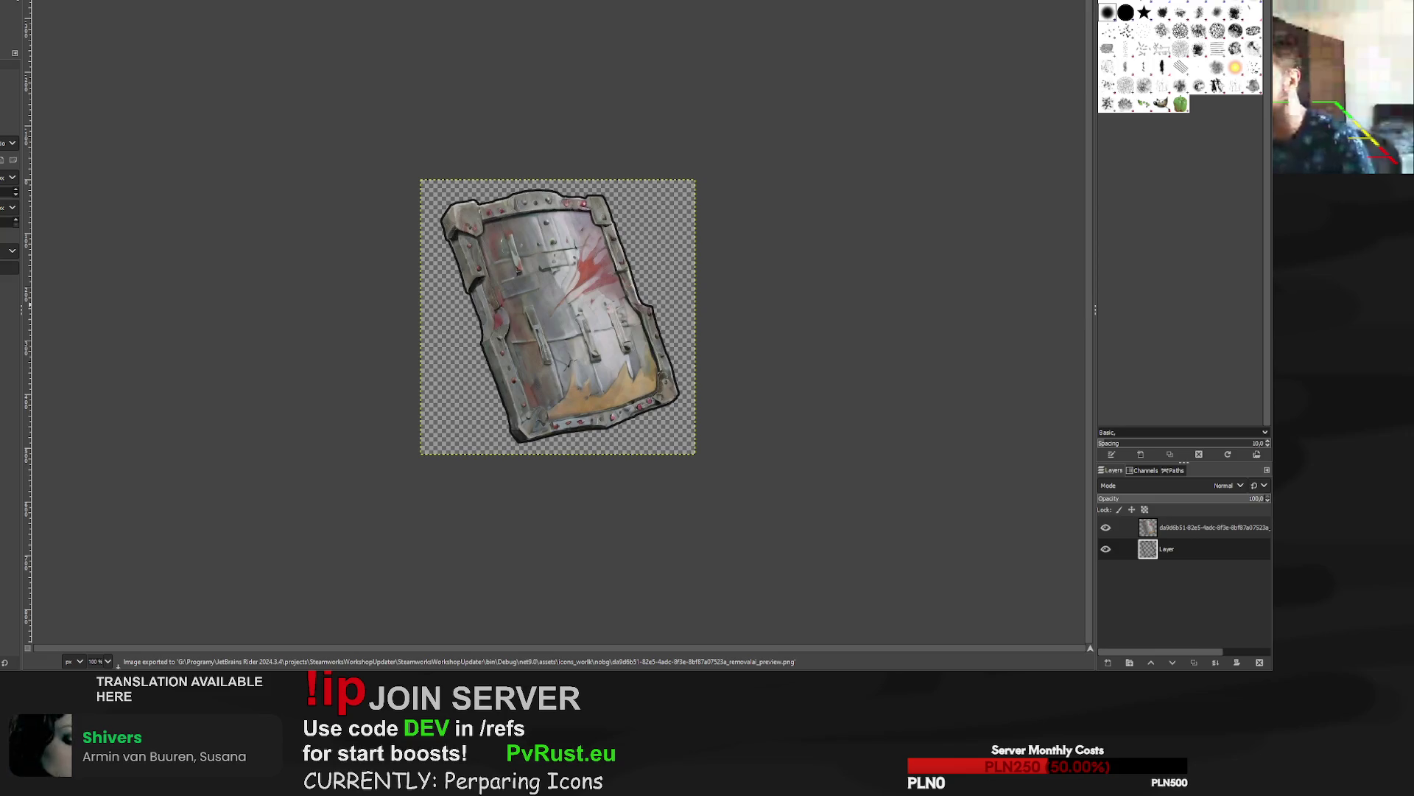
key("ctrl+w")
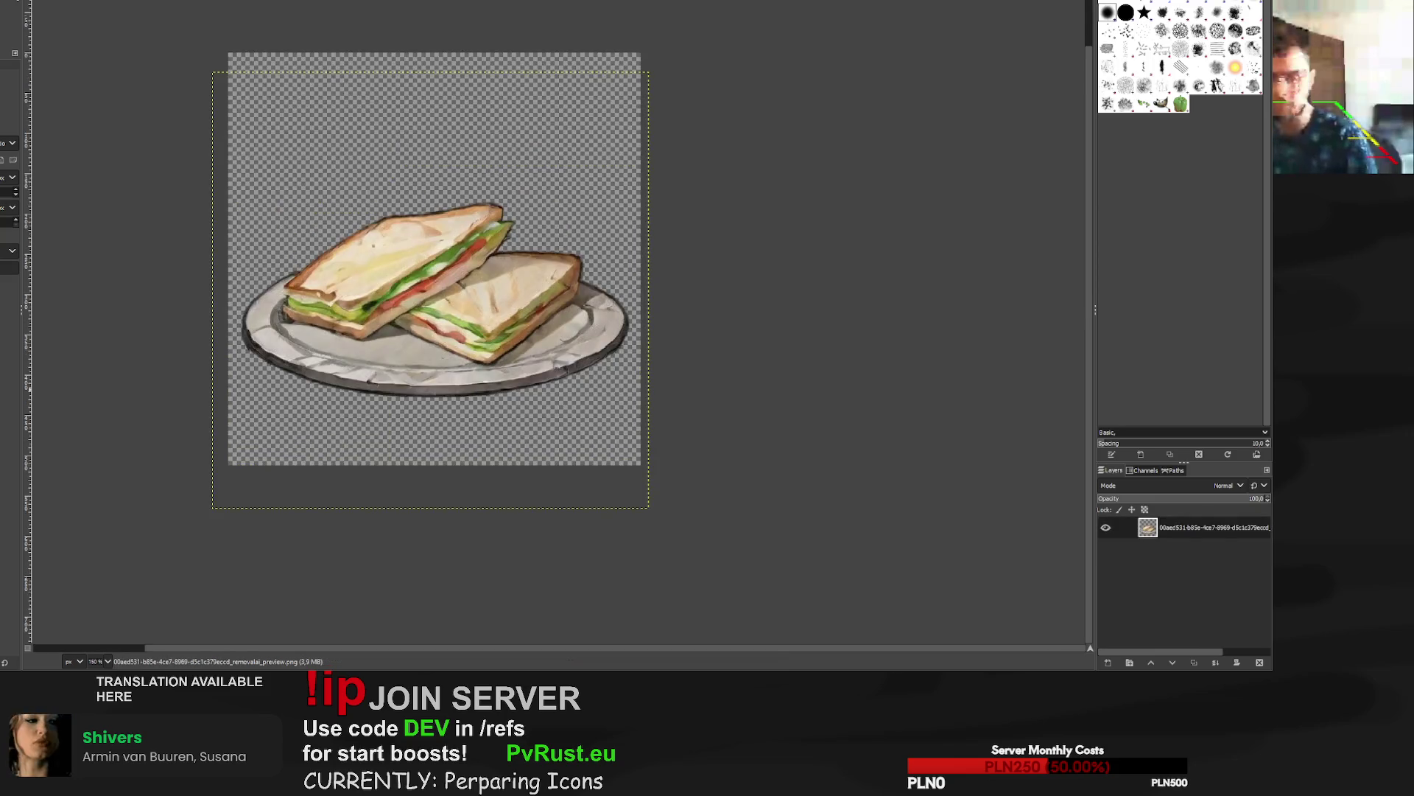
Scale the ice-geode layer up to 552×552 px.
key("ctrl+w")
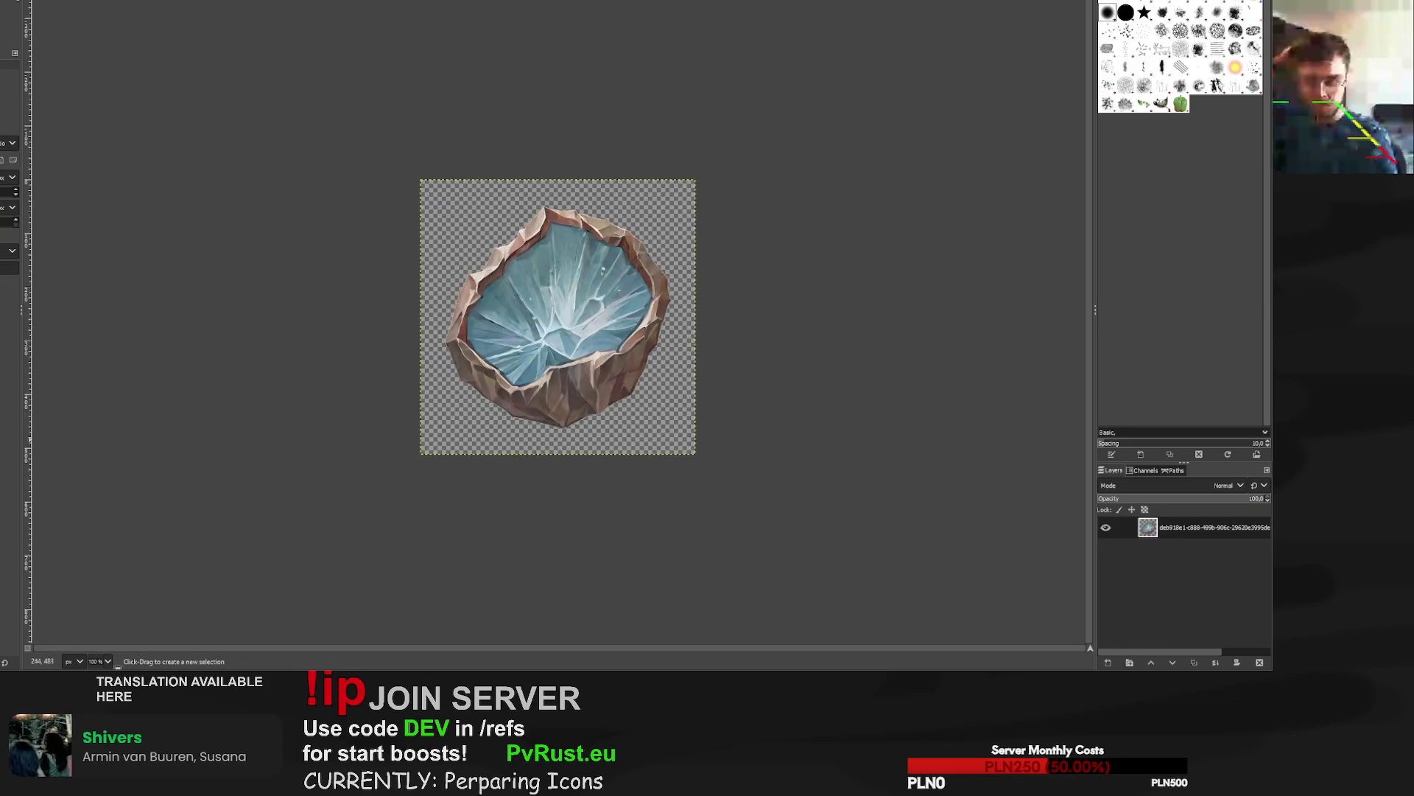
key("shift+s")
left_click(515, 302)
mouse_move(426, 187)
left_mouse_down()
mouse_move(400, 160)
mouse_move(421, 180)
left_mouse_up()
left_click_drag(700, 180, 707, 168)
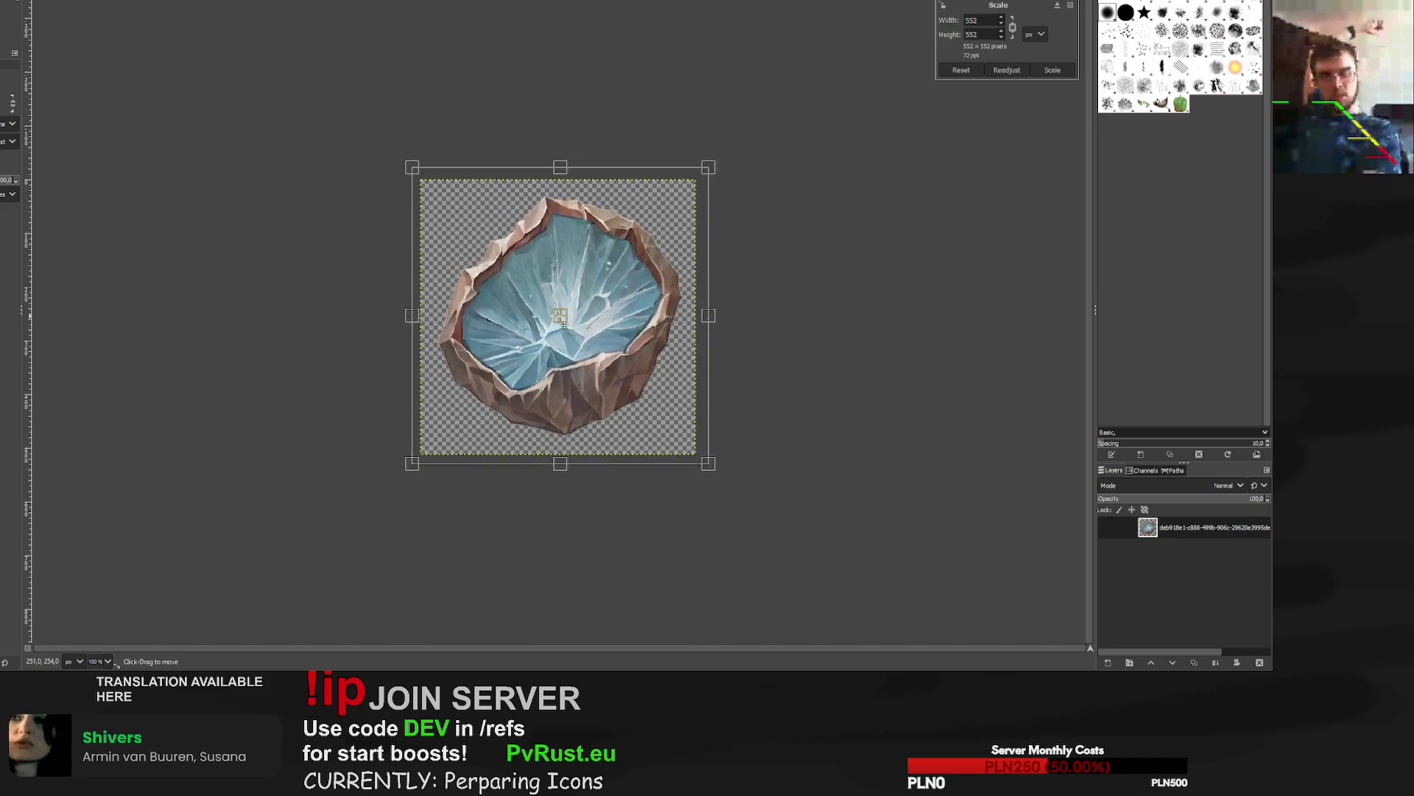
left_click(1053, 70)
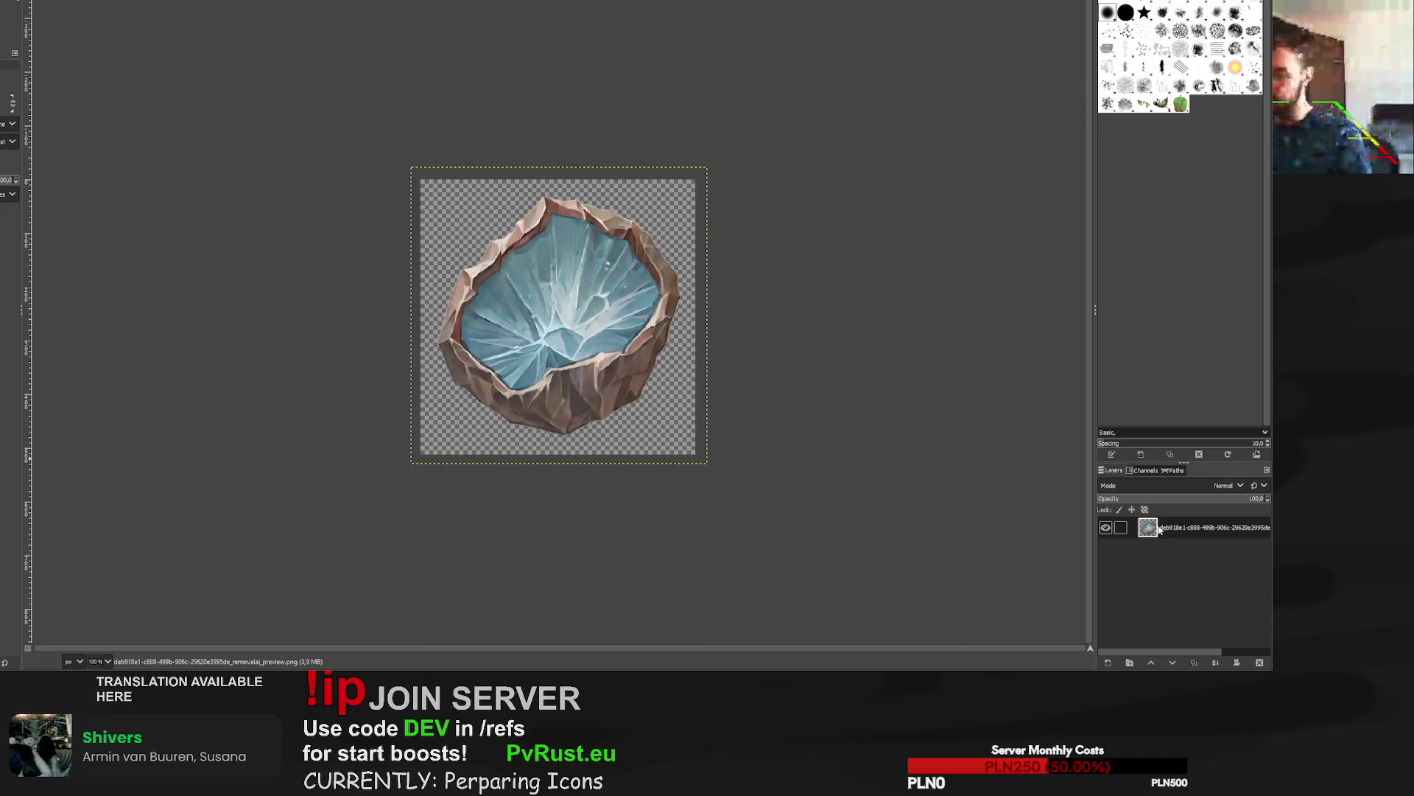
Paint a black outline around the geode on a new layer placed beneath the image layer.
key("shift+ctrl+n")
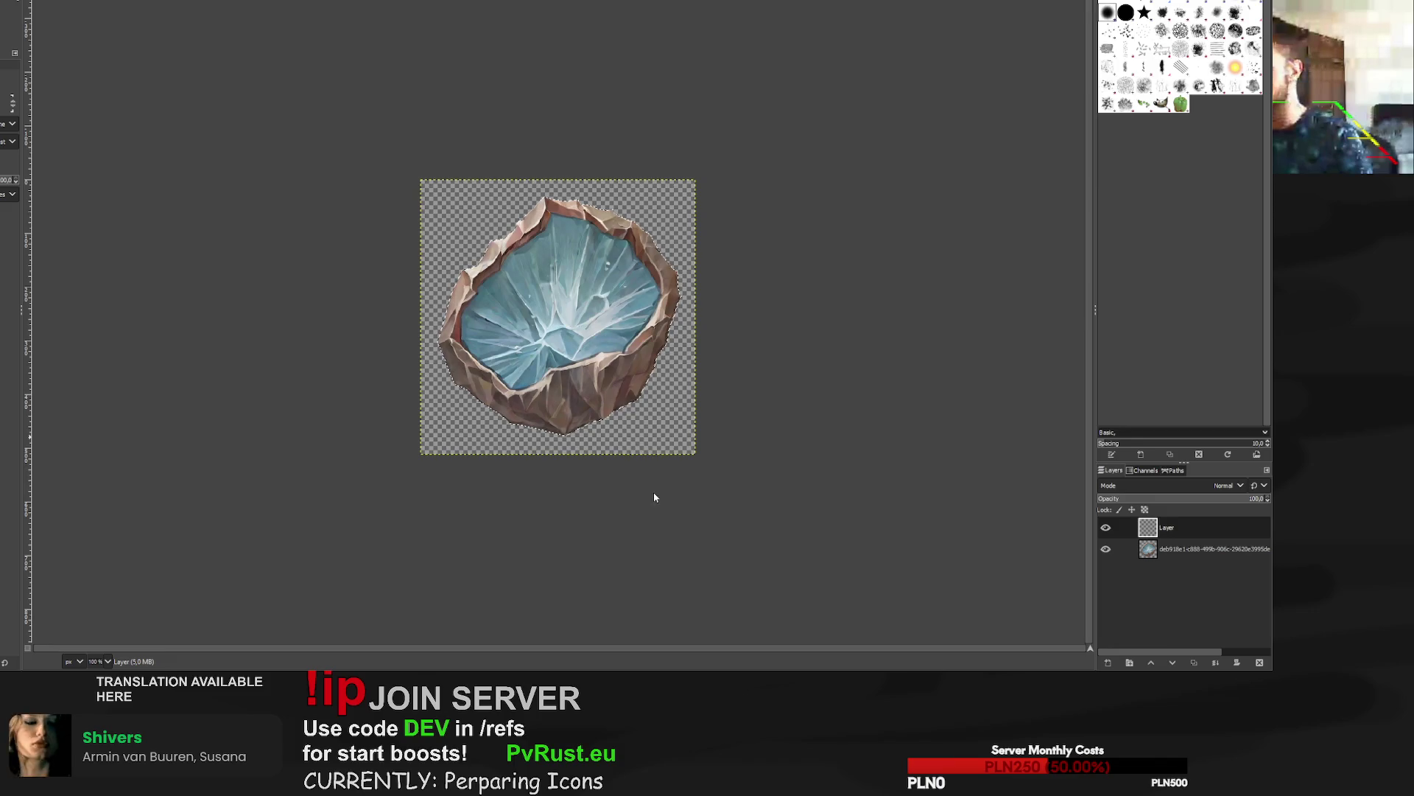
key("p")
mouse_move(619, 214)
left_mouse_down()
mouse_move(560, 435)
mouse_move(442, 354)
left_mouse_up()
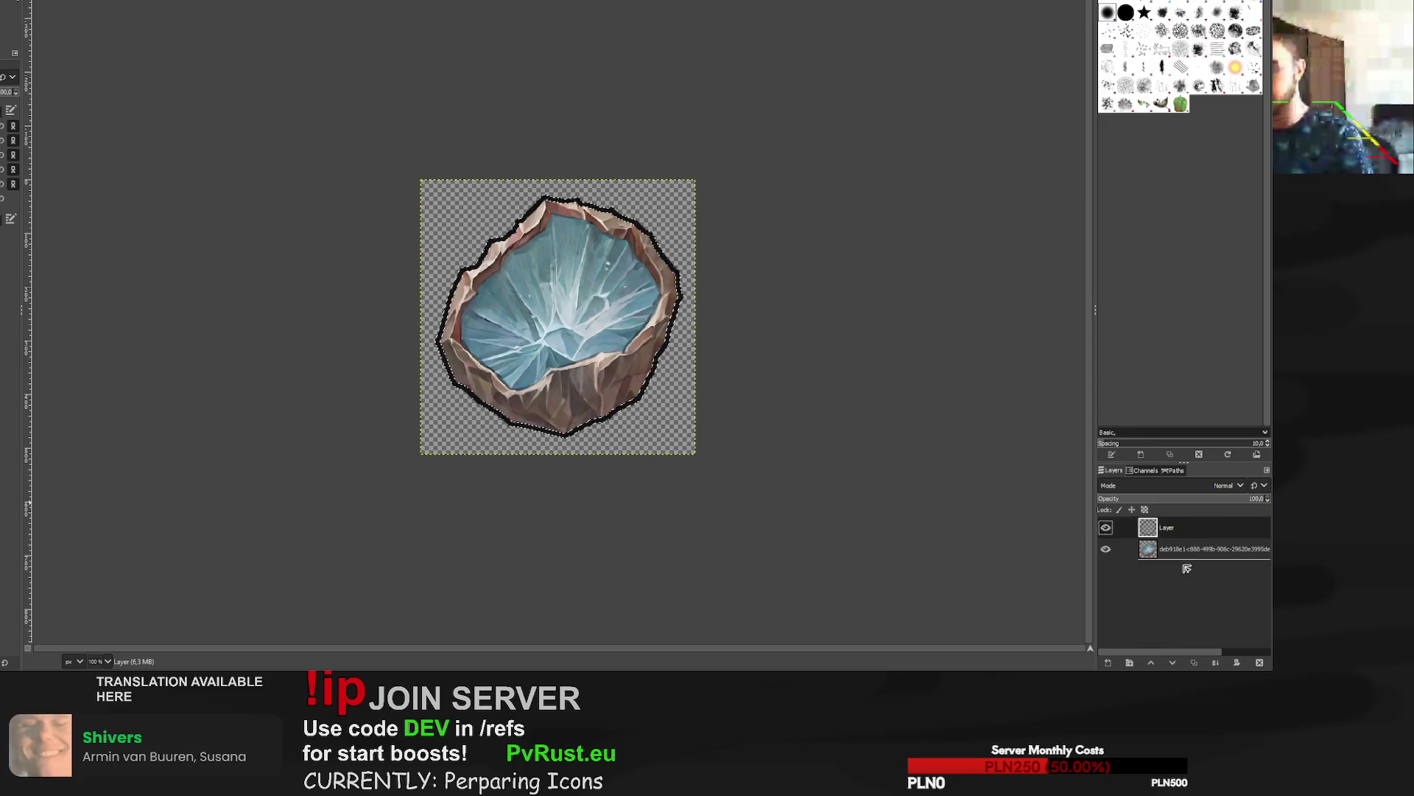
left_click_drag(1186, 569, 1187, 569)
key("r")
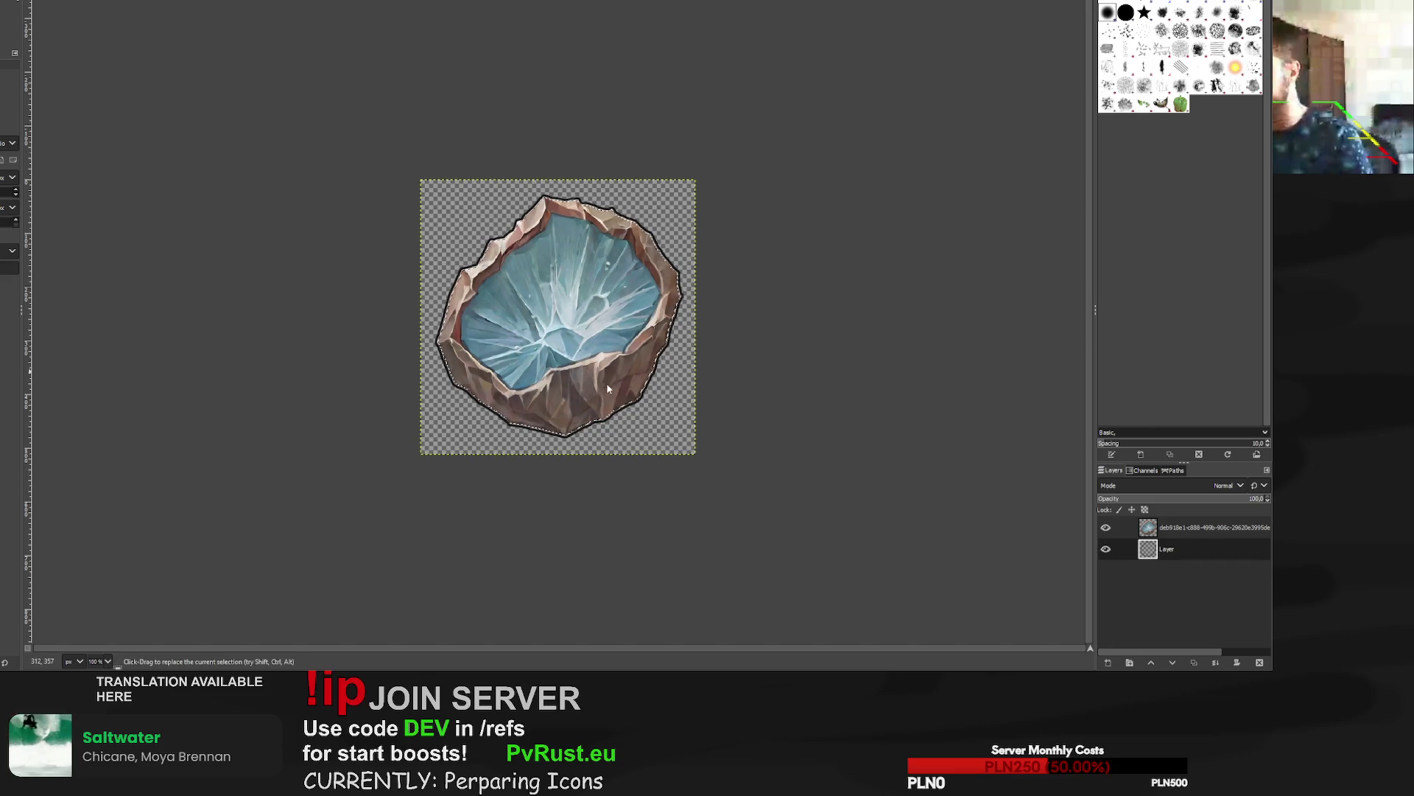
key("shift+e")
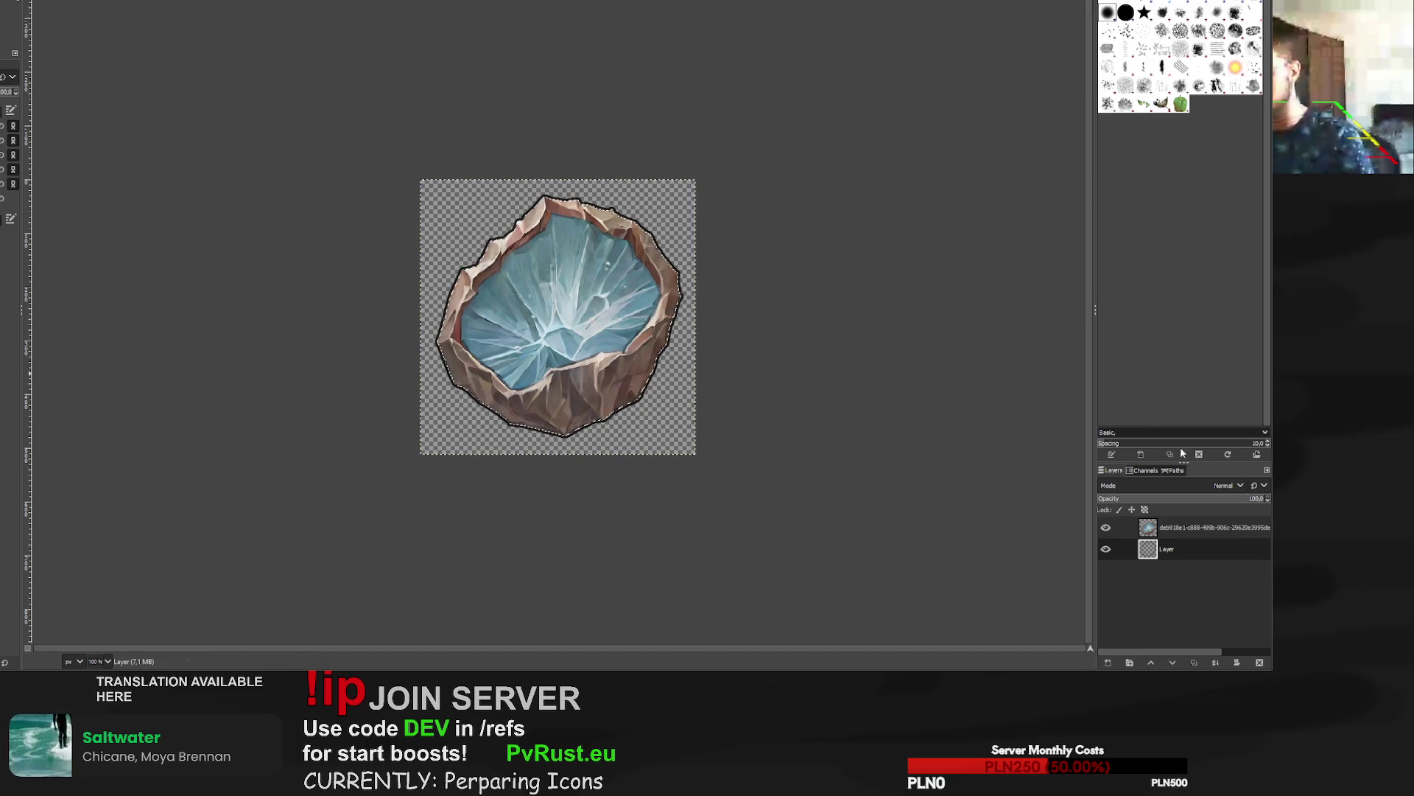
left_click(1208, 527)
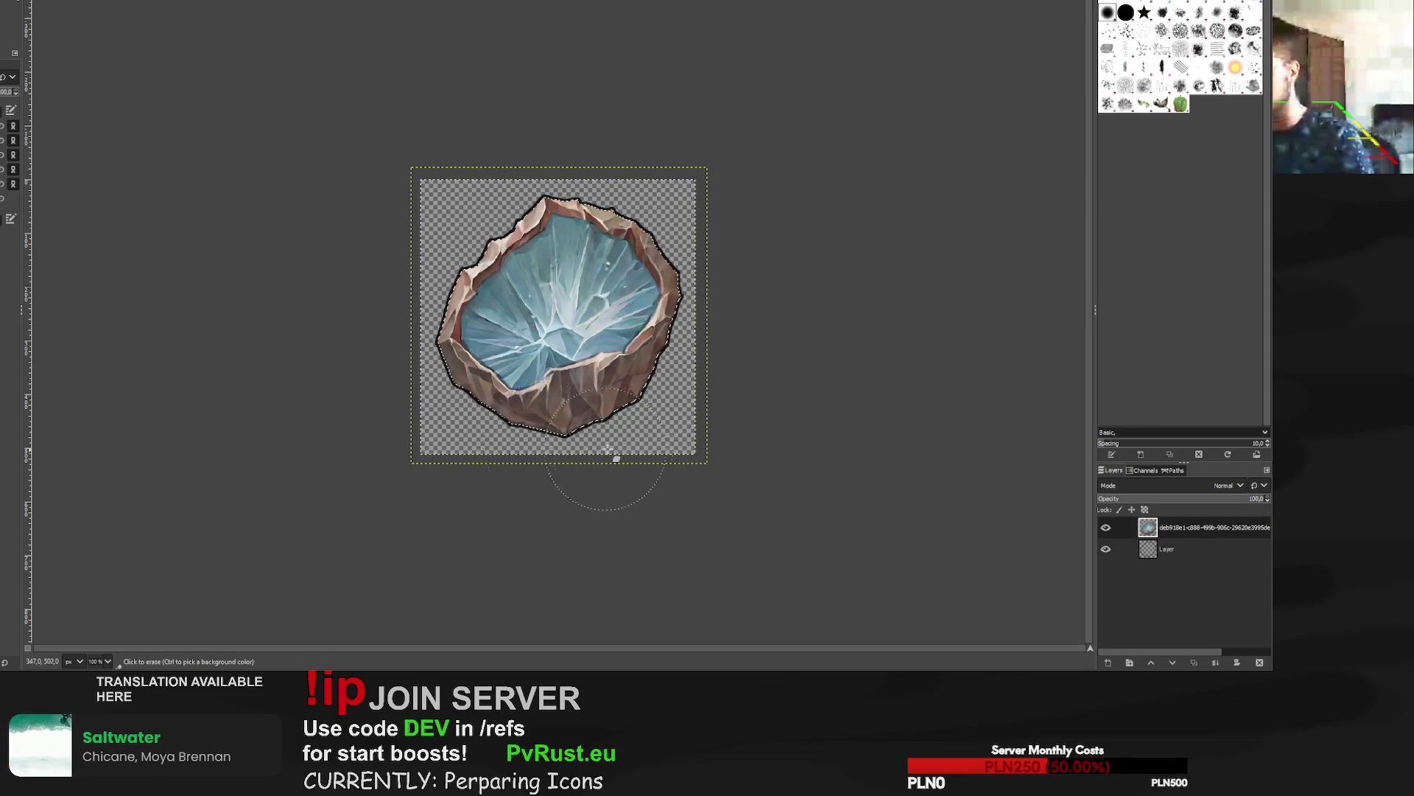
key("r")
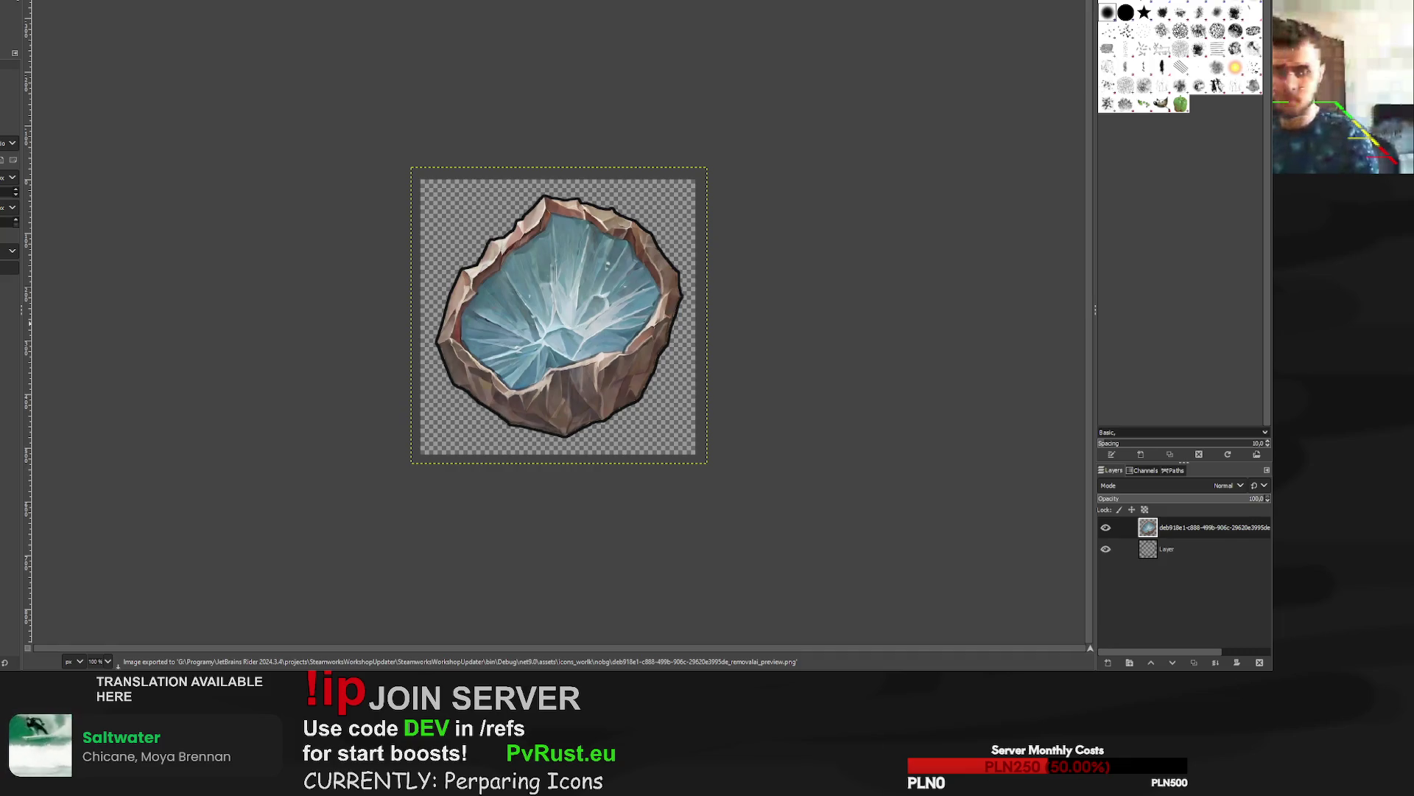
key("ctrl+w")
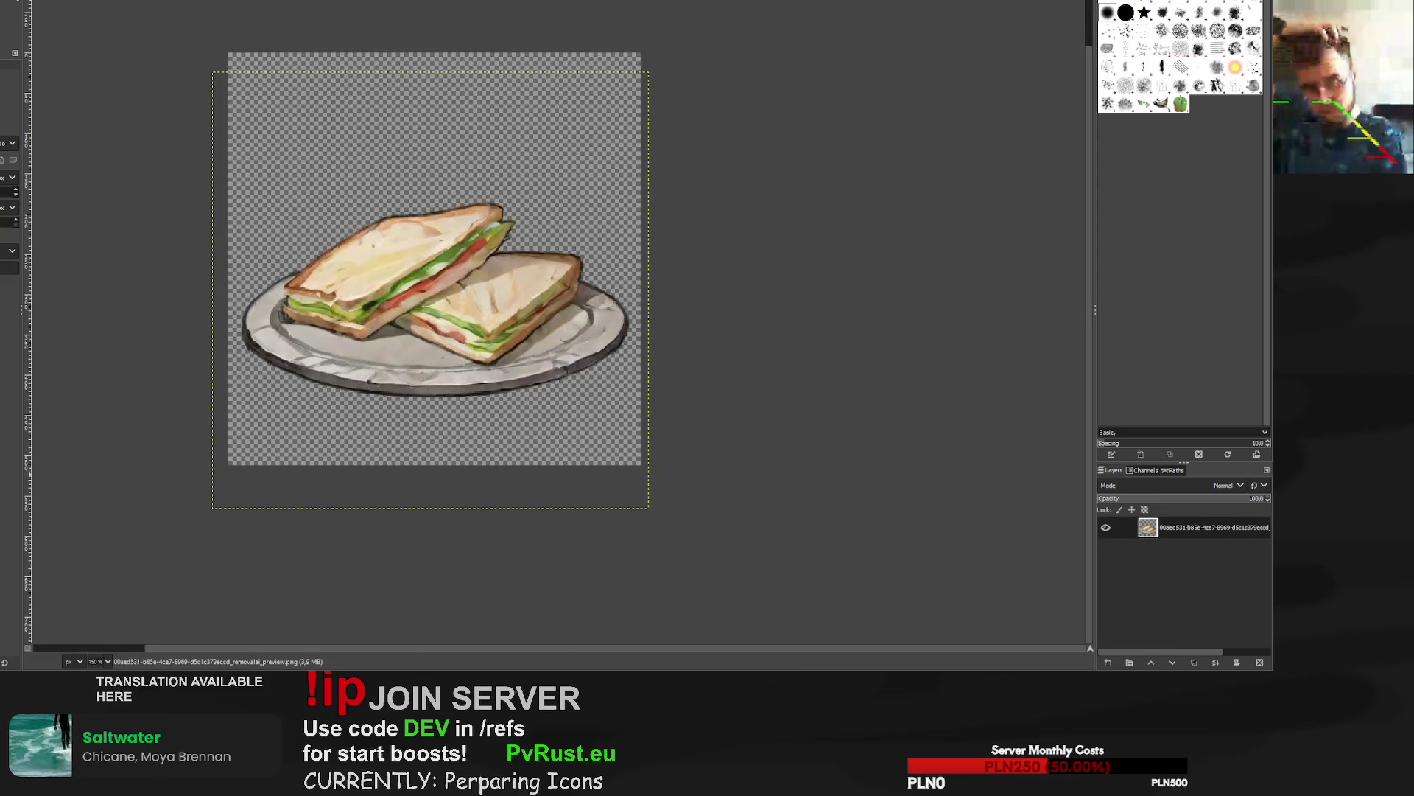
Scale the armoured-soldier layer to 552 px and nudge it into position.
key("ctrl+w")
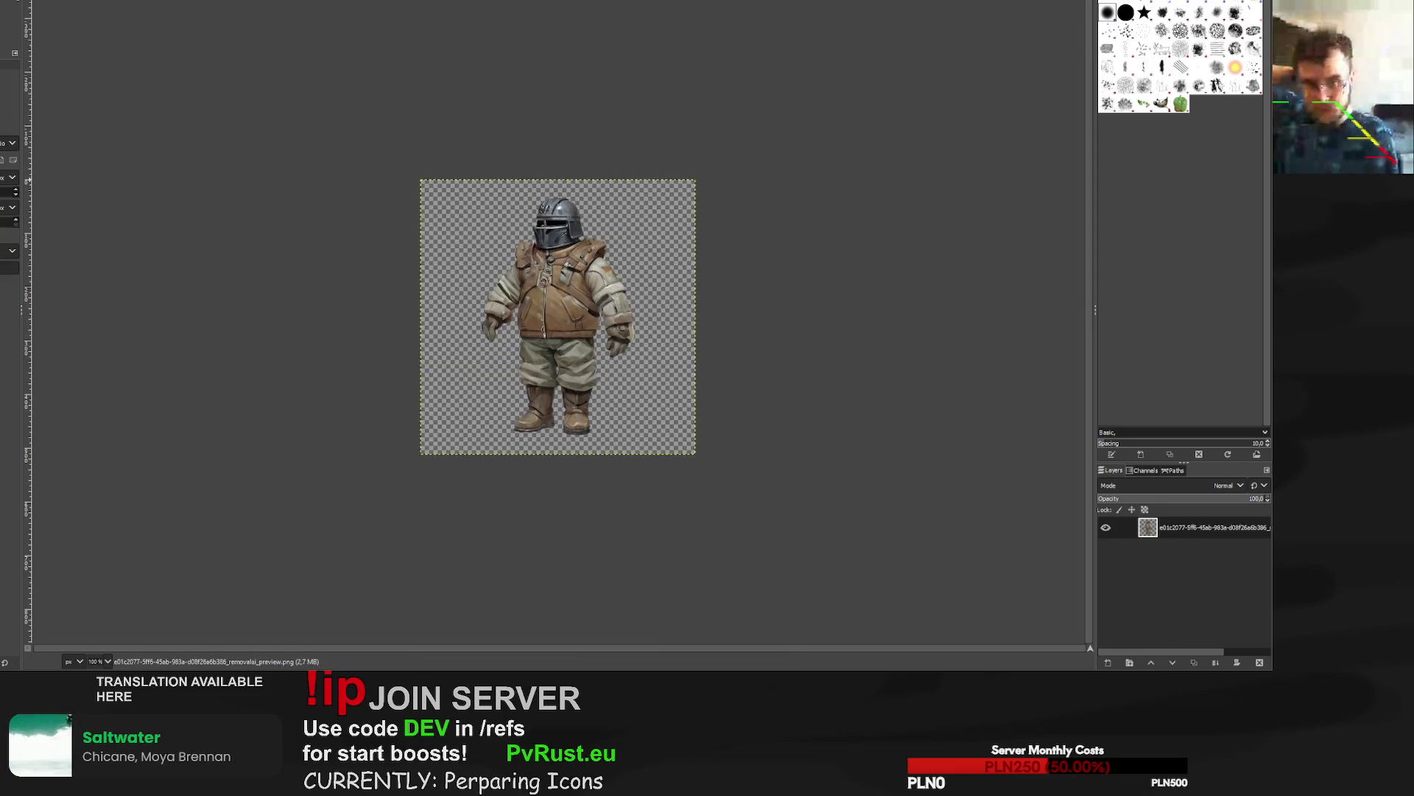
key("shift+s")
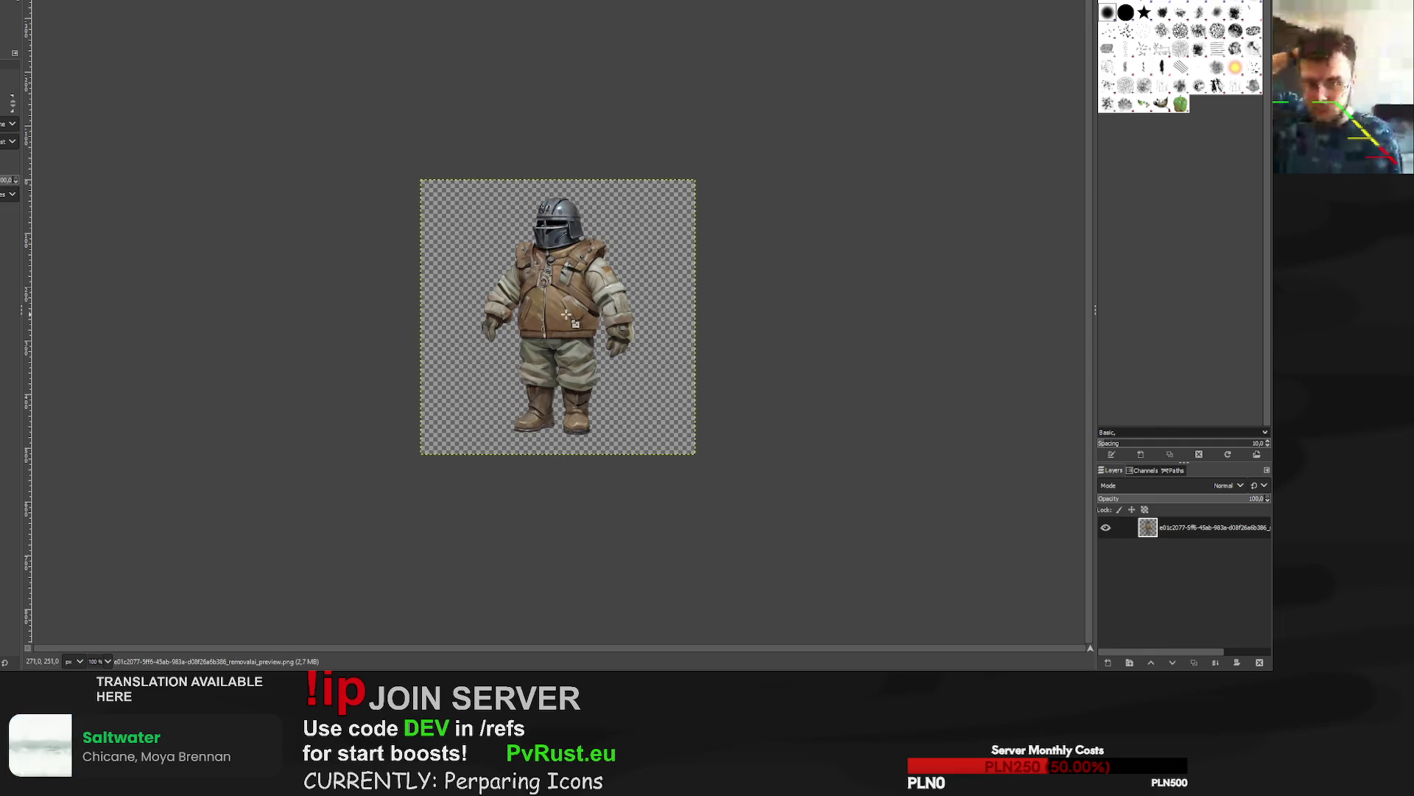
left_click(420, 180)
left_click_drag(421, 180, 405, 164)
left_click_drag(565, 323, 570, 332)
left_click_drag(704, 173, 708, 169)
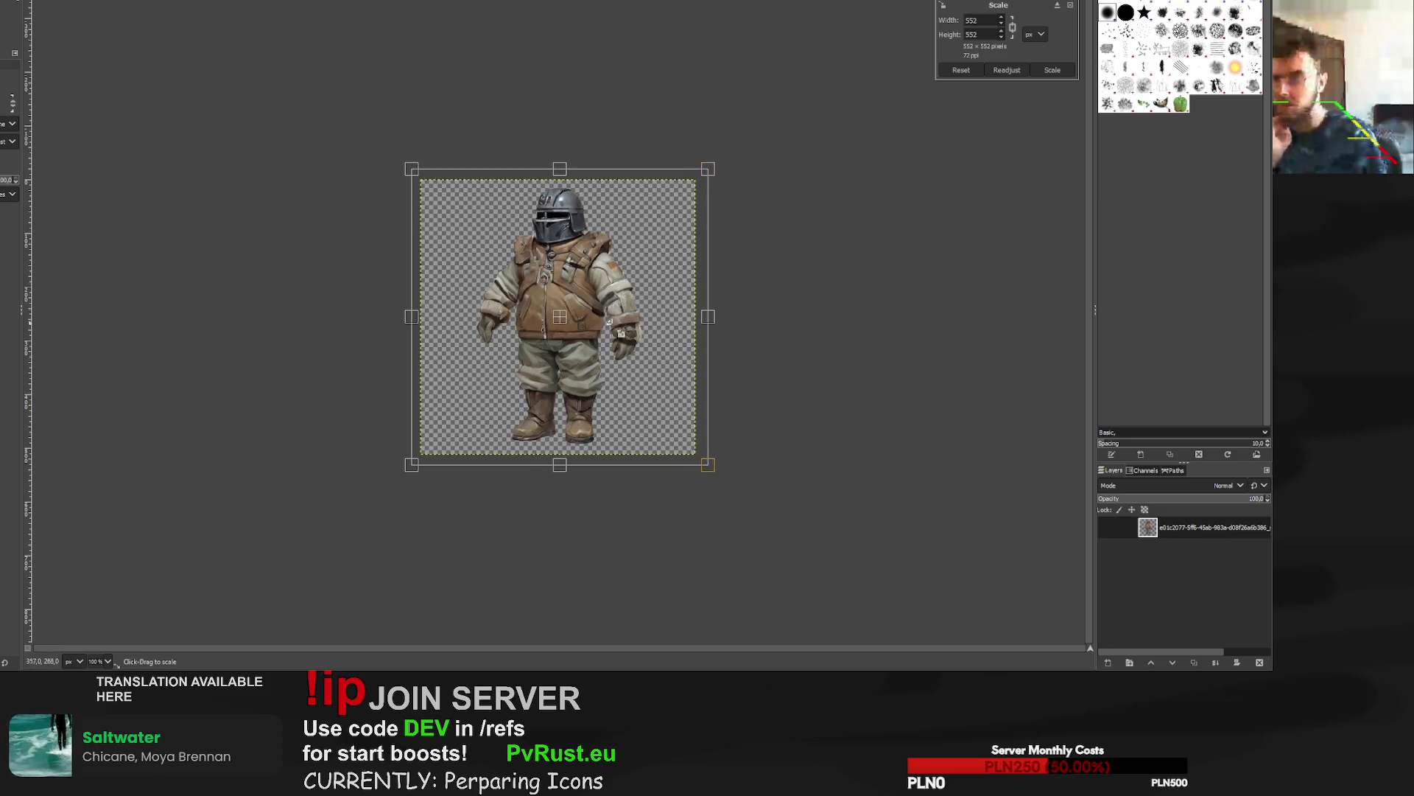
left_click_drag(571, 326, 568, 325)
left_click(1052, 69)
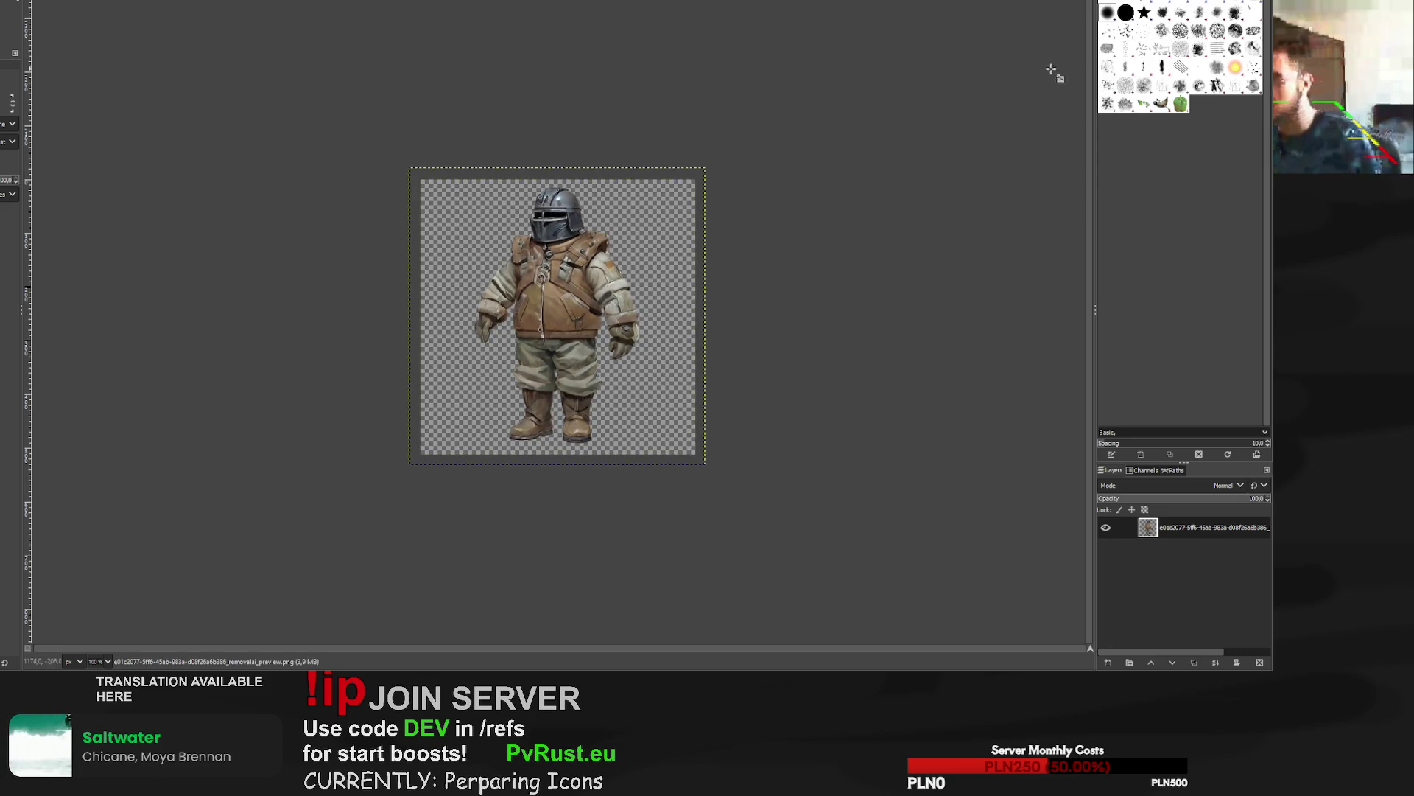
Add an outline layer beneath the soldier, deselect, and export it to removal_preview.png.
key("shift+ctrl+n")
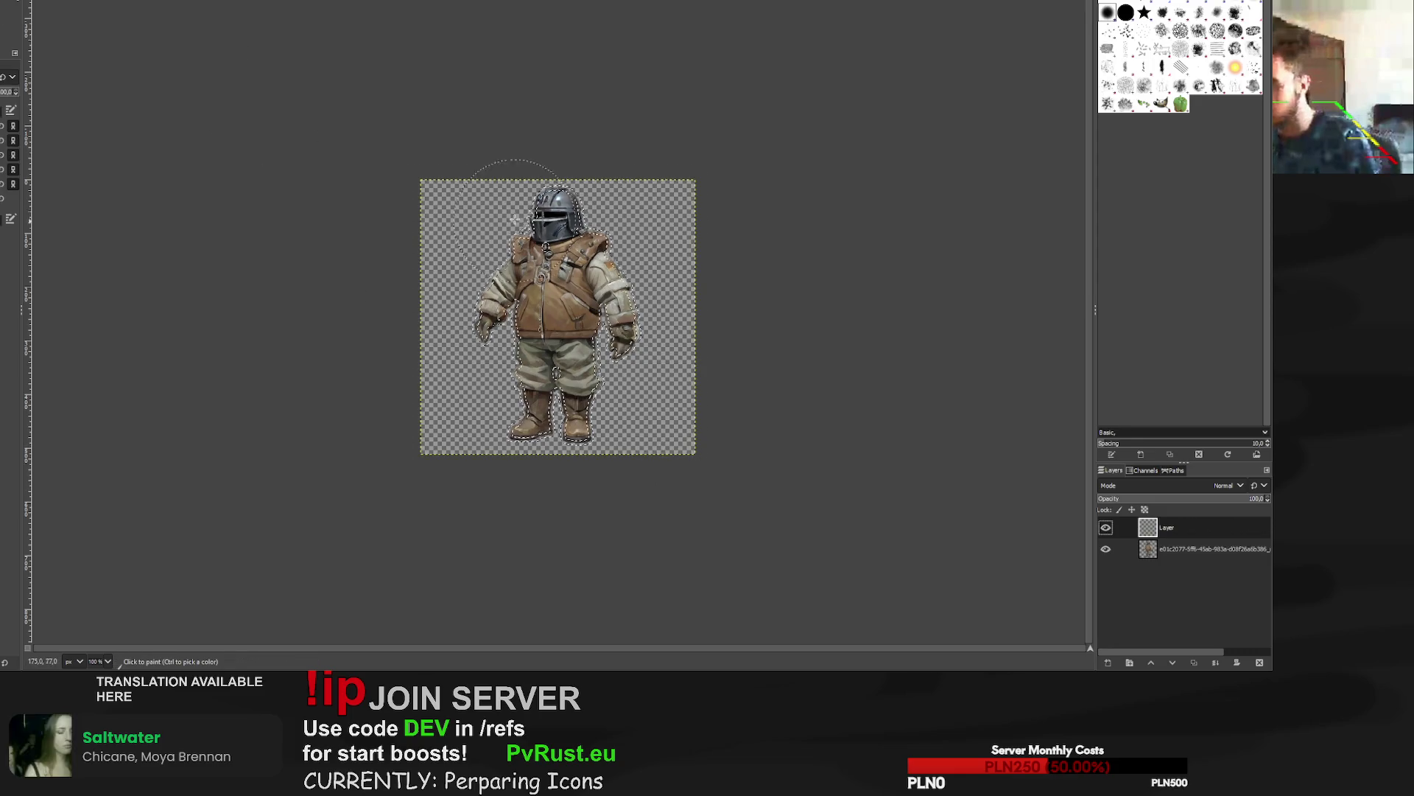
left_click_drag(1167, 527, 1167, 552)
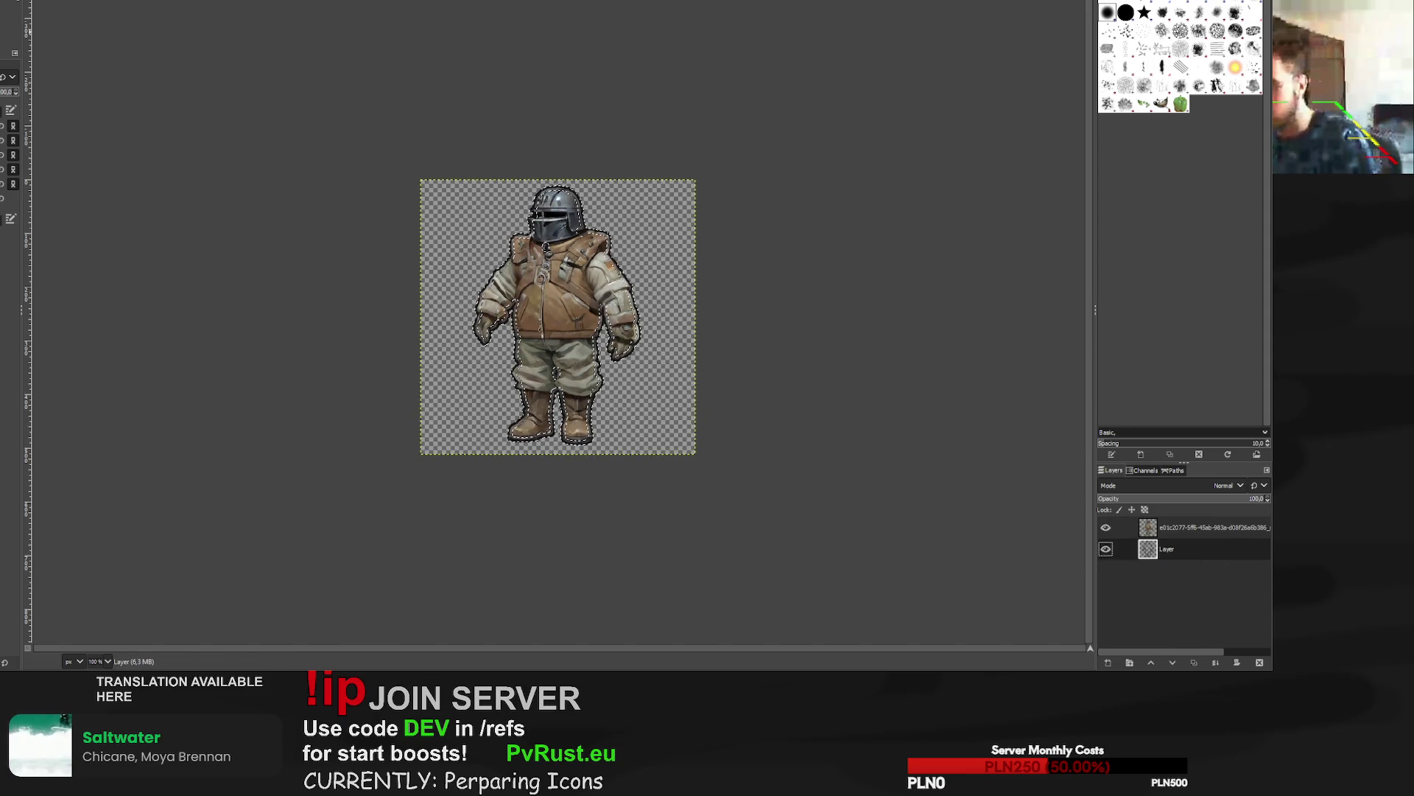
key("r")
key("shift+ctrl+a")
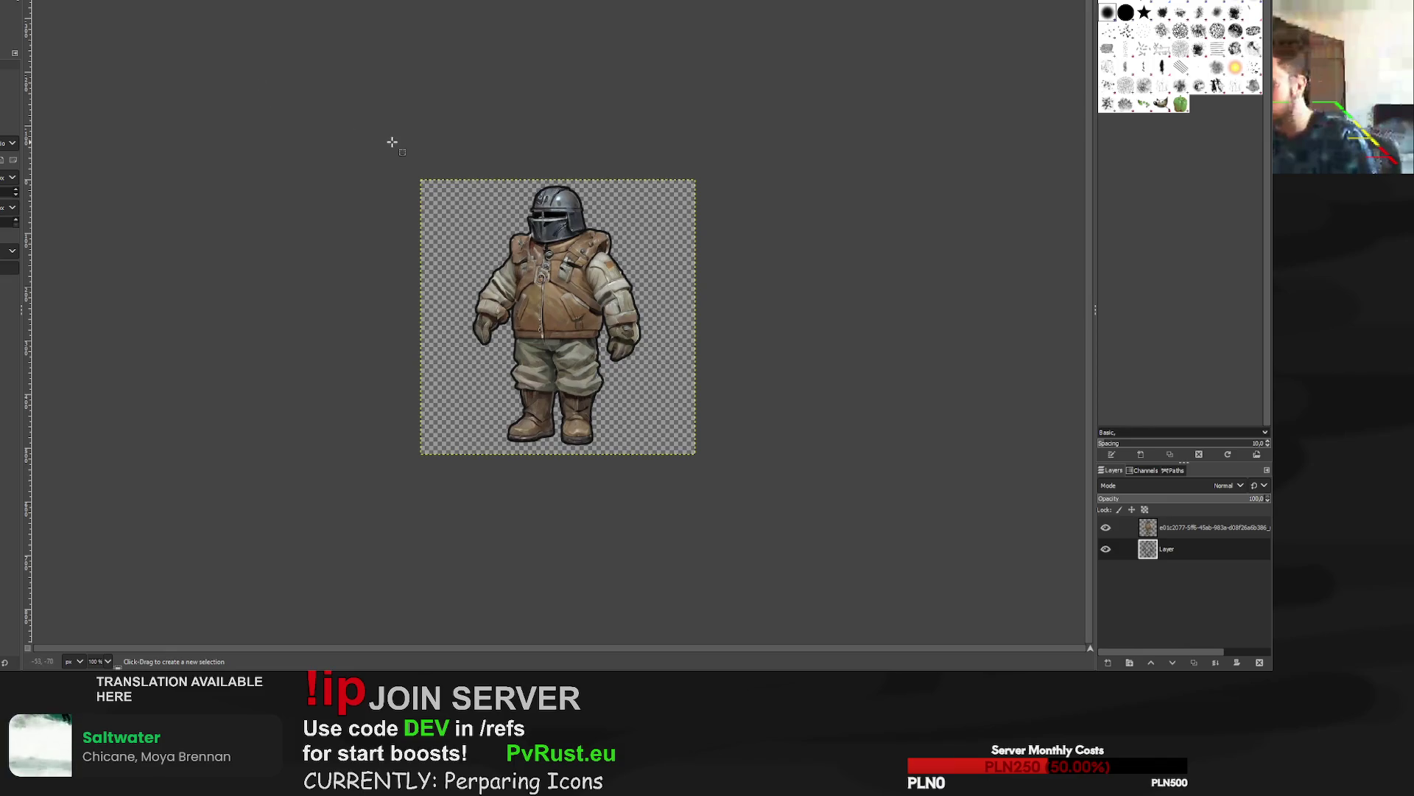
key("ctrl+e")
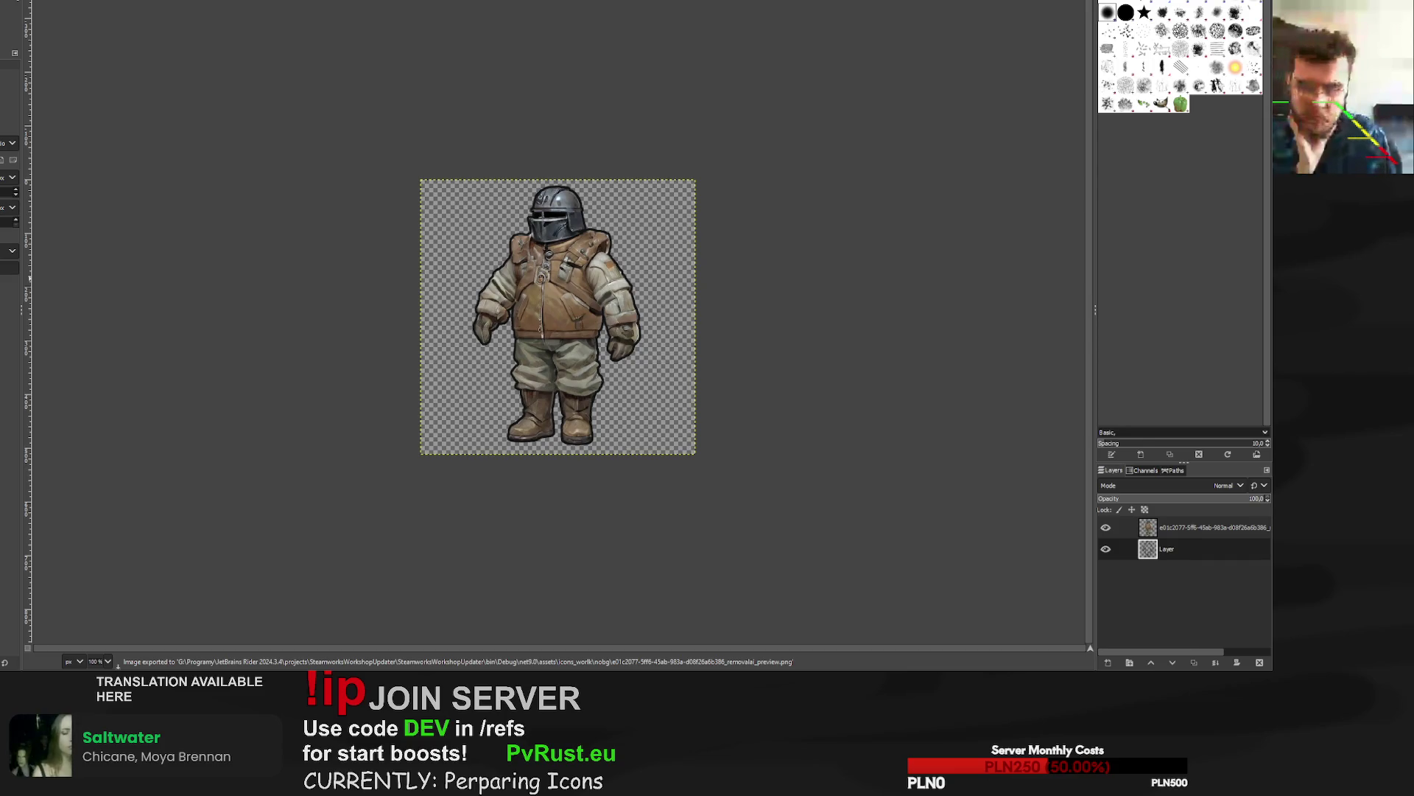
key("ctrl+w")
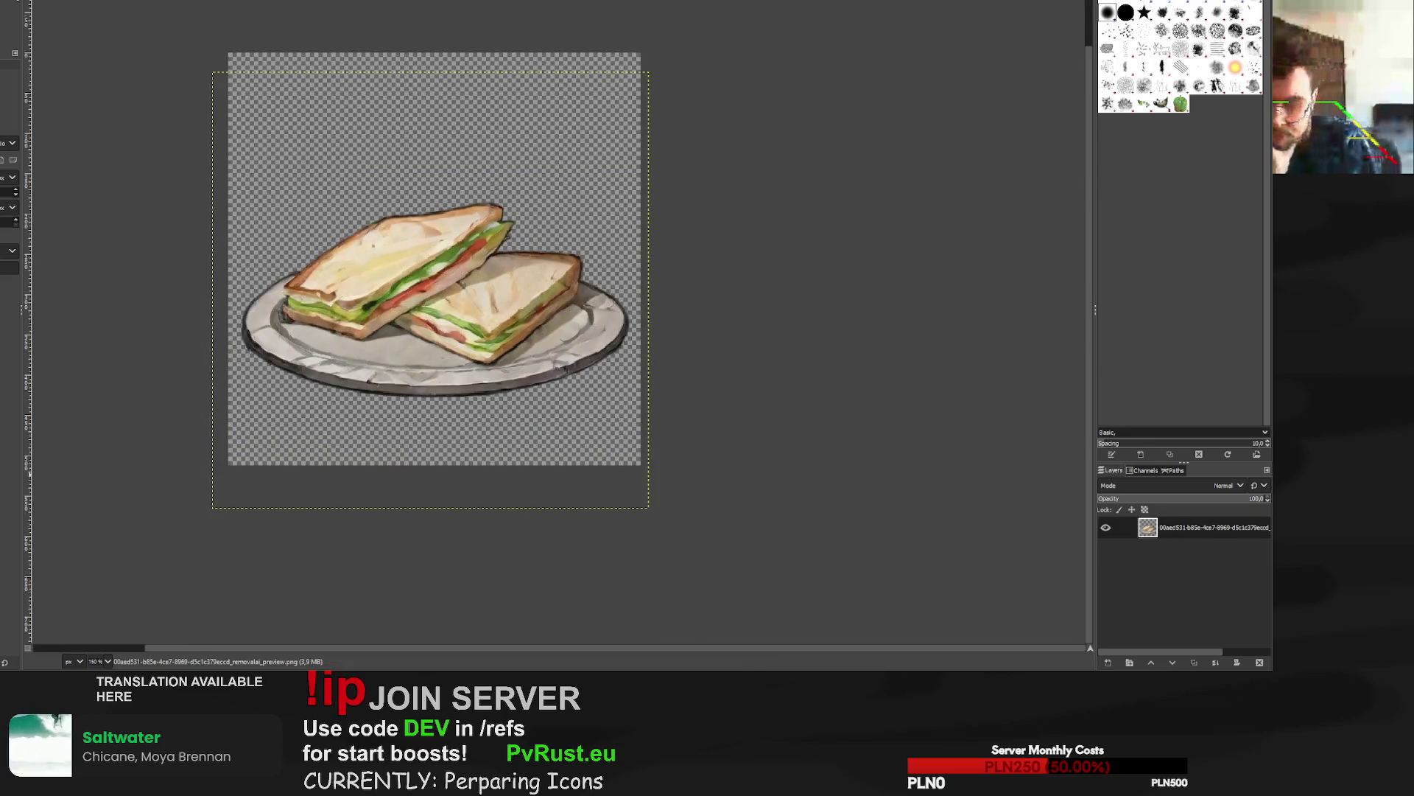
Select the jellyfish's opaque pixels and scale its layer to 547 px.
key("ctrl+w")
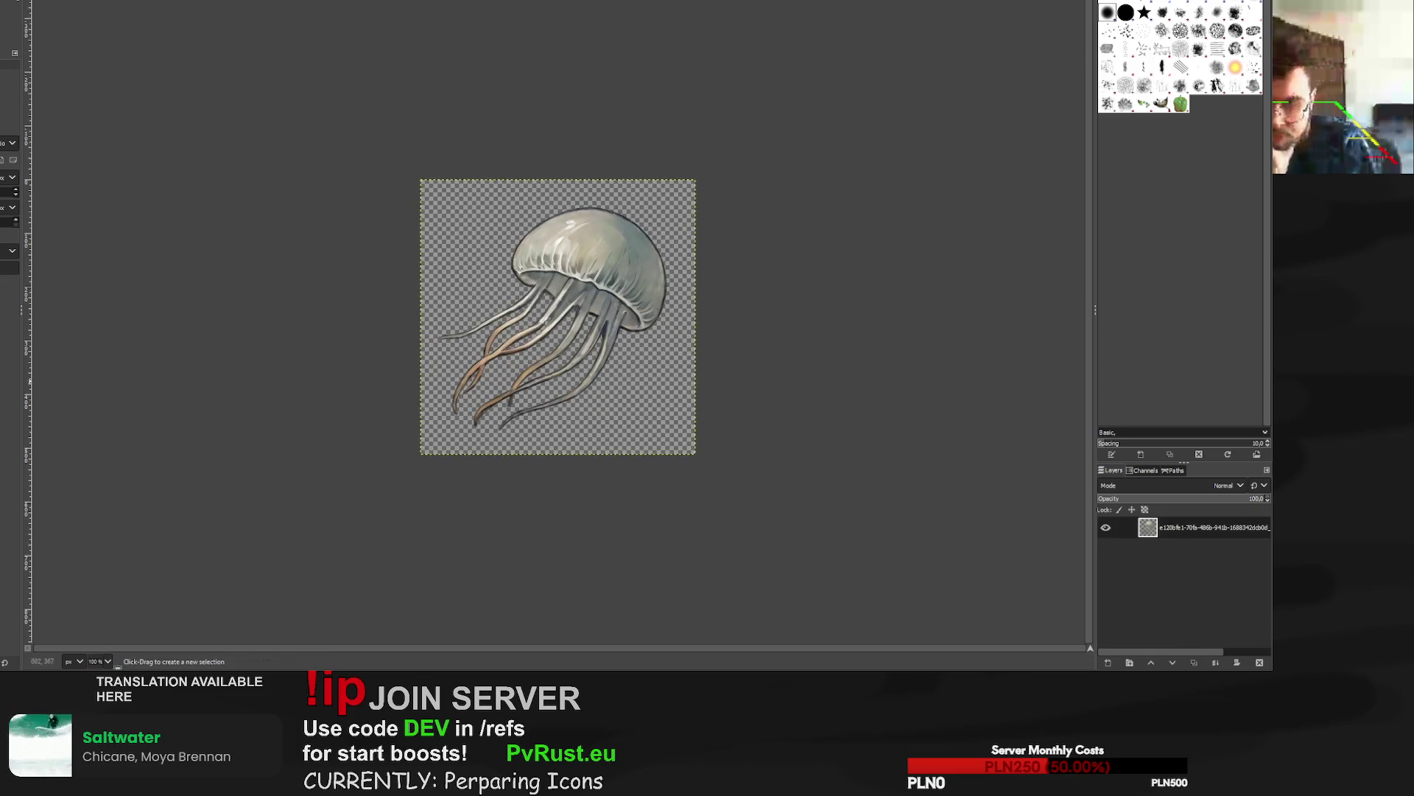
scroll(549, 324, "up", 4)
scroll(549, 324, "down", 2)
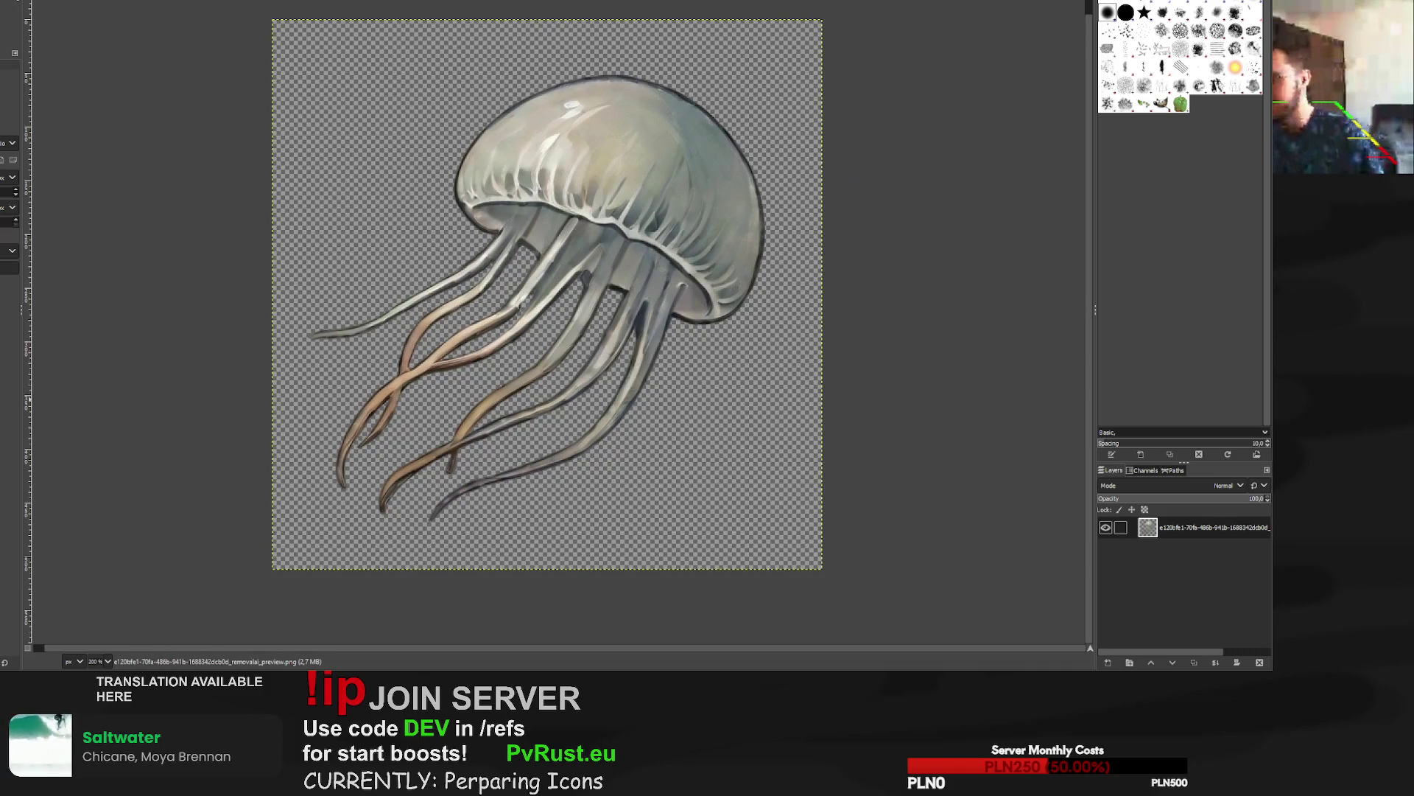
left_click(557, 363)
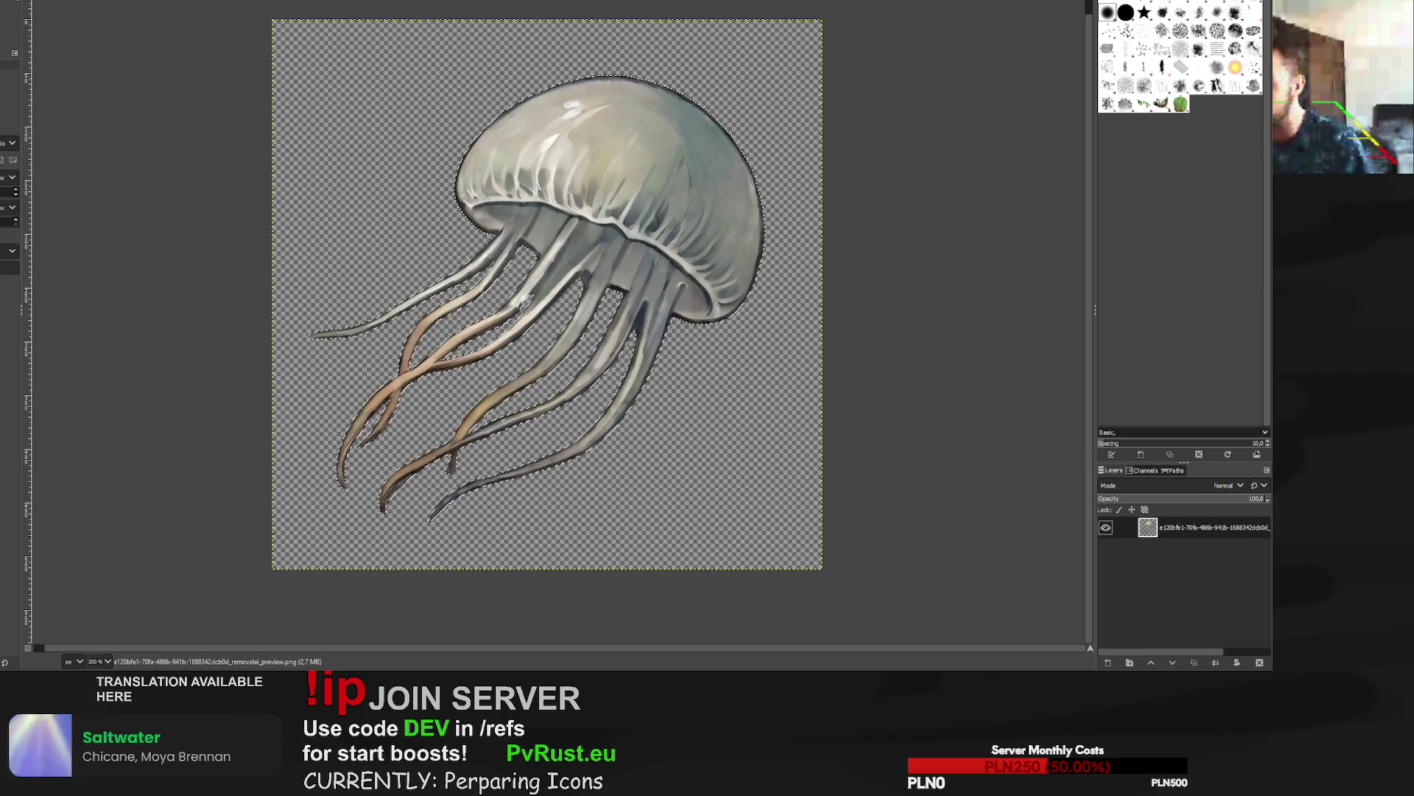
key("shift+s")
left_click(598, 223)
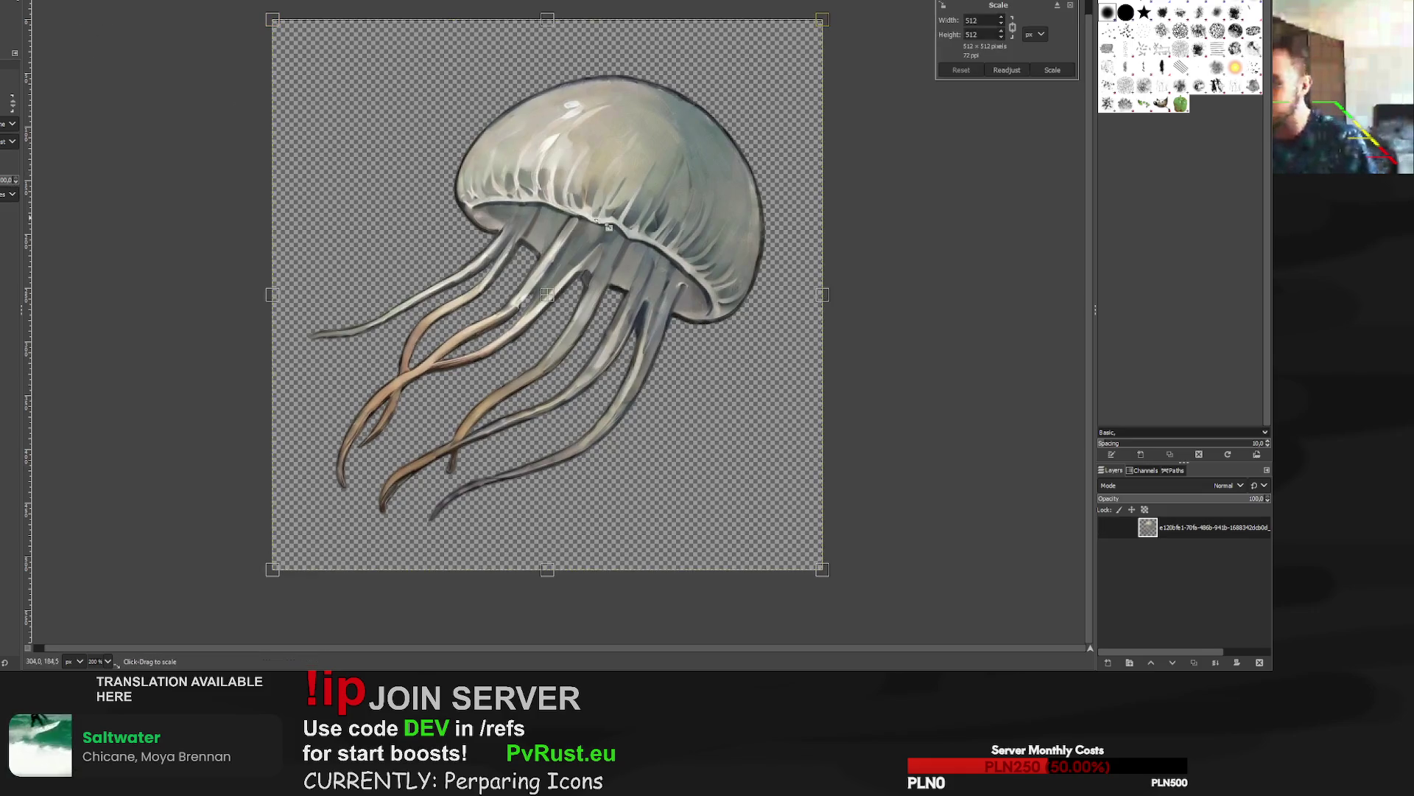
mouse_move(598, 223)
left_mouse_down()
mouse_move(633, 285)
mouse_move(649, 265)
mouse_move(739, 251)
left_mouse_up()
key("Return")
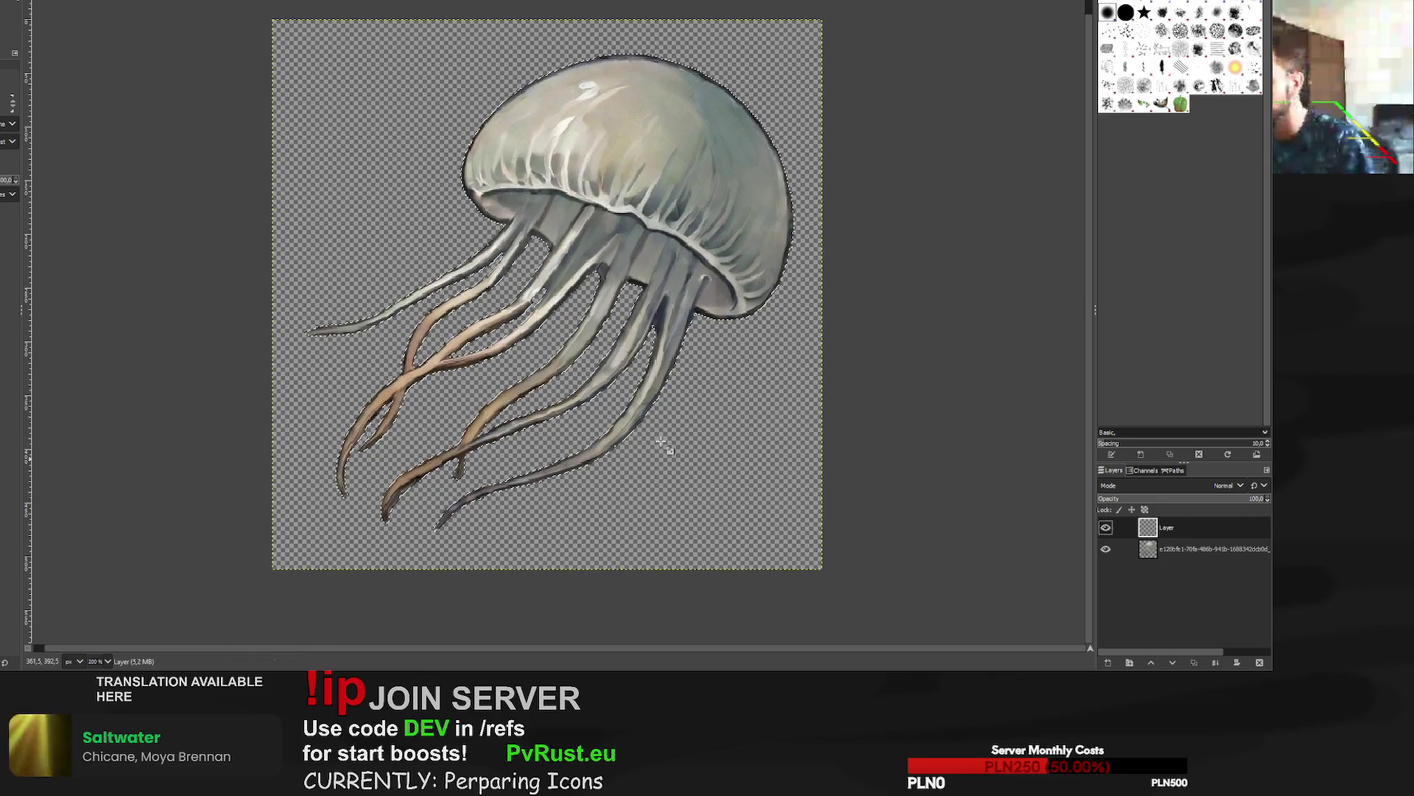
Paint a dark outline layer, move it below the jellyfish, and load its shape as a selection.
key("p")
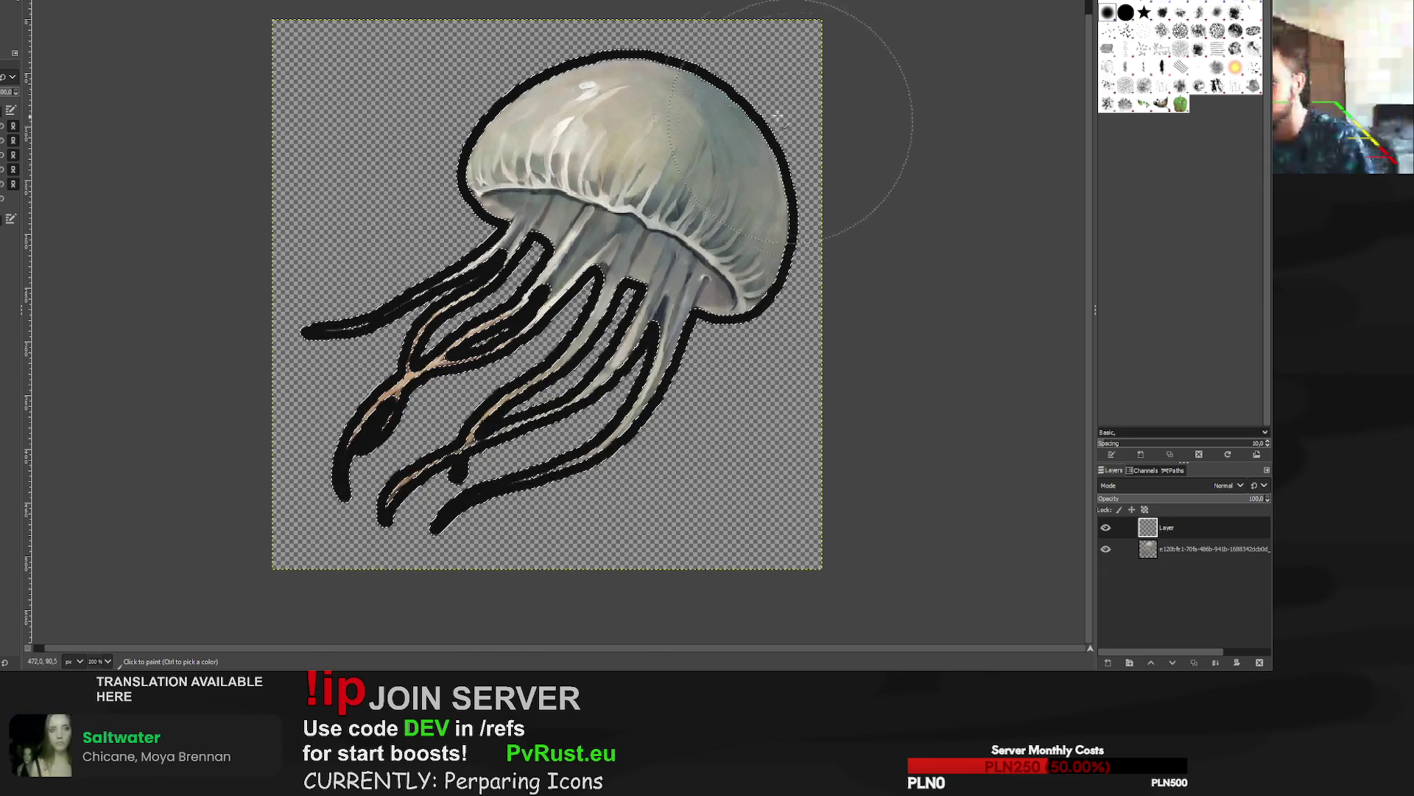
left_click_drag(1171, 528, 1172, 558)
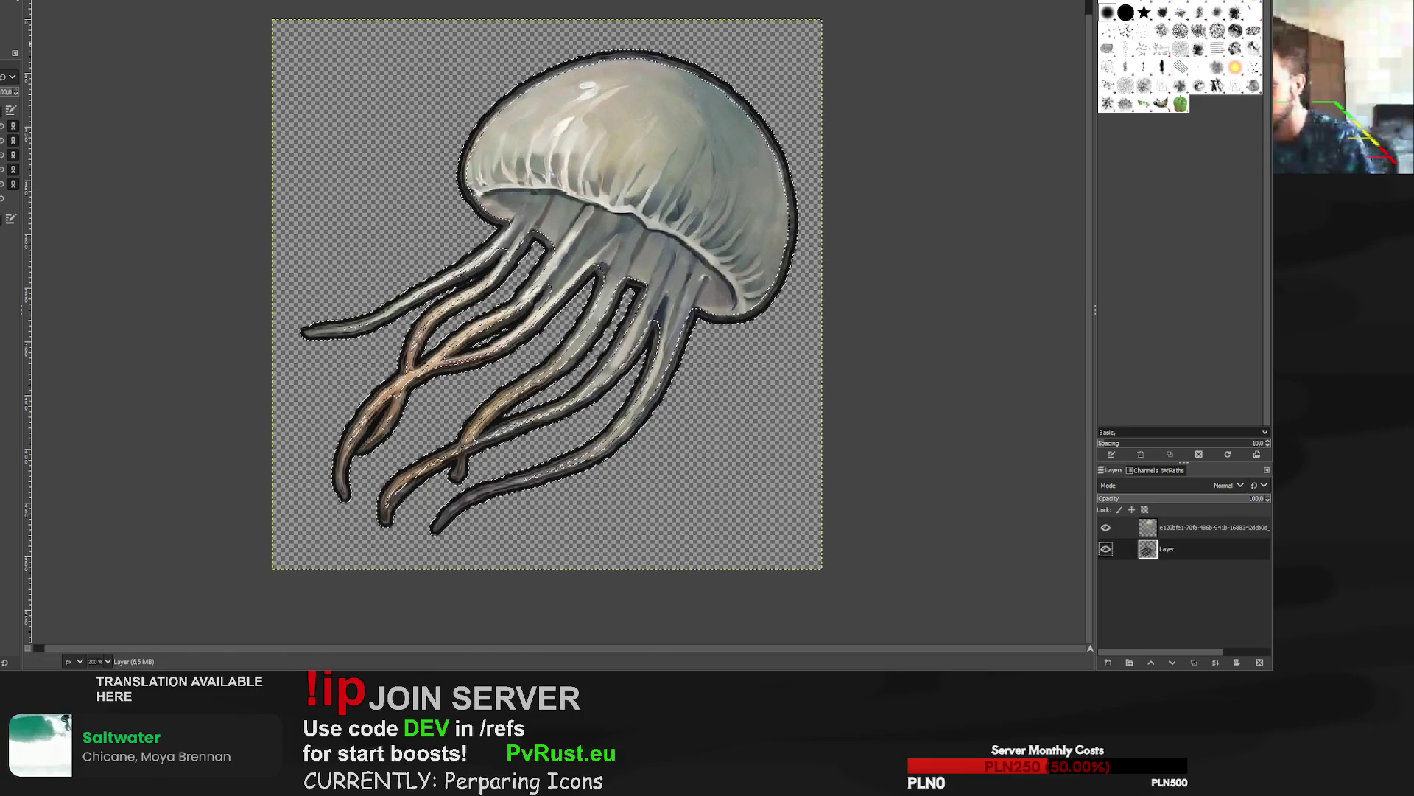
key("r")
scroll(427, 100, "down", 2)
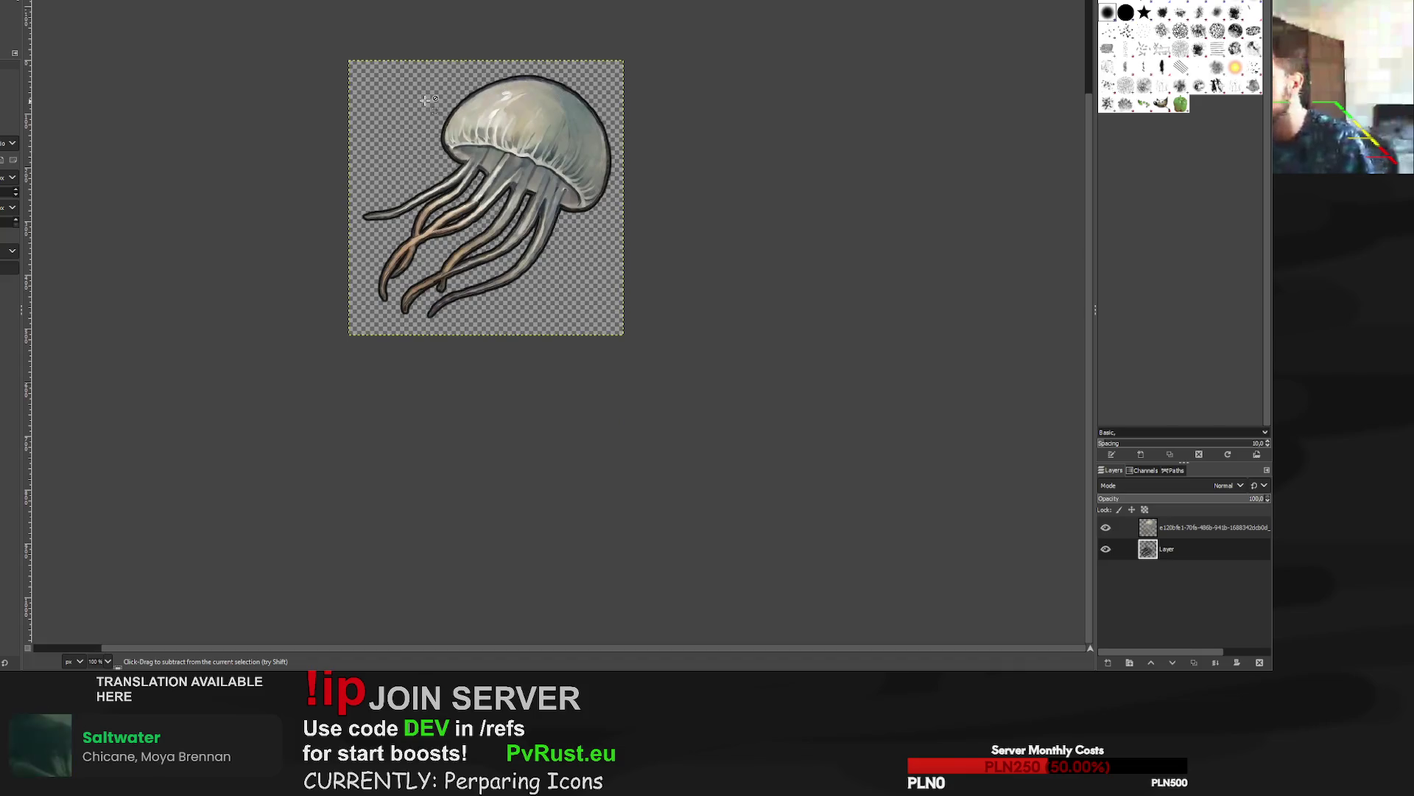
scroll(424, 100, "down", 2)
scroll(416, 98, "up", 2)
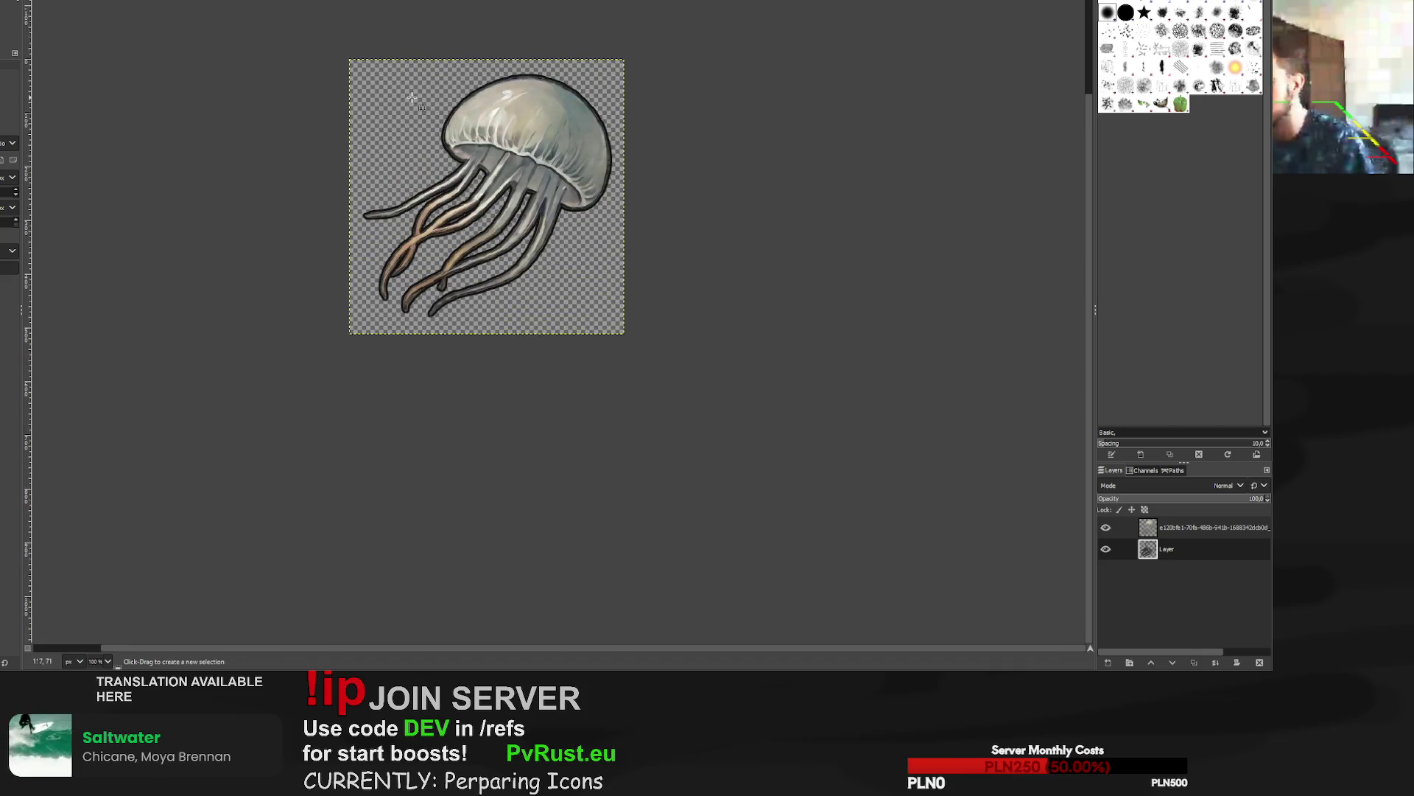
scroll(424, 103, "up", 5)
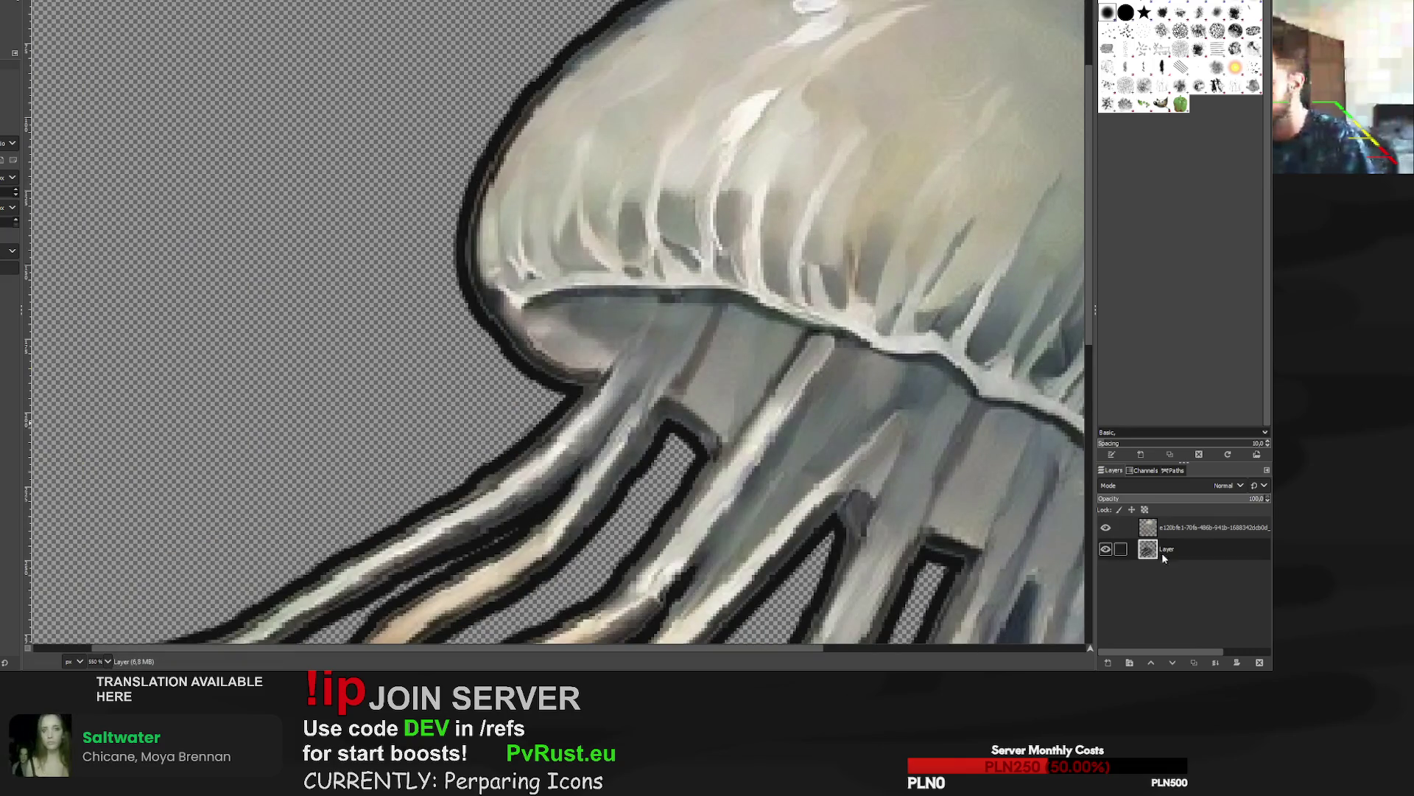
left_click(1163, 557, "alt")
key("1")
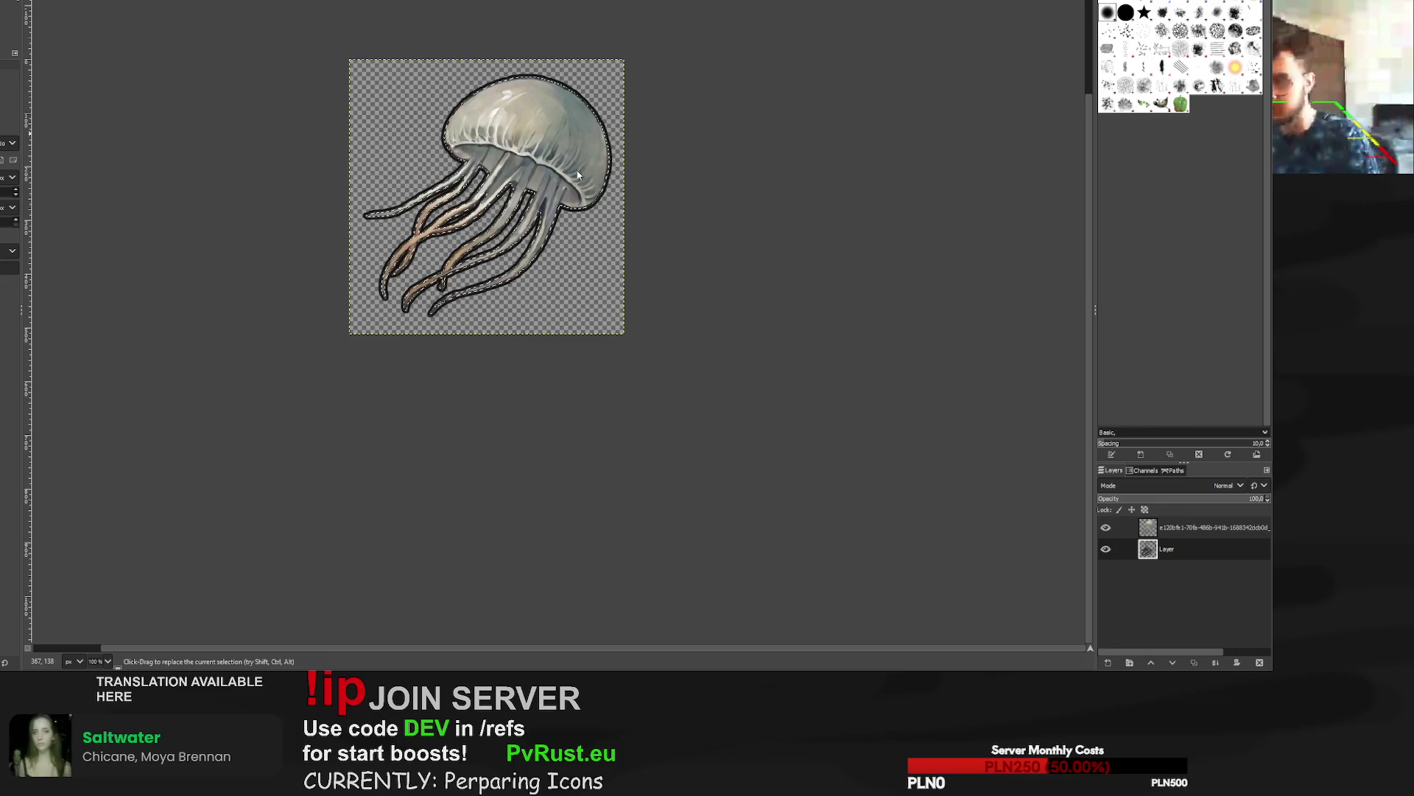
Erase the excess outline, clear the selection, and export the jellyfish to removal_preview.png.
key("shift+e")
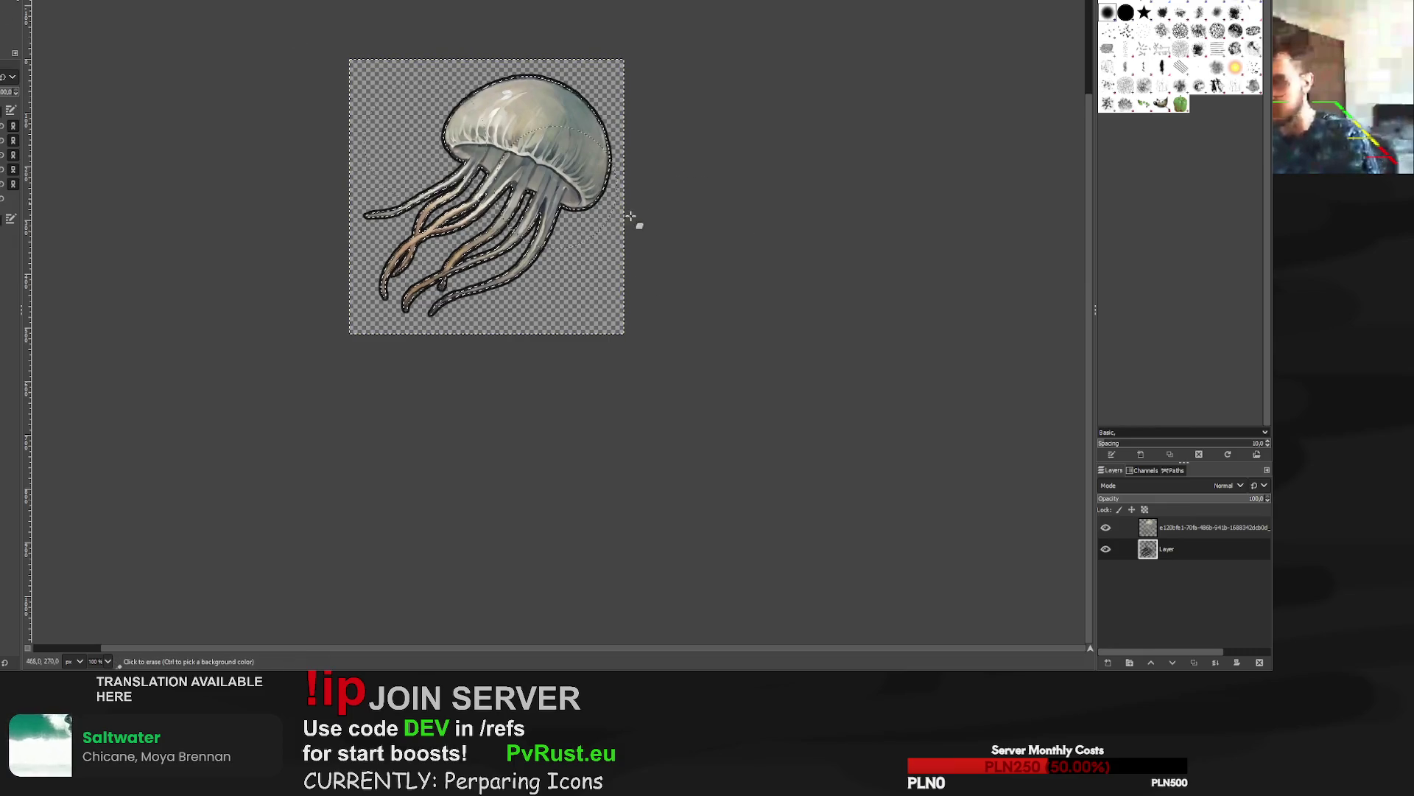
key("Page_Up")
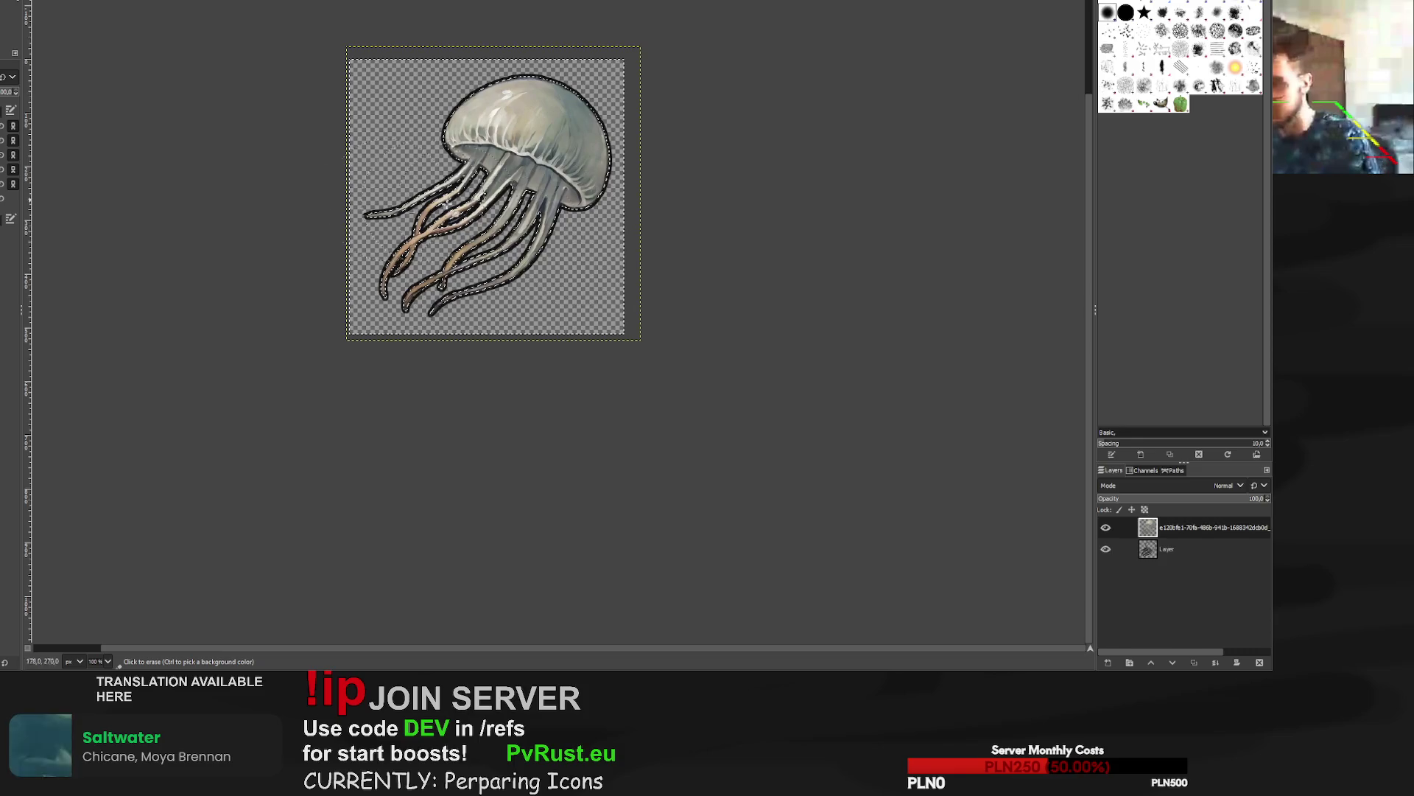
key("r")
left_click(280, 70)
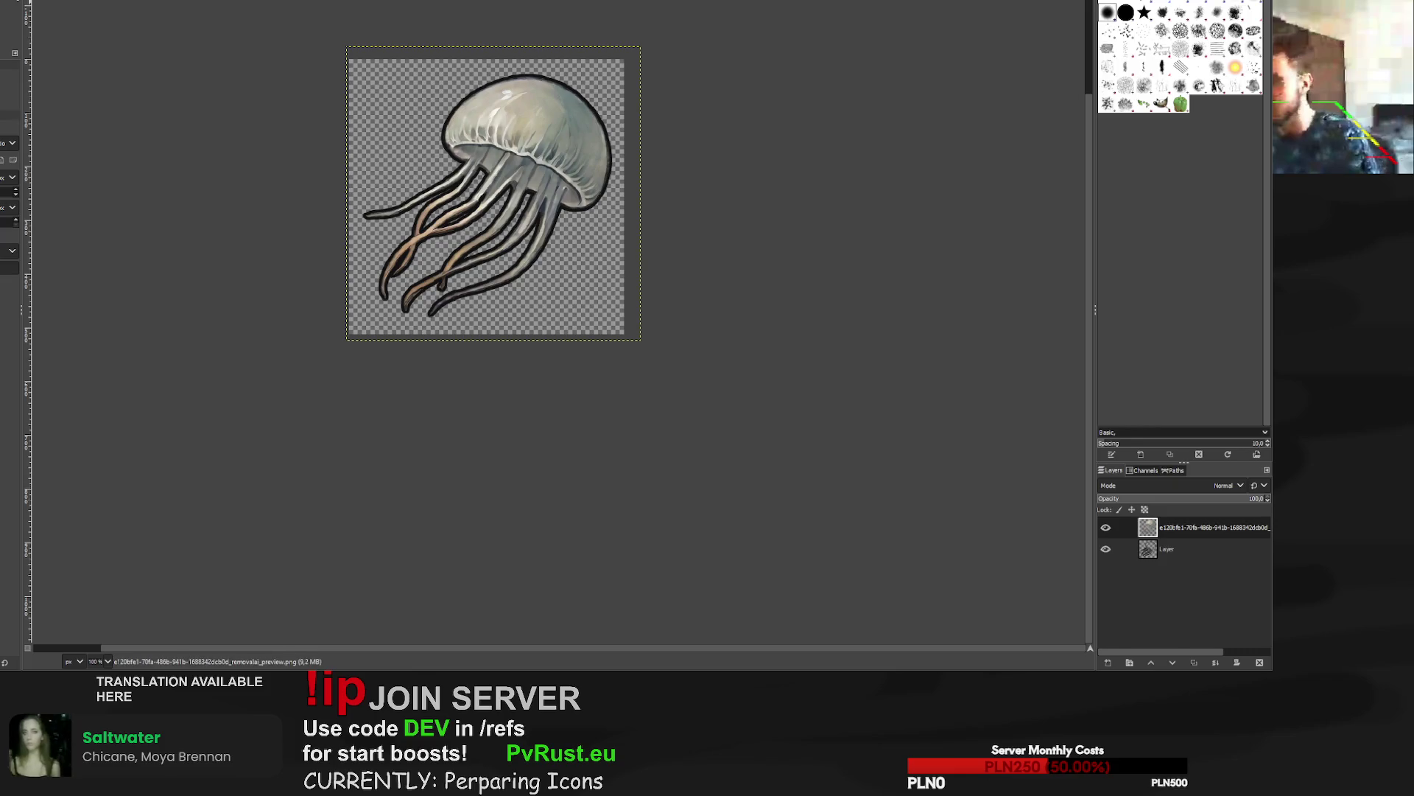
key("ctrl+e")
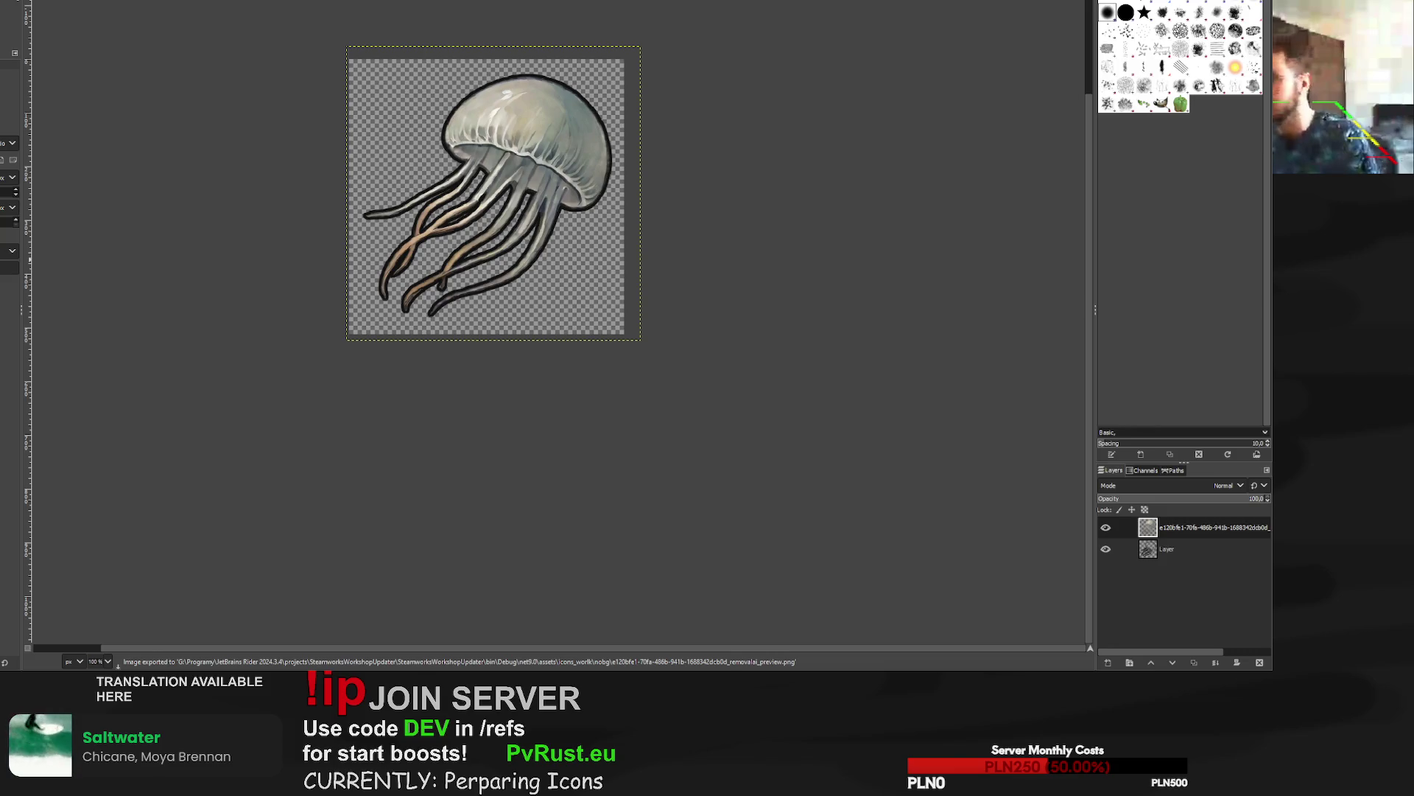
key("ctrl+w")
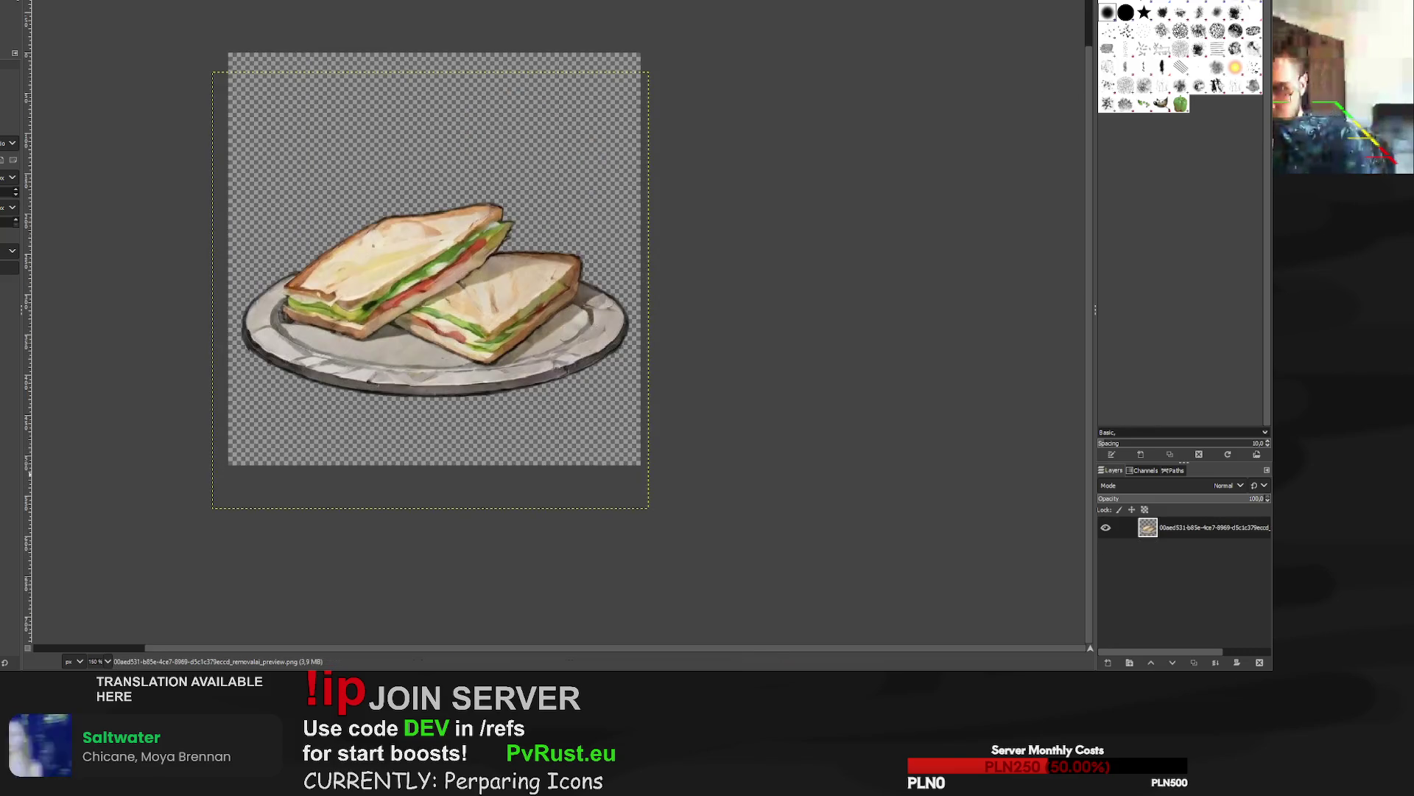
Bring up the bucket image and scale the bucket layer to 623 px, shifted slightly left.
key("ctrl+w")
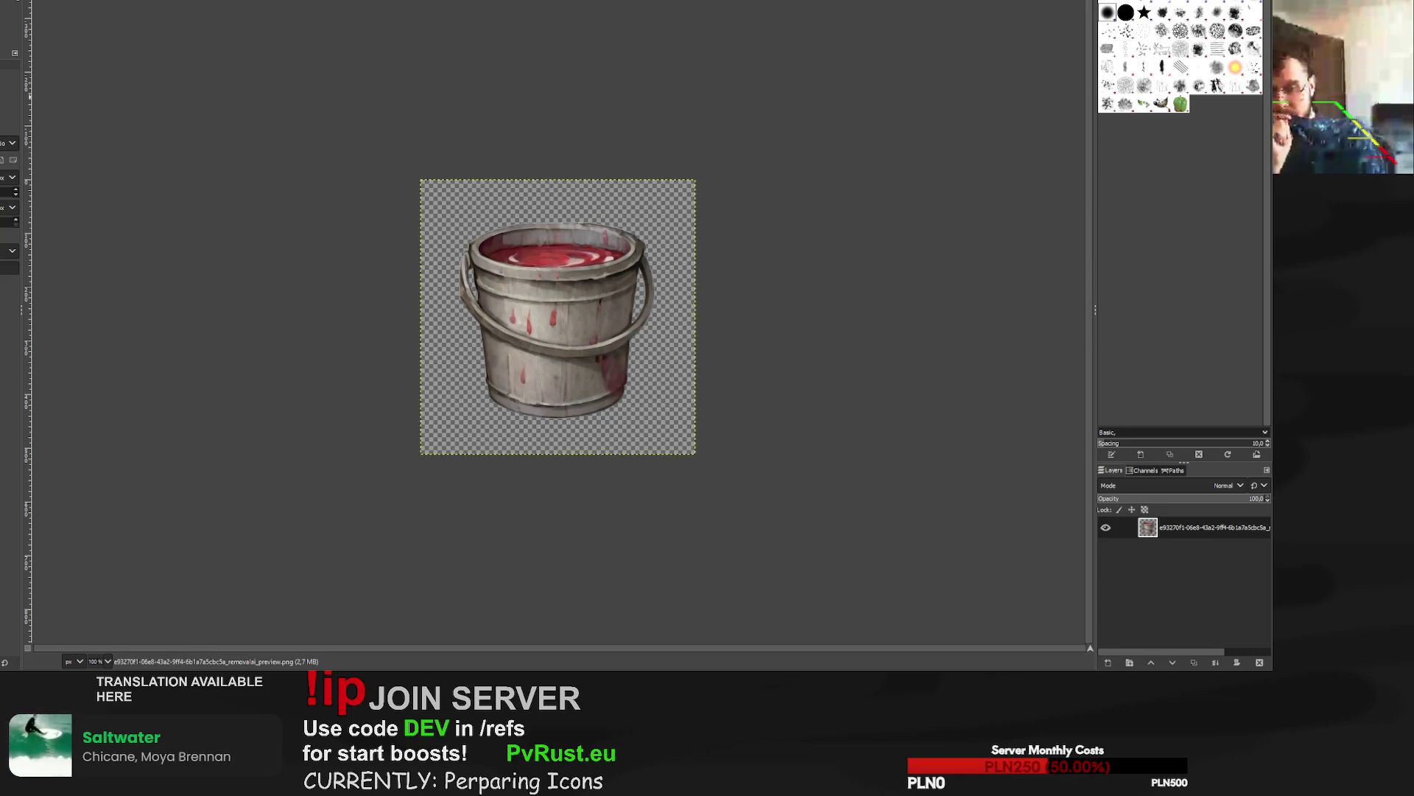
key("shift+s")
mouse_move(695, 179)
left_mouse_down()
mouse_move(719, 177)
mouse_move(751, 139)
mouse_move(740, 135)
left_mouse_up()
left_click_drag(576, 311, 549, 337)
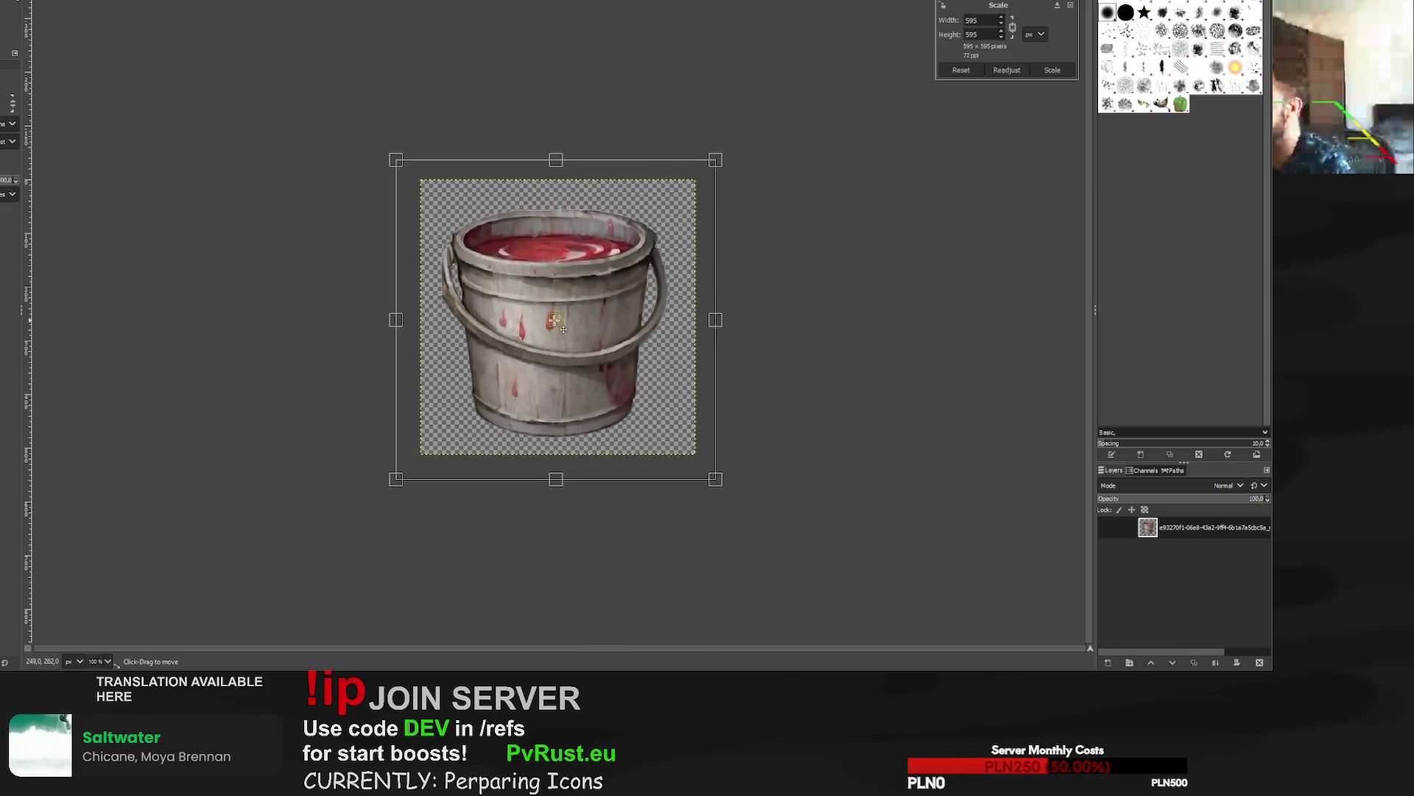
left_click_drag(728, 158, 739, 147)
left_click_drag(574, 320, 571, 323)
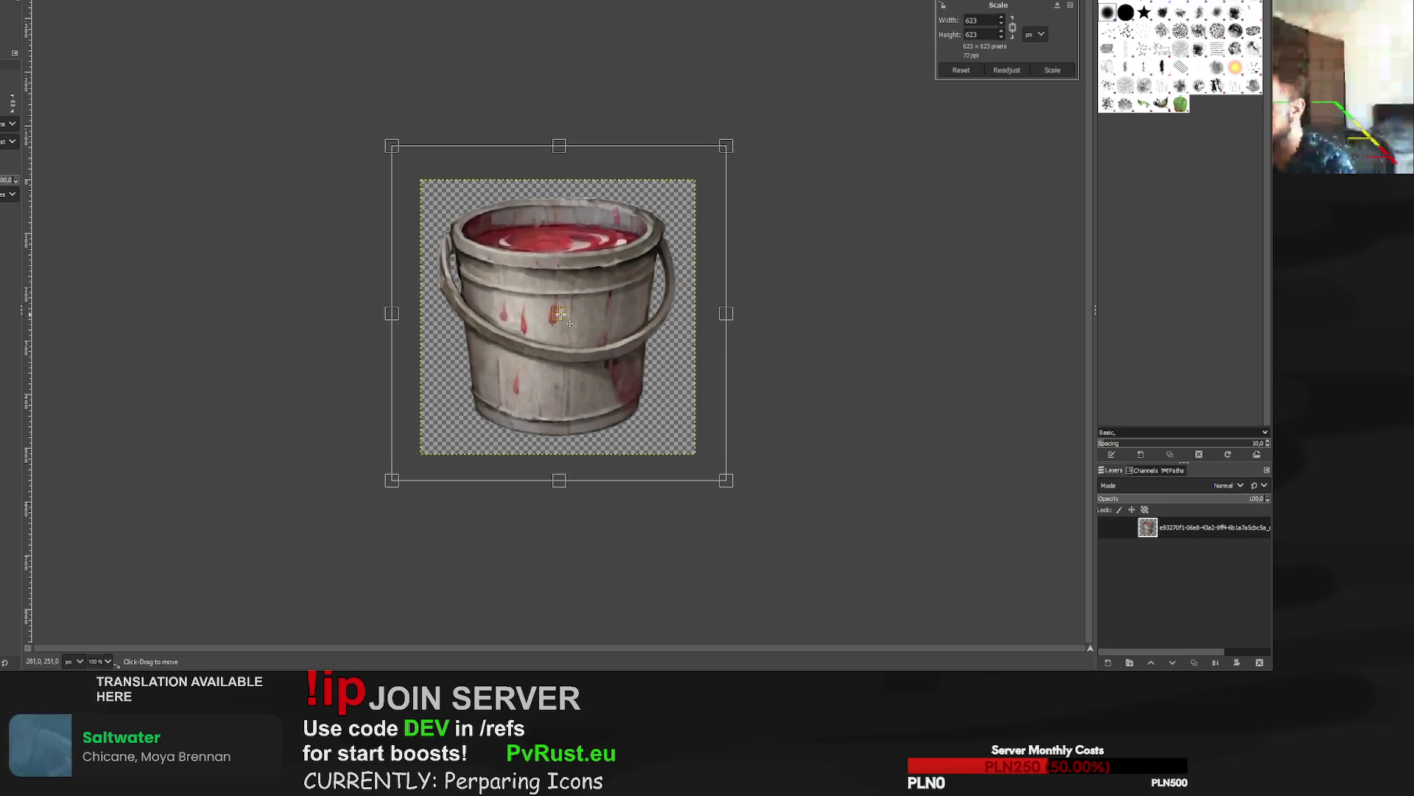
left_click(1058, 70)
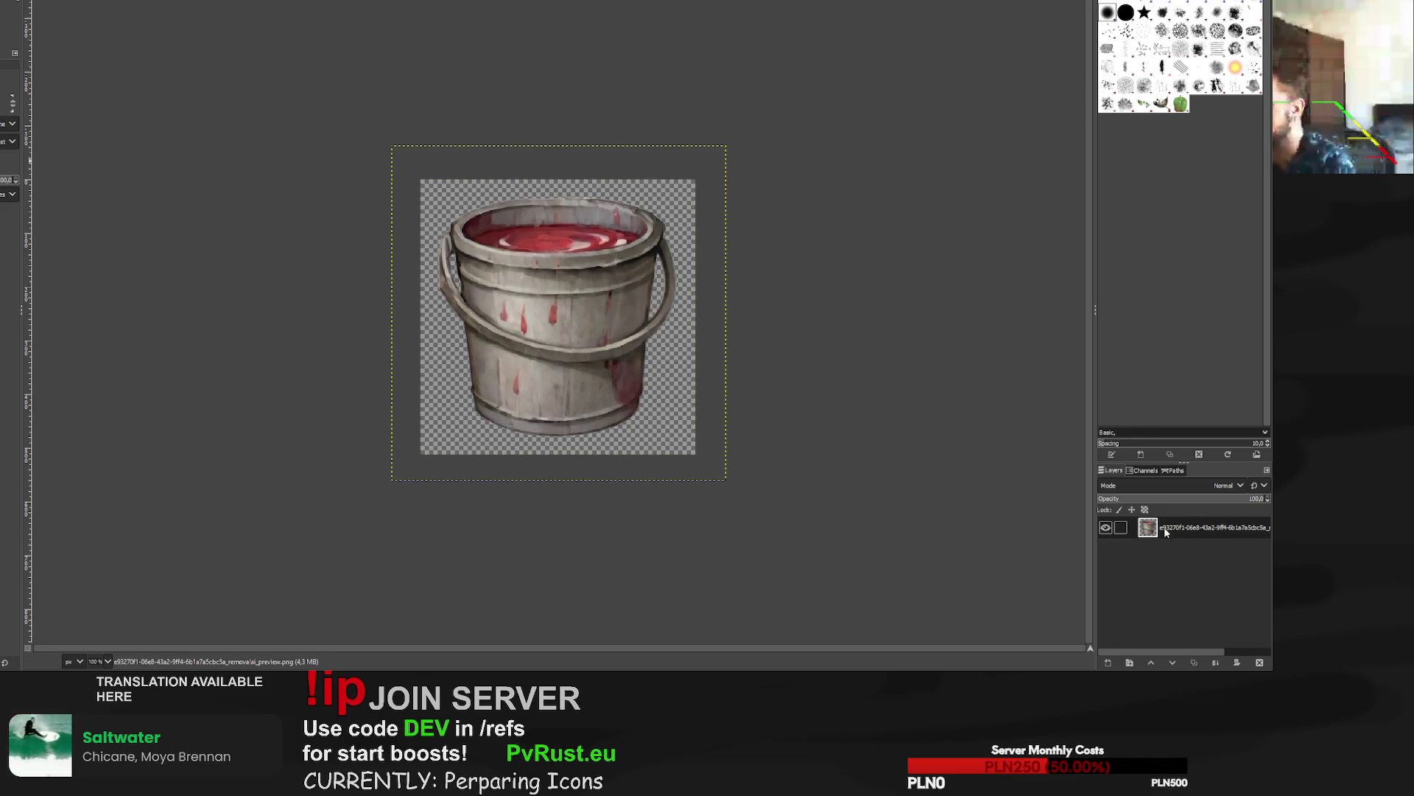
Add a transparent layer beneath the bucket and grow a selection from the bucket's shape.
key("shift+ctrl+n")
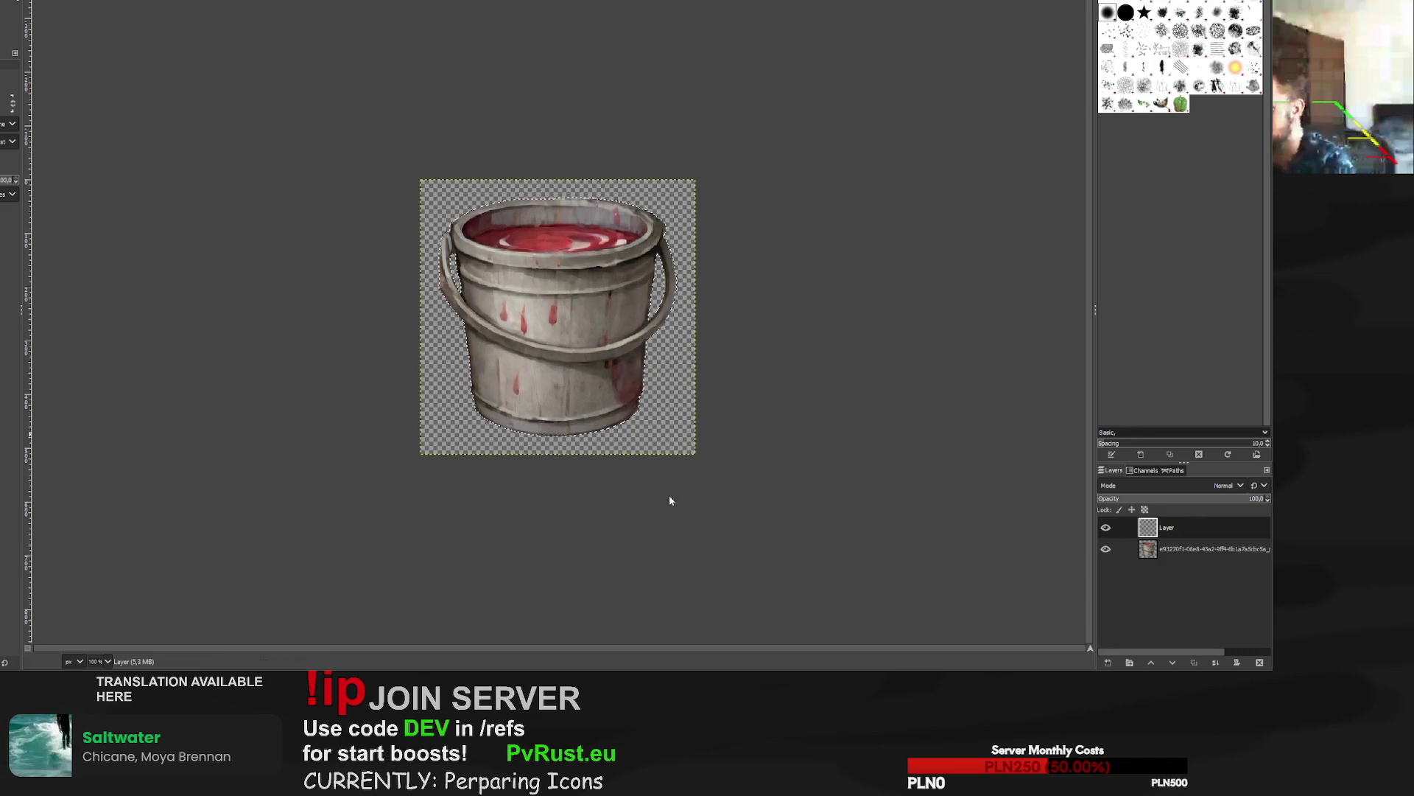
key("p")
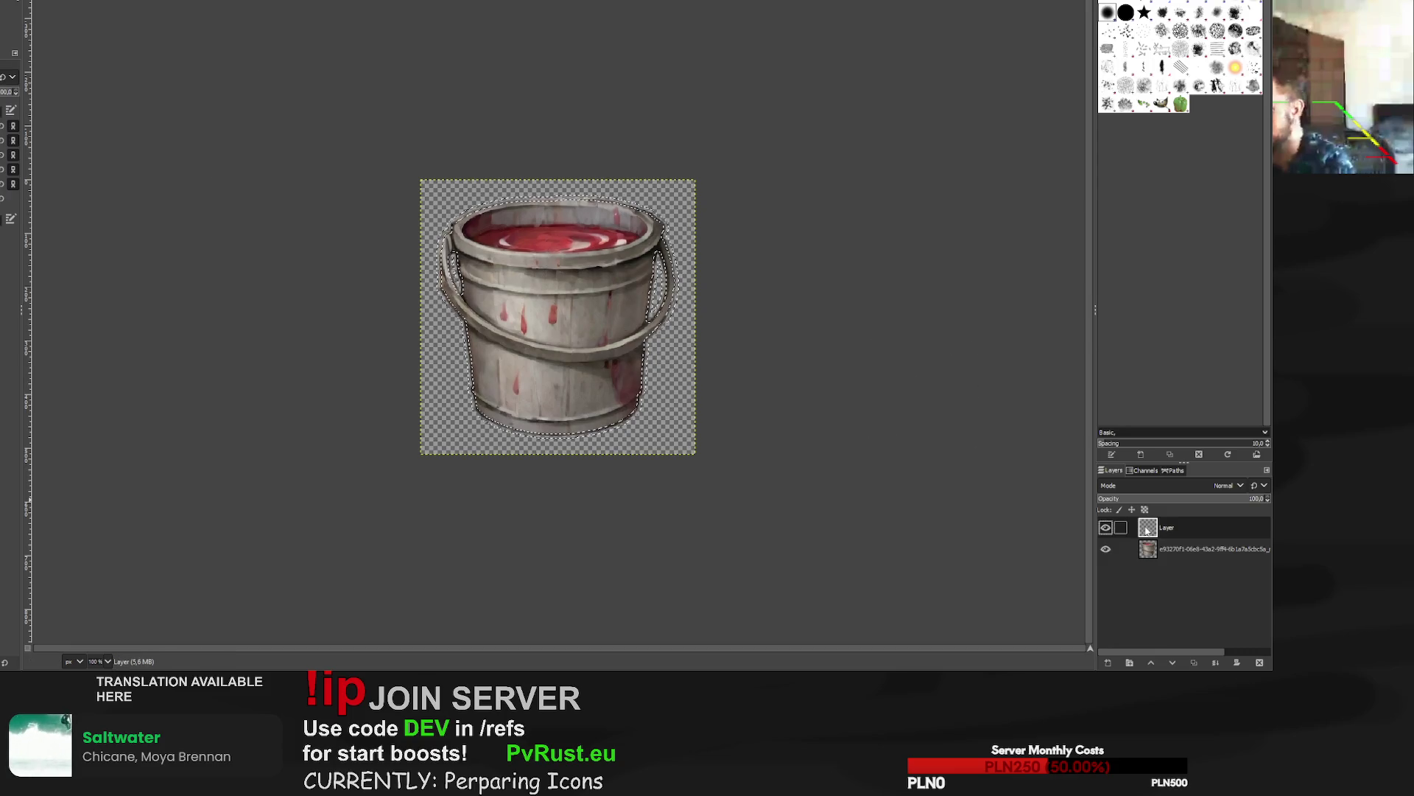
left_click_drag(1149, 527, 1149, 553)
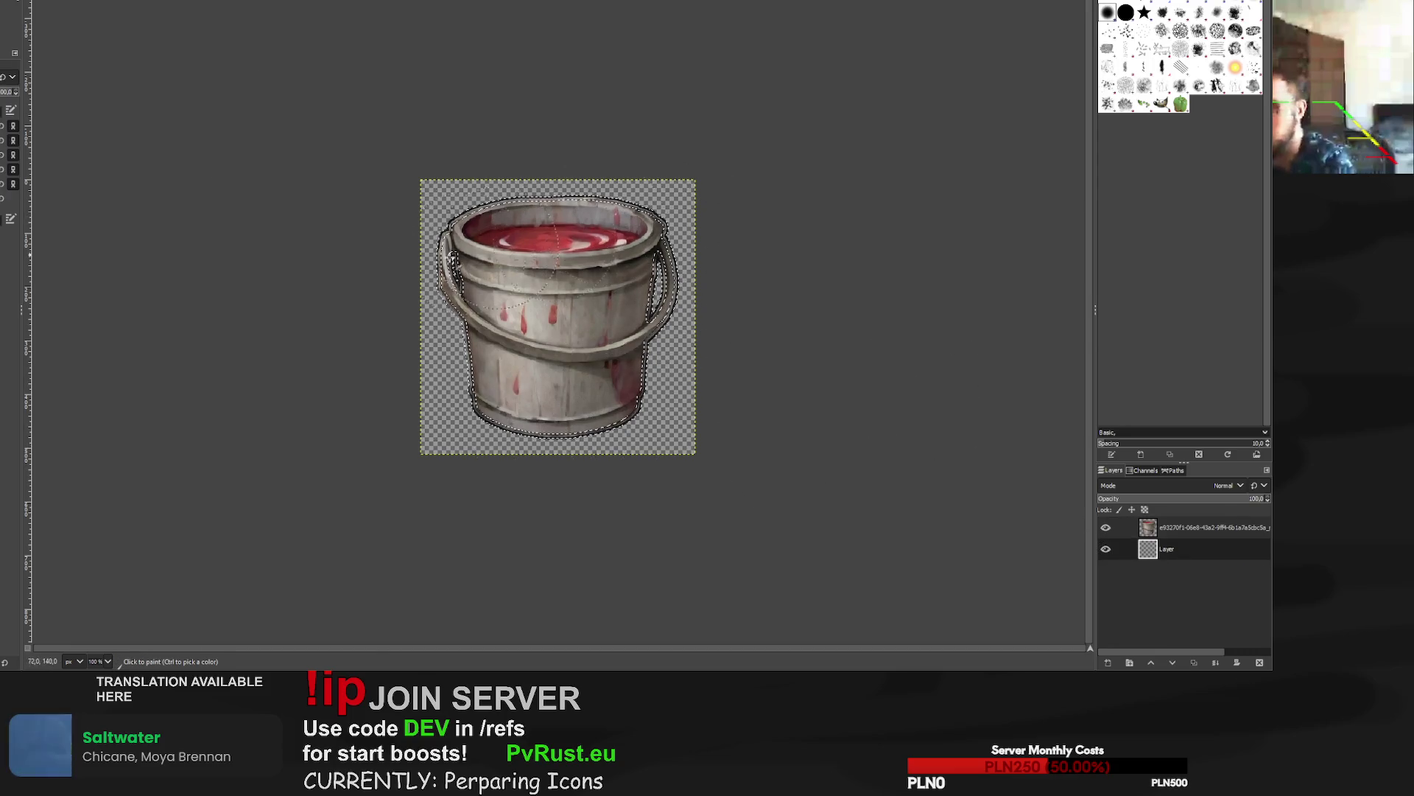
key("shift+ctrl+a")
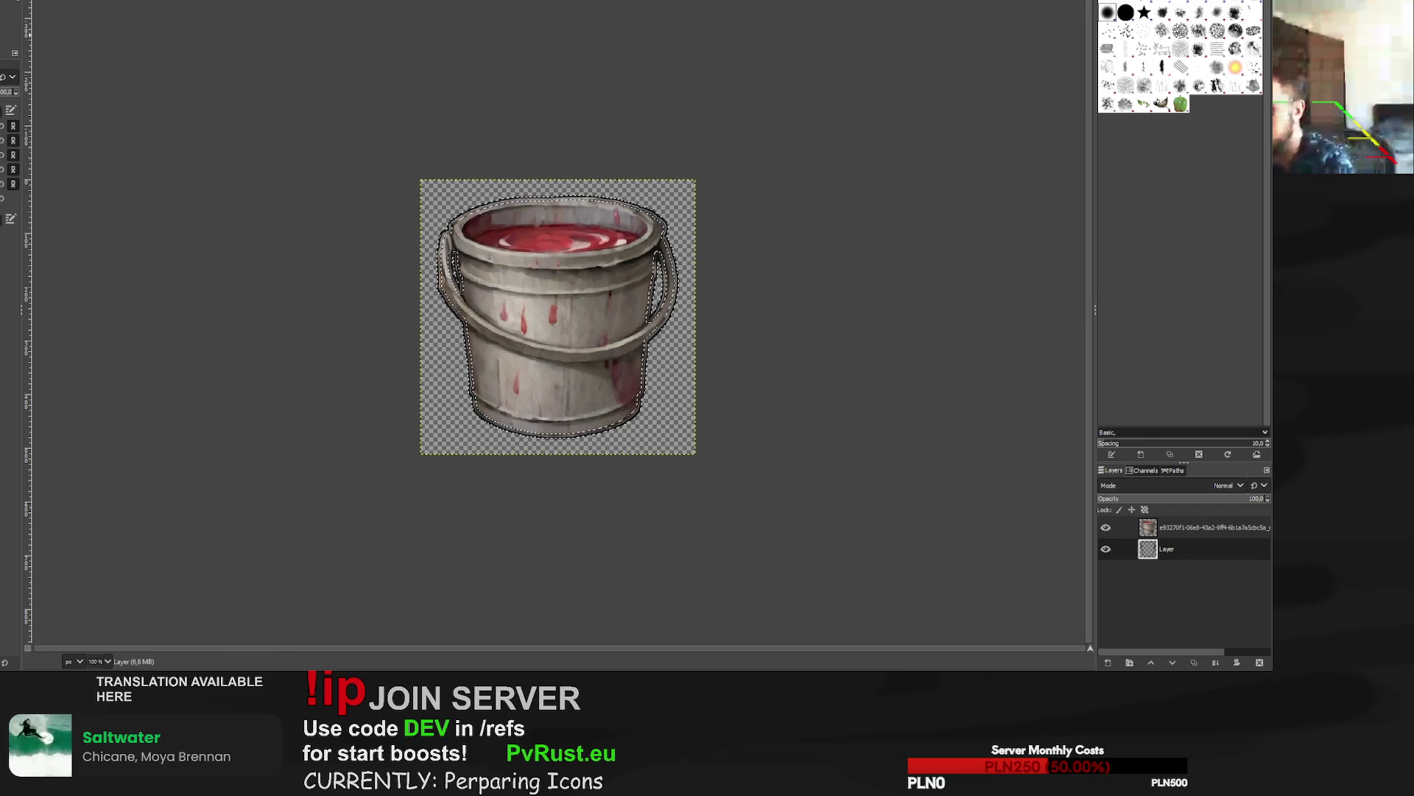
key("r")
left_click(1151, 528, "alt")
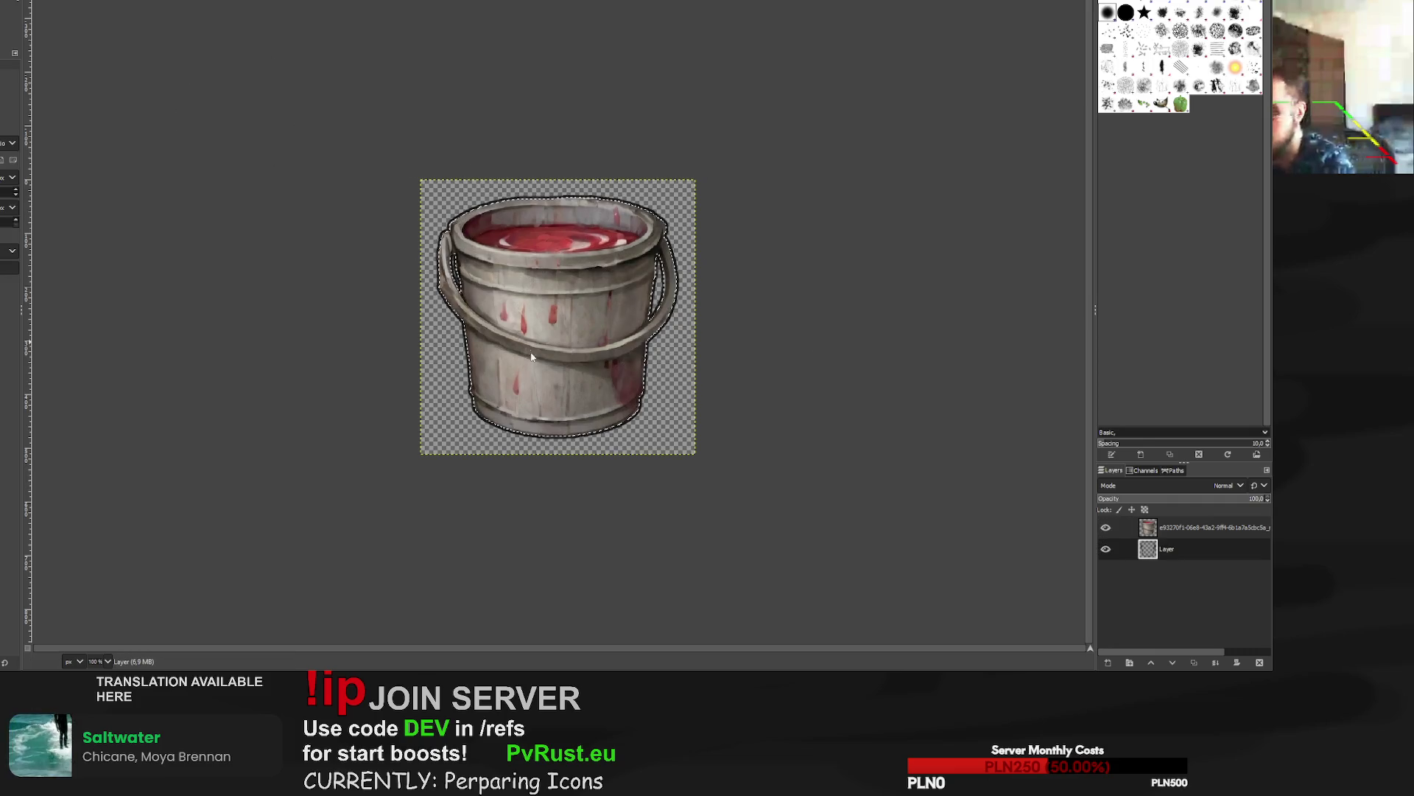
right_click(728, 465)
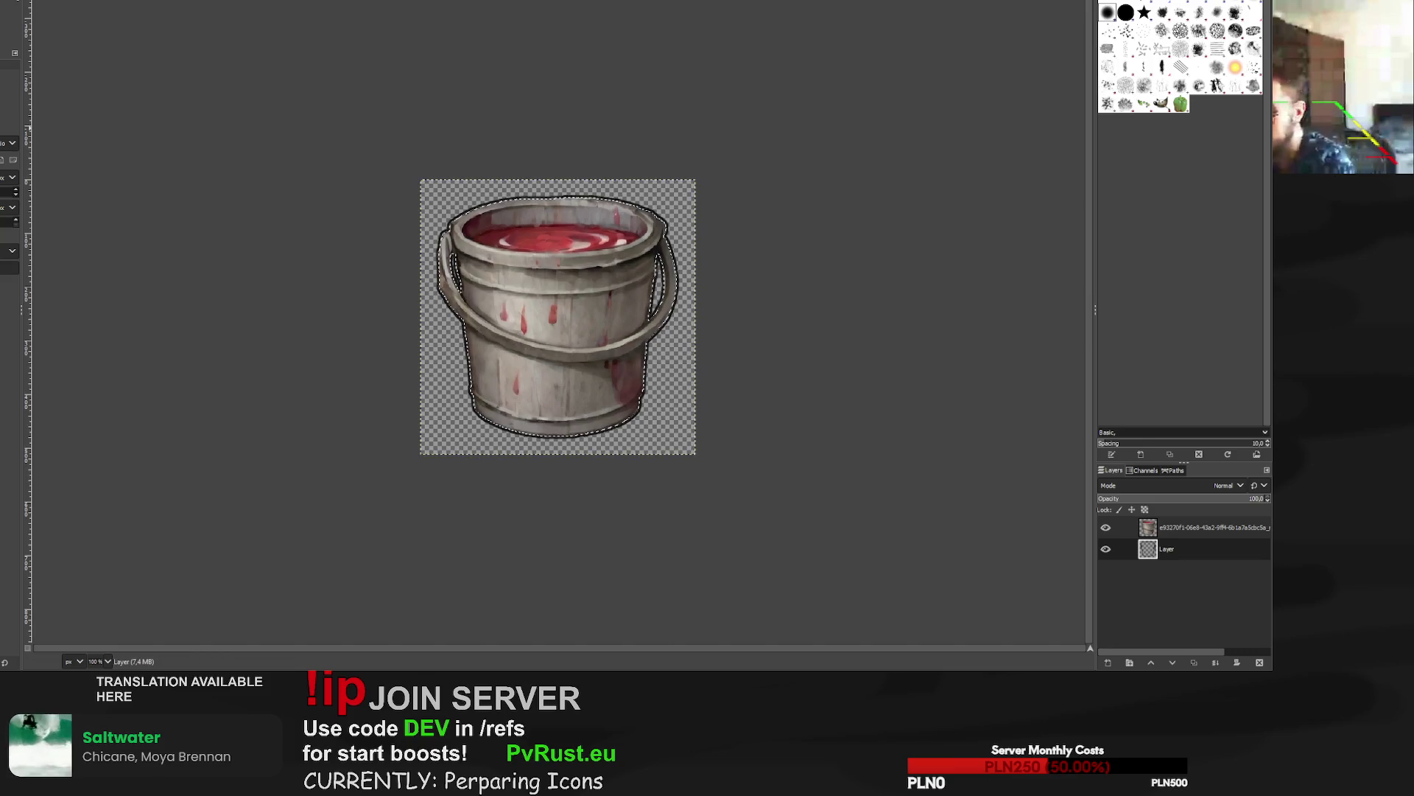
Finish the dark outline around the bucket, deselect everything, and export it as PNG.
key("shift+e")
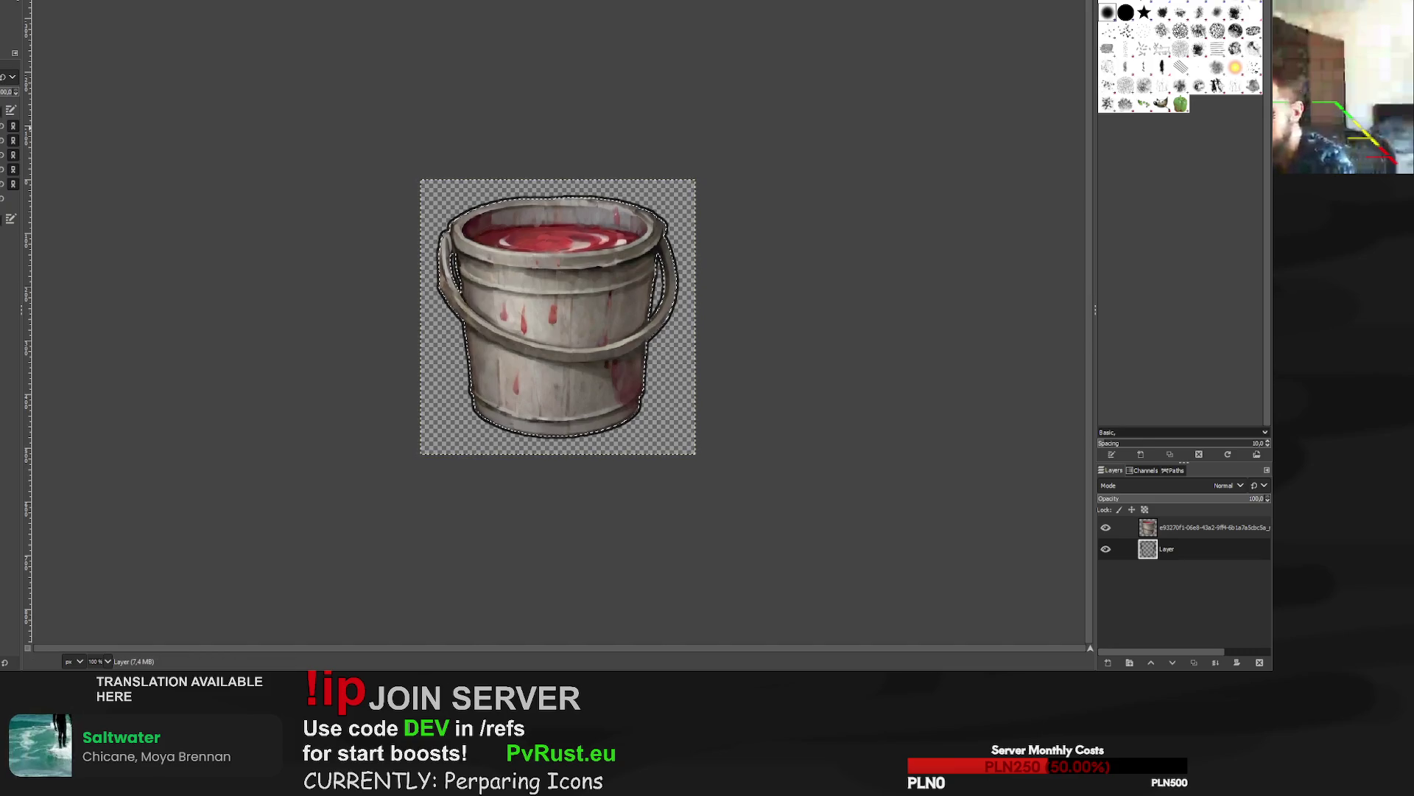
left_click(1186, 527)
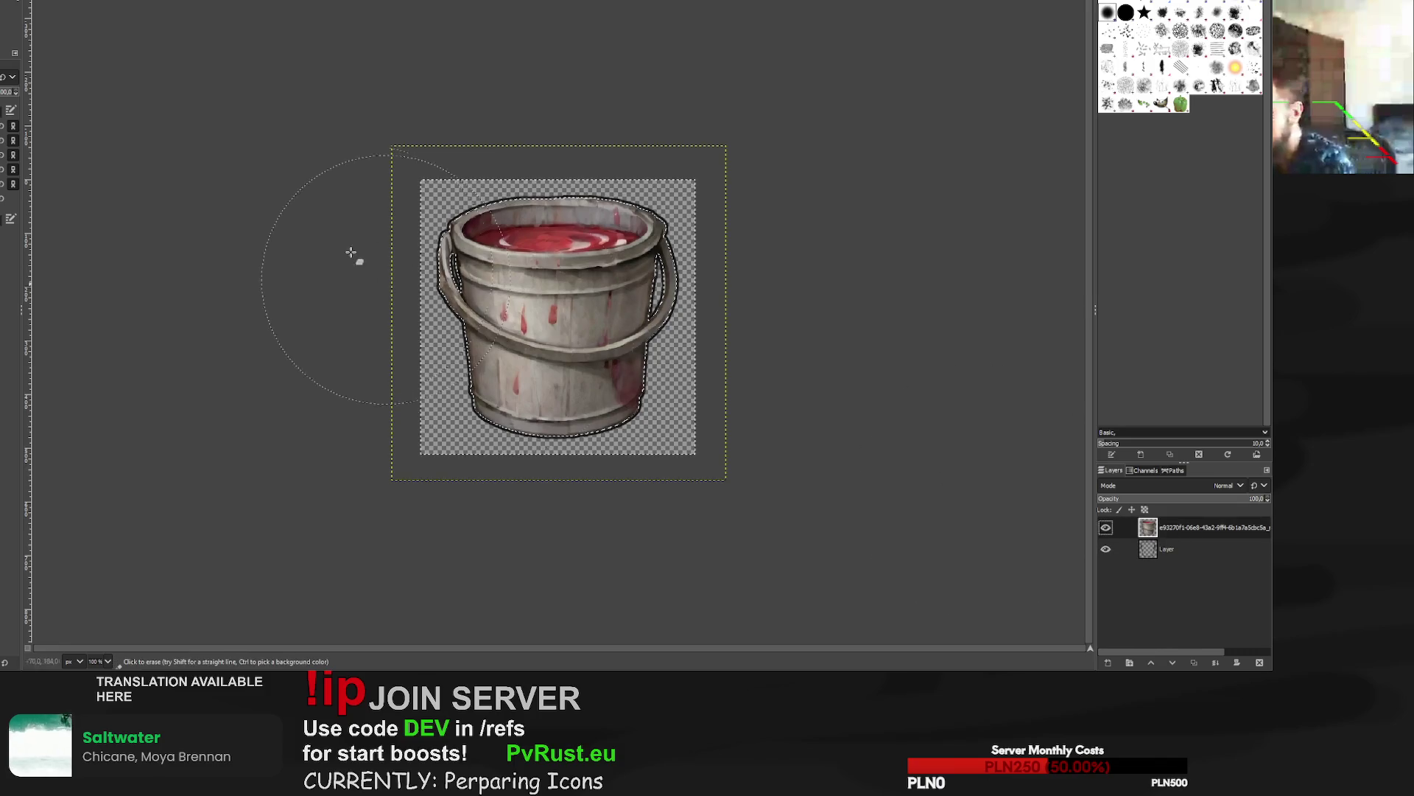
key("r")
key("ctrl+shift+a")
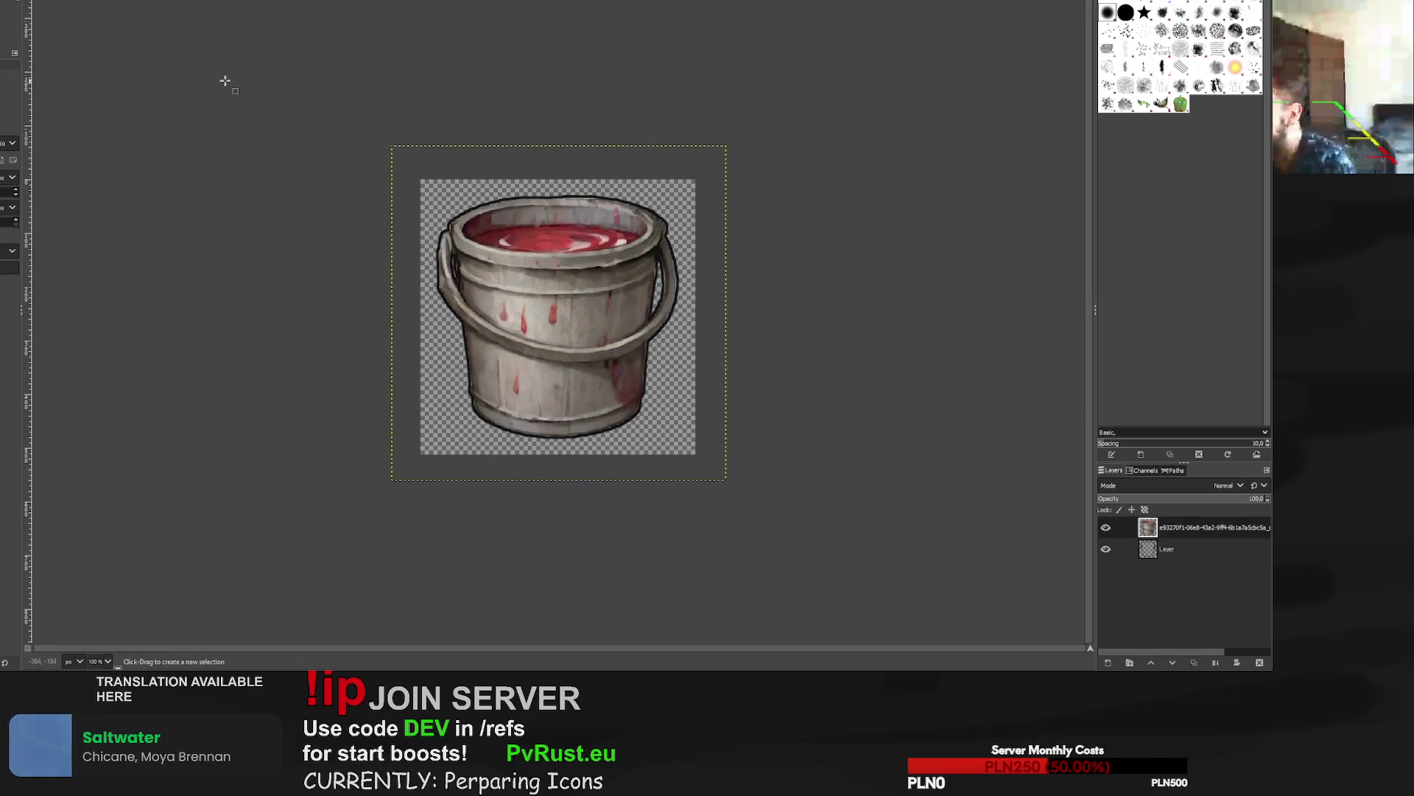
key("ctrl+z")
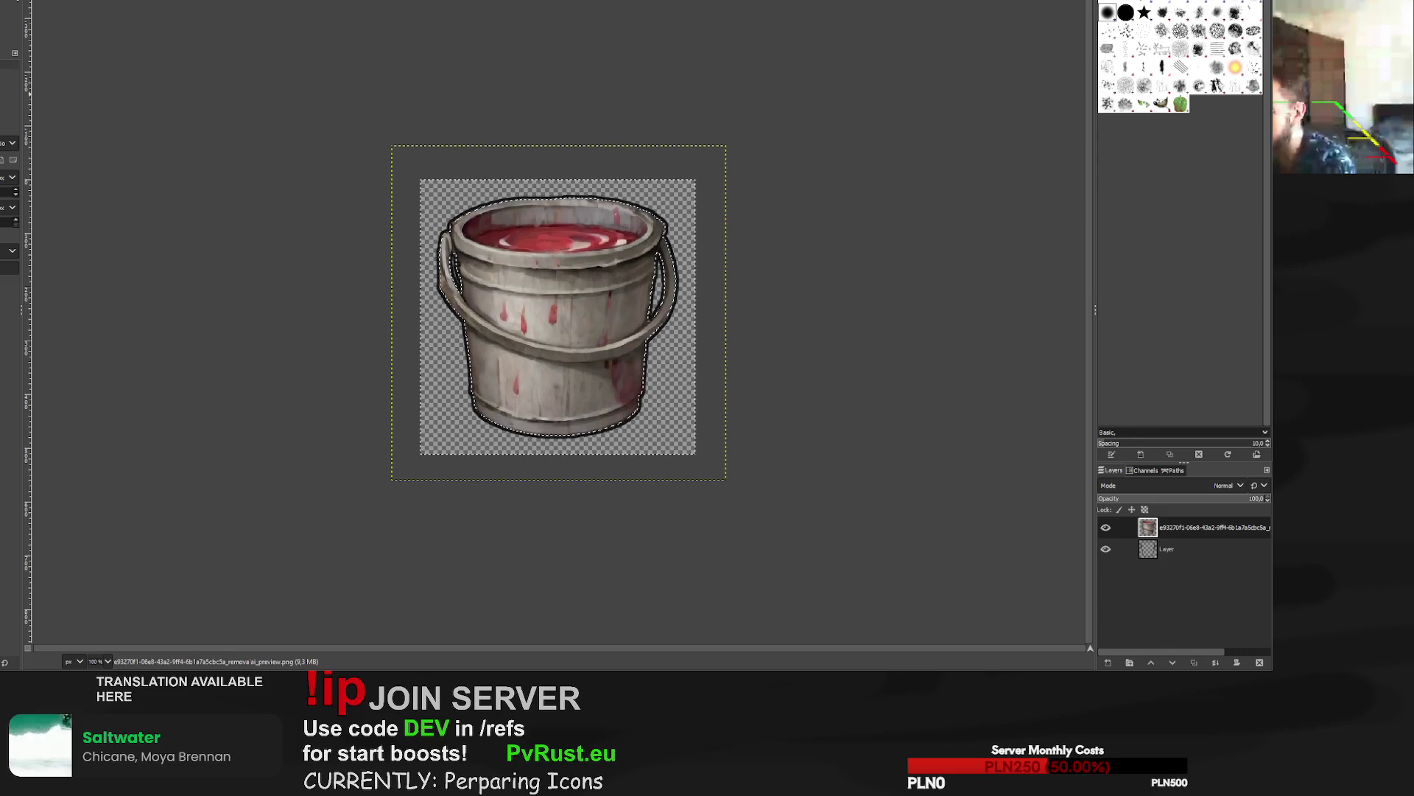
key("shift+e")
key("r")
left_click(292, 84)
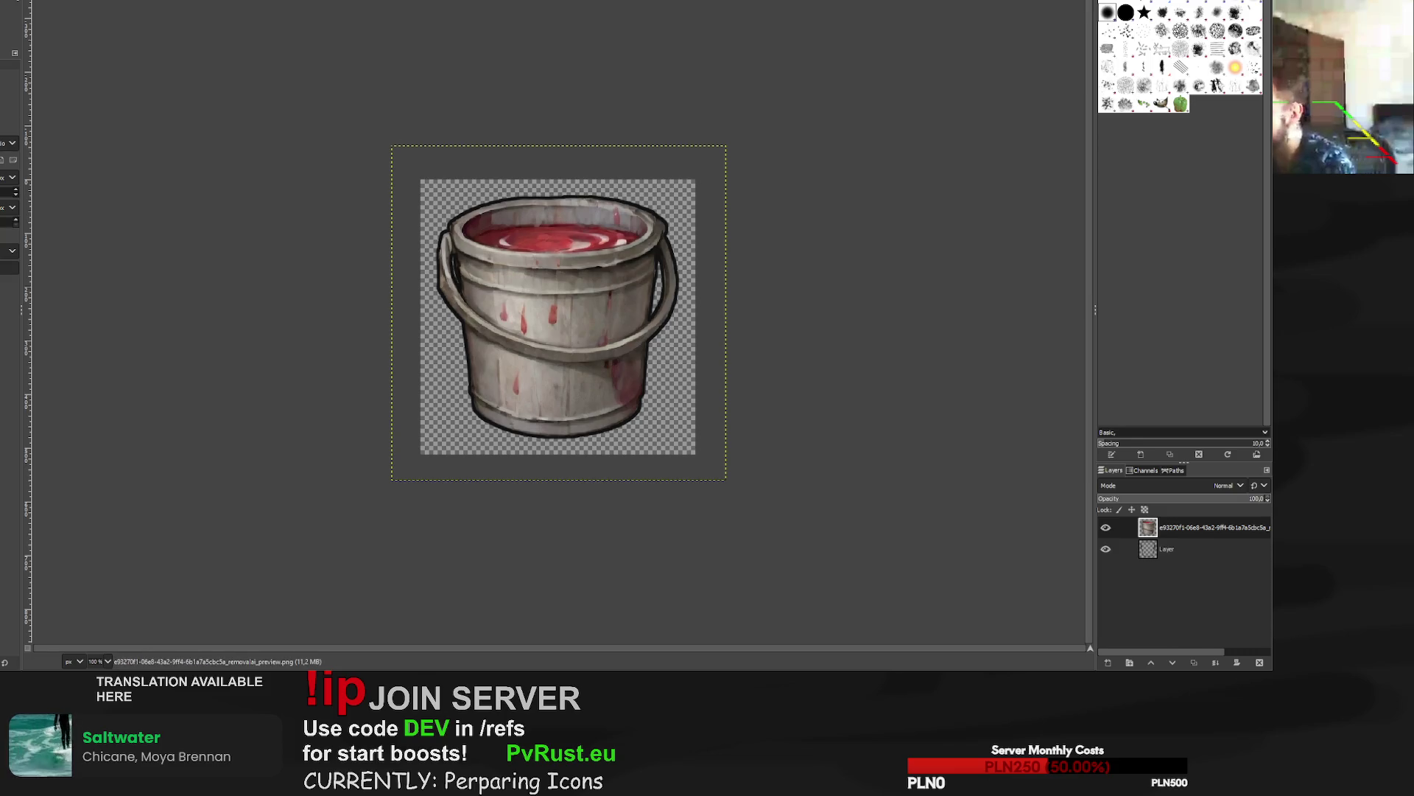
key("ctrl+e")
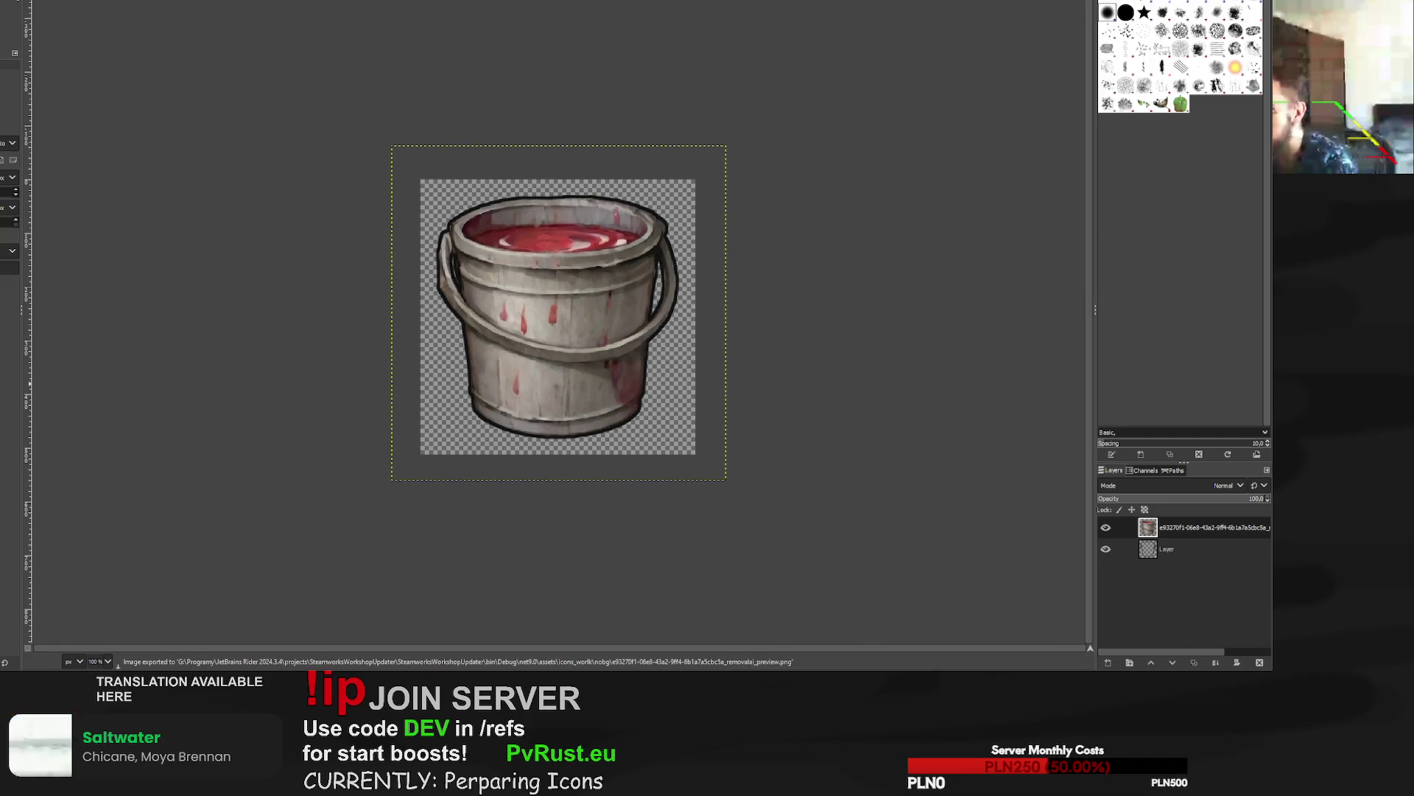
key("ctrl+w")
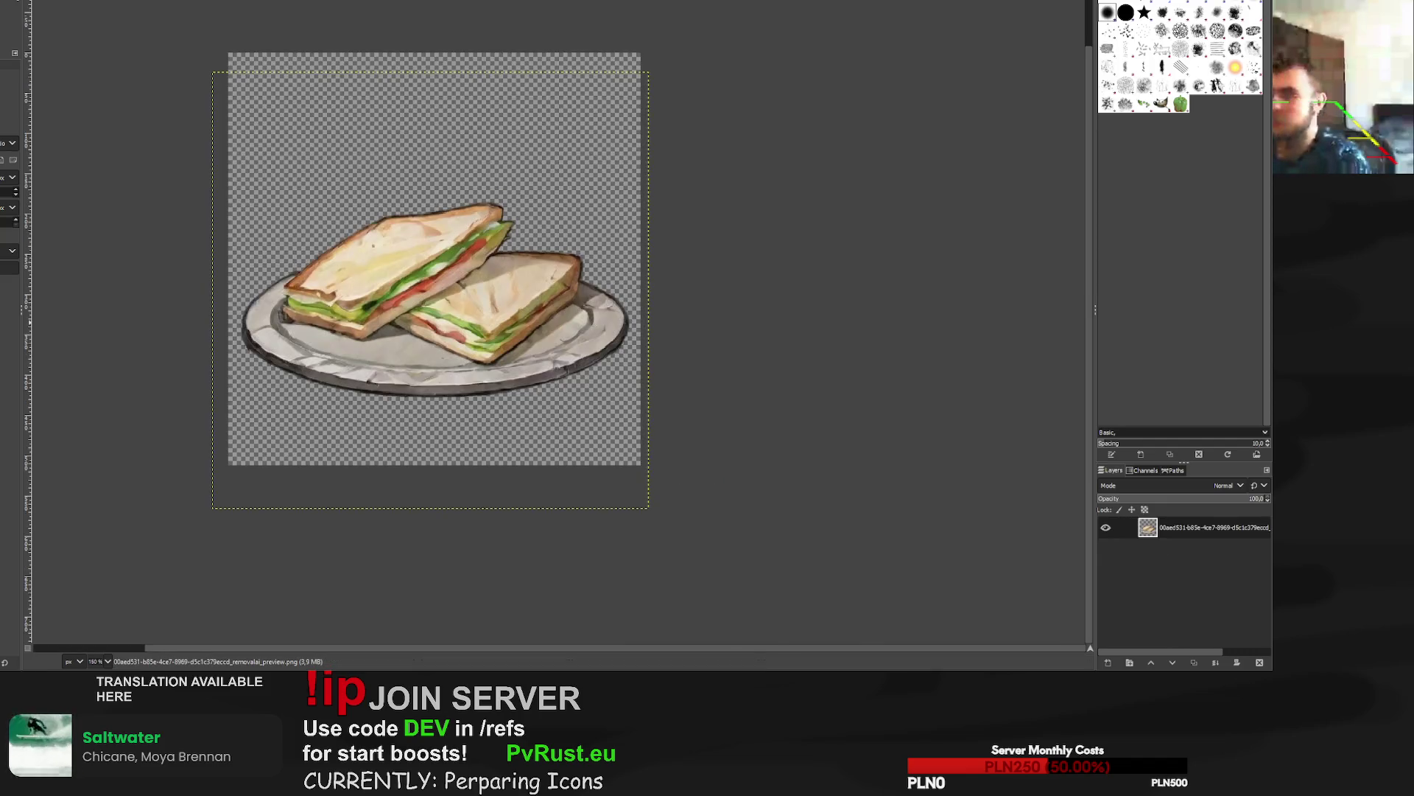
Bring up the knife image and scale the knife layer to 676 px, centred on the canvas.
key("ctrl+e")
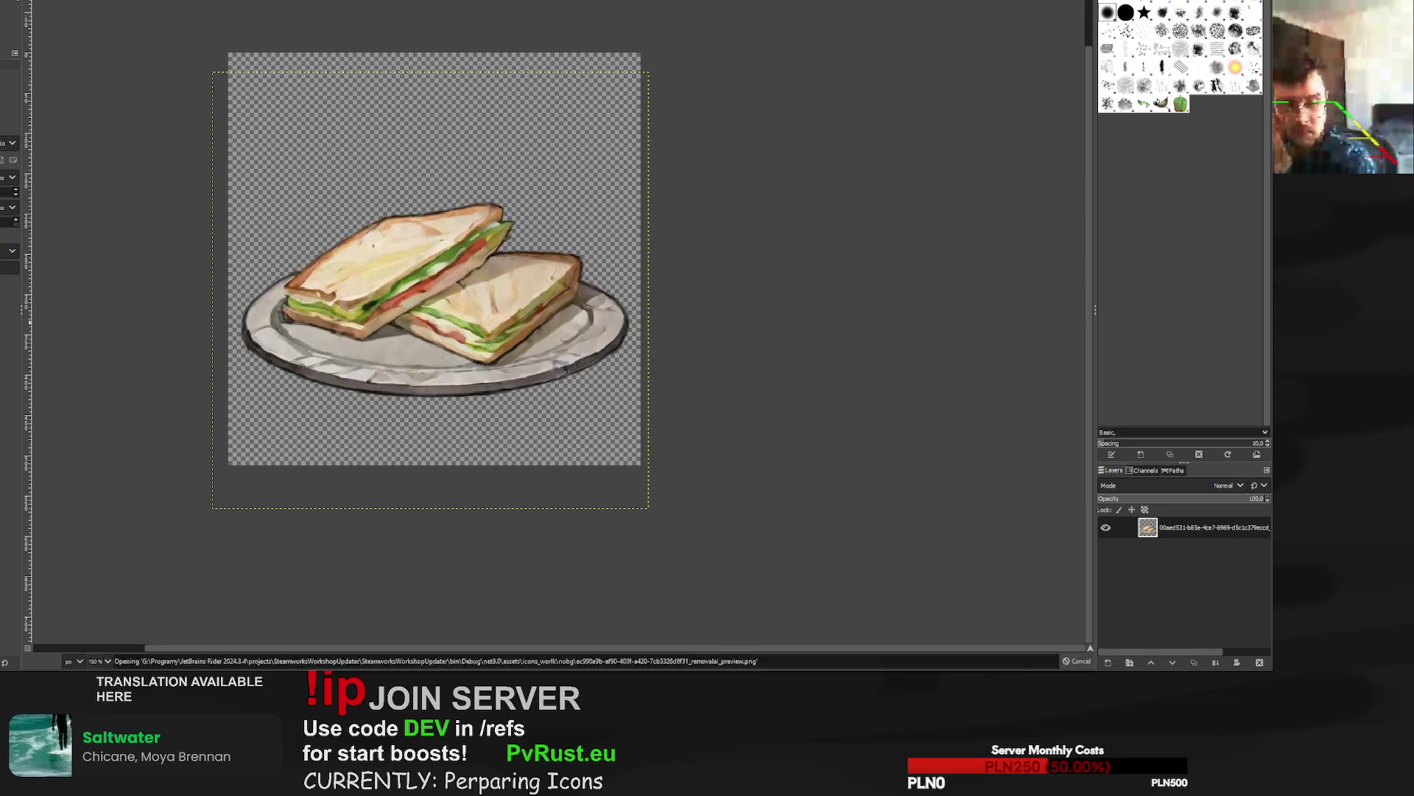
key("ctrl+w")
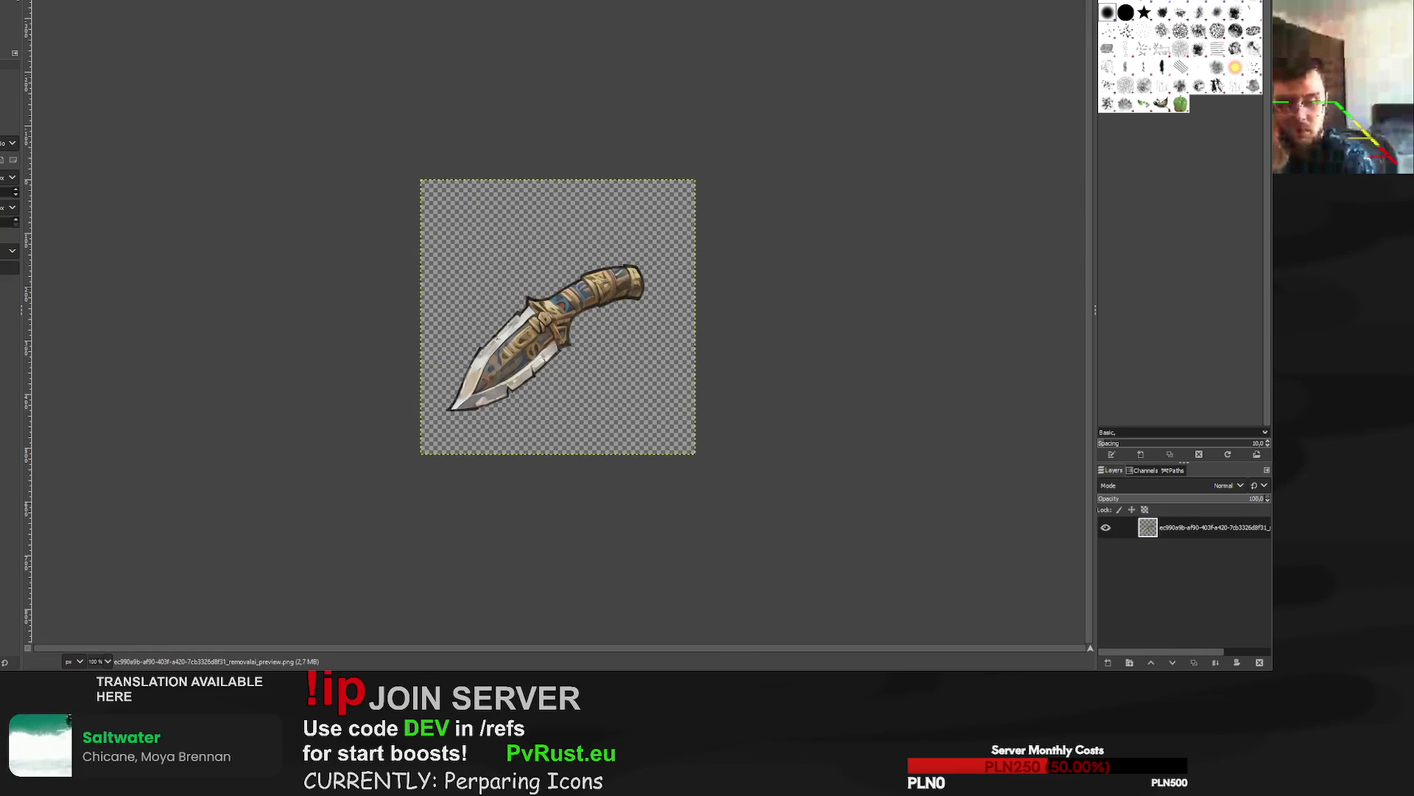
key("shift+s")
left_click(735, 167)
left_click_drag(735, 167, 847, 100)
mouse_move(421, 454)
left_mouse_down()
mouse_move(374, 482)
mouse_move(390, 467)
left_mouse_up()
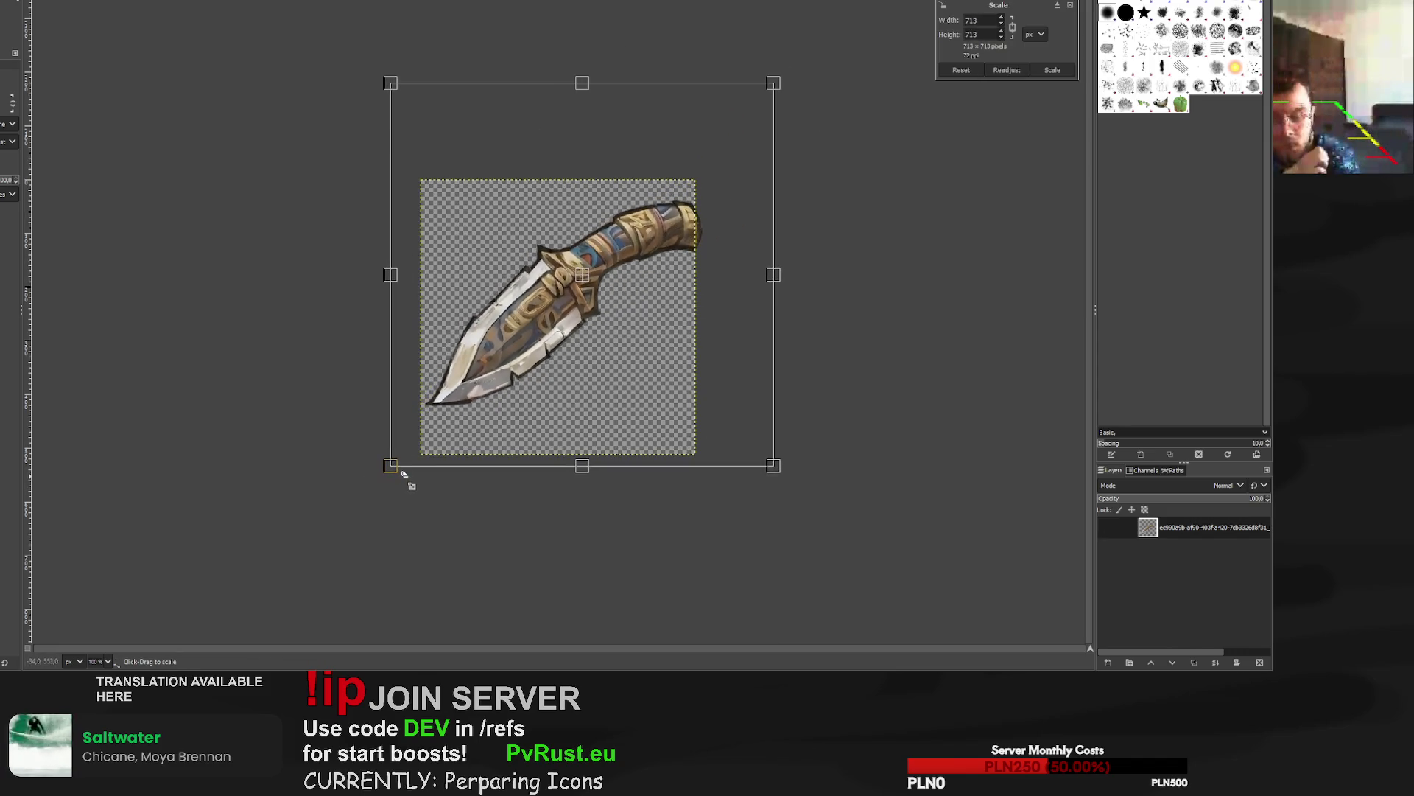
left_click_drag(611, 274, 576, 295)
left_click_drag(401, 466, 405, 462)
left_click_drag(585, 303, 584, 302)
left_click_drag(762, 108, 759, 111)
left_click_drag(575, 297, 577, 299)
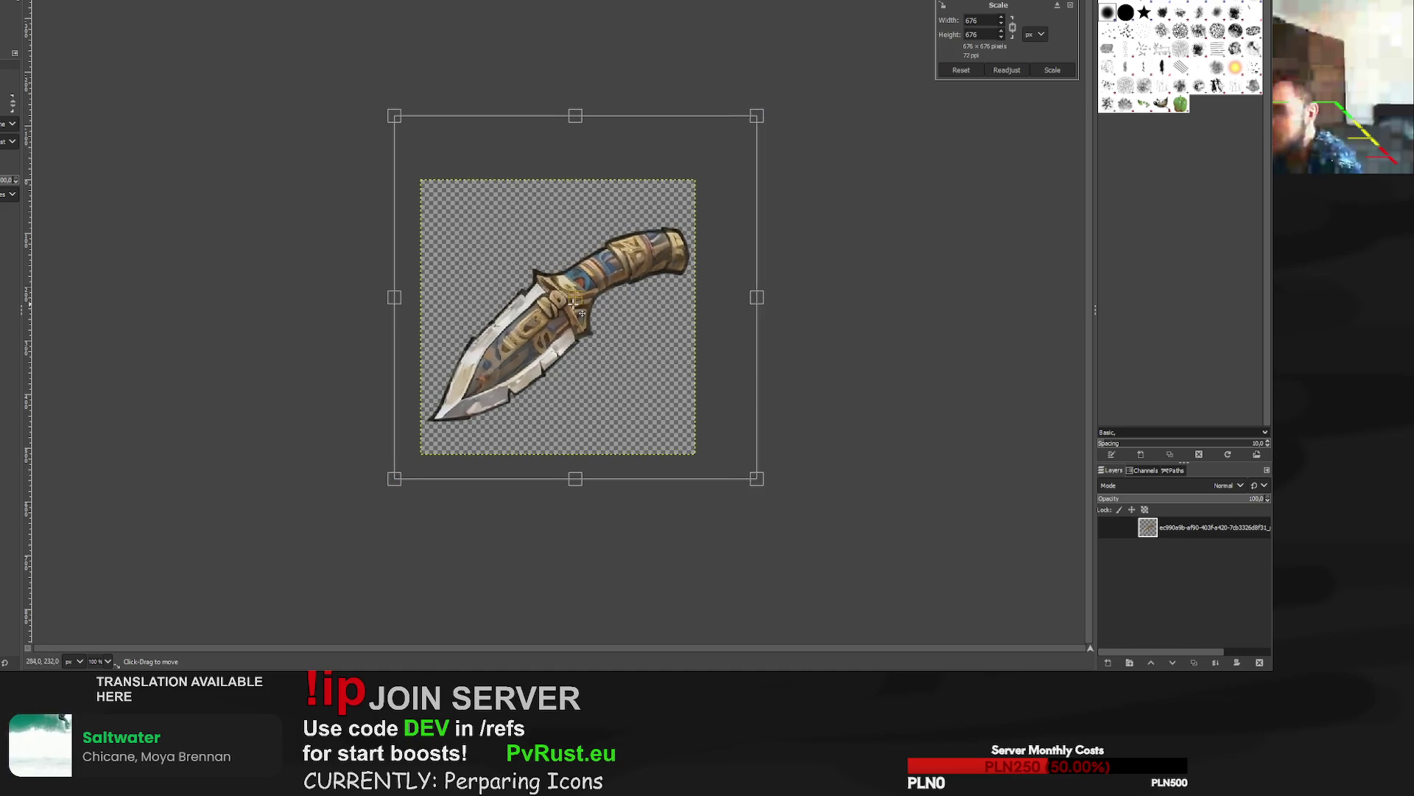
left_click(1053, 70)
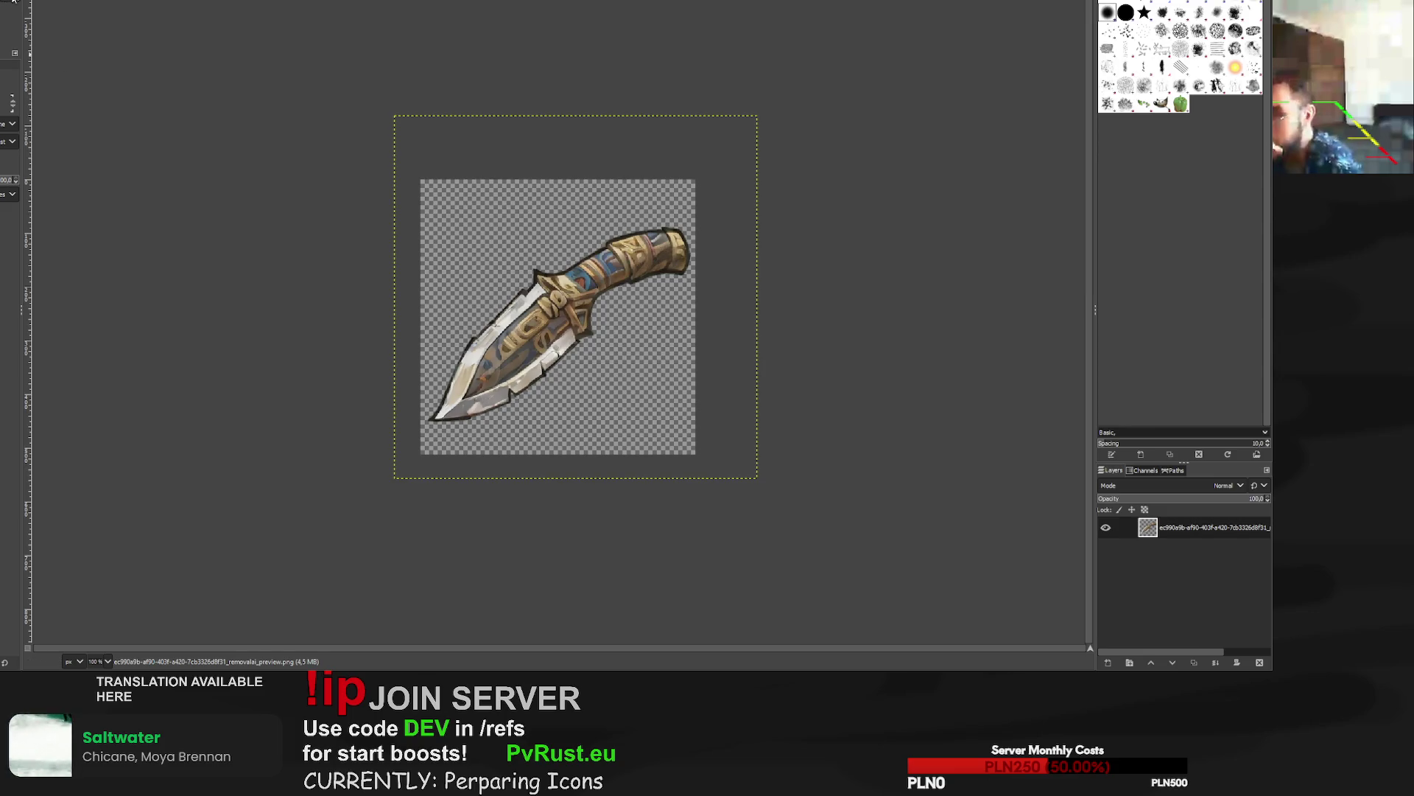
Add a new transparent layer and move it below the knife.
key("shift+ctrl+n")
key("shift+Page_Down")
key("p")
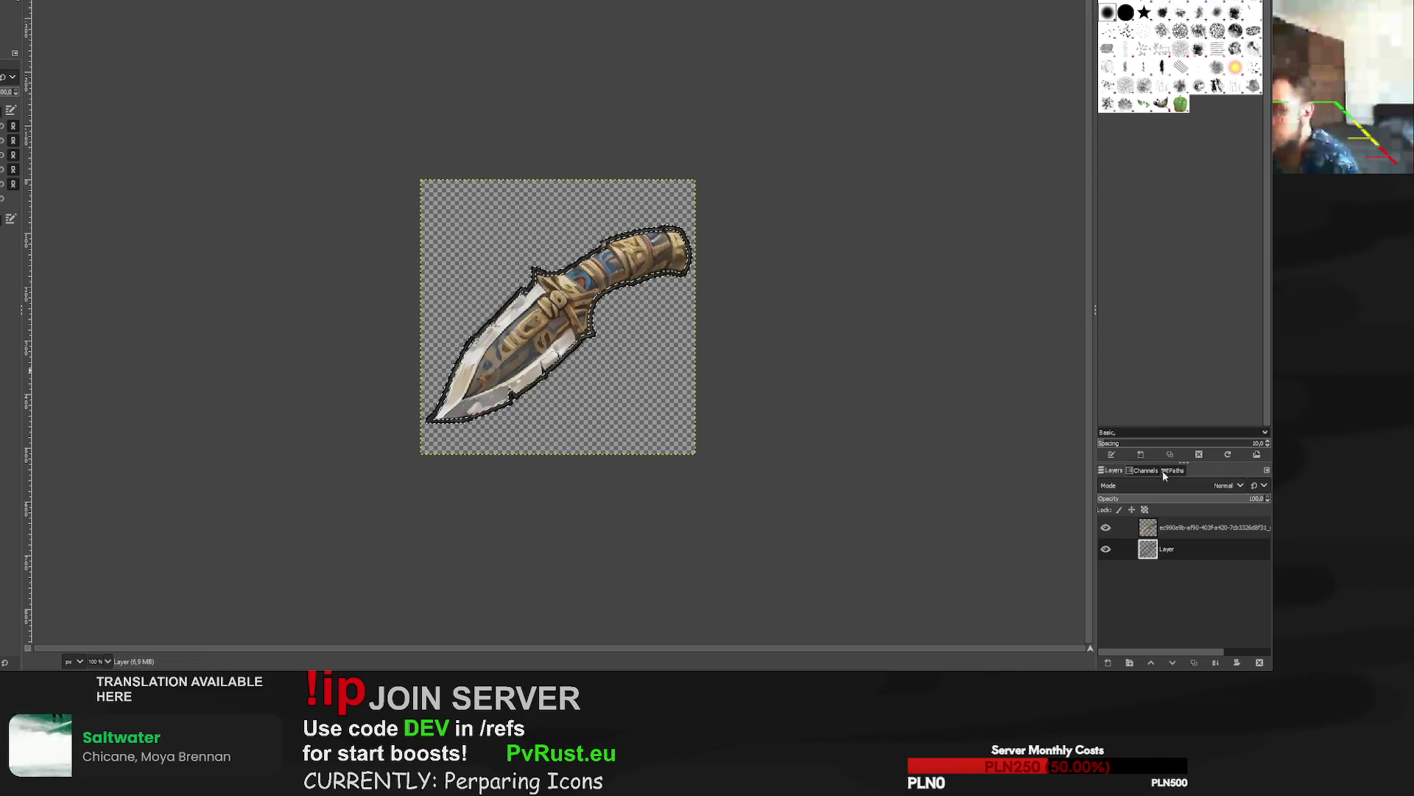
Select the knife's shape from its transparency.
key("r")
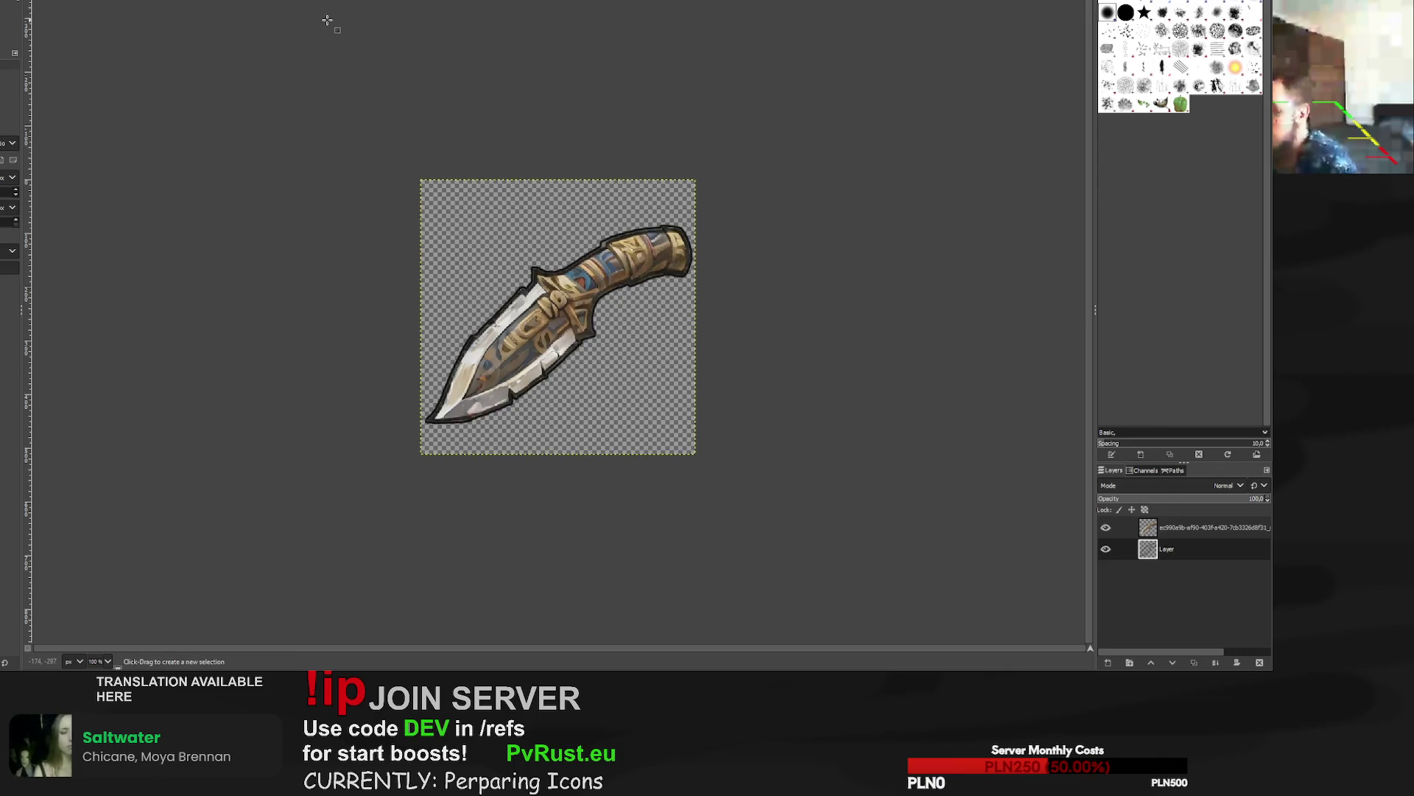
scroll(619, 267, "up", 3)
scroll(619, 266, "up", 1)
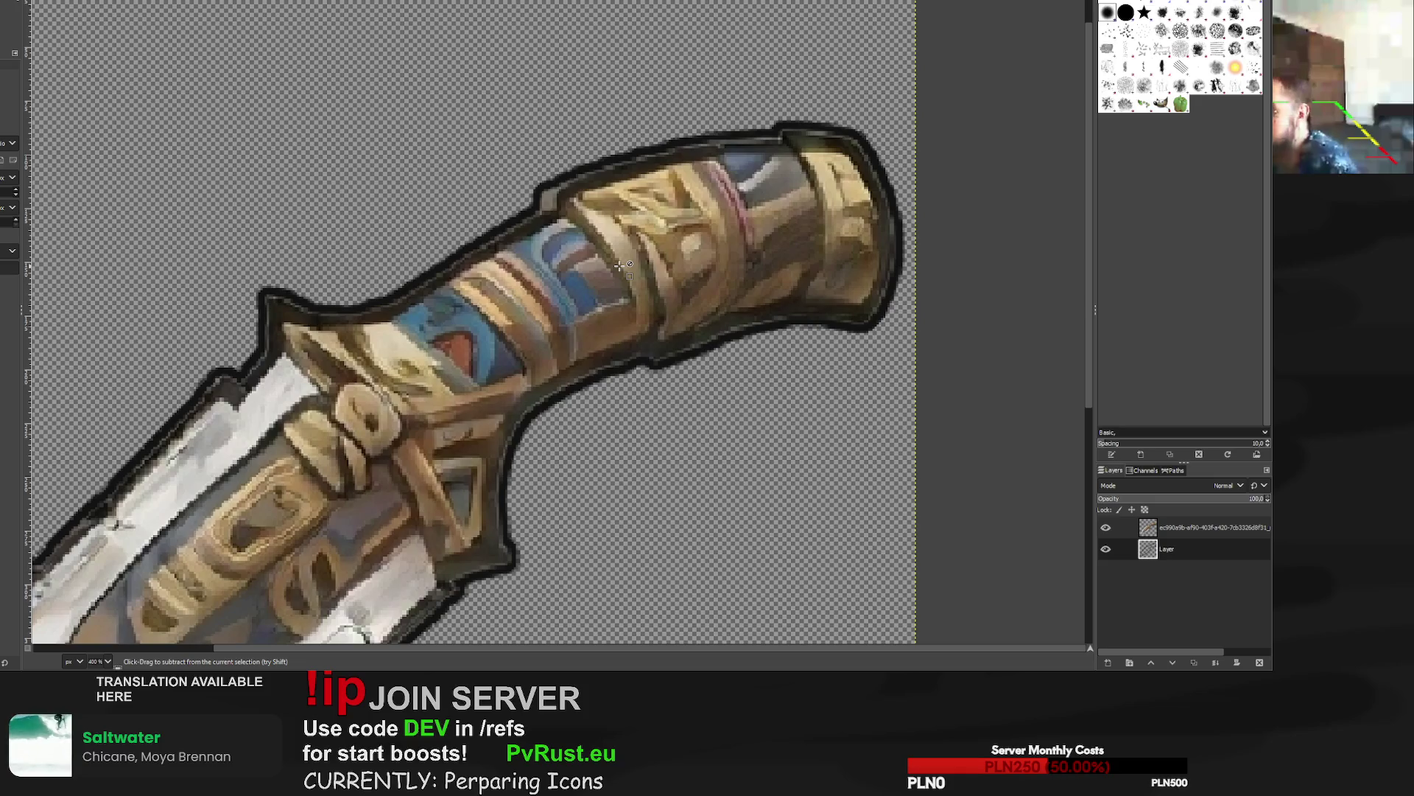
scroll(619, 266, "down", 3)
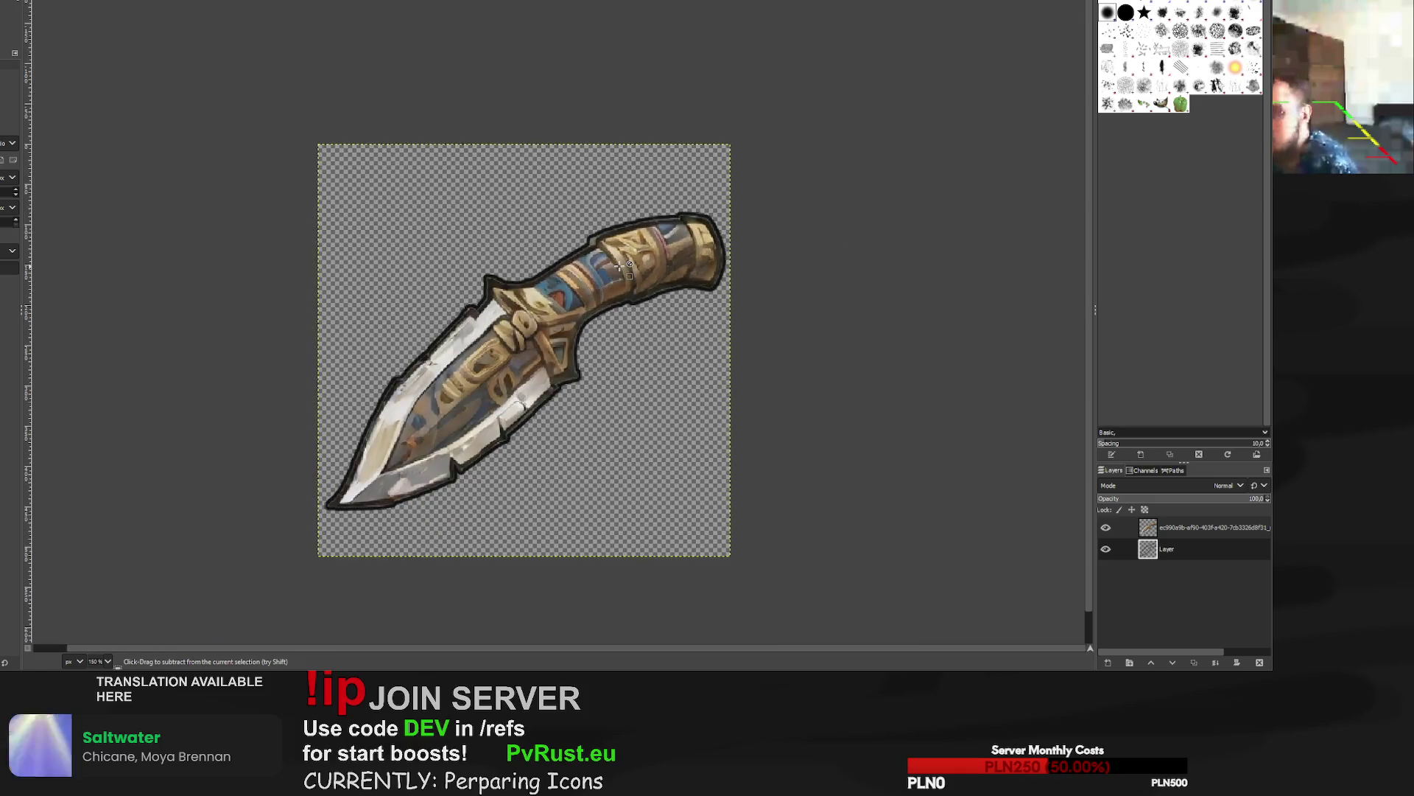
left_click(1161, 528, "alt")
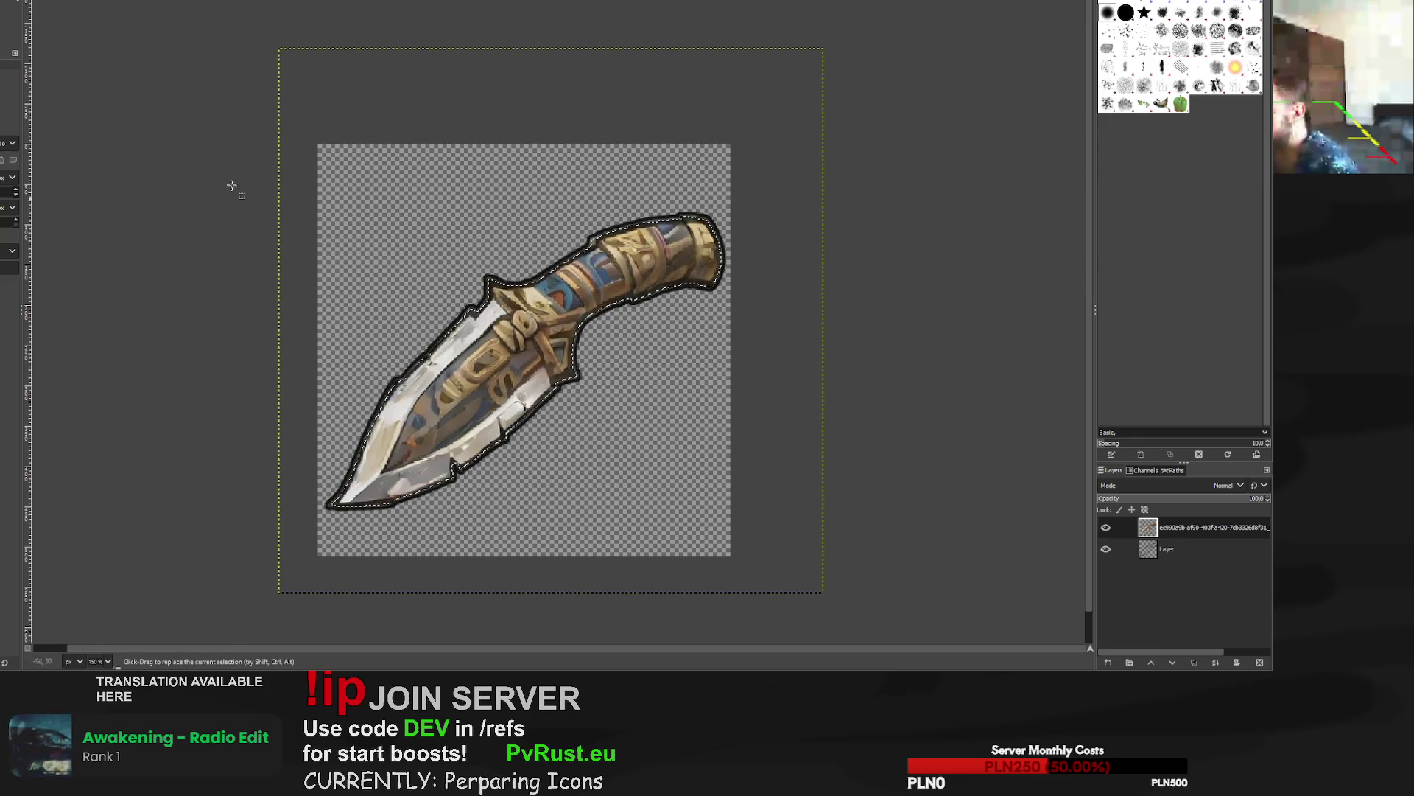
Erase leftover pixels beside the knife and export it back to its PNG file.
key("shift+e")
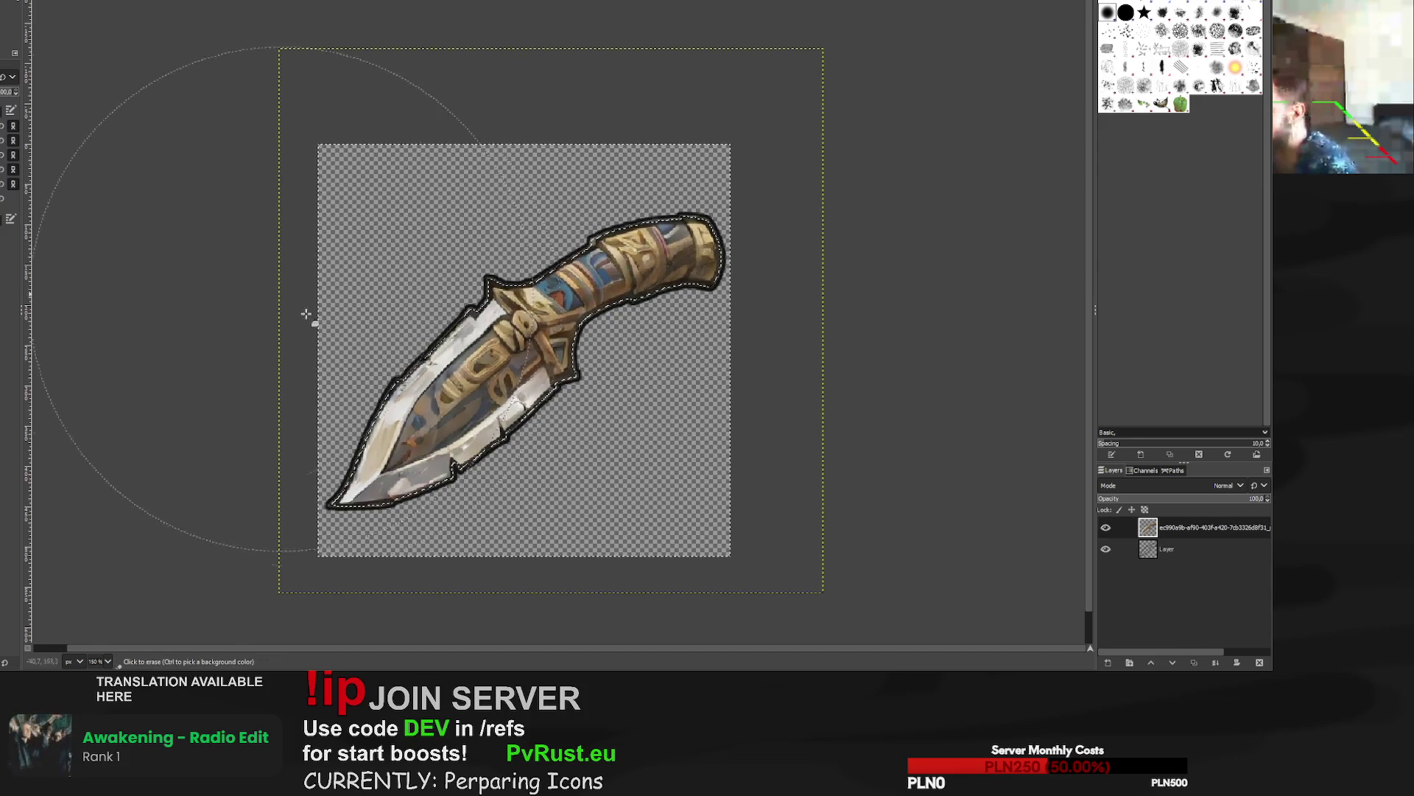
left_click(353, 383)
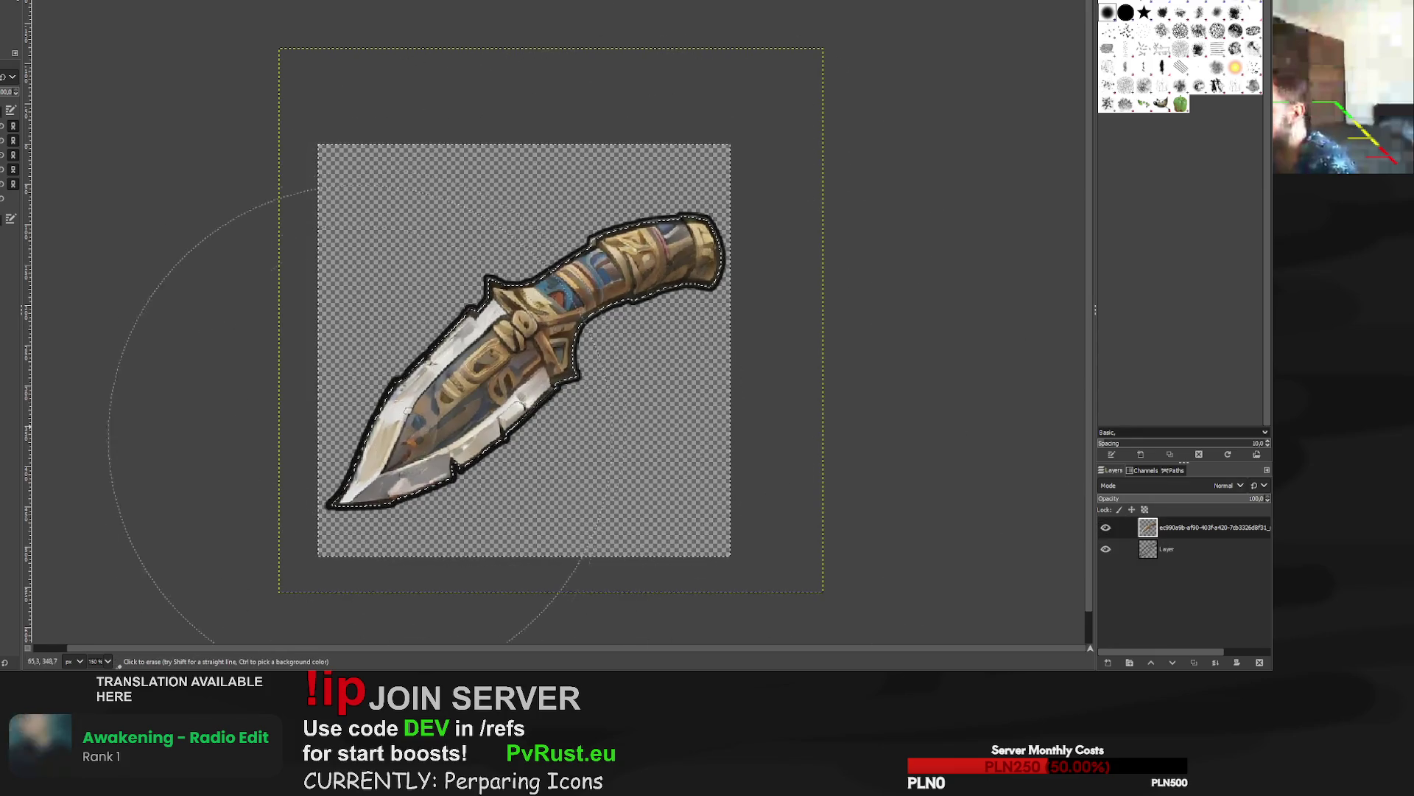
key("r")
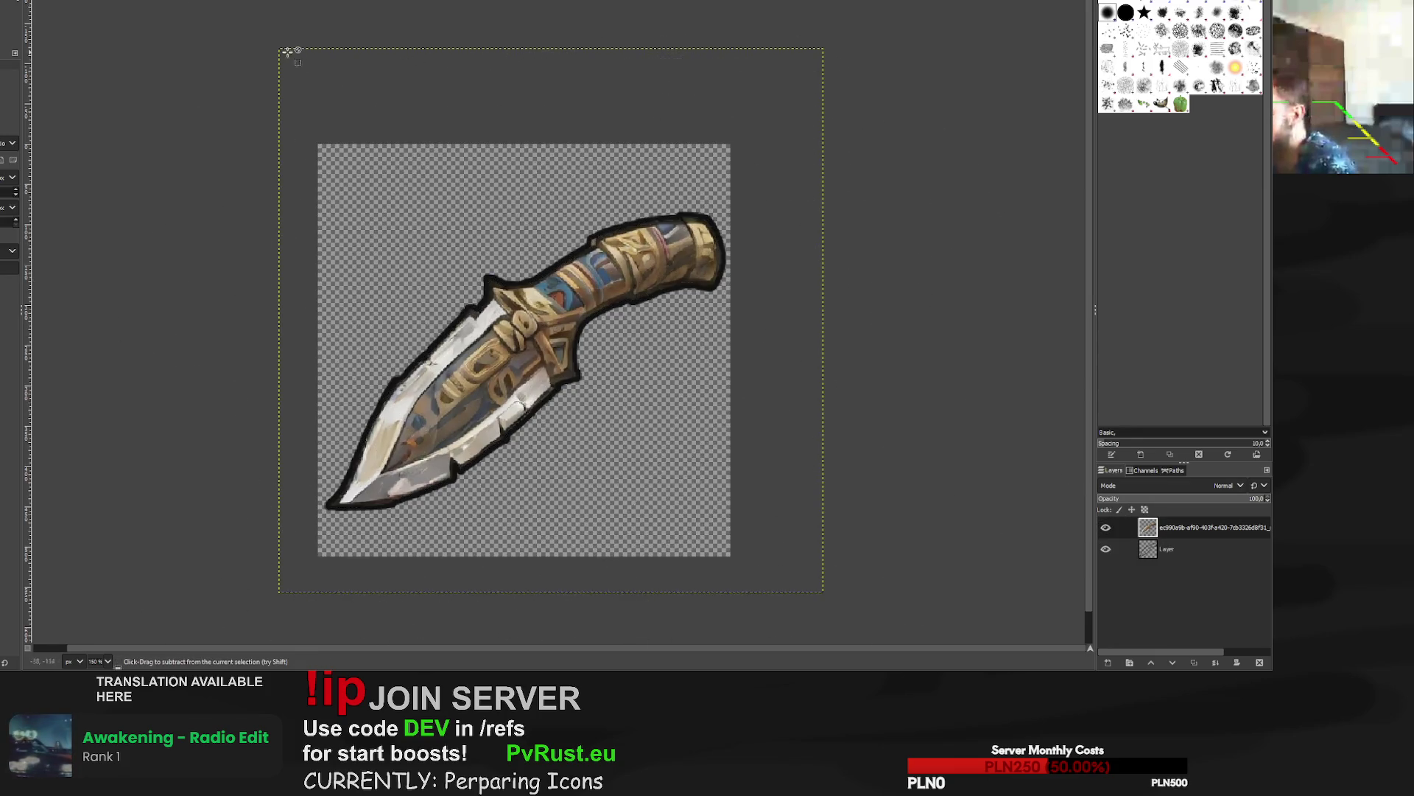
scroll(292, 63, "down", 2)
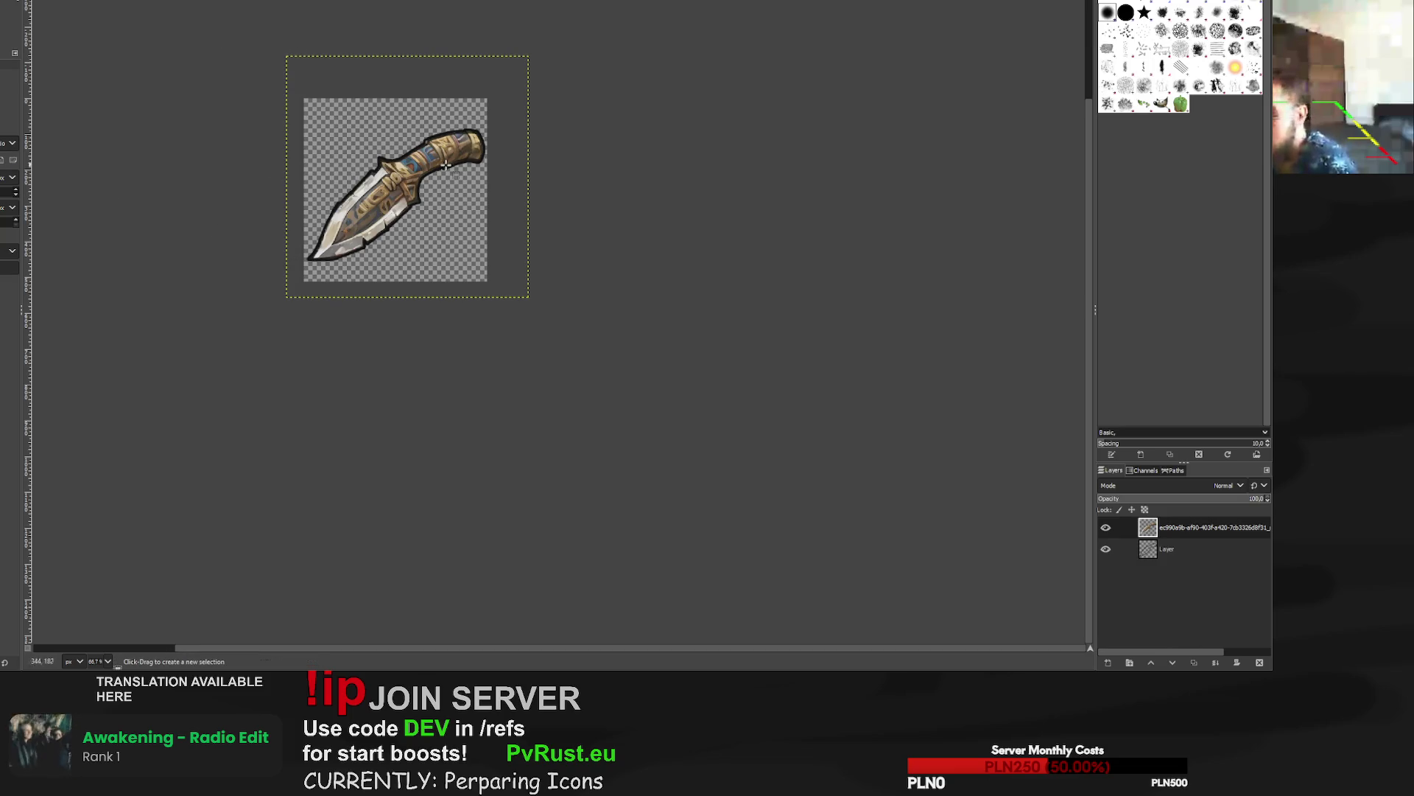
key("ctrl+e")
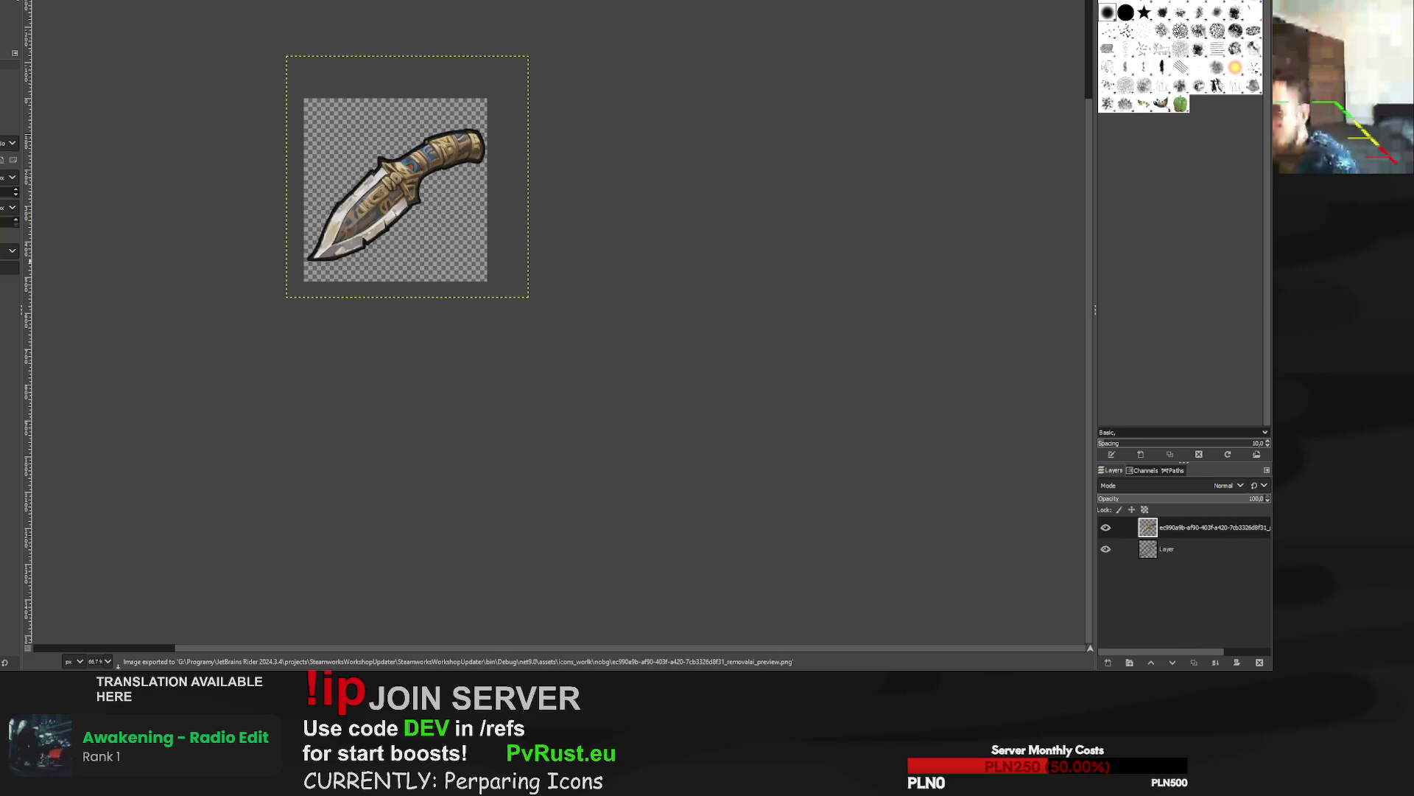
key("ctrl+w")
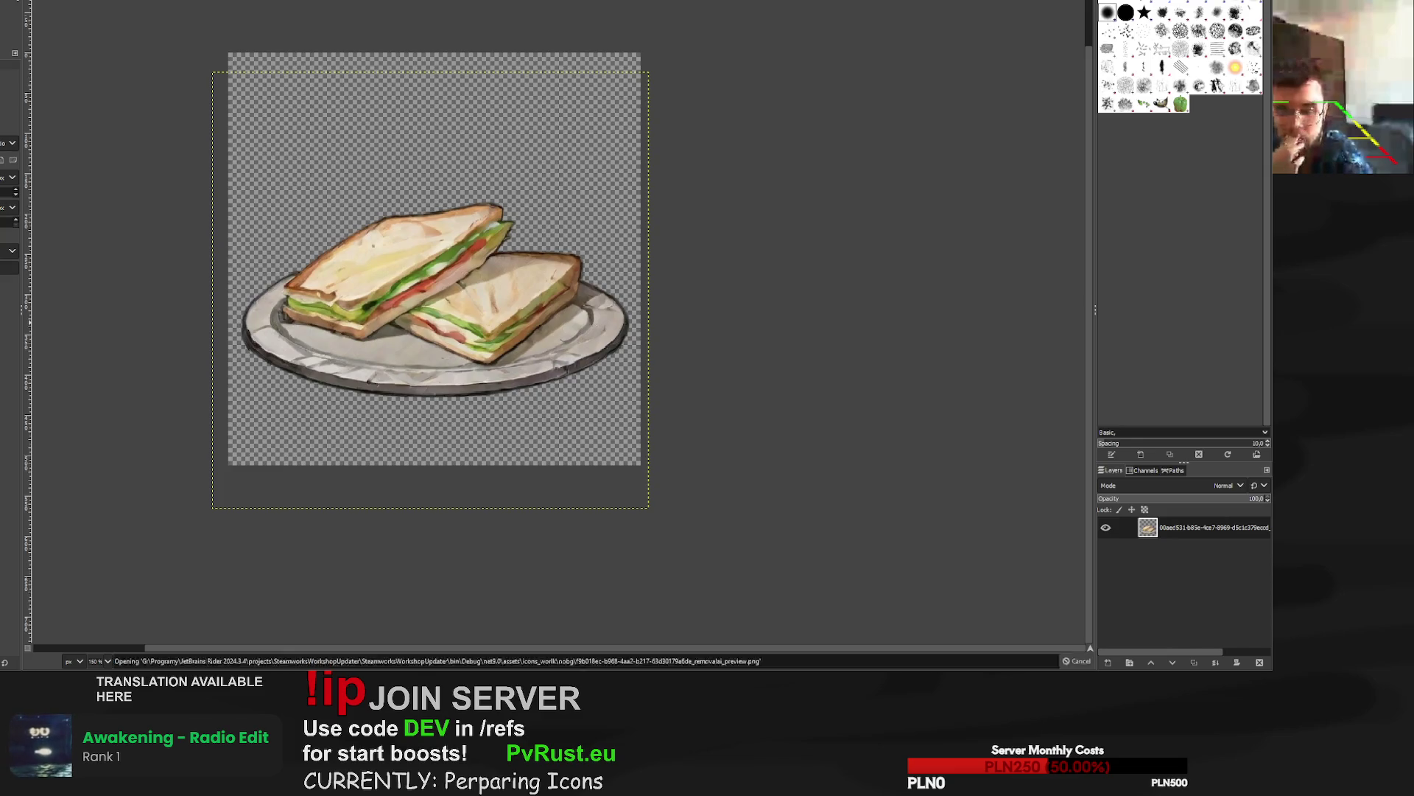
Enlarge the crab layer to 600 px and recentre it on the canvas.
key("ctrl+w")
key("plus")
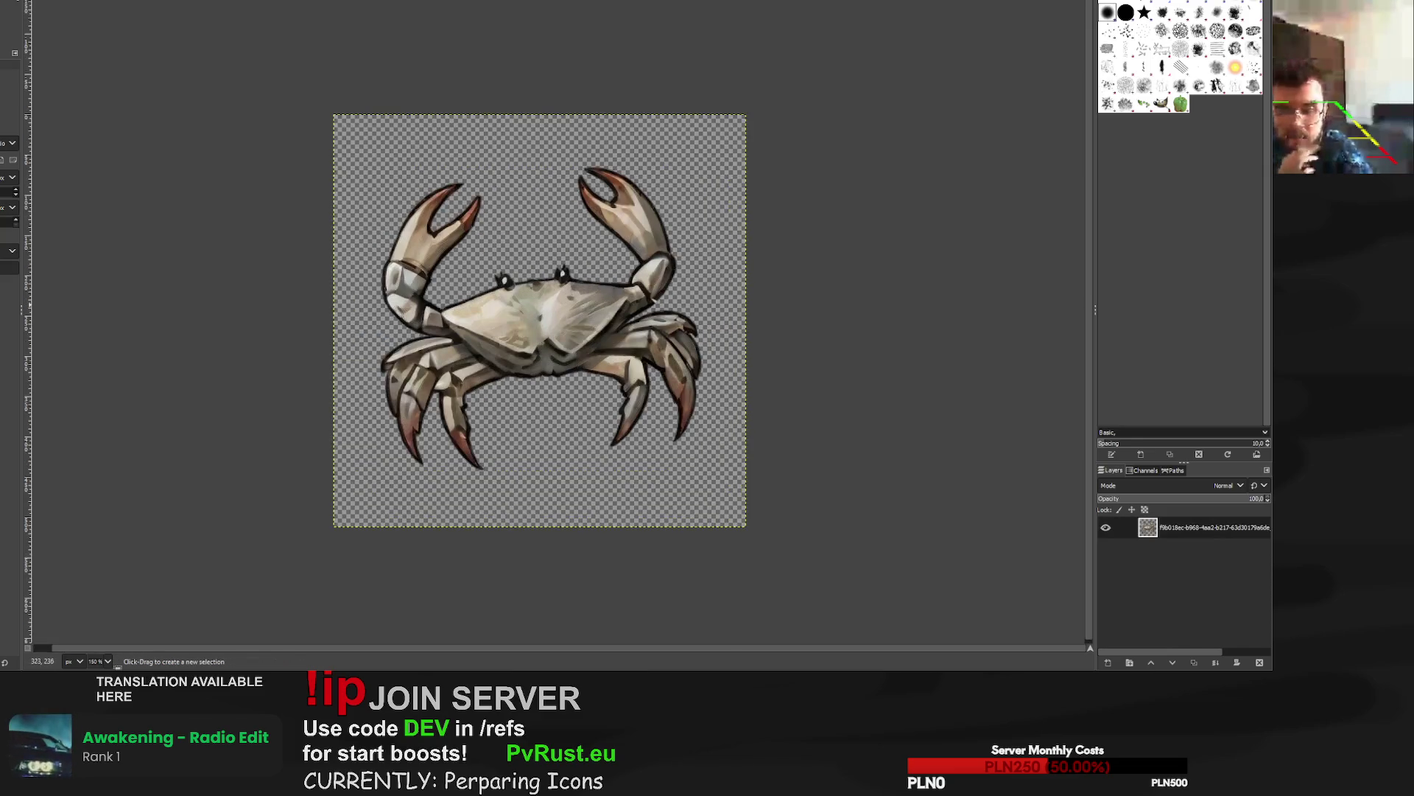
key("shift+s")
left_click(337, 116)
left_click_drag(336, 116, 307, 88)
mouse_move(540, 321)
left_mouse_down()
mouse_move(545, 336)
mouse_move(542, 325)
left_mouse_up()
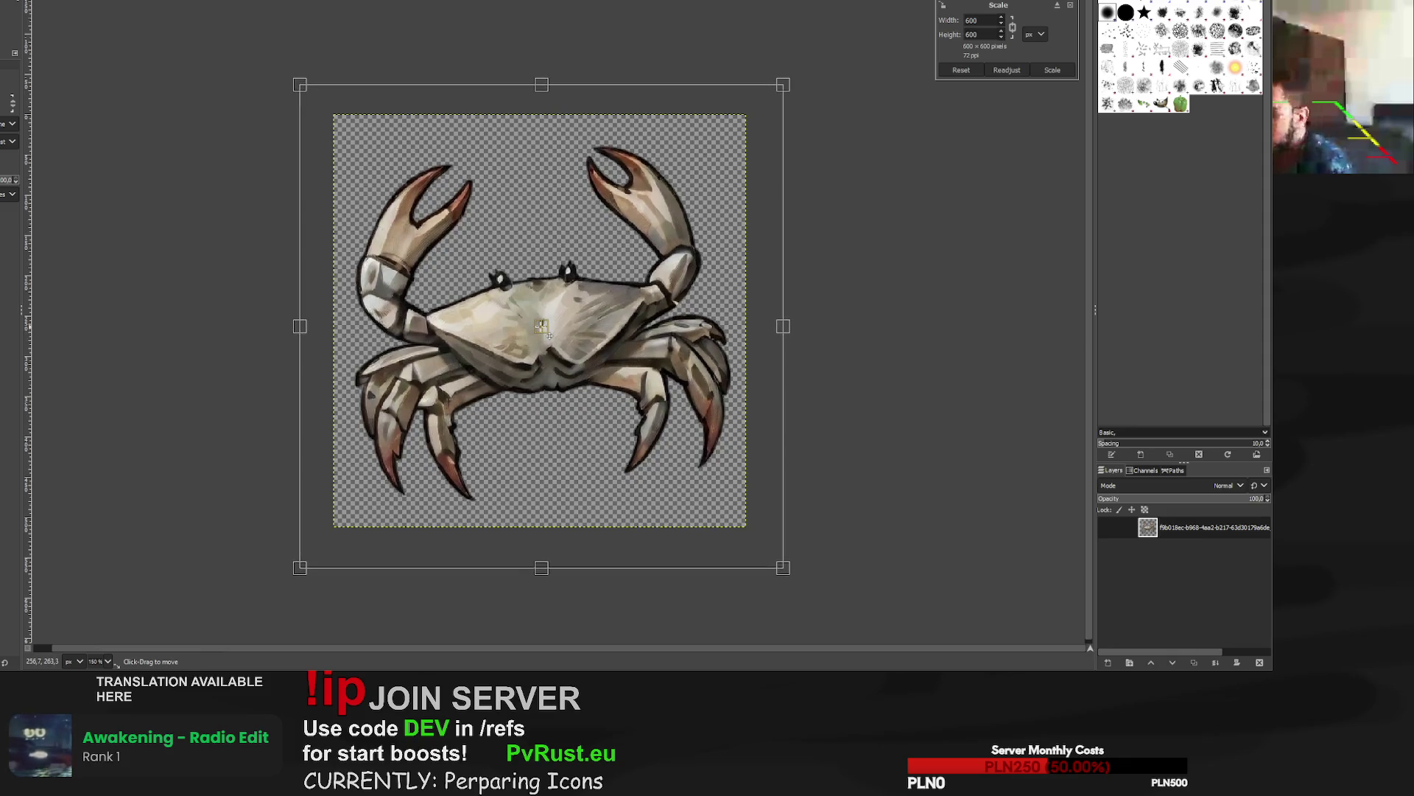
key("Return")
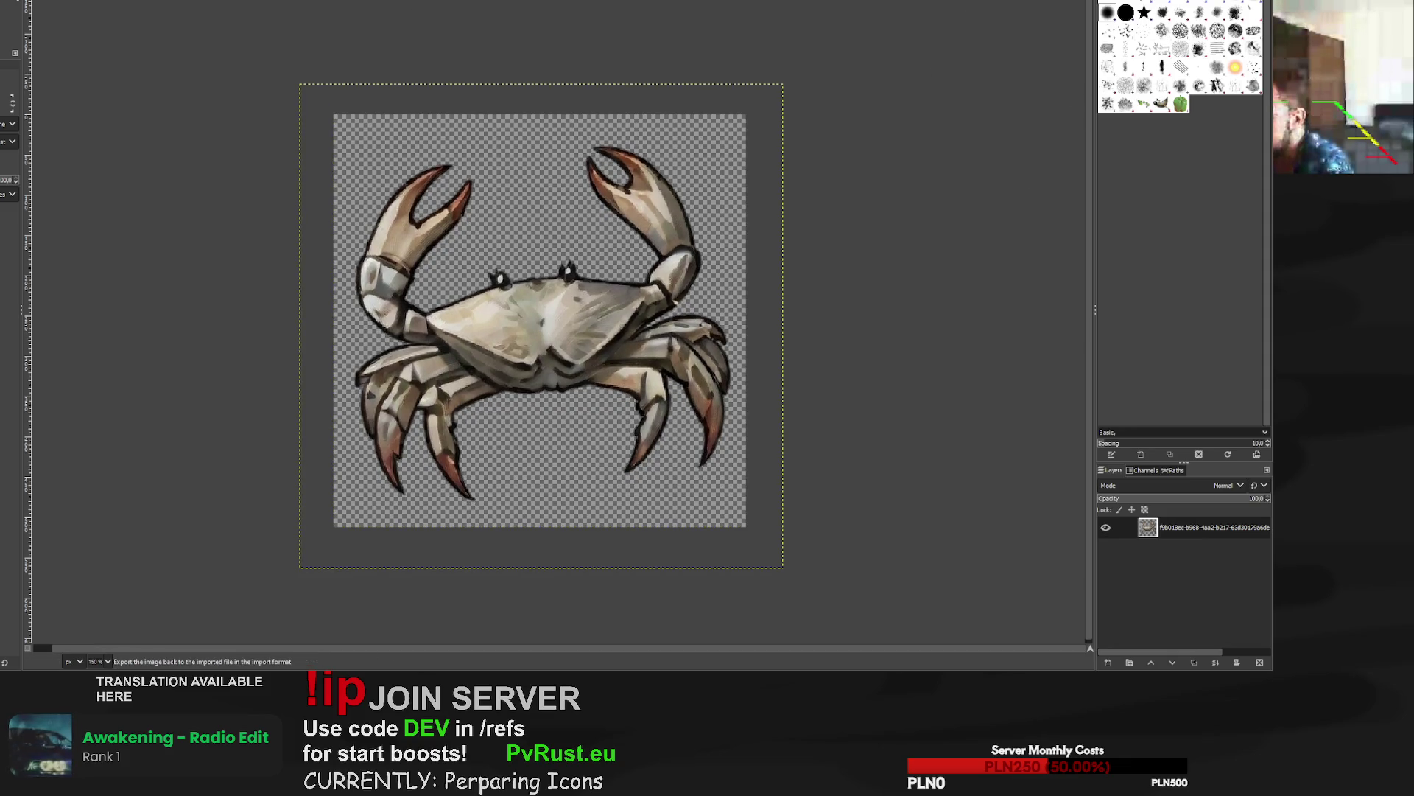
Overwrite the crab's removal_preview.png and move on to the next image.
key("ctrl+e")
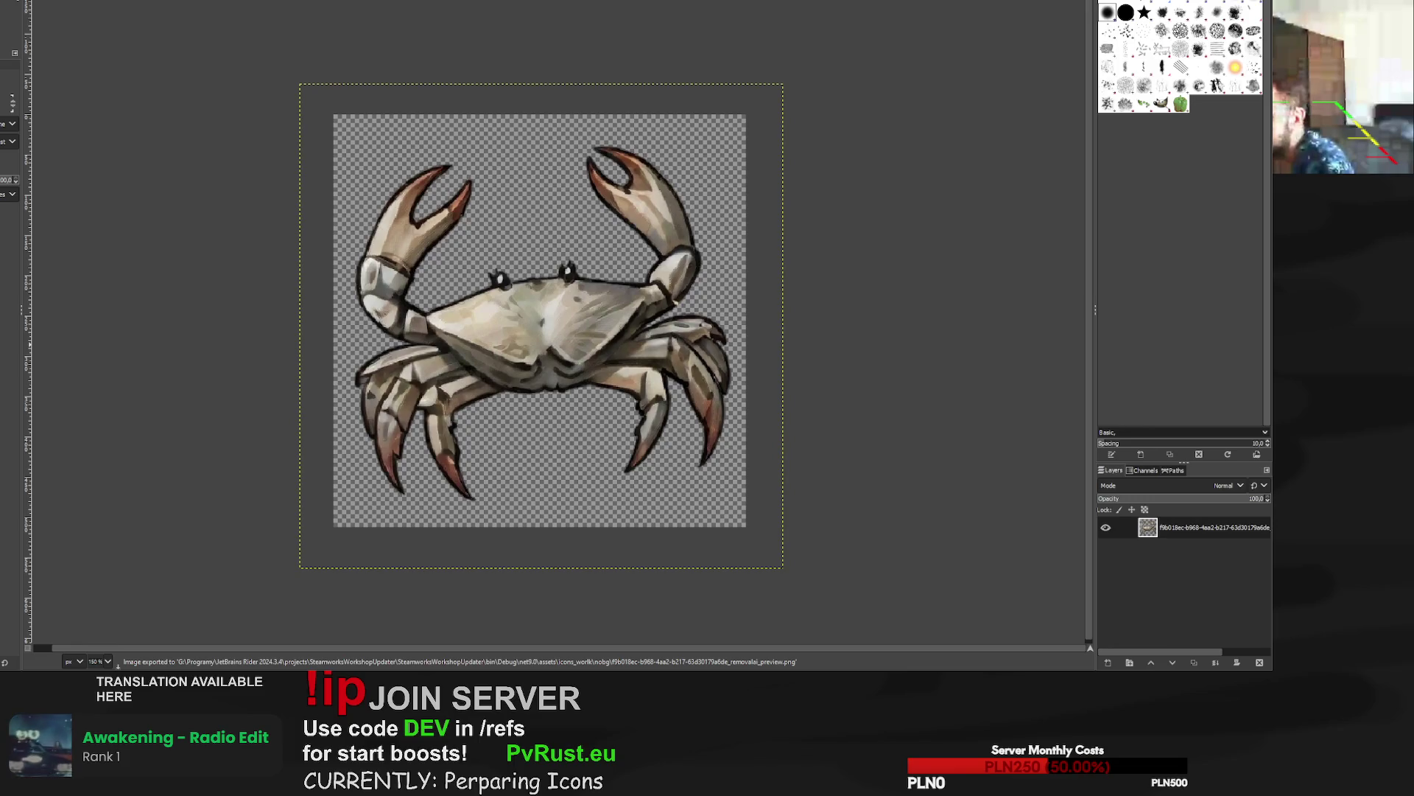
key("ctrl+w")
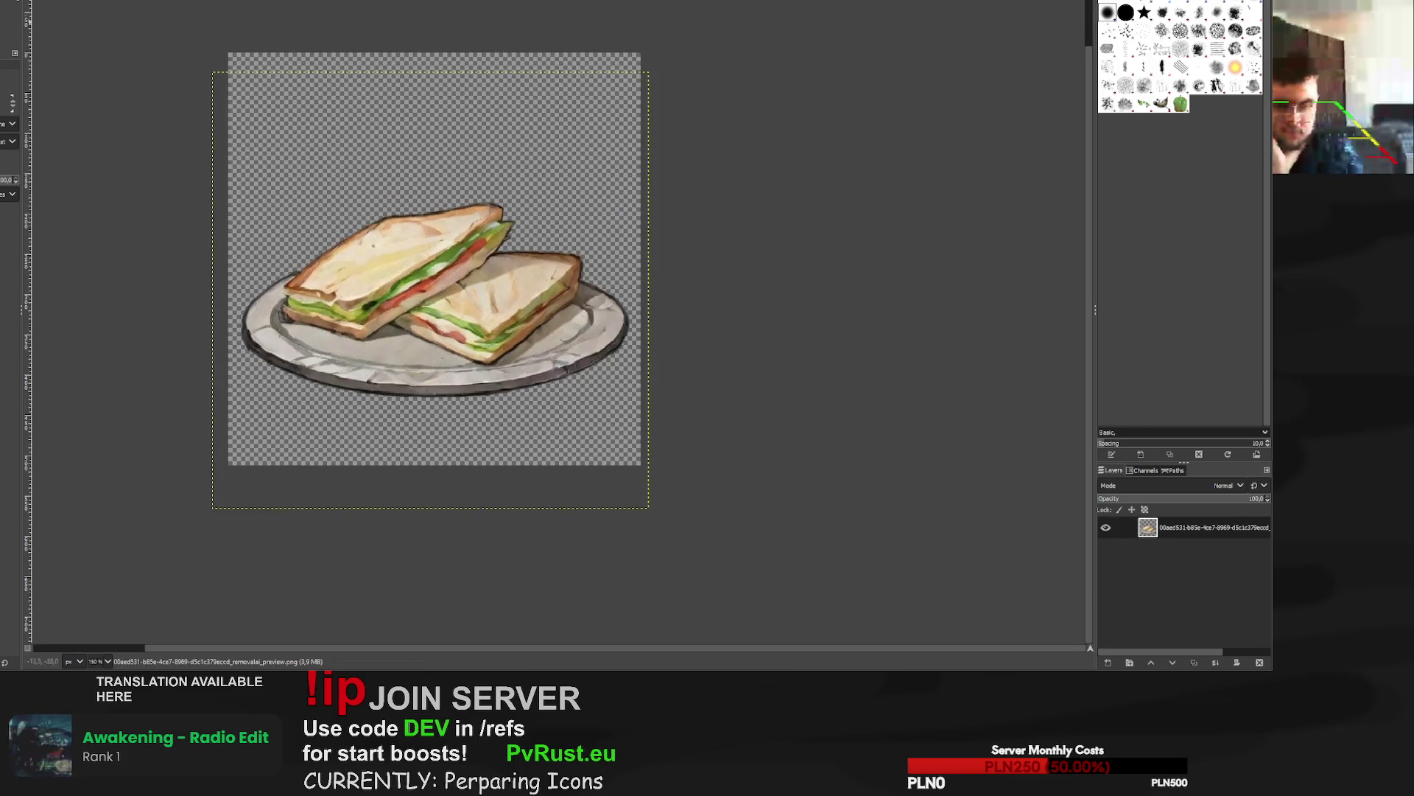
key("ctrl+w")
Scale the tree trunk to 519 px, nudge it into place, and overwrite its PNG.
left_click(718, 174)
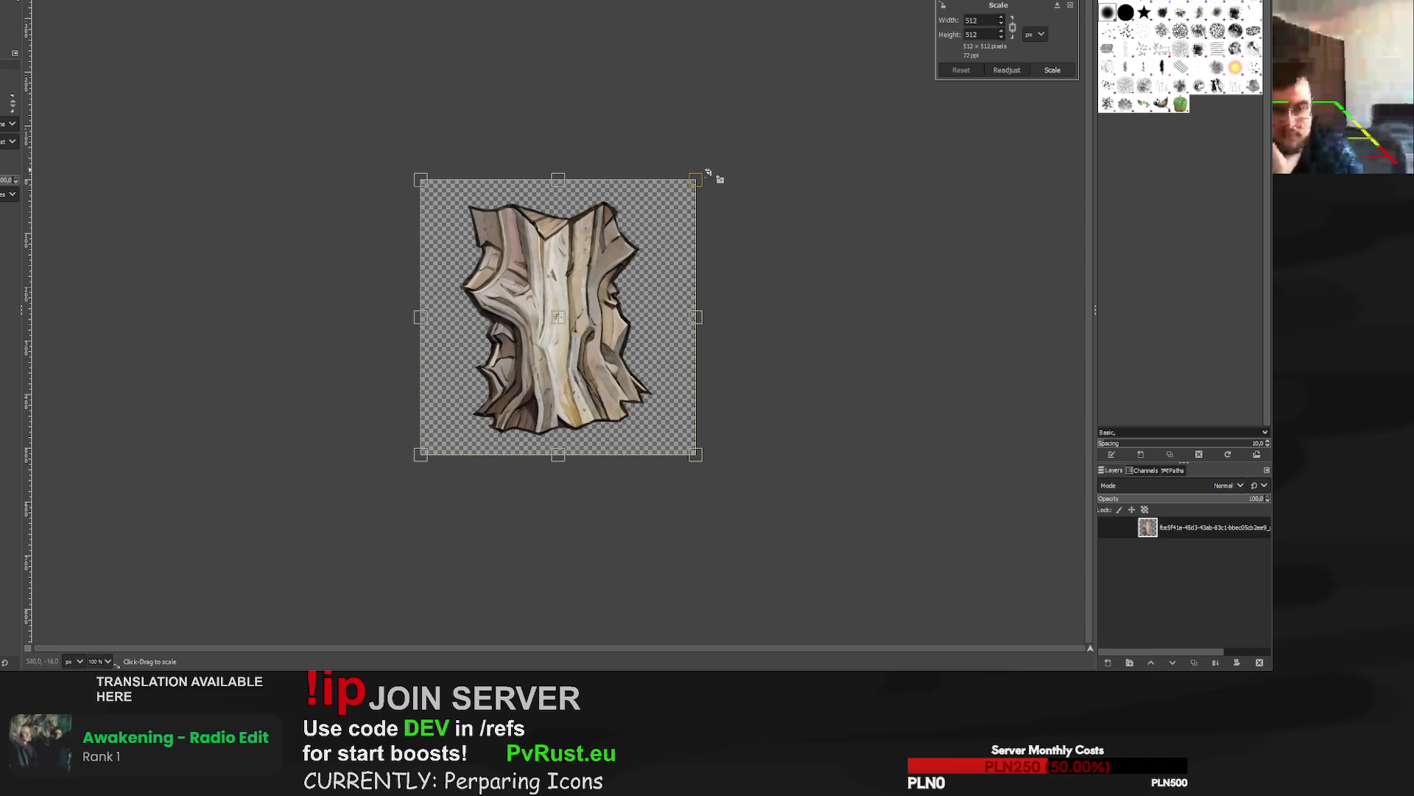
left_click_drag(718, 174, 720, 175)
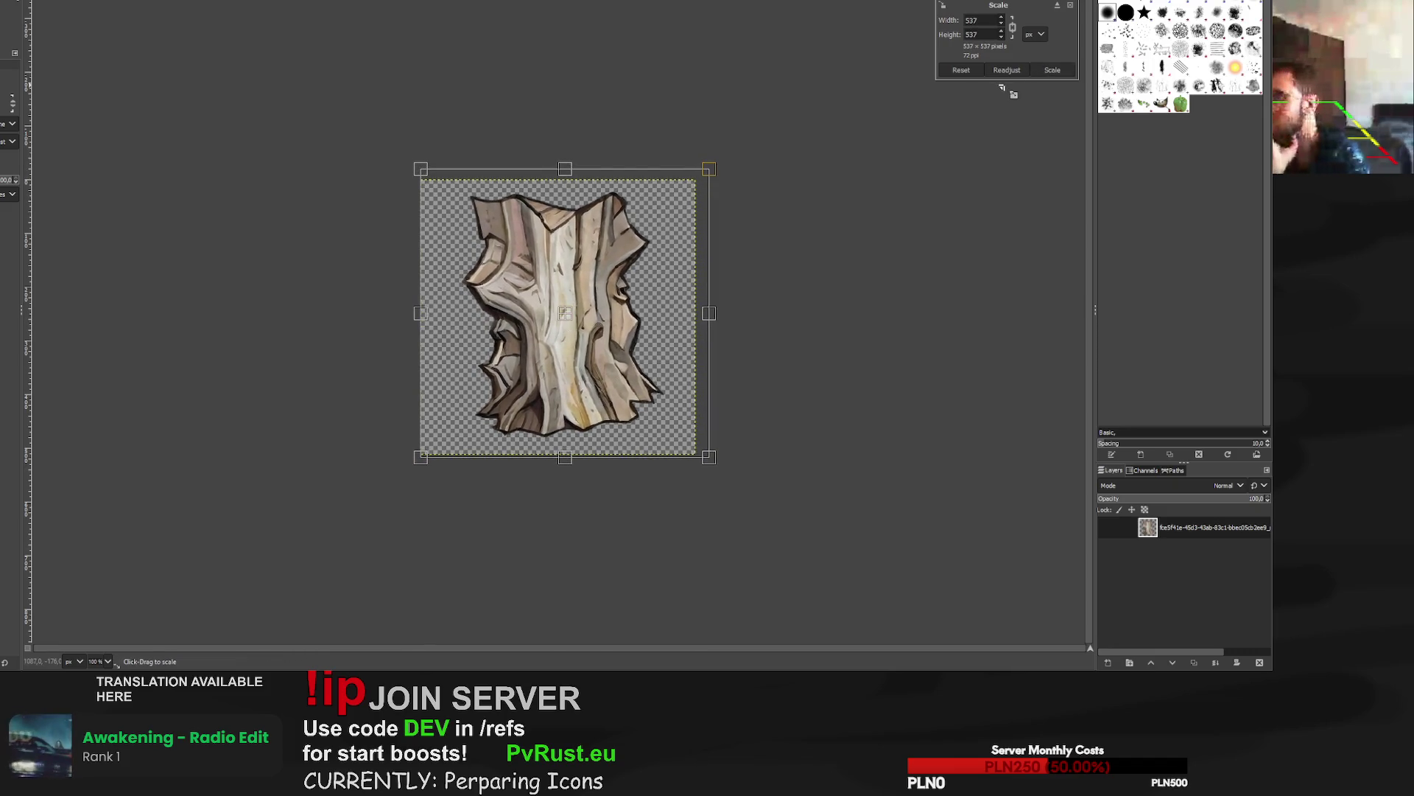
left_click_drag(708, 170, 699, 179)
left_click_drag(569, 329, 576, 322)
key("Return")
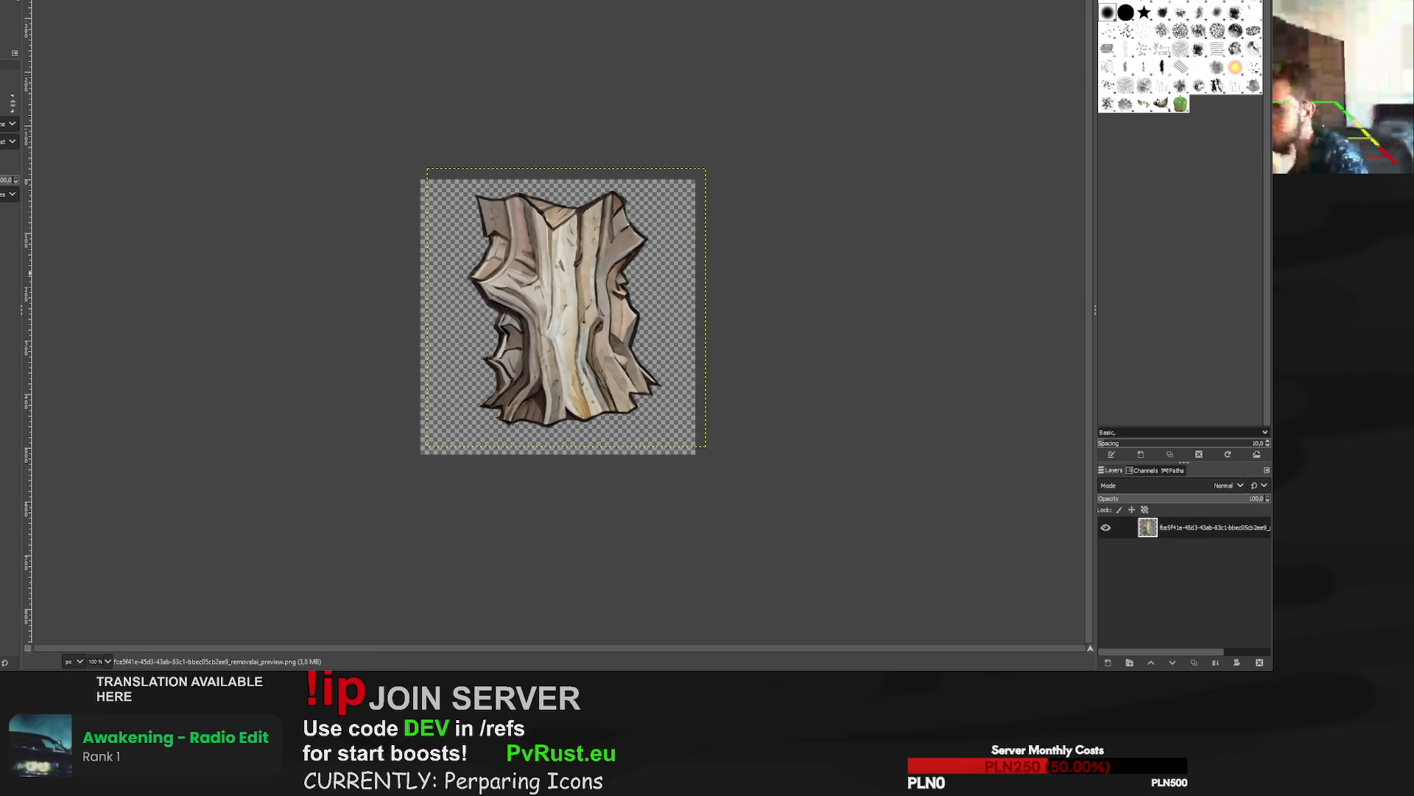
key("ctrl+e")
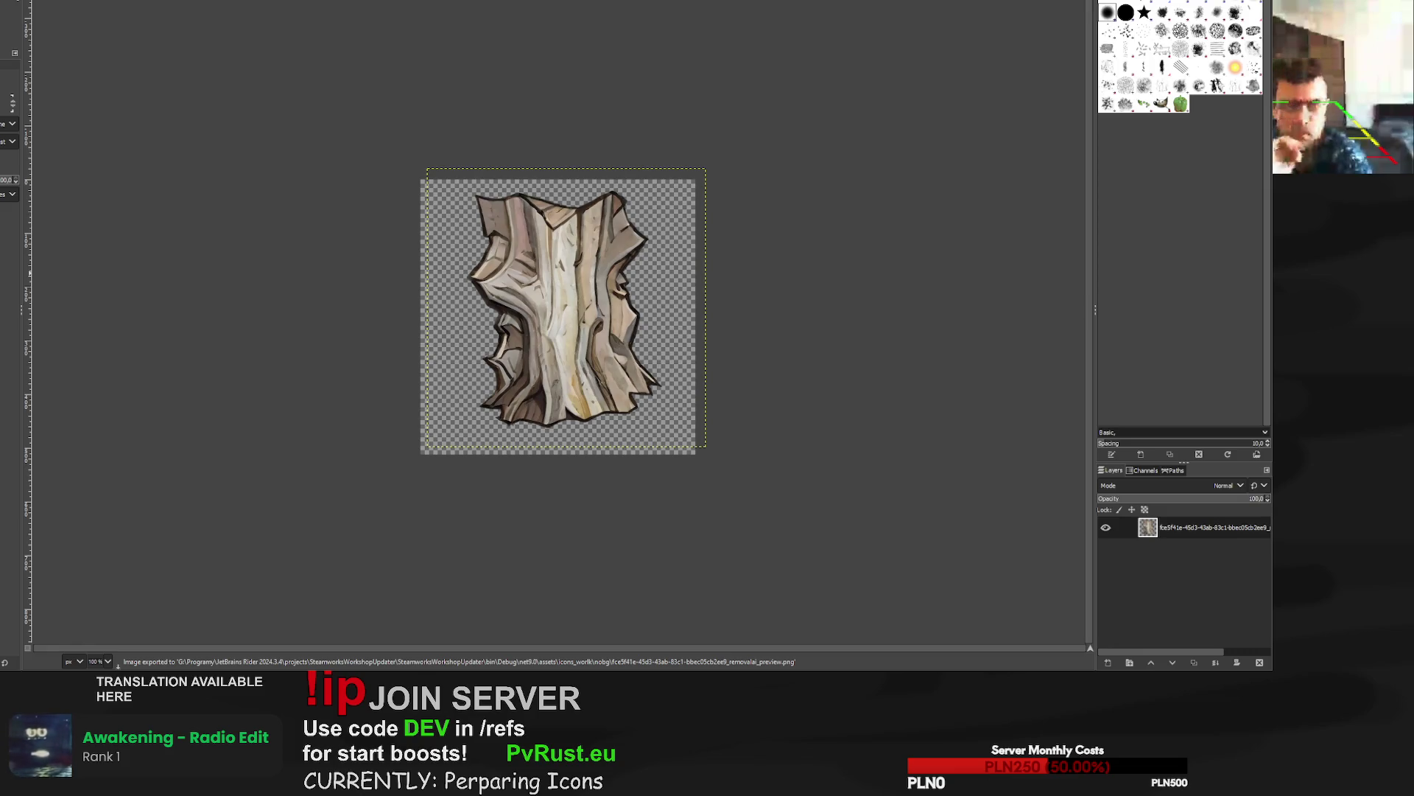
key("ctrl+w")
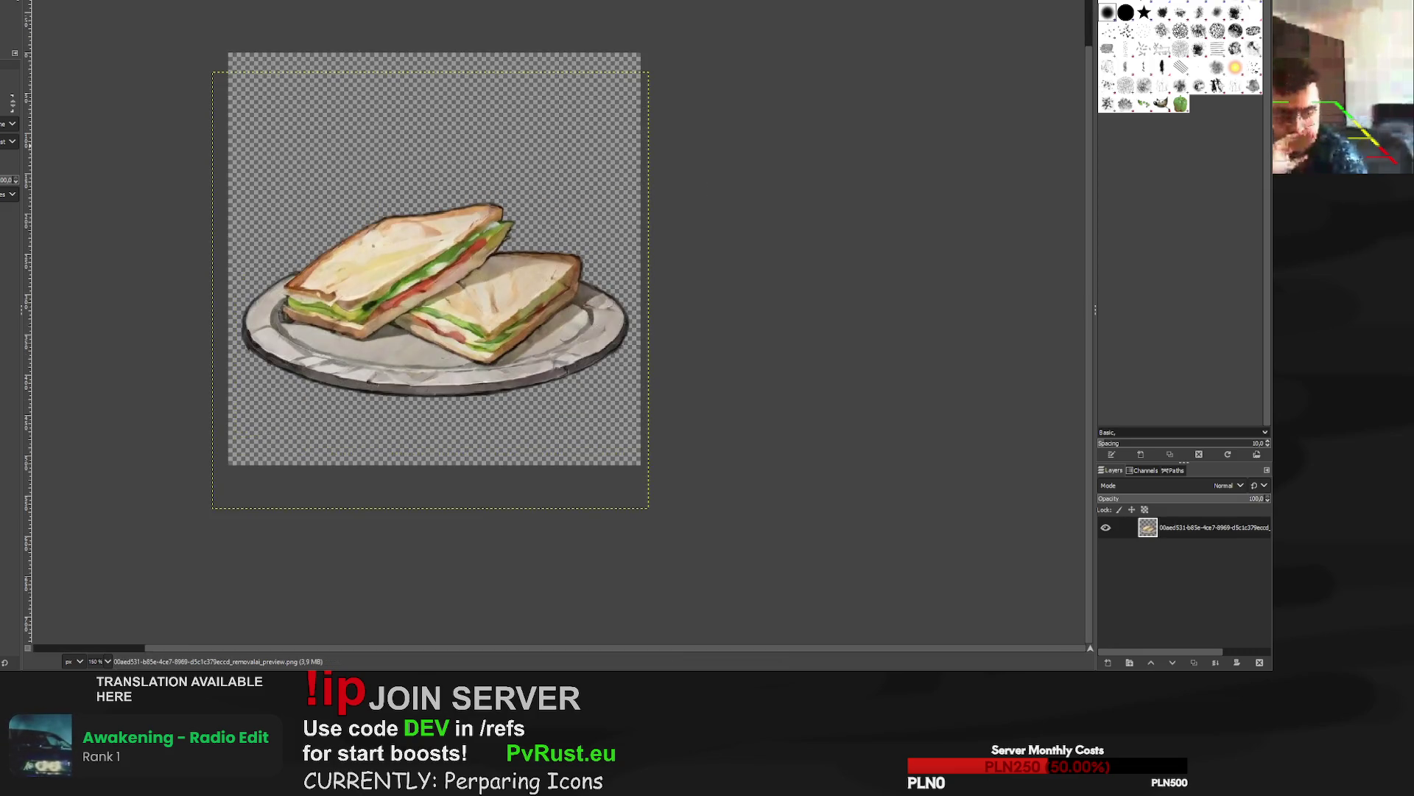
Slightly enlarge and recentre the octopus, then overwrite its removal_preview.png.
key("ctrl+w")
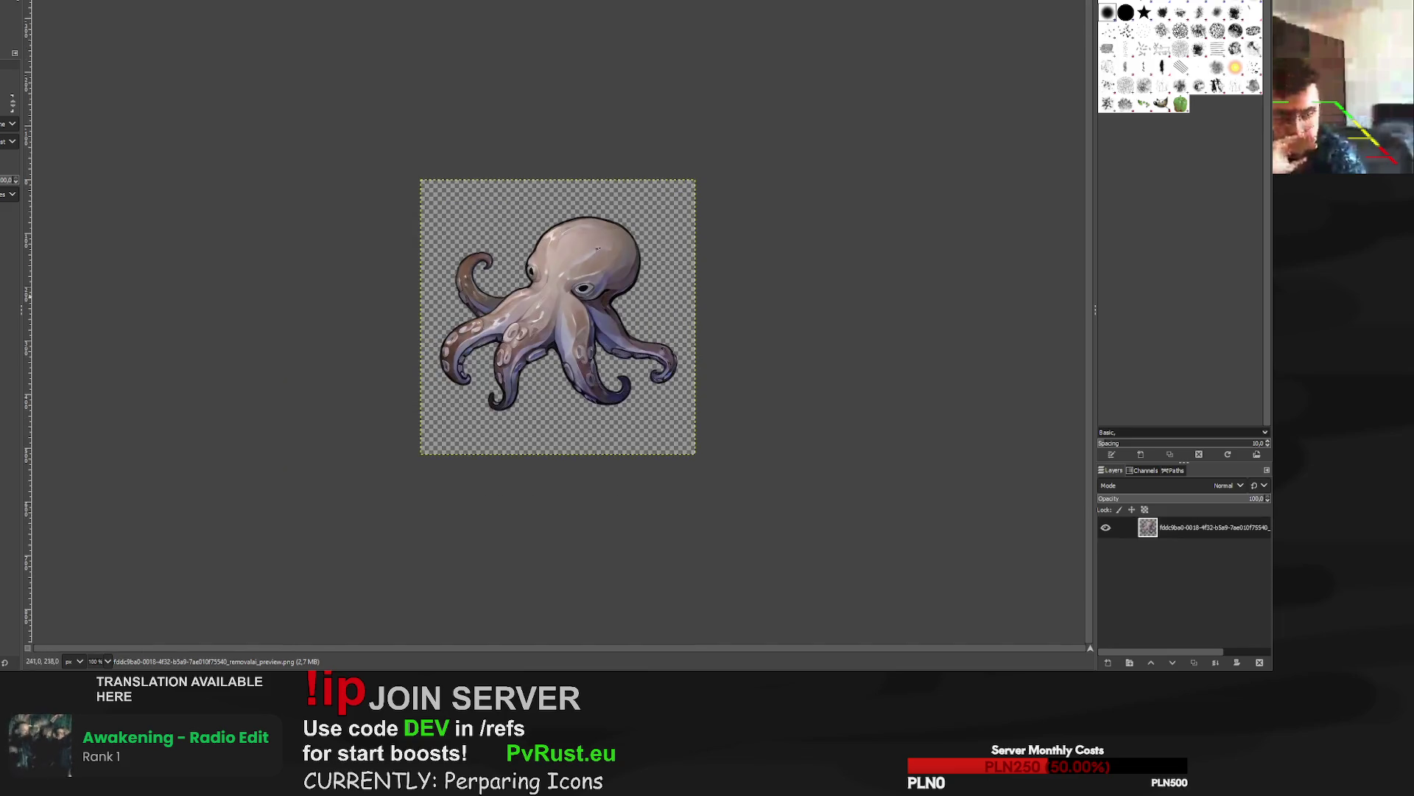
left_click(433, 471)
left_click_drag(432, 471, 395, 480)
left_click_drag(546, 330, 559, 323)
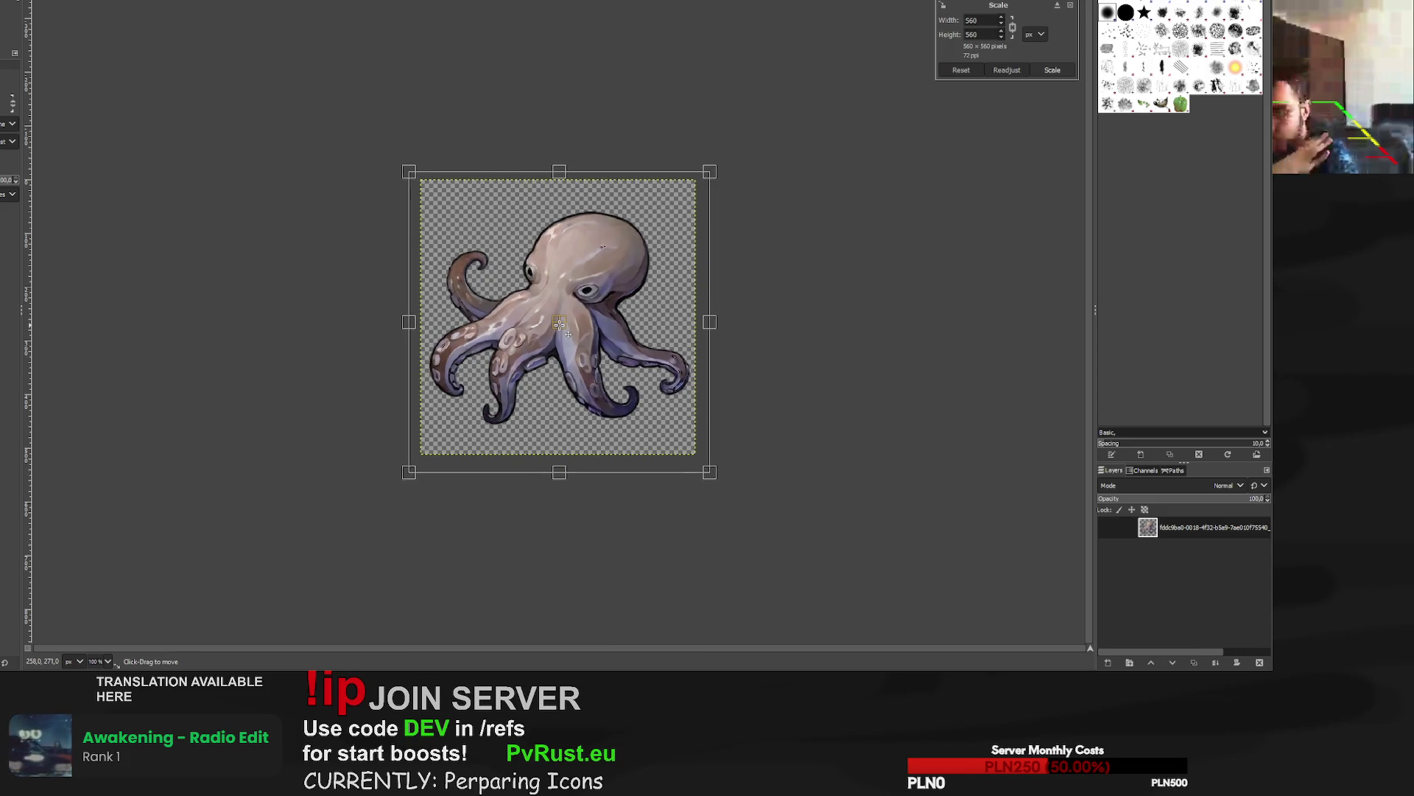
key("Return")
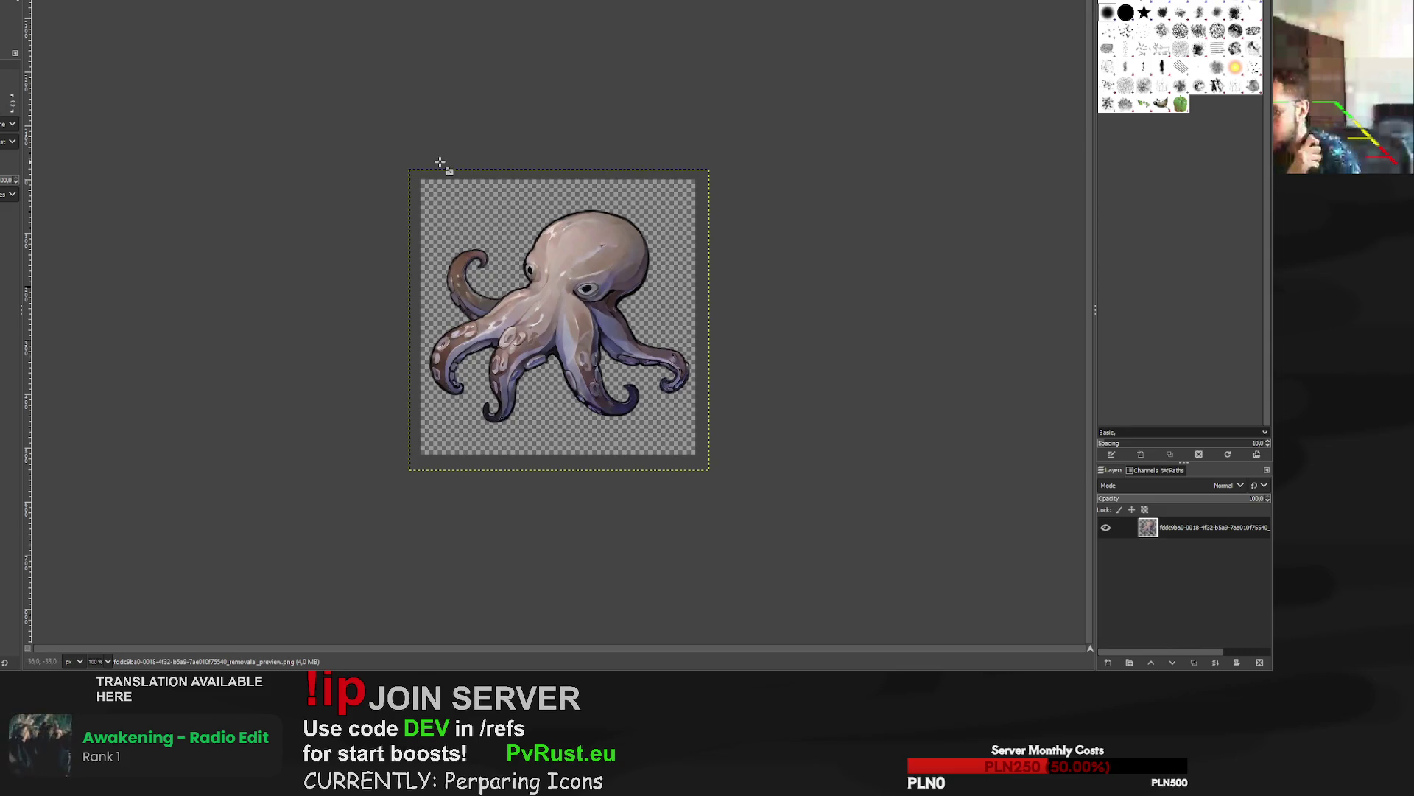
key("ctrl+e")
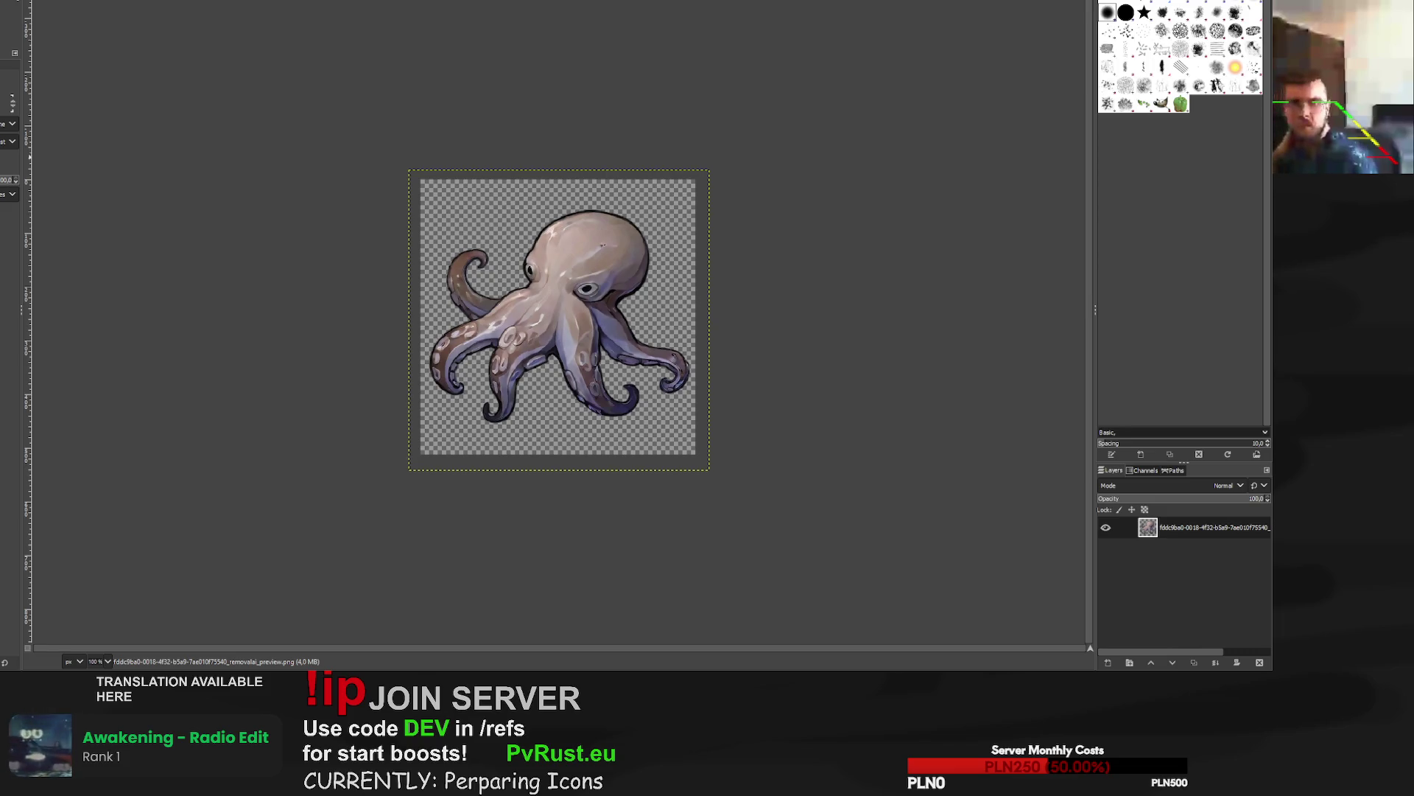
key("ctrl+w")
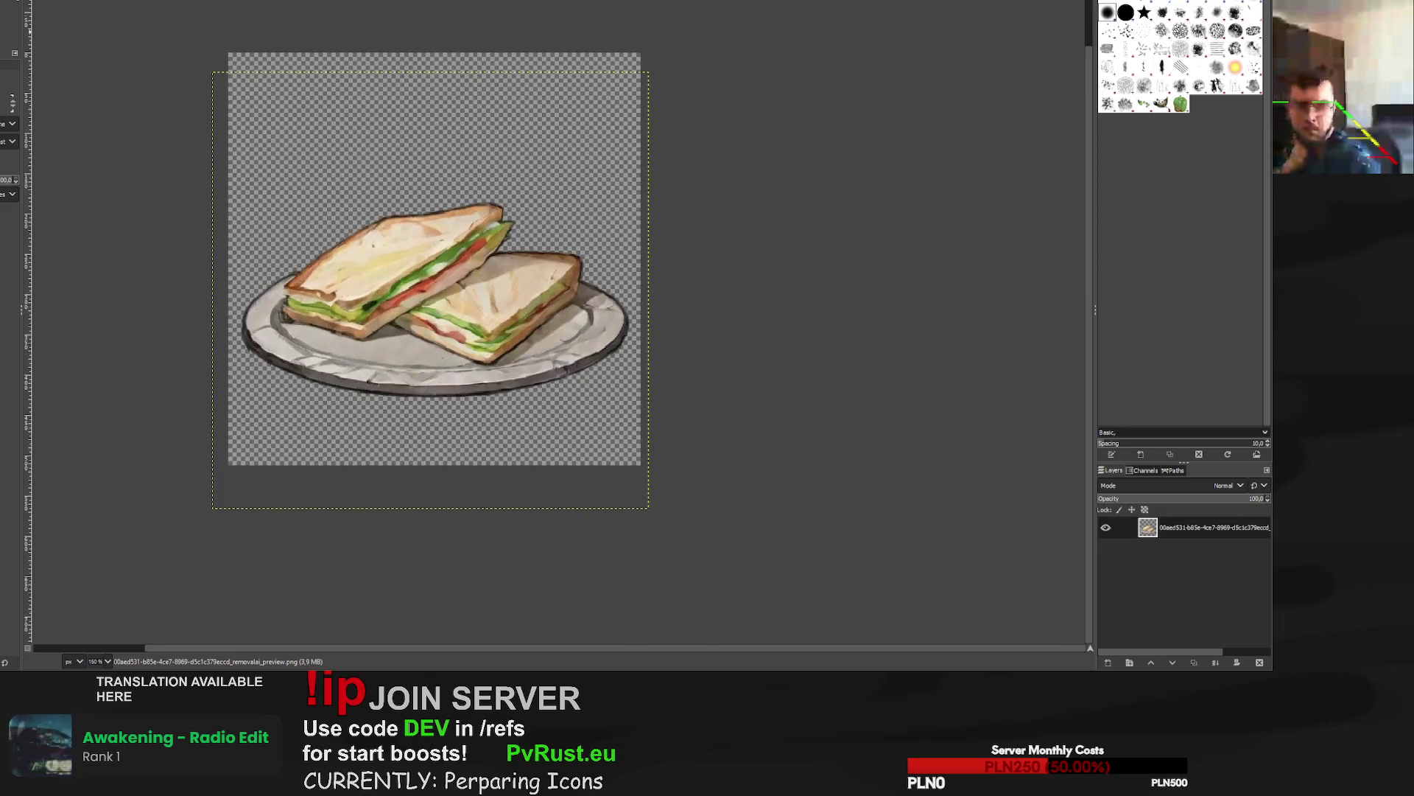
key("ctrl+w")
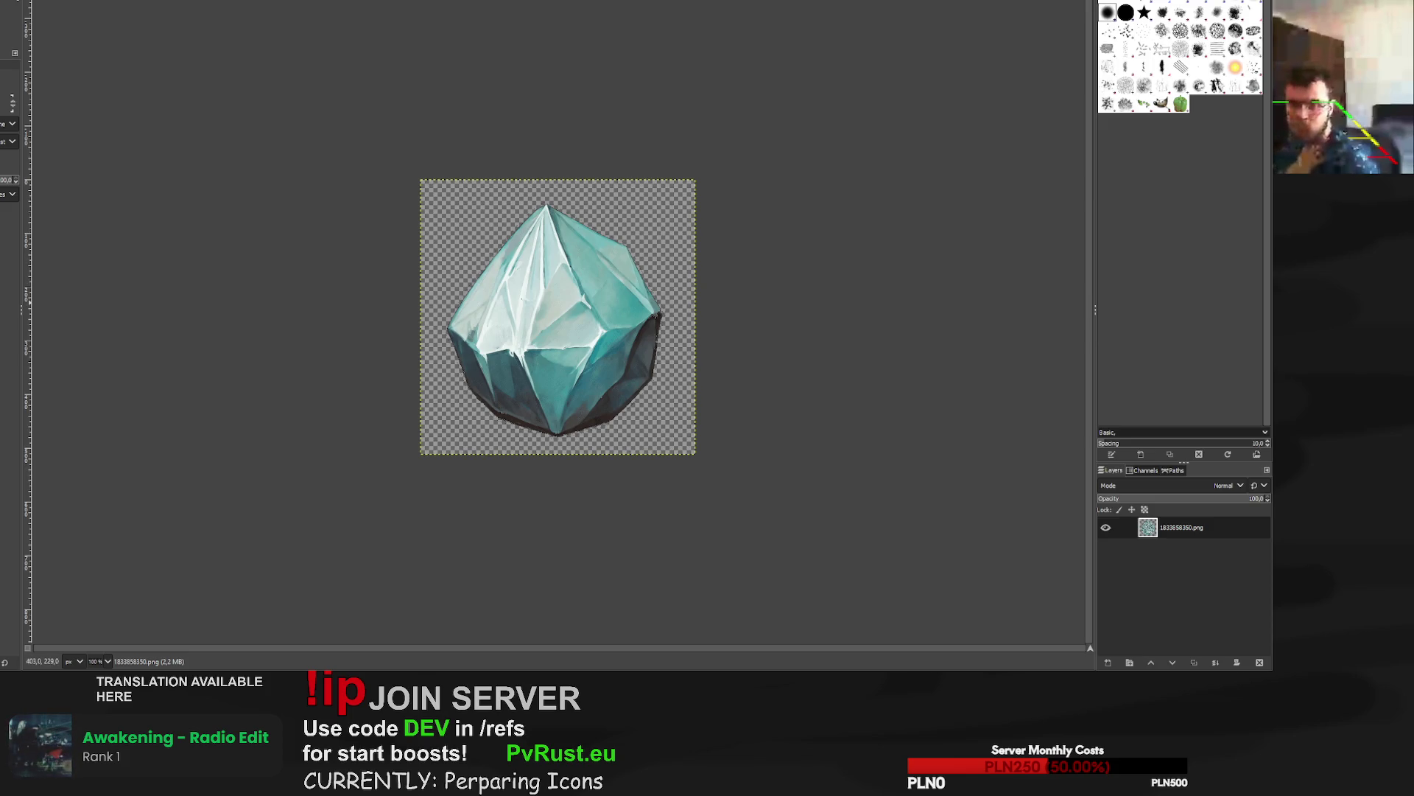
Zoom in and out on the crystal icon to check its cut-out edges, then switch to the octopus.
scroll(643, 306, "up", 5)
scroll(557, 324, "down", 2)
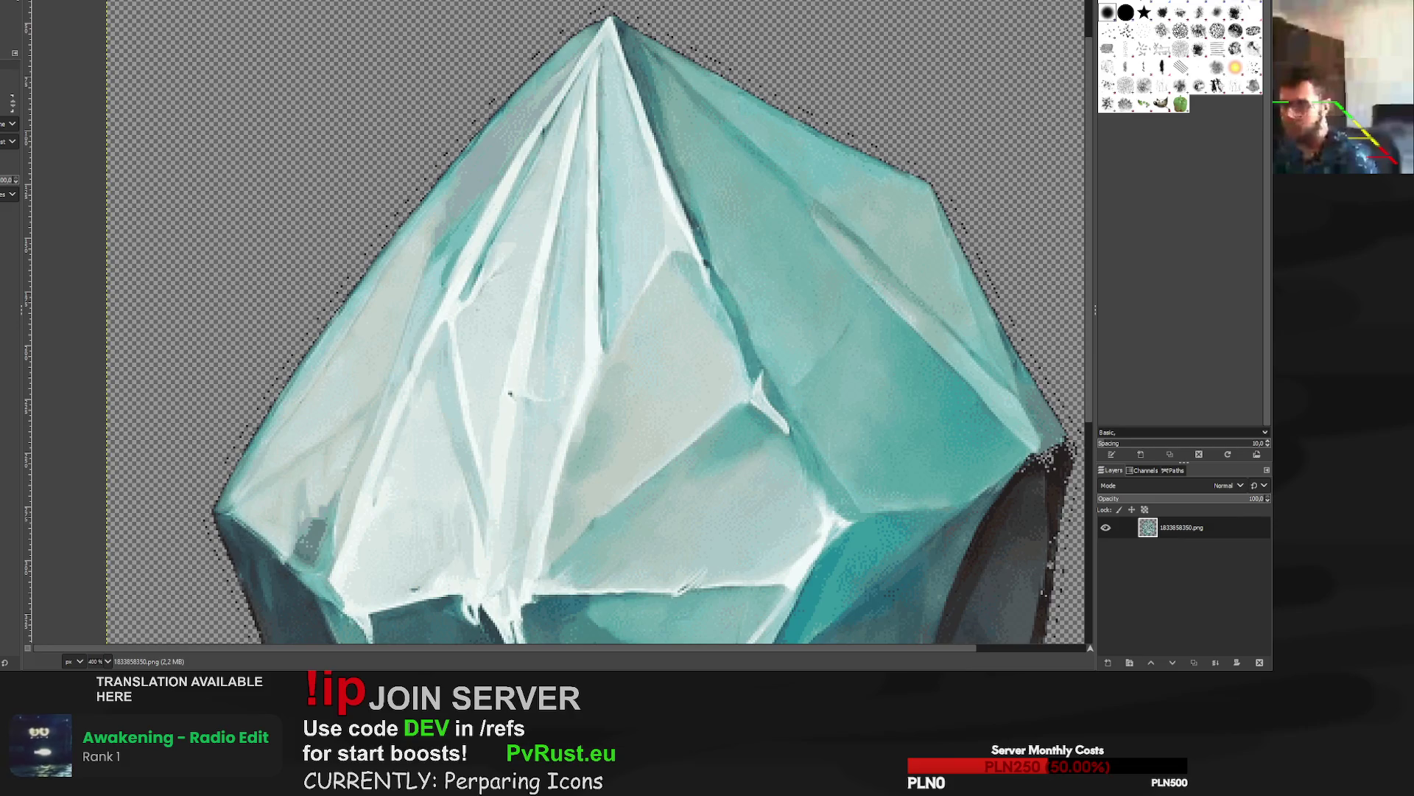
scroll(208, 37, "down", 5)
scroll(208, 37, "up", 5)
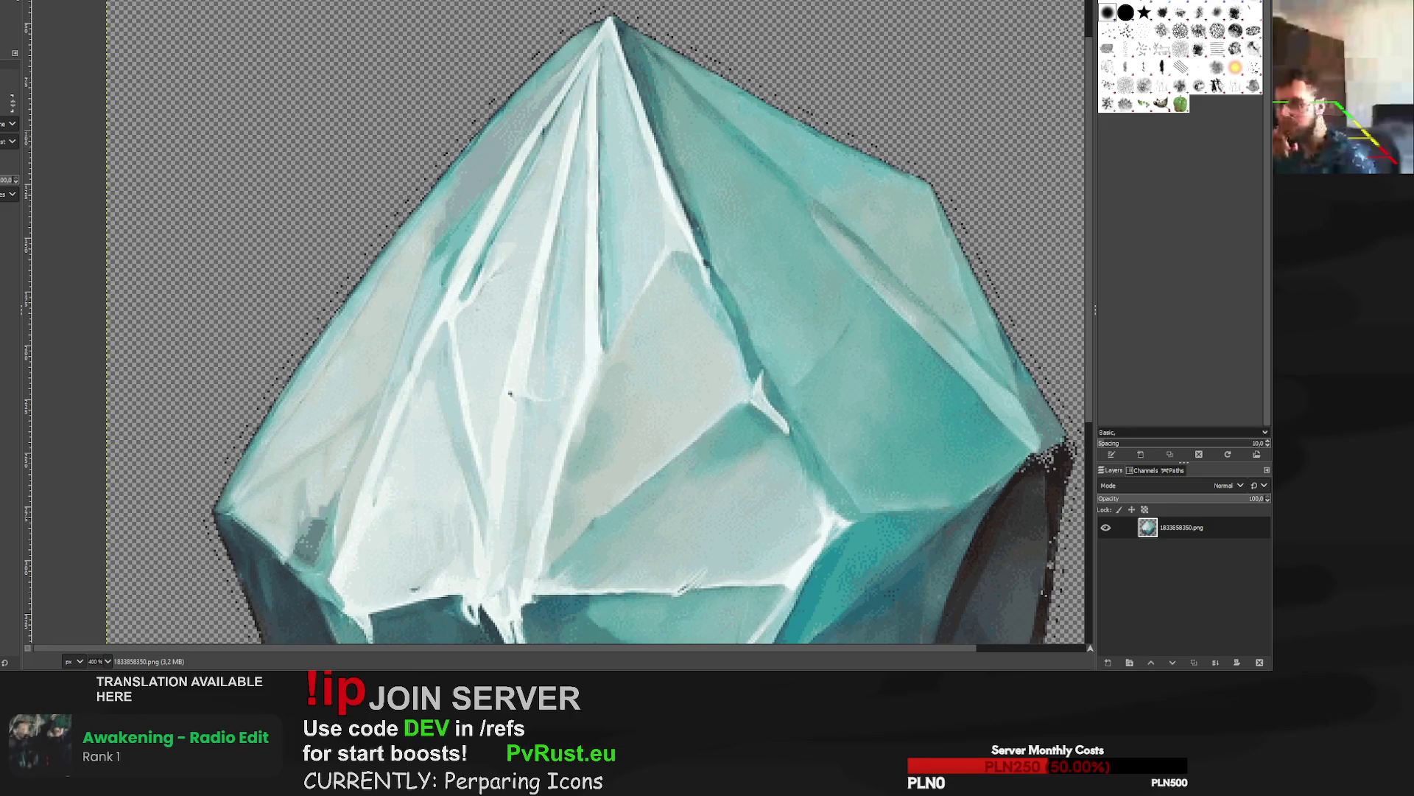
scroll(948, 275, "down", 2)
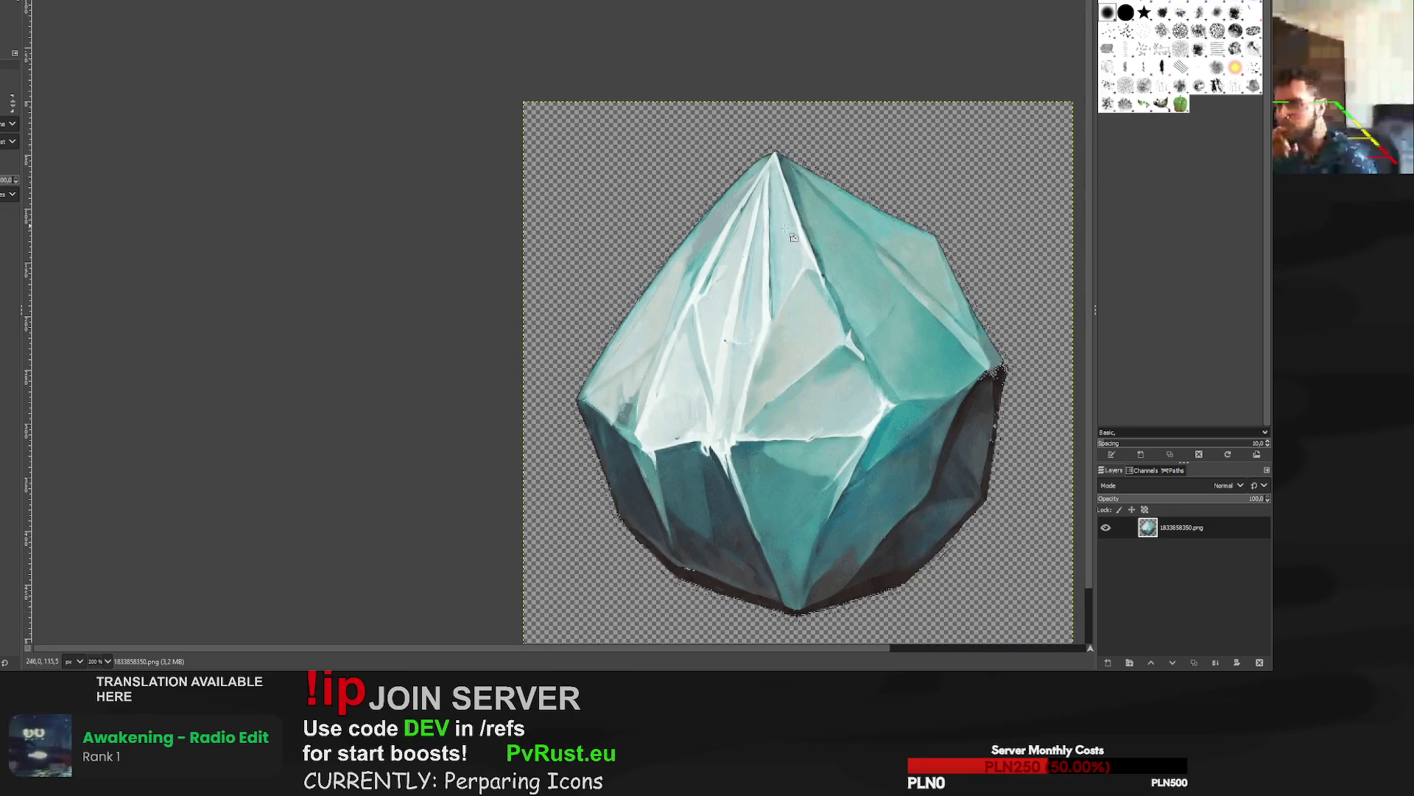
key("ctrl+Tab")
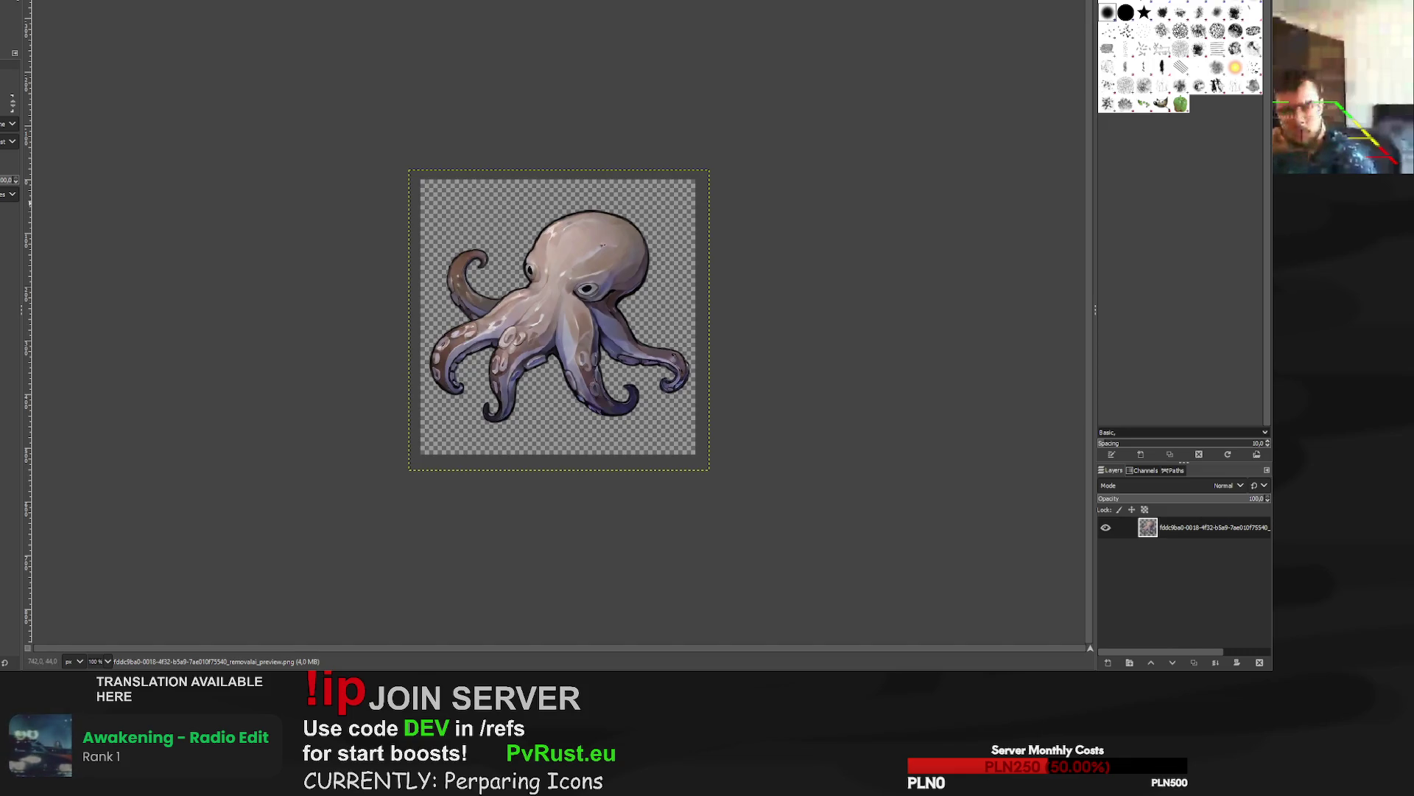
Scale the golden apple layer to 682 px and recentre it on the canvas.
key("ctrl+Tab")
key("ctrl+Tab")
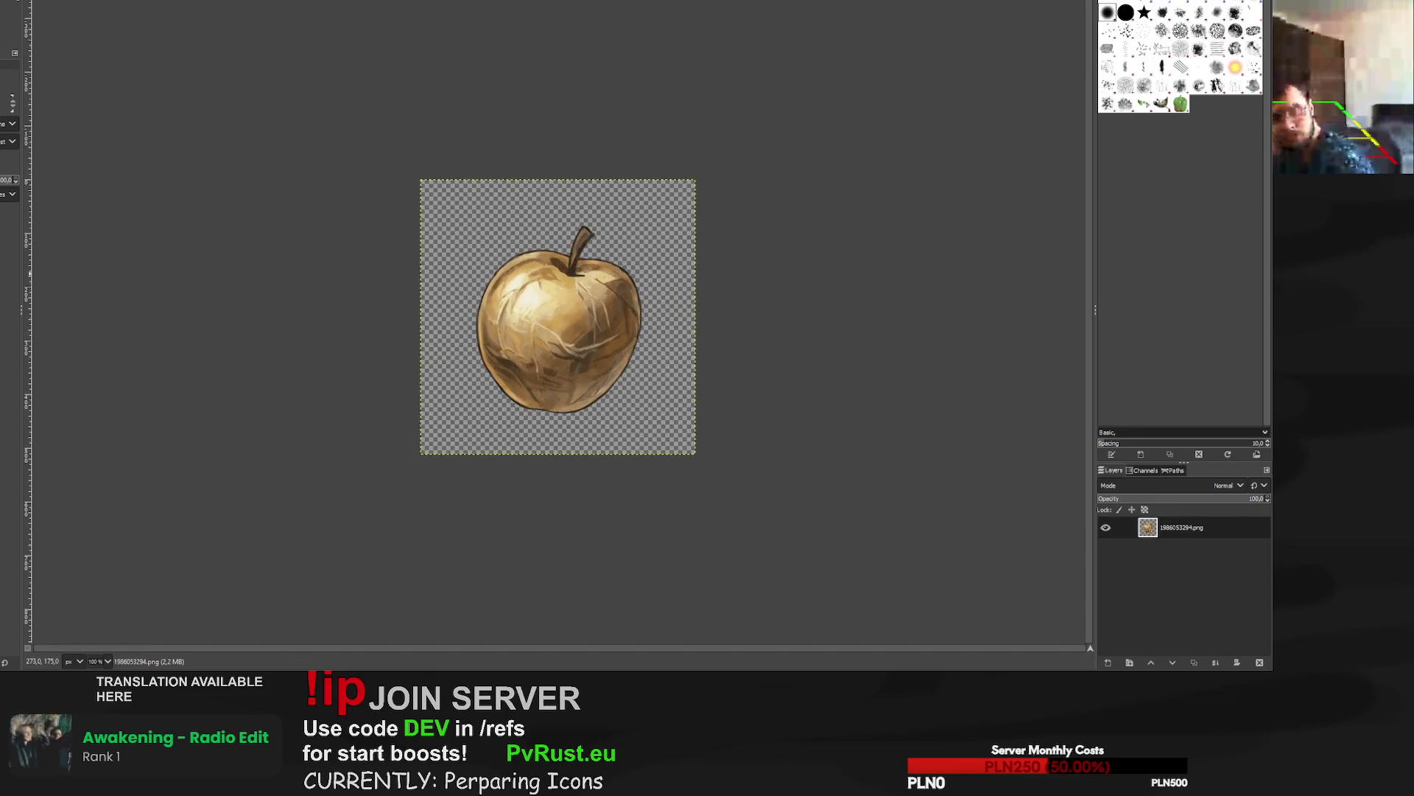
scroll(622, 308, "up", 5)
scroll(621, 308, "down", 4)
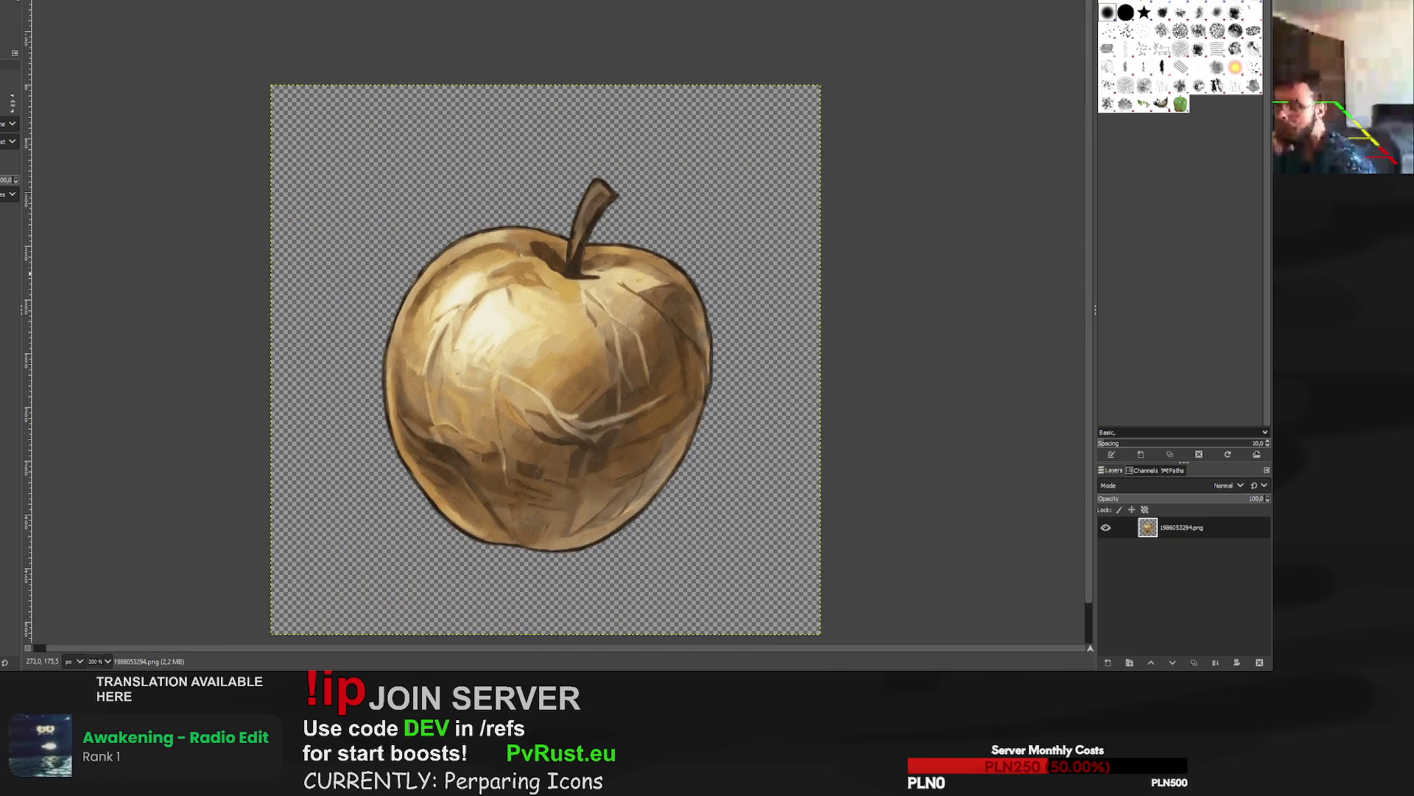
left_click_drag(821, 87, 928, 29)
scroll(769, 232, "down", 2)
scroll(770, 233, "down", 1)
mouse_move(613, 369)
left_mouse_down()
mouse_move(581, 373)
mouse_move(597, 376)
left_mouse_up()
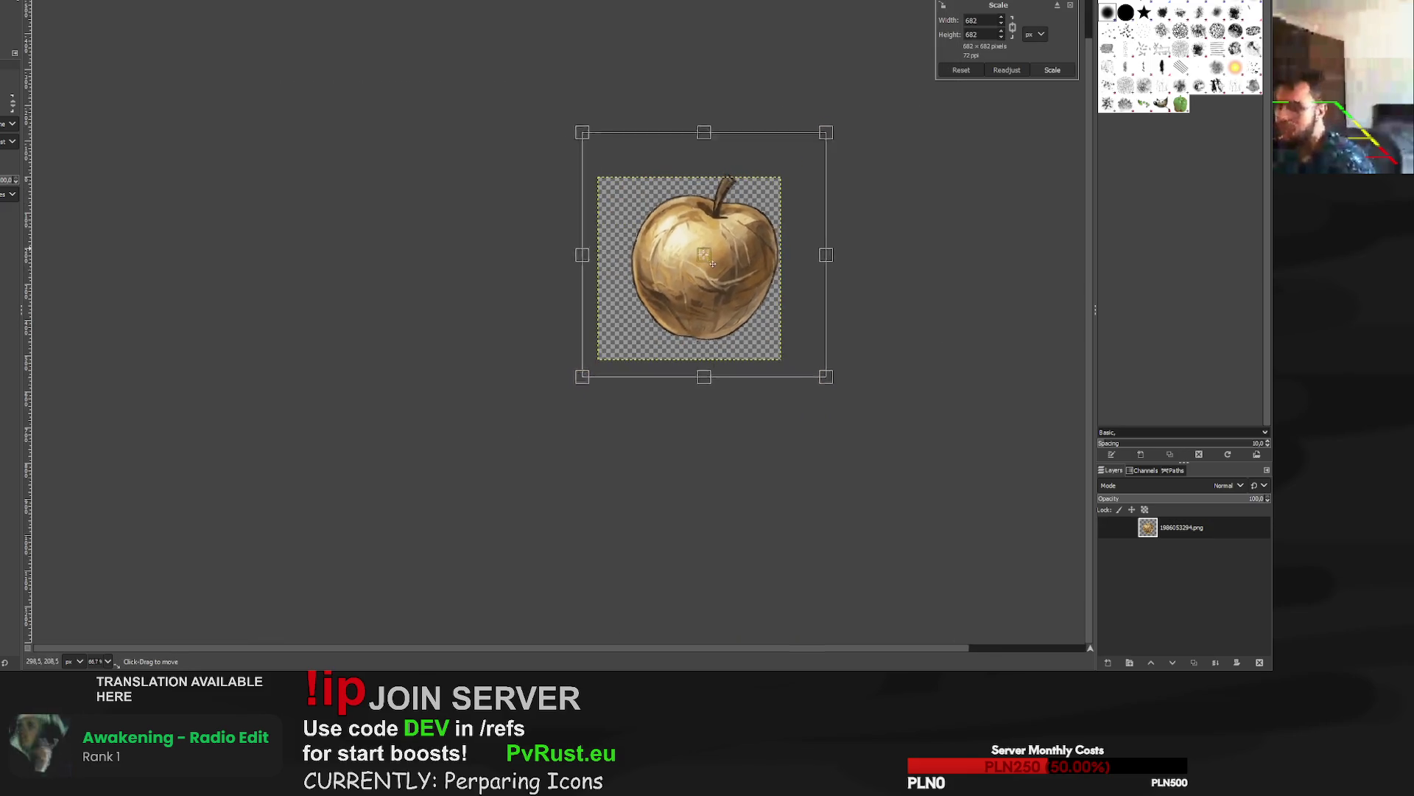
left_click_drag(698, 288, 685, 301)
left_click(1052, 68)
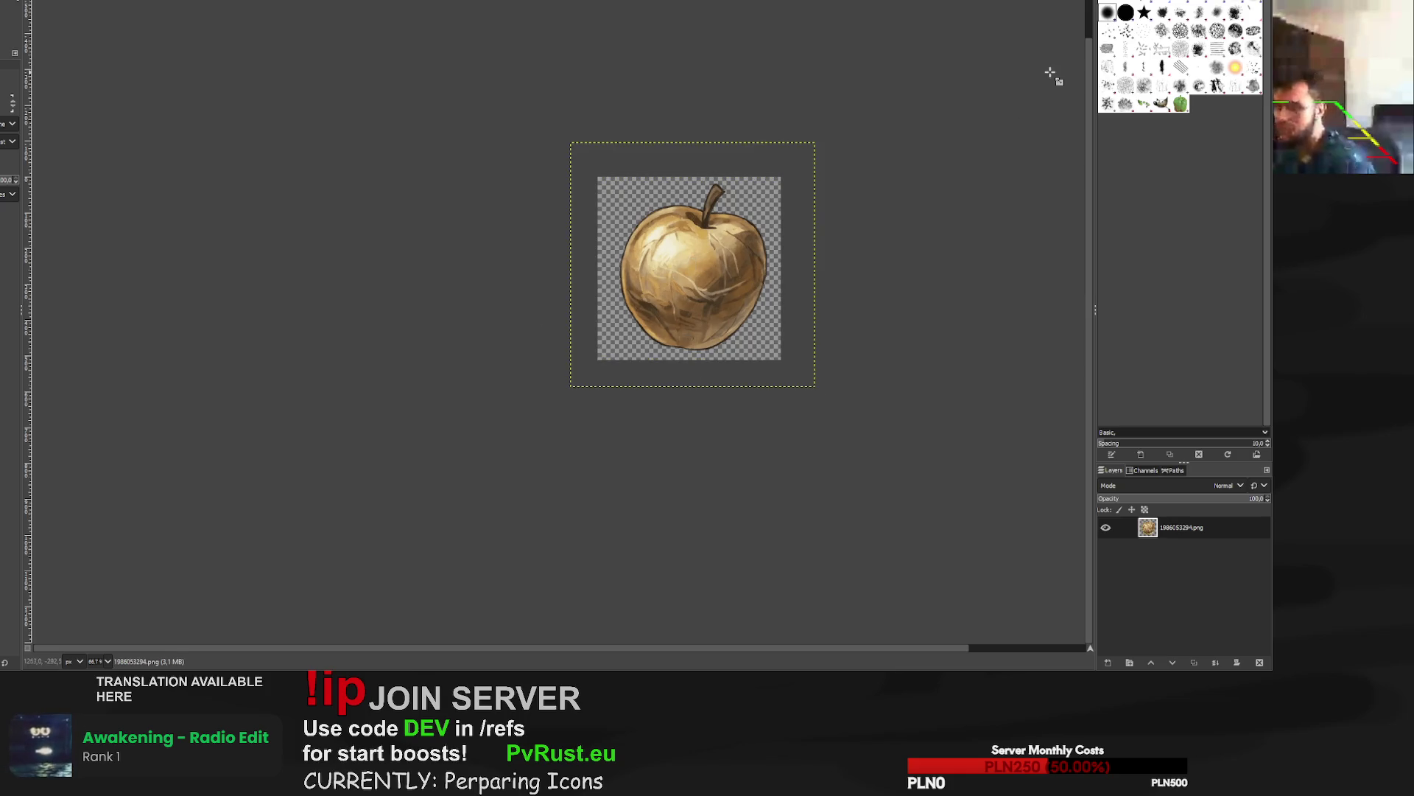
Overwrite 1986053294.png with the enlarged apple and return to the sandwich image.
scroll(663, 231, "up", 5)
scroll(664, 231, "down", 2)
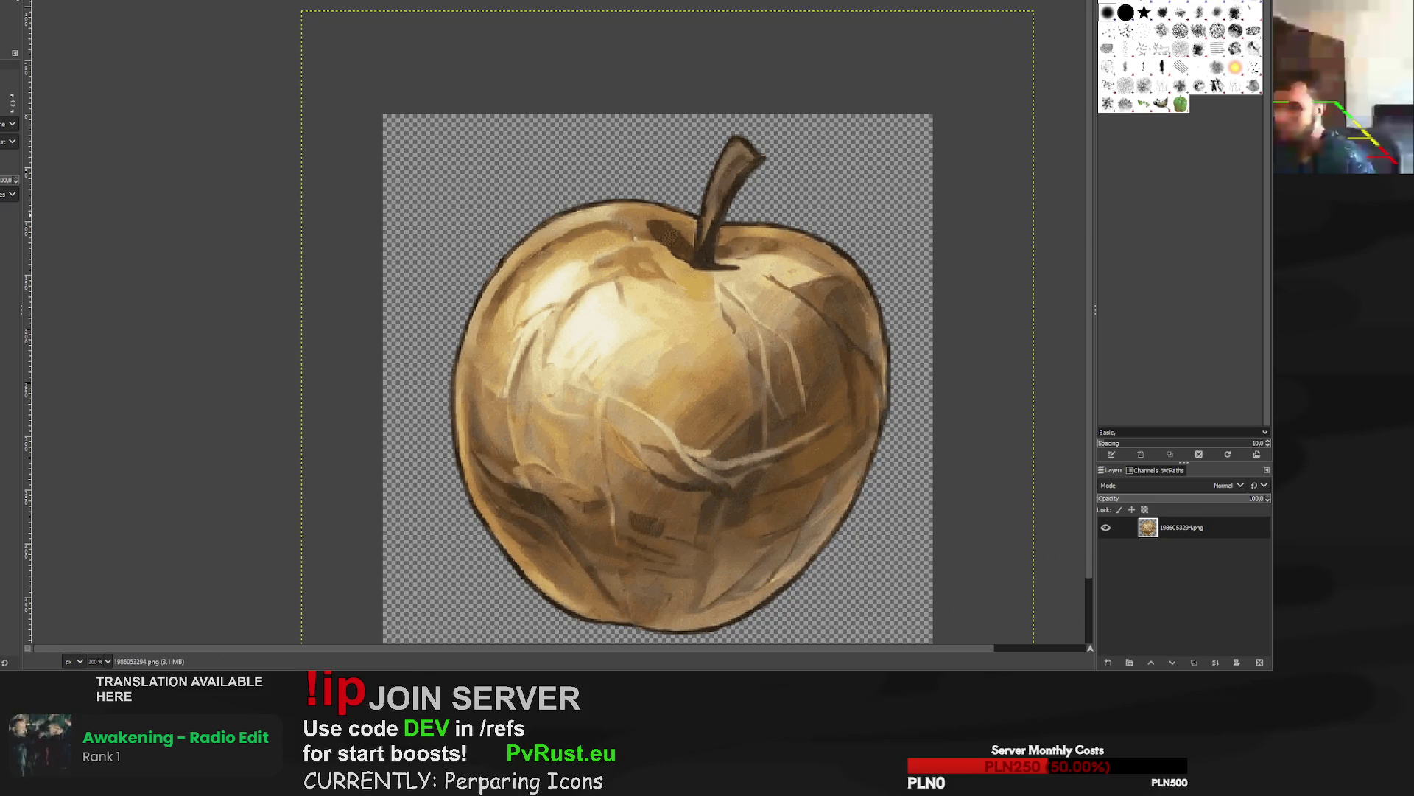
key("ctrl+e")
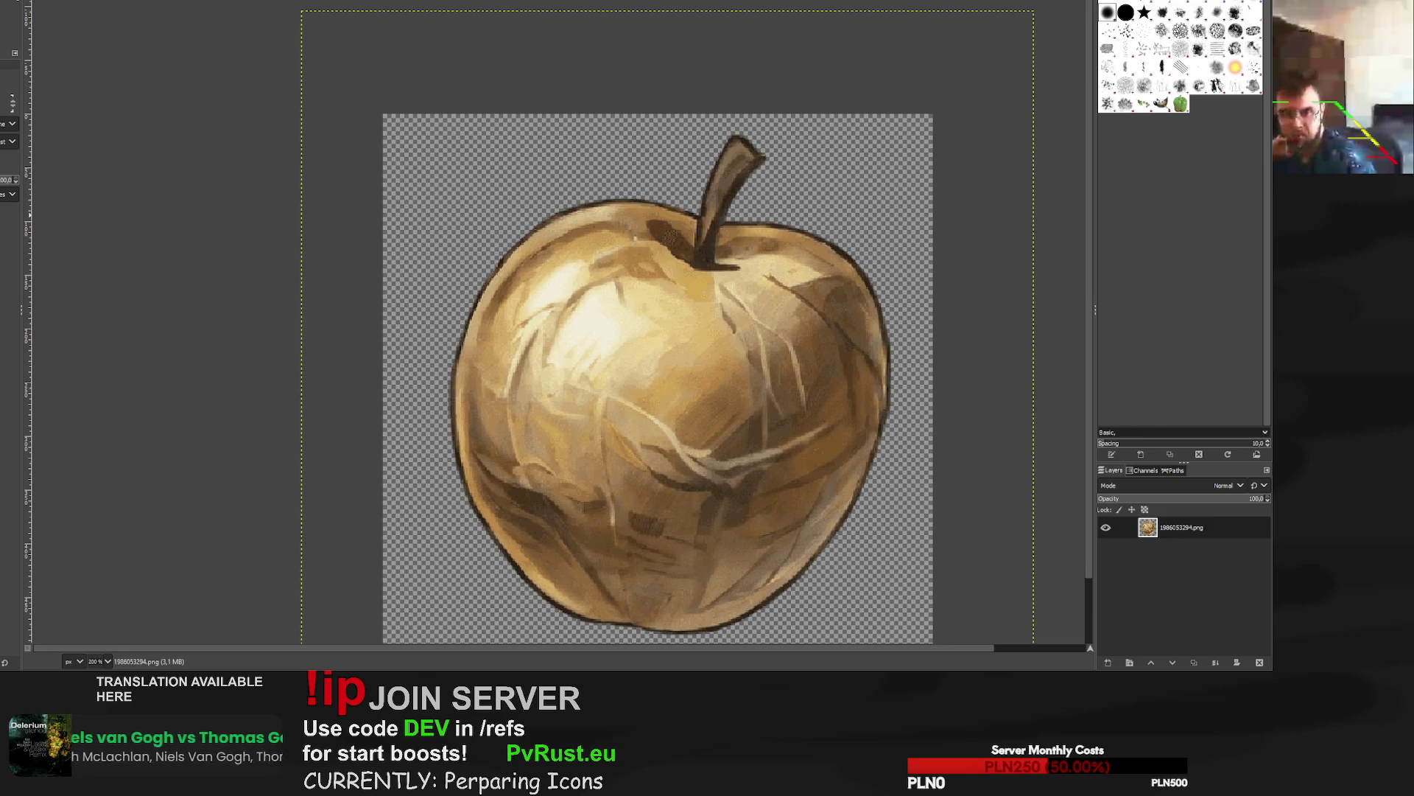
key("ctrl+w")
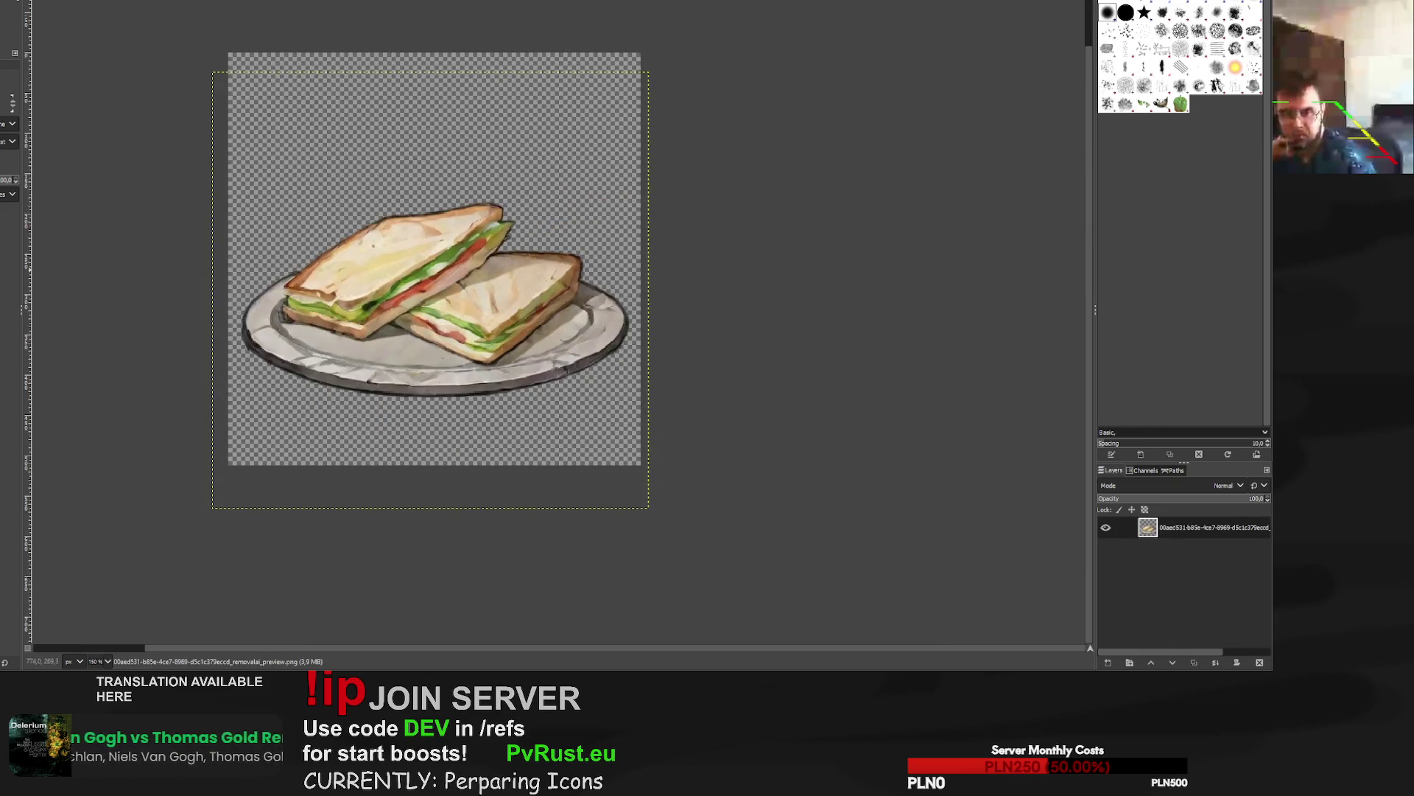
Close the sandwich image and drag the feather layer's scale up to about 581 px.
key("ctrl+w")
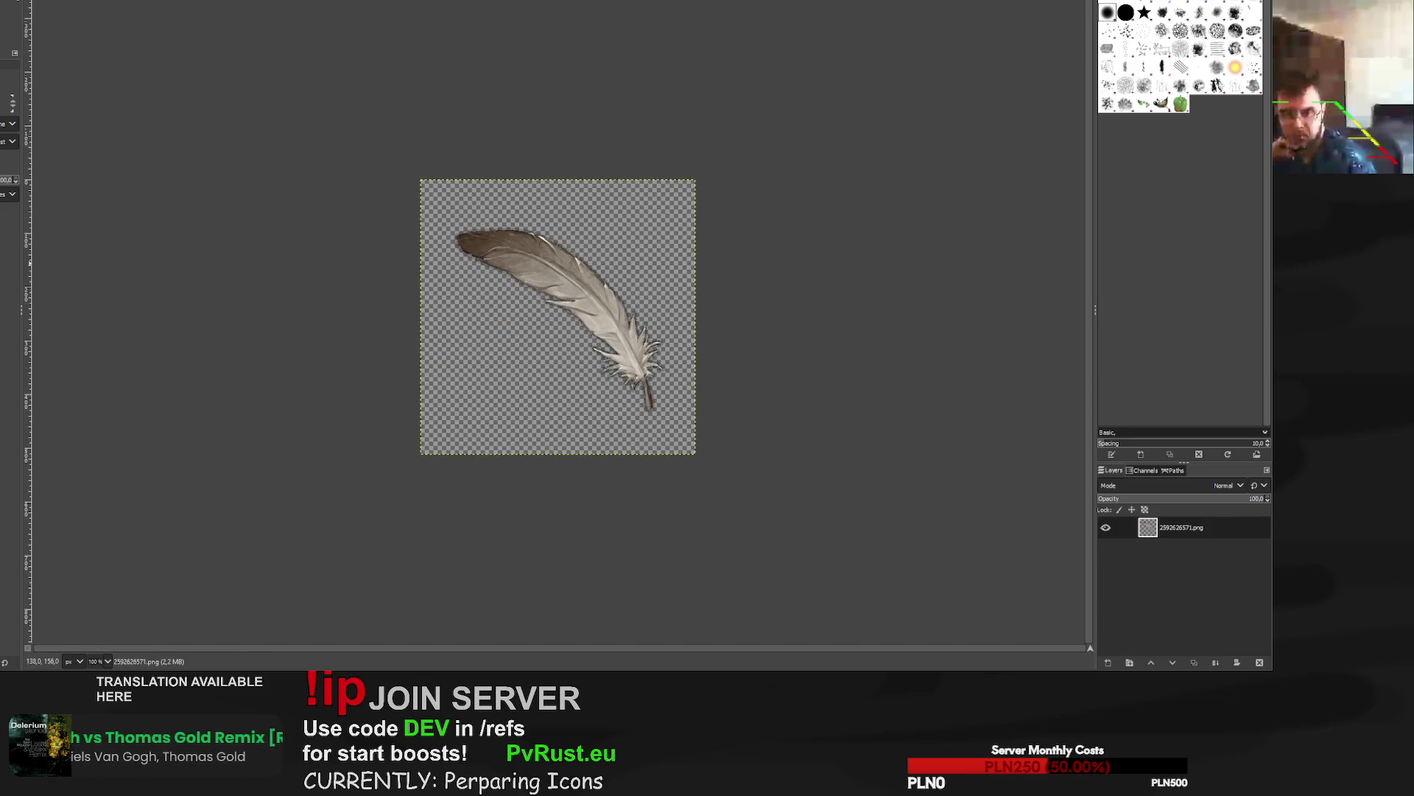
left_click(435, 200)
left_click_drag(431, 196, 385, 152)
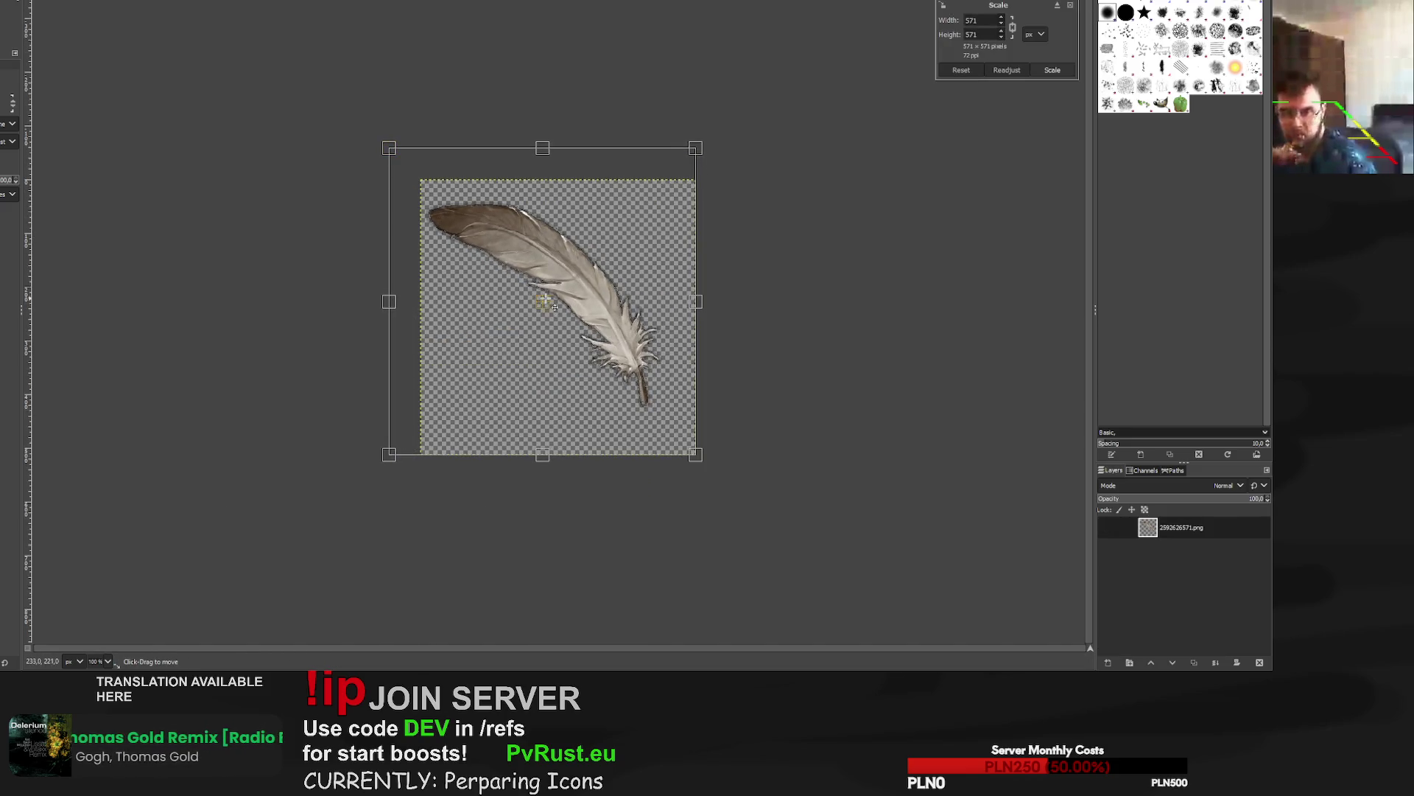
left_click_drag(541, 302, 560, 318)
mouse_move(709, 467)
left_mouse_down()
mouse_move(719, 483)
mouse_move(712, 472)
left_mouse_up()
scroll(654, 338, "up", 3)
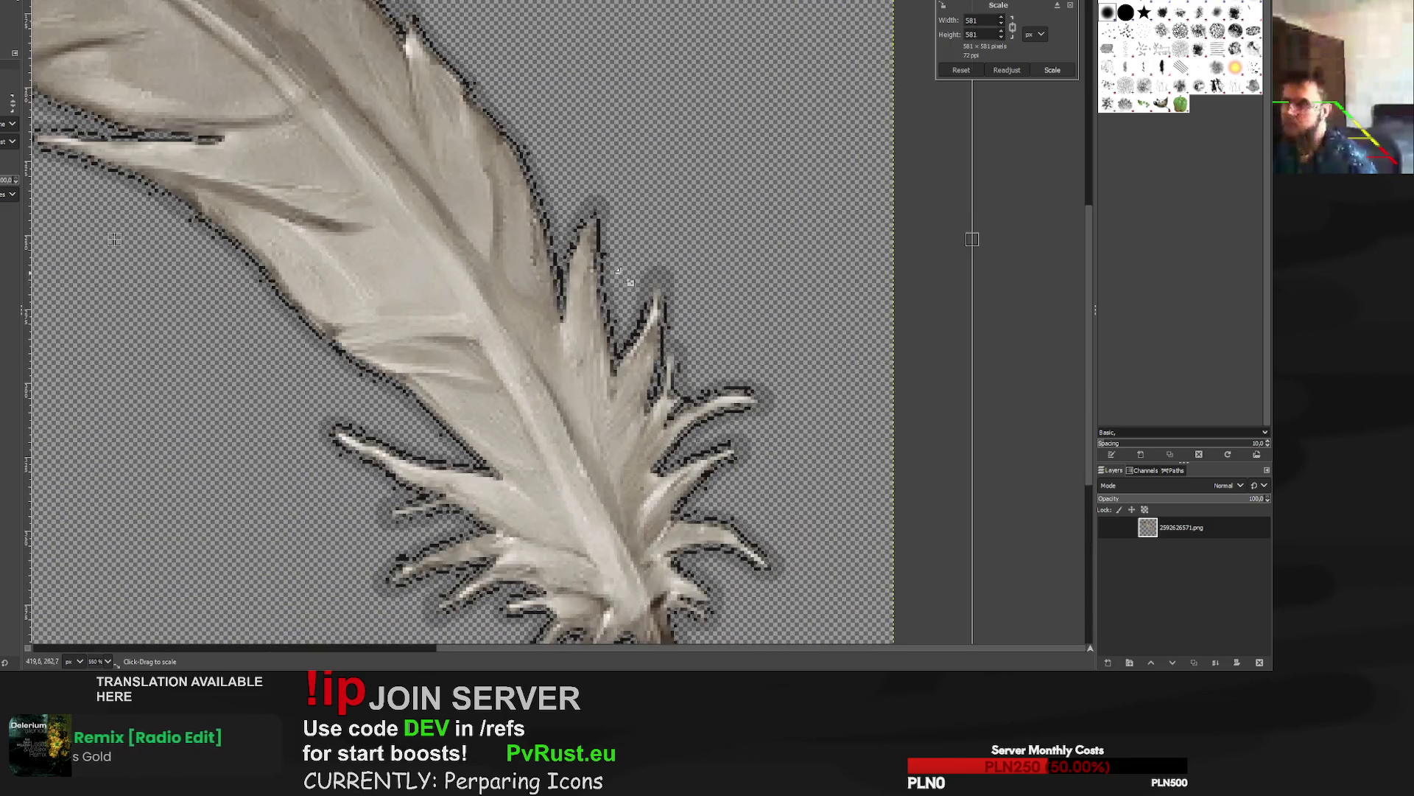
scroll(616, 262, "down", 2)
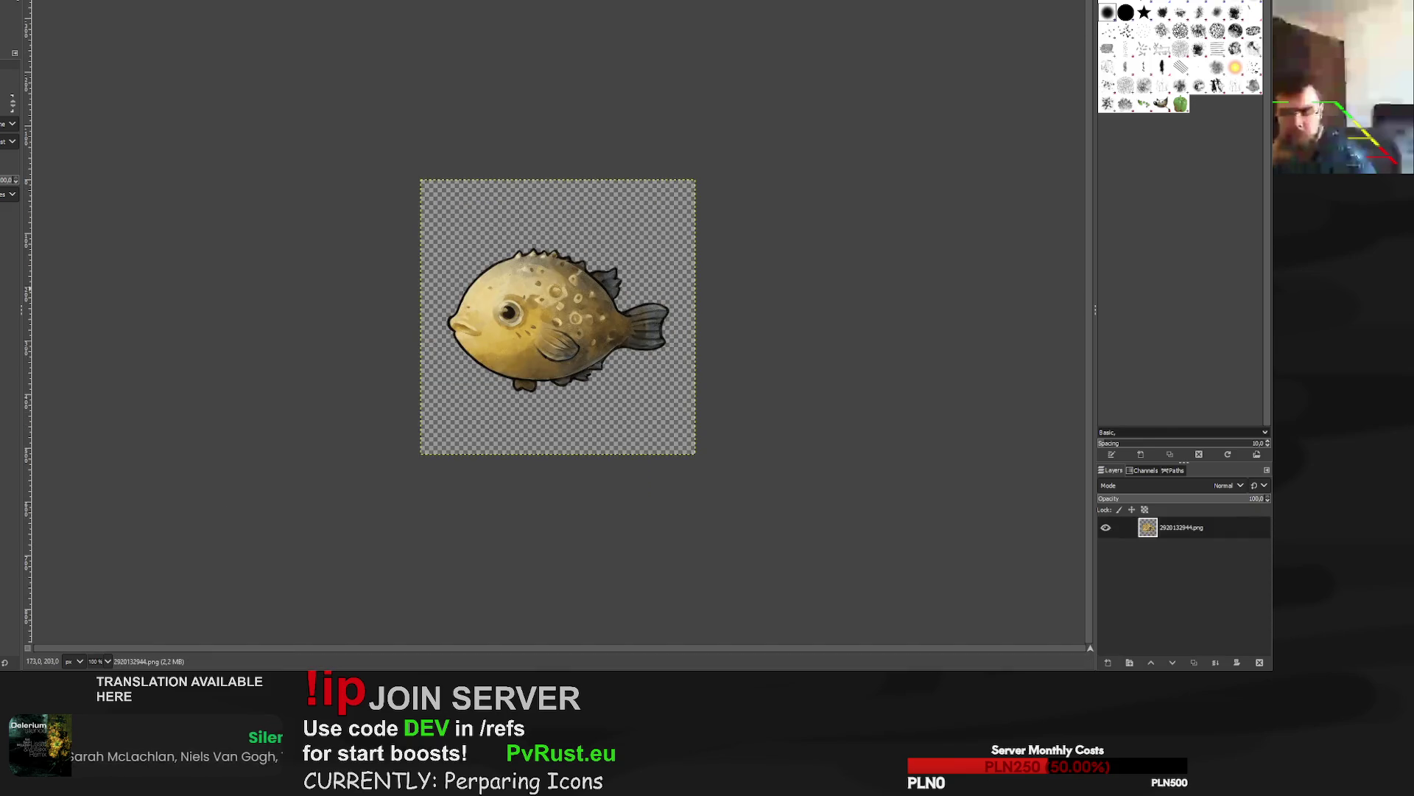
Scale the fish layer to 585 px and centre it on the canvas.
scroll(517, 285, "up", 3)
scroll(640, 324, "down", 3)
left_click(785, 127)
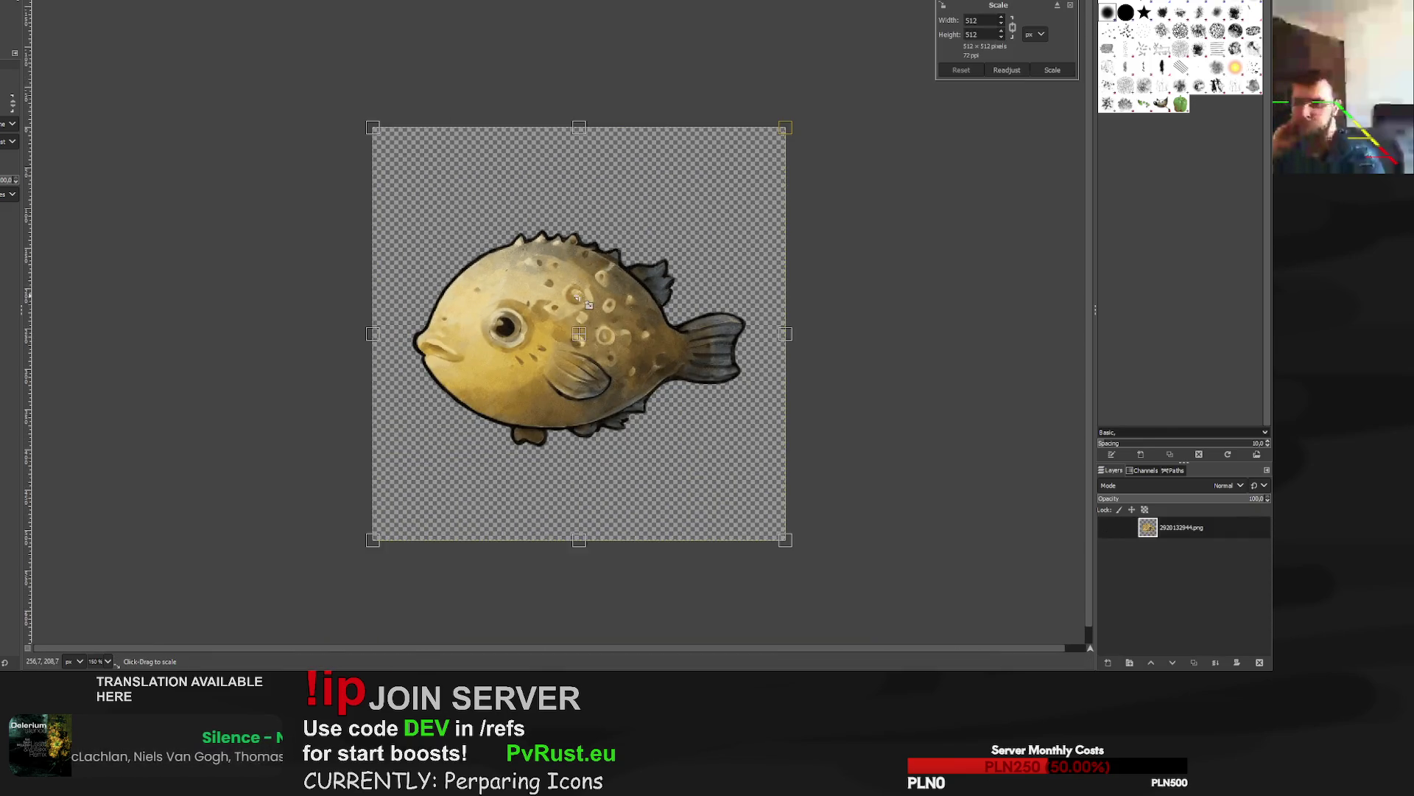
left_click_drag(785, 126, 855, 97)
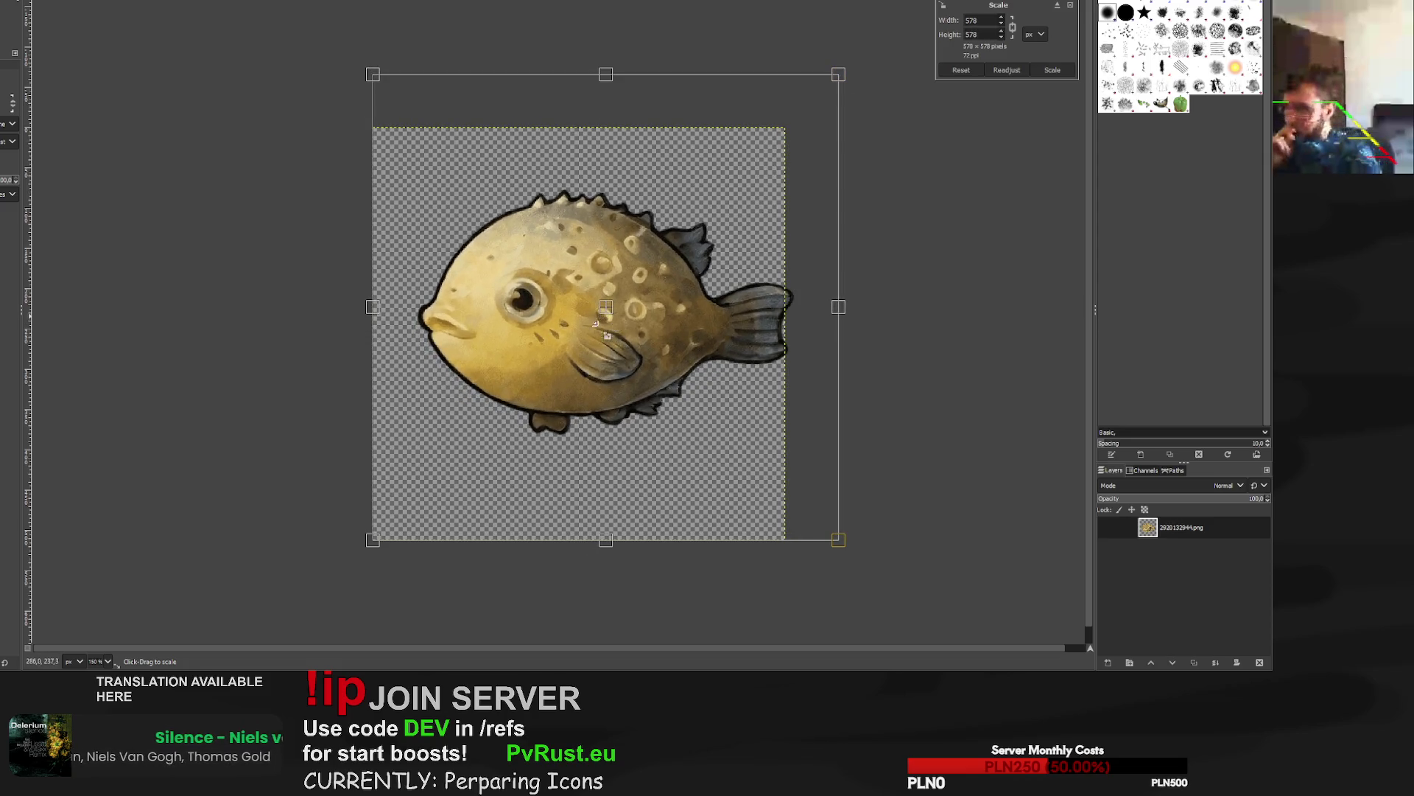
left_click_drag(618, 319, 603, 341)
mouse_move(821, 97)
left_mouse_down()
mouse_move(836, 109)
mouse_move(819, 94)
left_mouse_up()
left_click_drag(587, 336, 582, 334)
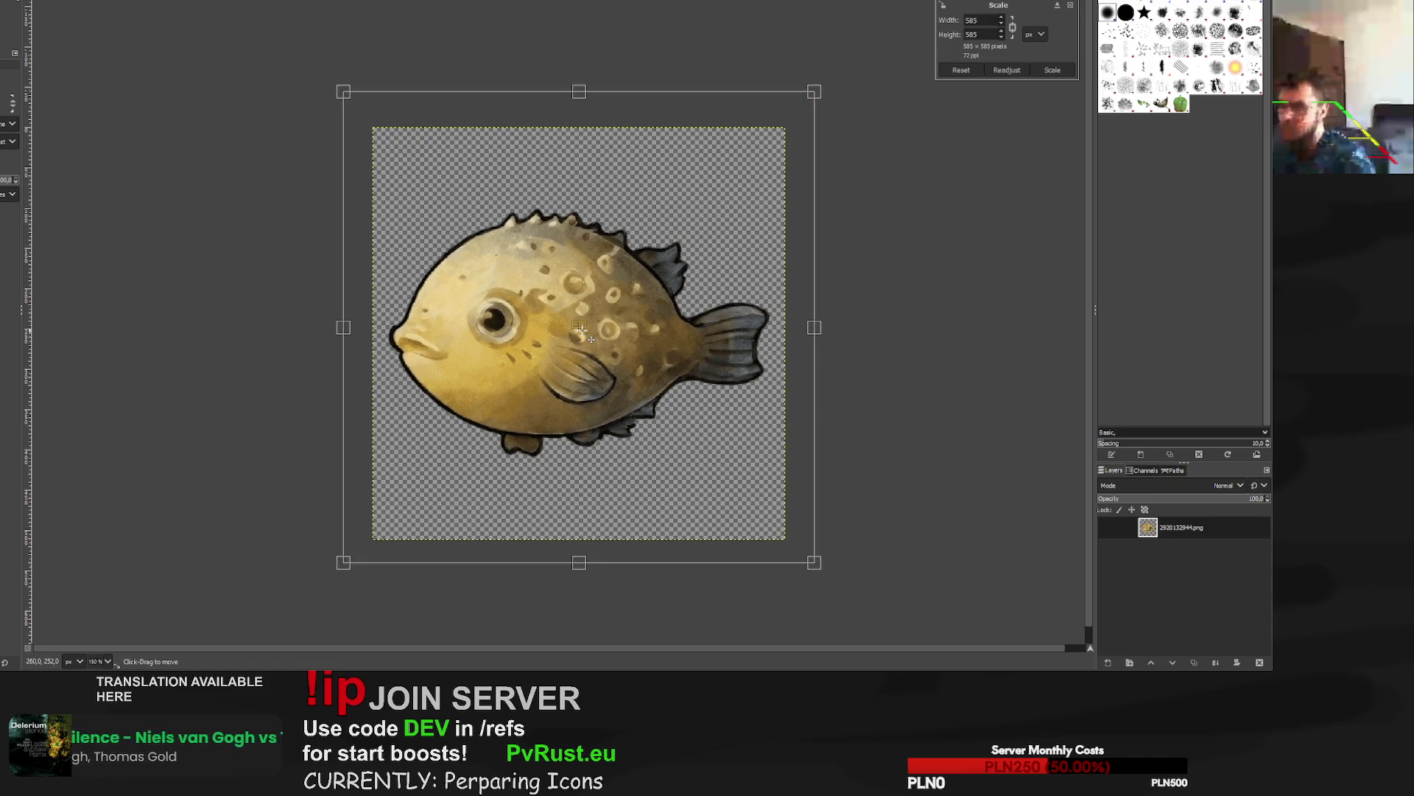
left_click(1052, 70)
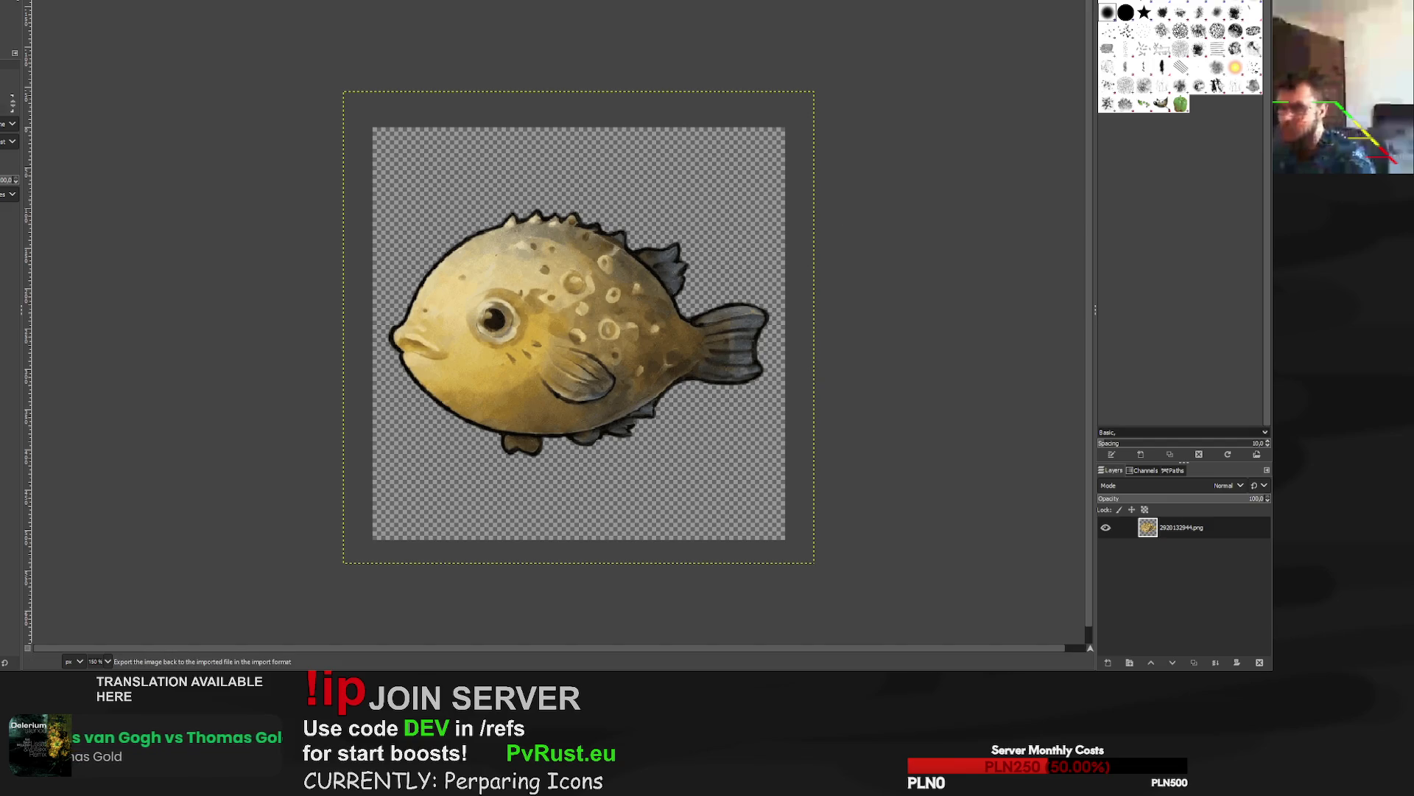
Overwrite 2920132944.png with the enlarged fish and move on to the trophy badge image.
key("ctrl+e")
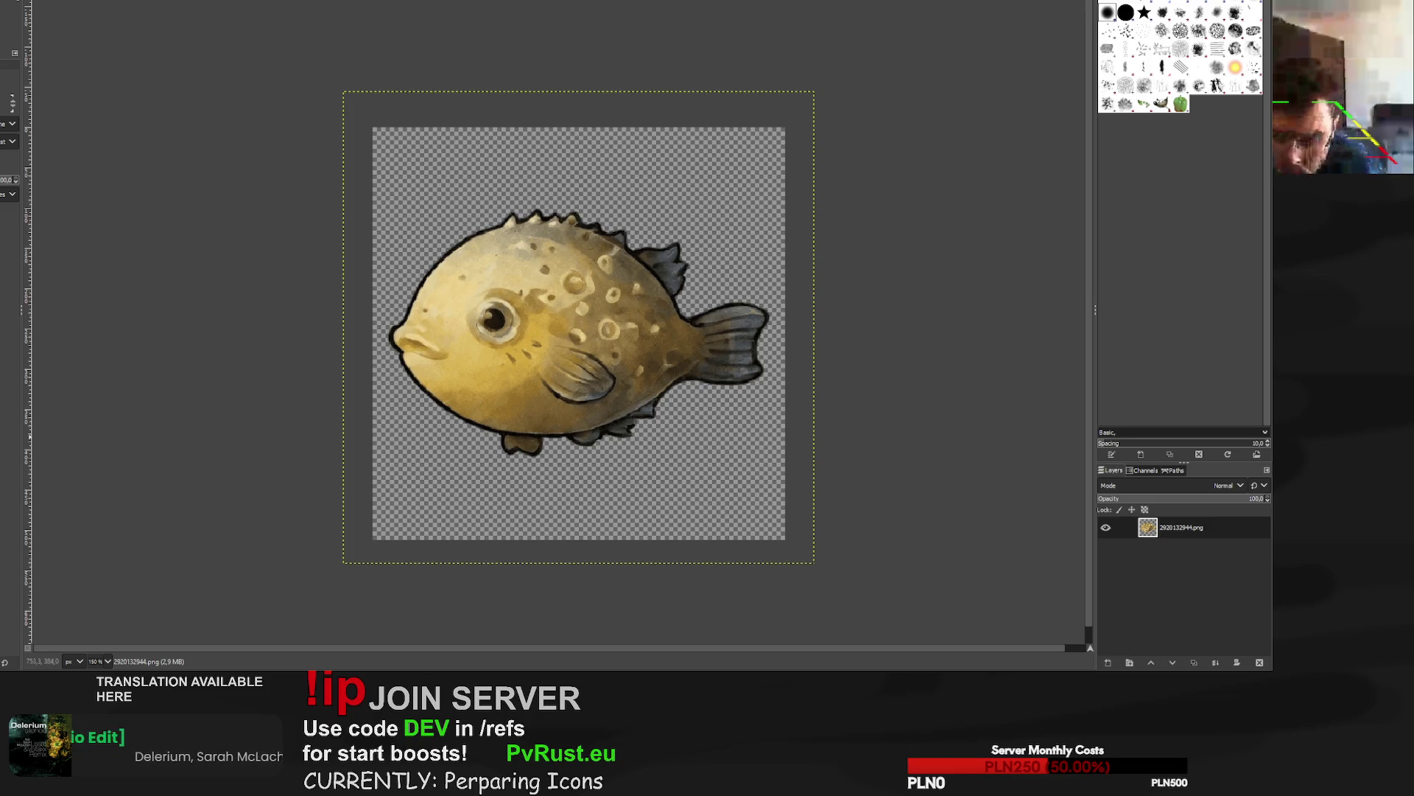
key("ctrl+Page_Down")
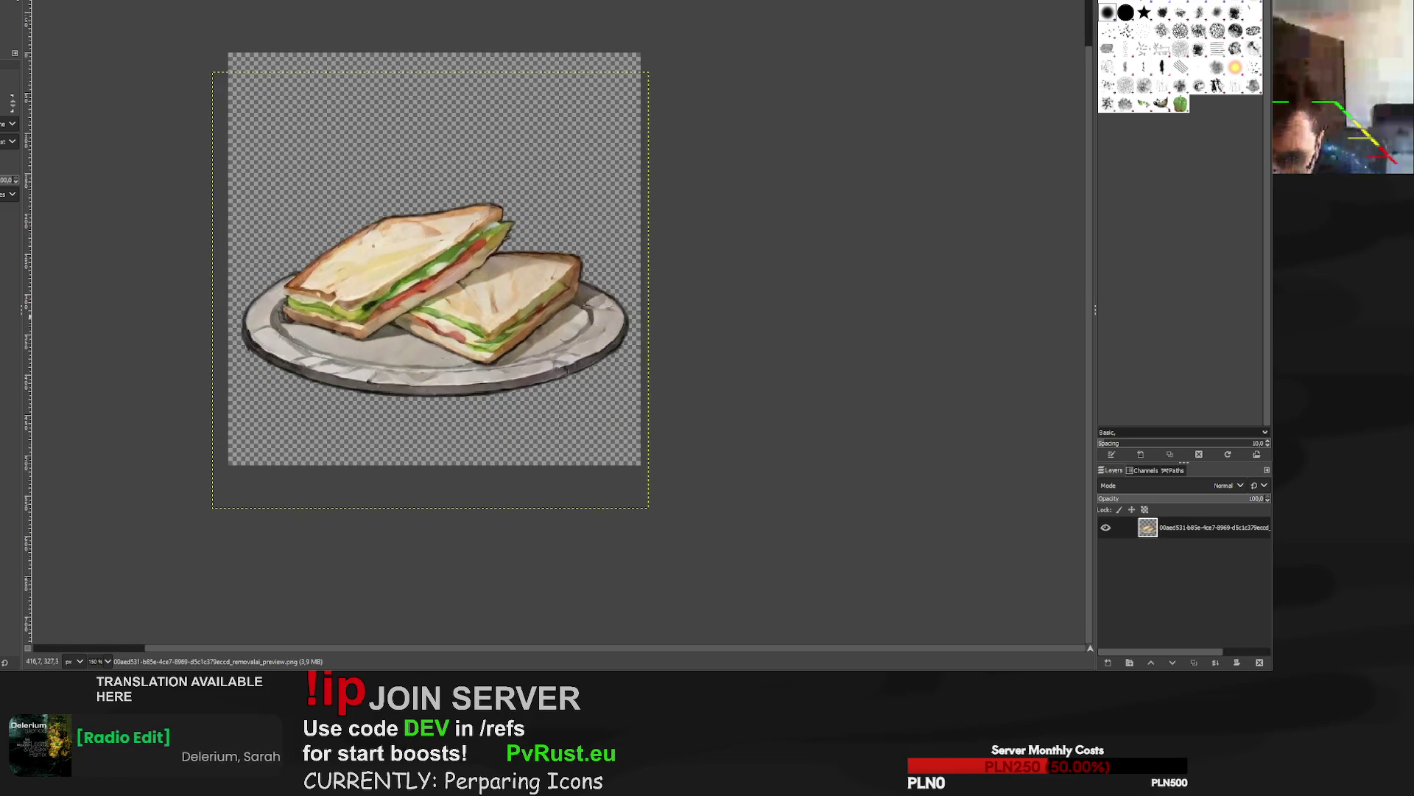
key("ctrl+Page_Down")
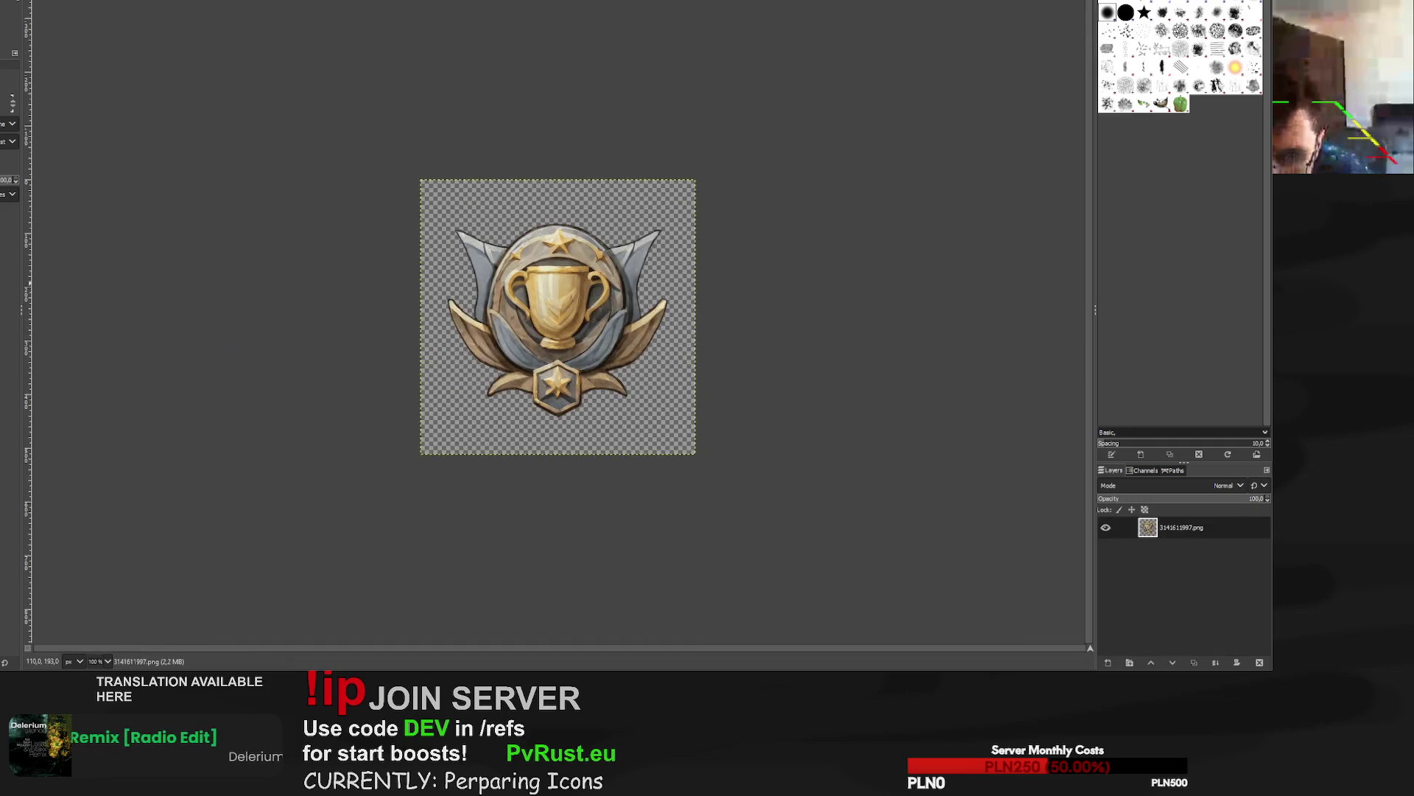
Zoom out on the trophy badge and flip between the sandwich and trophy badge images.
scroll(560, 324, "up", 3)
scroll(560, 324, "down", 3)
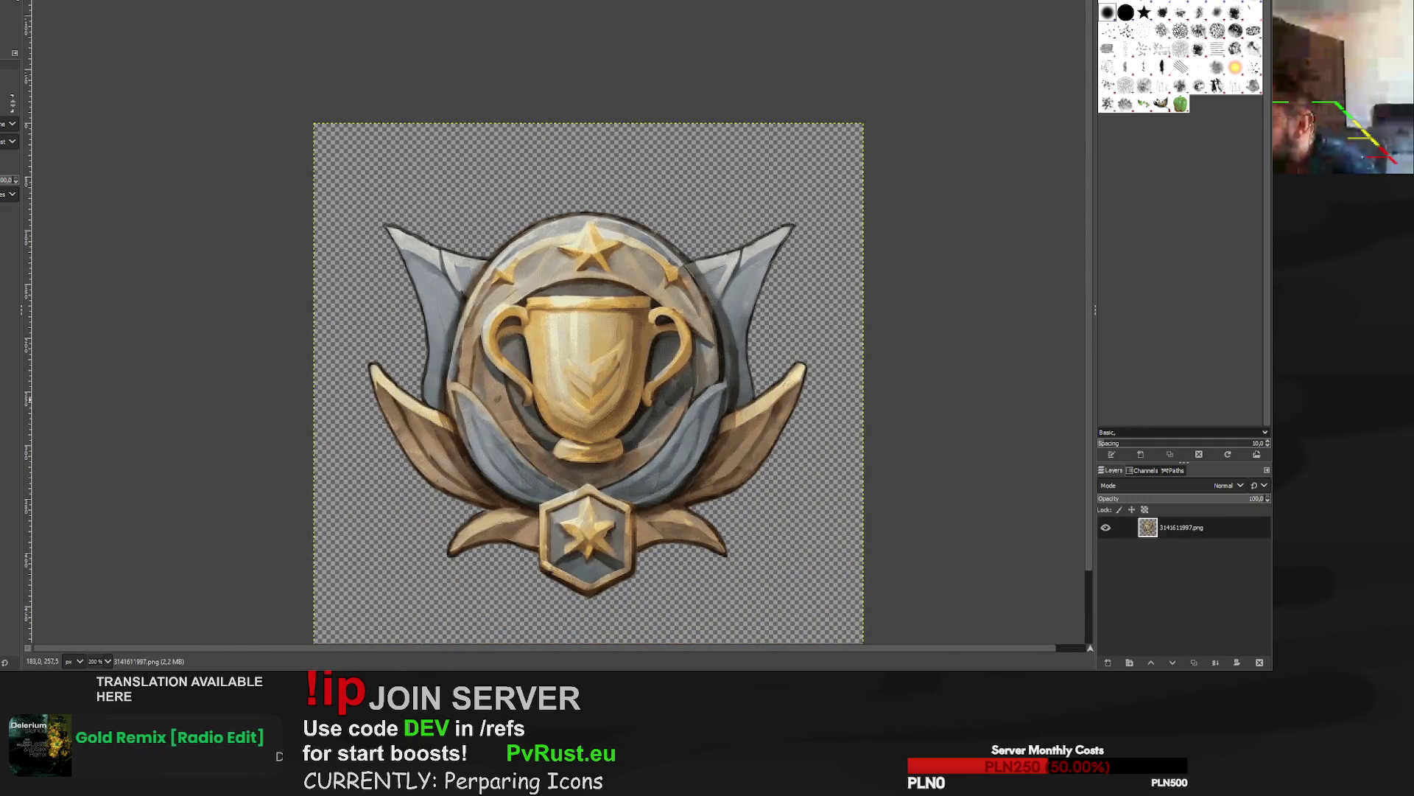
key("minus")
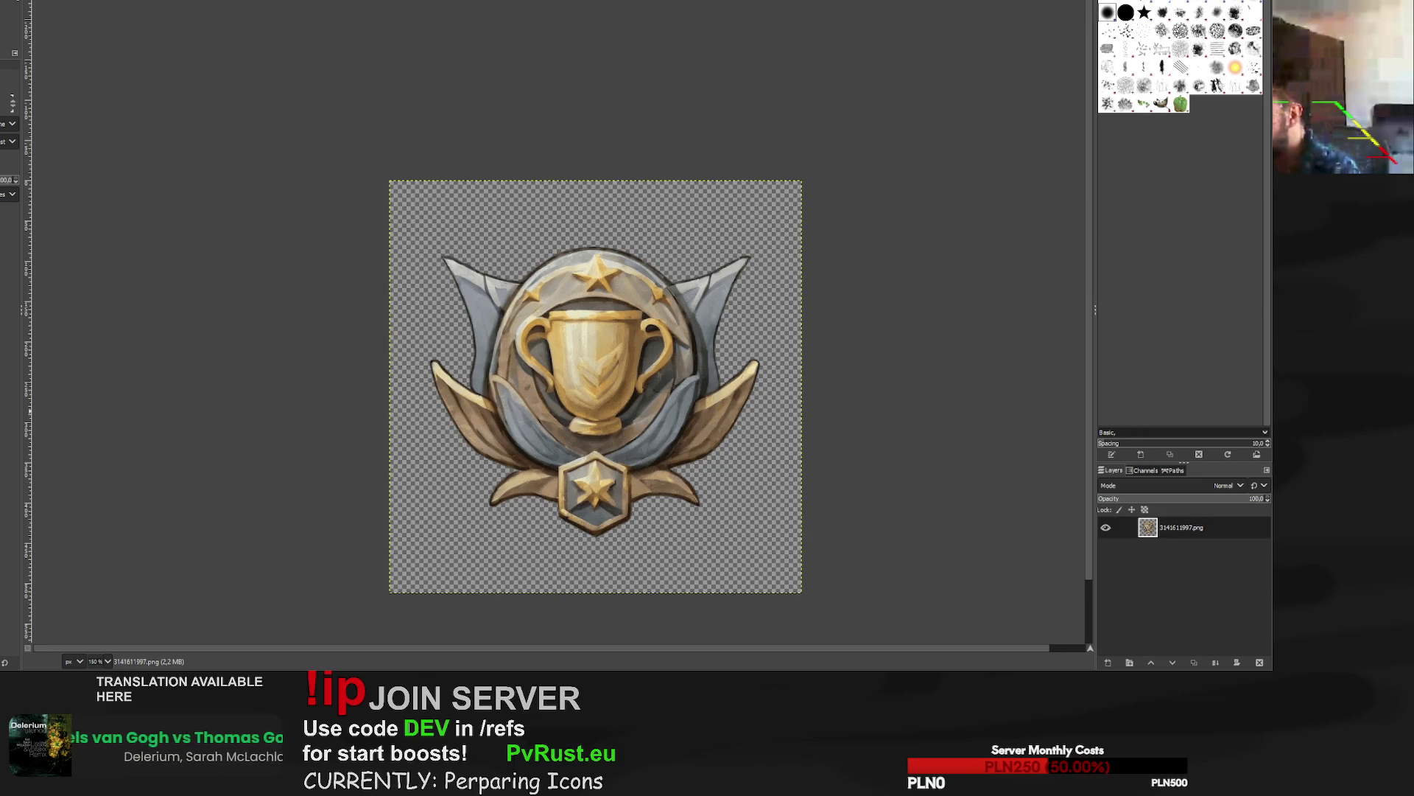
key("ctrl+w")
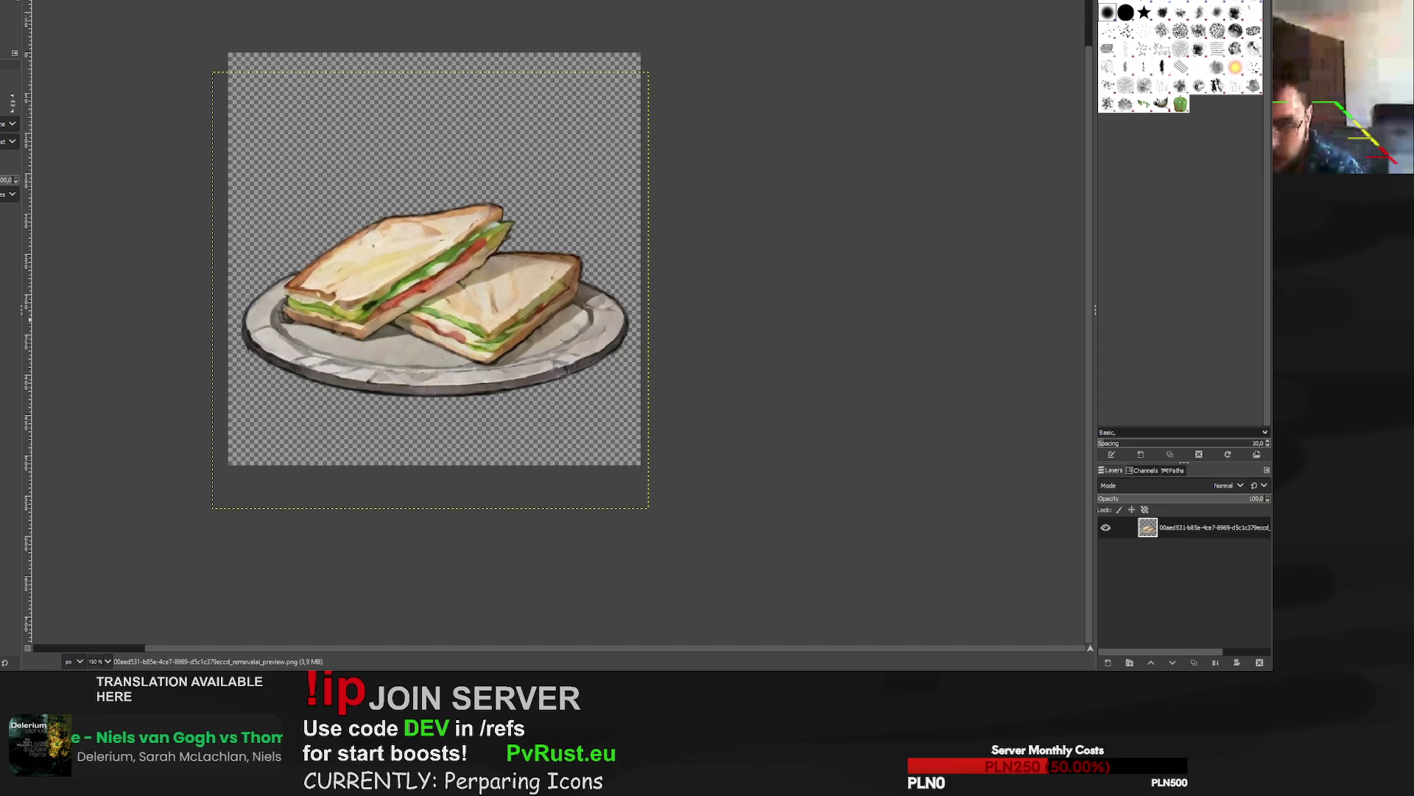
key("ctrl+Page_Down")
key("ctrl+Page_Up")
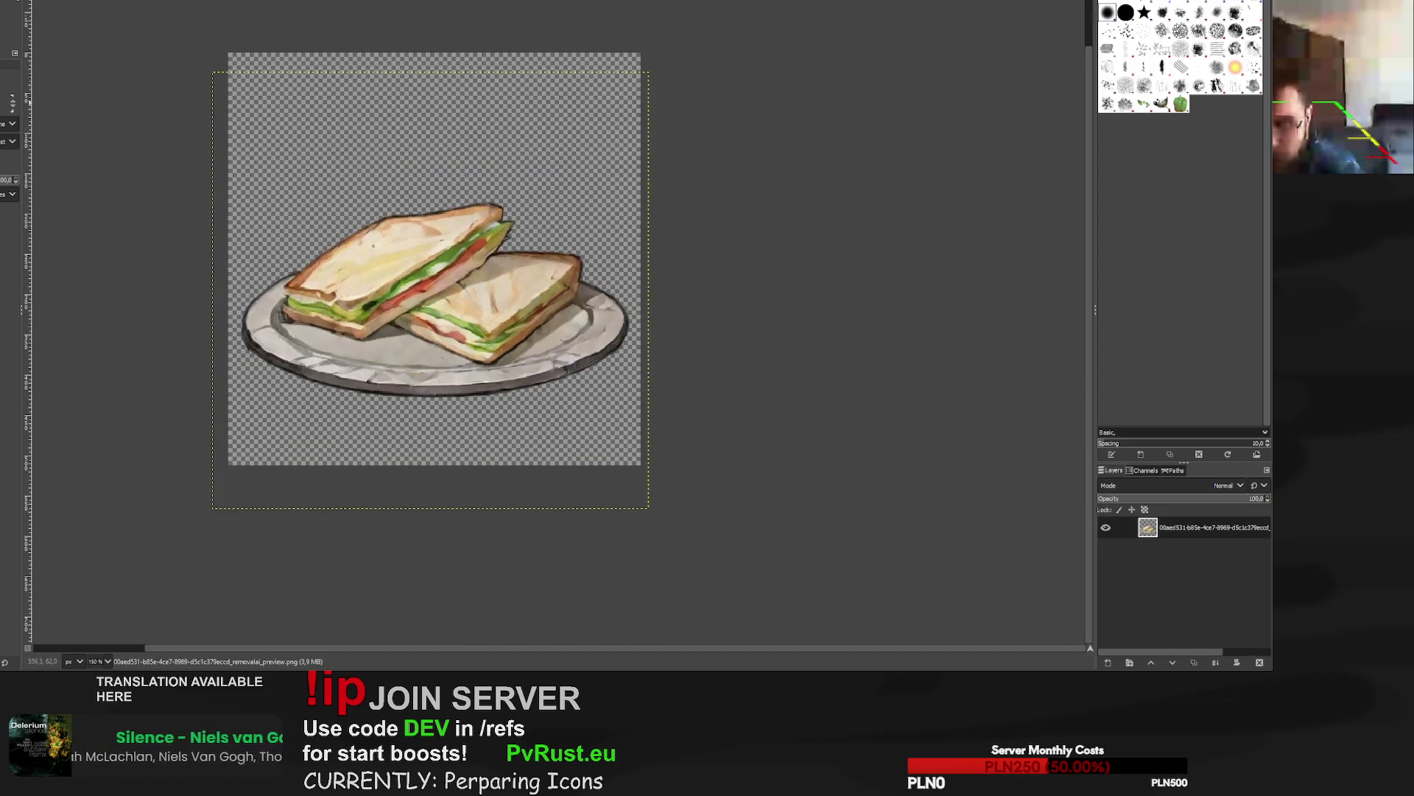
key("ctrl+Page_Down")
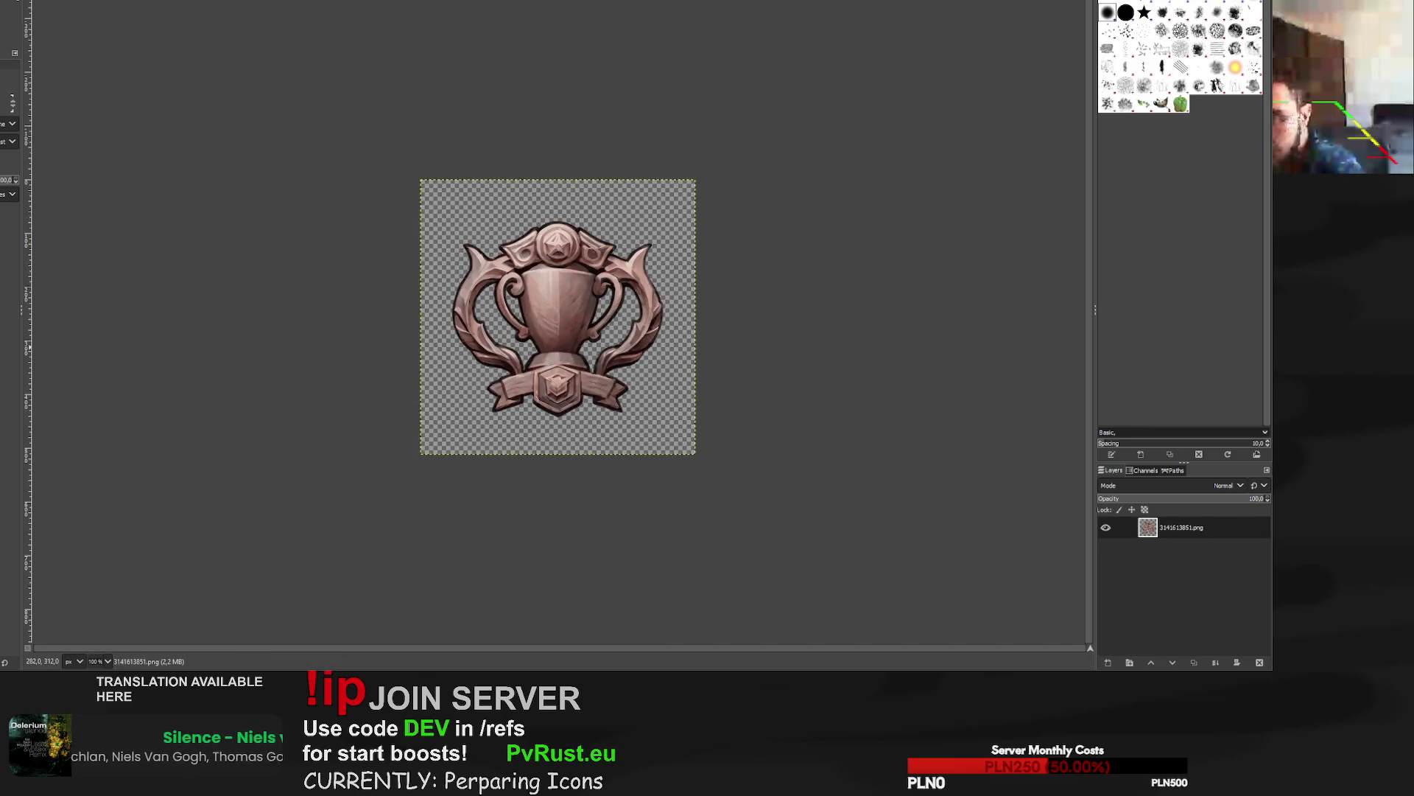
Look over the silver trophy badge 3141613699.png, then move on to the gold star badge 3141611997.png.
scroll(620, 309, "up", 5, "ctrl")
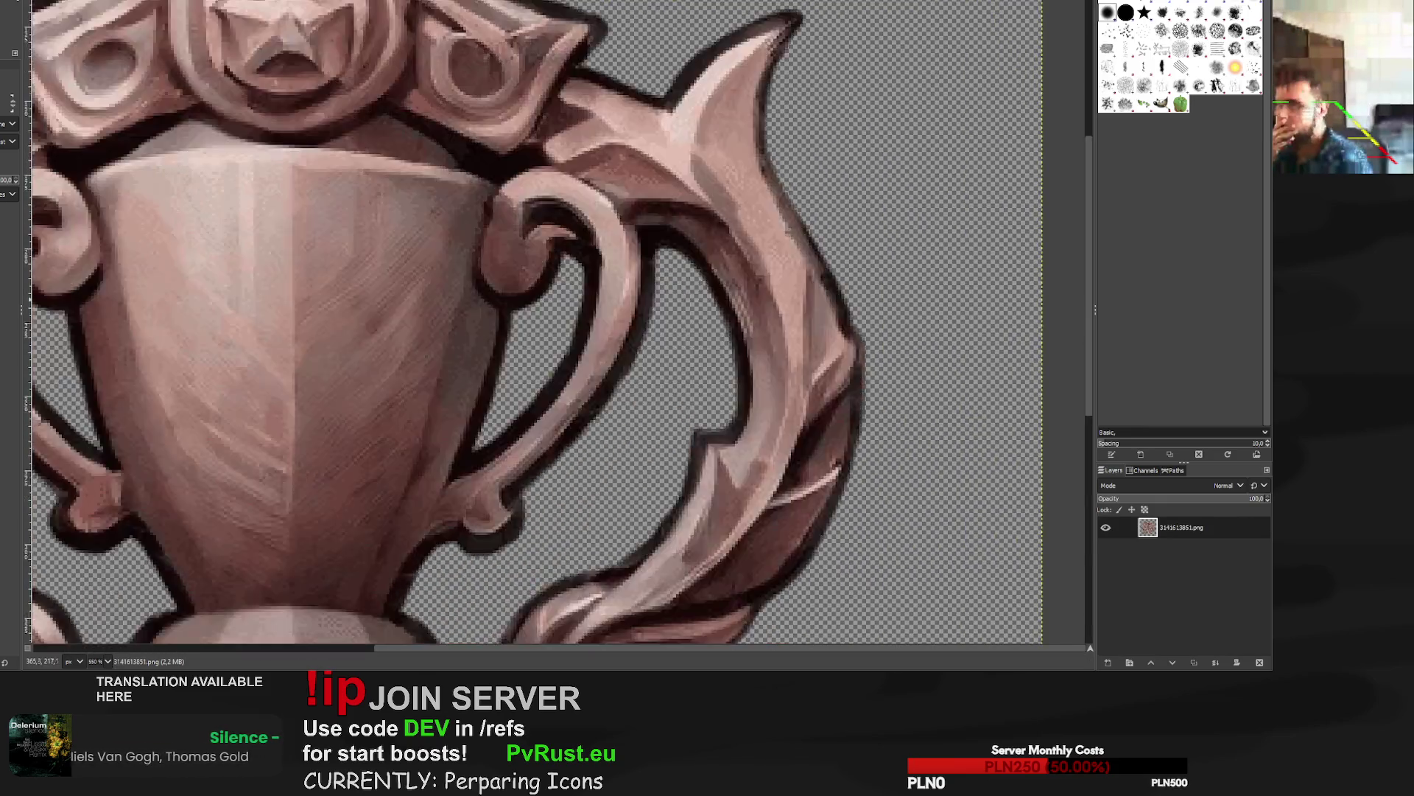
key("ctrl+Page_Down")
key("1")
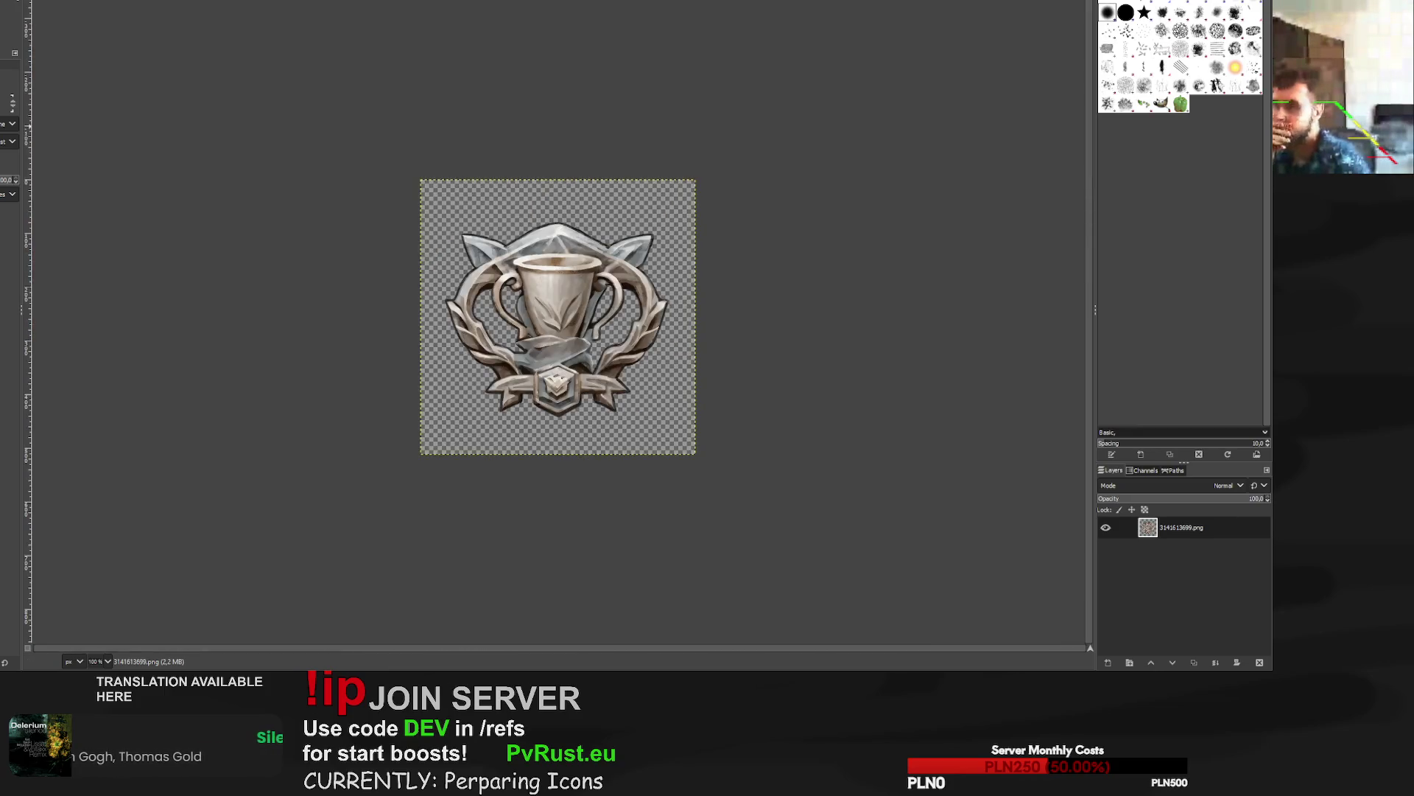
scroll(513, 295, "up", 5, "ctrl")
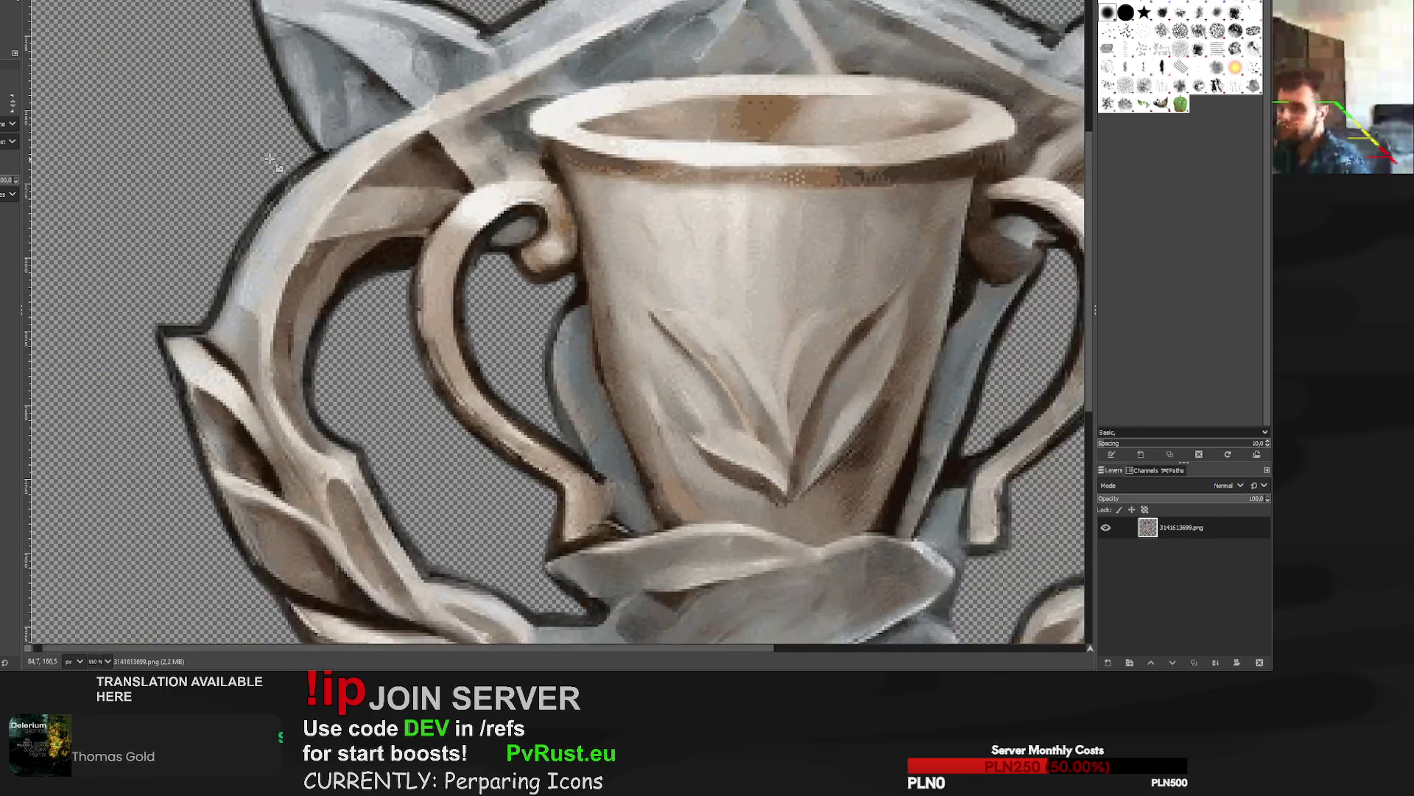
scroll(270, 159, "down", 5, "ctrl")
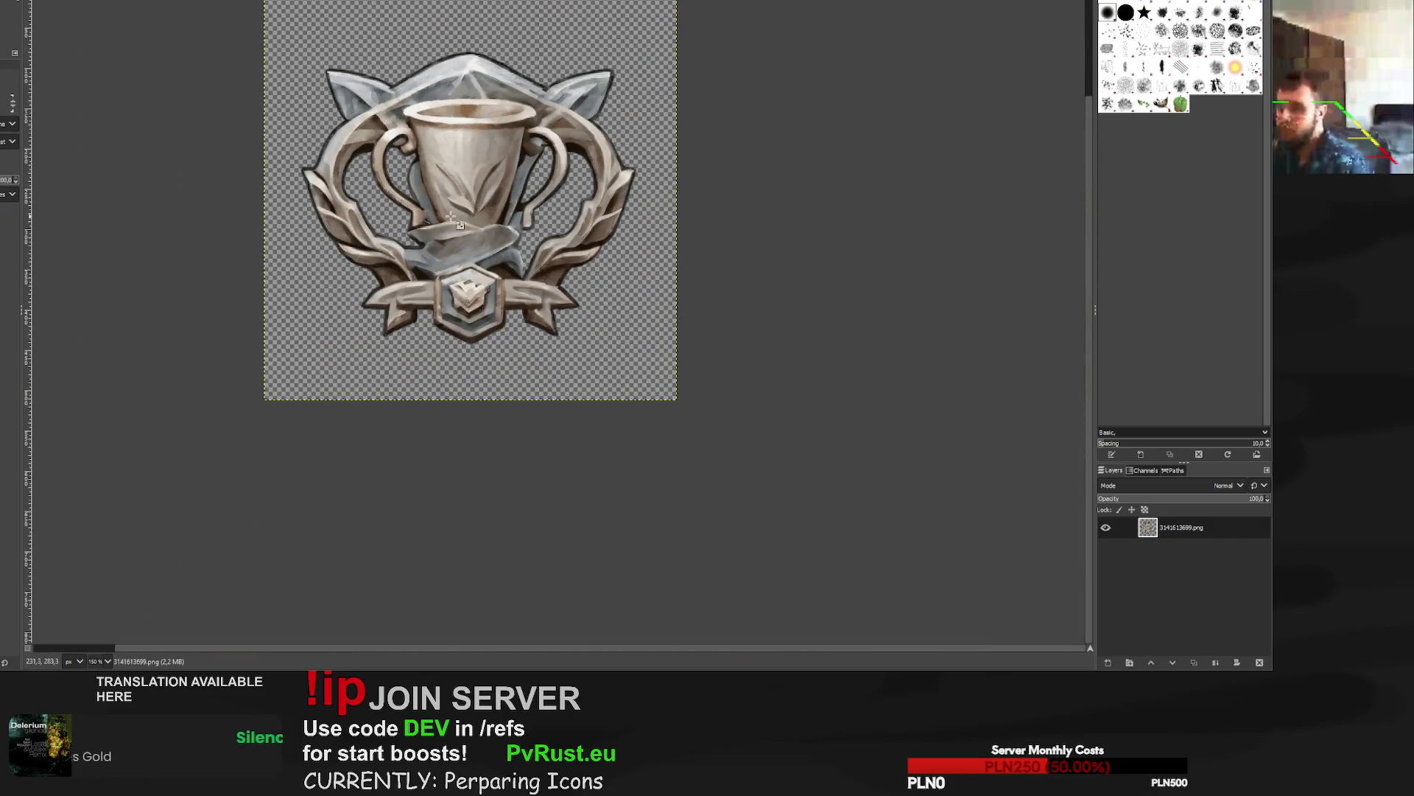
scroll(685, 158, "up", 3)
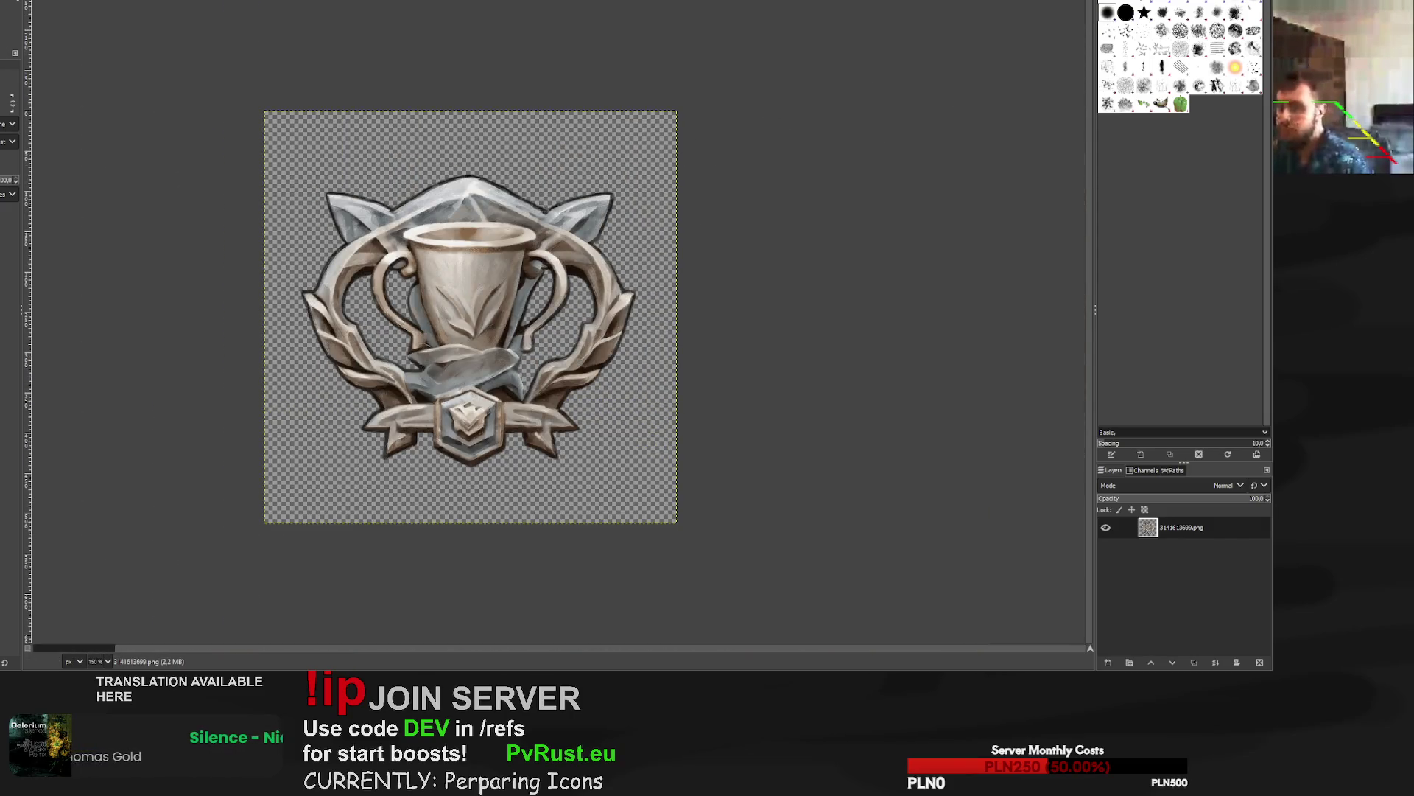
key("ctrl+w")
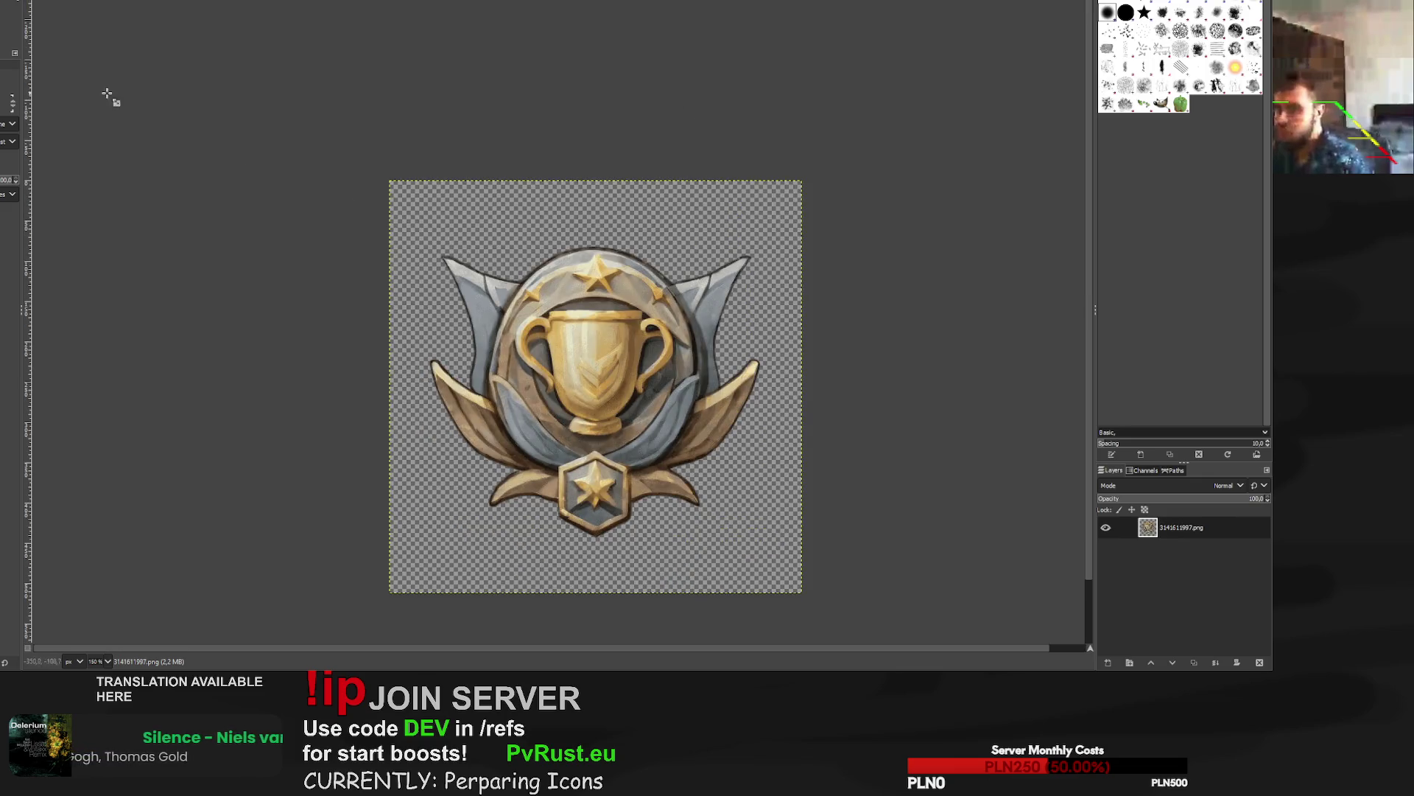
Scale the gold badge layer up to 630 px and centre it over the canvas.
left_click(588, 359)
left_click_drag(815, 189, 884, 137)
scroll(401, 537, "down", 2)
mouse_move(397, 538)
left_mouse_down()
mouse_move(347, 578)
mouse_move(357, 561)
left_mouse_up()
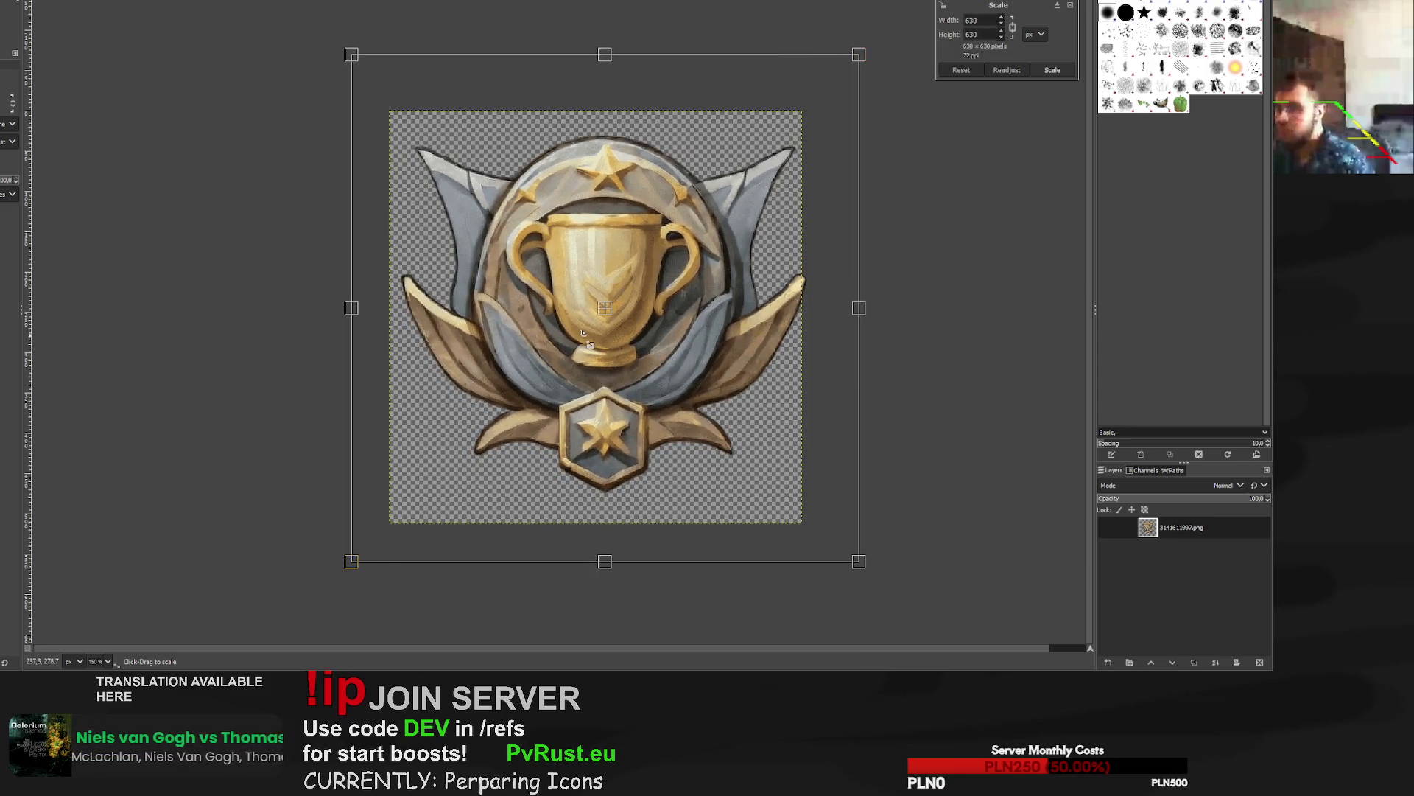
left_click_drag(612, 325, 604, 333)
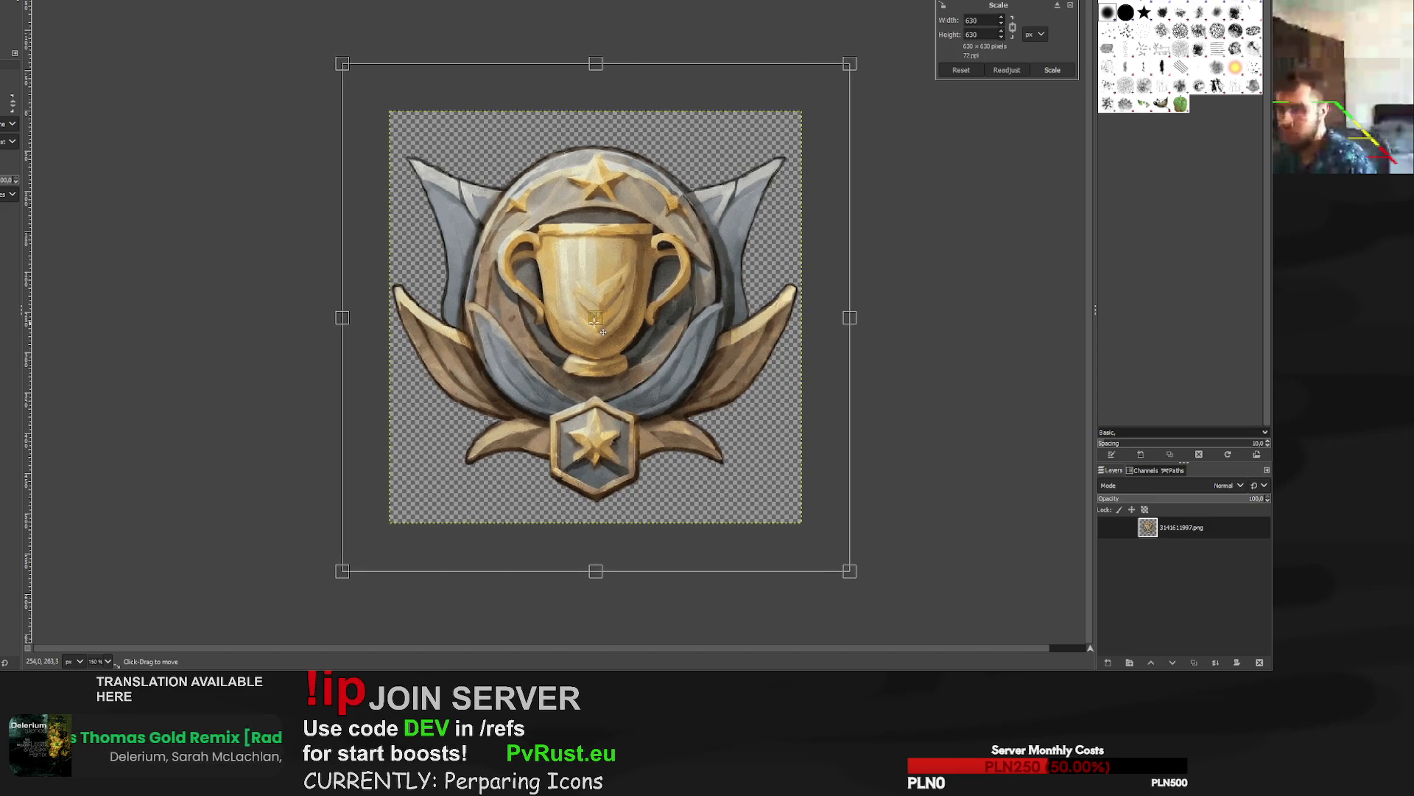
key("Return")
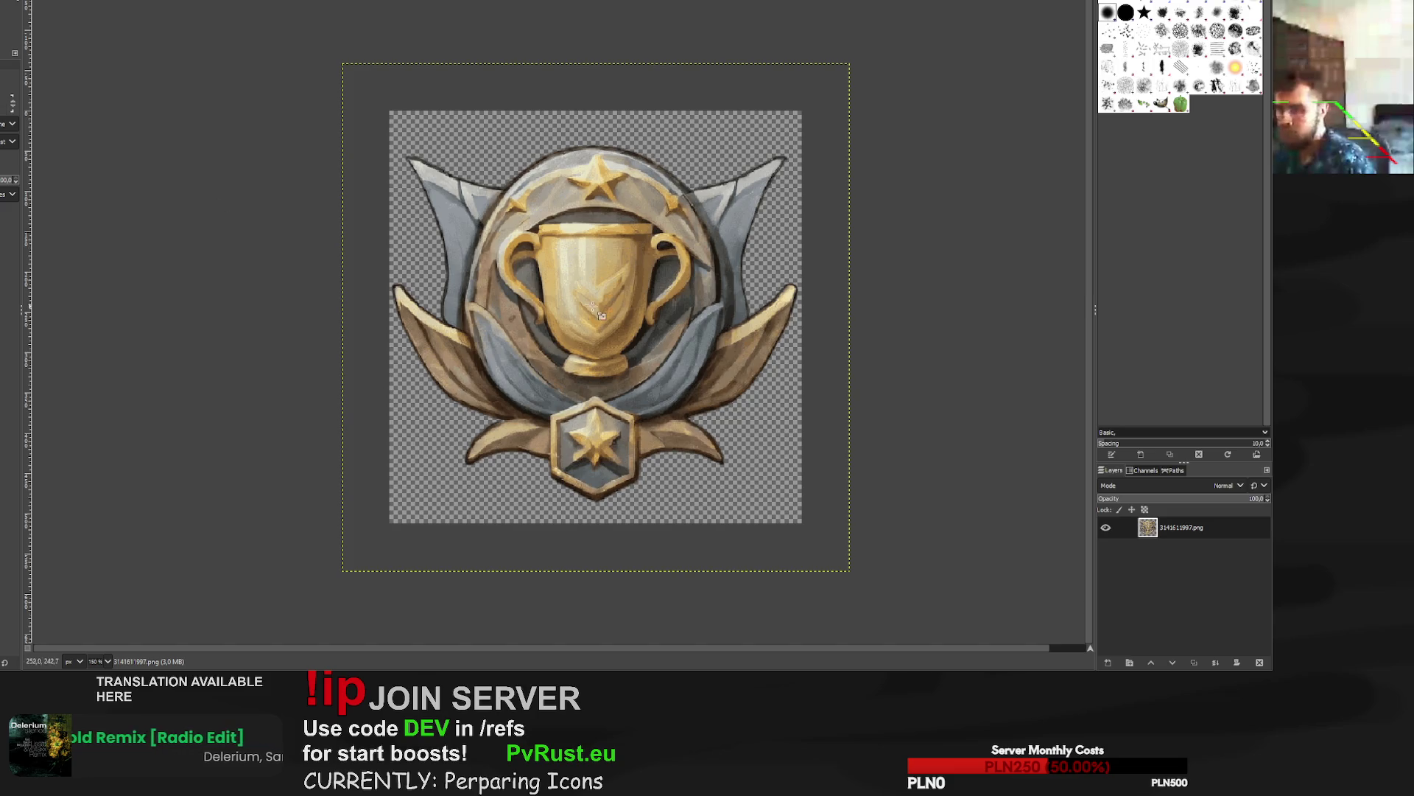
Move on to the silver trophy image and start scaling its layer.
scroll(601, 285, "up", 3)
scroll(601, 285, "down", 2)
scroll(601, 285, "down", 1)
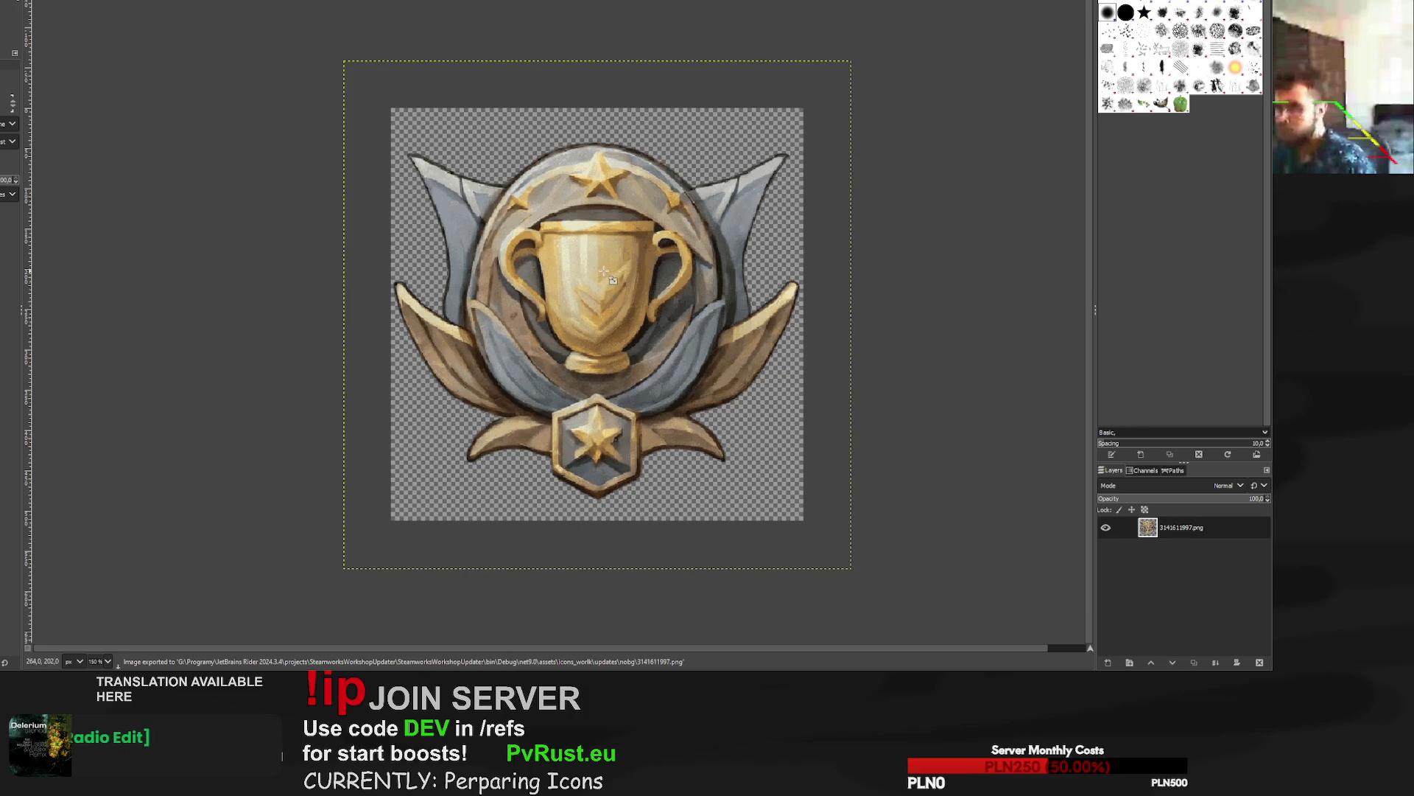
key("ctrl+Page_Down")
left_click(777, 105)
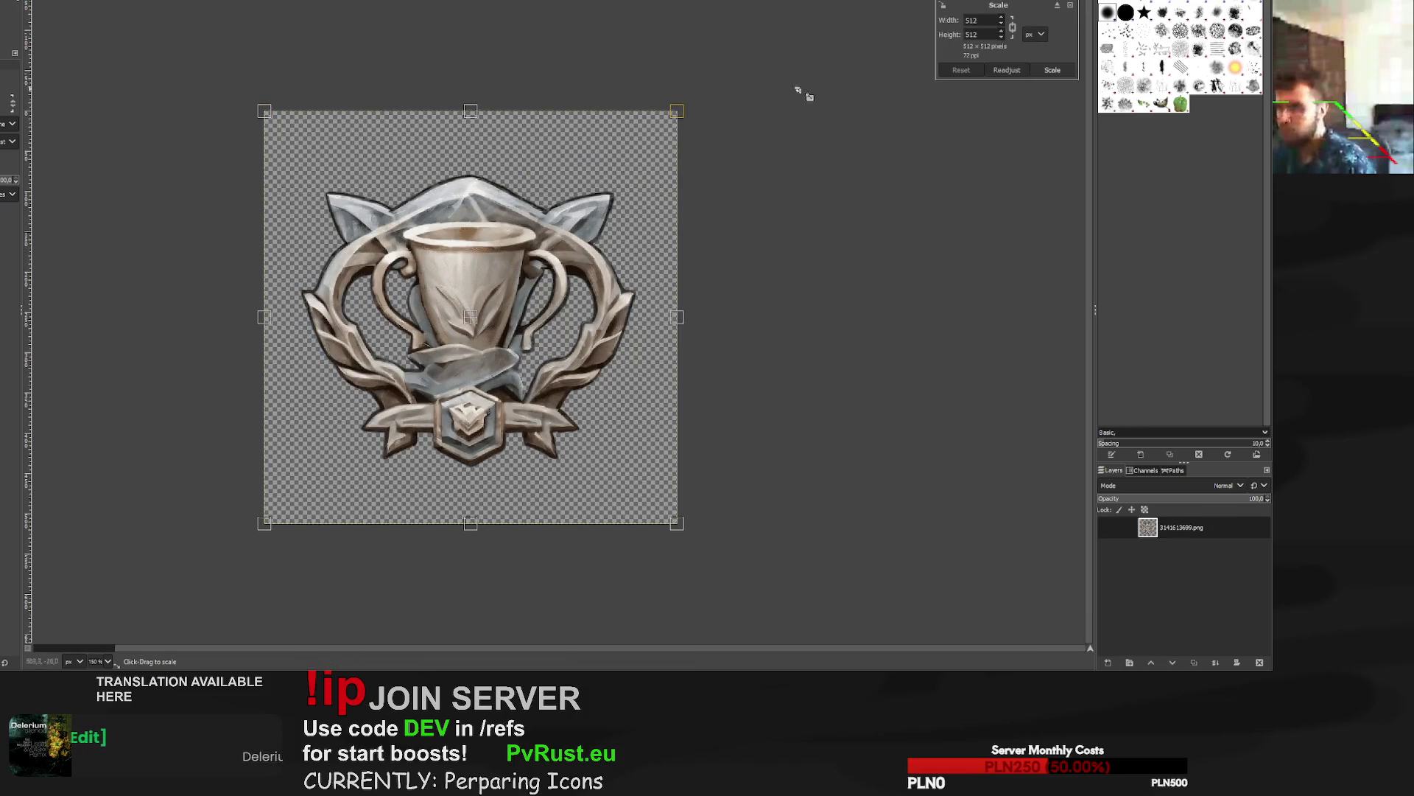
Scale the silver trophy layer to 630 px, then rescale it to 620×620 centred over the canvas.
type("630")
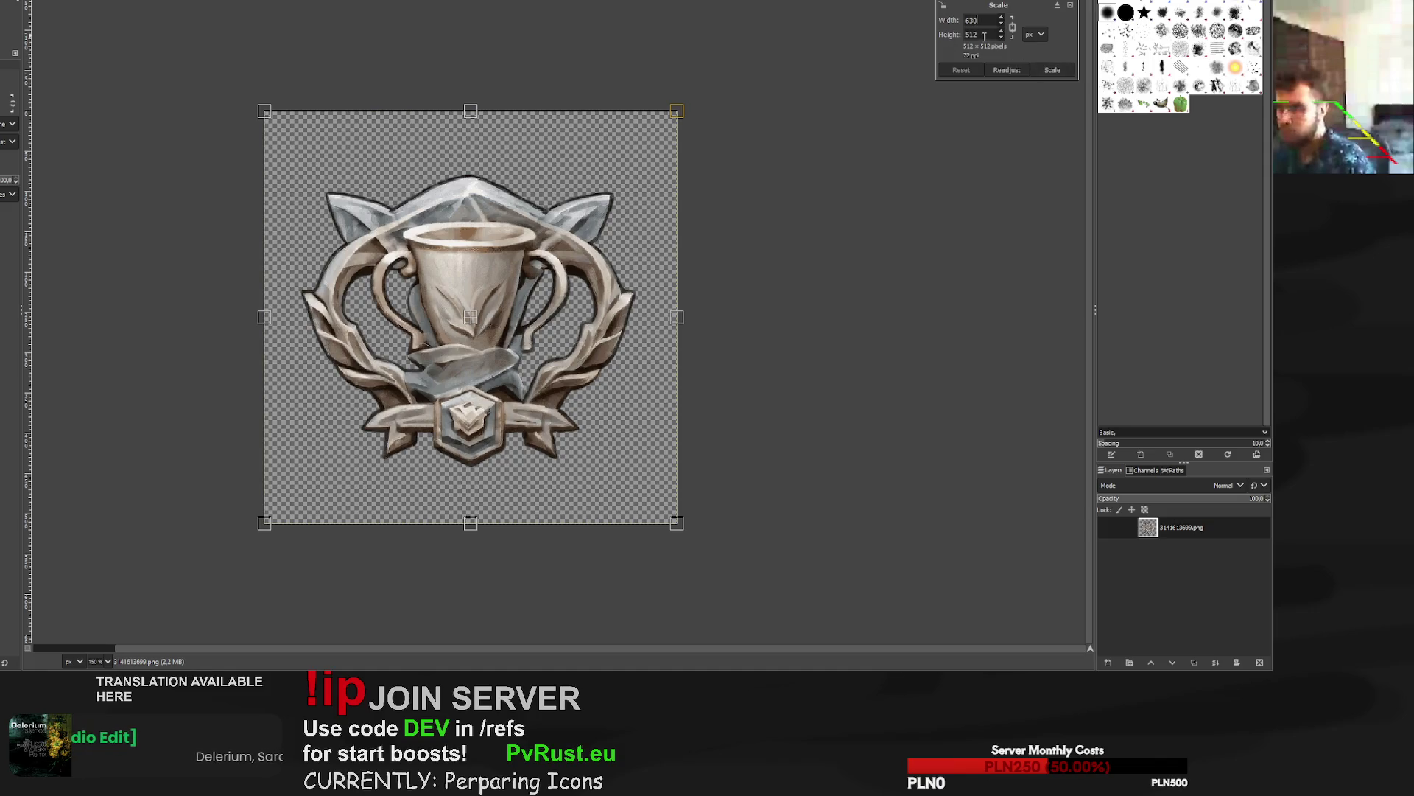
left_click(1056, 72)
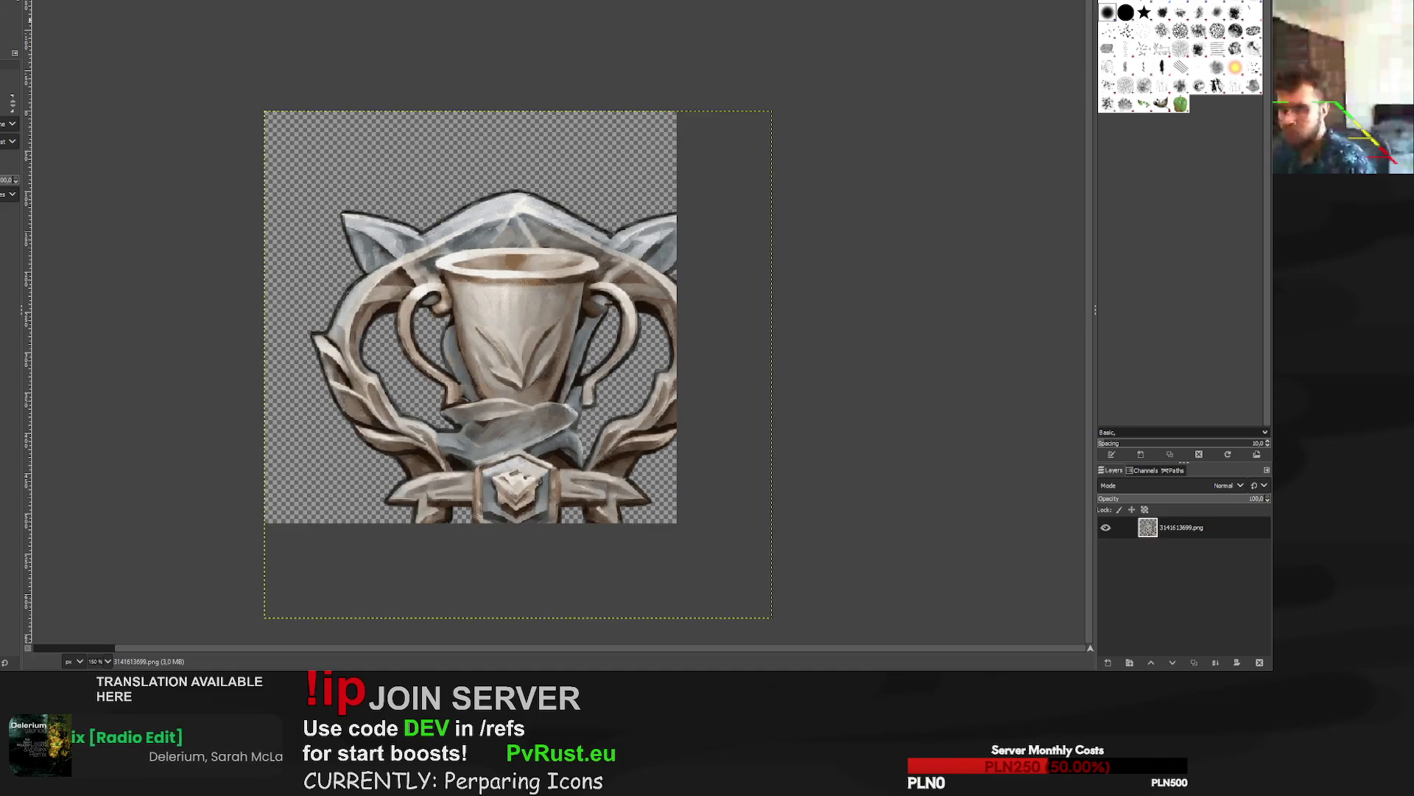
mouse_move(506, 355)
left_mouse_down()
mouse_move(461, 304)
mouse_move(505, 327)
mouse_move(487, 332)
left_mouse_up()
key("shift+s")
left_click(246, 120)
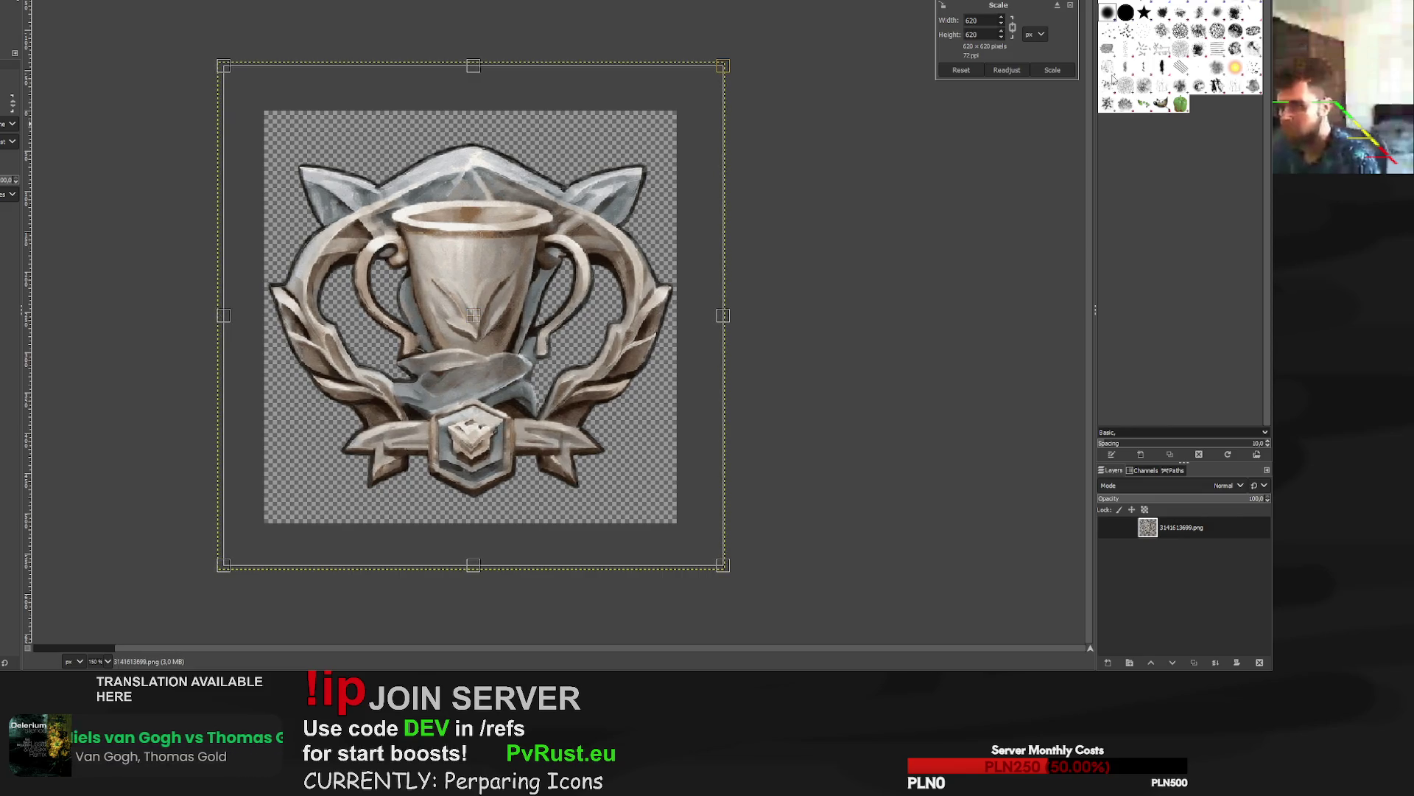
left_click(1053, 70)
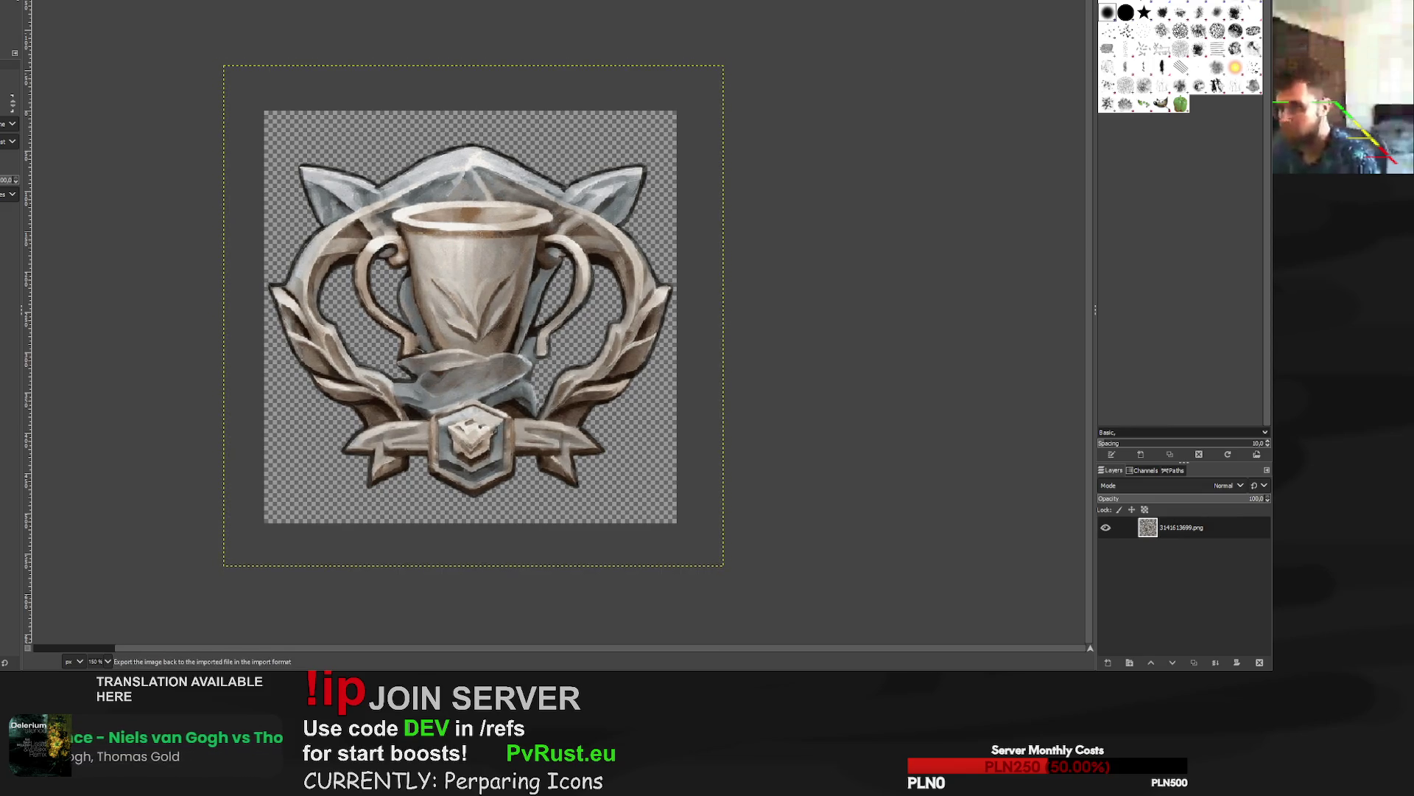
Switch to the copper trophy image 3141613851.png and zoom out to see it whole.
key("ctrl+Page_Down")
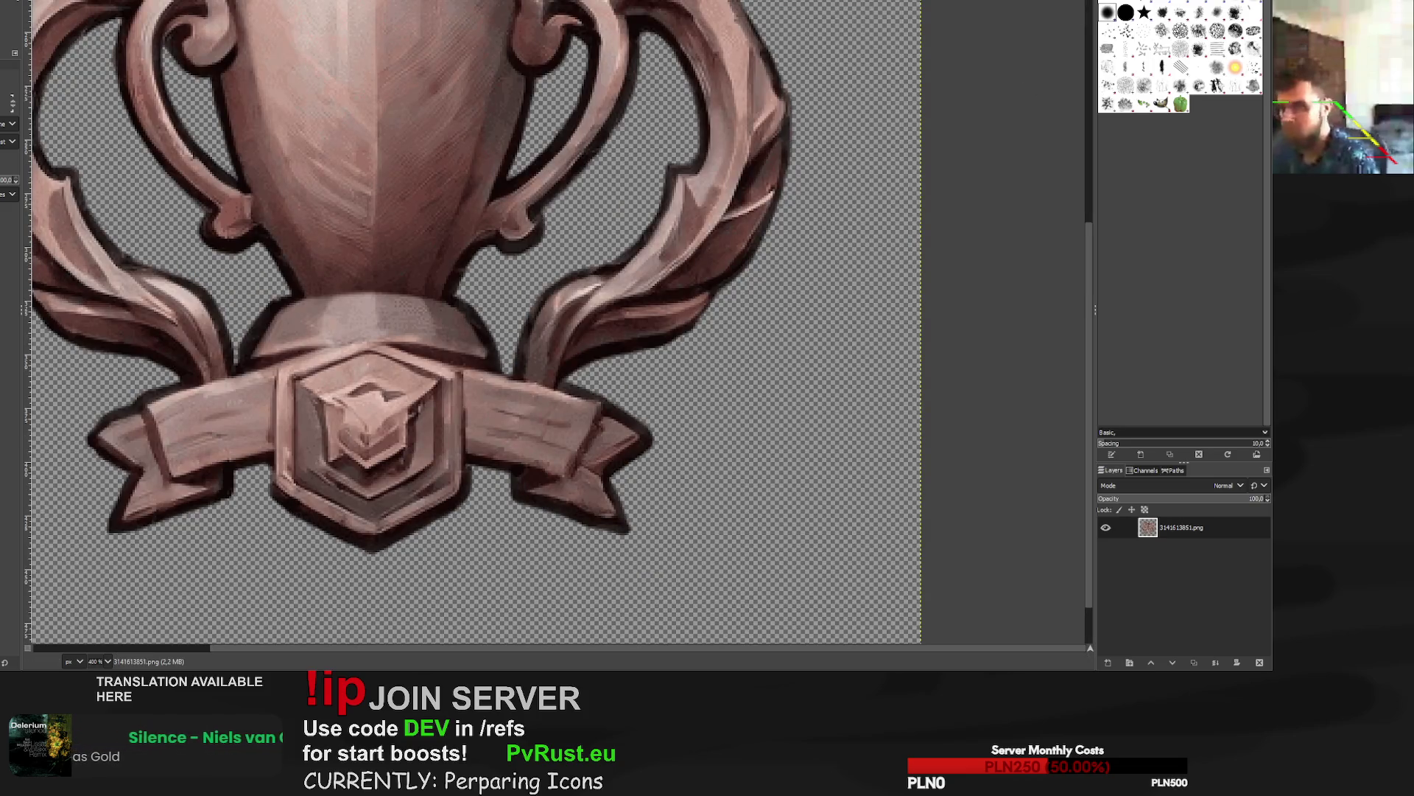
key("2")
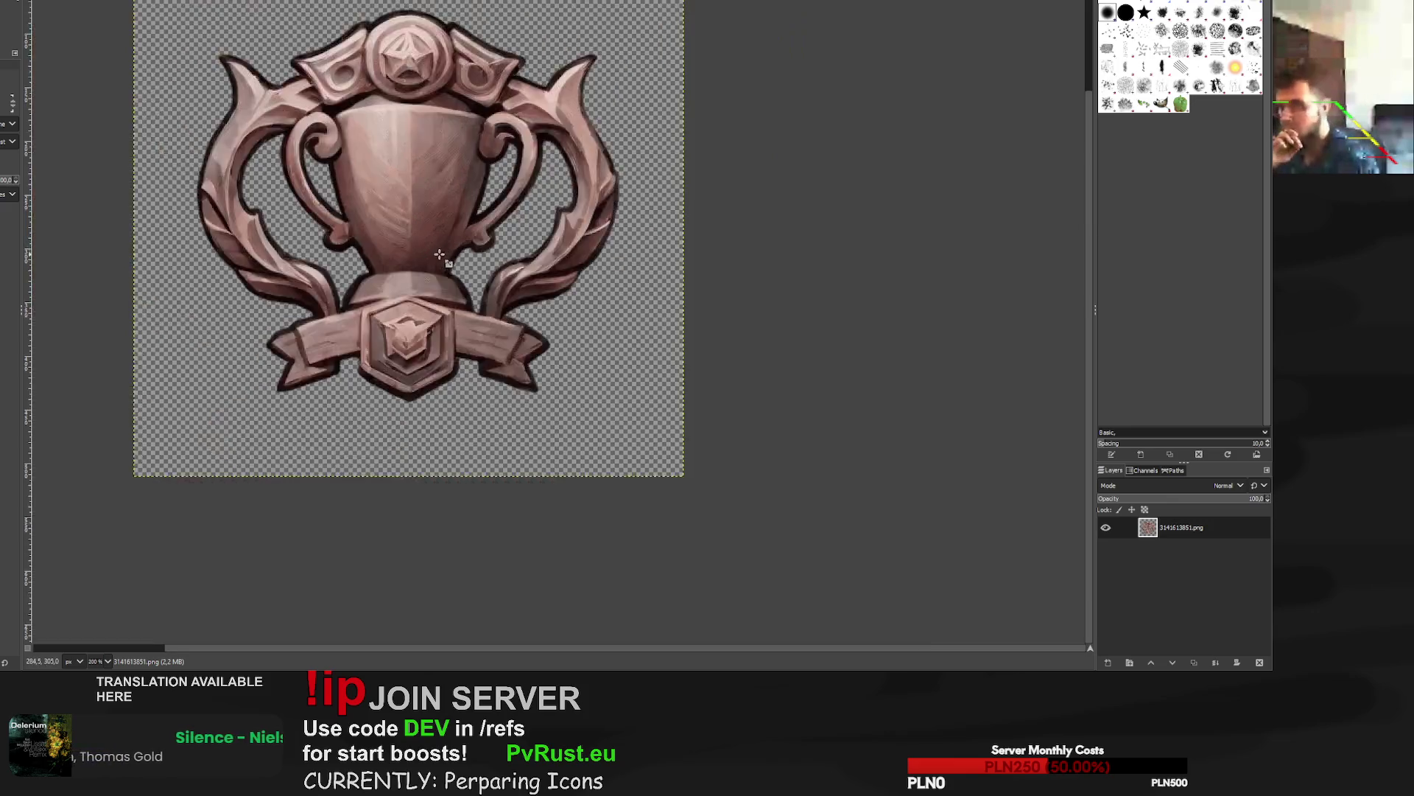
key("minus")
key("shift+s")
Scale the copper trophy layer to 630×630, centre it over the canvas, and export its PNG.
left_click(439, 254)
left_click_drag(622, 16, 673, 3)
triple_click(976, 20)
type("36")
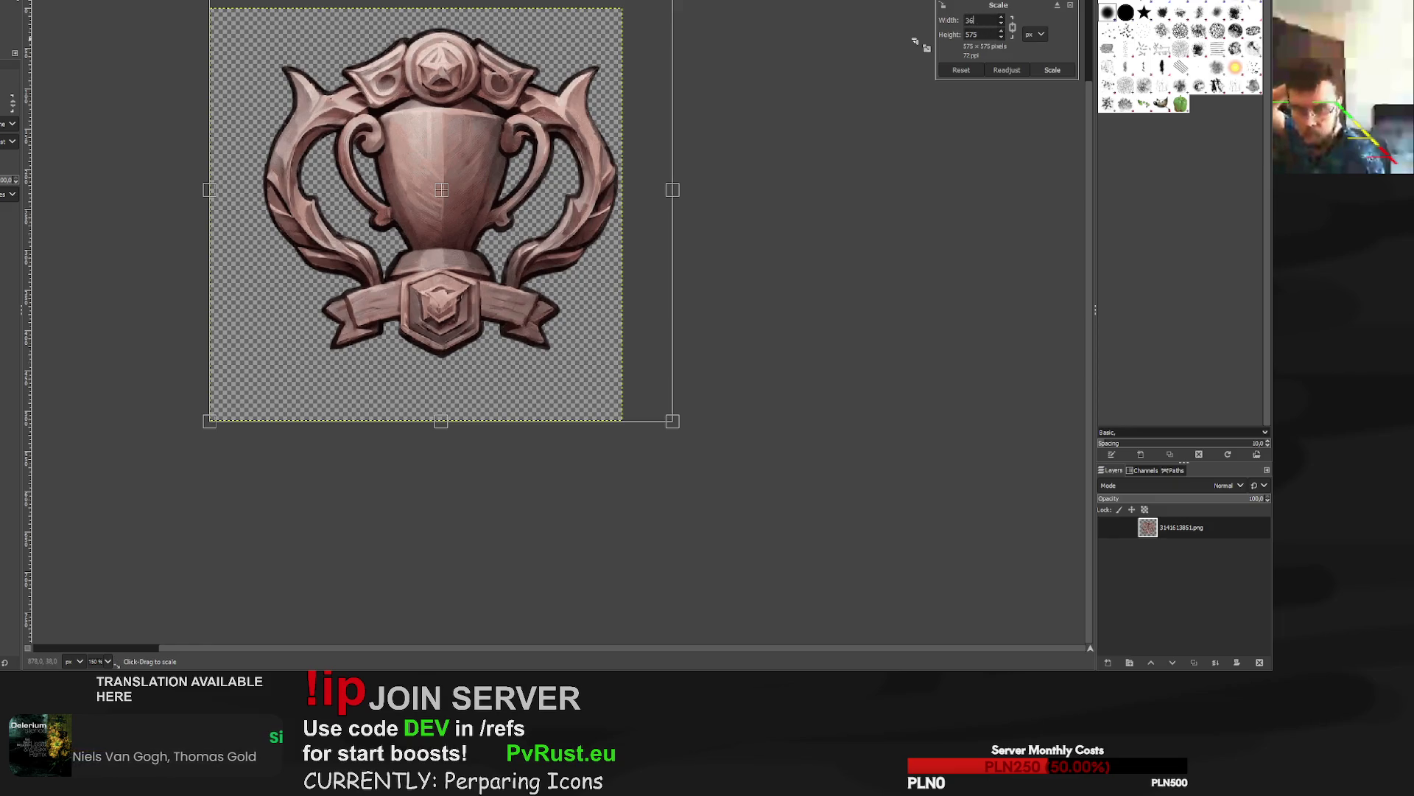
type("630")
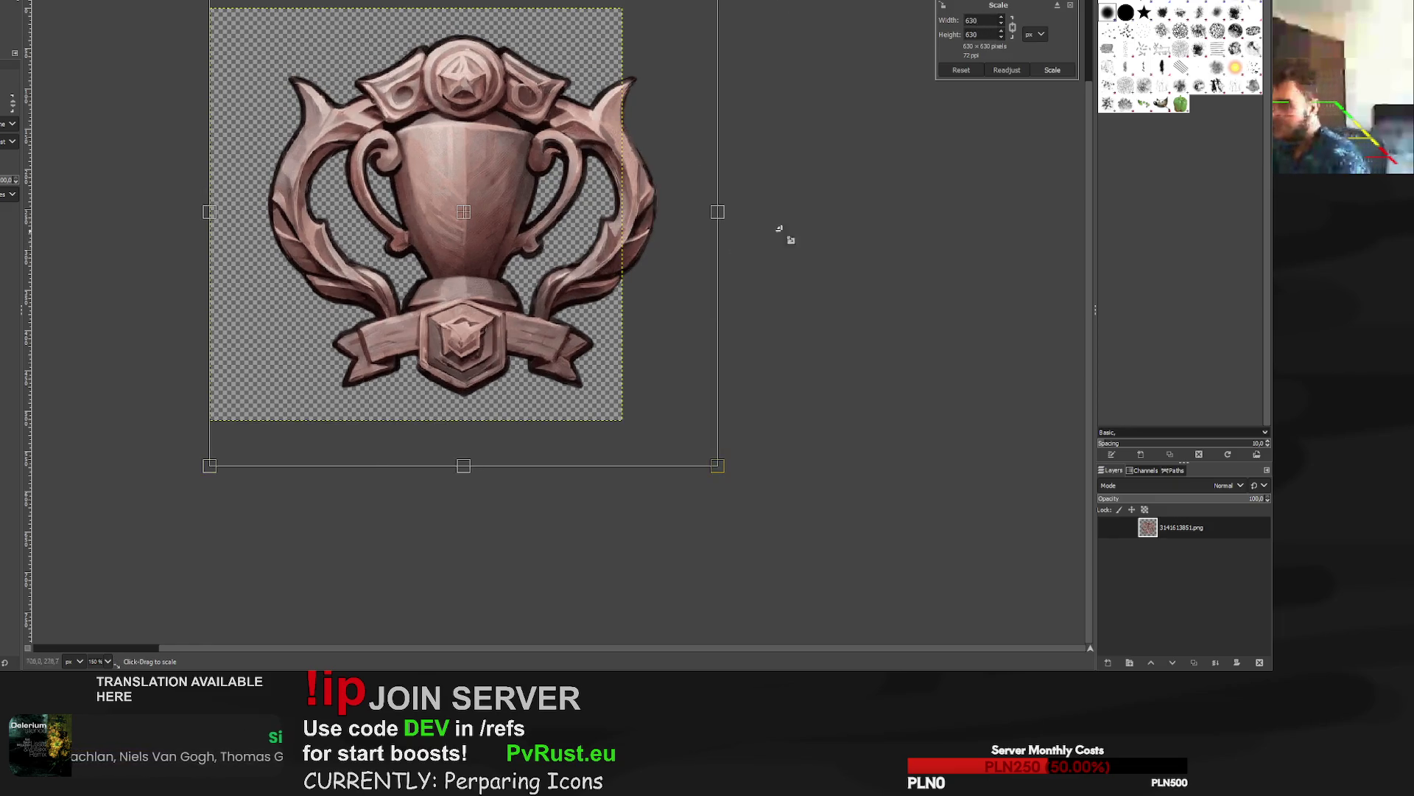
scroll(461, 325, "up", 2)
left_click_drag(462, 324, 425, 324)
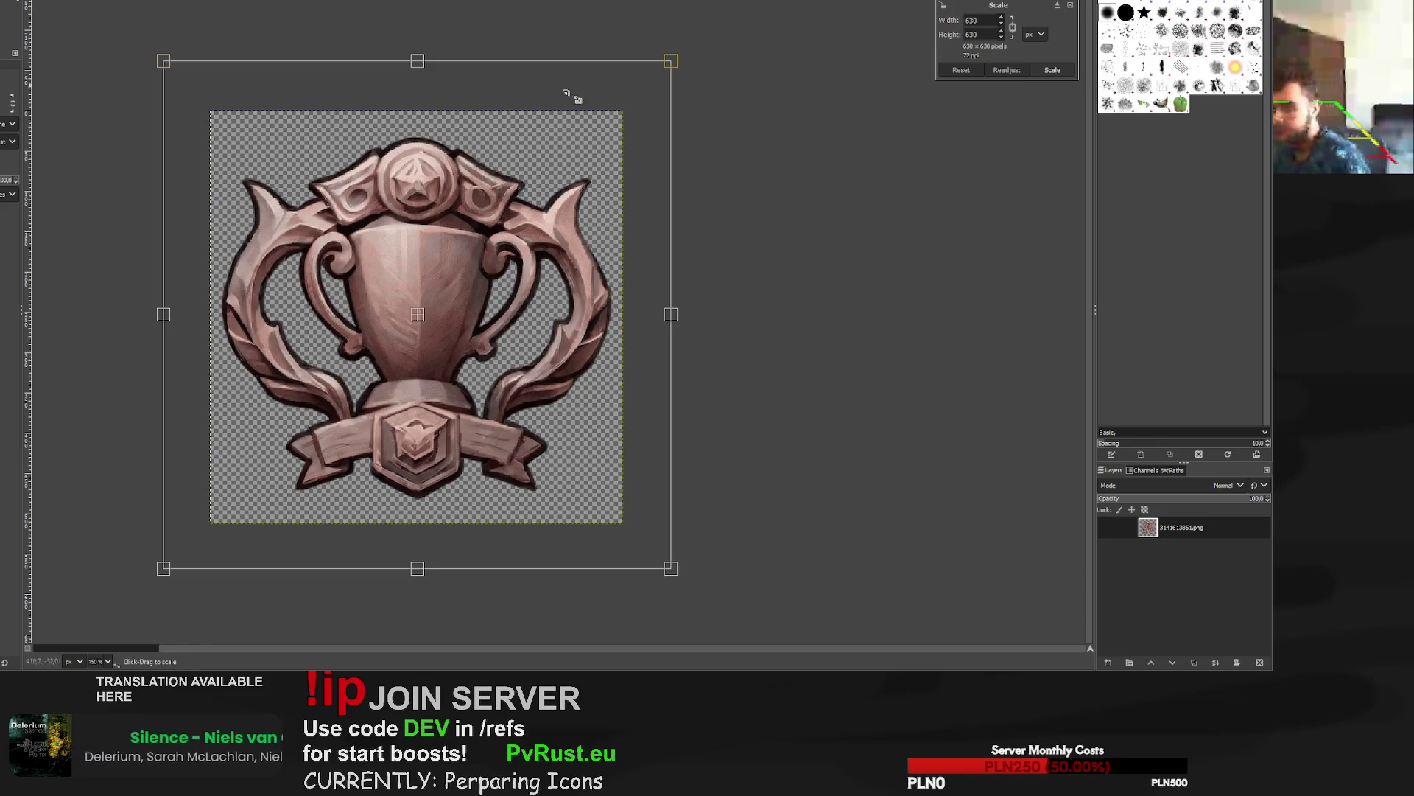
left_click(1068, 71)
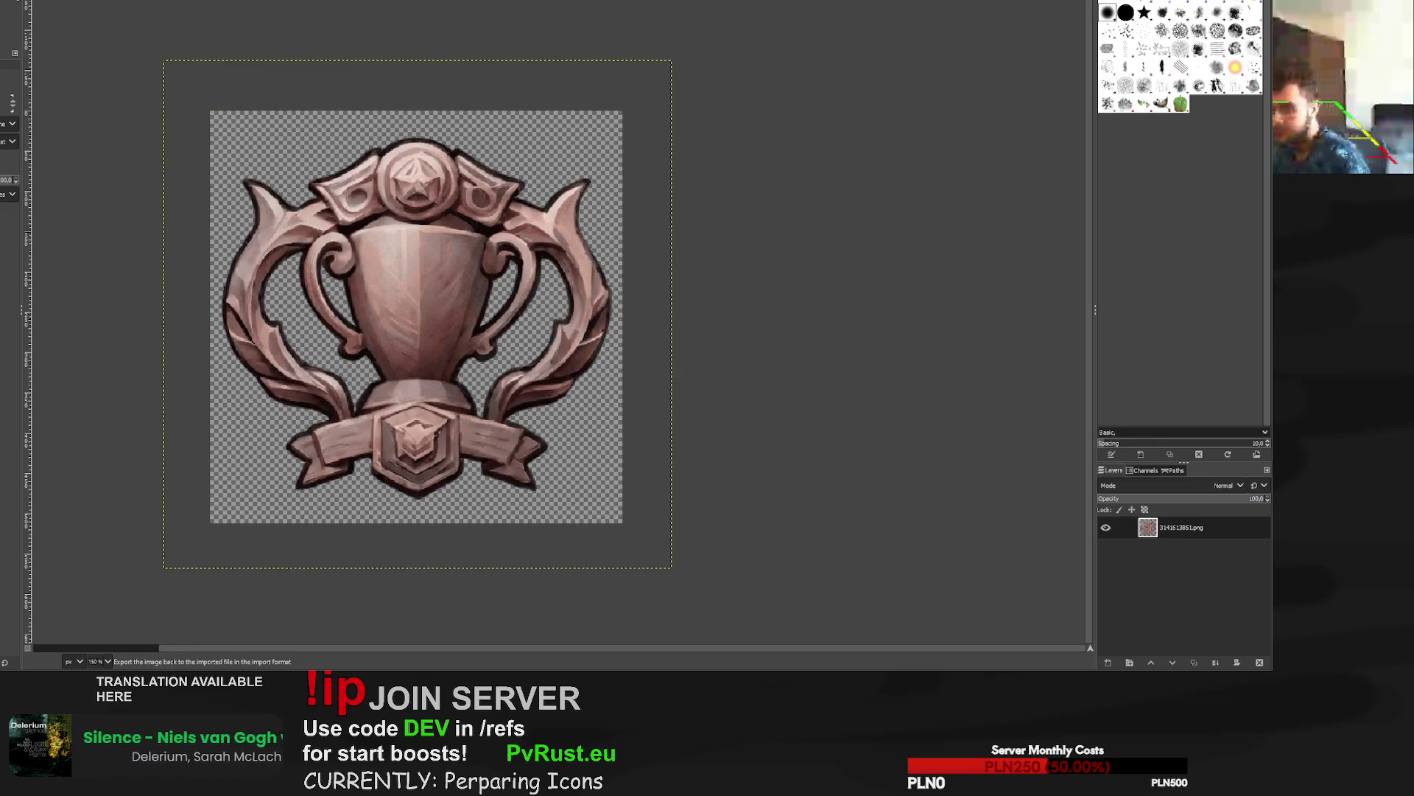
key("ctrl+e")
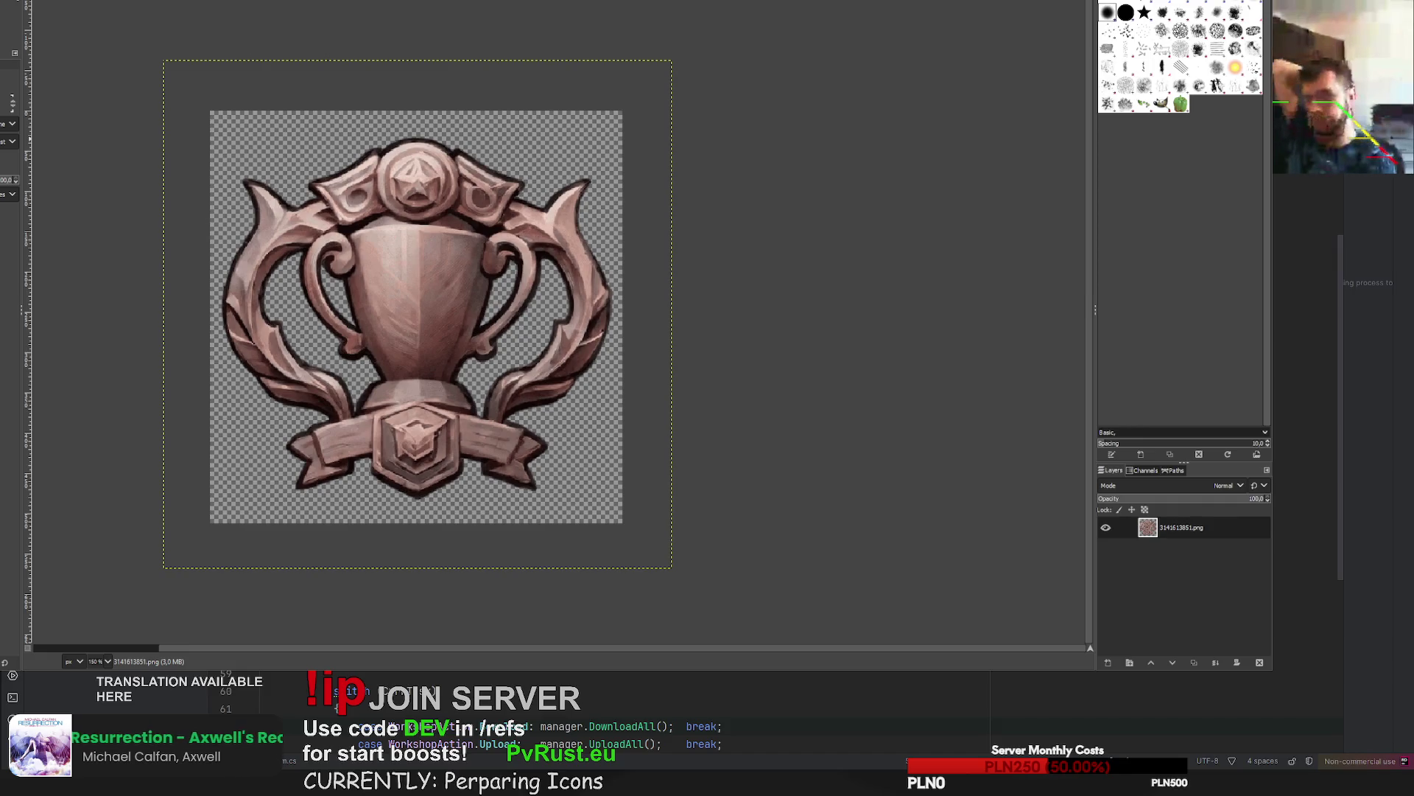
Check the trophy badge cut-out, then switch to the C# uploader project.
scroll(508, 718, "up", 1)
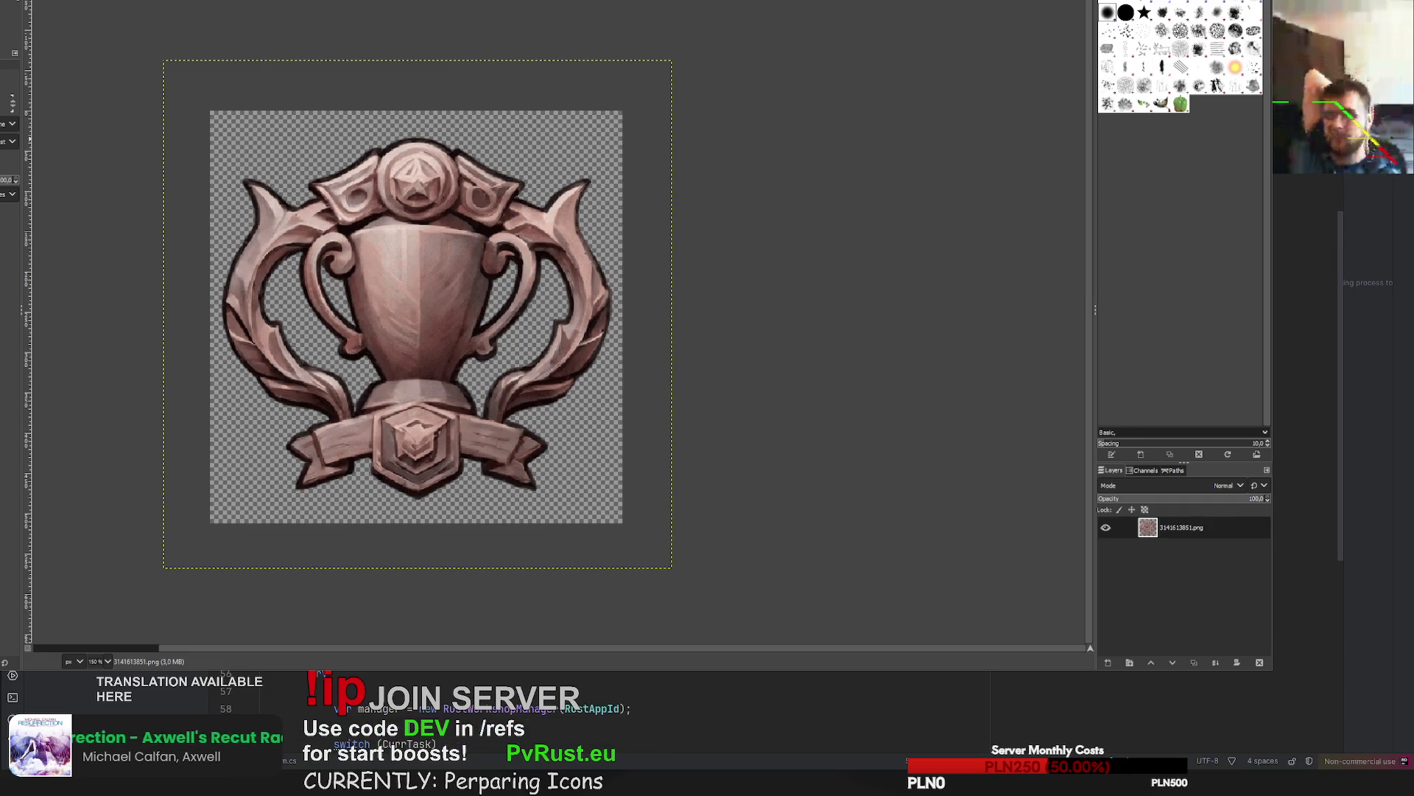
scroll(509, 718, "down", 1)
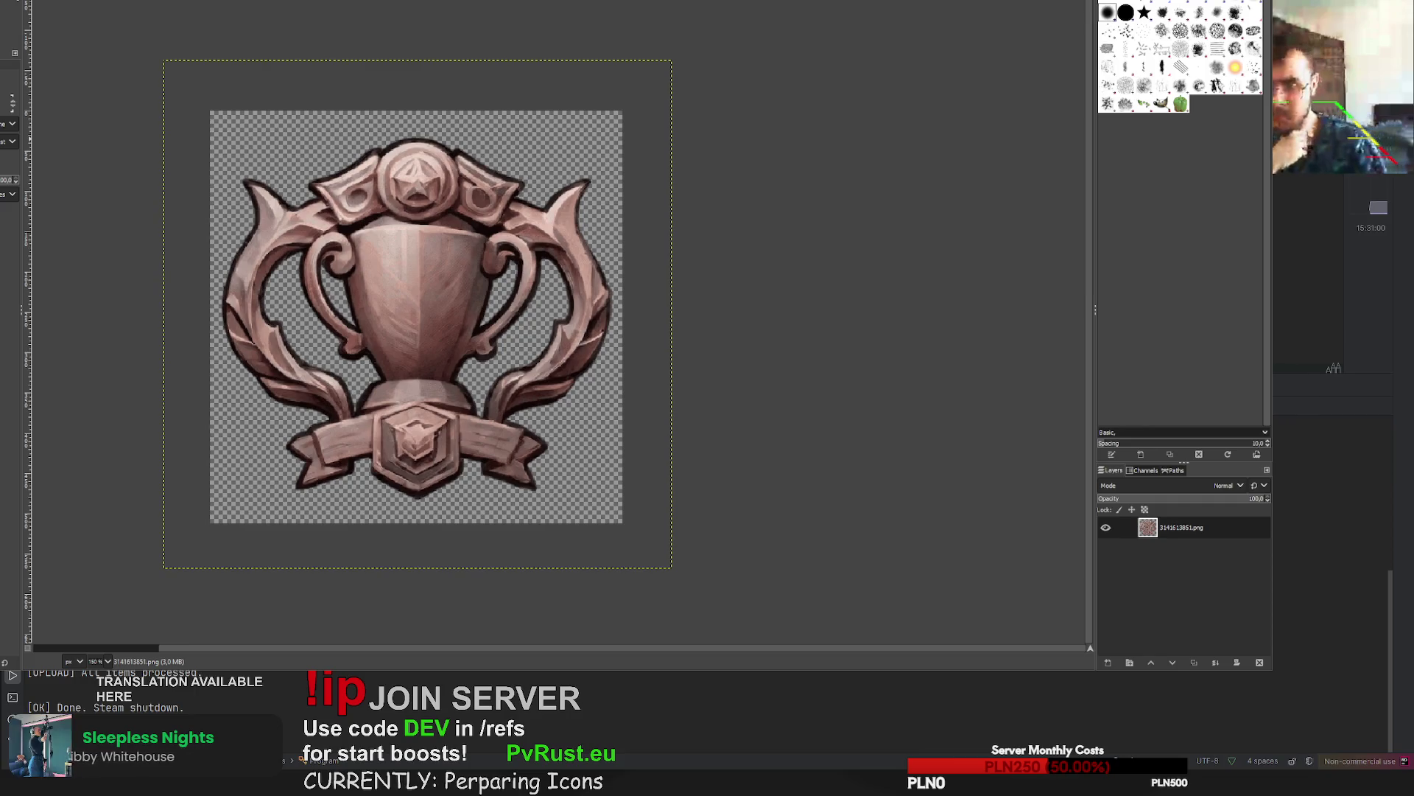
key("alt+Tab")
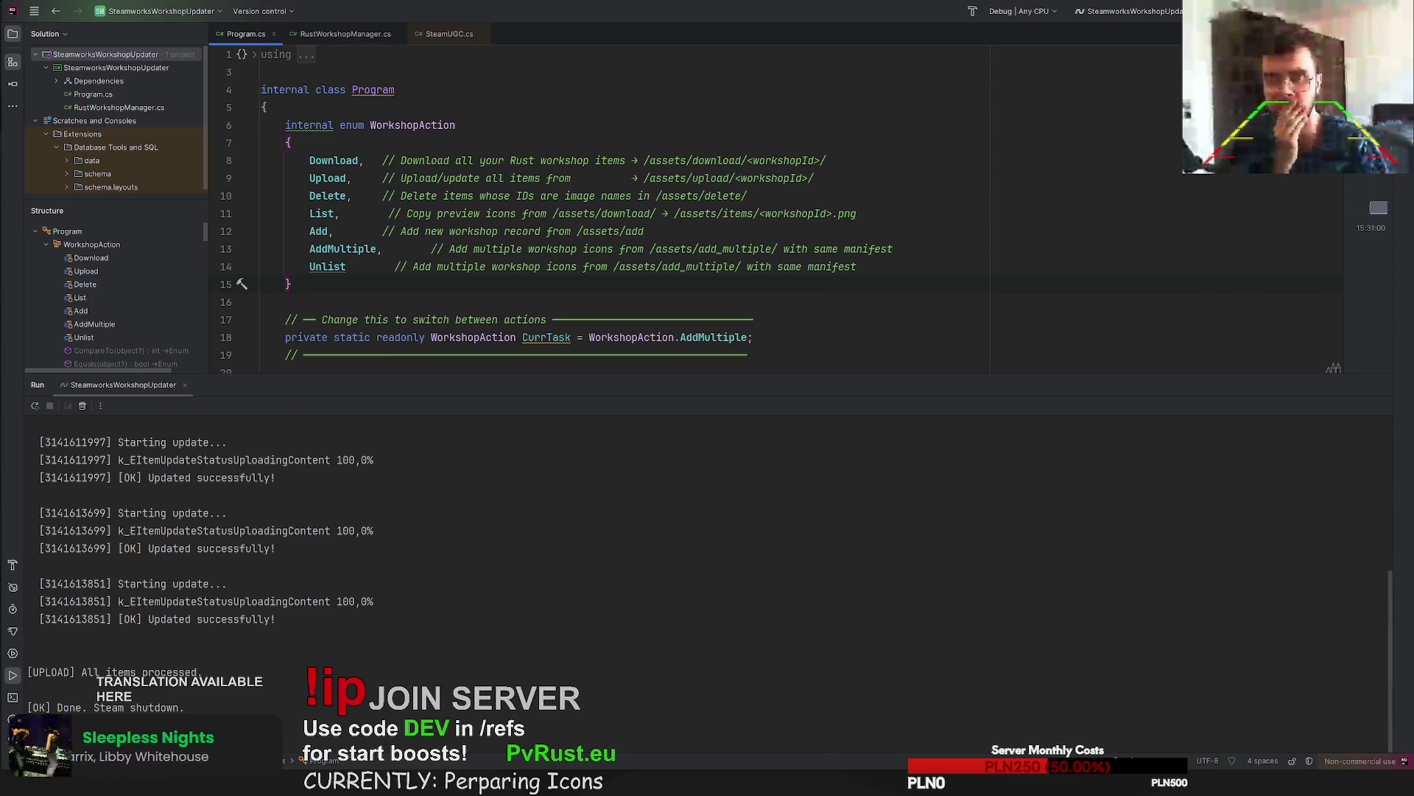
Confirm CurrTask is AddMultiple in Program.cs, rerun the uploader, and select the new workshop item ID.
scroll(694, 192, "down", 10)
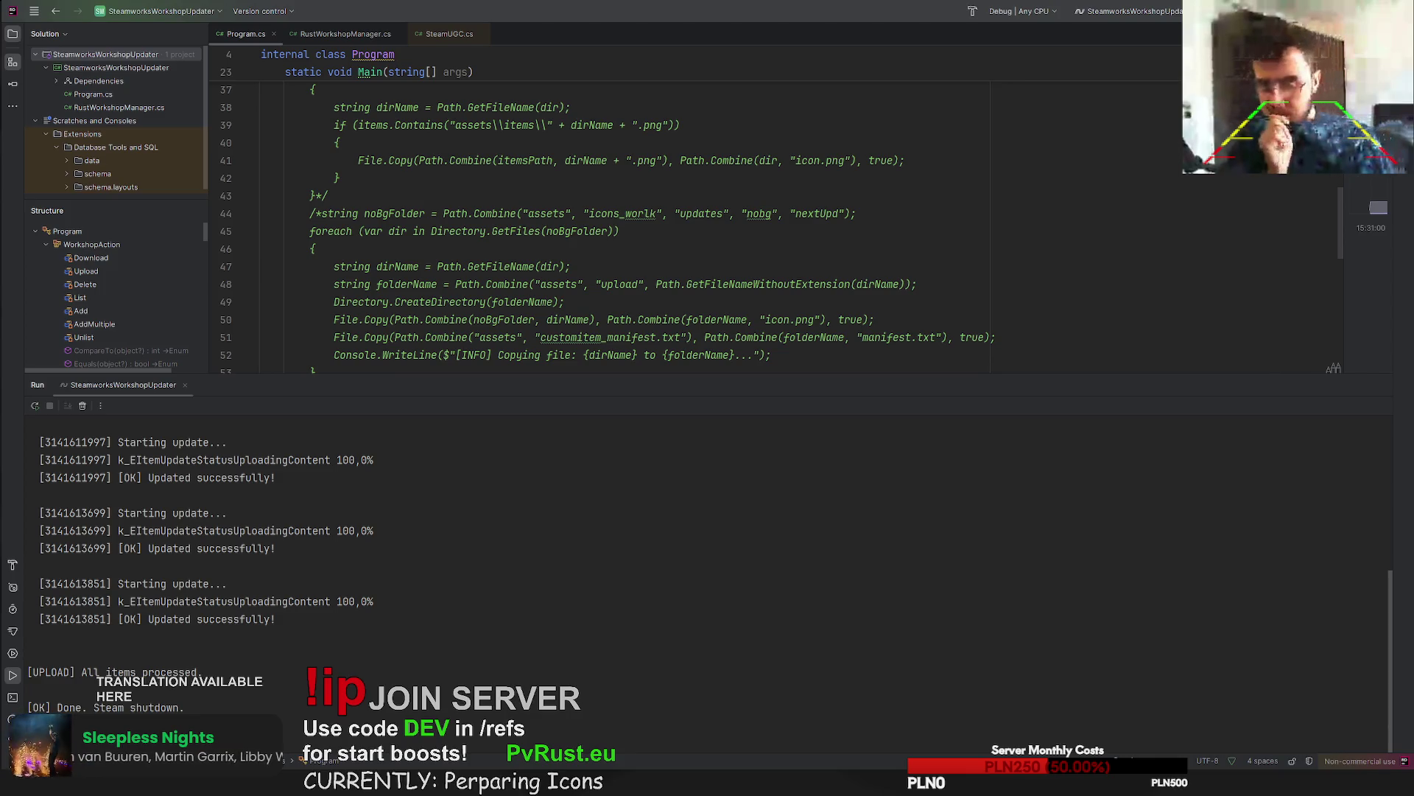
scroll(694, 214, "up", 10)
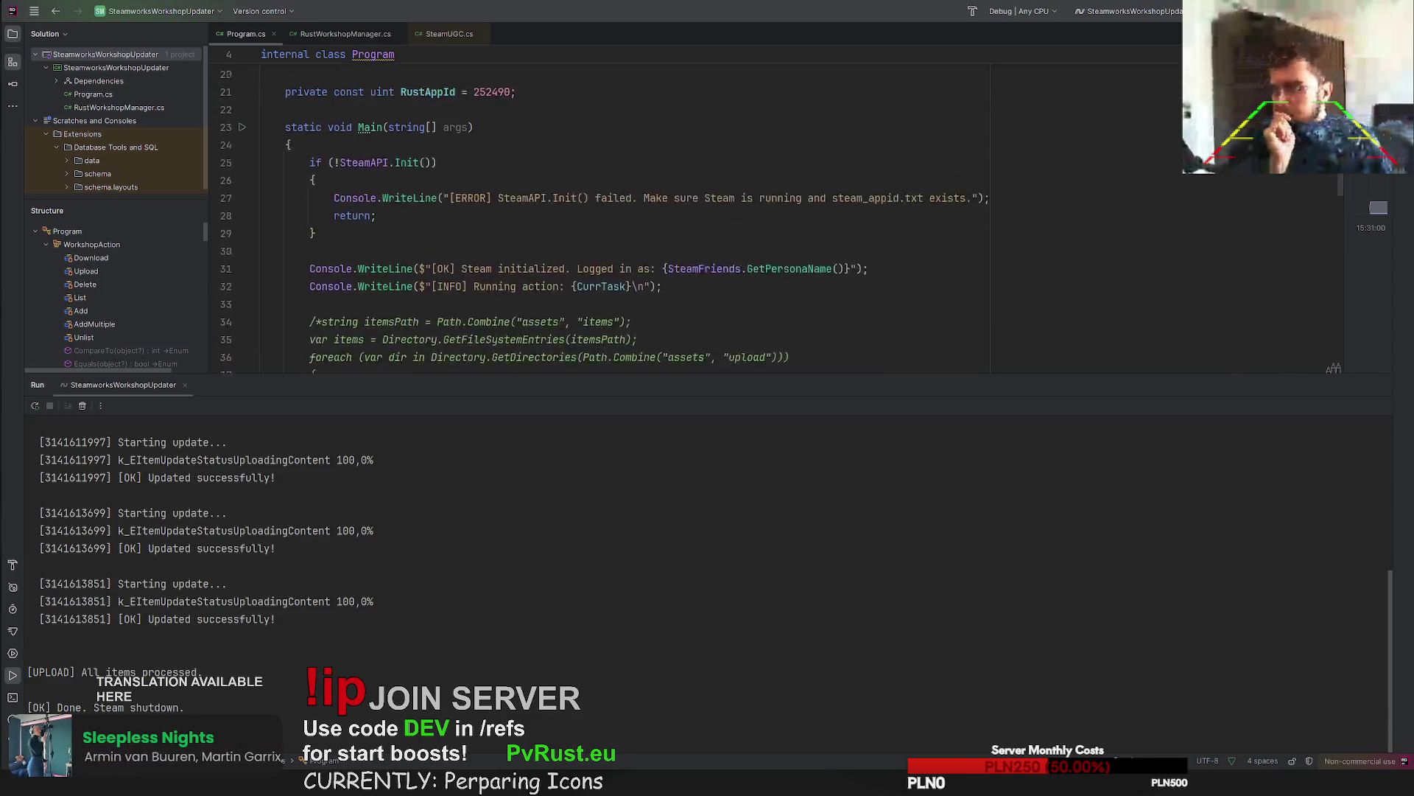
key("shift+F10")
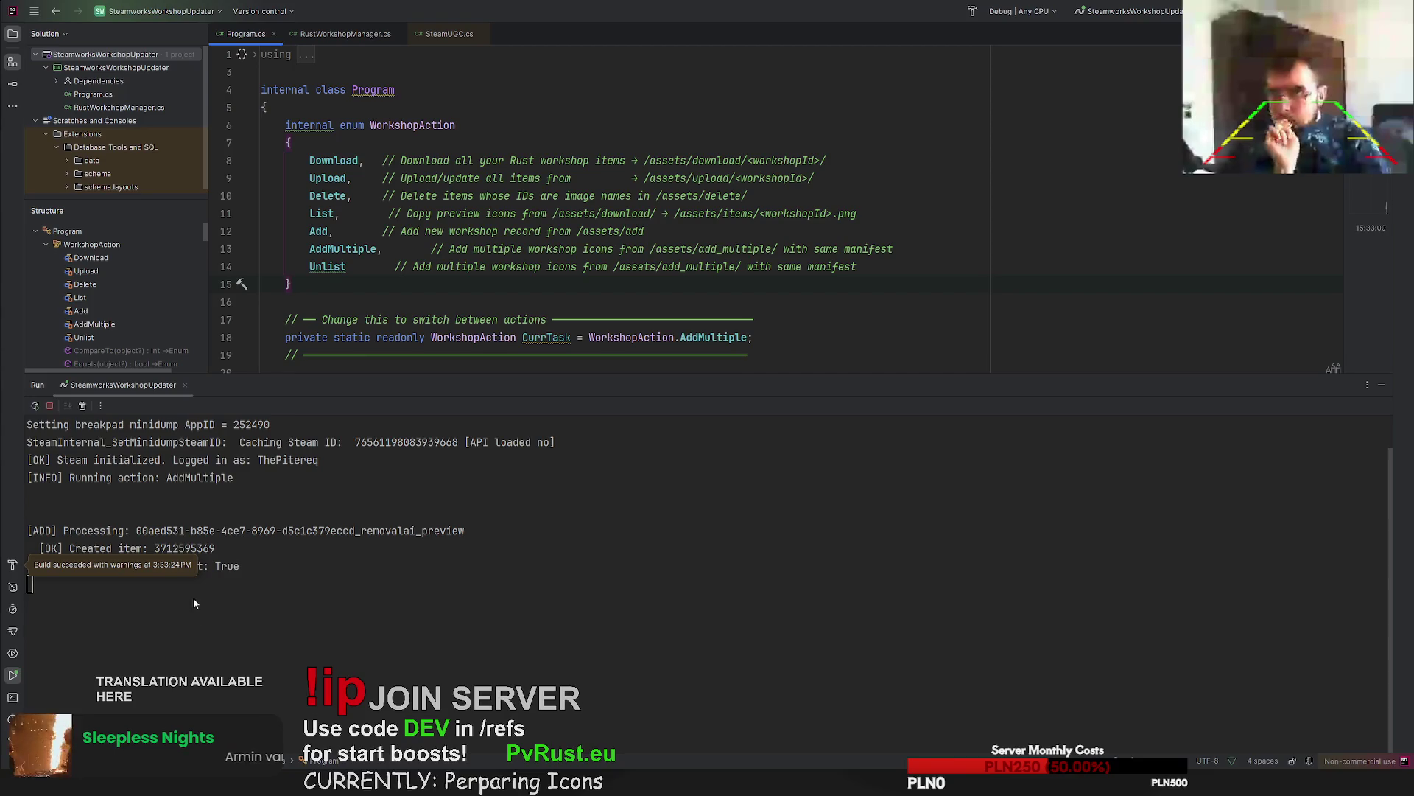
double_click(197, 549)
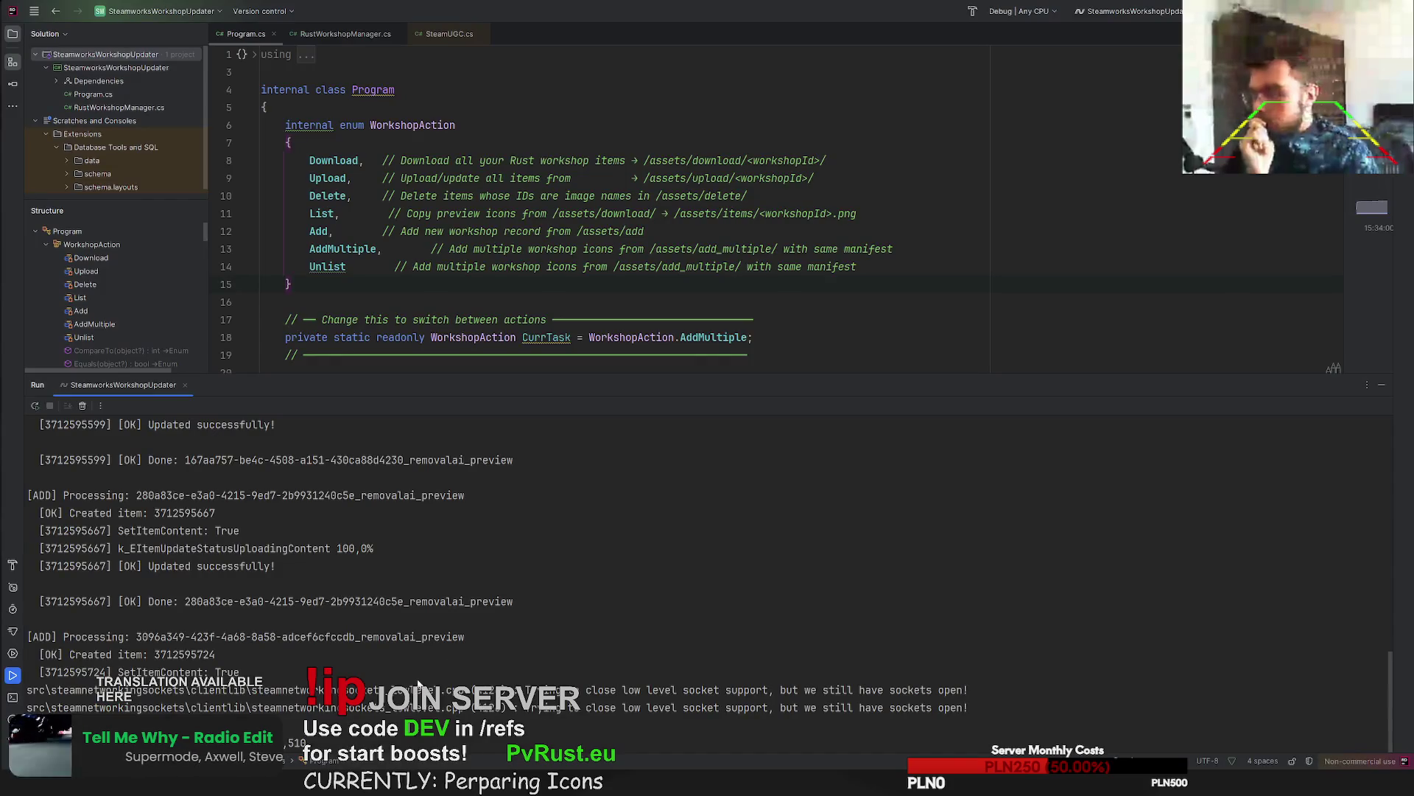
Rerun the uploader for the next icon and search the run output for the new item's ID.
key("shift+F10")
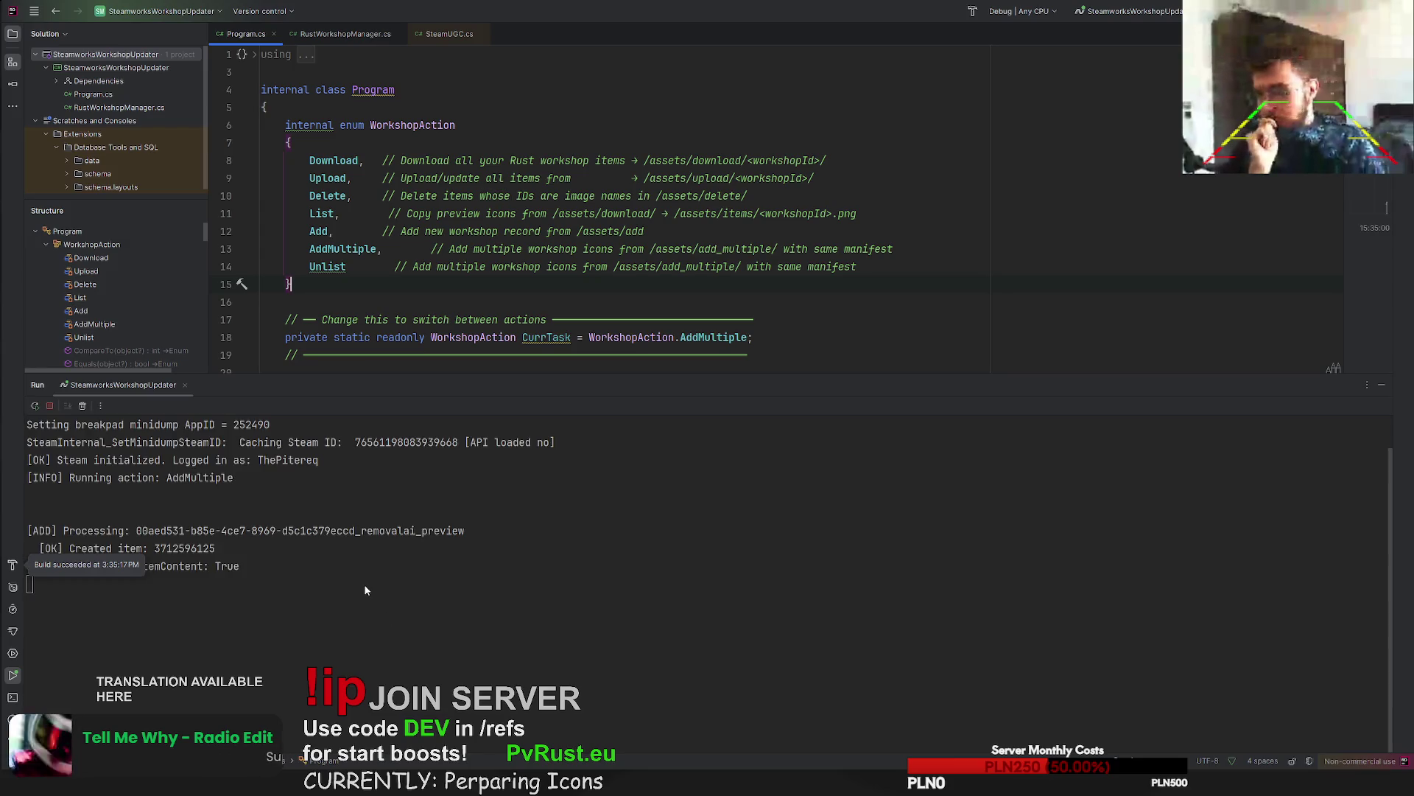
double_click(203, 549)
key("ctrl+f")
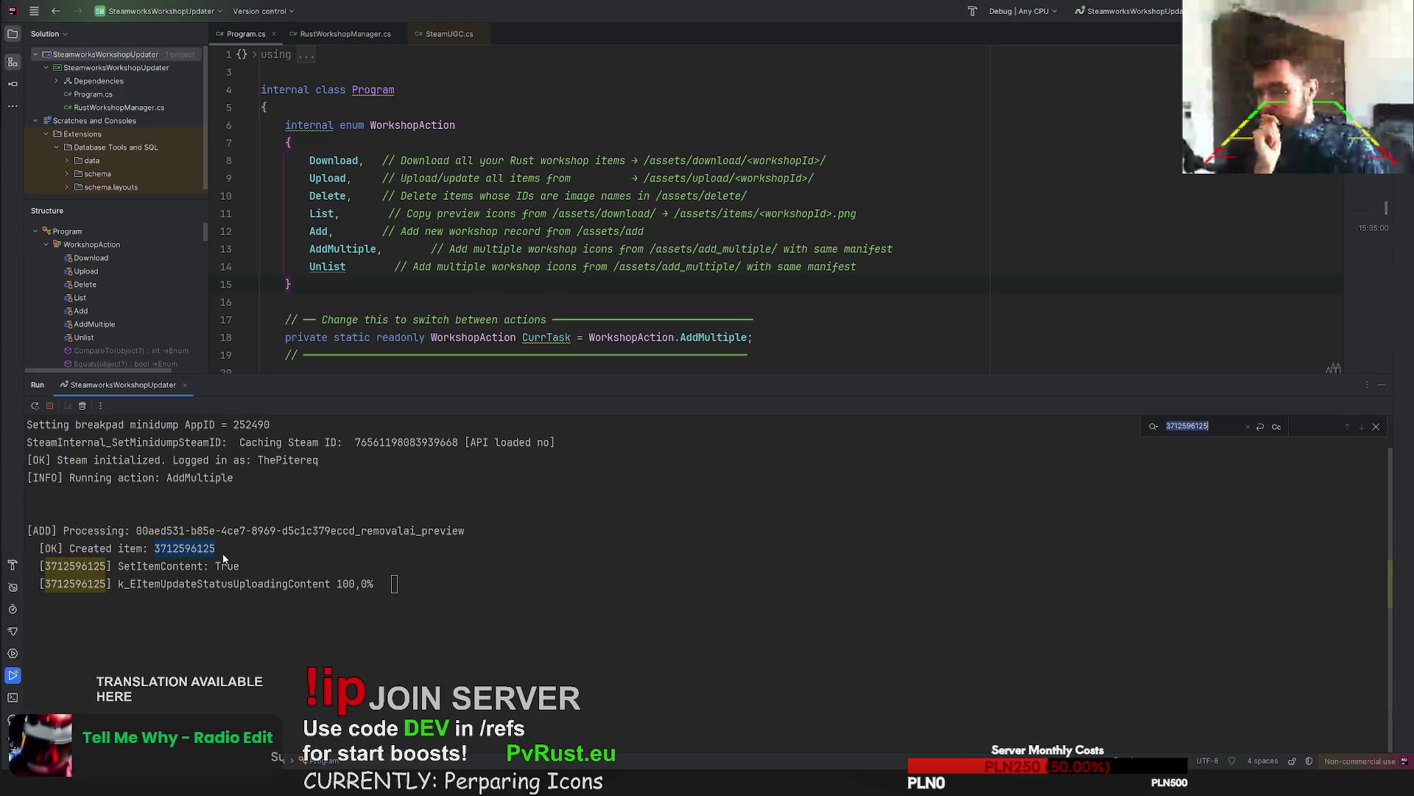